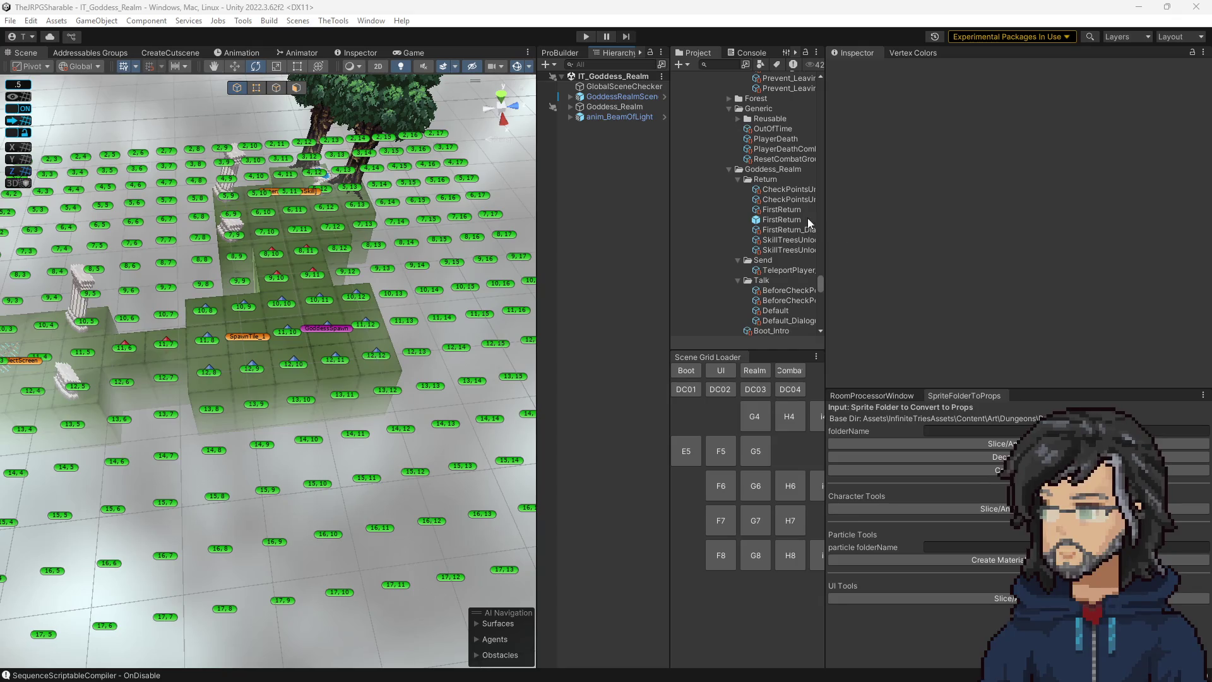
# Open the FirstReturn cutscene sequence and look through its steps.
pyautogui.click(789, 212)
pyautogui.scroll(-15, 966, 253)
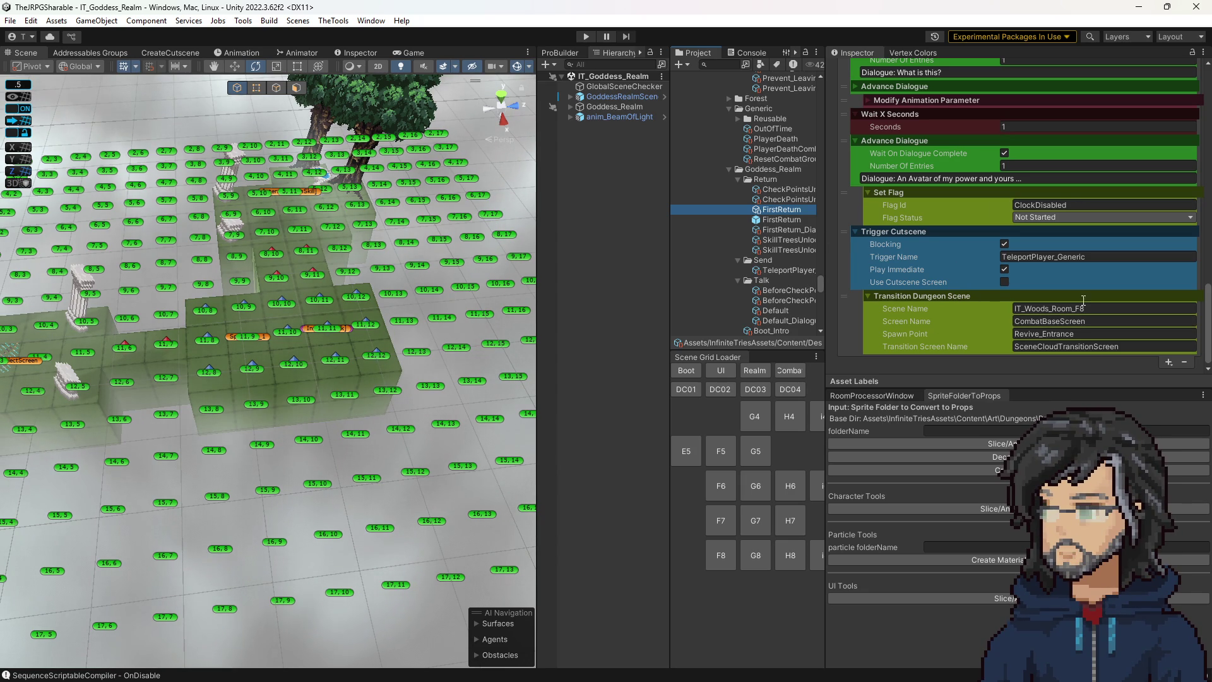
pyautogui.scroll(10, 1008, 318)
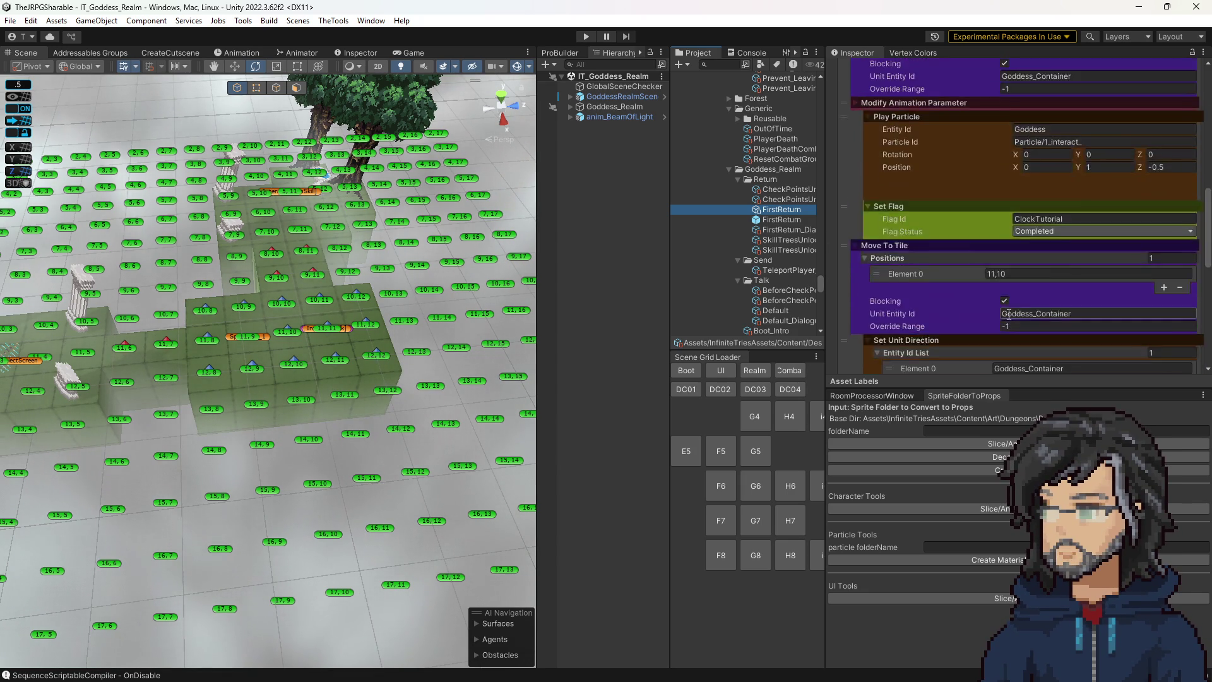
pyautogui.scroll(10, 1008, 313)
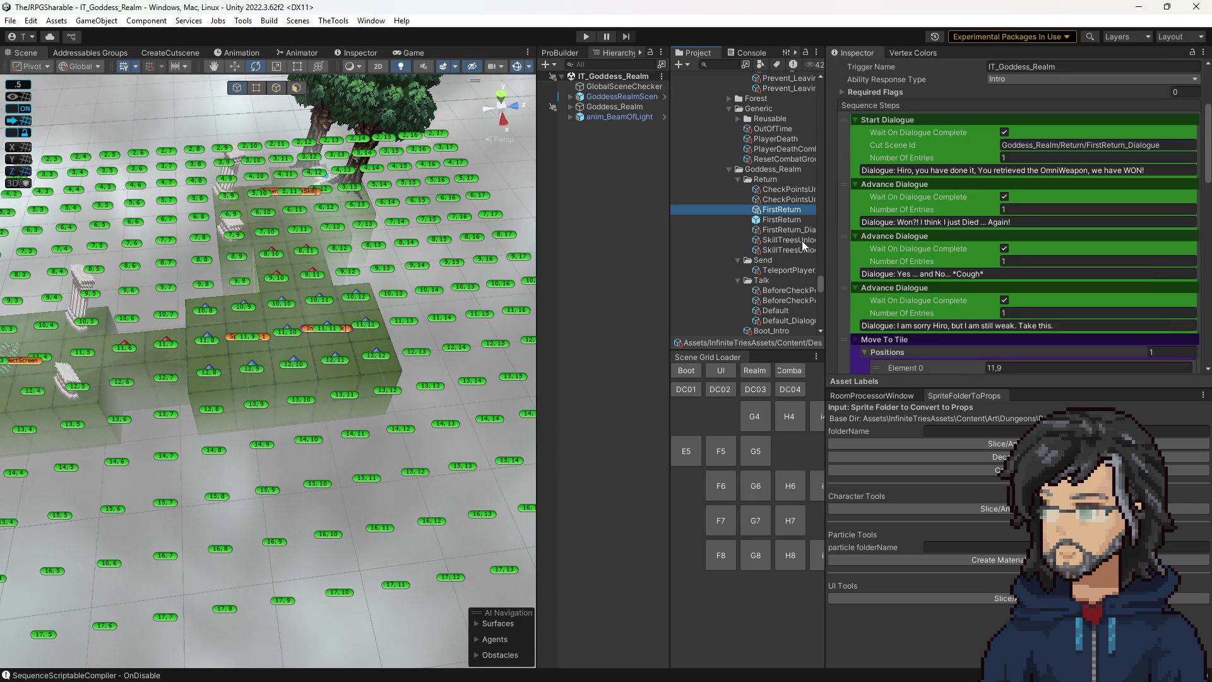
# Delete the duplicate FirstReturn prefab.
pyautogui.click(757, 220)
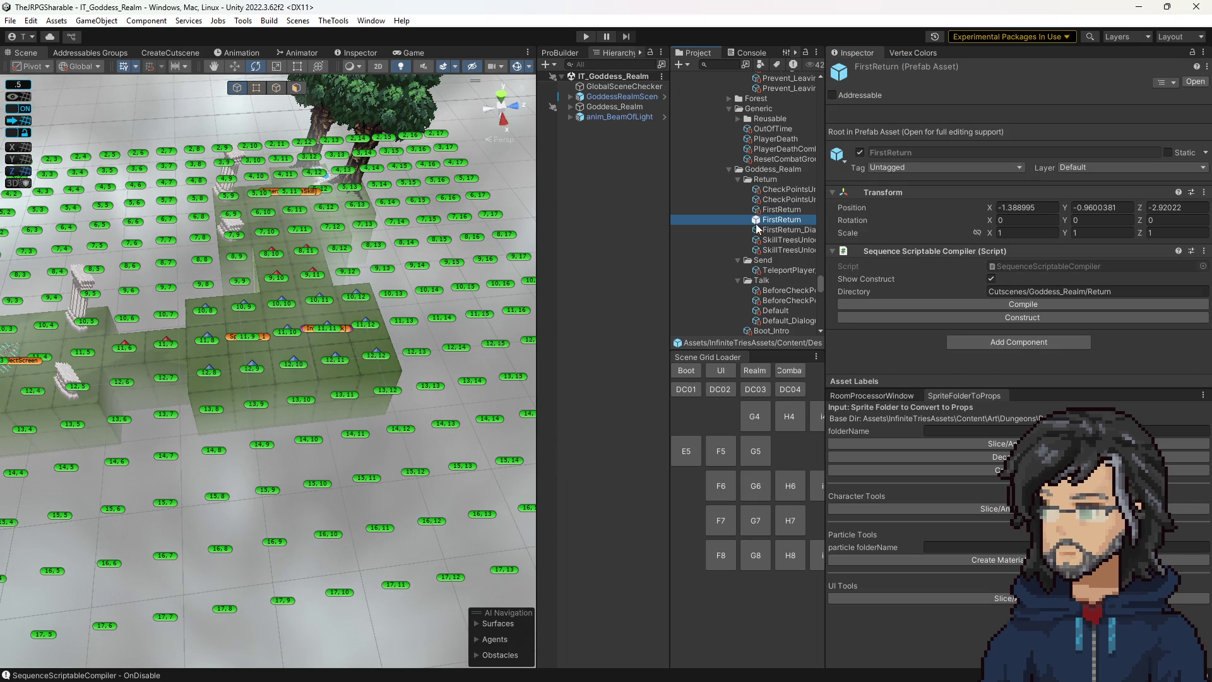
pyautogui.press('Delete')
pyautogui.click(733, 368)
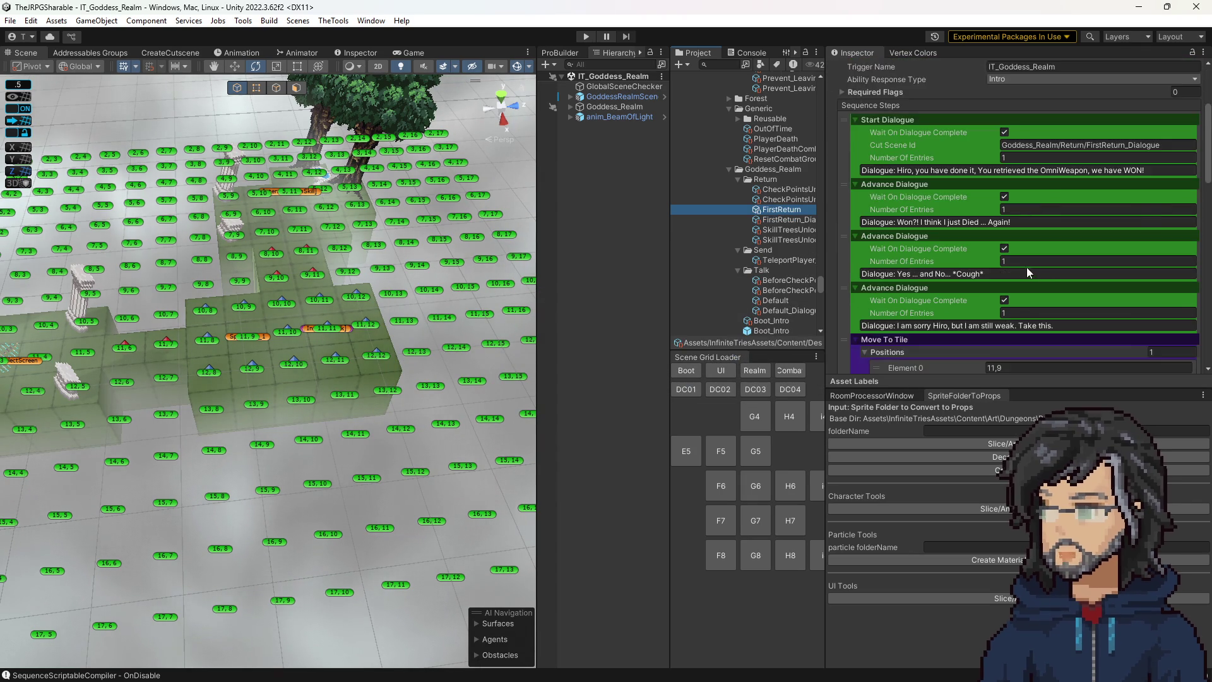
# Change the Move To Tile positions to 11,10 and 11,11, then check the grid in the Scene view.
pyautogui.scroll(-3, 1029, 272)
pyautogui.click(1023, 265)
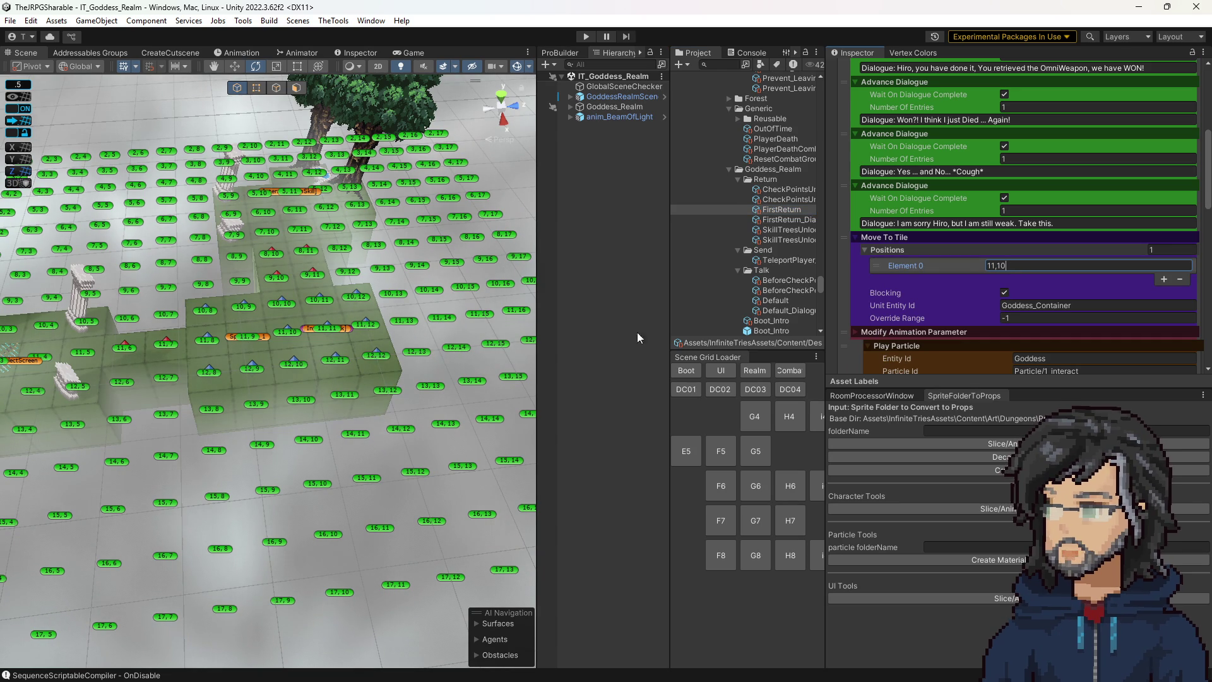
pyautogui.scroll(-1, 745, 303)
pyautogui.scroll(-7, 1005, 252)
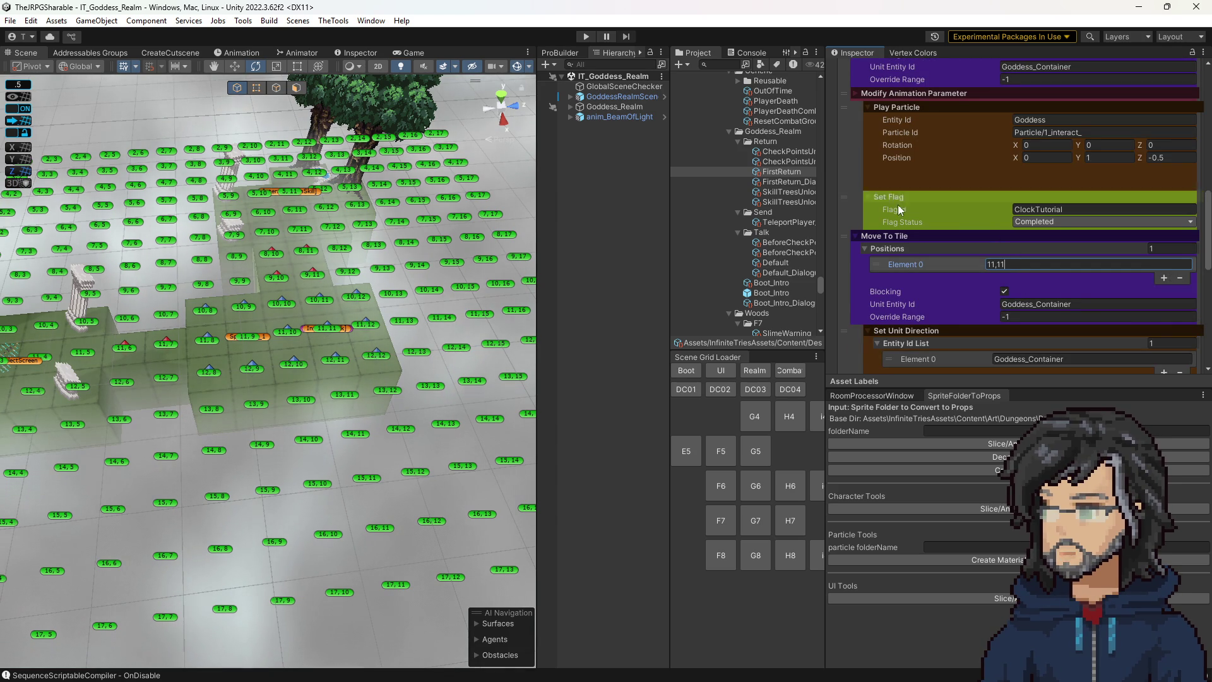
pyautogui.scroll(-10, 972, 265)
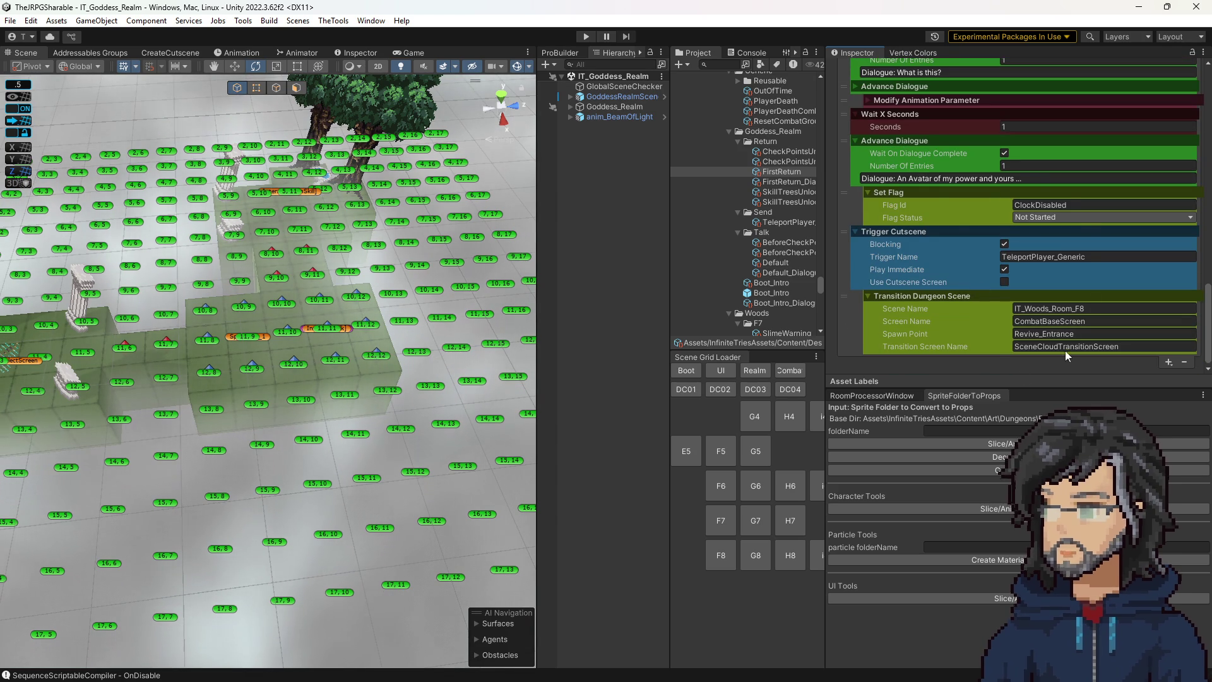
pyautogui.scroll(3, 972, 265)
pyautogui.scroll(3, 971, 269)
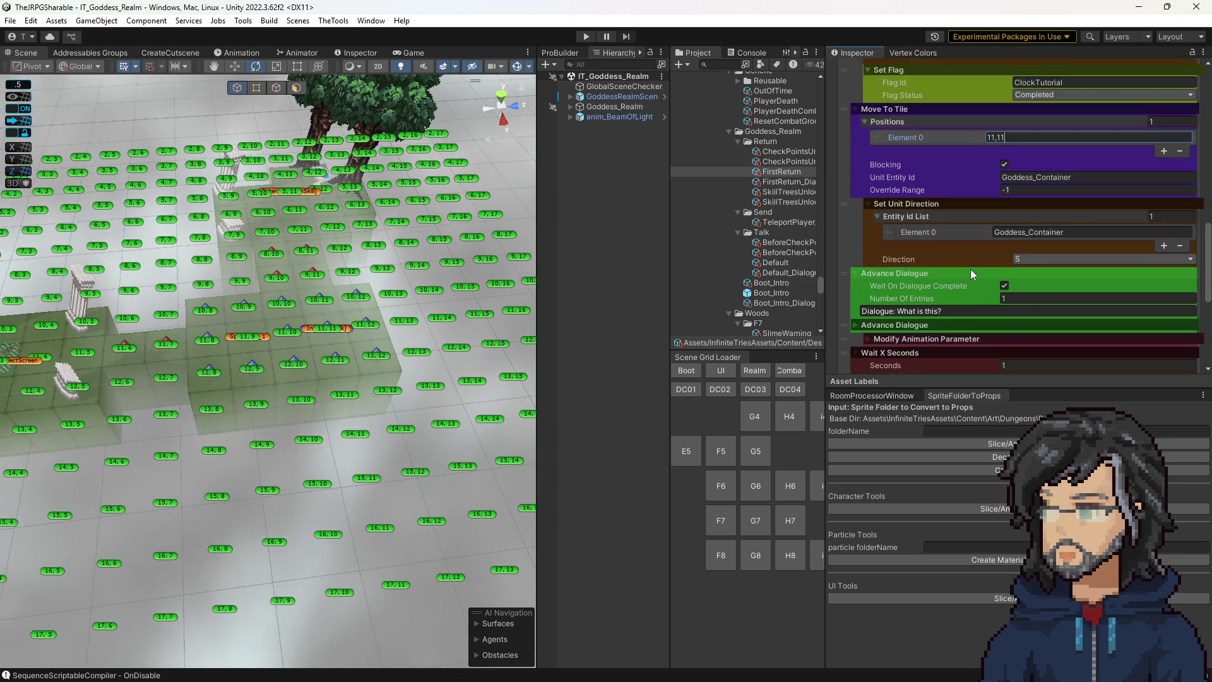
pyautogui.scroll(-6, 972, 271)
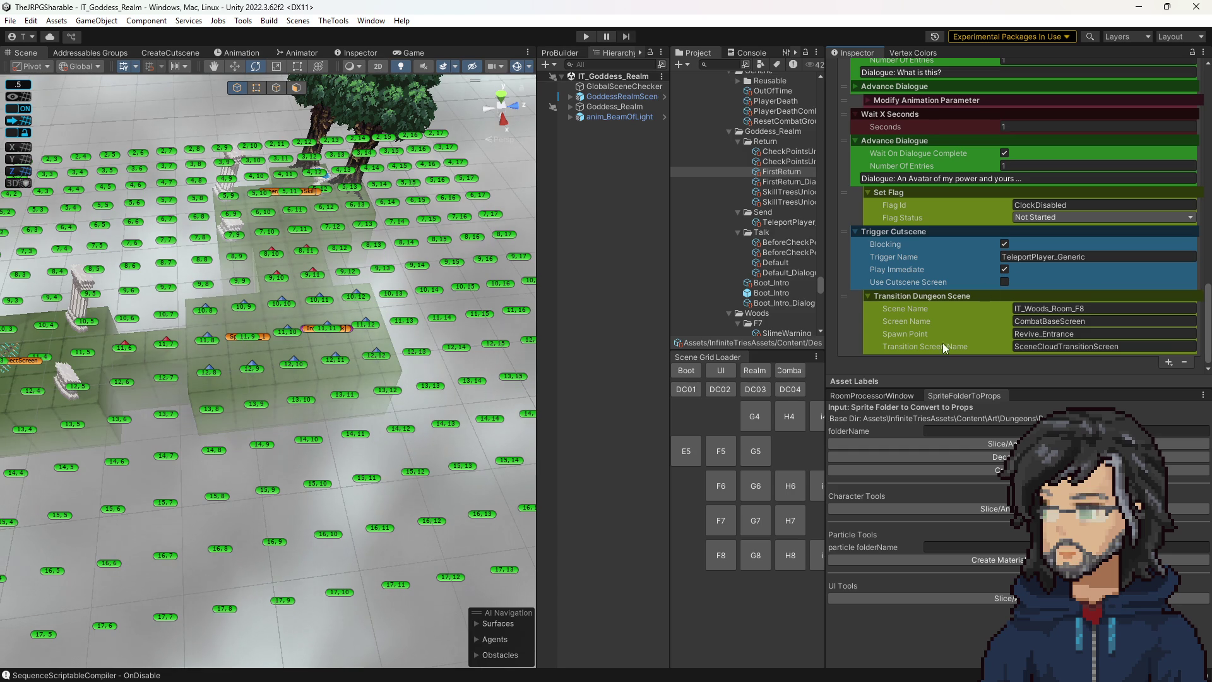
pyautogui.scroll(1, 1073, 303)
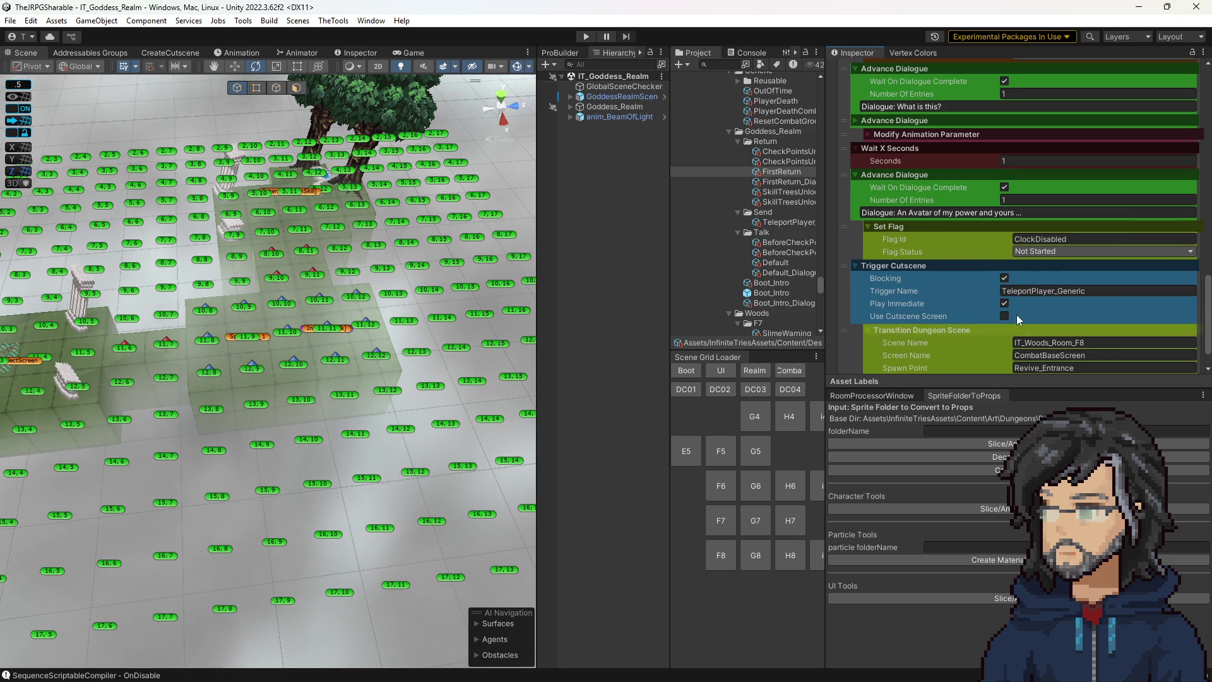
pyautogui.scroll(2, 460, 290)
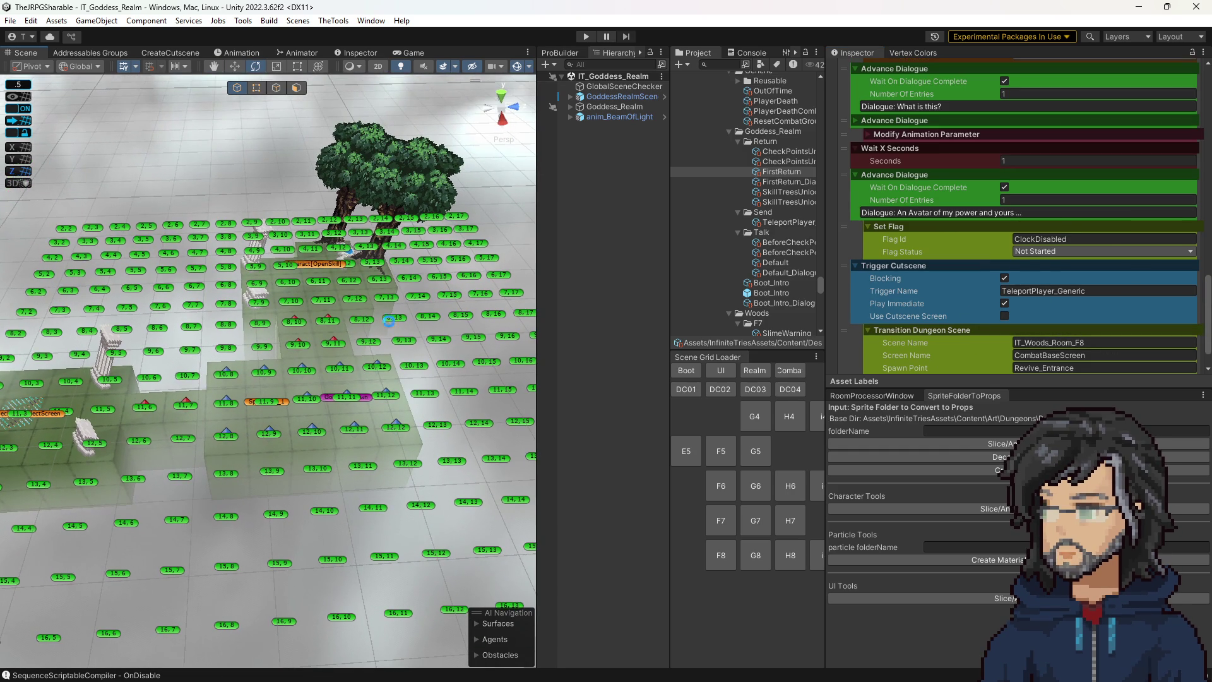
pyautogui.moveTo(464, 320); pyautogui.dragTo(366, 344)
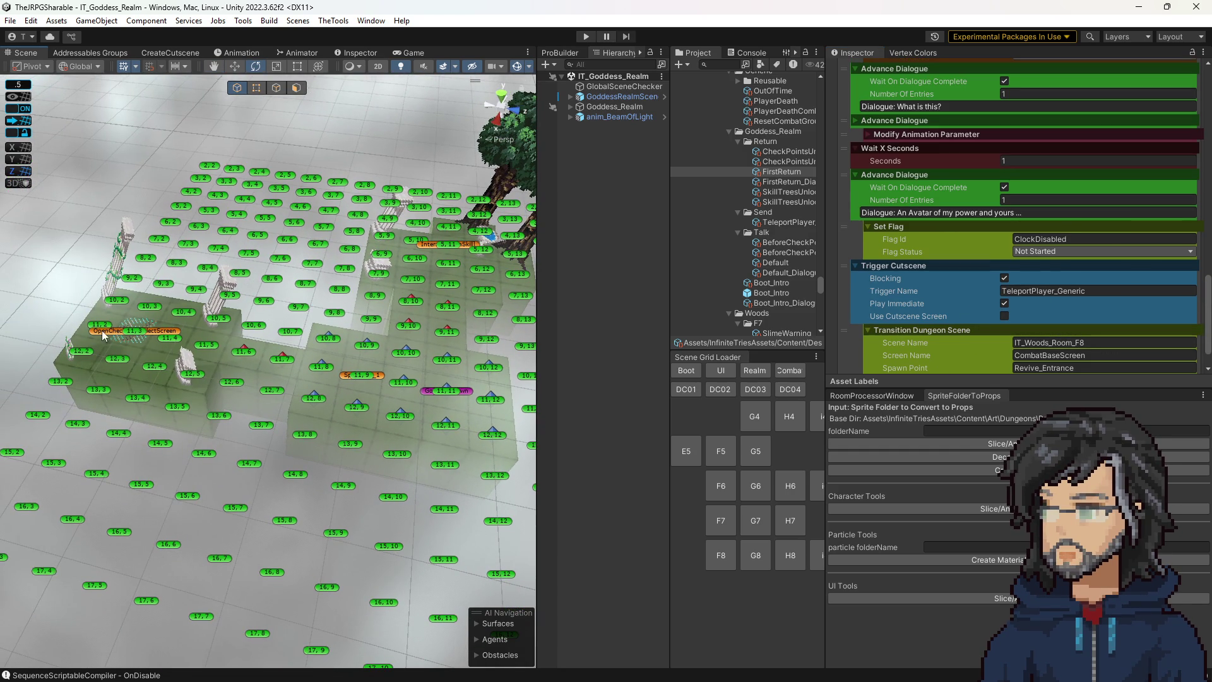
pyautogui.moveTo(356, 308)
pyautogui.mouseDown()
pyautogui.moveTo(414, 333)
pyautogui.moveTo(381, 310)
pyautogui.mouseUp()
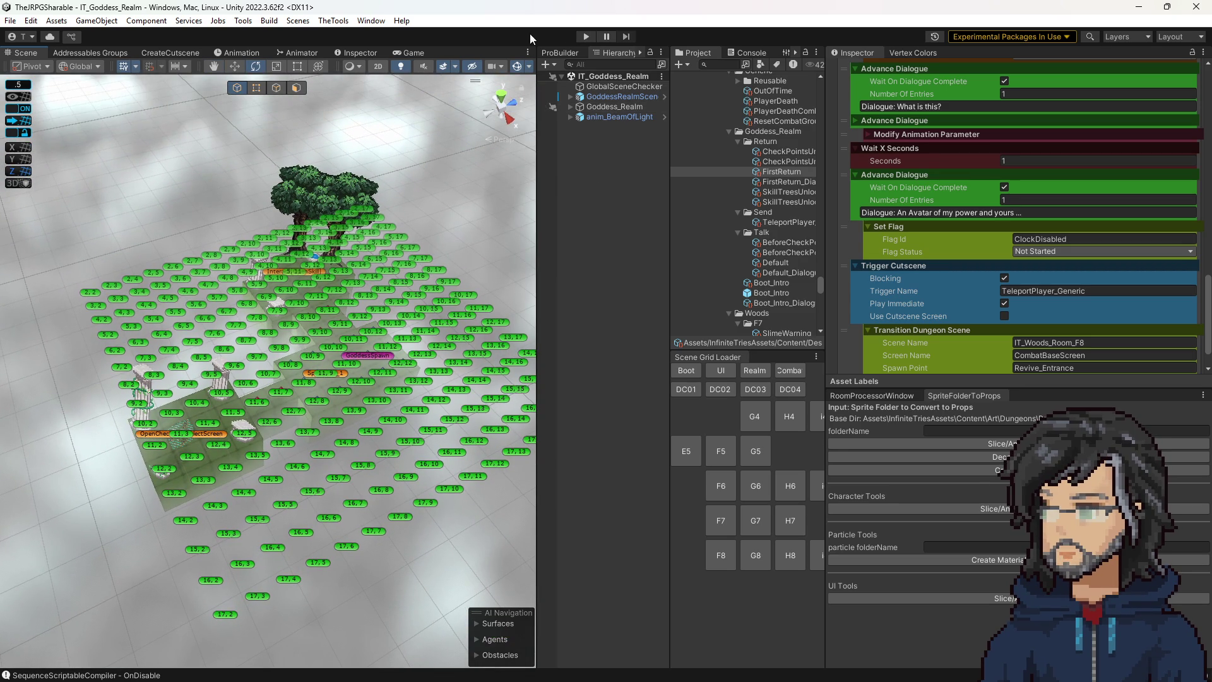
# Play the game and widen the Game view to watch the Goddess Realm cutscene.
pyautogui.click(583, 38)
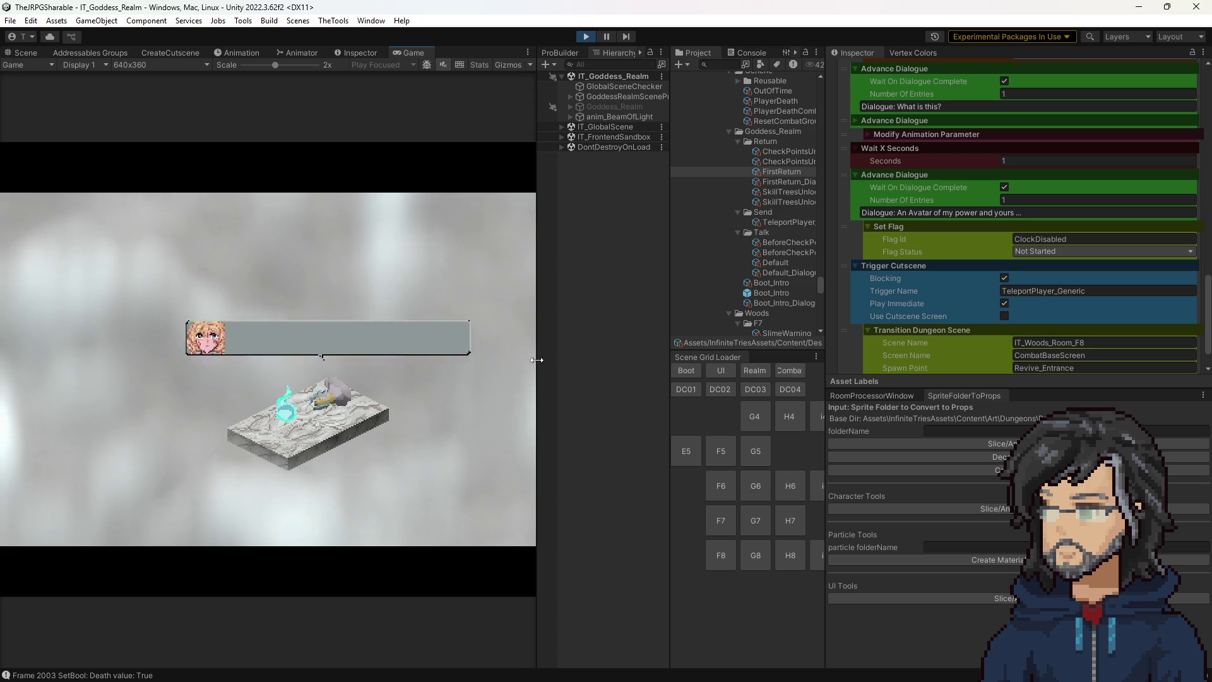
pyautogui.moveTo(538, 353)
pyautogui.mouseDown()
pyautogui.moveTo(846, 341)
pyautogui.moveTo(819, 341)
pyautogui.mouseUp()
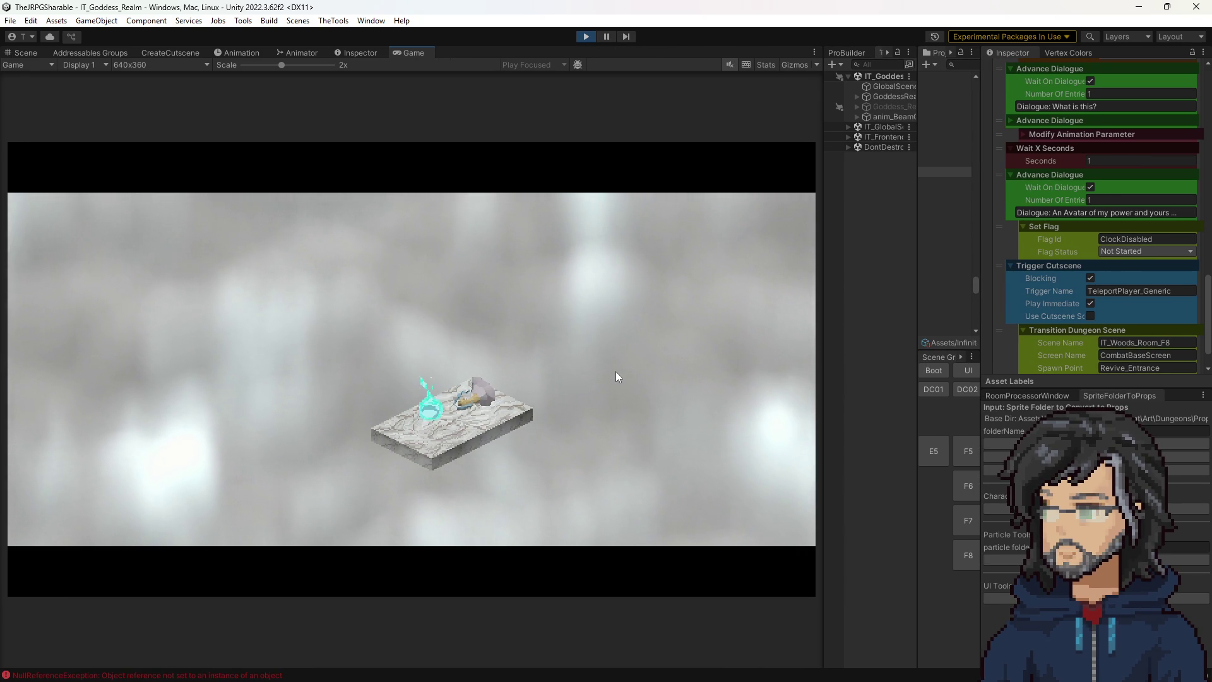
# Show the Console and inspect the NullReferenceException's stack trace.
pyautogui.moveTo(919, 104); pyautogui.dragTo(747, 105)
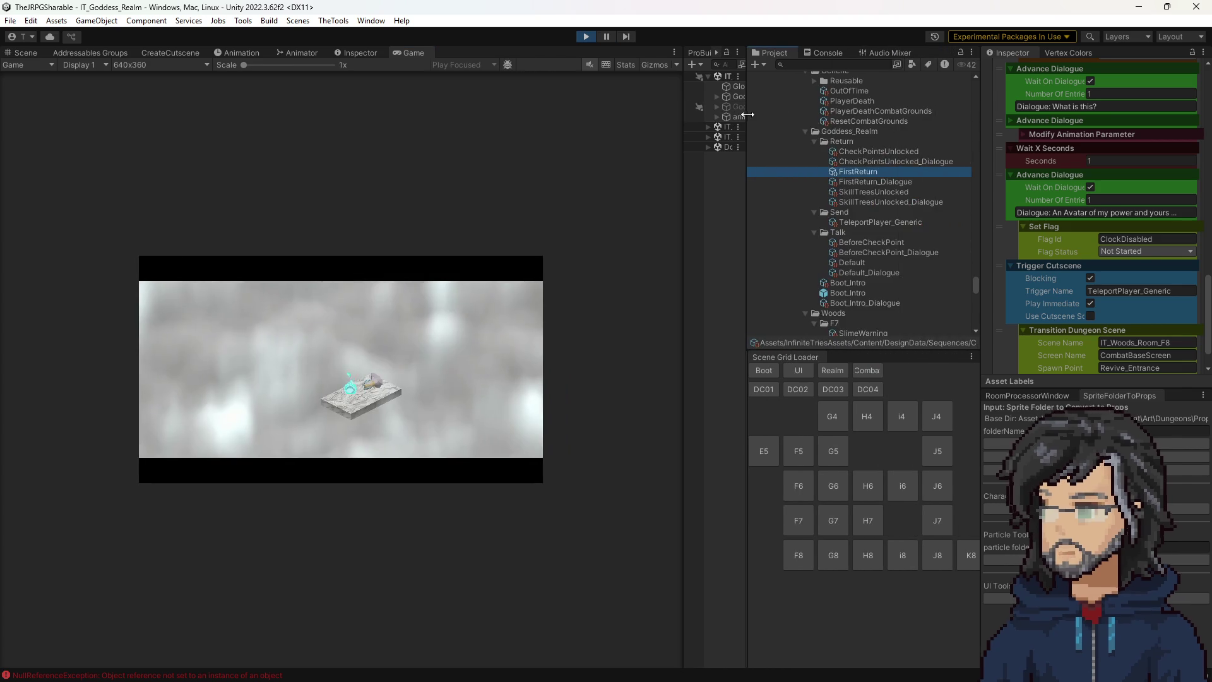
pyautogui.click(823, 53)
pyautogui.click(881, 193)
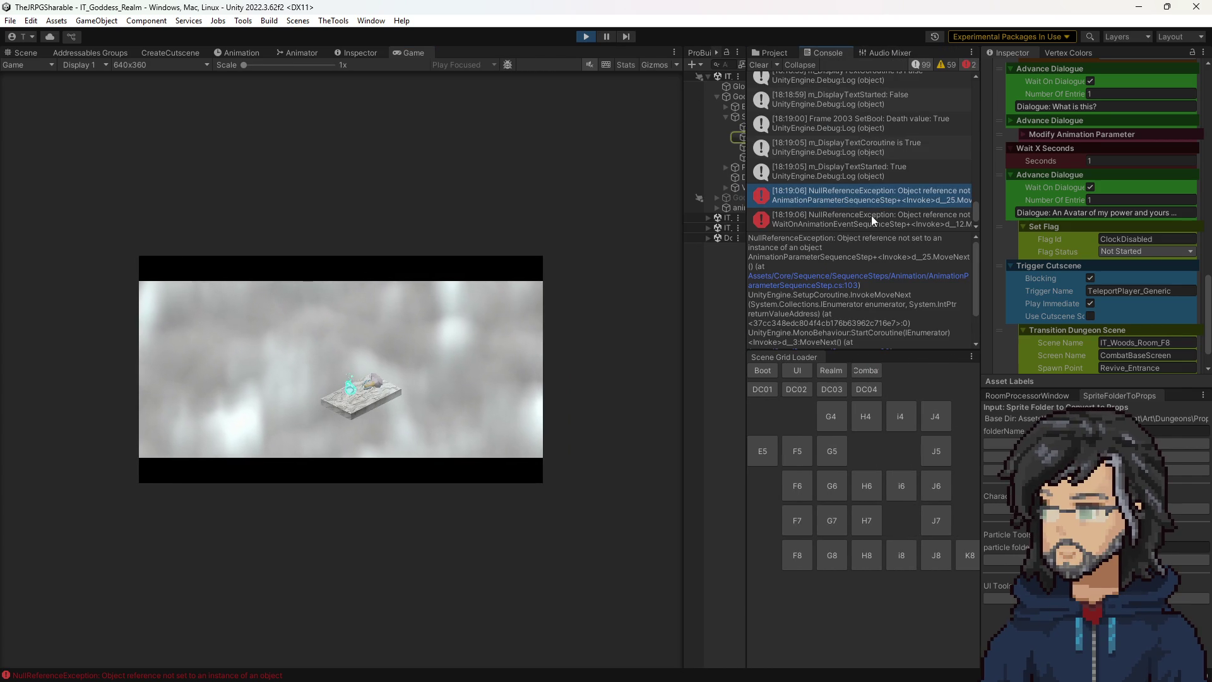
# Expand Modify Animation Parameter and check its TeleportPlayer_Generic trigger, then return to Project.
pyautogui.click(1048, 135)
pyautogui.scroll(-3, 1043, 300)
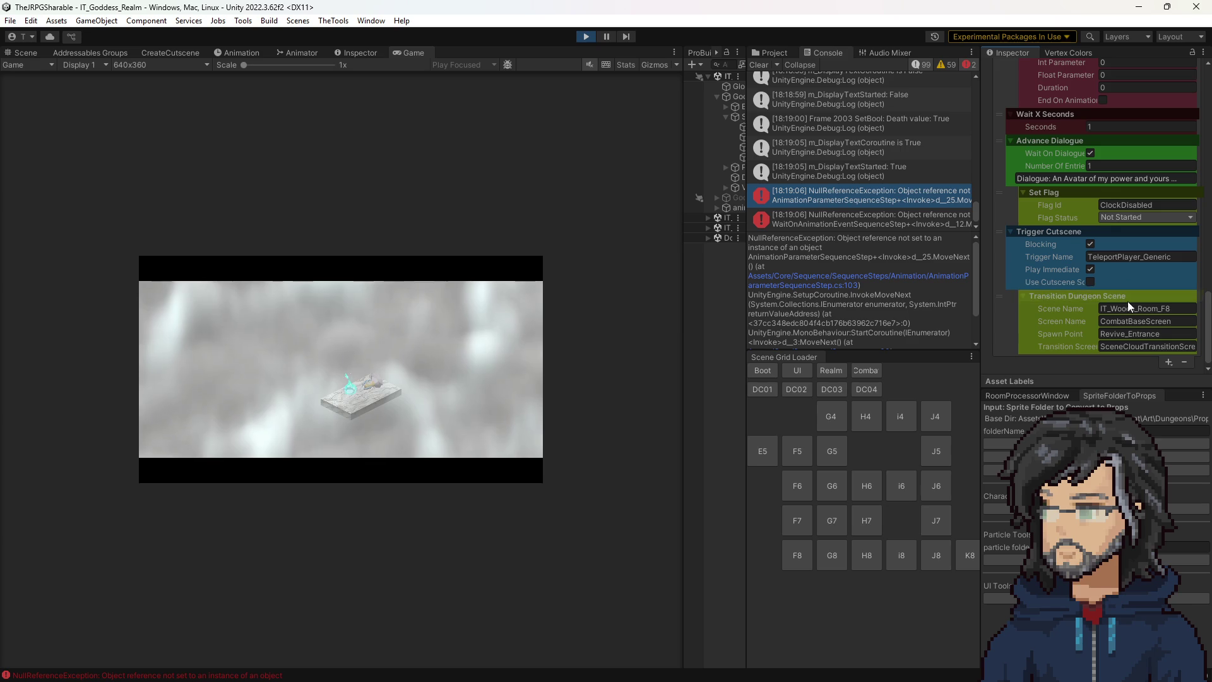
pyautogui.click(1119, 258)
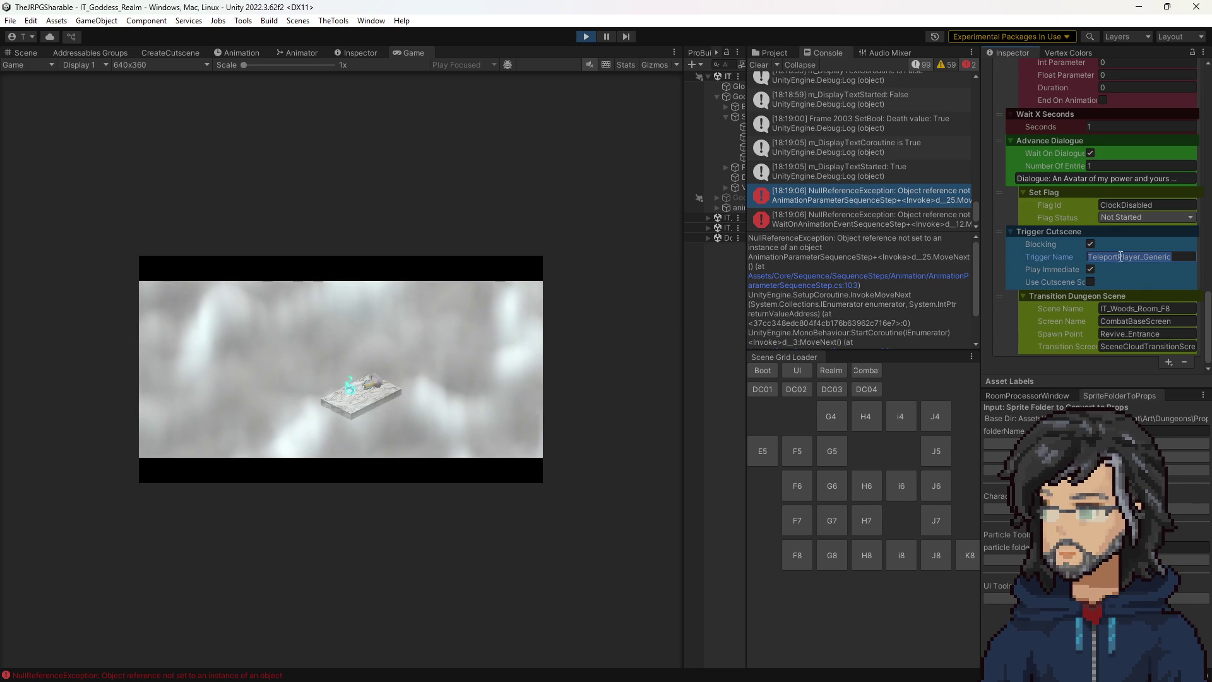
pyautogui.click(794, 54)
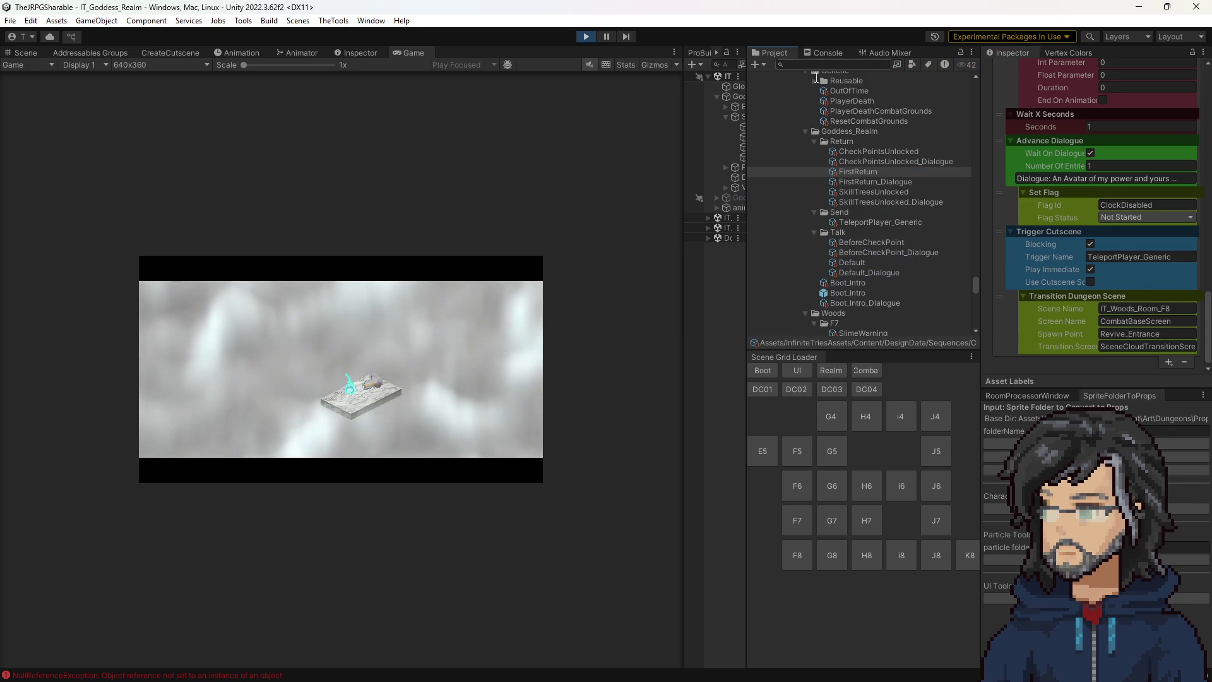
# Inspect TeleportPlayer_Generic, expanding the Fade Sprite entity list and last Wait On Animation Event.
pyautogui.click(887, 215)
pyautogui.click(884, 220)
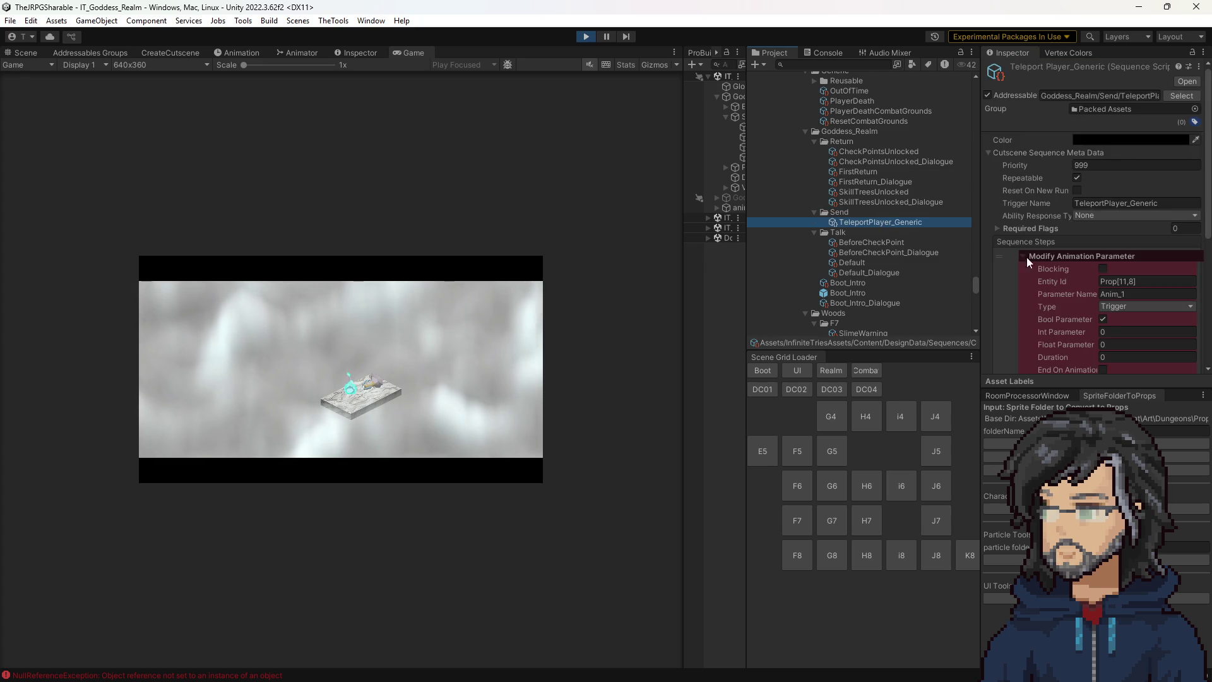
pyautogui.scroll(-2, 1086, 269)
pyautogui.click(1067, 311)
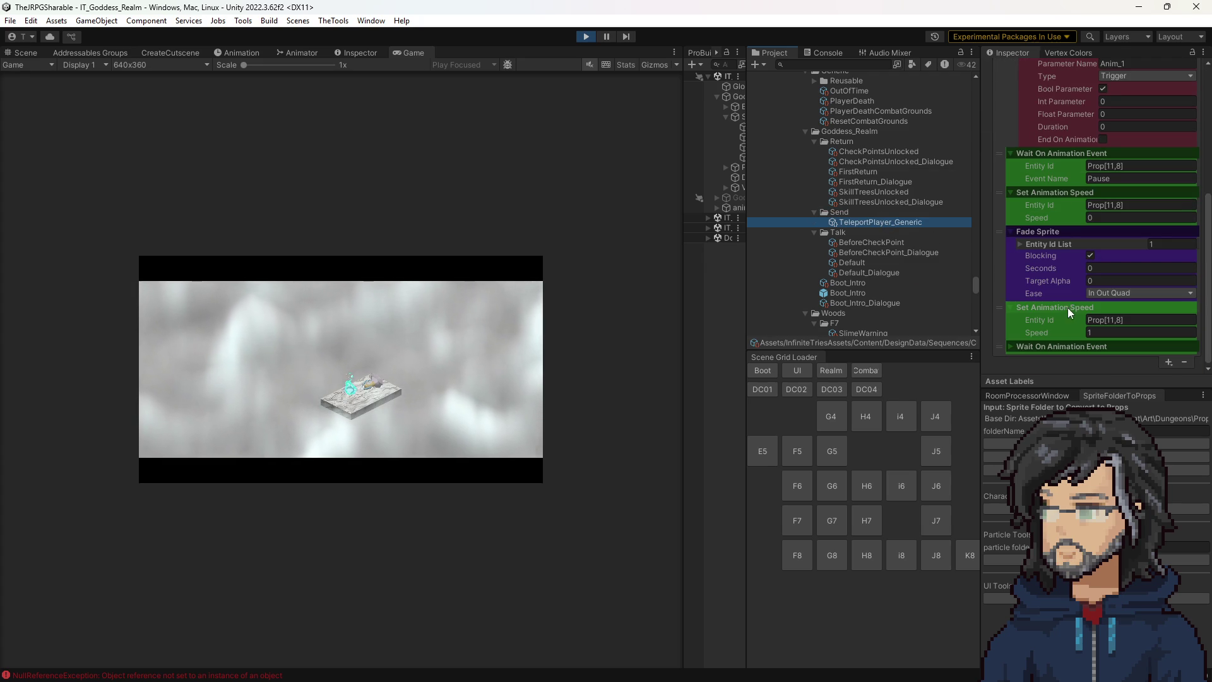
pyautogui.click(1047, 243)
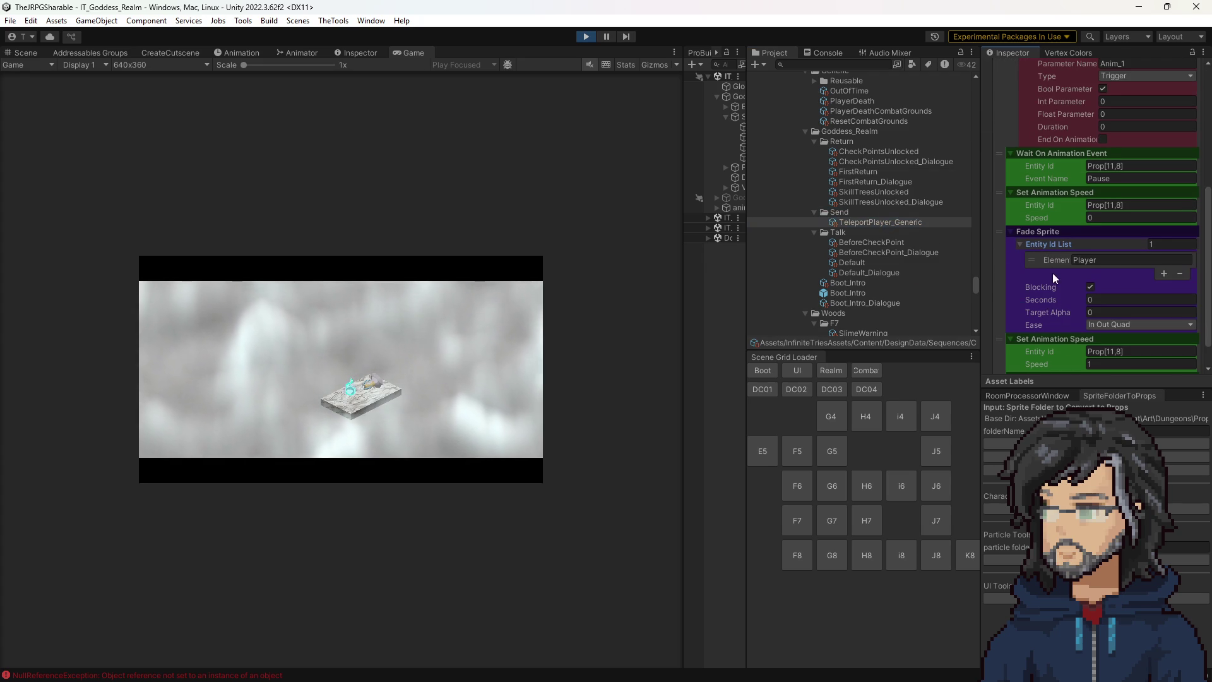
pyautogui.scroll(-1, 1051, 278)
pyautogui.click(1056, 347)
pyautogui.scroll(-1, 1055, 315)
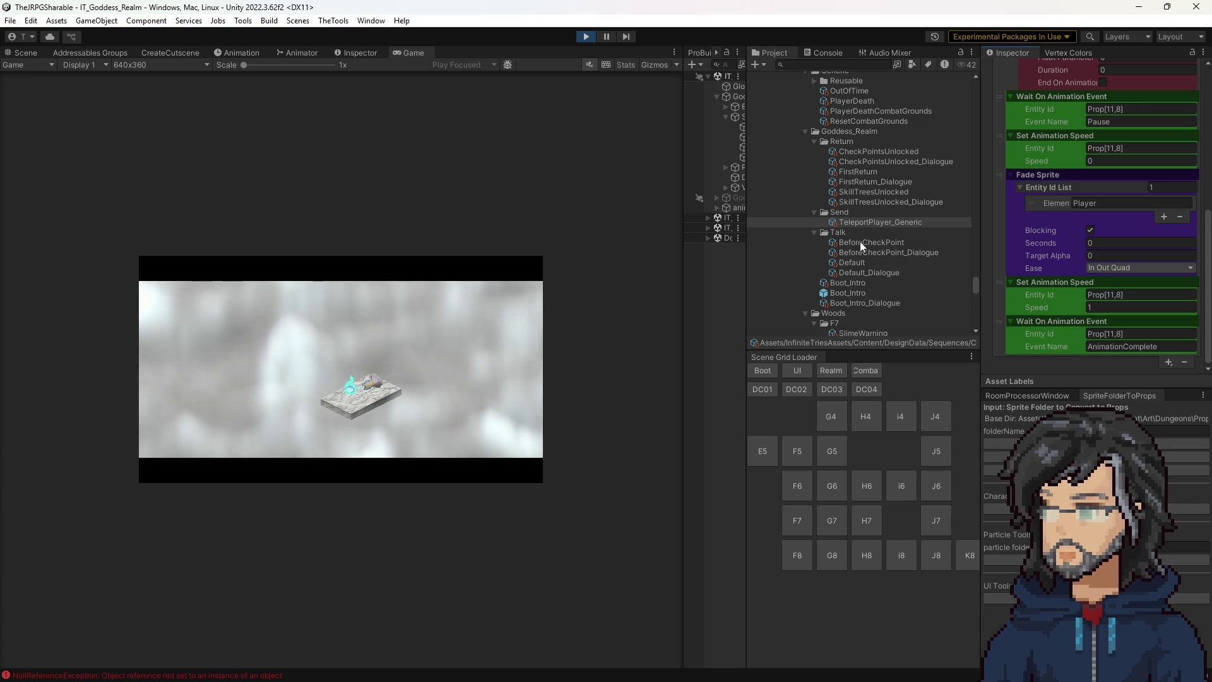
pyautogui.scroll(3, 863, 243)
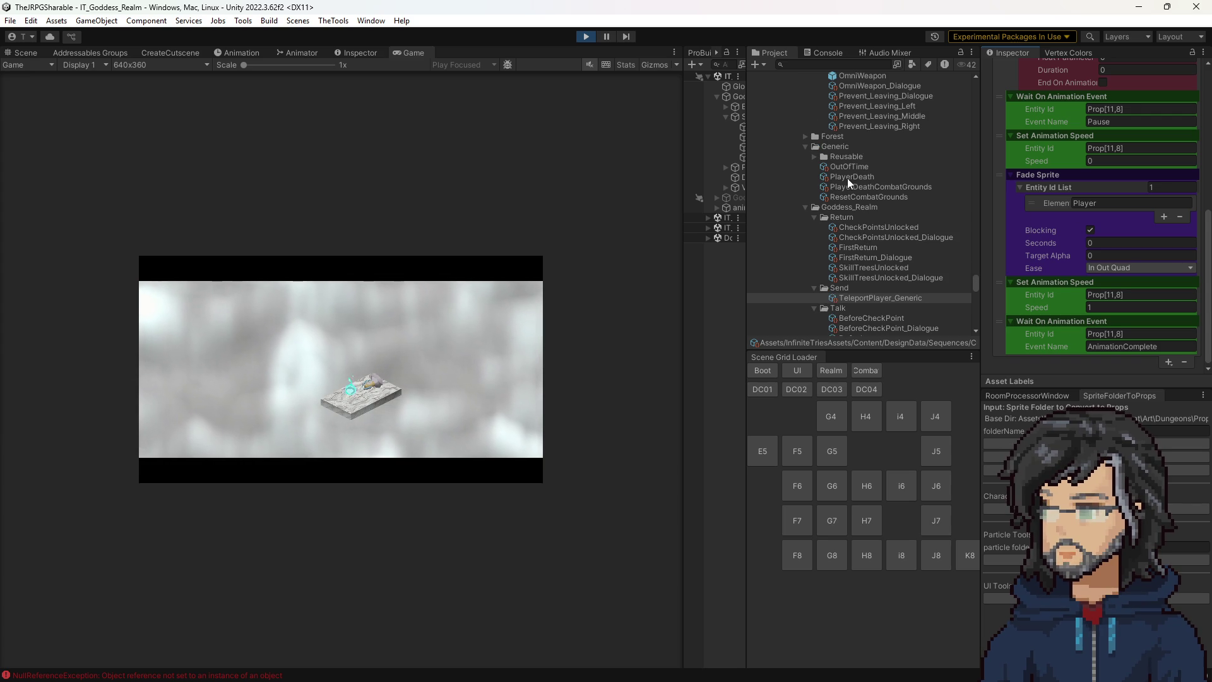
pyautogui.scroll(-3, 860, 275)
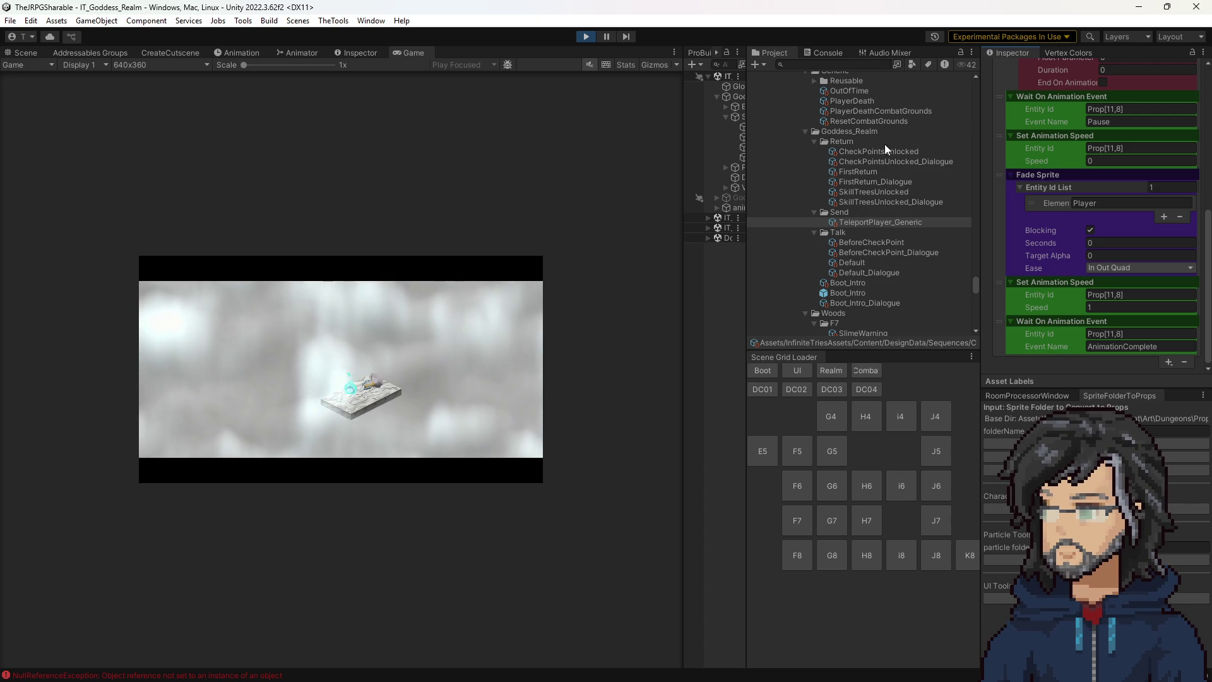
# Show Boot_Intro's Wait On Animation Event step waiting on FlameCircle's Pause event.
pyautogui.click(853, 282)
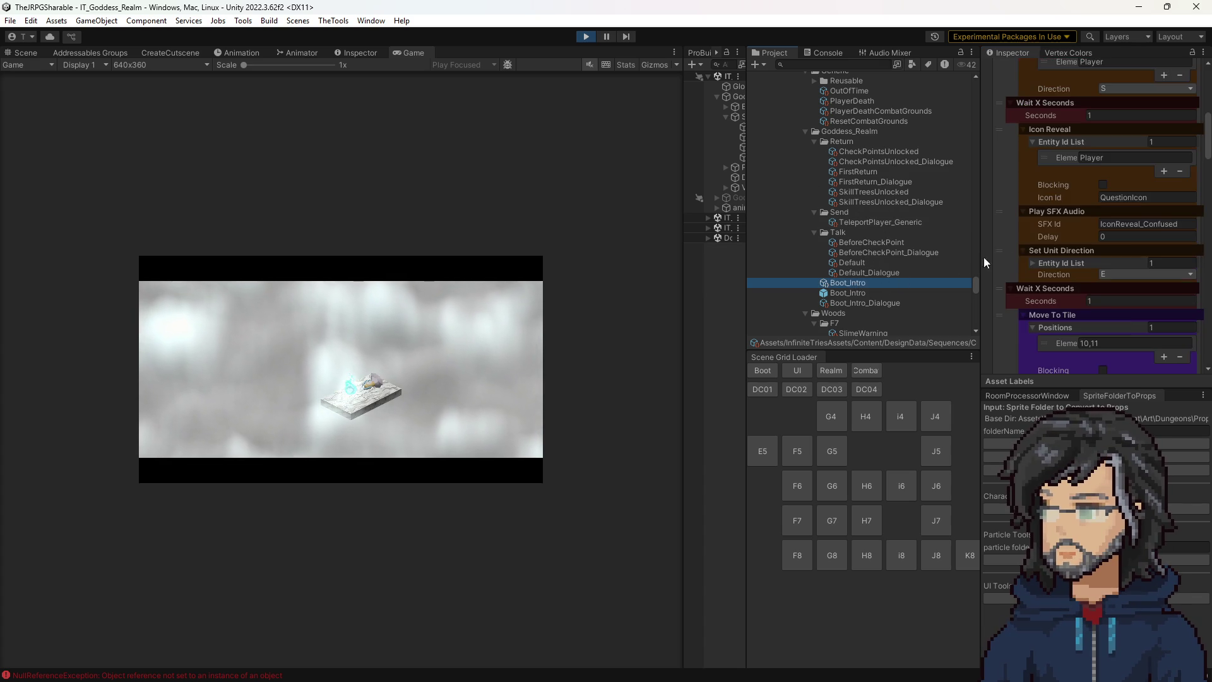
pyautogui.scroll(-1, 1073, 268)
pyautogui.scroll(-10, 1094, 312)
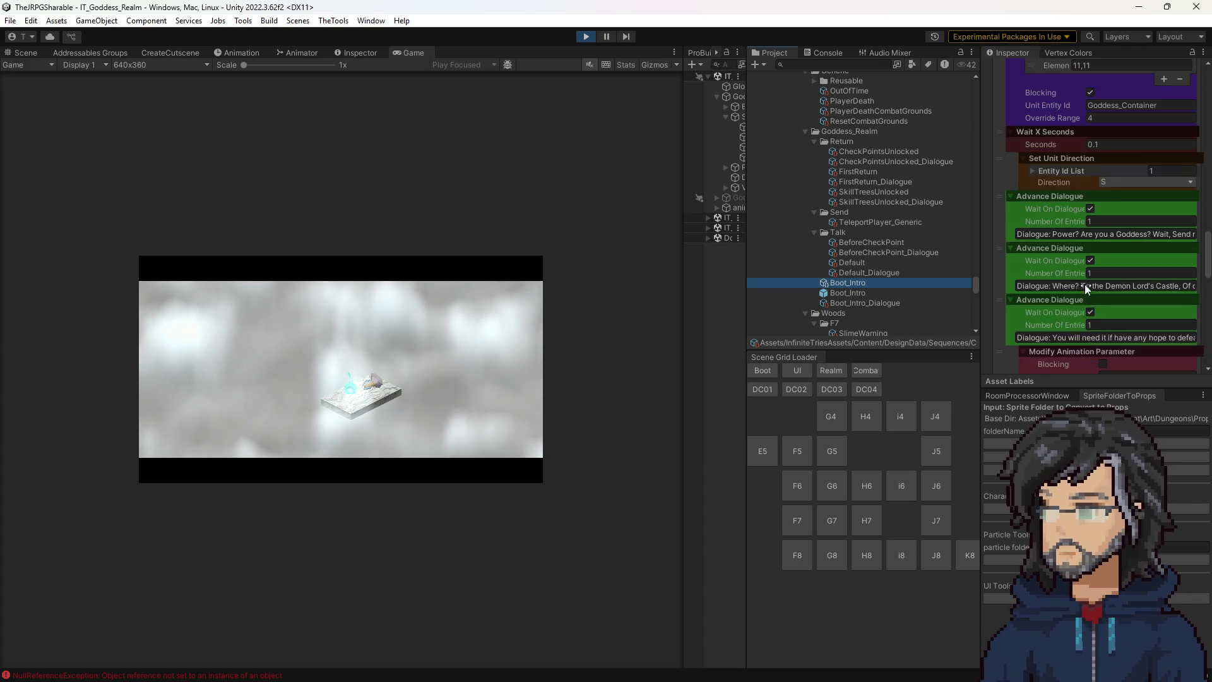
pyautogui.scroll(3, 1105, 283)
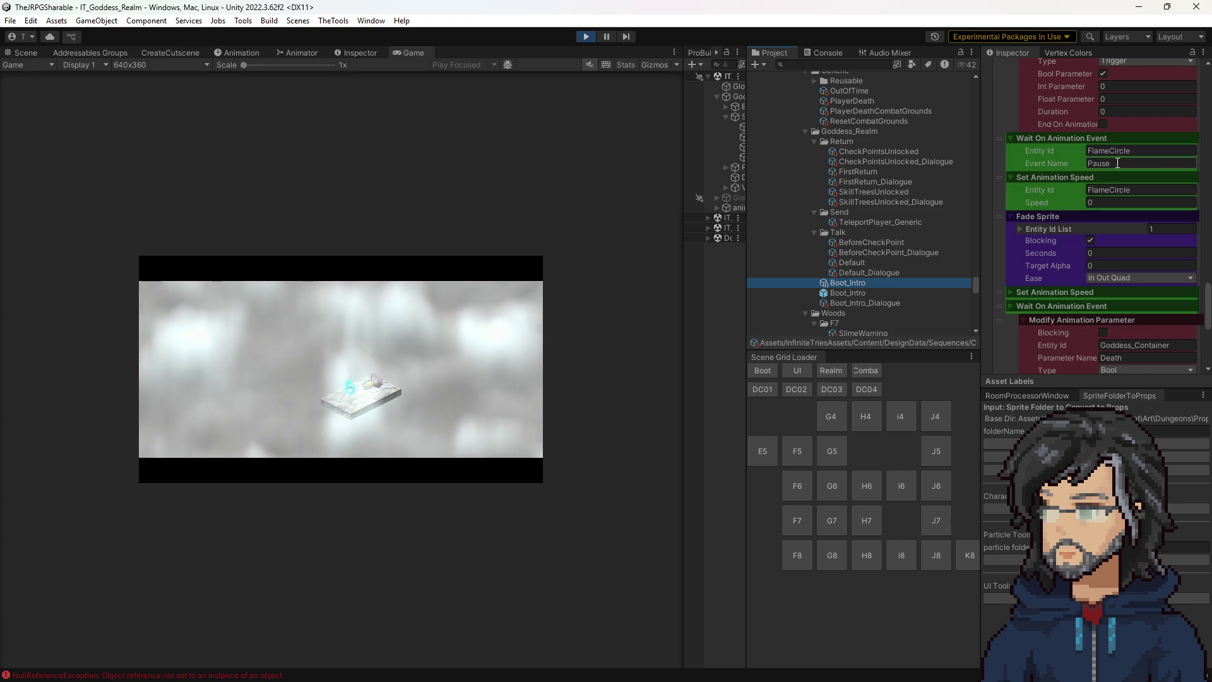
# Set the entity id of TeleportPlayer_Generic's three animation steps to FlameCircle.
pyautogui.click(857, 217)
pyautogui.click(857, 222)
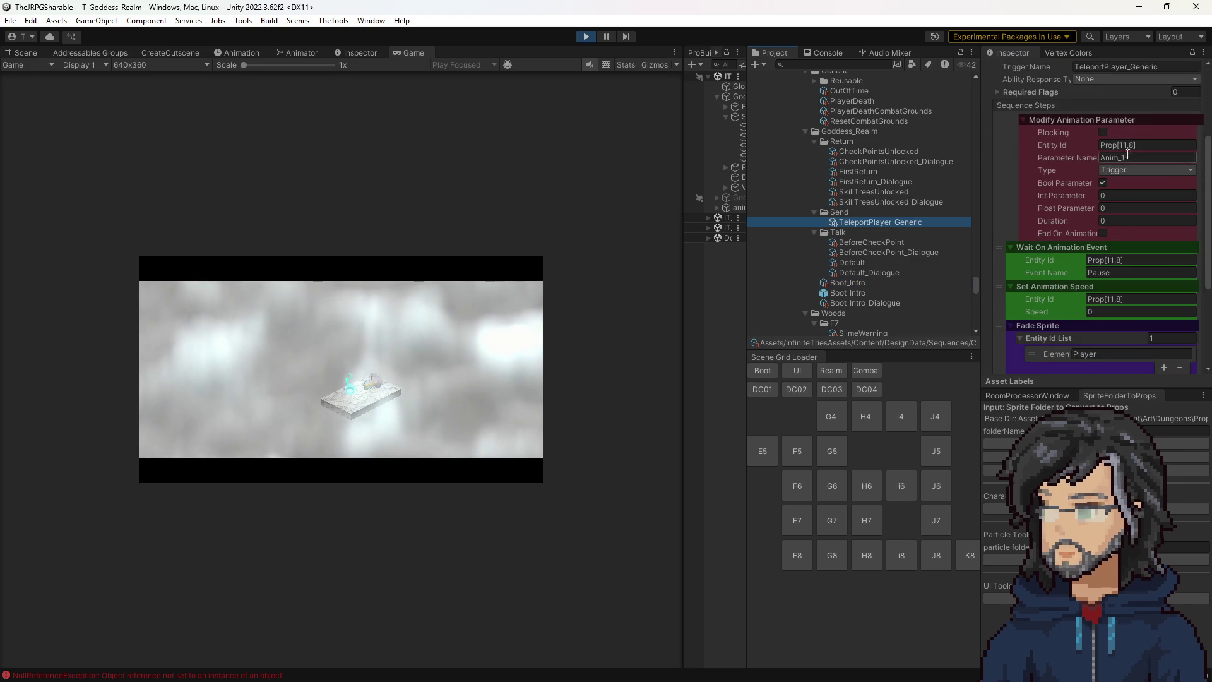
pyautogui.click(1132, 260)
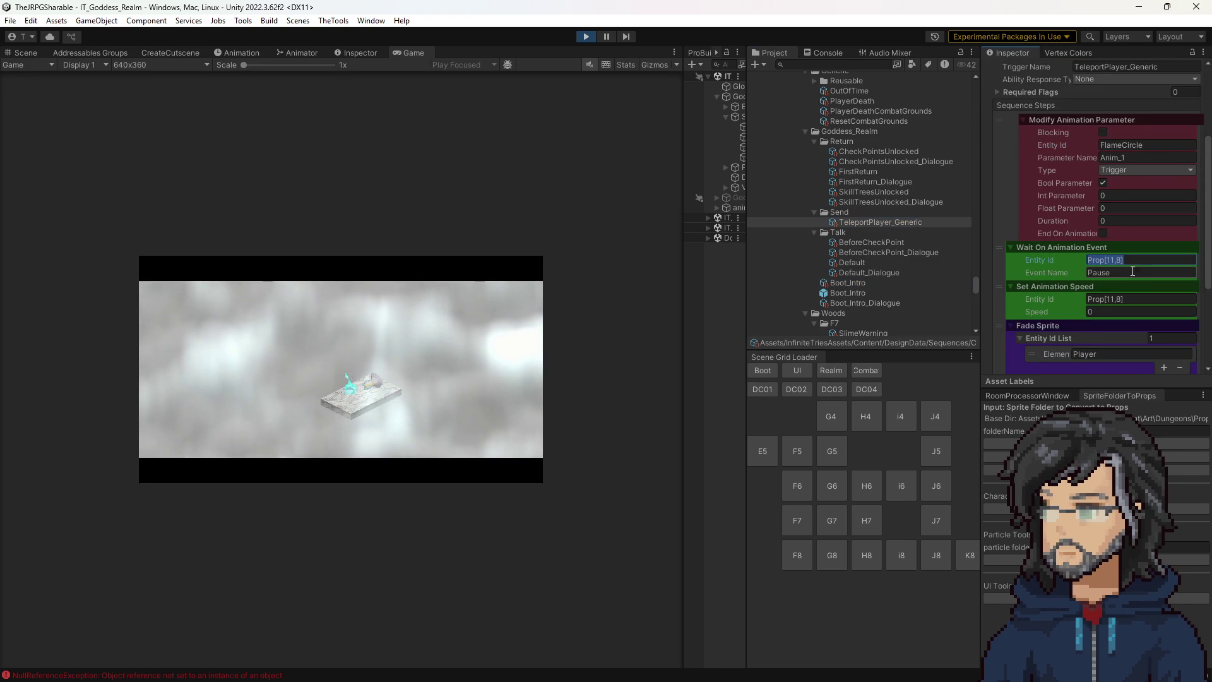
pyautogui.write('FlameCircle')
pyautogui.click(1130, 299)
pyautogui.write('FlameCircle')
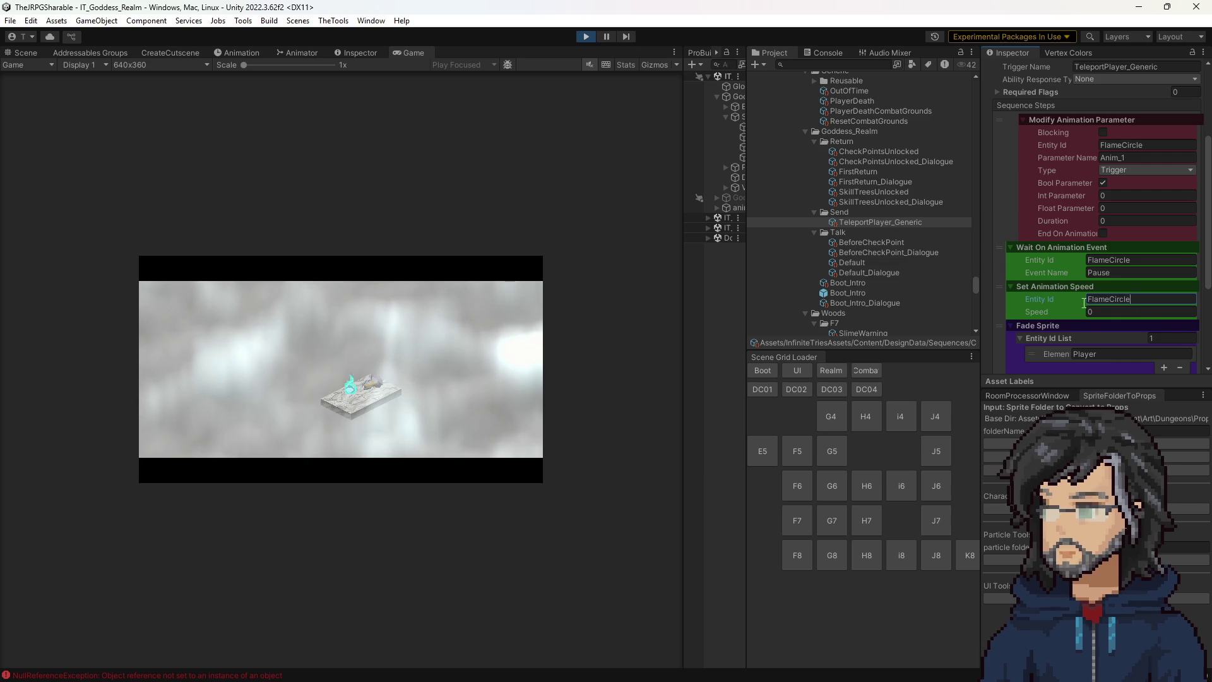
pyautogui.scroll(-3, 1084, 303)
pyautogui.scroll(-2, 1096, 271)
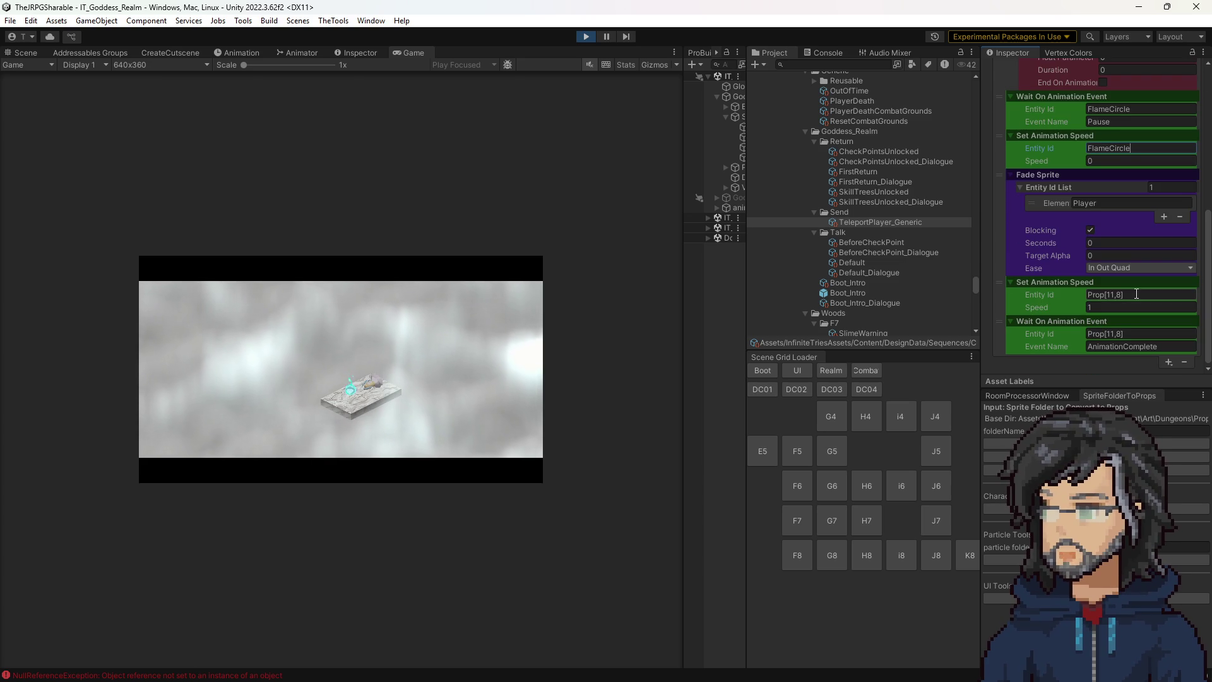
pyautogui.click(1138, 334)
pyautogui.write('FlameCircle')
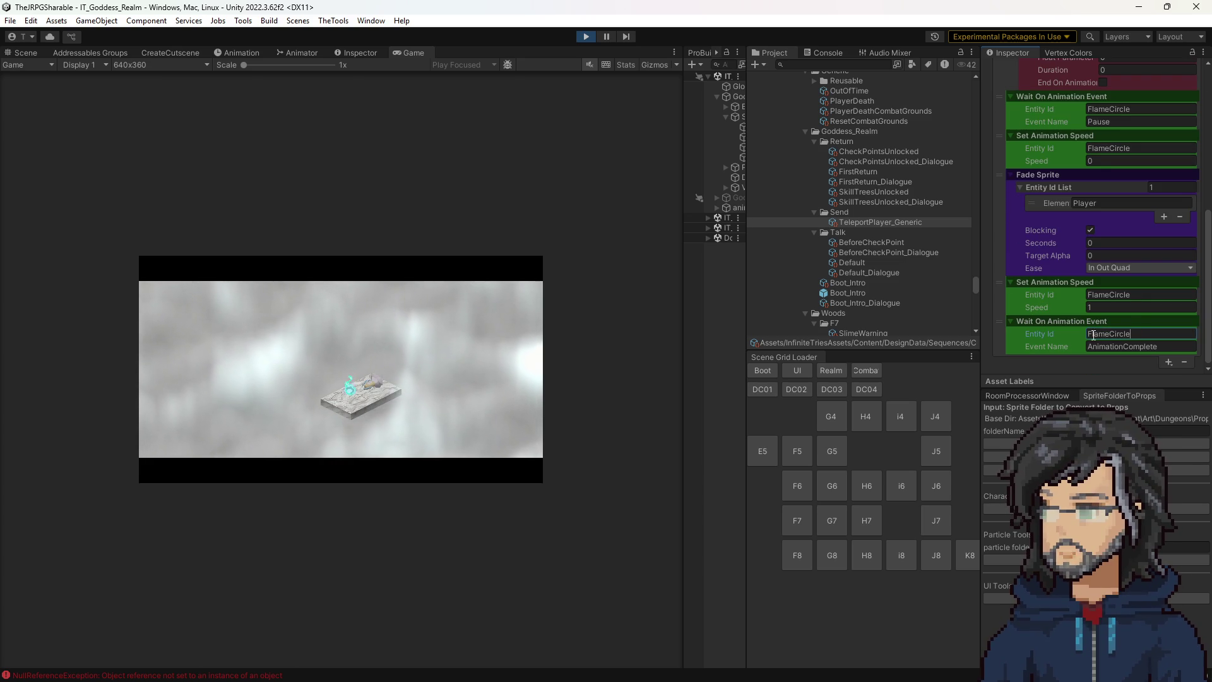
# Review the edited steps and save the project with Ctrl+S.
pyautogui.scroll(2, 1112, 310)
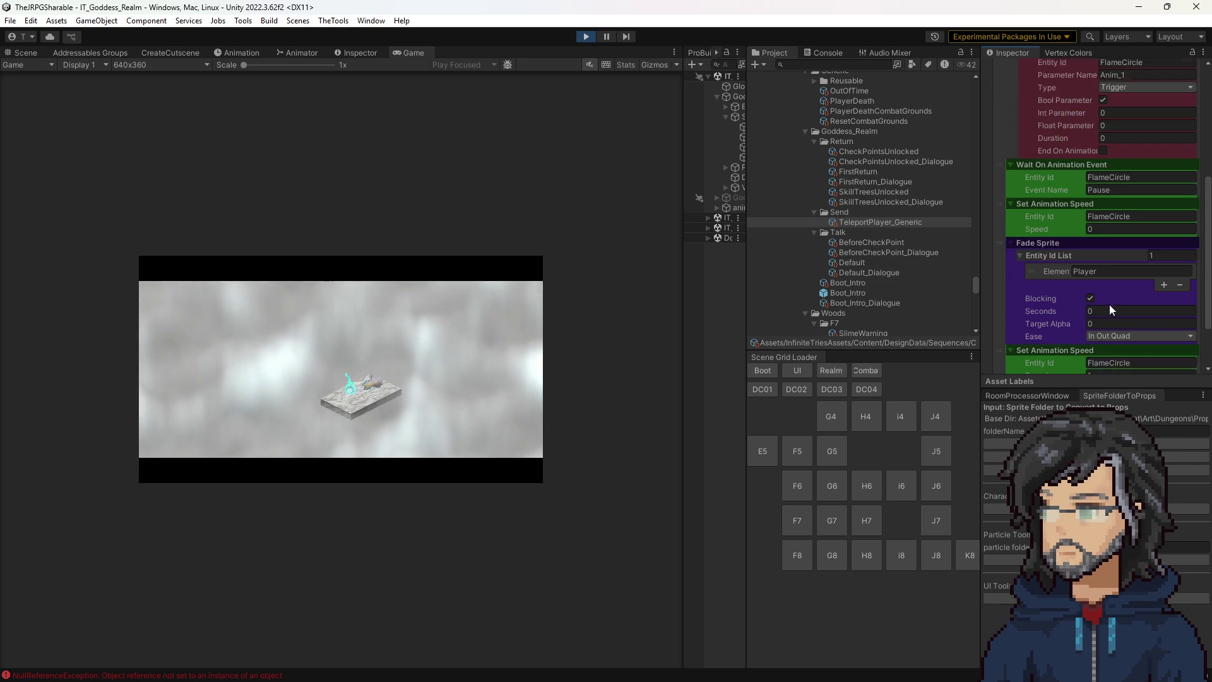
pyautogui.scroll(2, 1112, 310)
pyautogui.scroll(-3, 1099, 284)
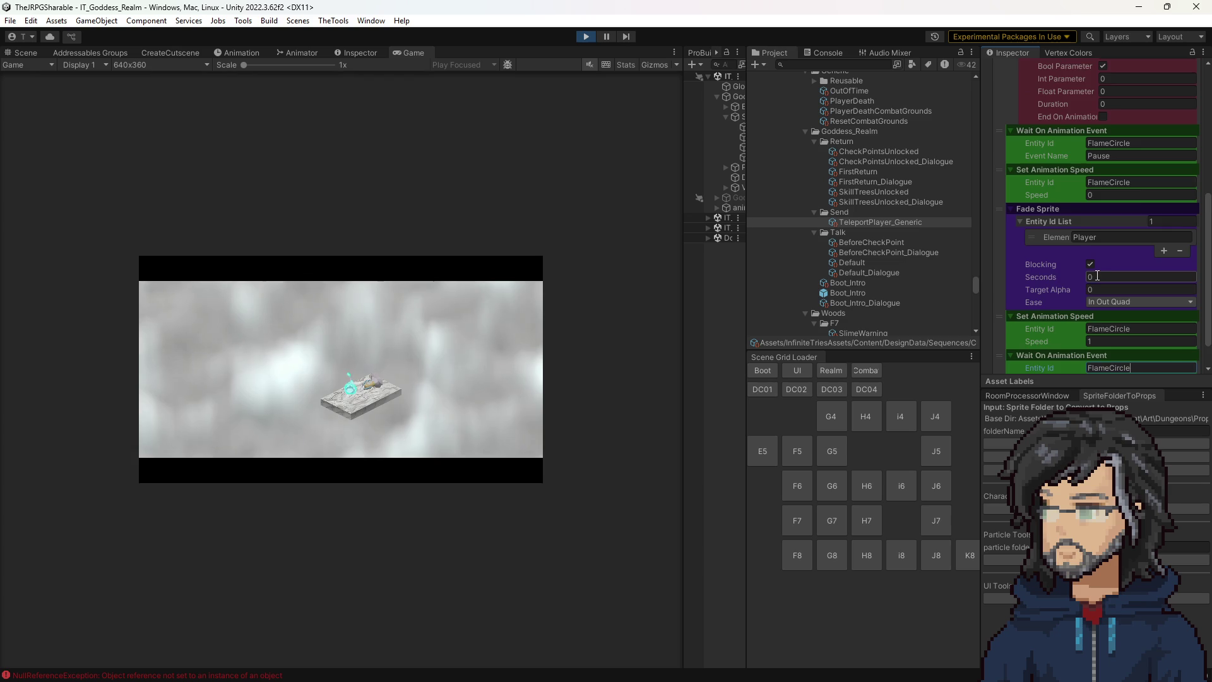
pyautogui.scroll(-1, 1097, 275)
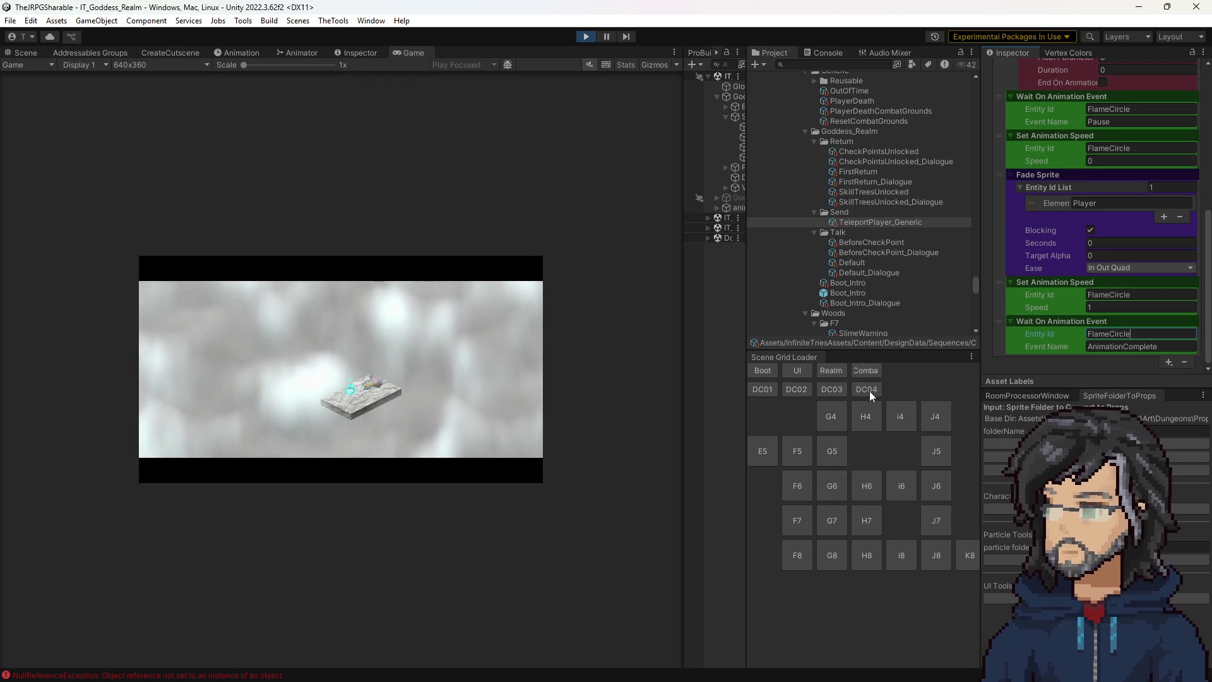
pyautogui.scroll(3, 1079, 283)
pyautogui.scroll(5, 1079, 281)
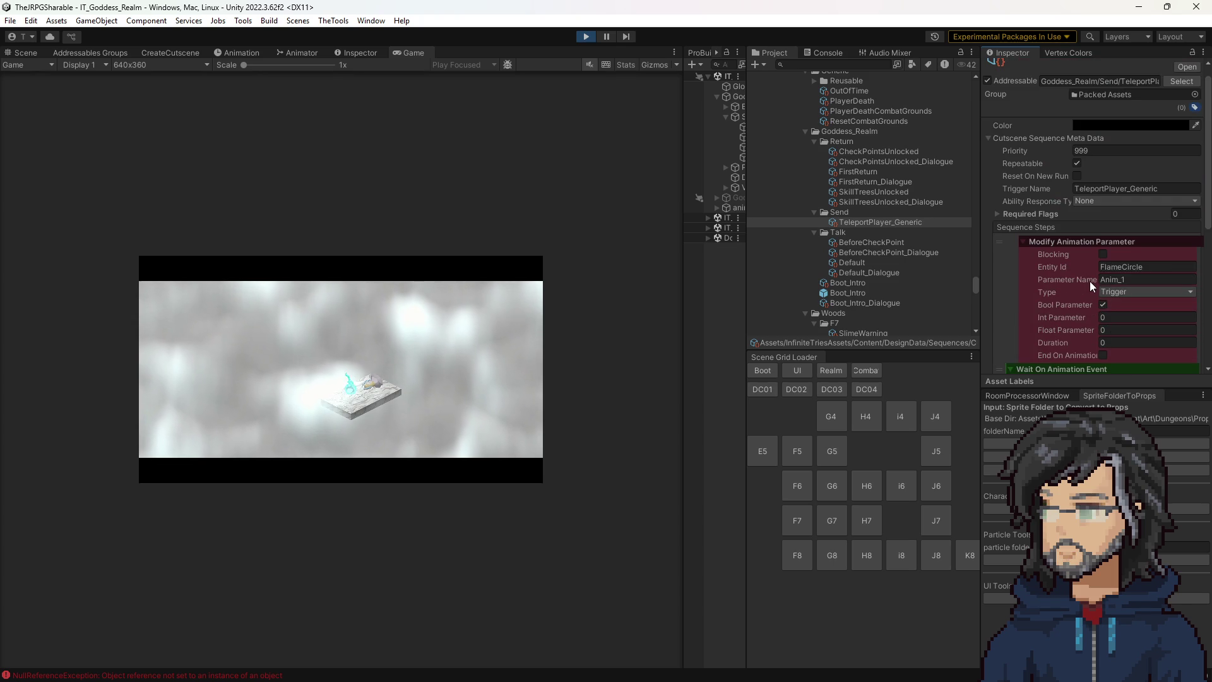
pyautogui.scroll(-3, 1089, 281)
pyautogui.click(724, 294)
pyautogui.hotkey('ctrl', 's')
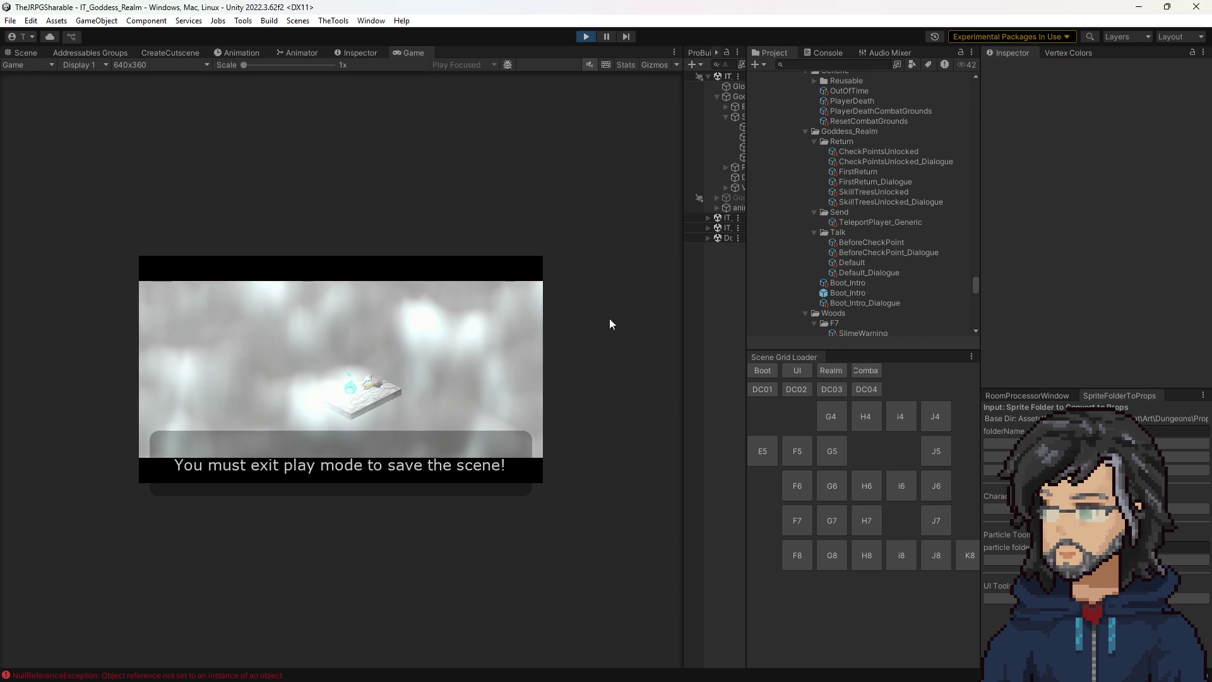
# Reload TeleportPlayer_Generic from Boot_Intro to verify the FlameCircle edits stuck.
pyautogui.click(851, 284)
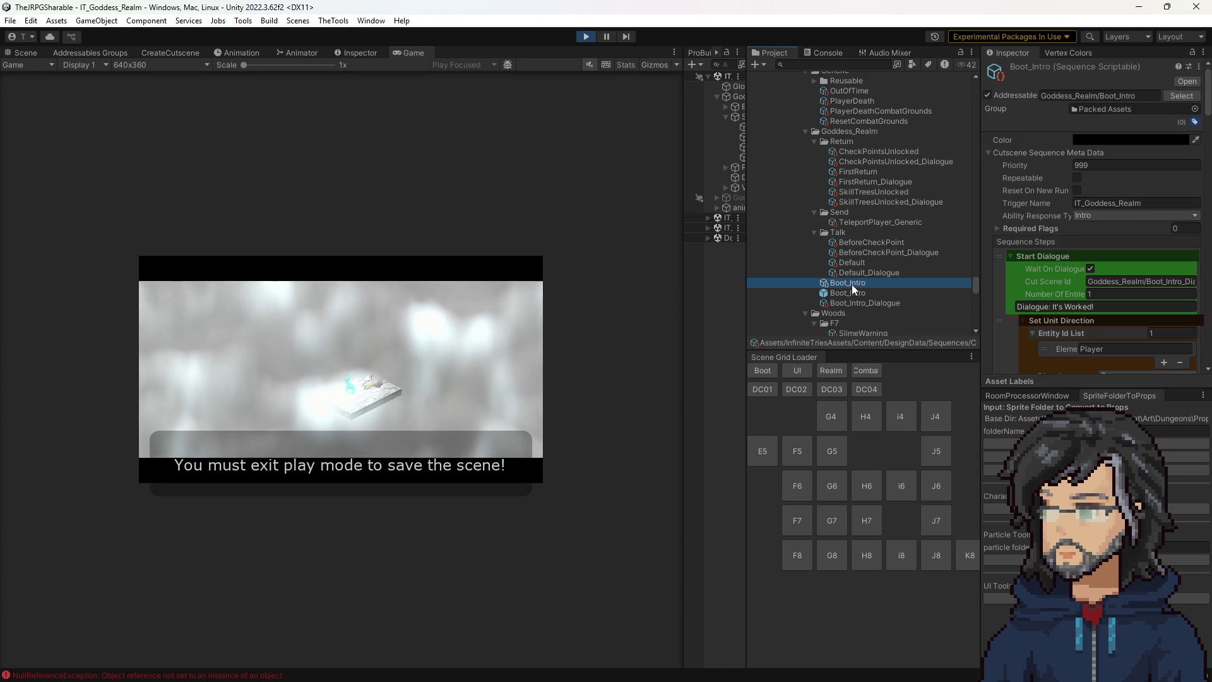
pyautogui.click(880, 220)
pyautogui.scroll(-5, 1111, 282)
pyautogui.scroll(-3, 1109, 282)
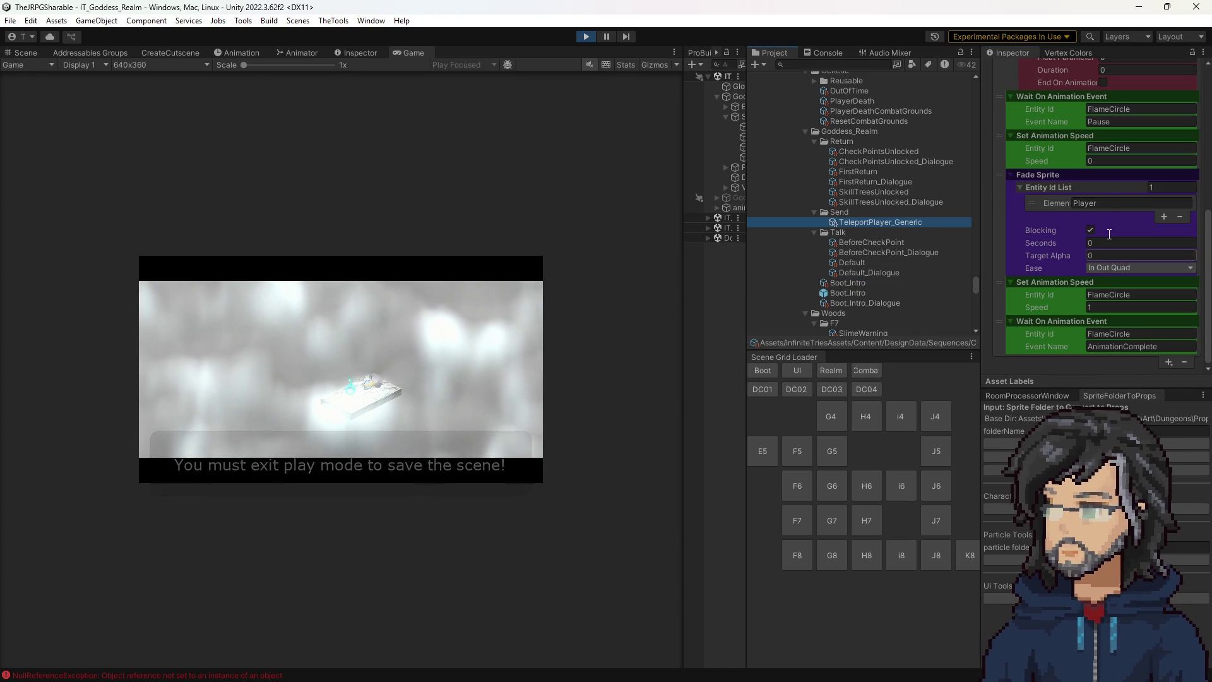
pyautogui.scroll(10, 1119, 245)
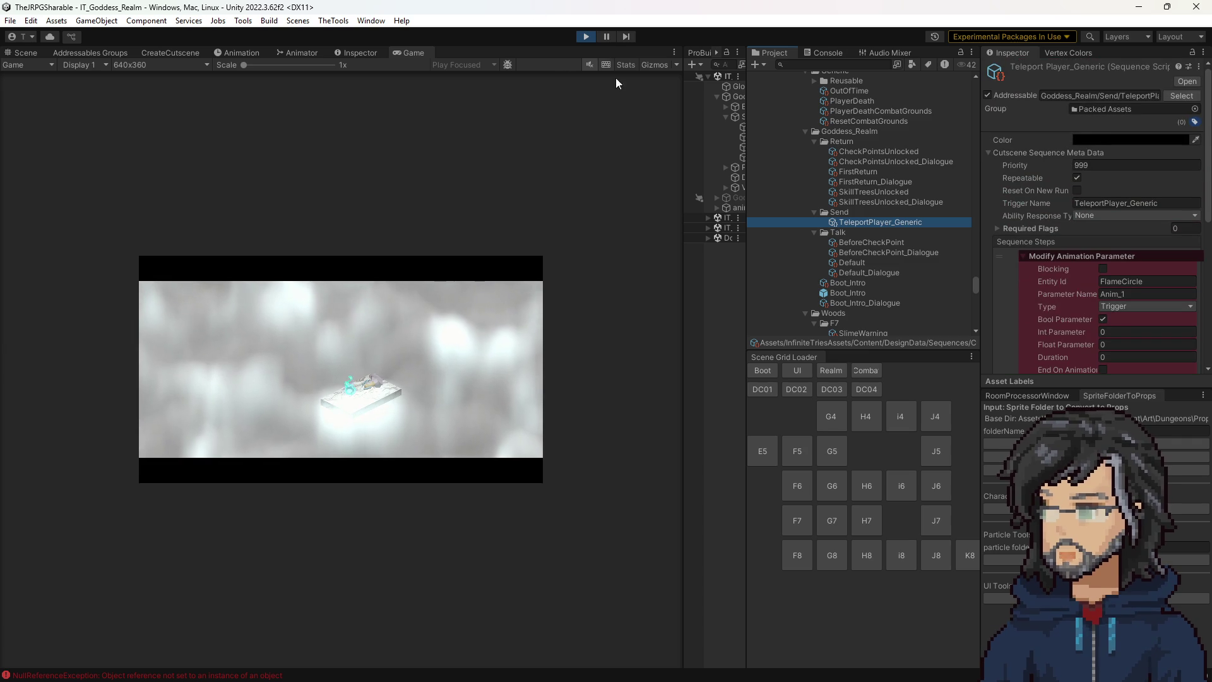
# Test-play the cutscene in a wider Game view until IT_Woods_Room_F8 loads, then stop.
pyautogui.click(587, 36)
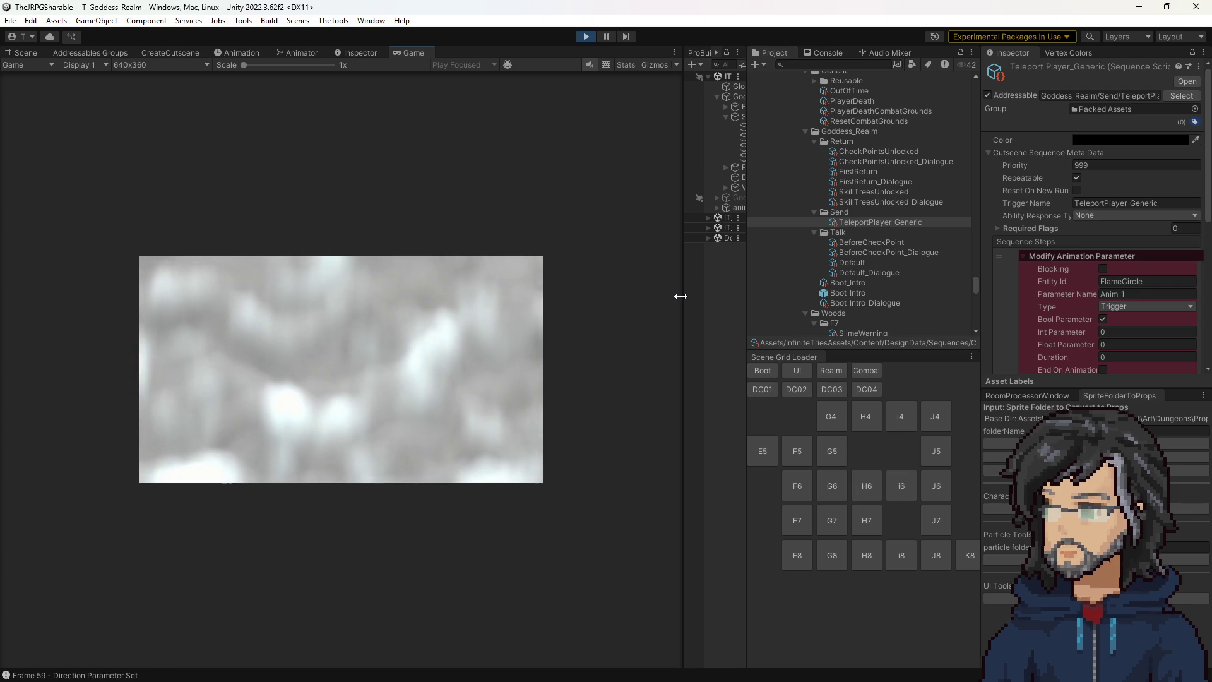
pyautogui.moveTo(683, 297); pyautogui.dragTo(839, 305)
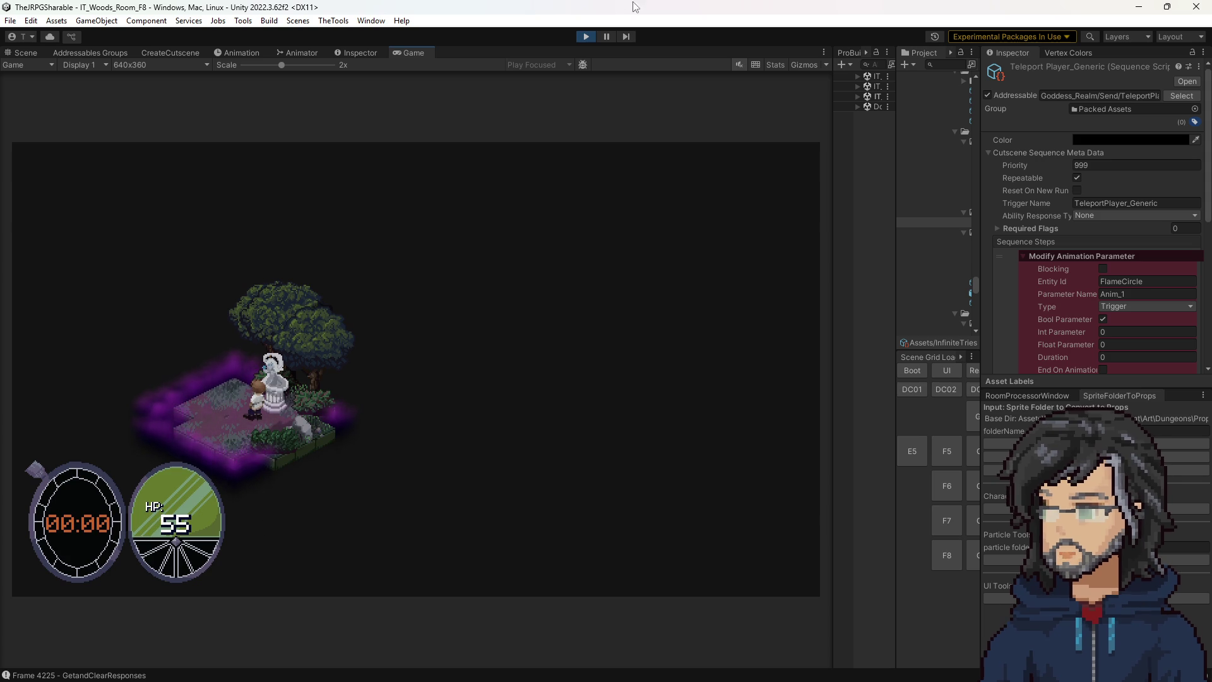
pyautogui.click(585, 38)
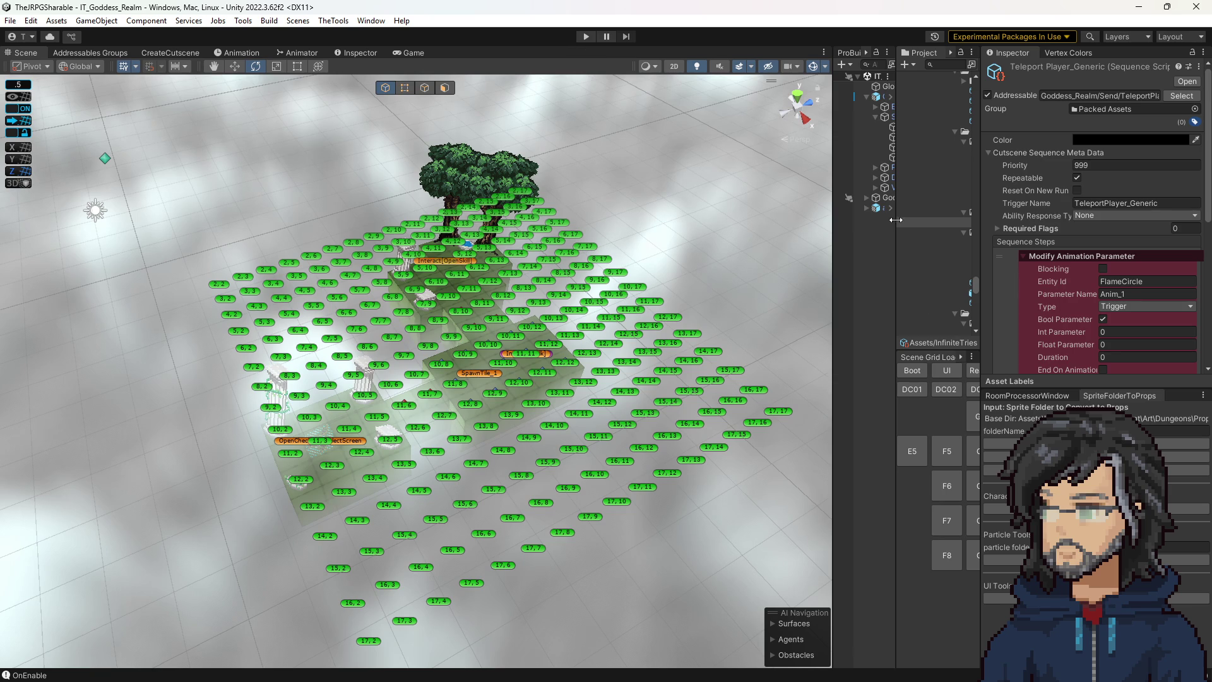
# Resize the Project and Hierarchy panels and start the game again.
pyautogui.moveTo(895, 219); pyautogui.dragTo(779, 222)
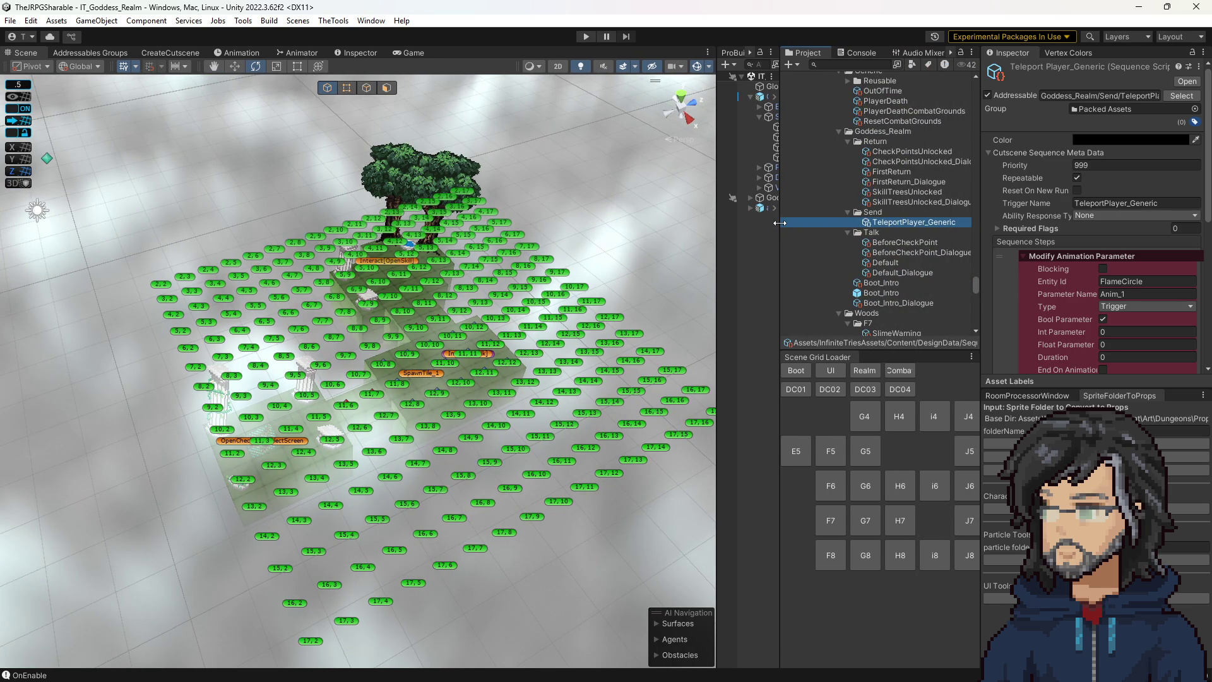
pyautogui.moveTo(779, 223); pyautogui.dragTo(838, 223)
pyautogui.click(586, 37)
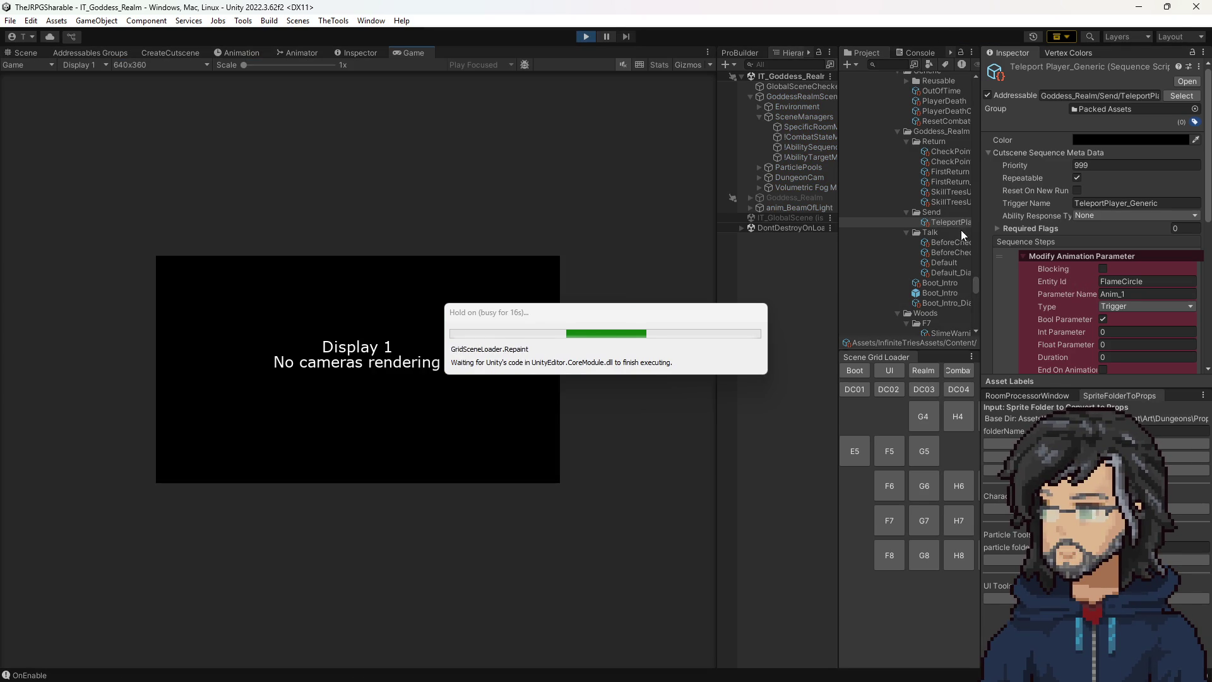
# Follow FirstReturn's steps, advance the Woods room dialogue until timer and HP bars show, then stop.
pyautogui.click(944, 173)
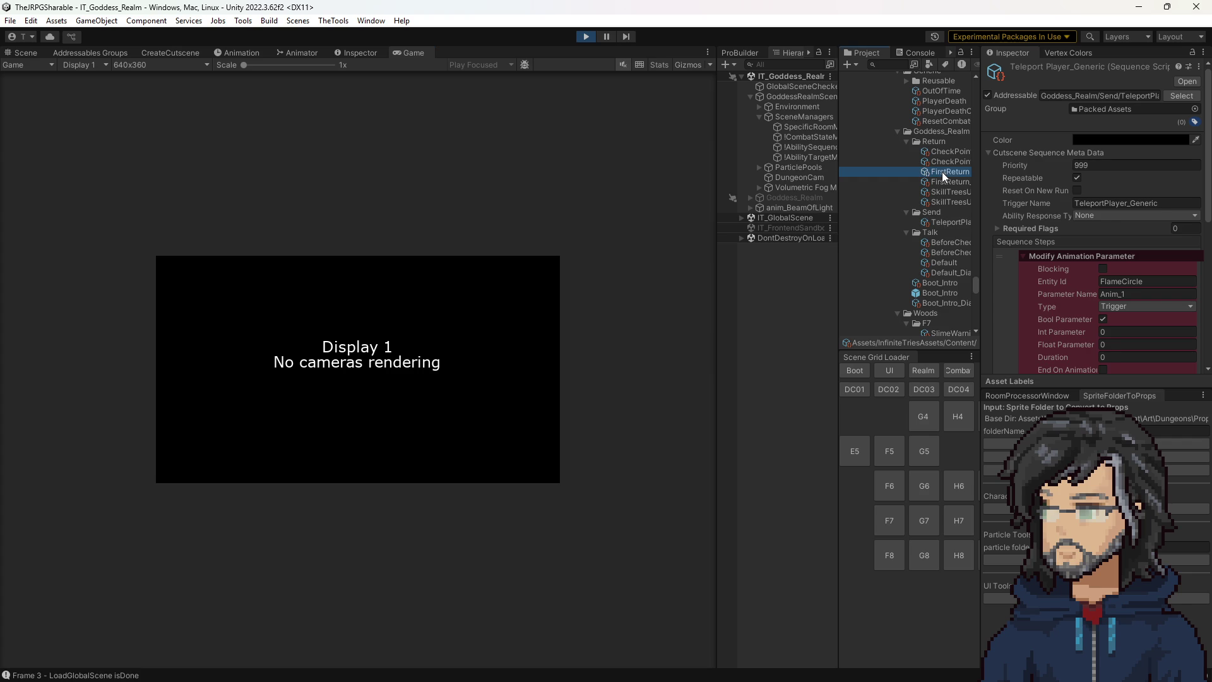
pyautogui.scroll(-5, 1076, 284)
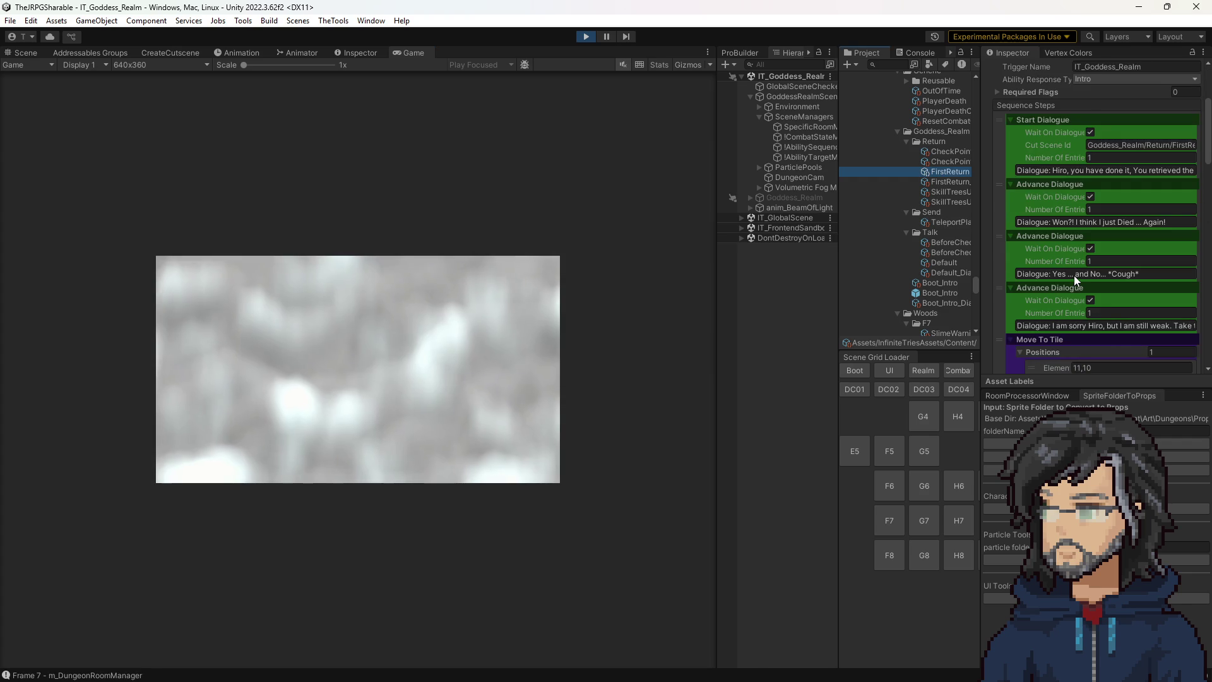
pyautogui.scroll(-3, 1096, 308)
pyautogui.scroll(-12, 1090, 294)
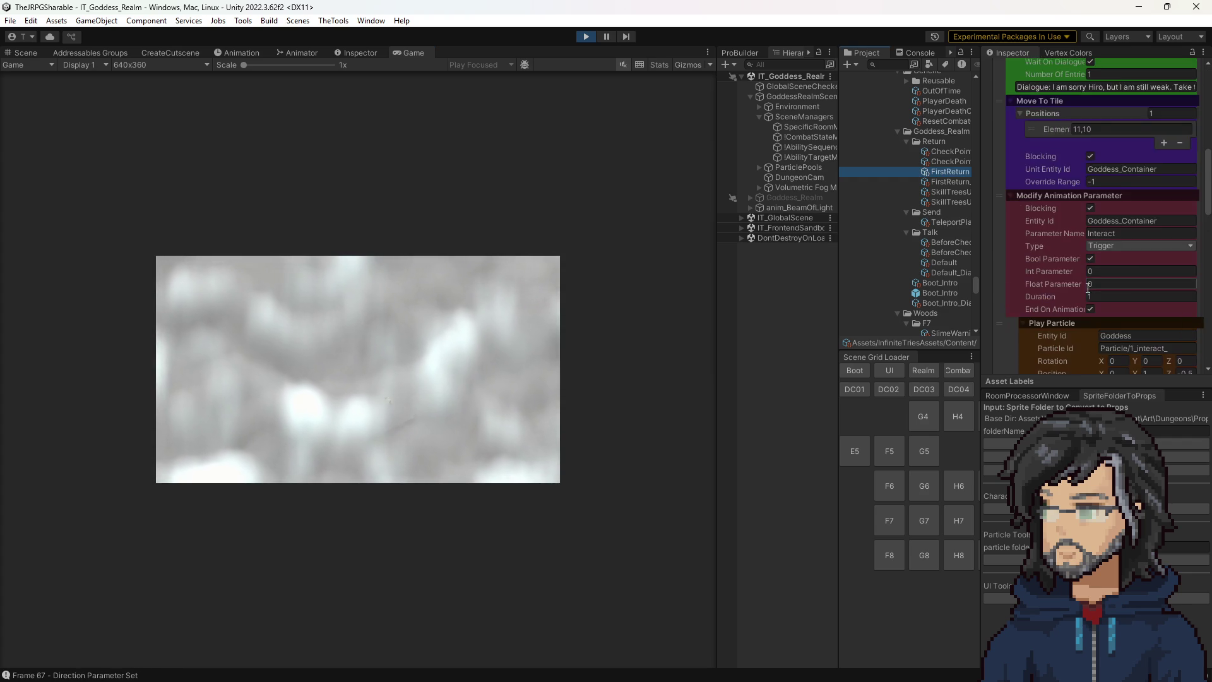
pyautogui.scroll(-12, 1087, 290)
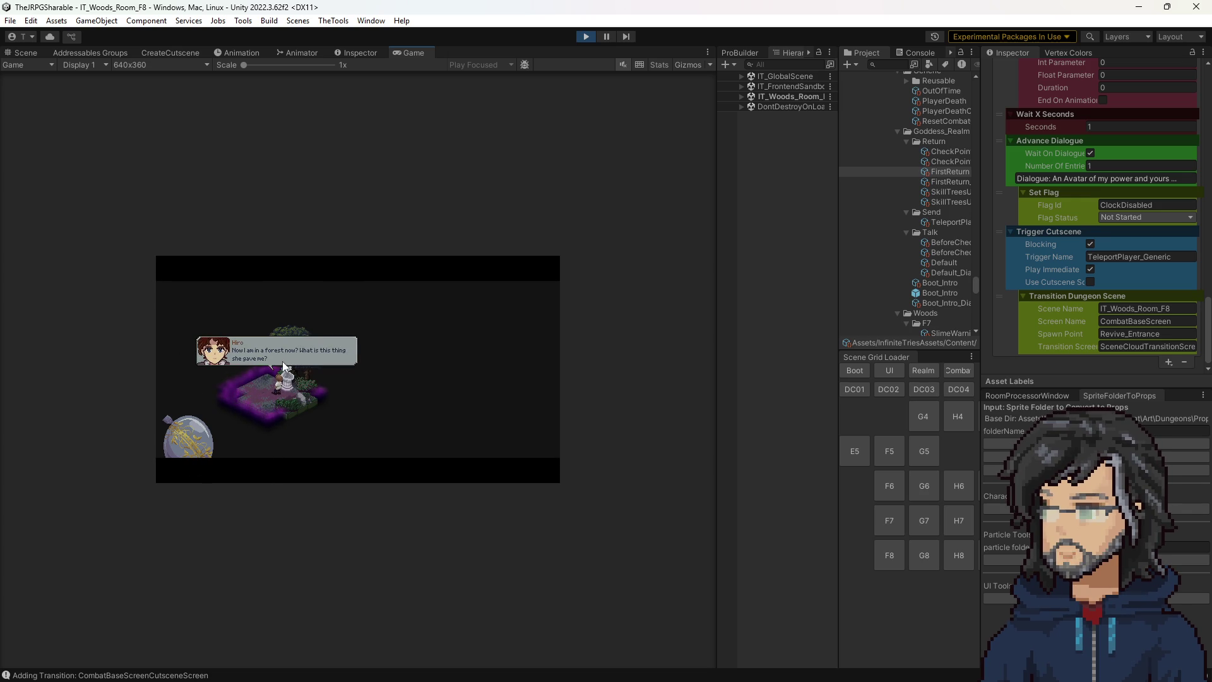
pyautogui.click(339, 390)
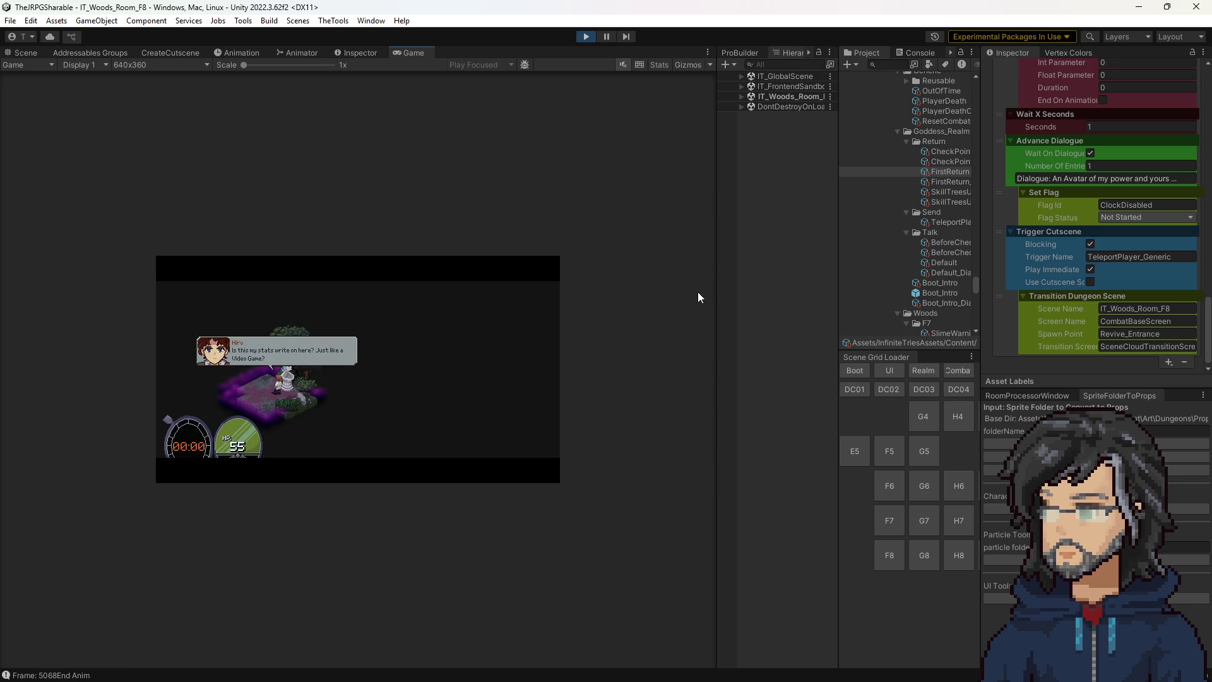
pyautogui.click(585, 36)
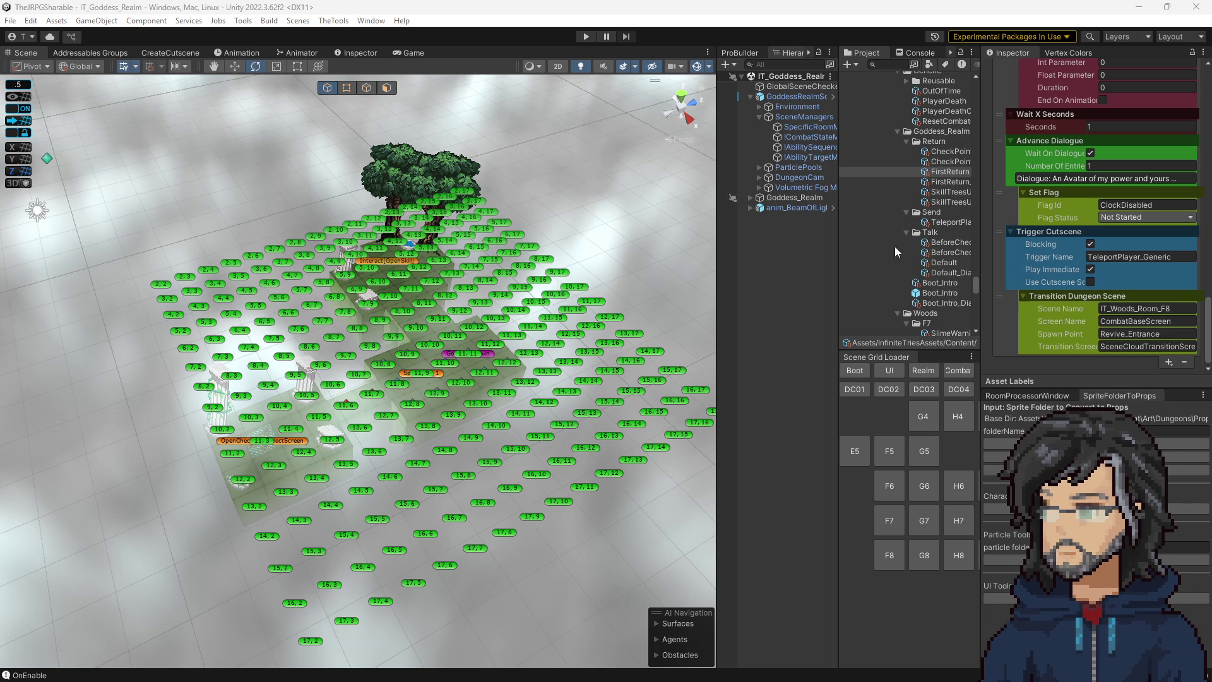
# Inspect the existing Set Flag step and resize the Project panel.
pyautogui.click(1041, 211)
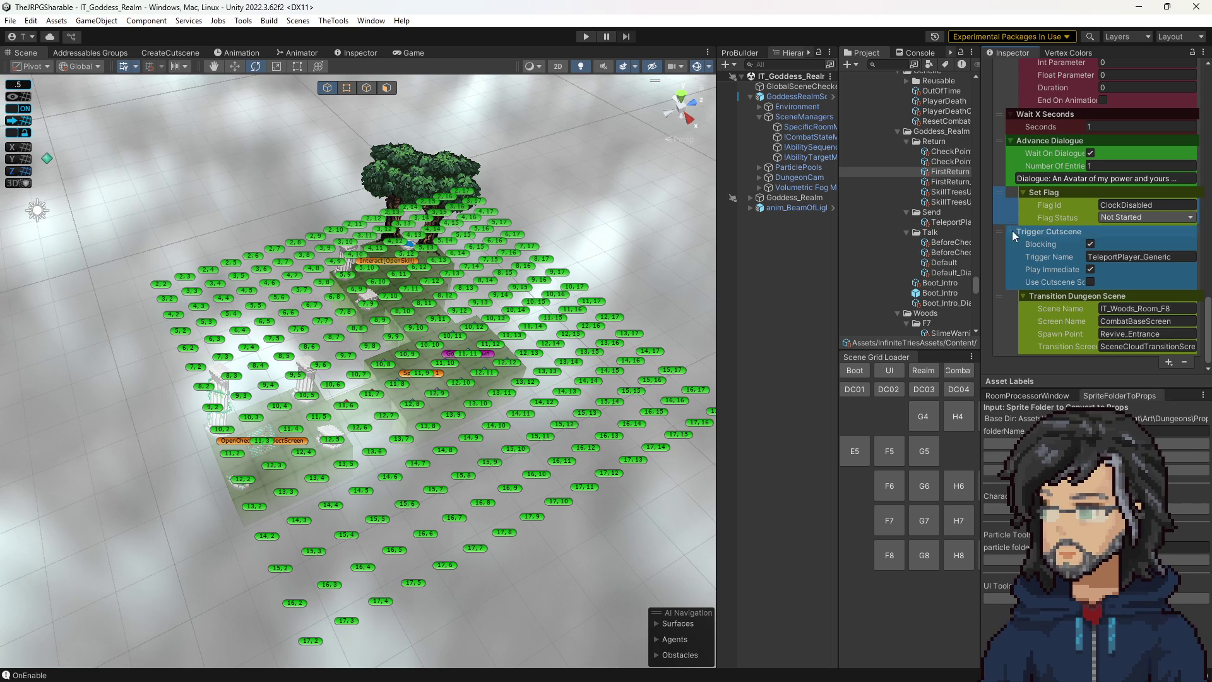
pyautogui.moveTo(840, 219); pyautogui.dragTo(727, 218)
pyautogui.scroll(-3, 824, 278)
pyautogui.scroll(-1, 824, 278)
pyautogui.scroll(3, 821, 276)
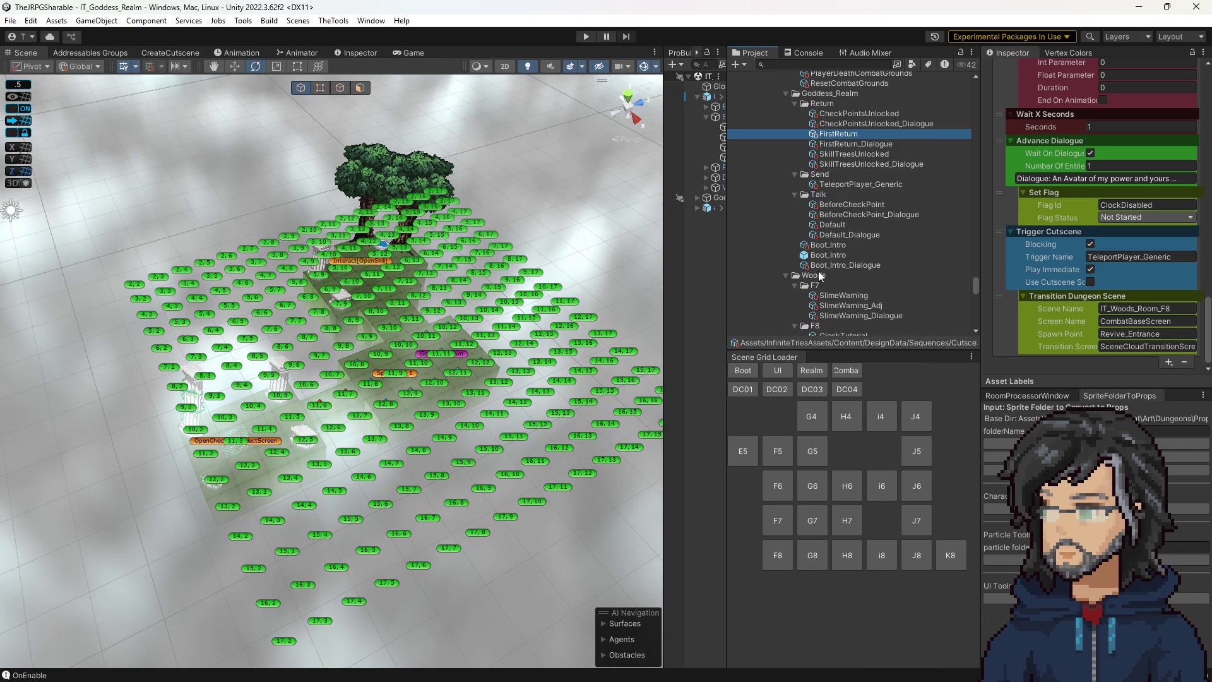
pyautogui.scroll(-3, 825, 290)
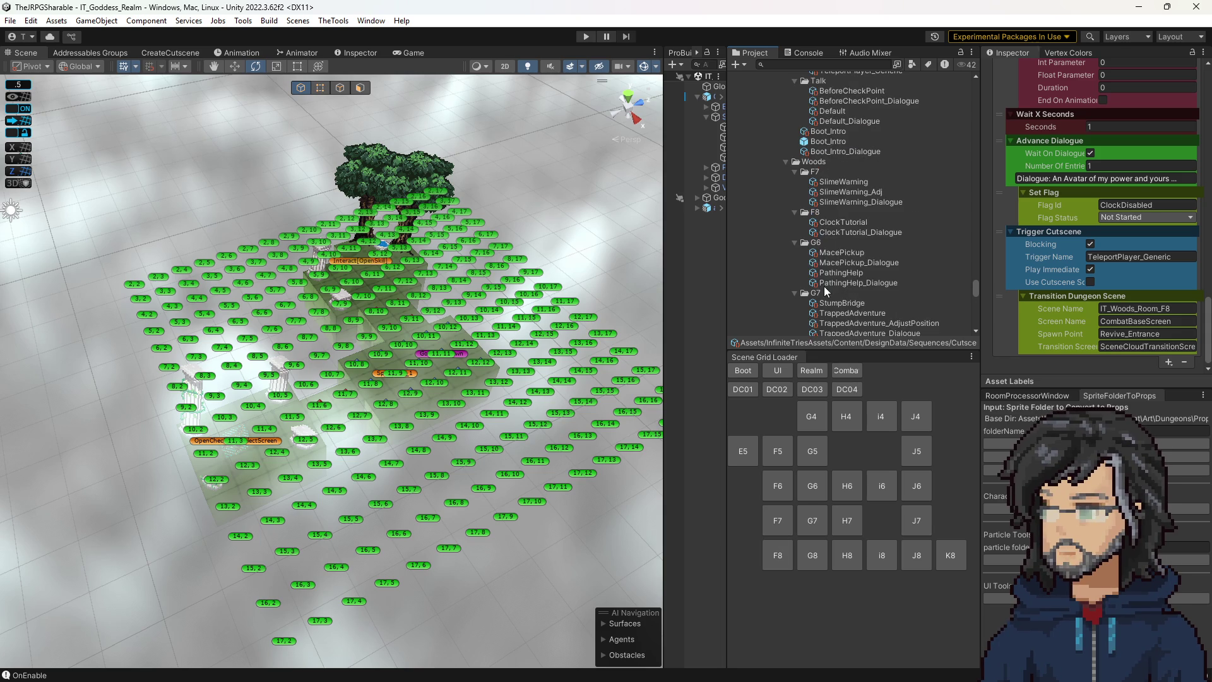
# Add a Backend > SetFlagSequenceStep to ClockTutorial, placed right after Start Dialogue.
pyautogui.click(838, 224)
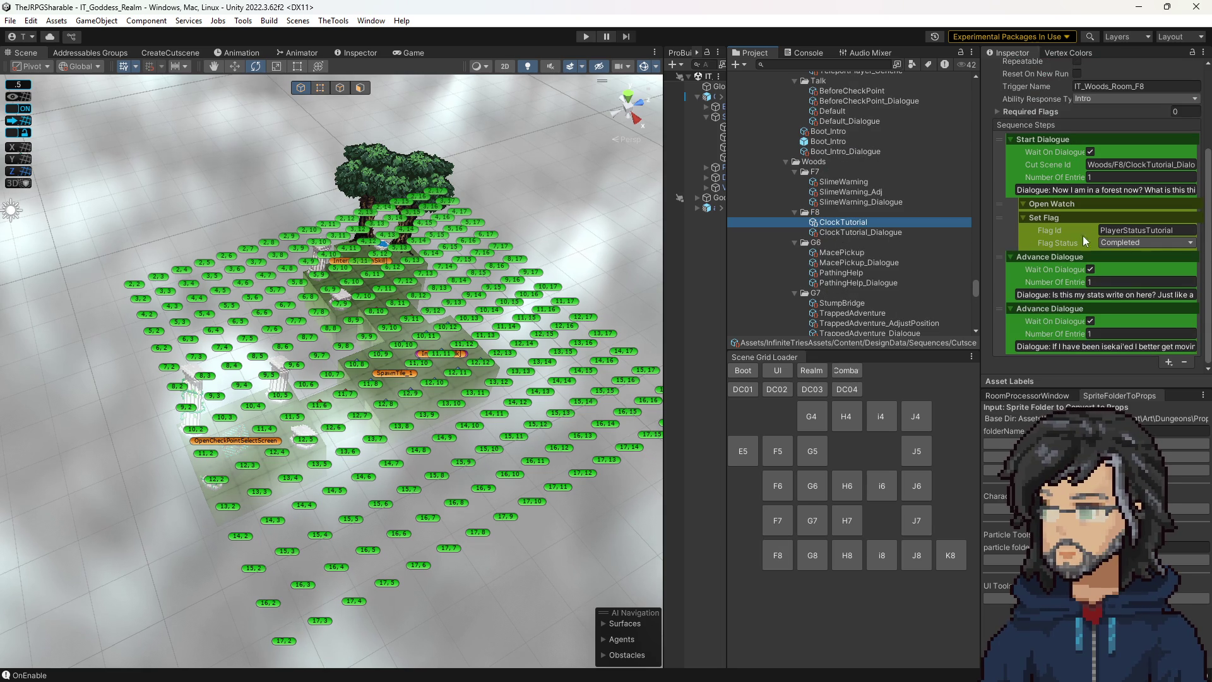
pyautogui.click(1024, 203)
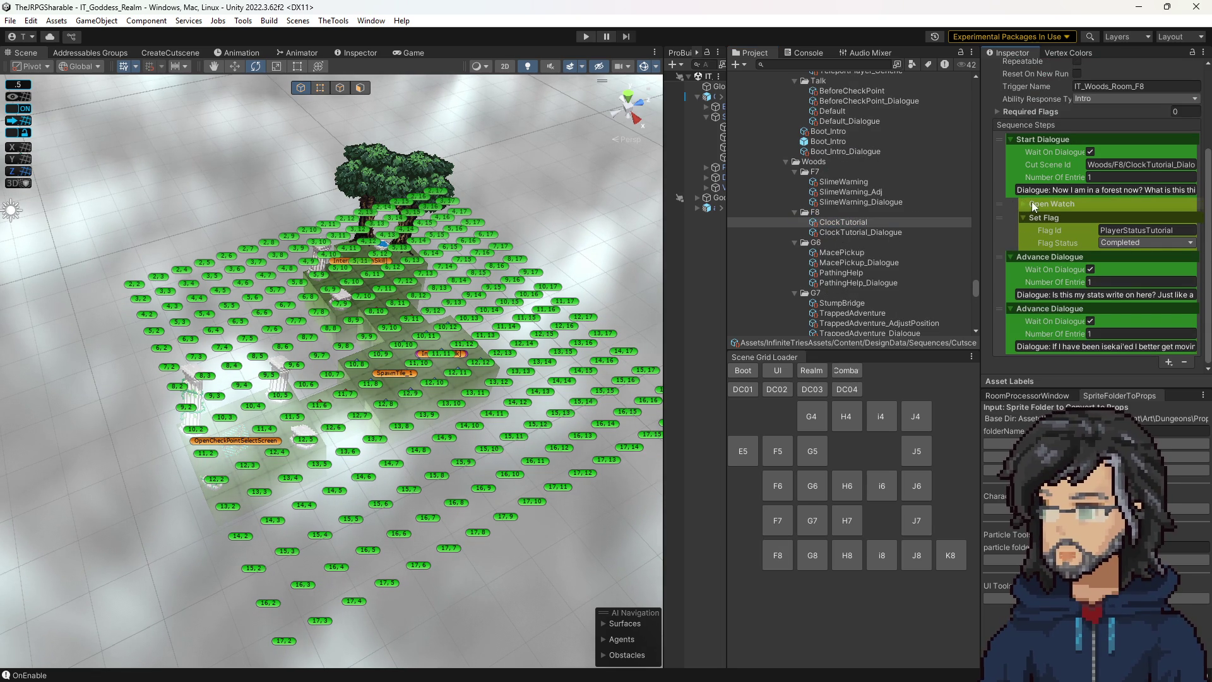
pyautogui.click(1168, 363)
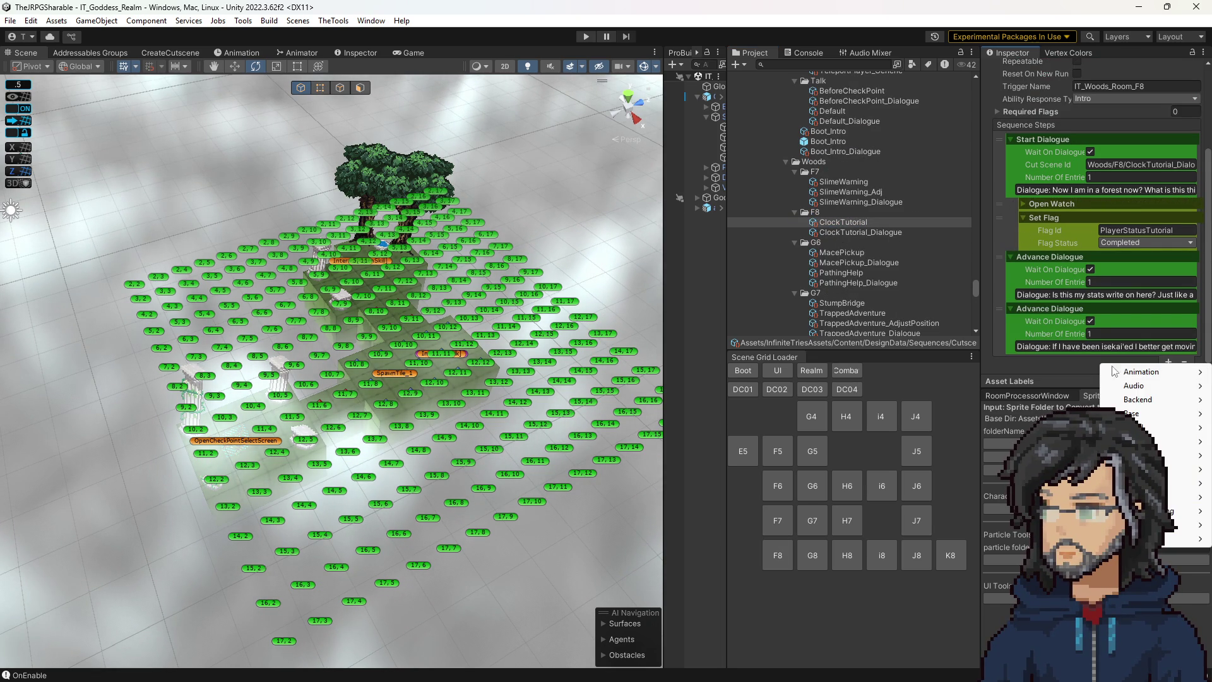
pyautogui.moveTo(1148, 415)
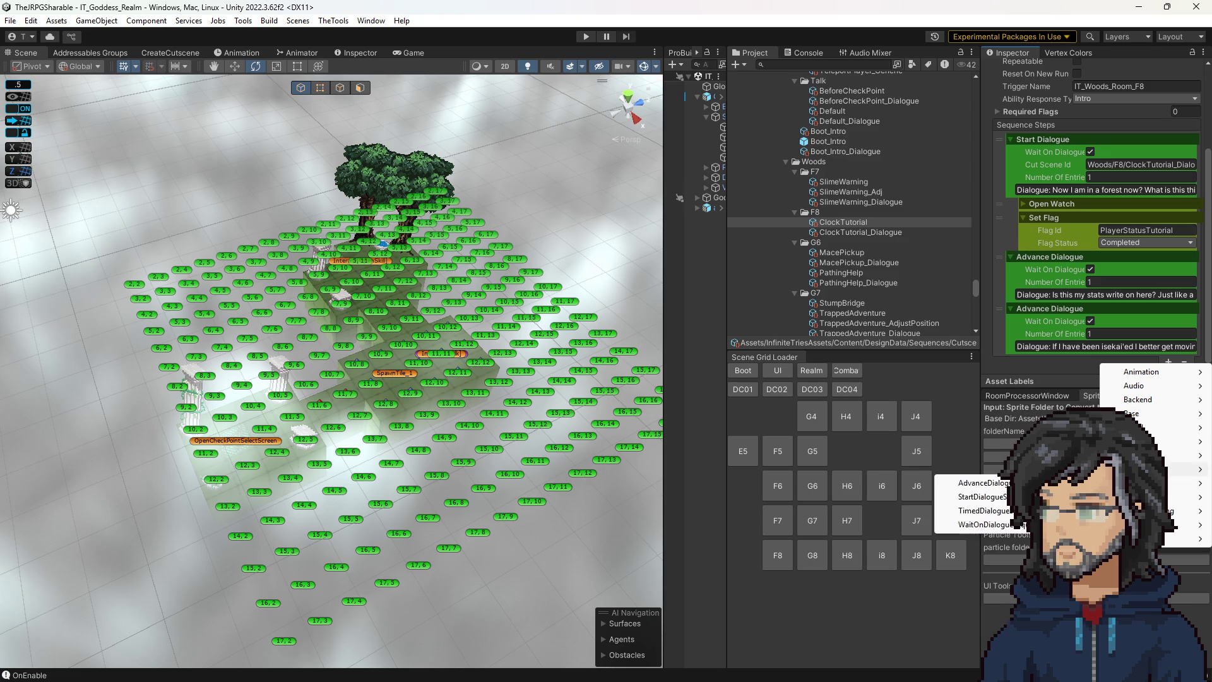
pyautogui.moveTo(1147, 469)
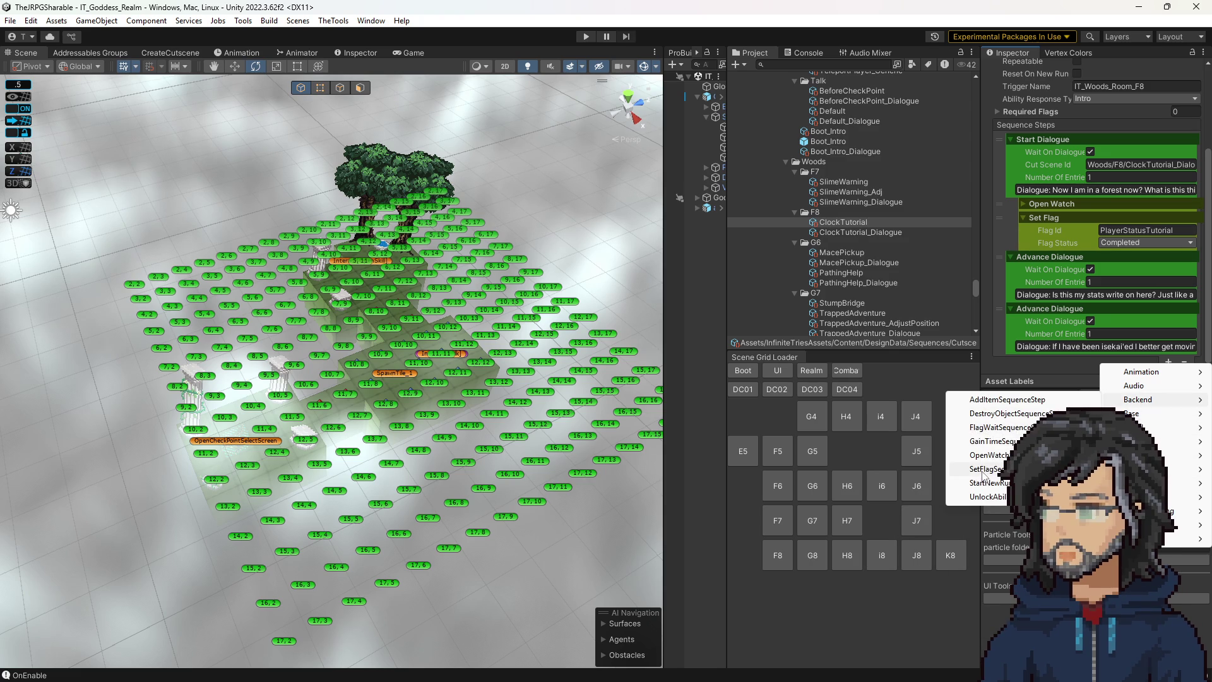
pyautogui.click(982, 471)
pyautogui.moveTo(998, 355)
pyautogui.mouseDown()
pyautogui.moveTo(1016, 191)
pyautogui.moveTo(1014, 203)
pyautogui.mouseUp()
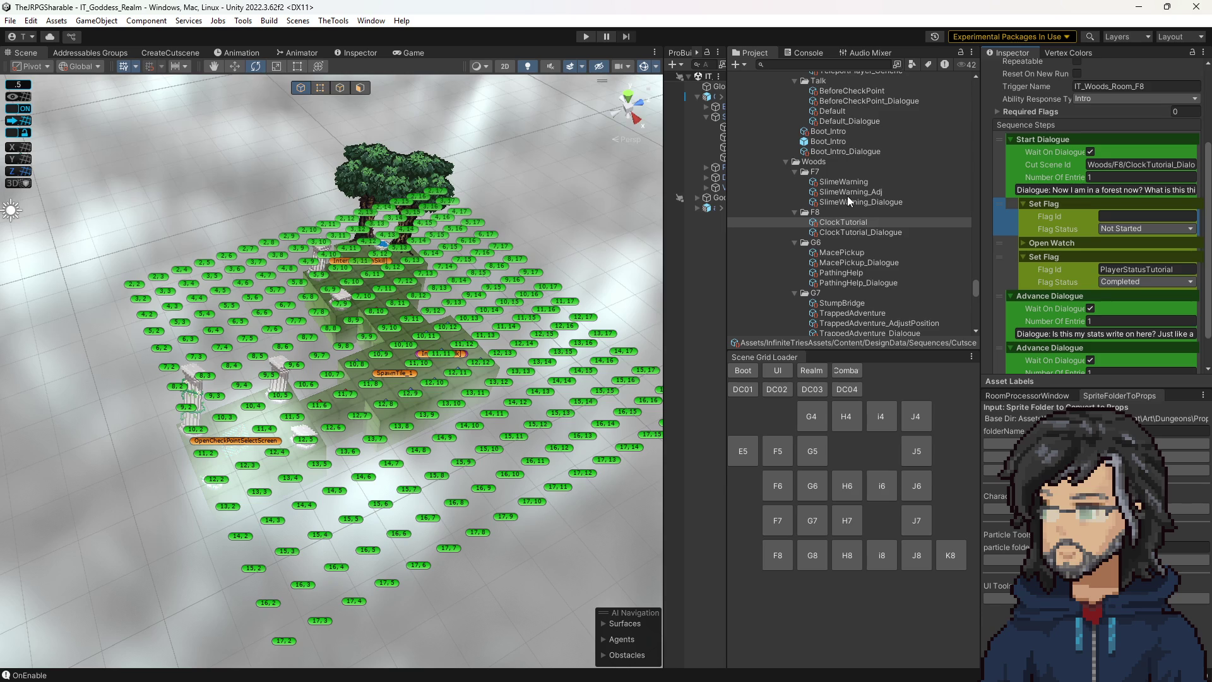
# Copy ClockDisabled from FirstReturn's Set Flag into ClockTutorial's new Flag Id.
pyautogui.scroll(5, 848, 202)
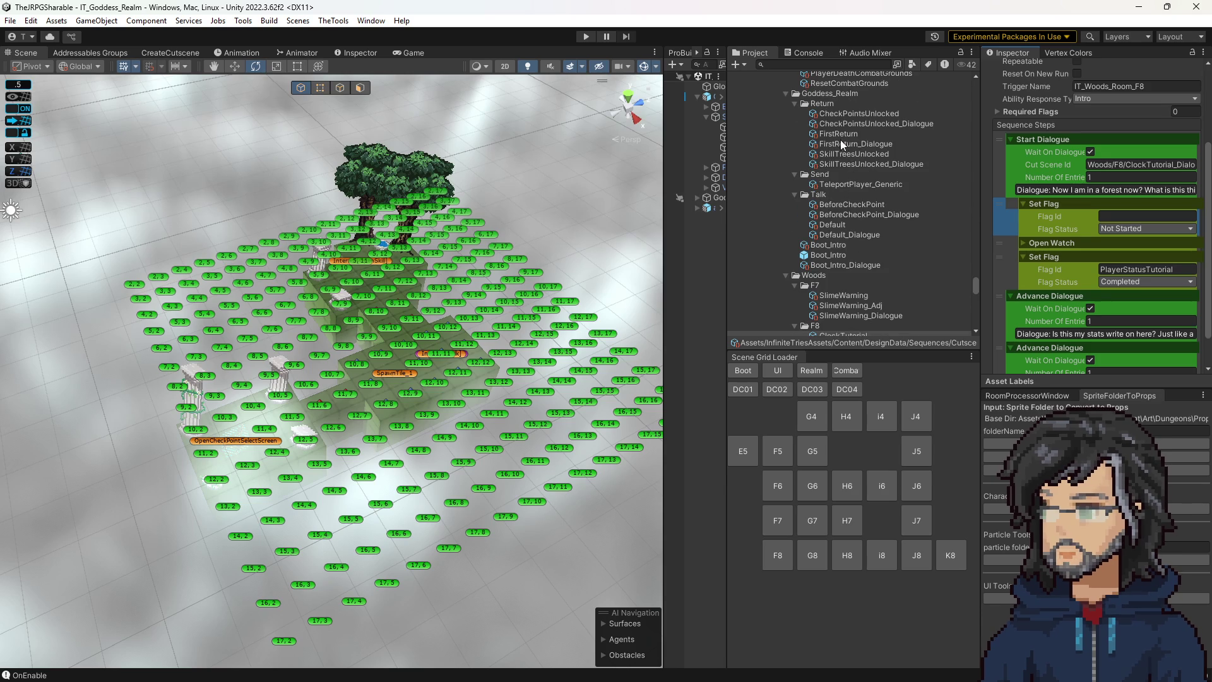
pyautogui.click(839, 135)
pyautogui.scroll(-10, 1116, 274)
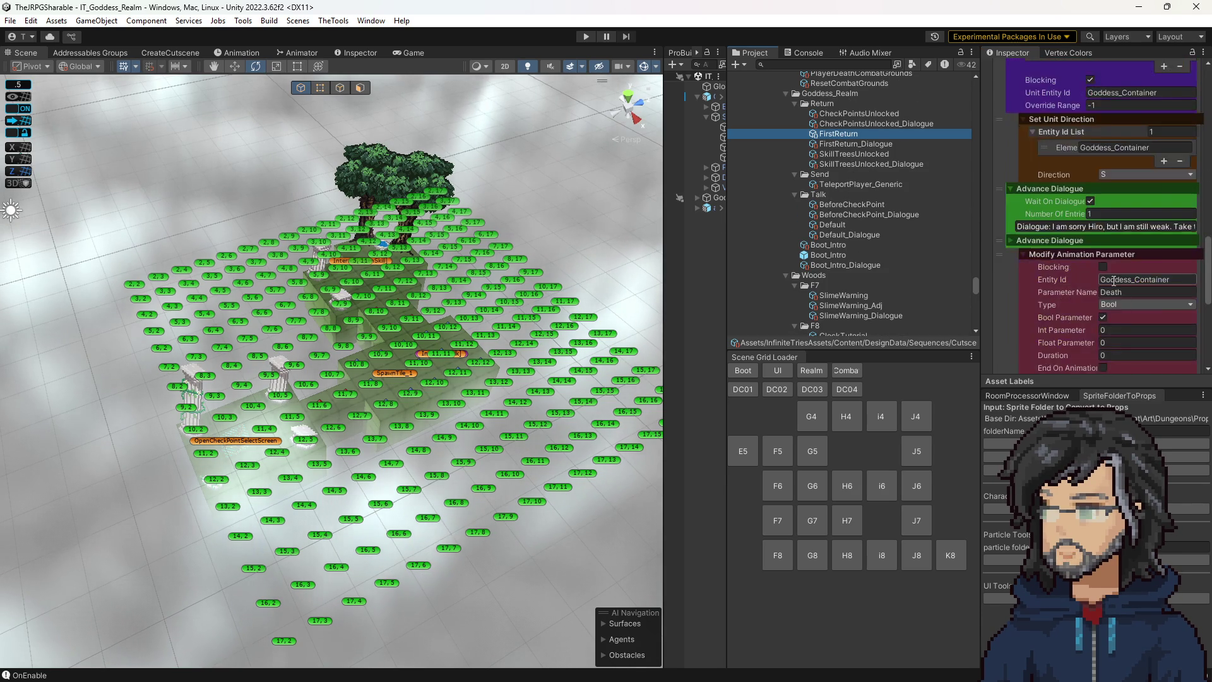
pyautogui.scroll(-5, 1113, 280)
pyautogui.click(1144, 267)
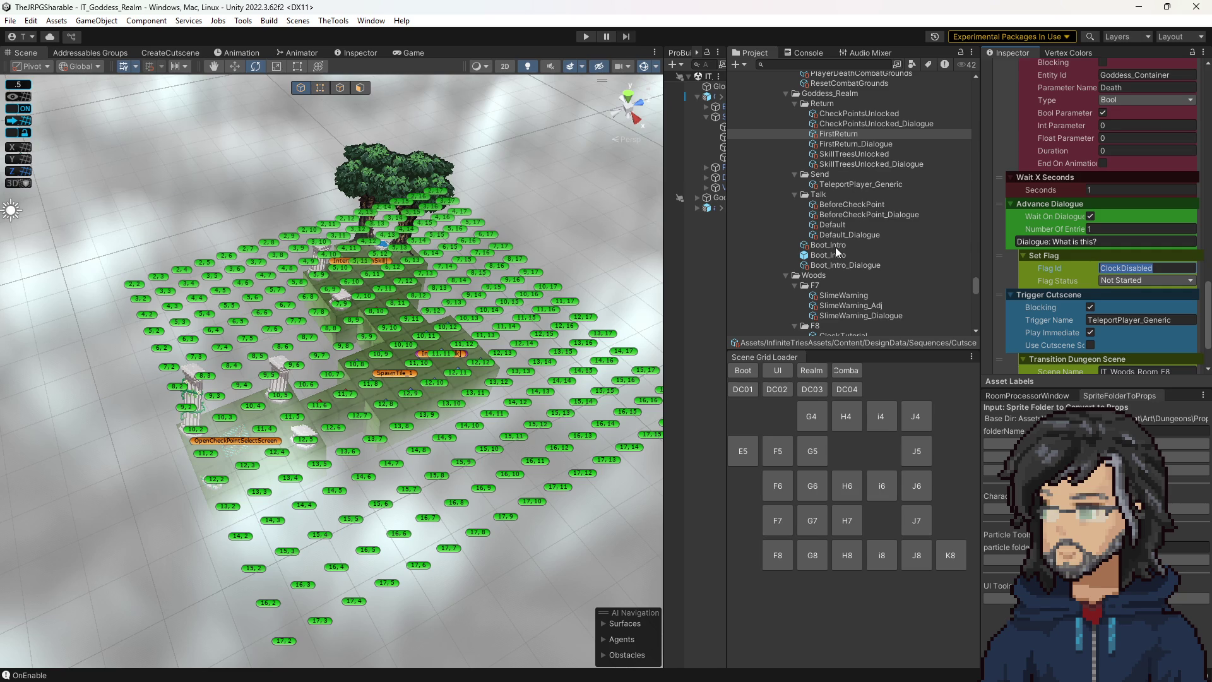
pyautogui.scroll(-3, 883, 252)
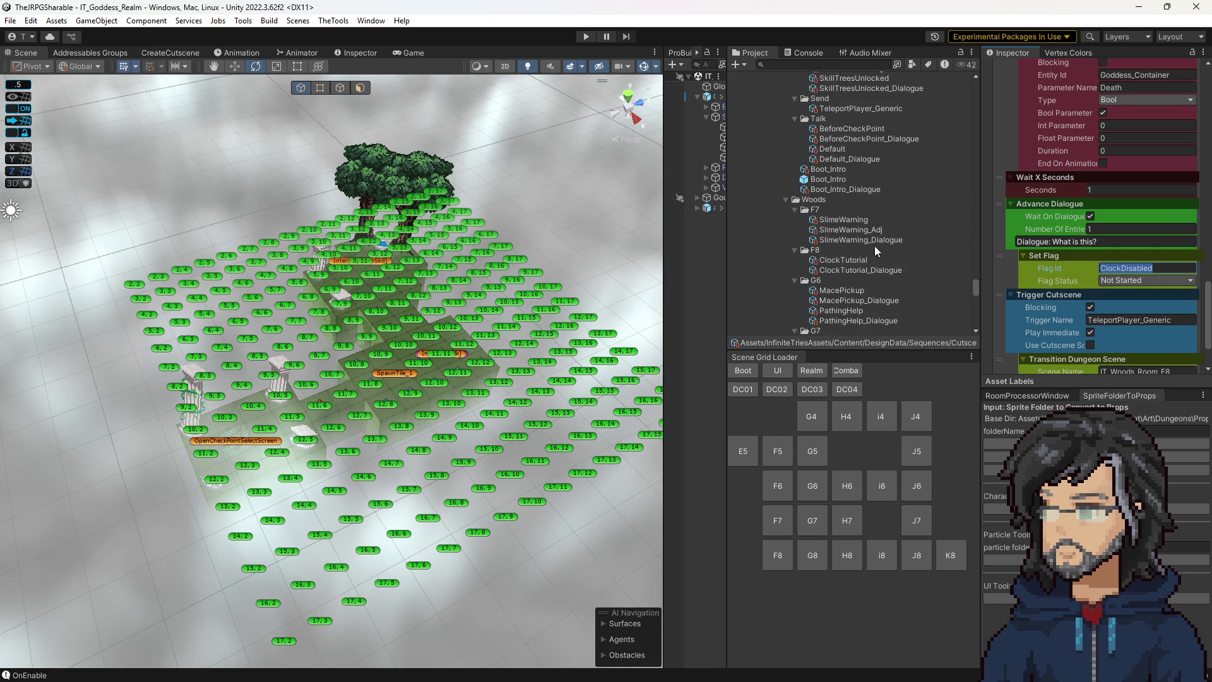
pyautogui.click(834, 260)
pyautogui.click(1120, 177)
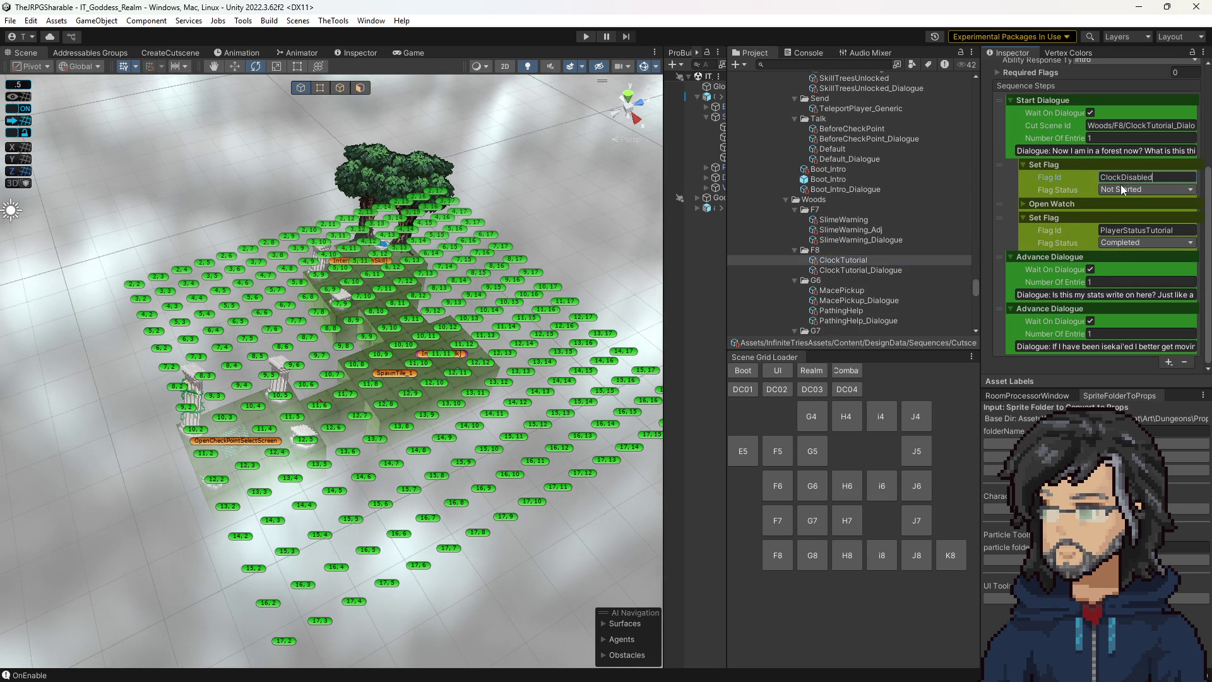
# Add a Wait X Seconds step of 0.2 right after the new flag step.
pyautogui.click(1168, 362)
pyautogui.moveTo(1140, 417)
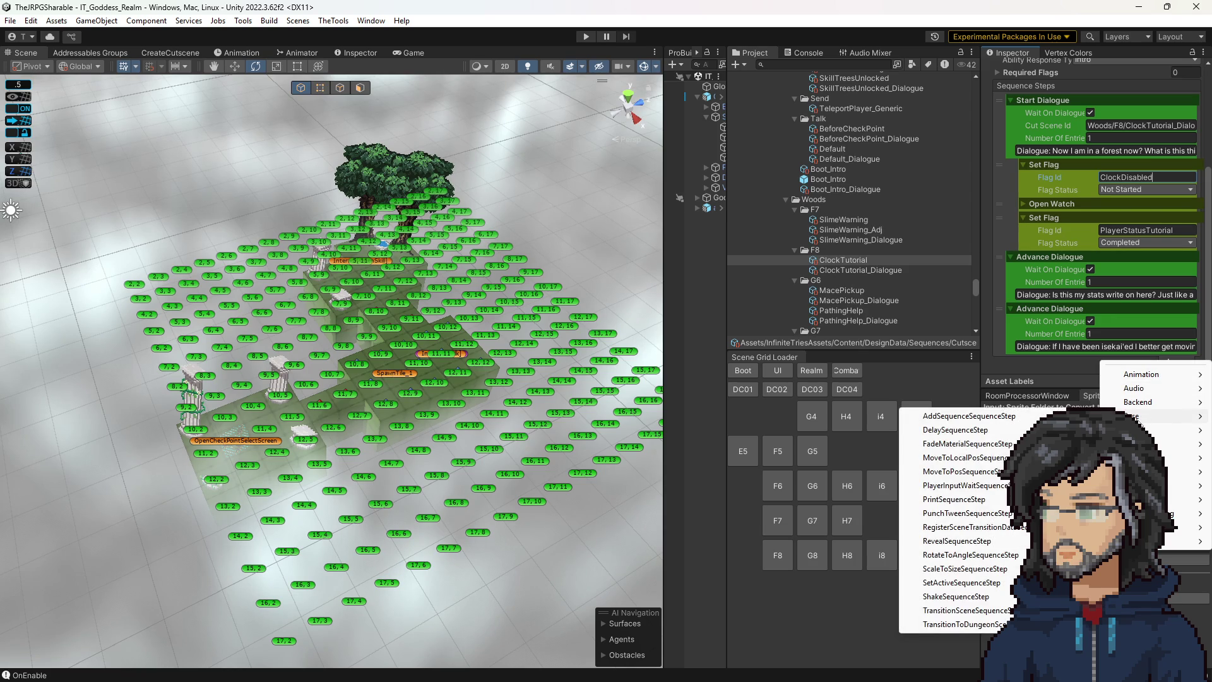
pyautogui.click(976, 428)
pyautogui.moveTo(1002, 359)
pyautogui.mouseDown()
pyautogui.moveTo(983, 268)
pyautogui.moveTo(994, 203)
pyautogui.mouseUp()
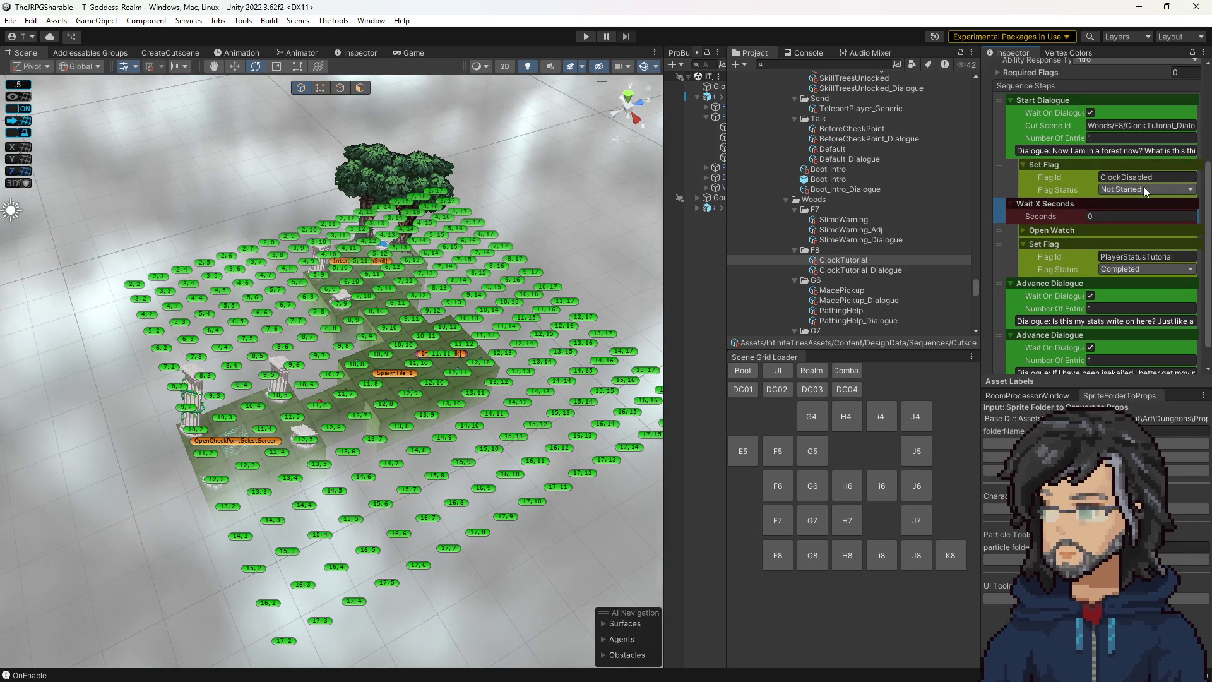
pyautogui.write('0.2')
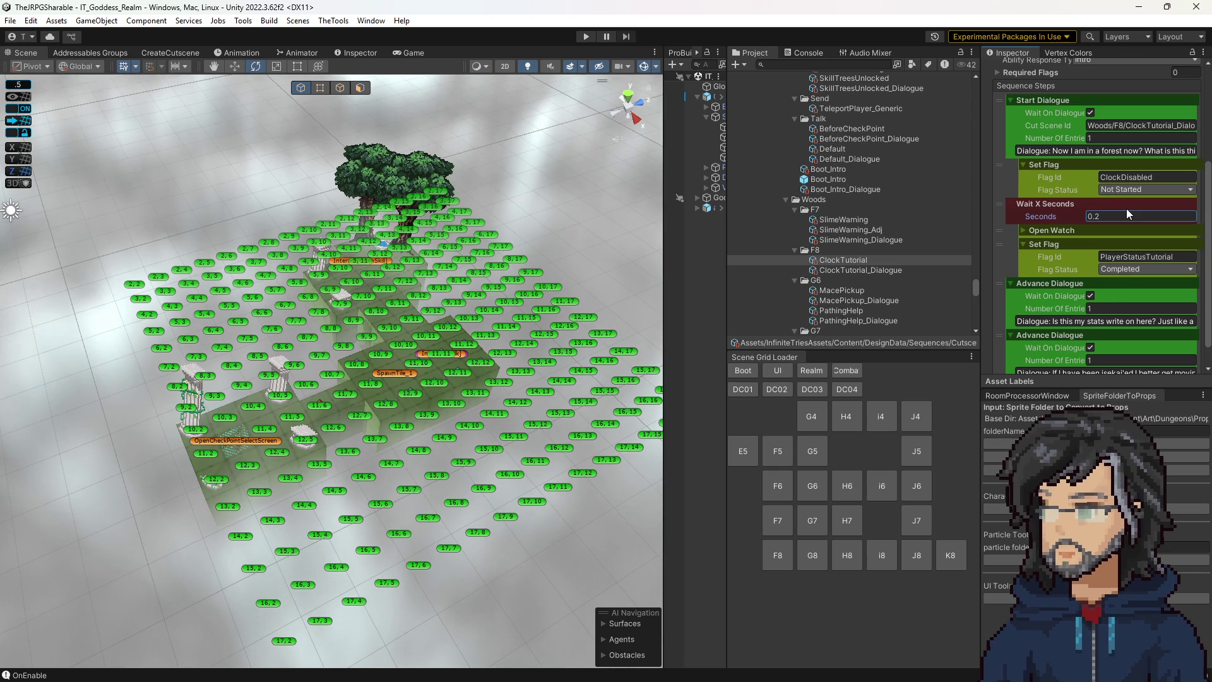
pyautogui.press('Return')
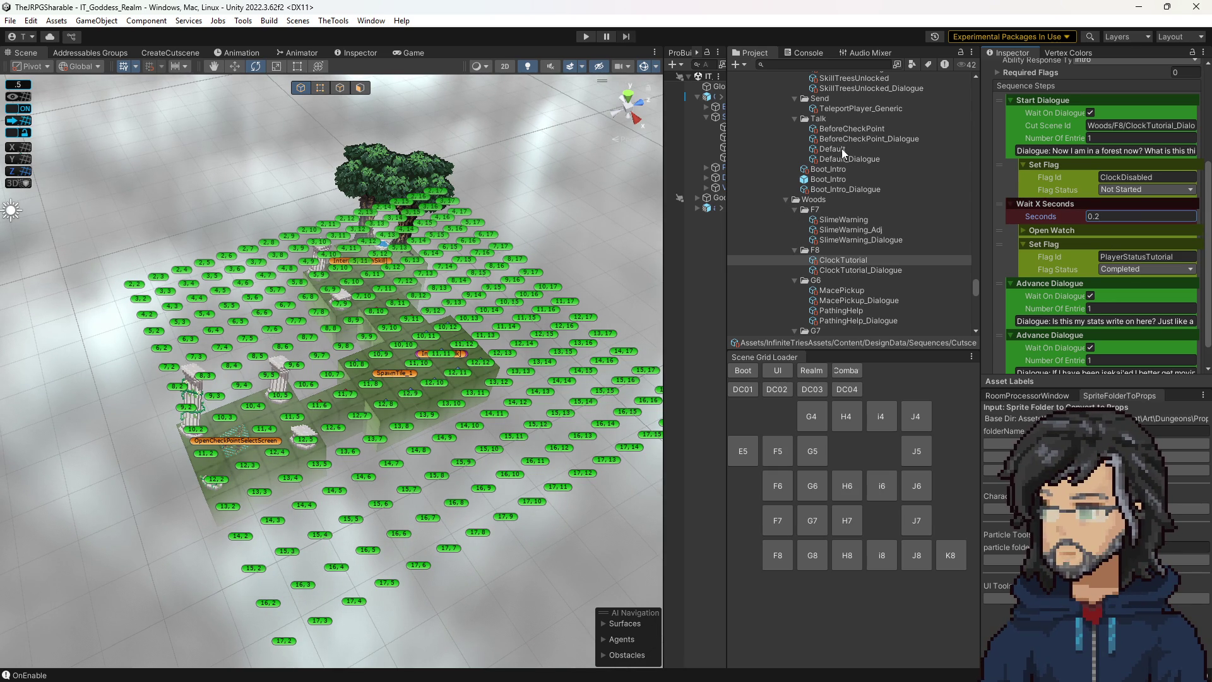
# Review the FirstReturn cutscene's flag and movement steps in the Inspector, then enter play mode.
pyautogui.scroll(3, 853, 131)
pyautogui.click(850, 134)
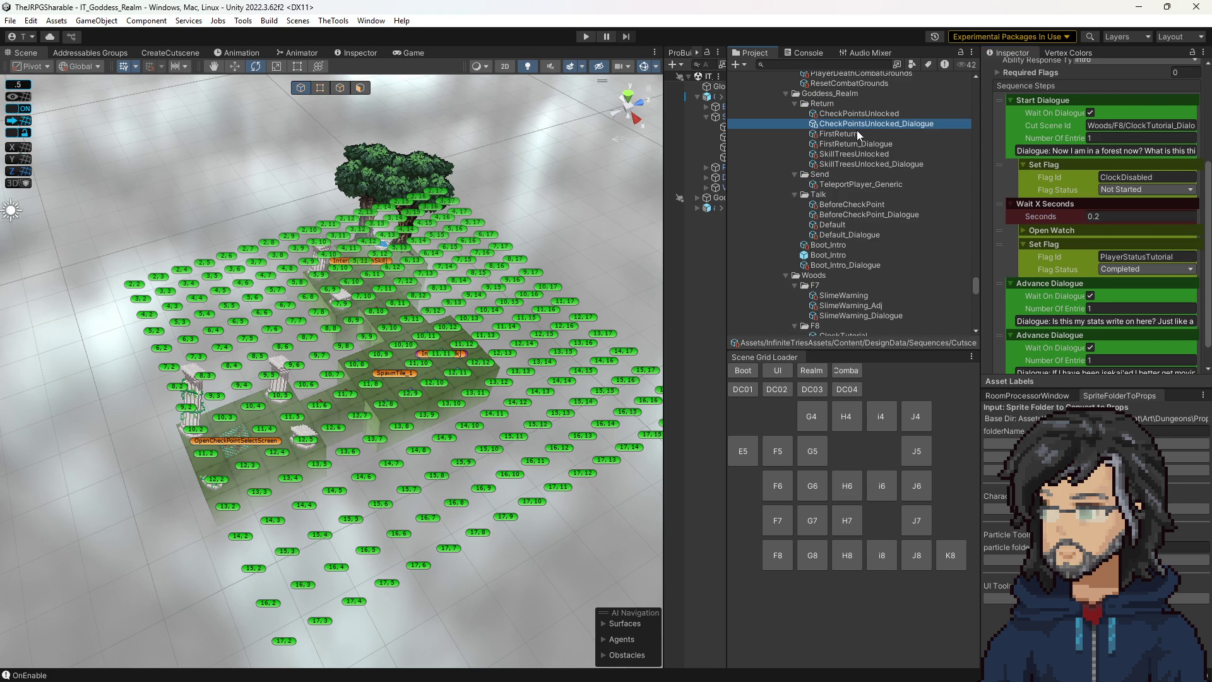
pyautogui.scroll(-15, 1132, 291)
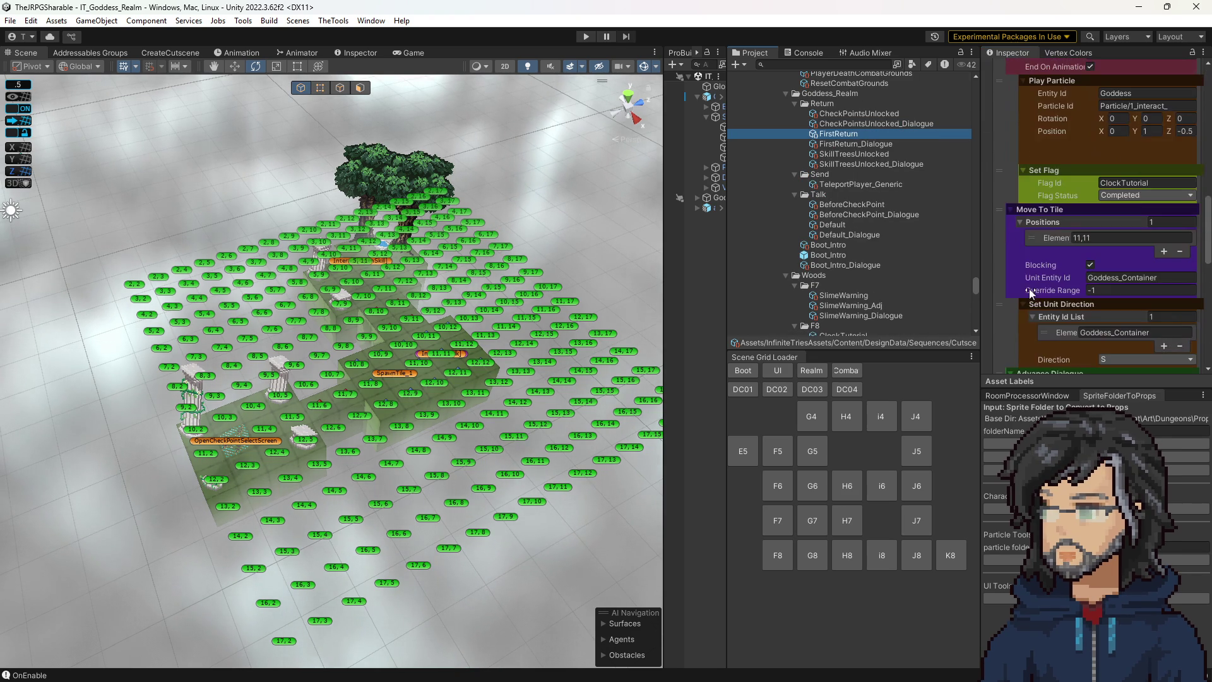
pyautogui.click(1016, 184)
pyautogui.scroll(-4, 1028, 222)
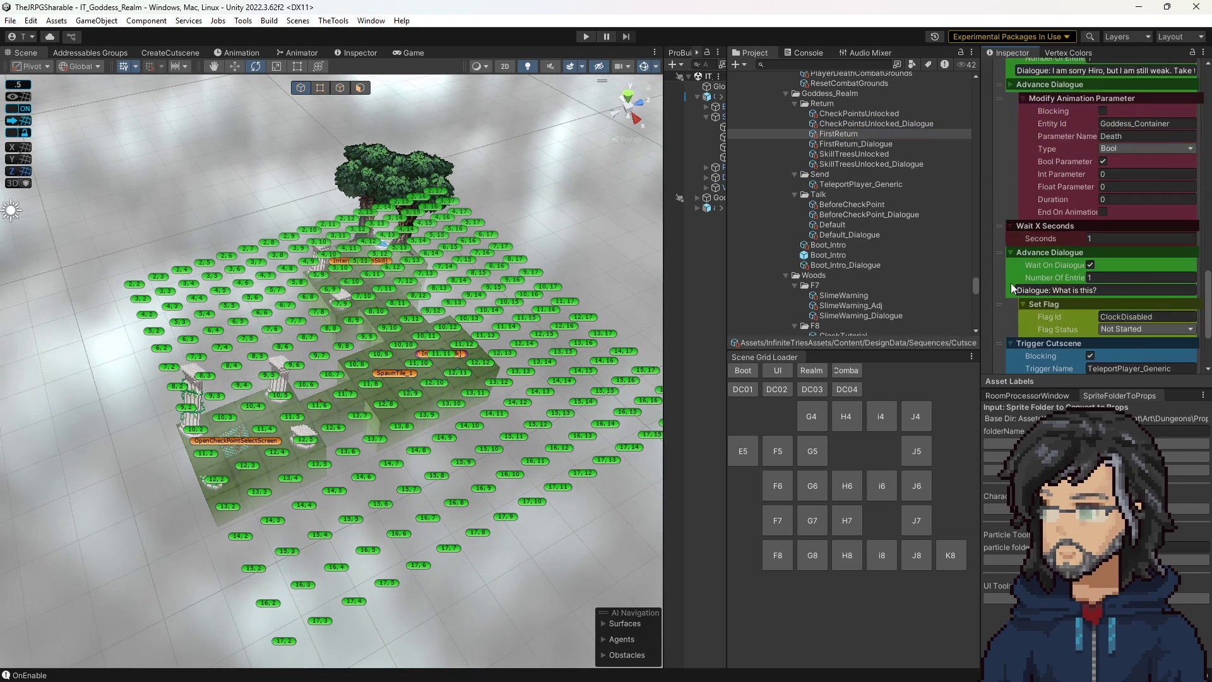
pyautogui.scroll(3, 1061, 174)
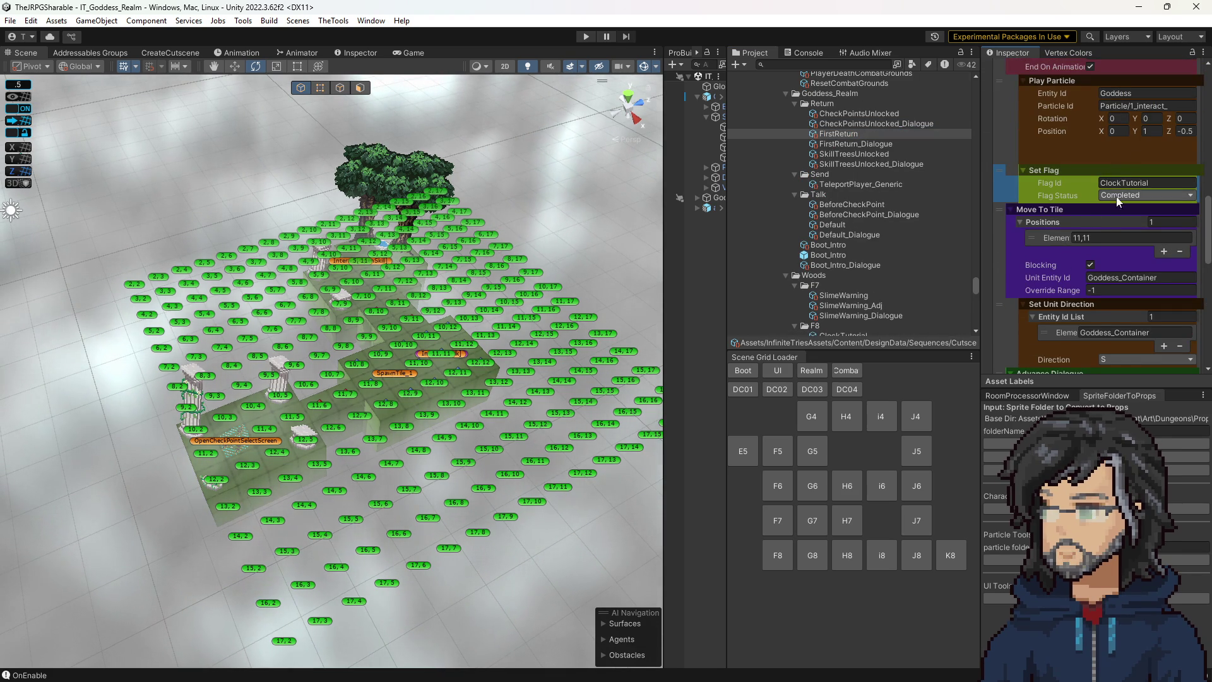
pyautogui.scroll(-10, 1030, 274)
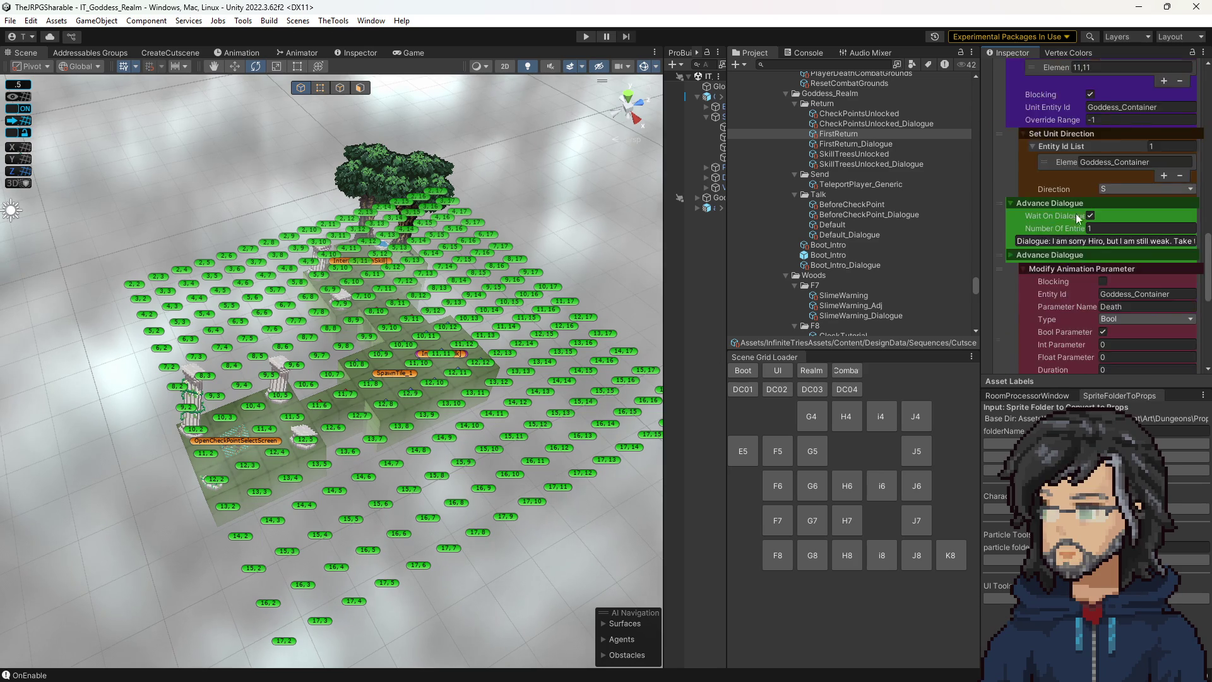
pyautogui.scroll(-3, 1026, 271)
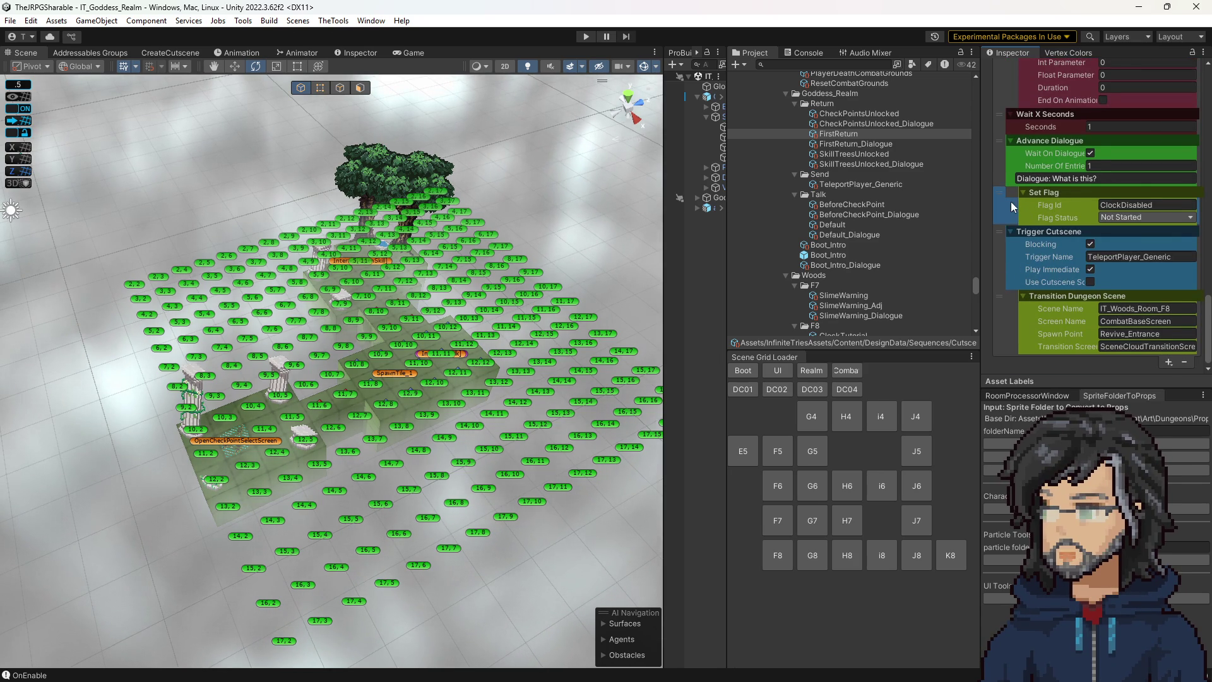
pyautogui.scroll(9, 1071, 300)
pyautogui.scroll(4, 1073, 295)
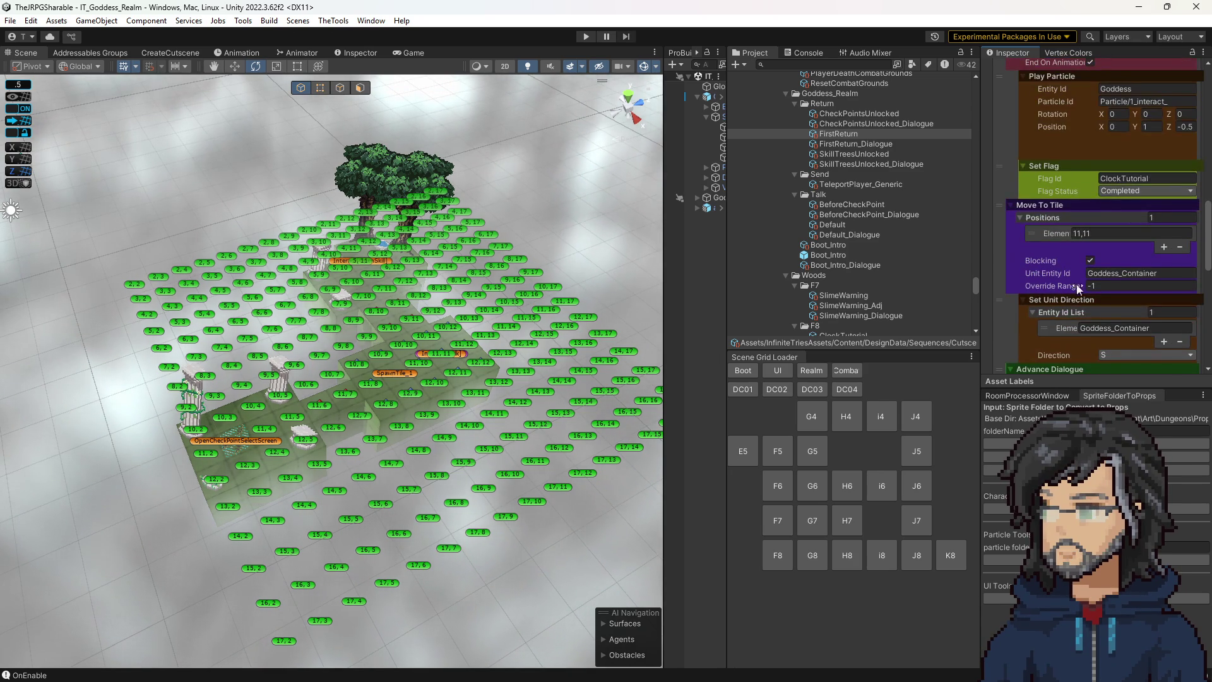
pyautogui.click(586, 38)
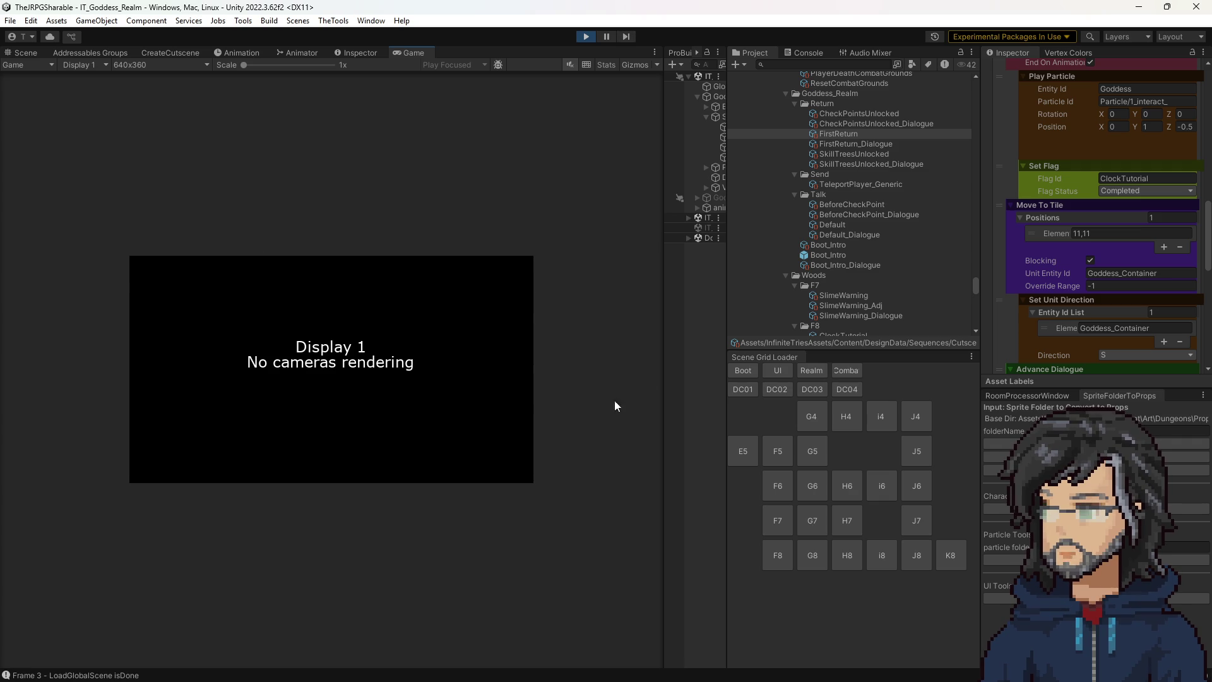
# Widen the Game view, advance Hiro's dialogue until the clock and HP HUD appear, then stop play.
pyautogui.moveTo(663, 341); pyautogui.dragTo(856, 343)
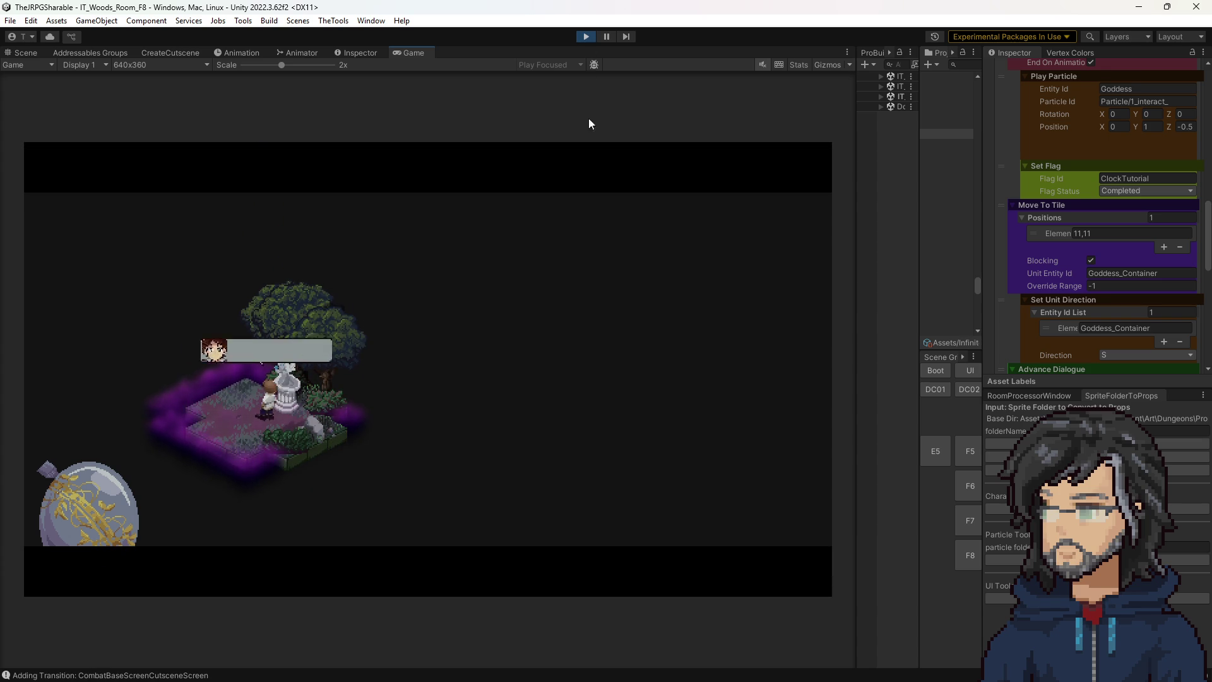
pyautogui.click(563, 282)
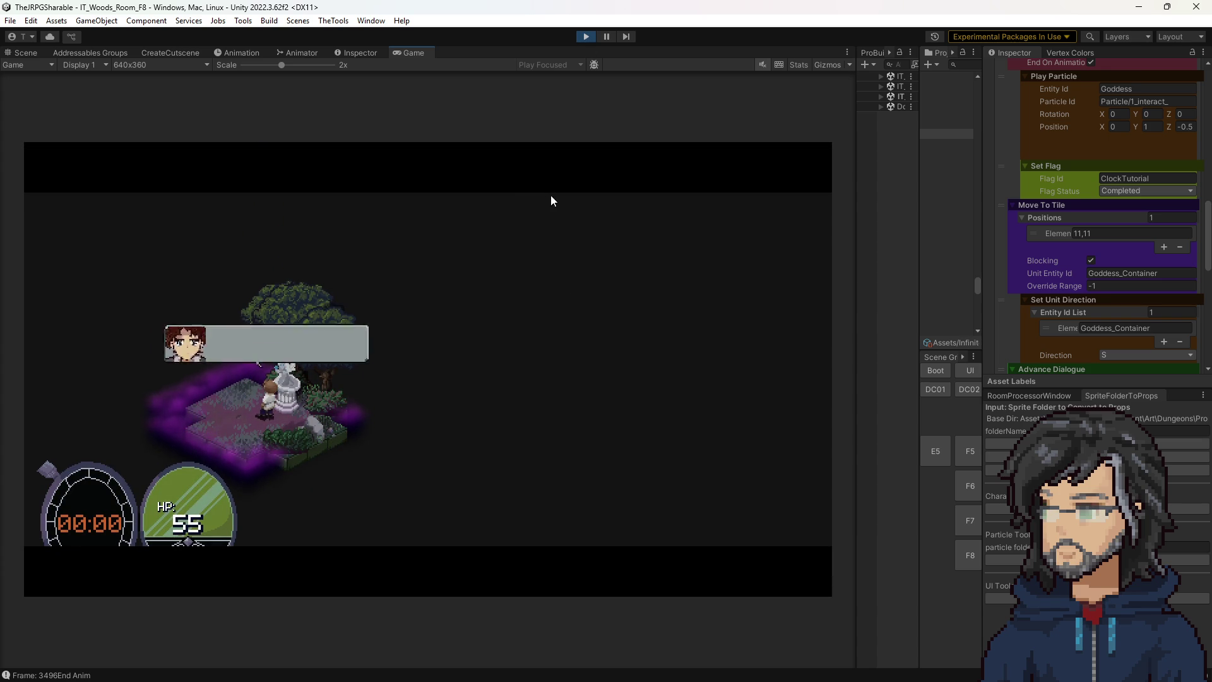
pyautogui.click(592, 38)
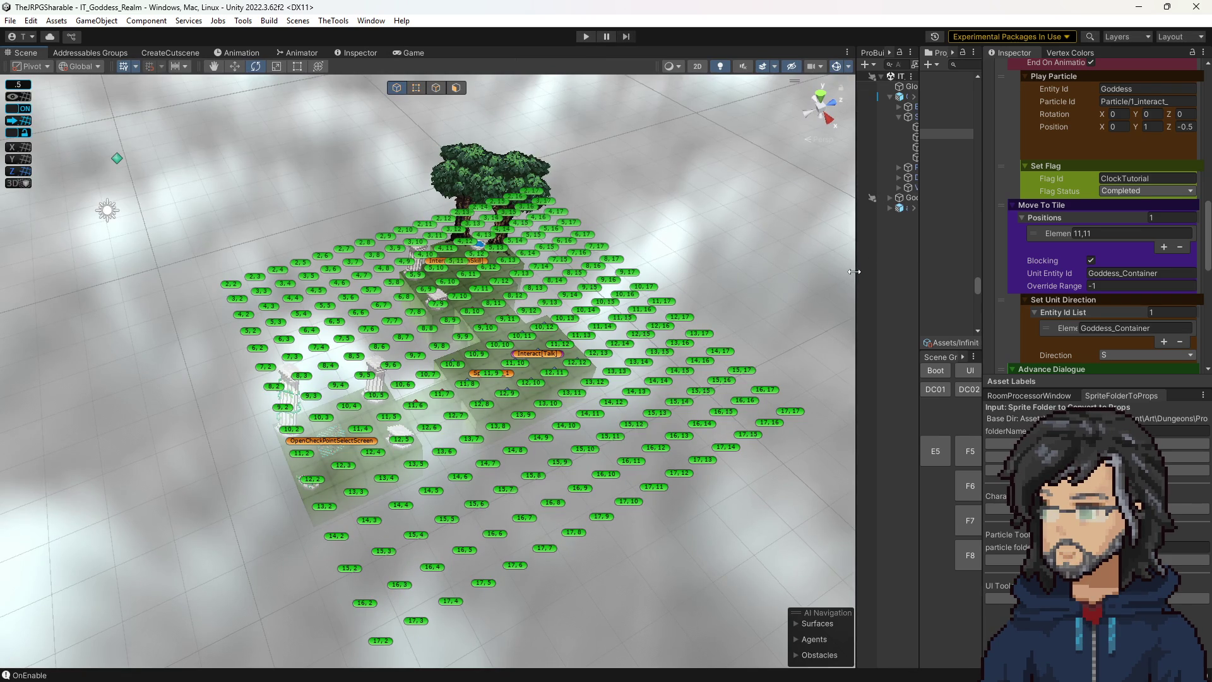
# Select FirstReturn's Set Flag step marking ClockTutorial Completed, then run the game again.
pyautogui.moveTo(853, 271); pyautogui.dragTo(759, 271)
pyautogui.scroll(-5, 1050, 262)
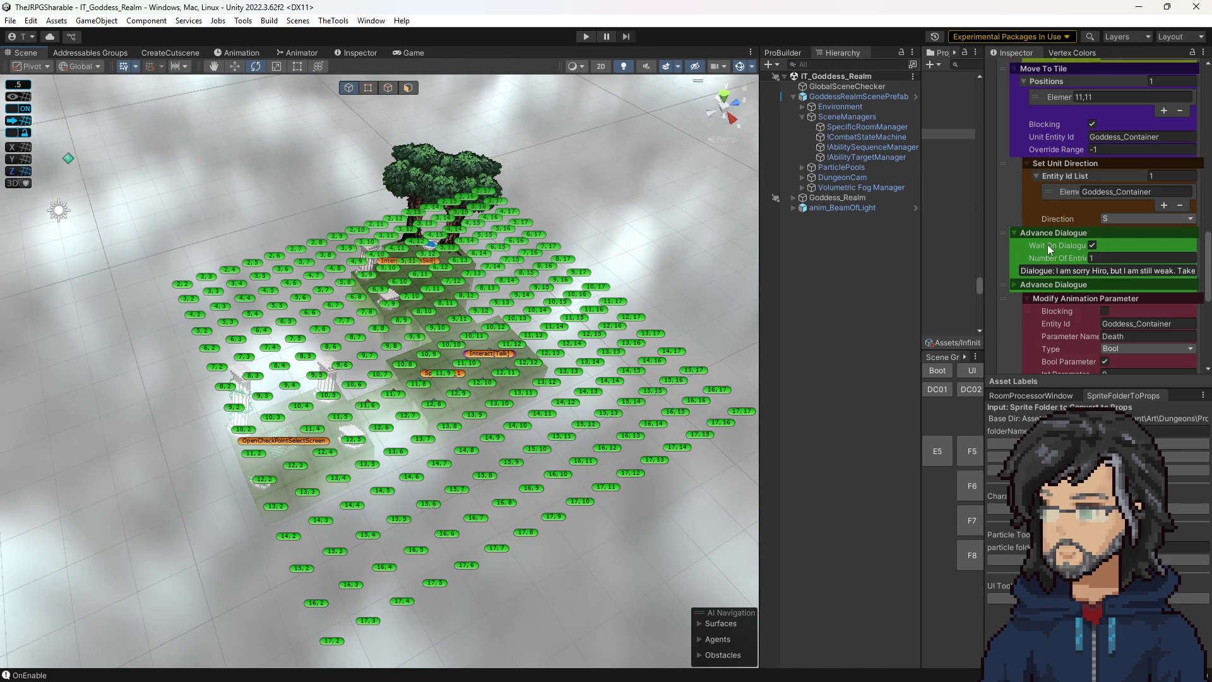
pyautogui.scroll(-5, 1047, 245)
pyautogui.scroll(10, 1045, 245)
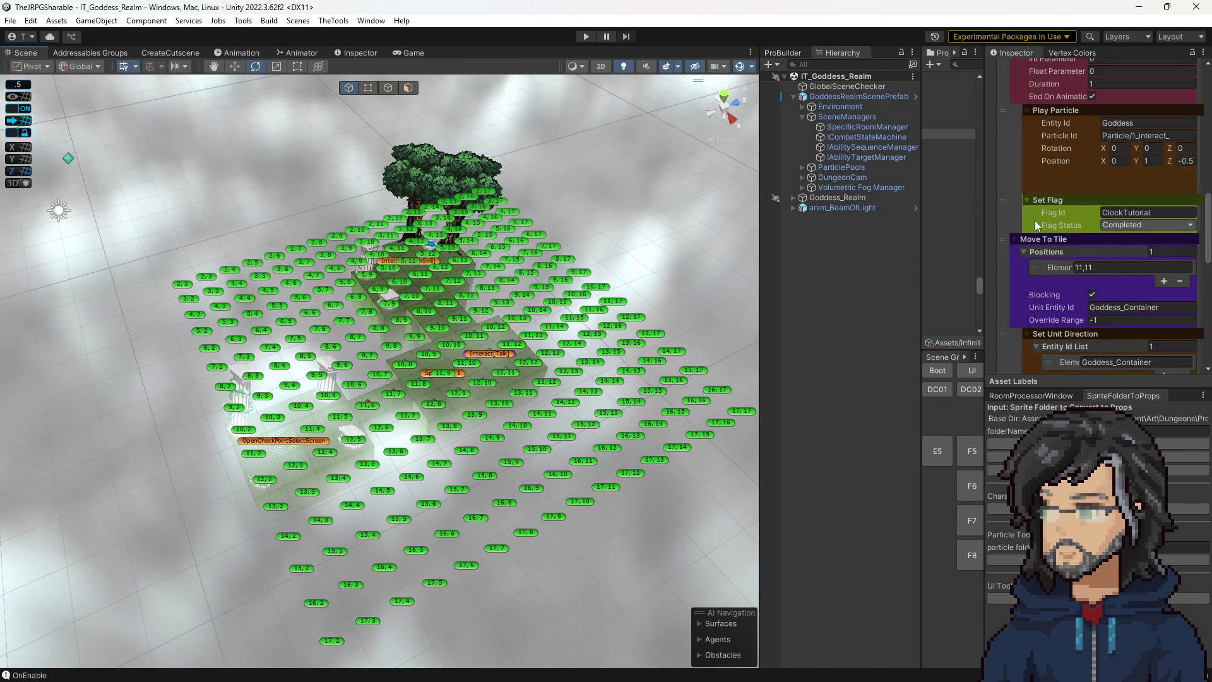
pyautogui.click(1014, 217)
pyautogui.scroll(-3, 1034, 258)
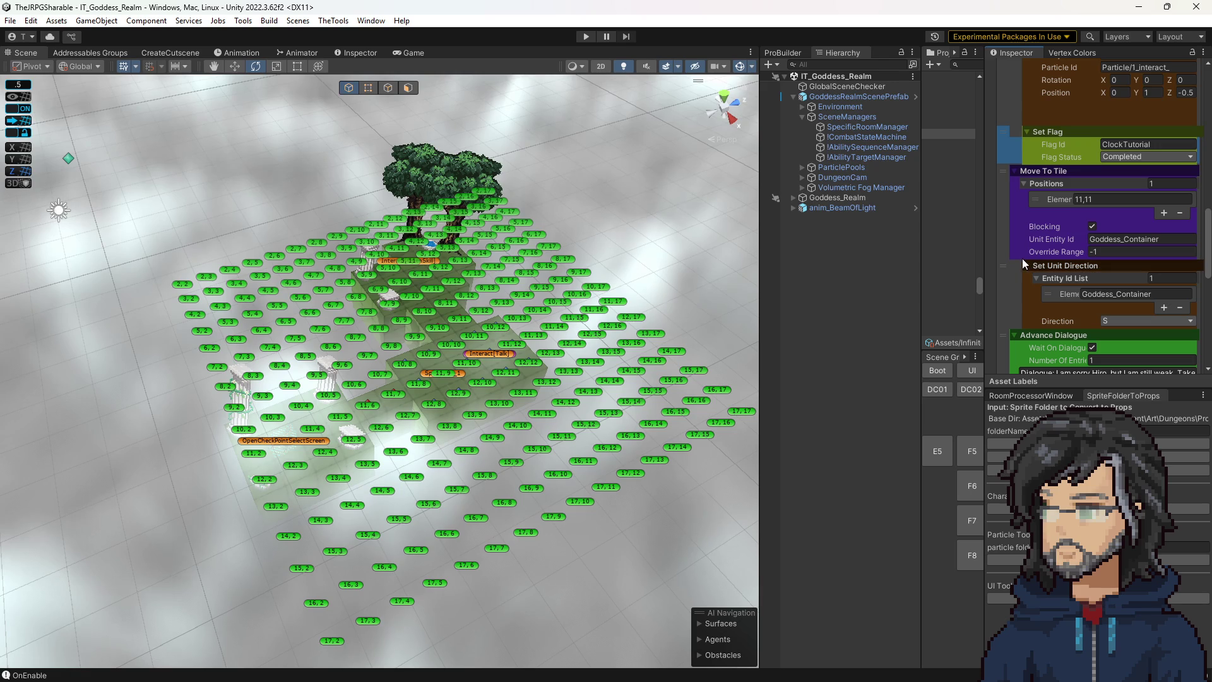
pyautogui.click(584, 37)
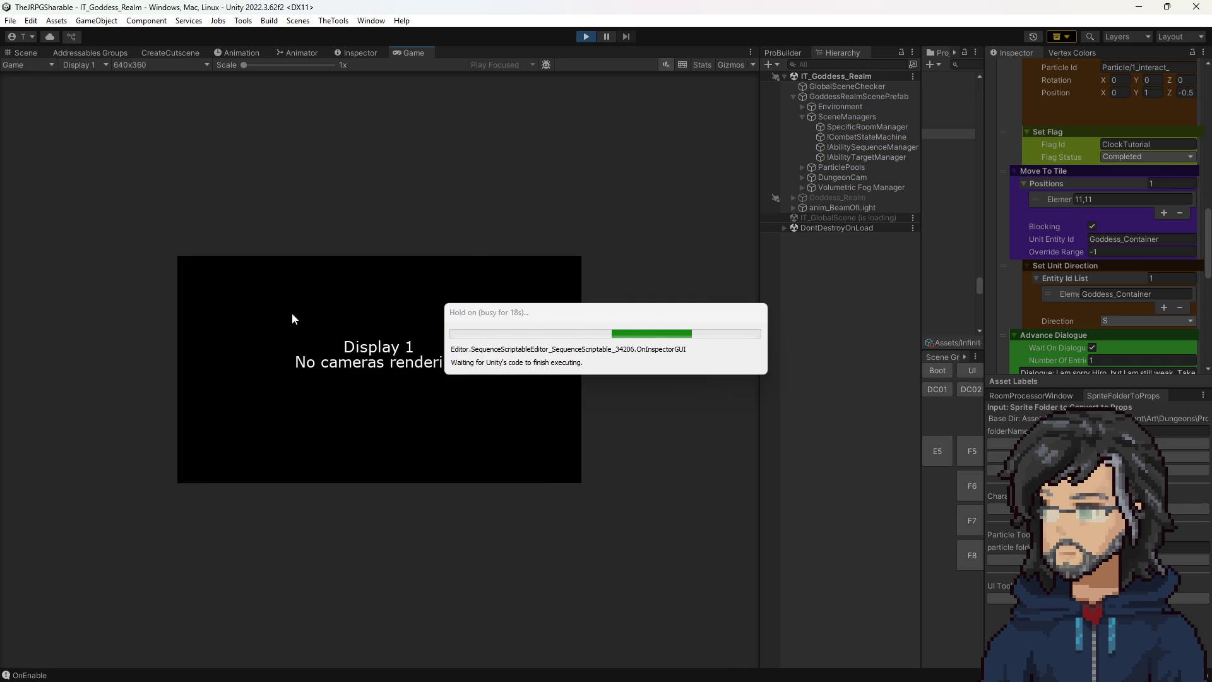
# Filter the Hierarchy by 'clock' while the game runs.
pyautogui.click(1139, 146)
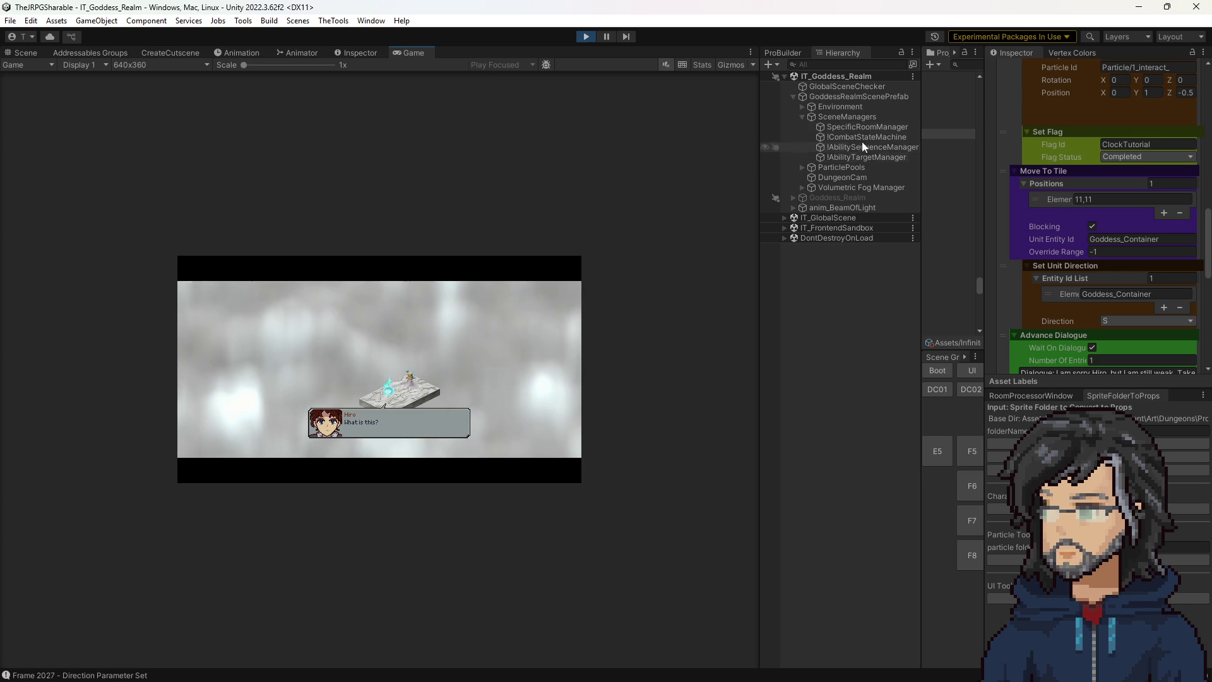
pyautogui.hotkey('ctrl', 'f')
pyautogui.write('clock')
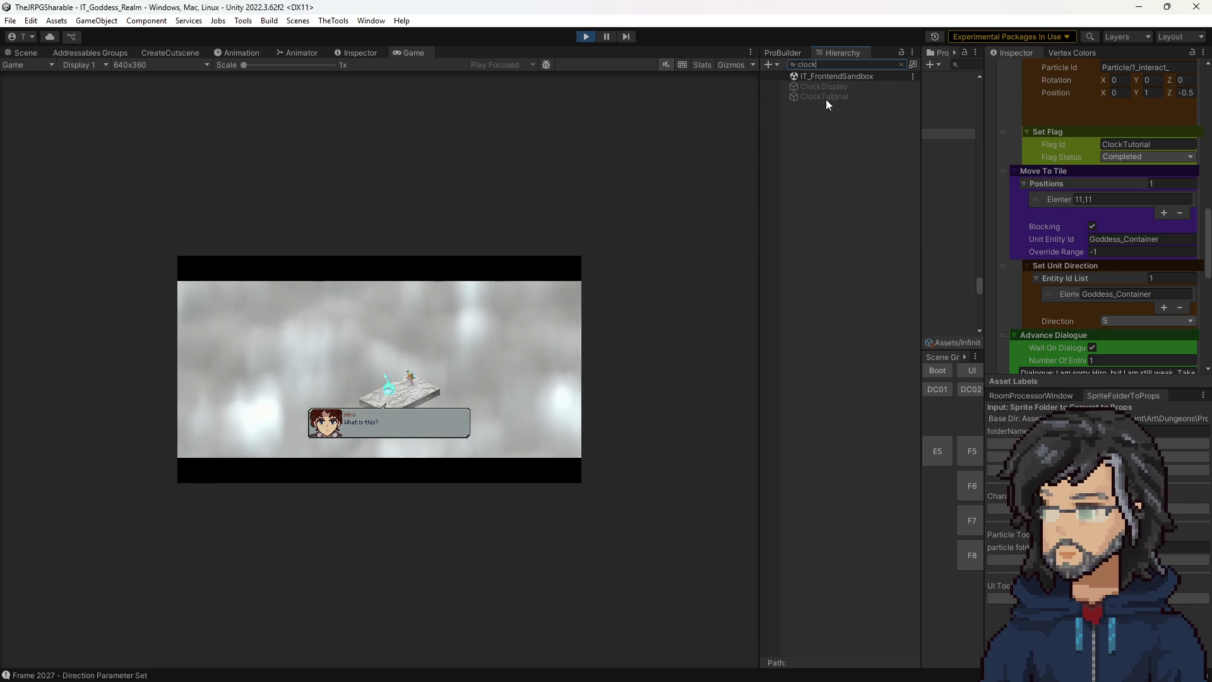
# Review ClockDisplay's components, then select ClockTutorial to see its Required Flag and Auto Deactivate settings.
pyautogui.click(840, 87)
pyautogui.click(901, 64)
pyautogui.scroll(-1, 1115, 302)
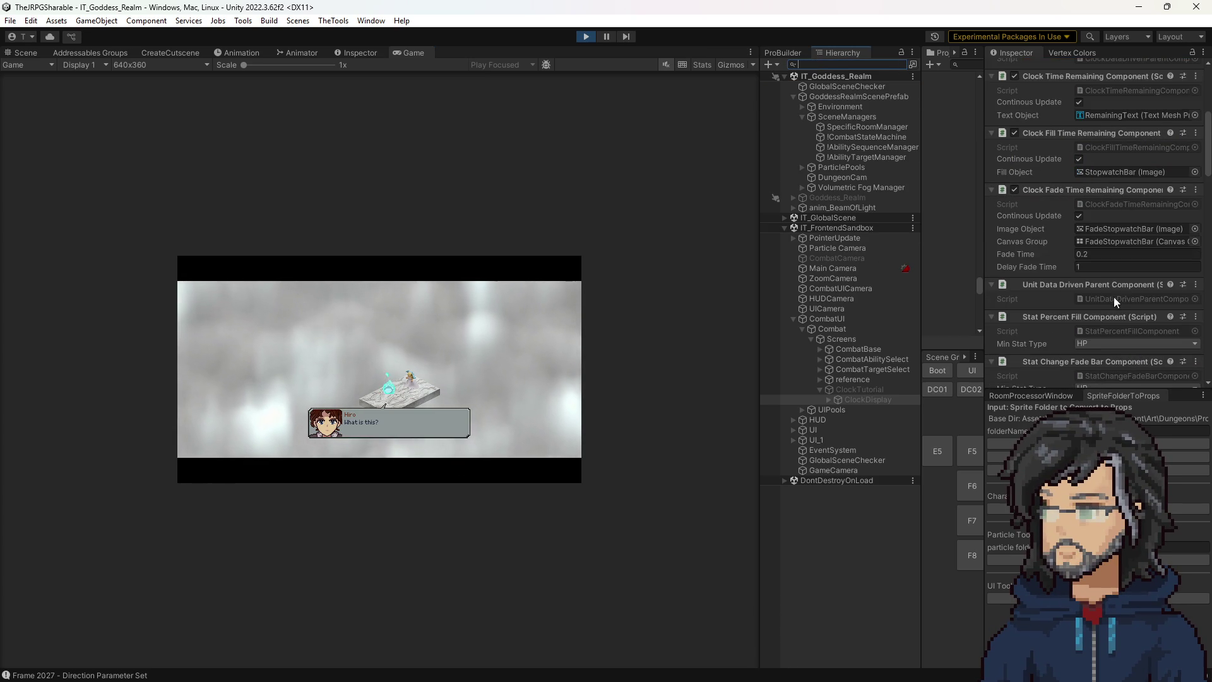
pyautogui.scroll(-15, 1112, 327)
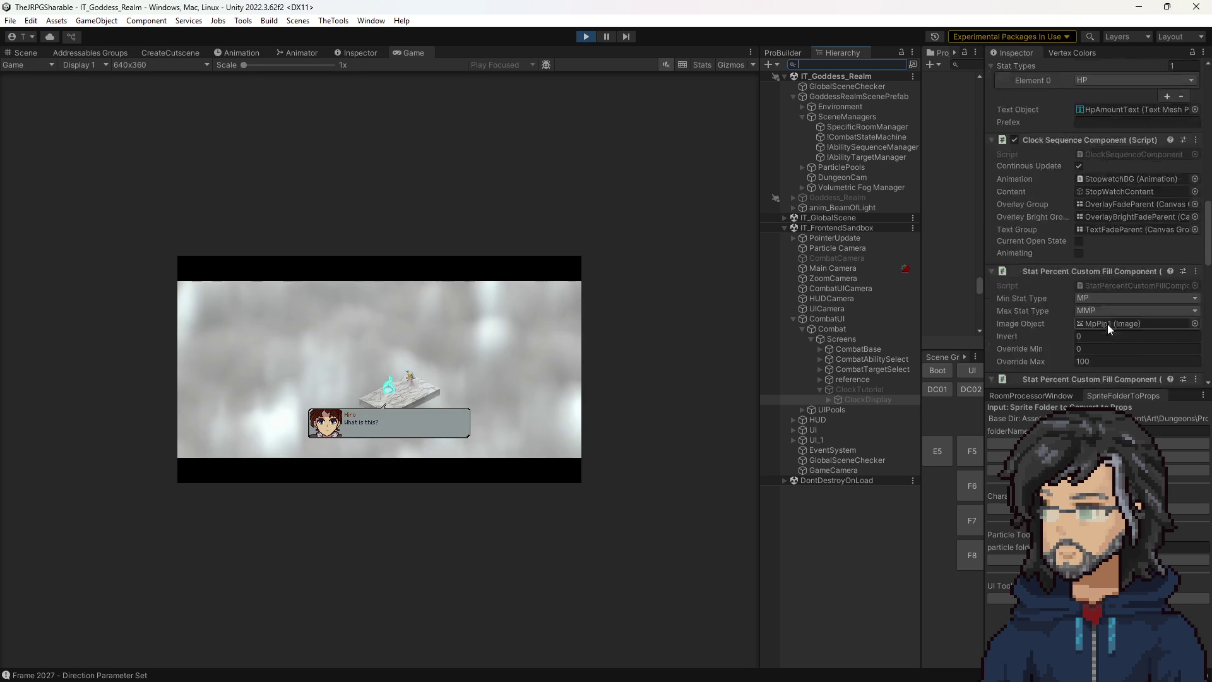
pyautogui.scroll(-10, 1110, 331)
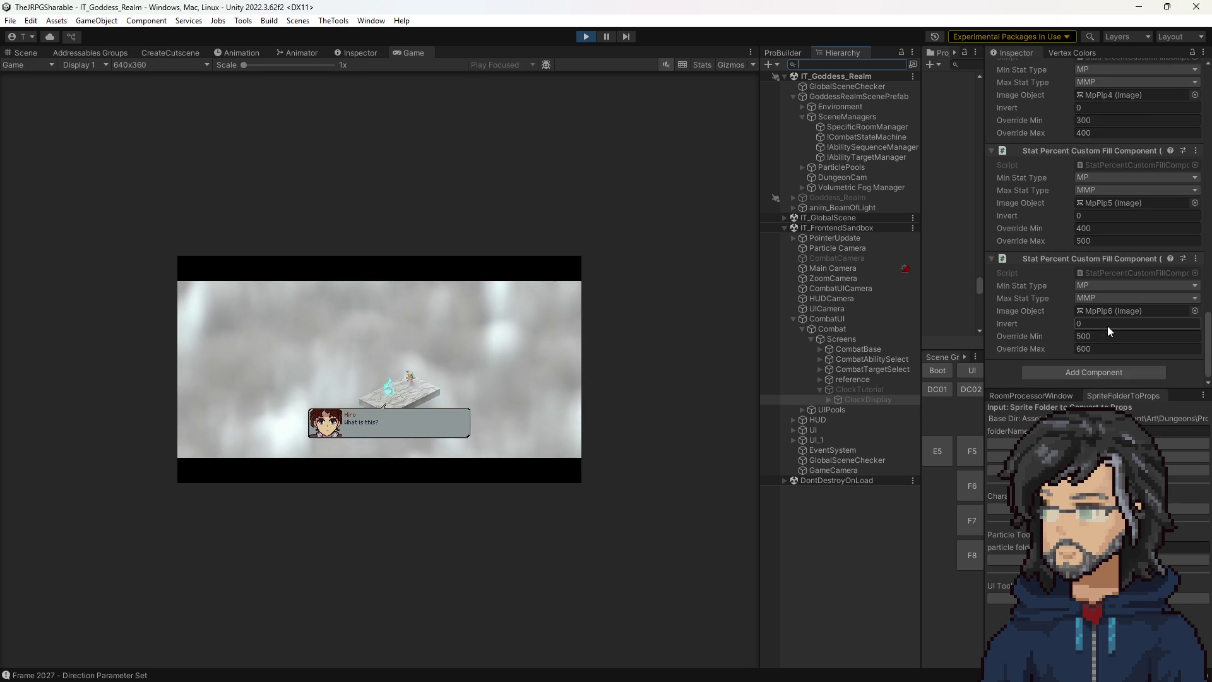
pyautogui.scroll(10, 1110, 331)
pyautogui.scroll(8, 1111, 321)
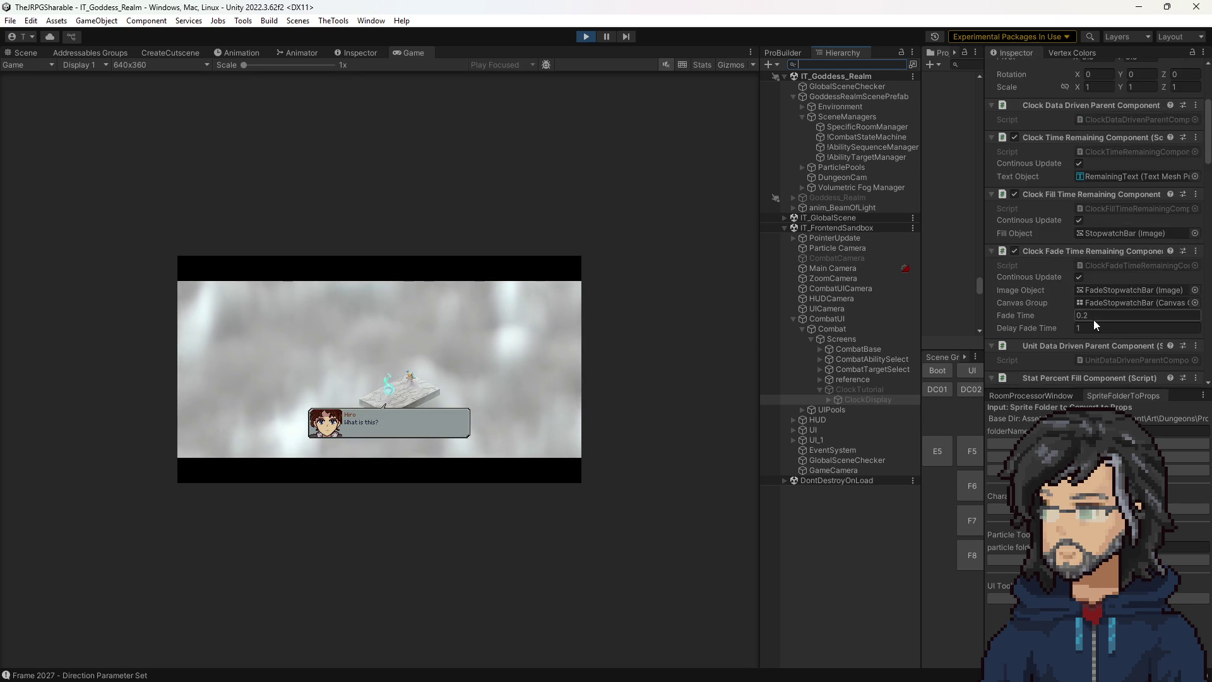
pyautogui.scroll(-2, 1080, 302)
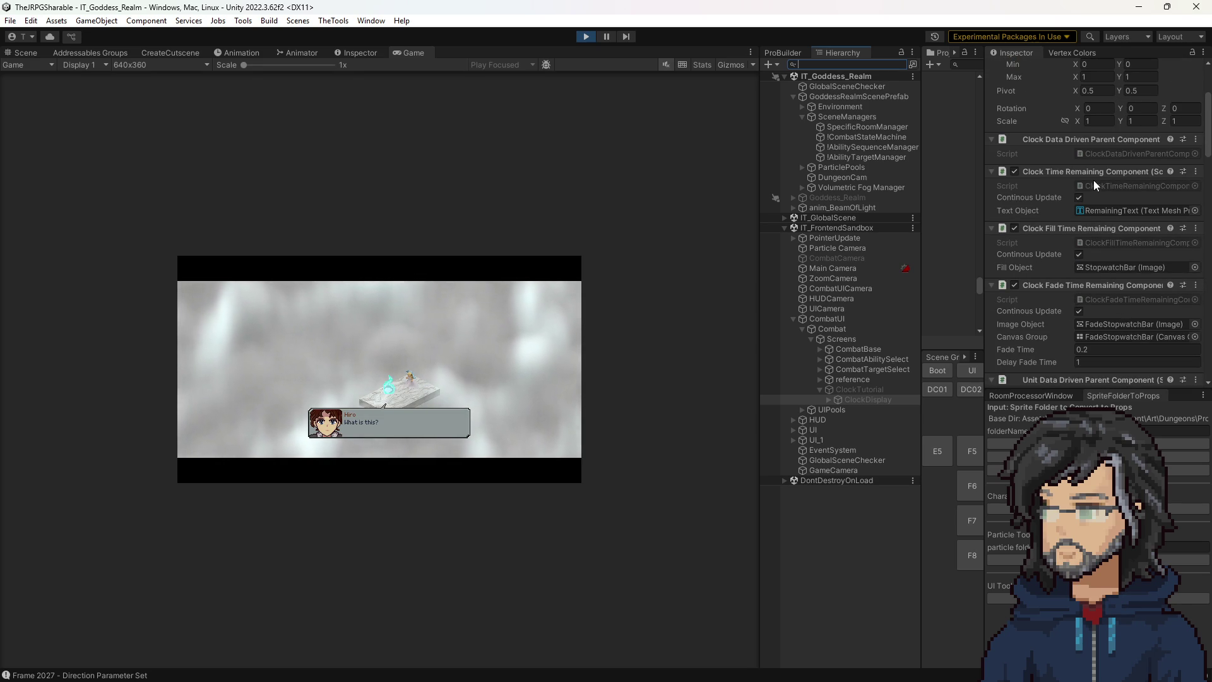
pyautogui.scroll(-4, 1074, 230)
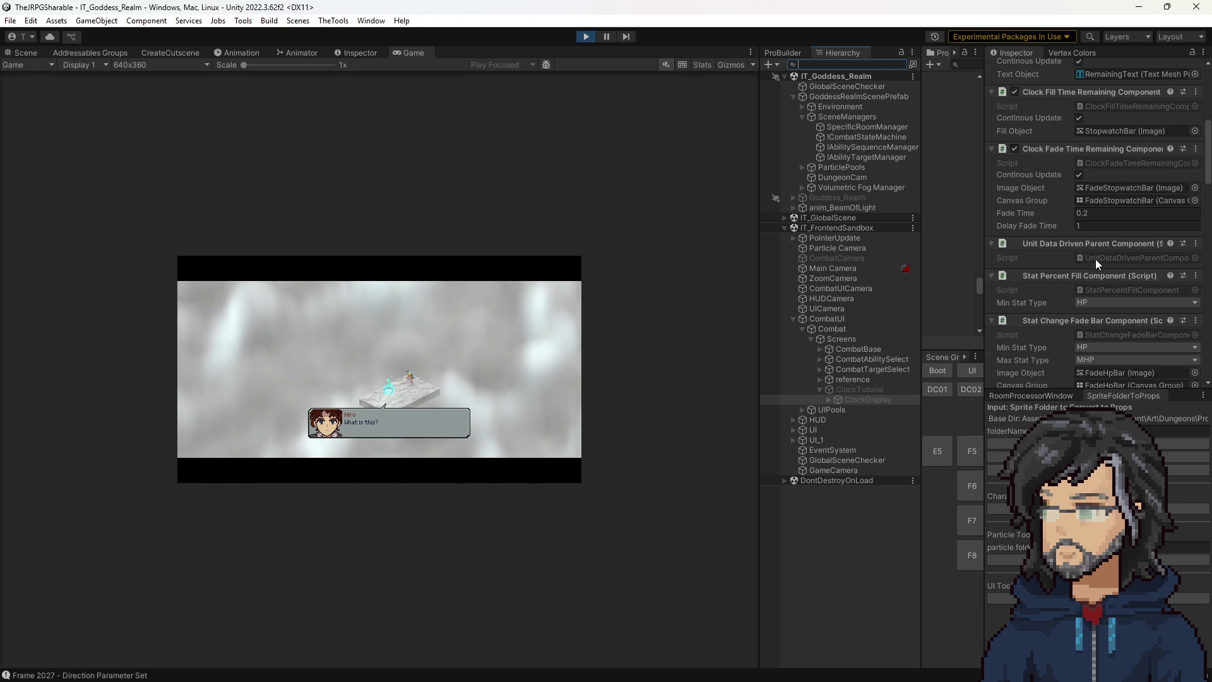
pyautogui.scroll(-10, 1095, 260)
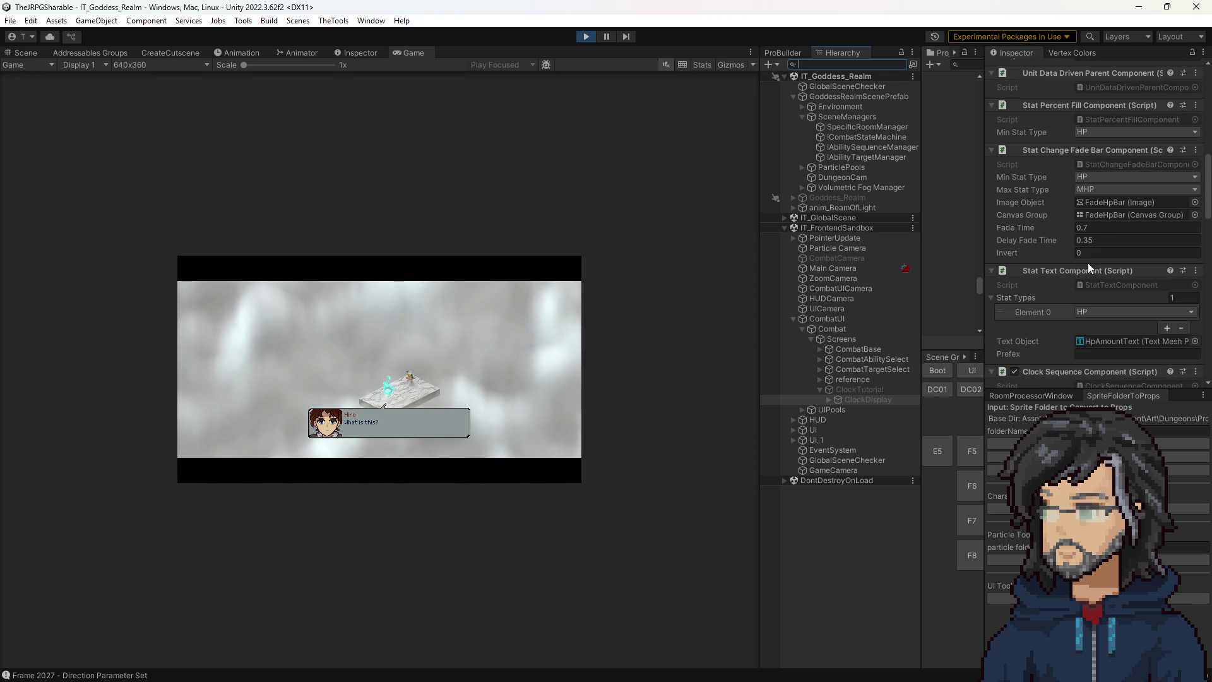
pyautogui.scroll(-15, 1085, 263)
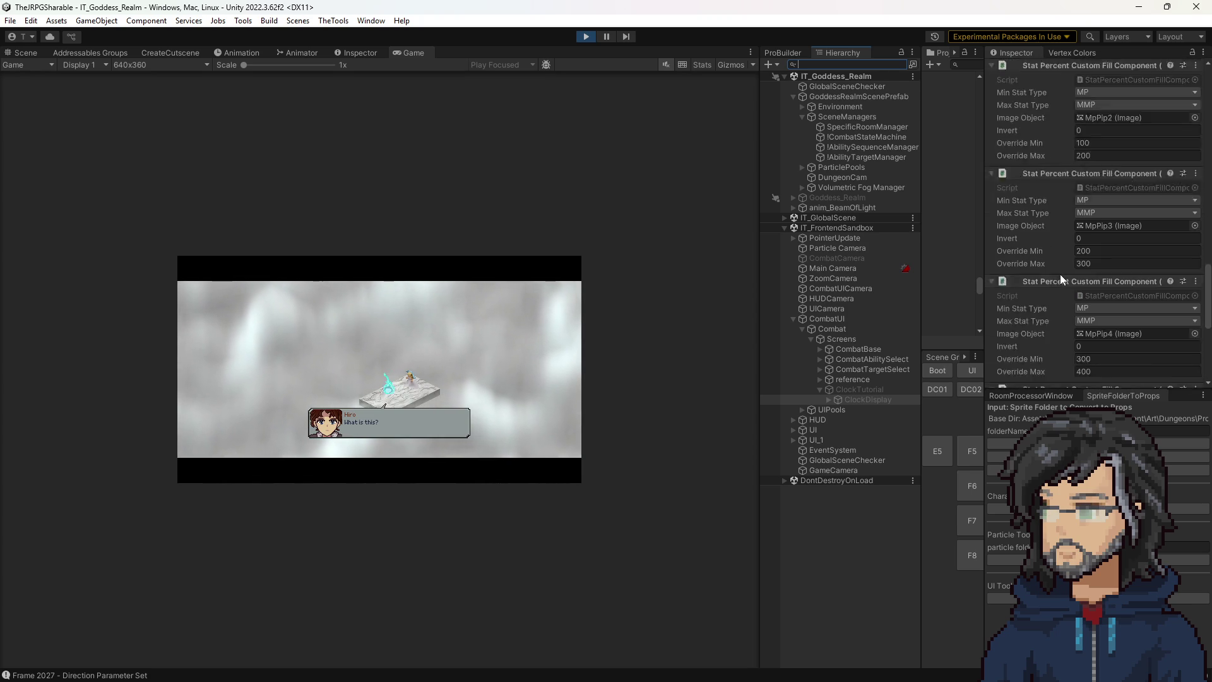
pyautogui.click(855, 389)
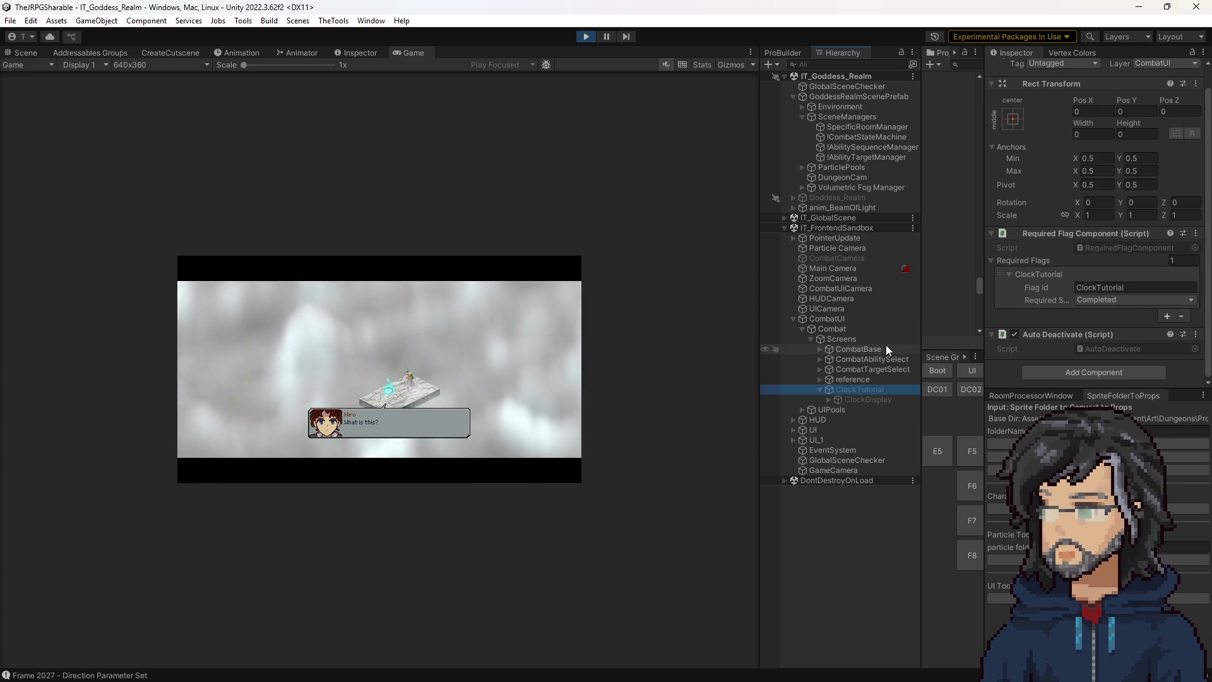
# Expand CombatBase and confirm ClockTutorial appears in CombatBaseScreen's Generic Screen Component list.
pyautogui.click(842, 349)
pyautogui.click(820, 348)
pyautogui.click(869, 358)
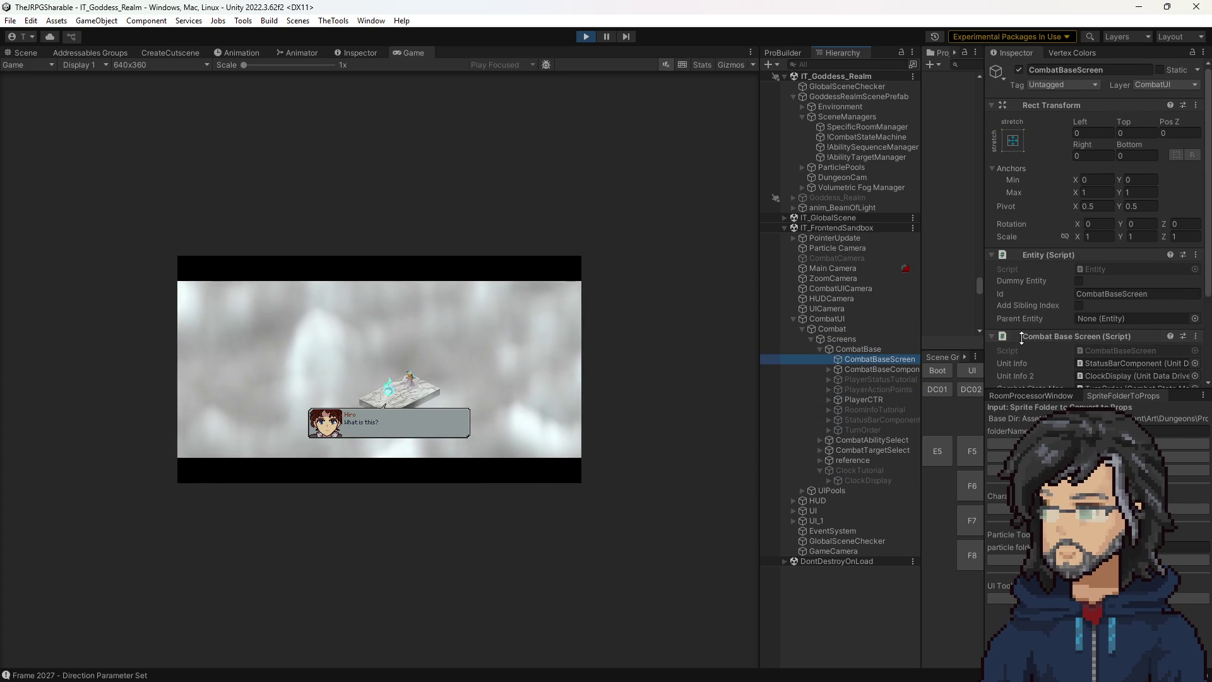
pyautogui.scroll(-3, 1137, 298)
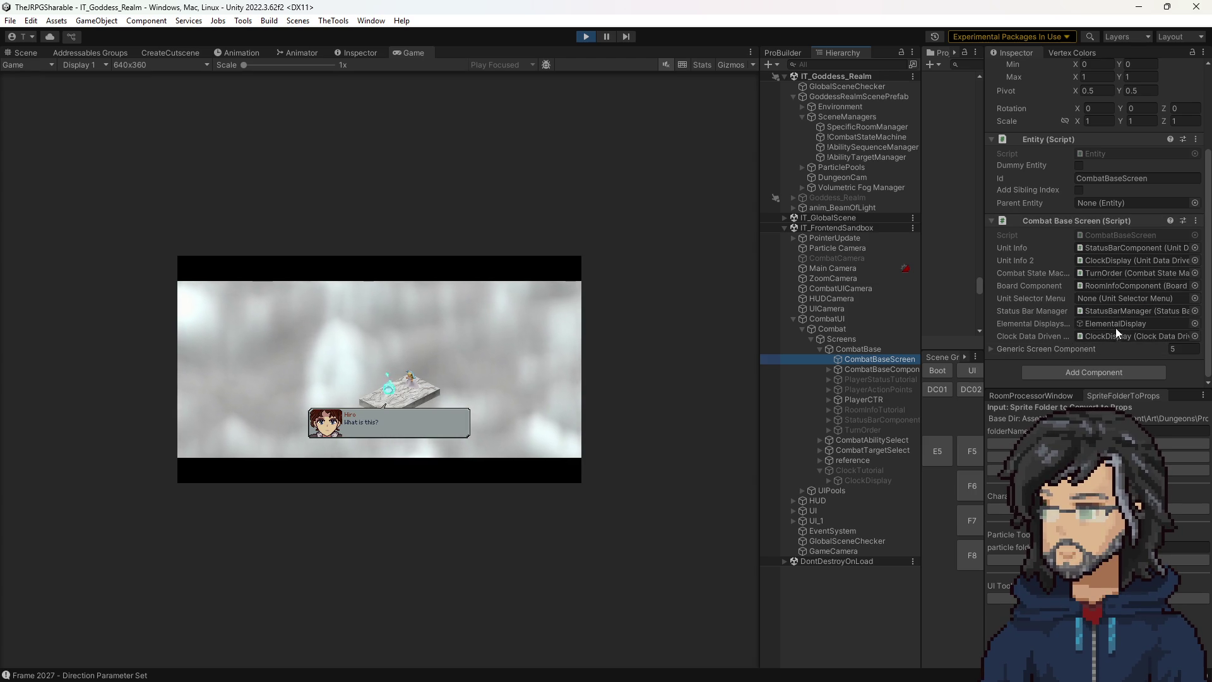
pyautogui.click(1097, 260)
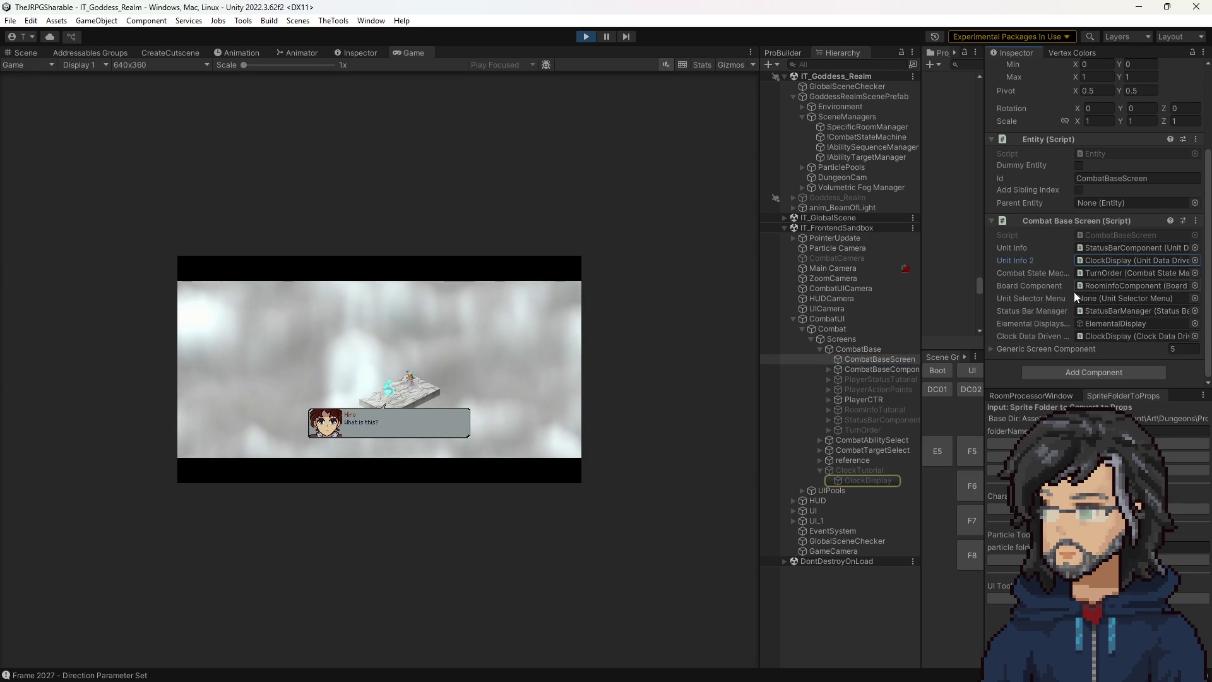
pyautogui.click(1071, 348)
pyautogui.scroll(-3, 1072, 319)
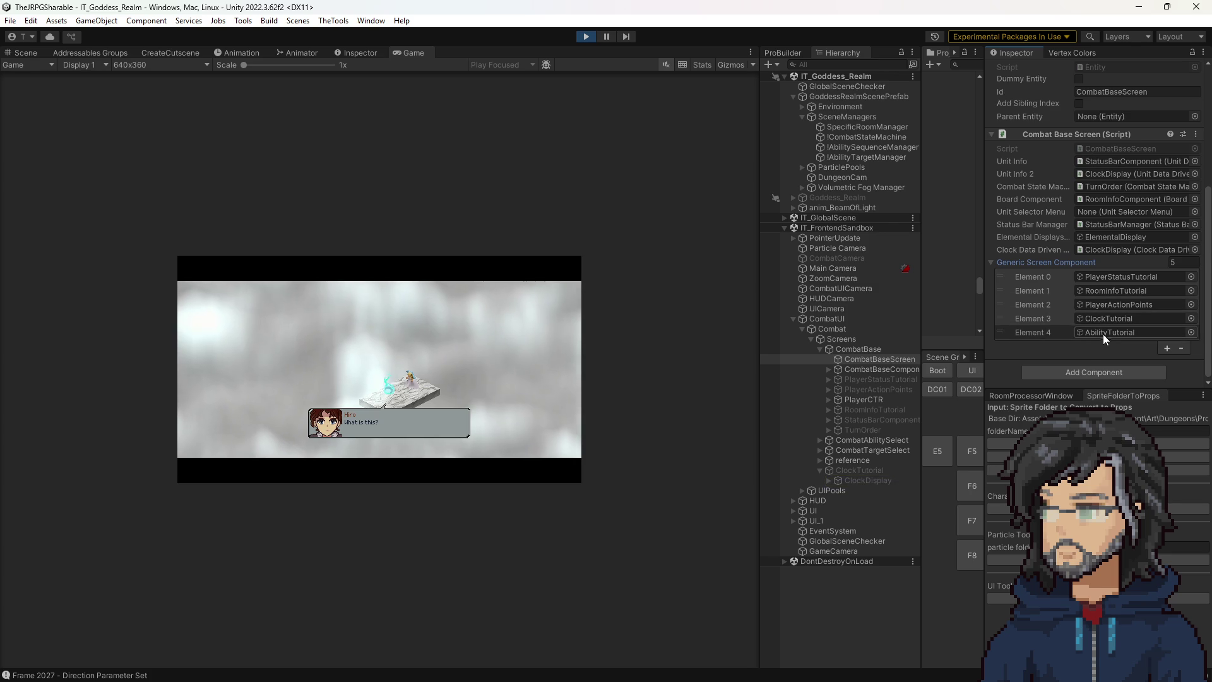
pyautogui.click(1100, 319)
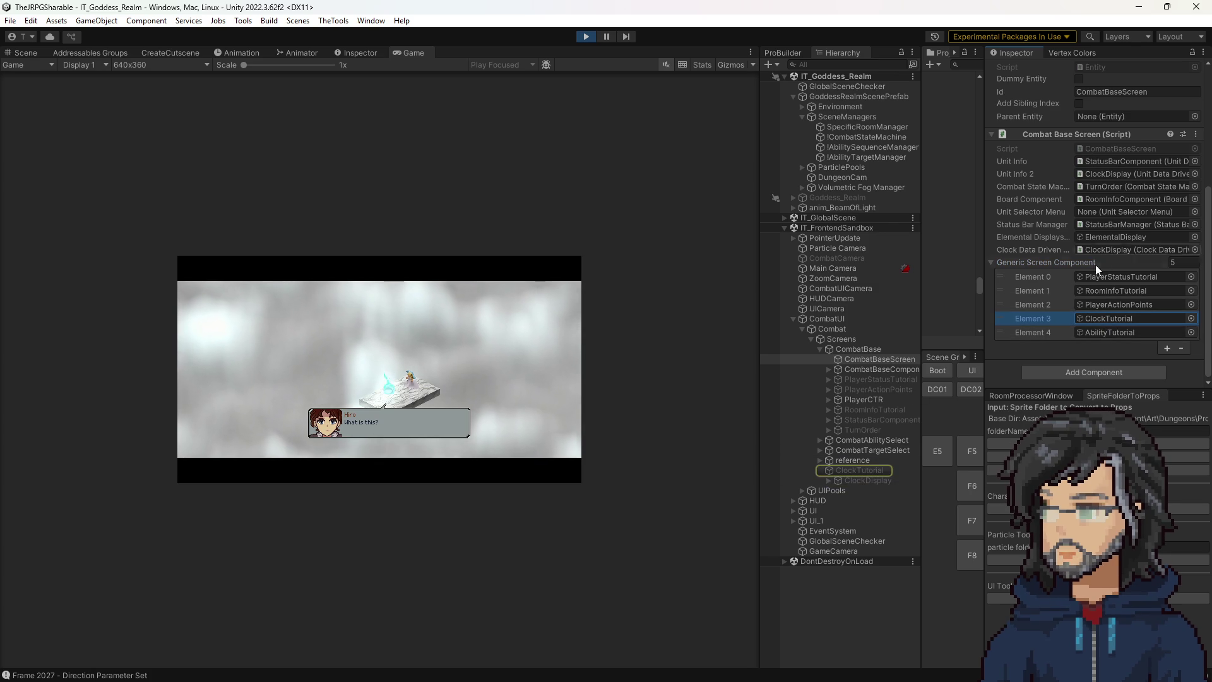
# Open the CombatBaseScreen script in Visual Studio from its Script field.
pyautogui.click(1109, 146)
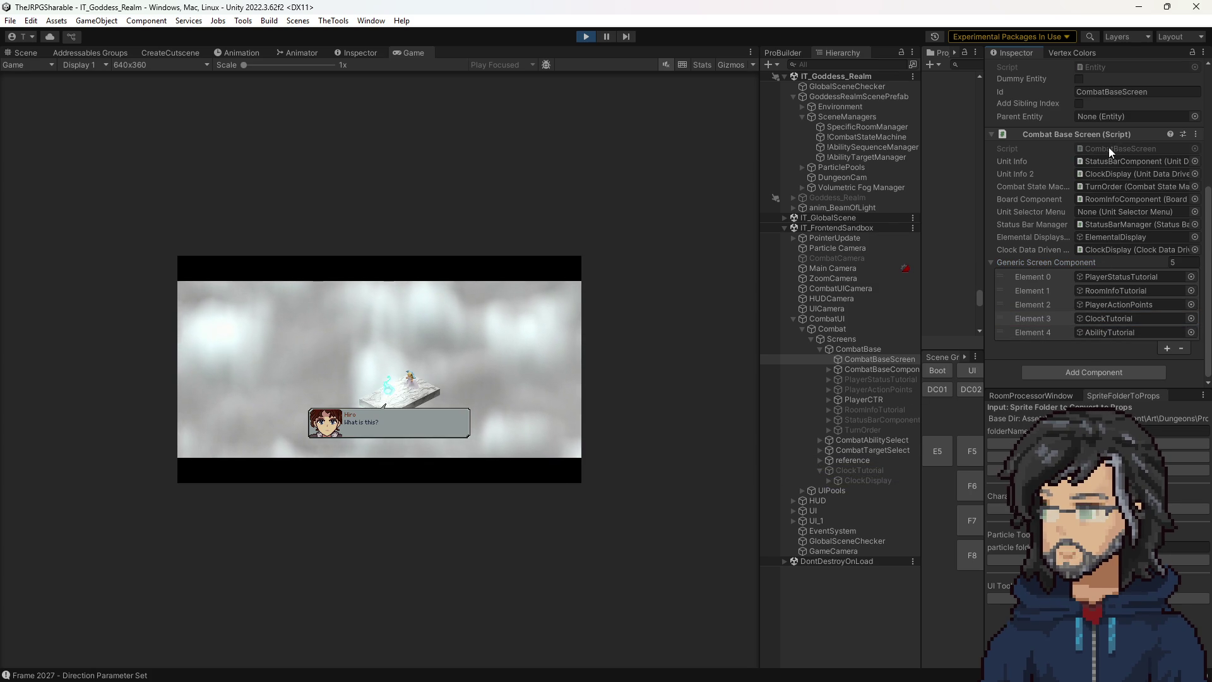
pyautogui.doubleClick(1108, 146)
pyautogui.scroll(10, 345, 274)
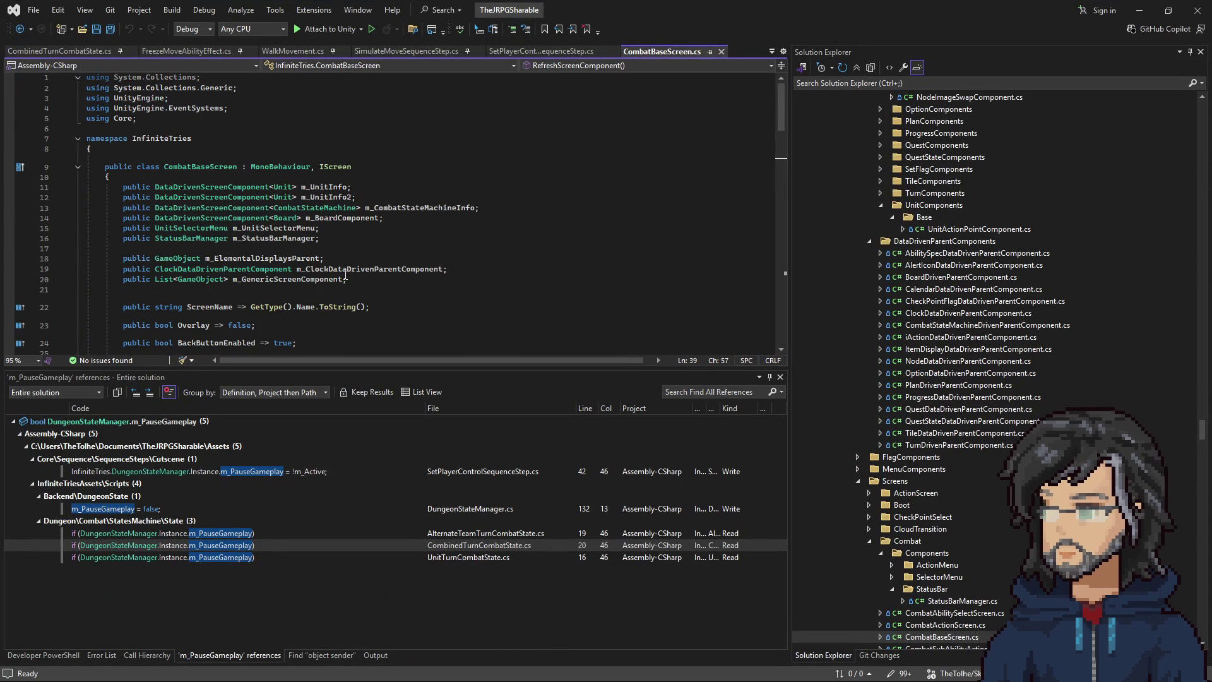
# Search CombatBaseScreen.cs for m_GenericScreenComponent, step through each match, then return to Unity.
pyautogui.doubleClick(303, 279)
pyautogui.scroll(-2, 419, 288)
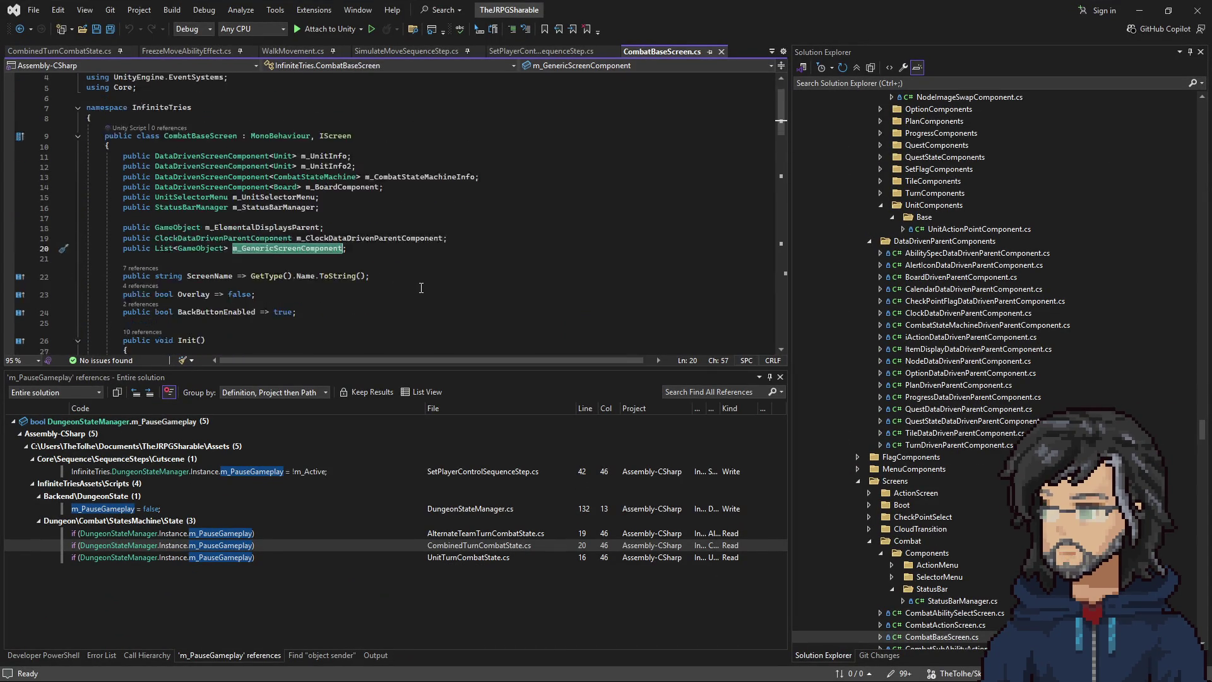
pyautogui.hotkey('ctrl', 'f')
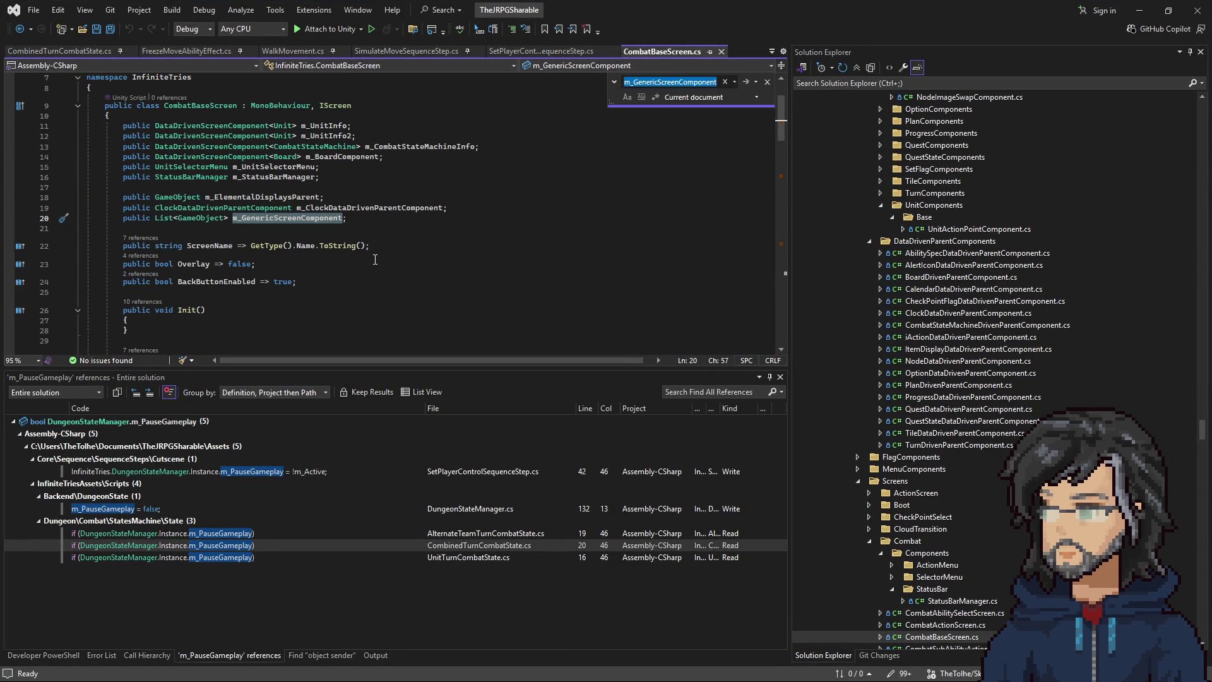
pyautogui.press('Return')
pyautogui.press('Return')
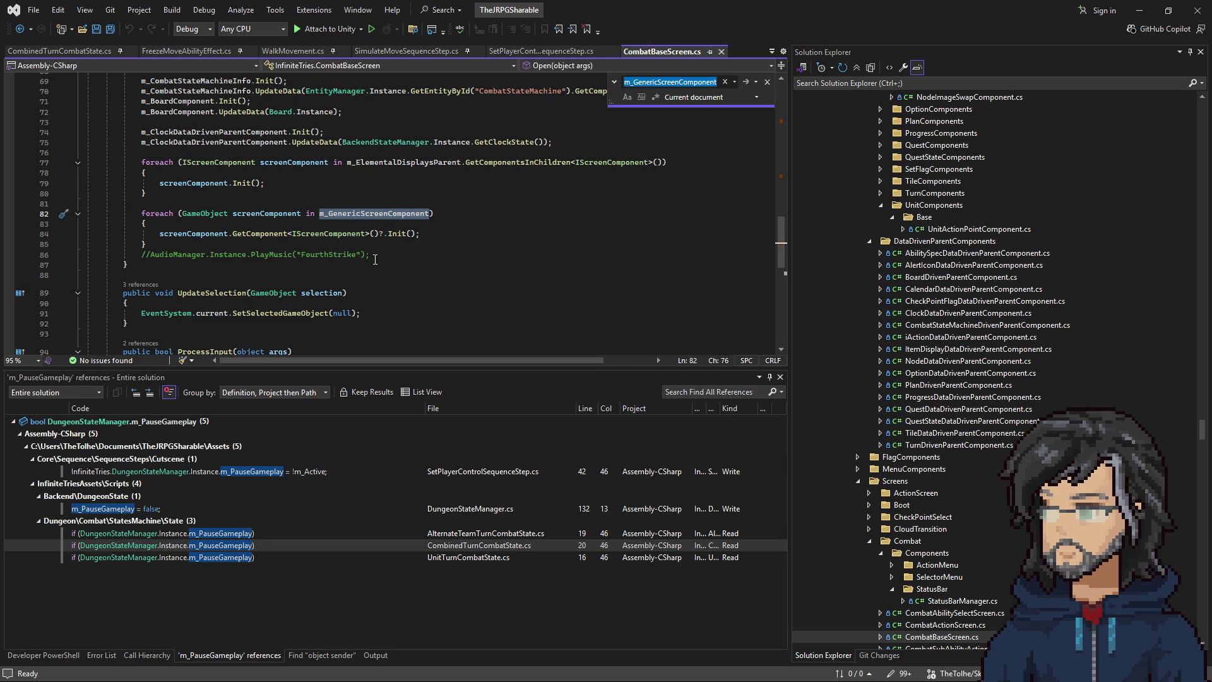
pyautogui.press('Return')
pyautogui.press('Return')
pyautogui.press('Return')
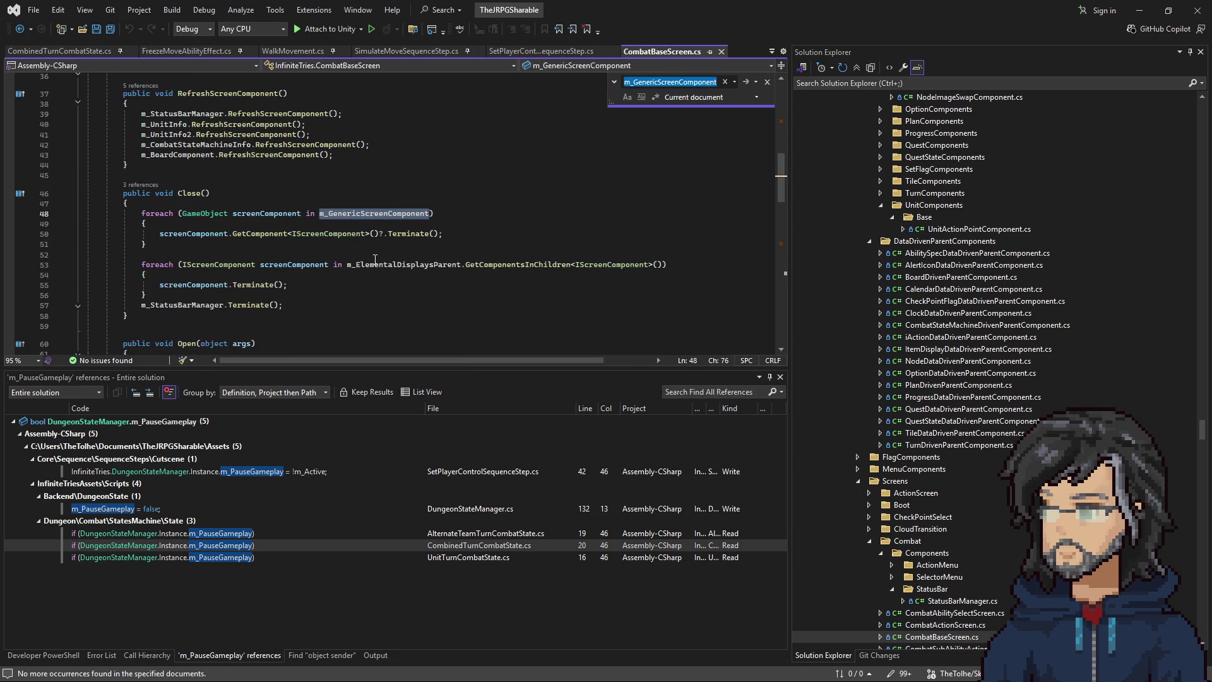
pyautogui.press('Return')
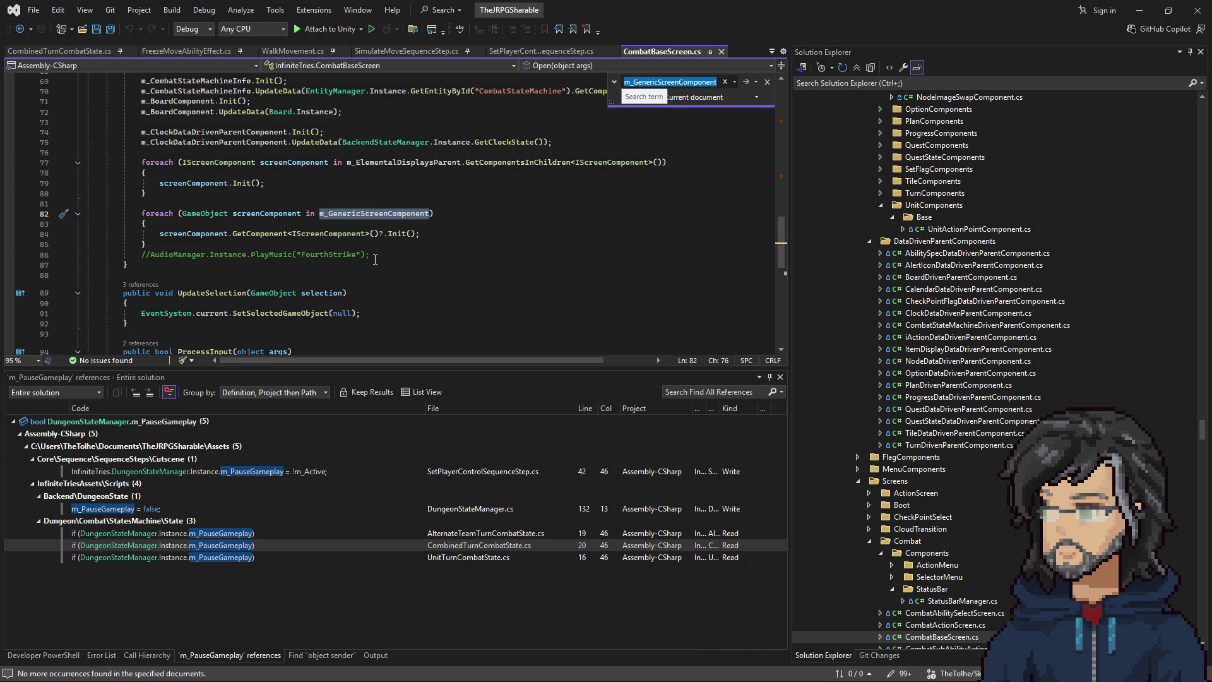
pyautogui.press('Return')
pyautogui.press('Return')
pyautogui.press('Return')
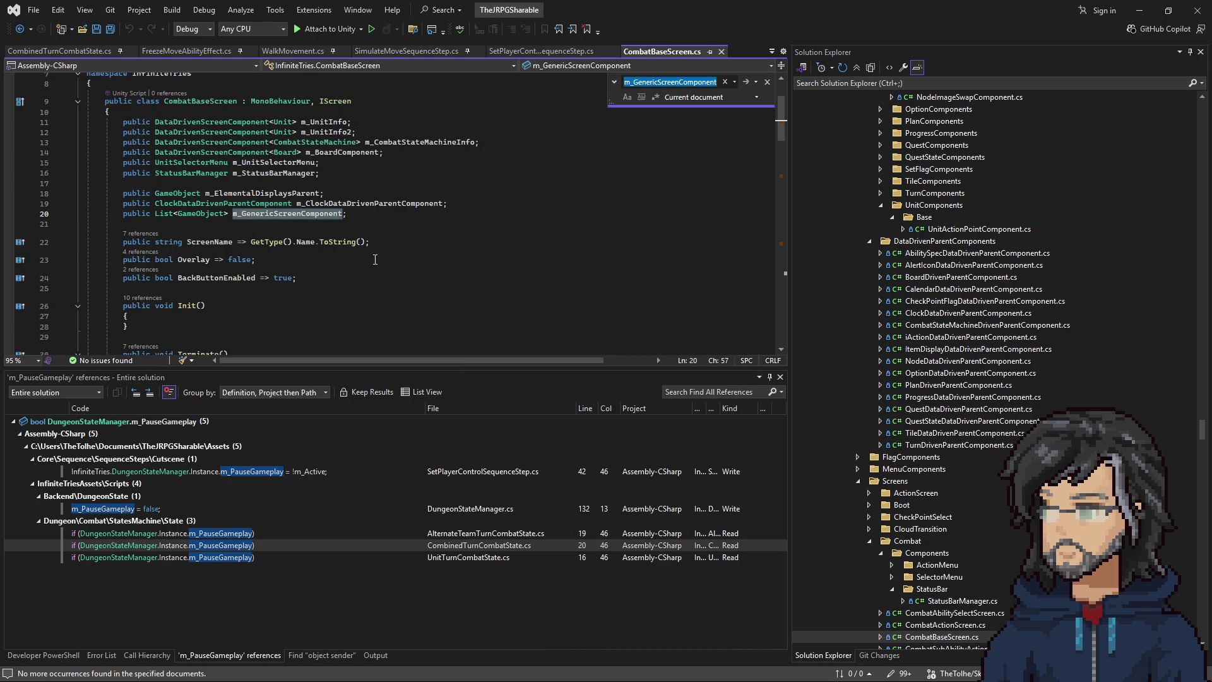
pyautogui.press('Return')
pyautogui.press('Return')
pyautogui.press('Return')
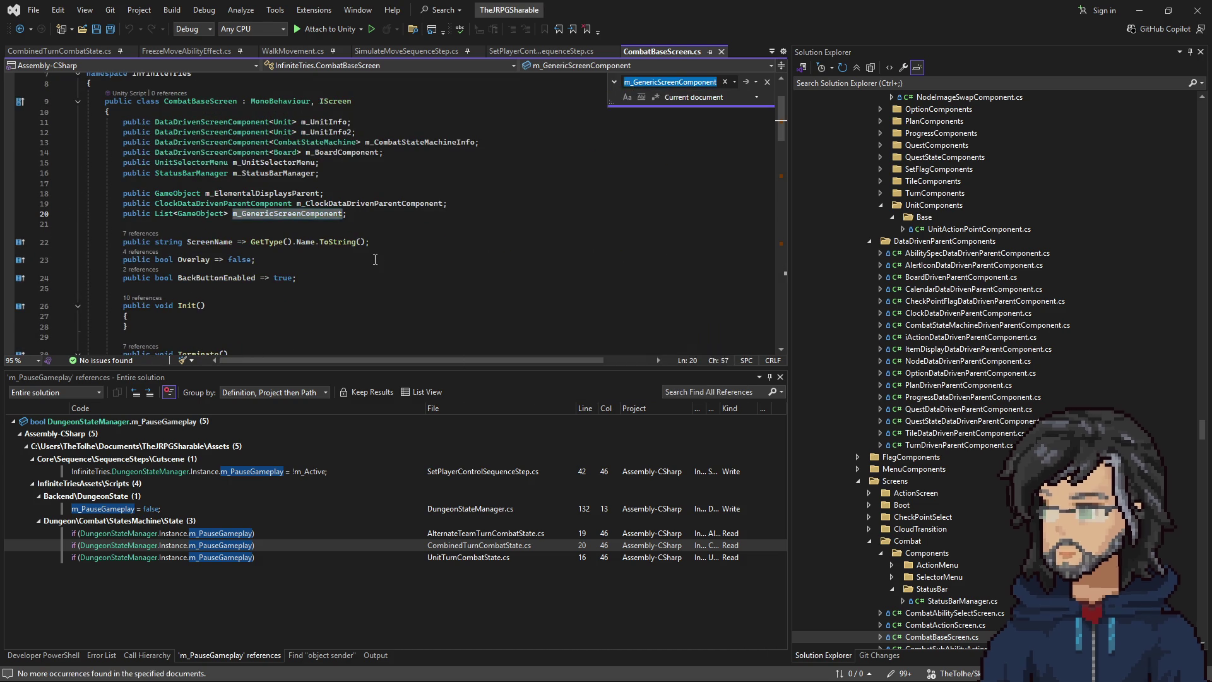
pyautogui.press('Return')
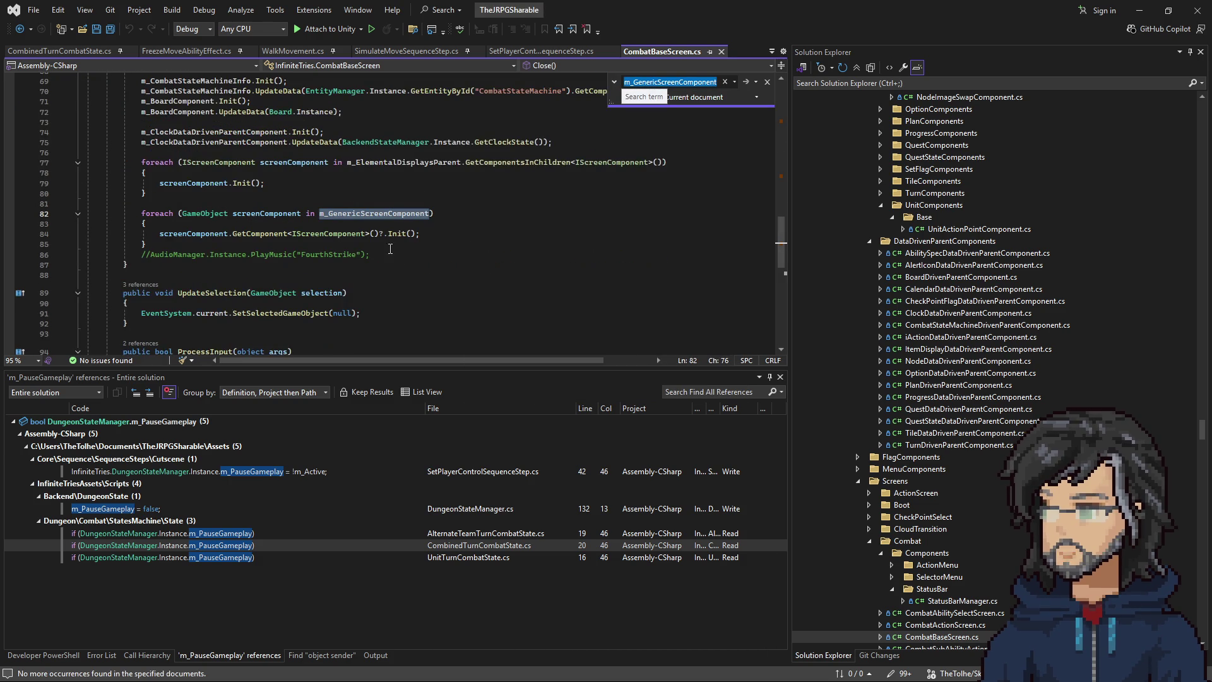
pyautogui.click(1139, 13)
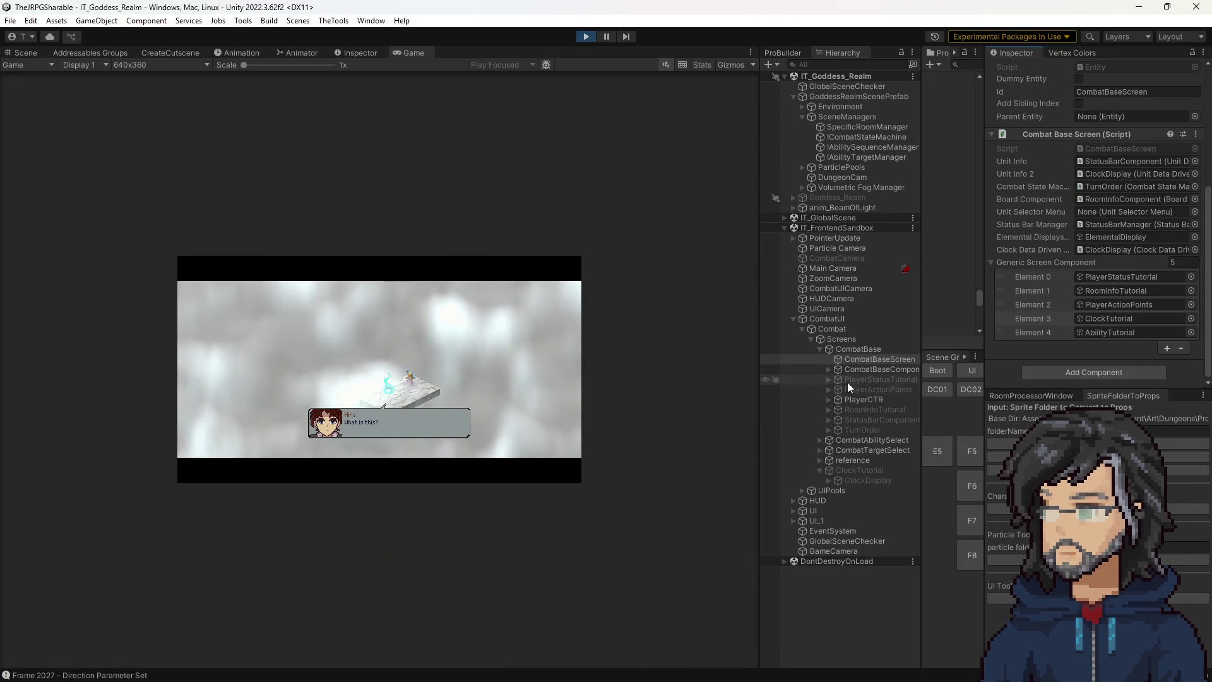
# Open ClockTutorial's RequiredFlagComponent script in Visual Studio, skim it, and return to Unity.
pyautogui.click(853, 471)
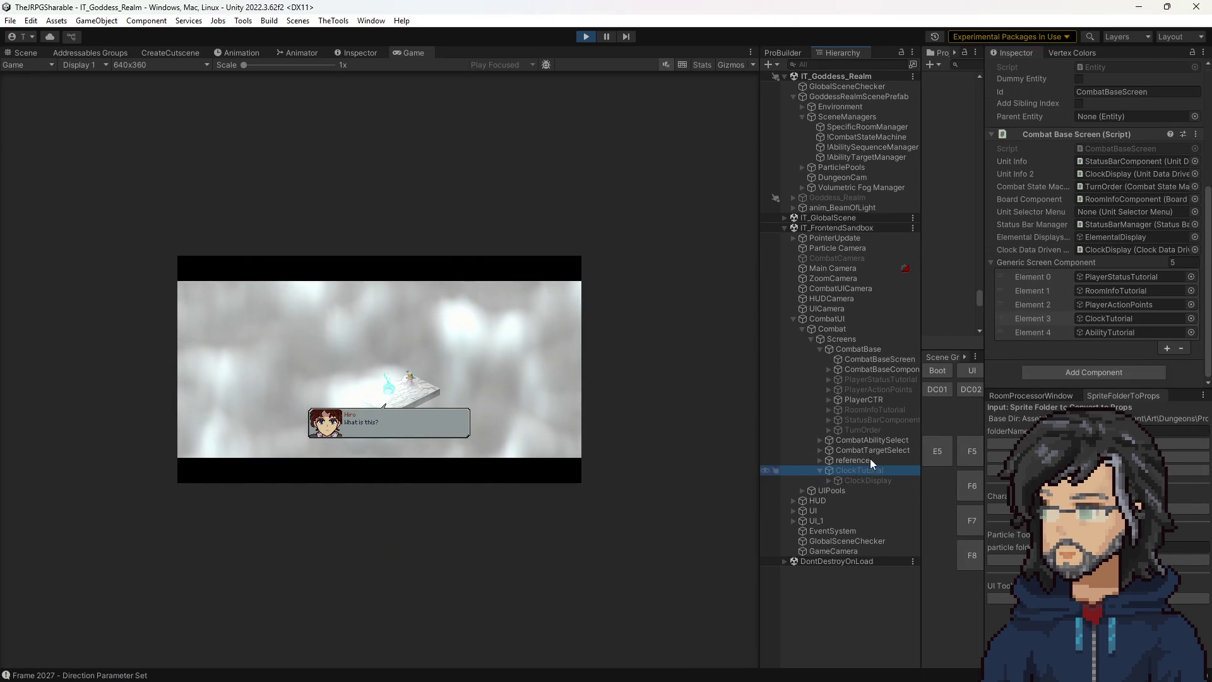
pyautogui.doubleClick(1110, 269)
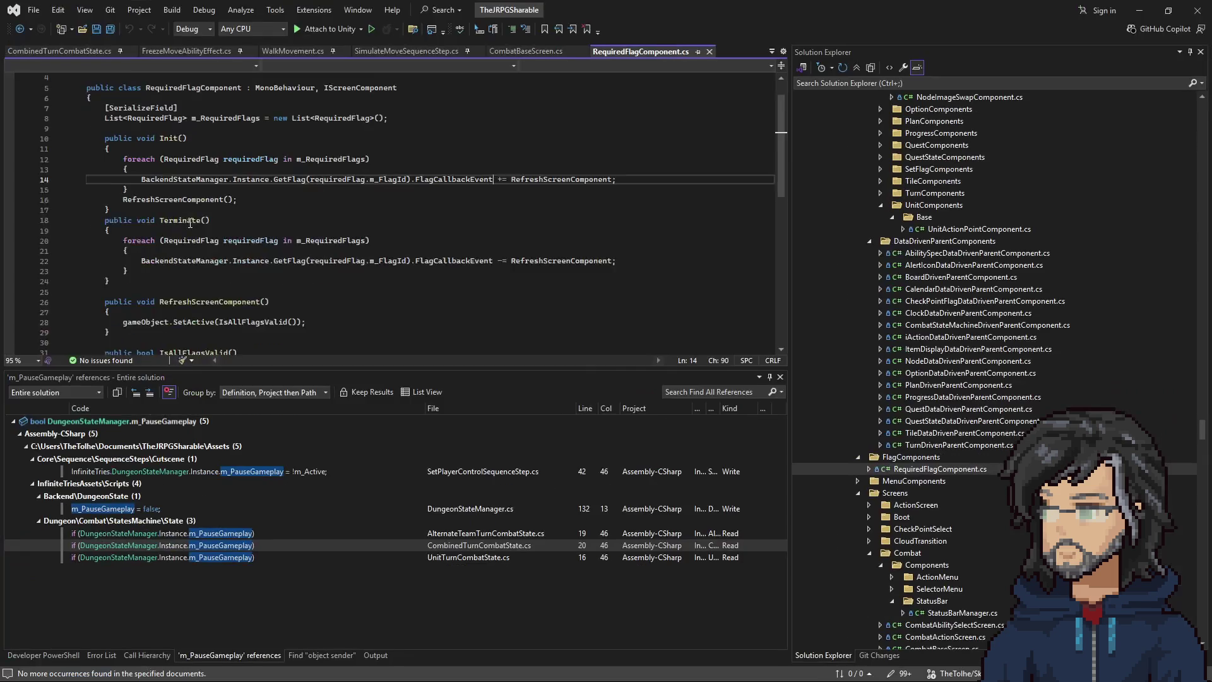
pyautogui.scroll(-2, 273, 244)
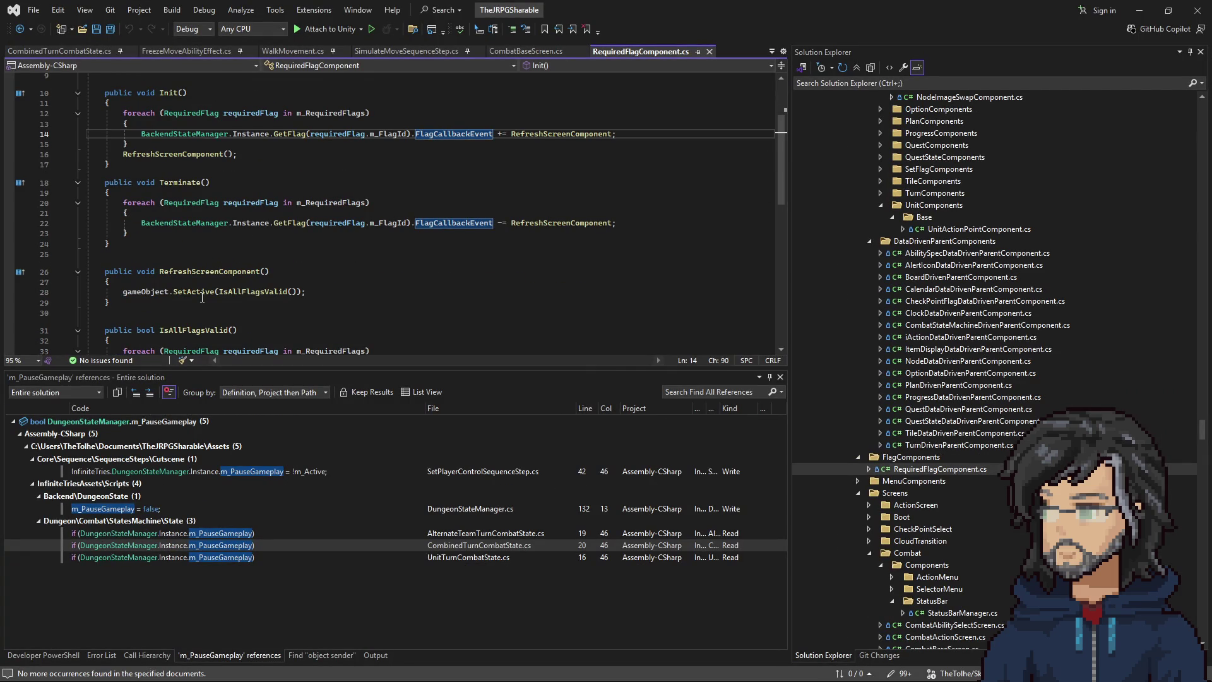
pyautogui.scroll(-1, 149, 288)
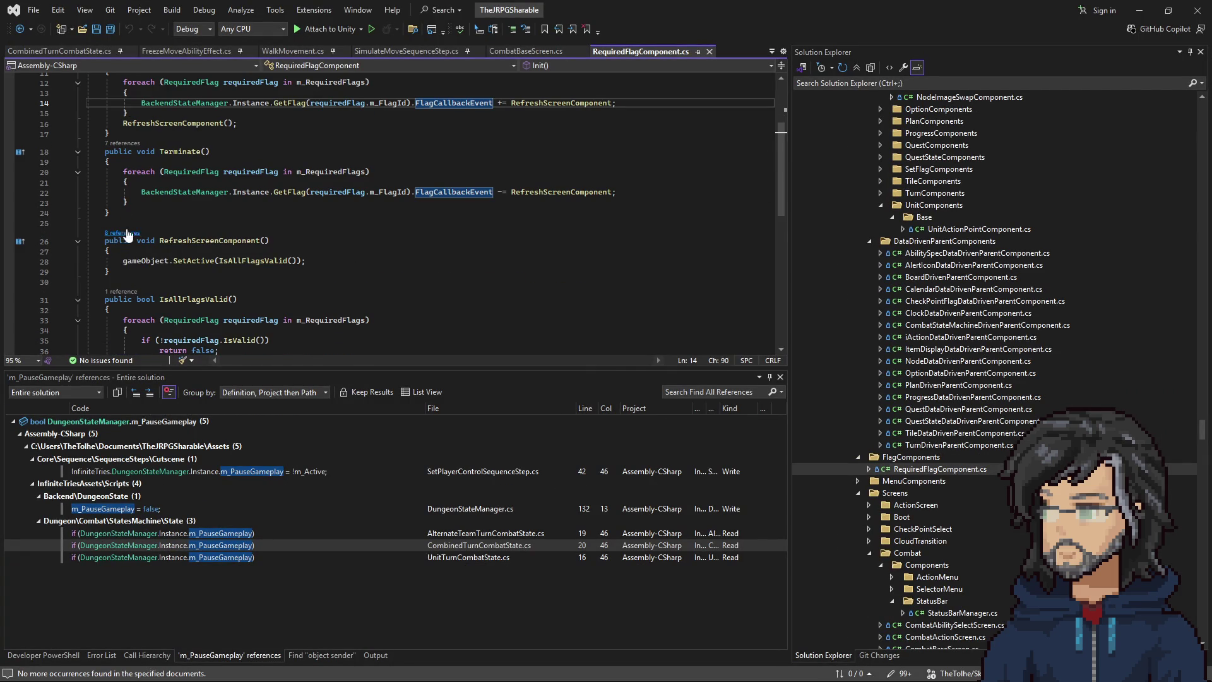
pyautogui.click(1139, 11)
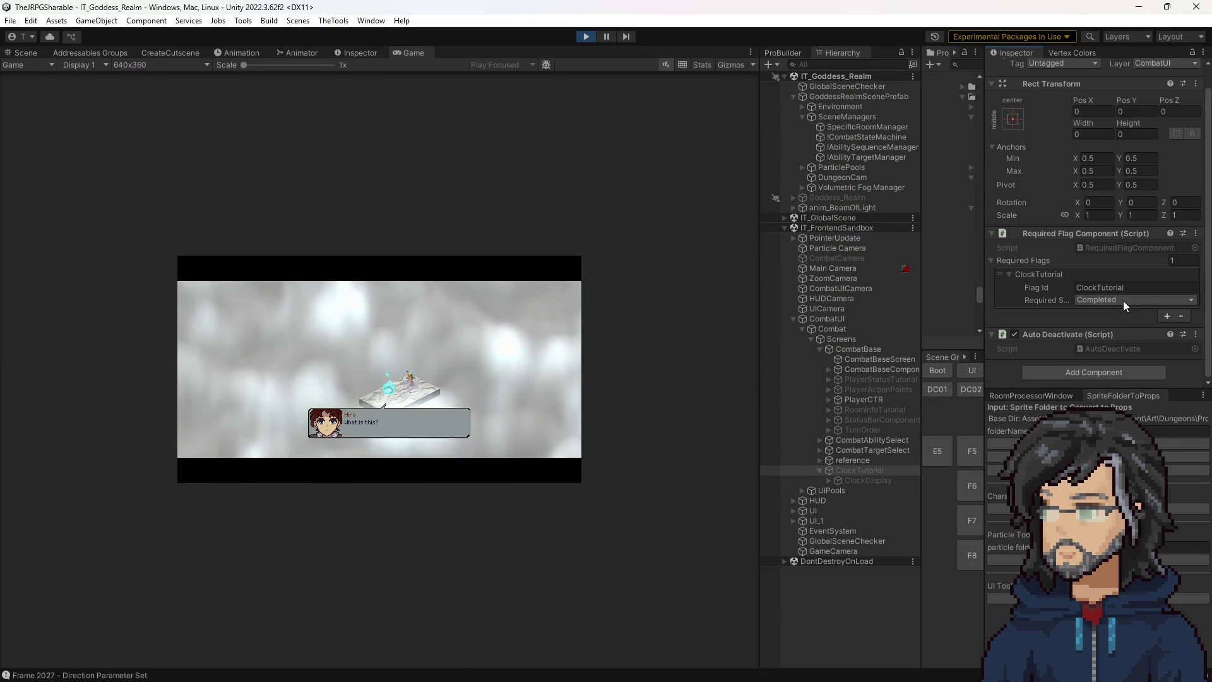
# Select CombatBaseScreen and open its script in Visual Studio.
pyautogui.click(861, 358)
pyautogui.scroll(-3, 1095, 270)
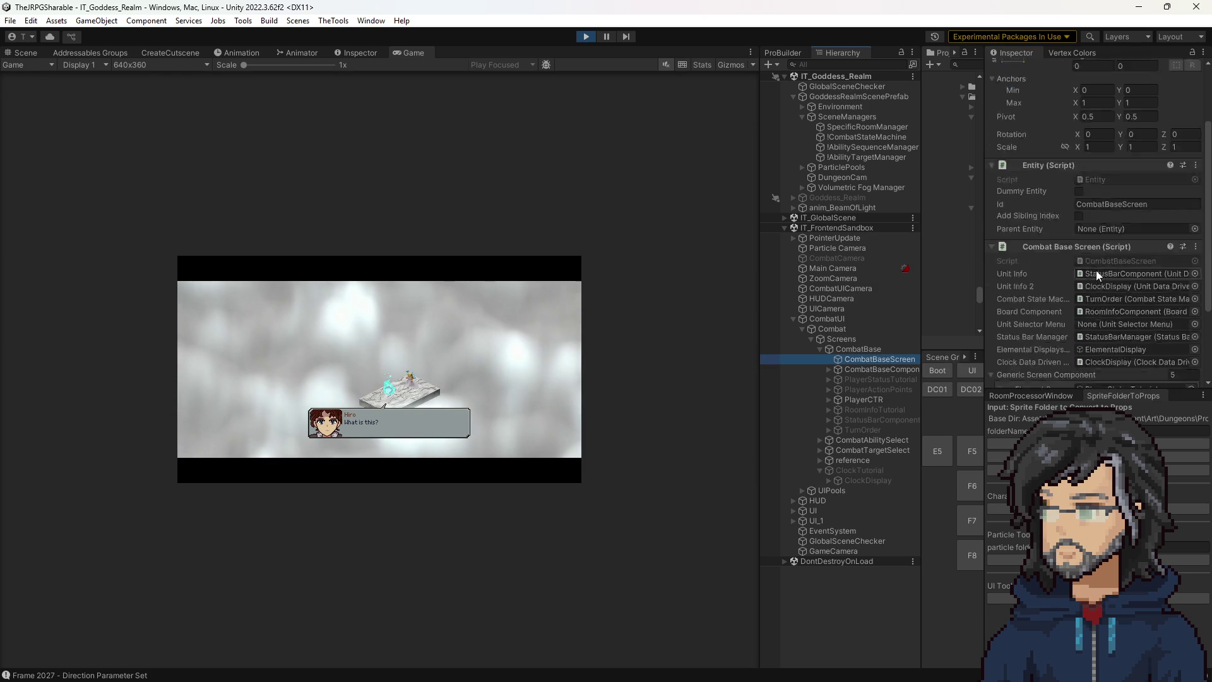
pyautogui.doubleClick(1101, 237)
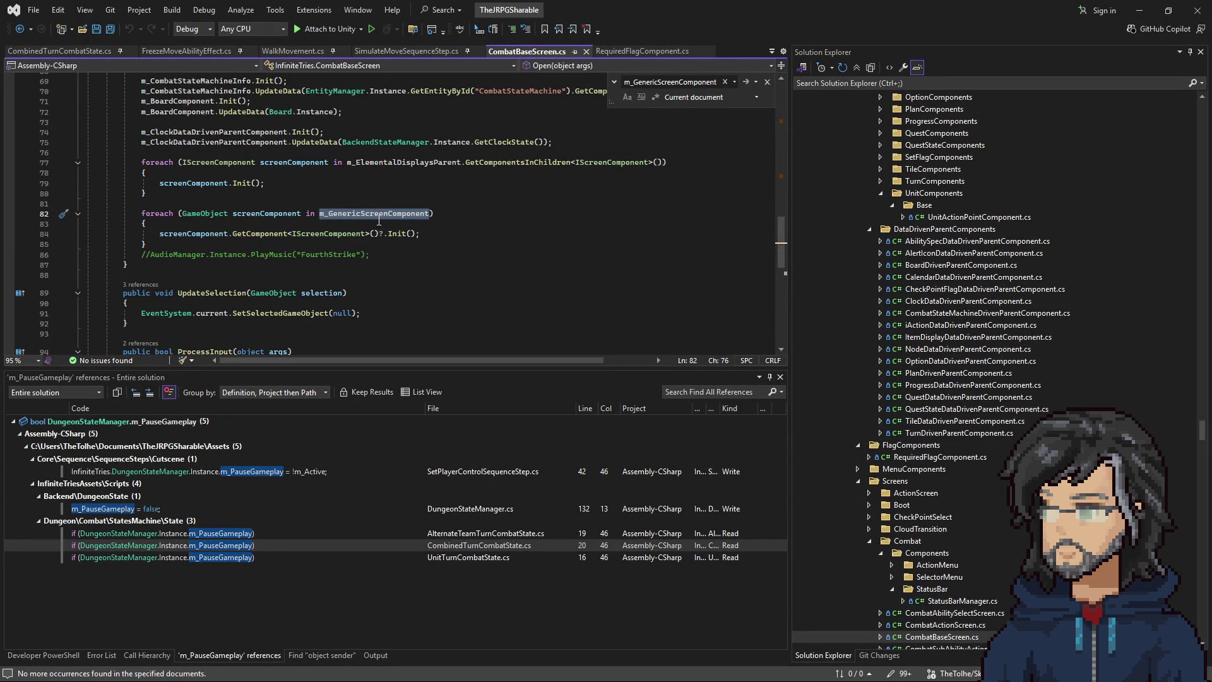
# Step through the remaining m_GenericScreenComponent matches until none are left.
pyautogui.hotkey('ctrl', 'f')
pyautogui.press('Return')
pyautogui.press('Return')
pyautogui.press('Return')
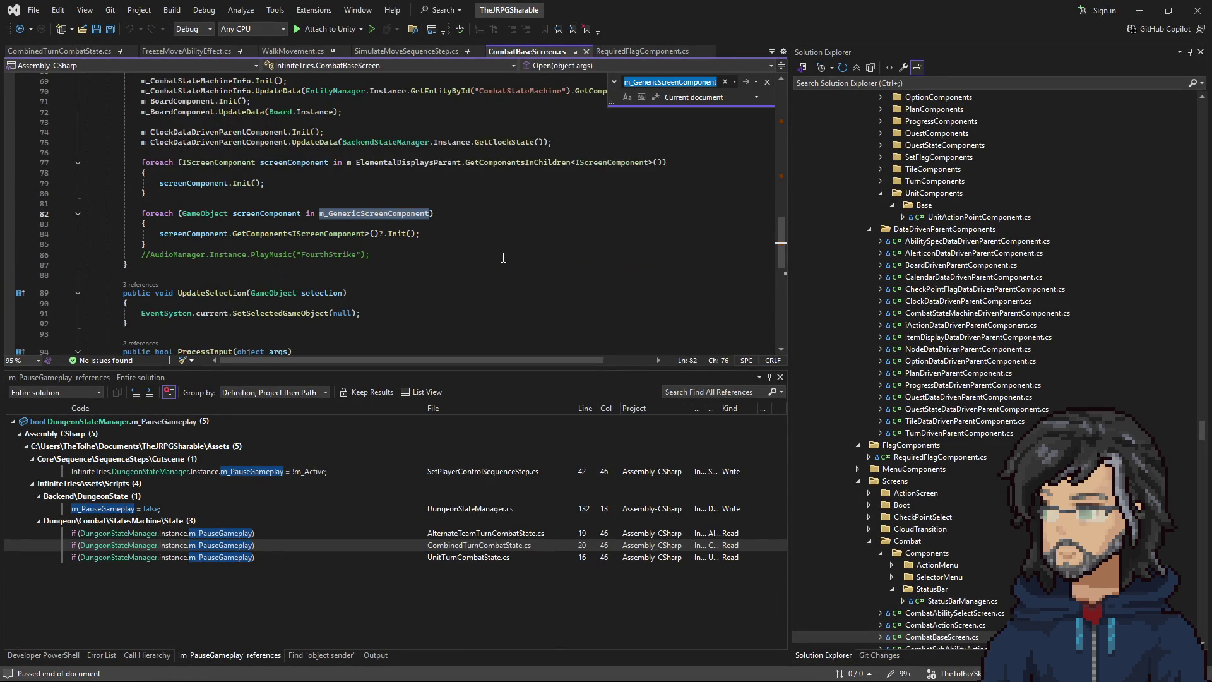
pyautogui.press('Return')
pyautogui.press('Return')
pyautogui.press('Return')
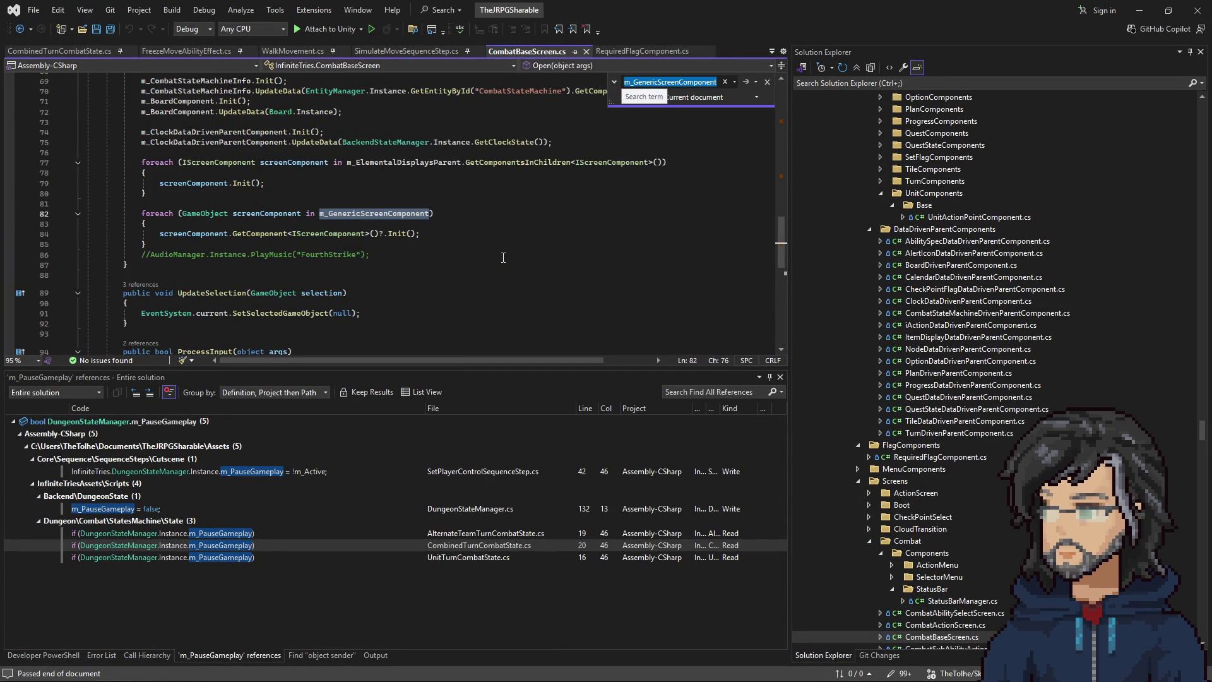
pyautogui.press('Return')
pyautogui.press('Return')
pyautogui.scroll(10, 353, 227)
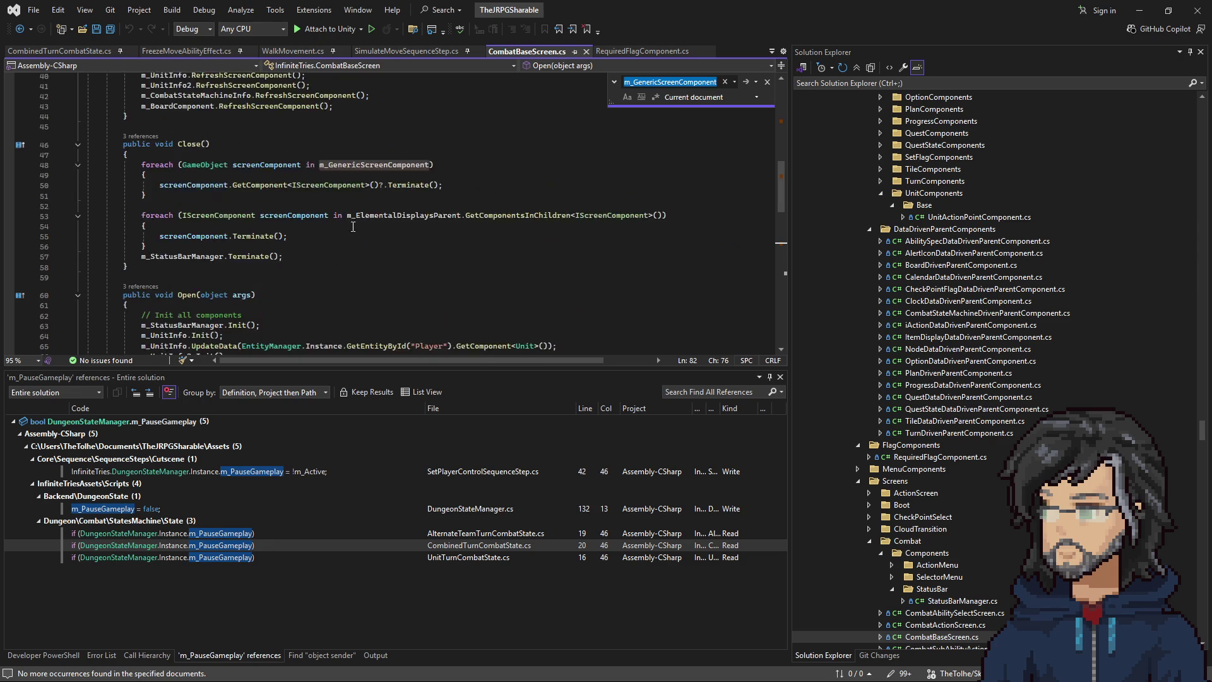
pyautogui.scroll(1, 353, 227)
# Find all references to m_GenericScreenComponent and jump to those on lines 48 and 82.
pyautogui.rightClick(356, 198)
pyautogui.click(411, 305)
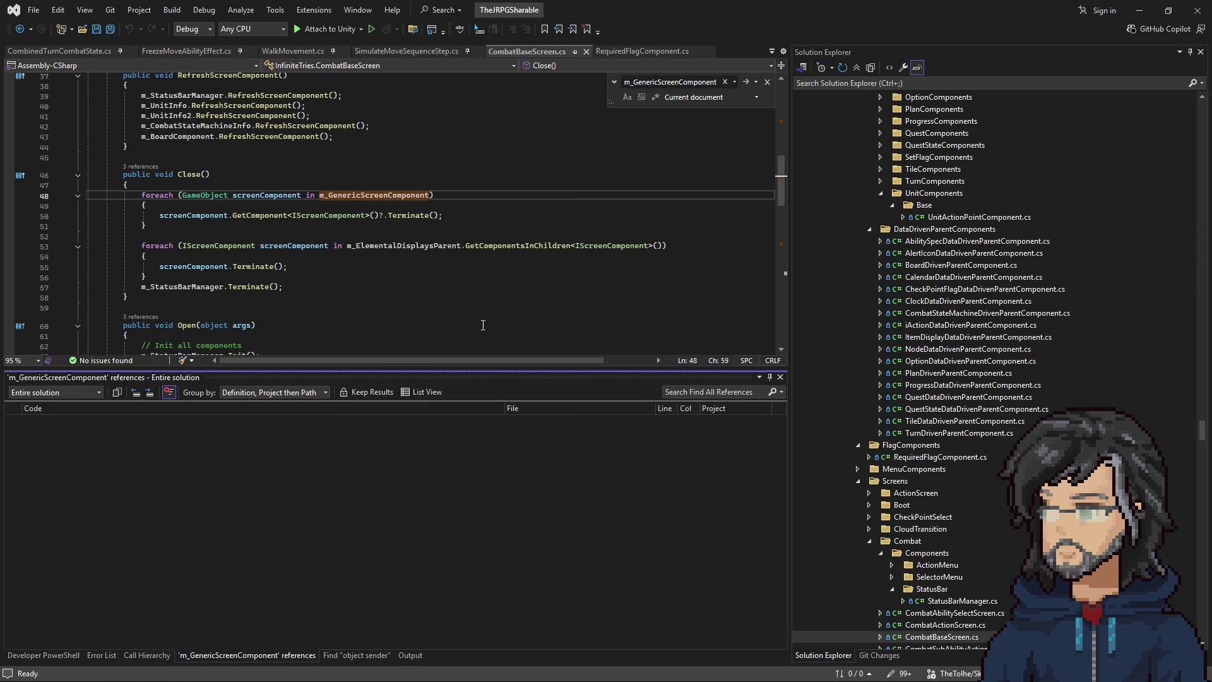
pyautogui.doubleClick(266, 458)
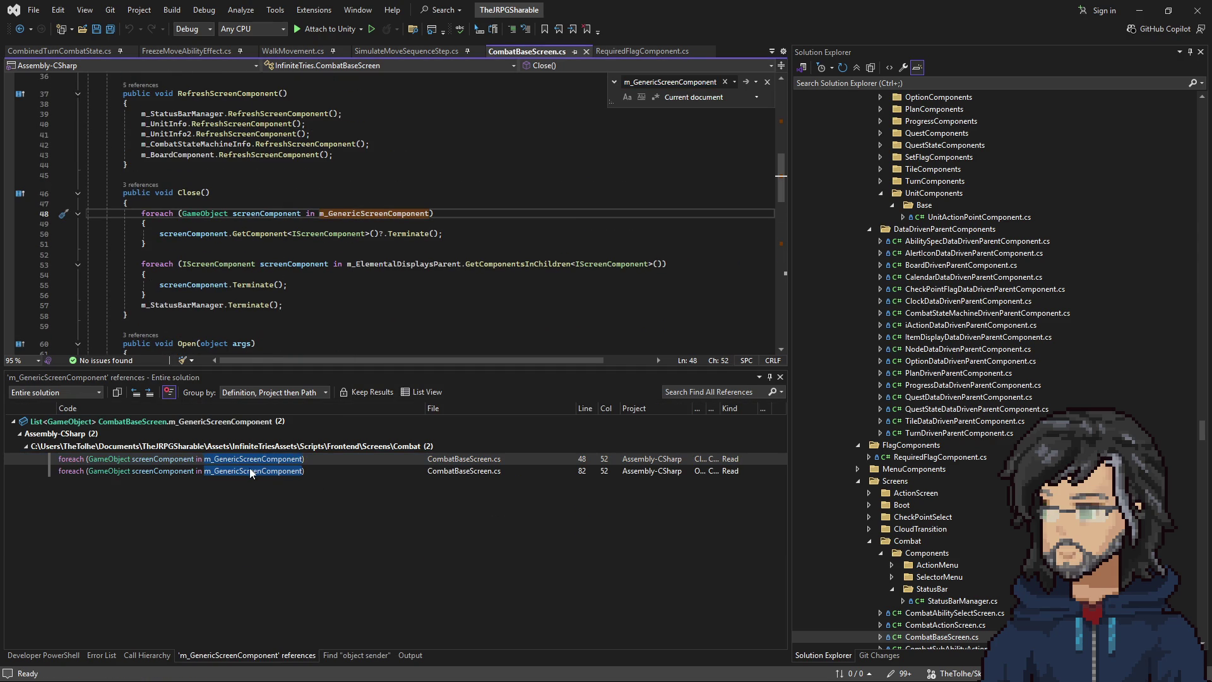
pyautogui.doubleClick(255, 471)
pyautogui.scroll(-3, 340, 267)
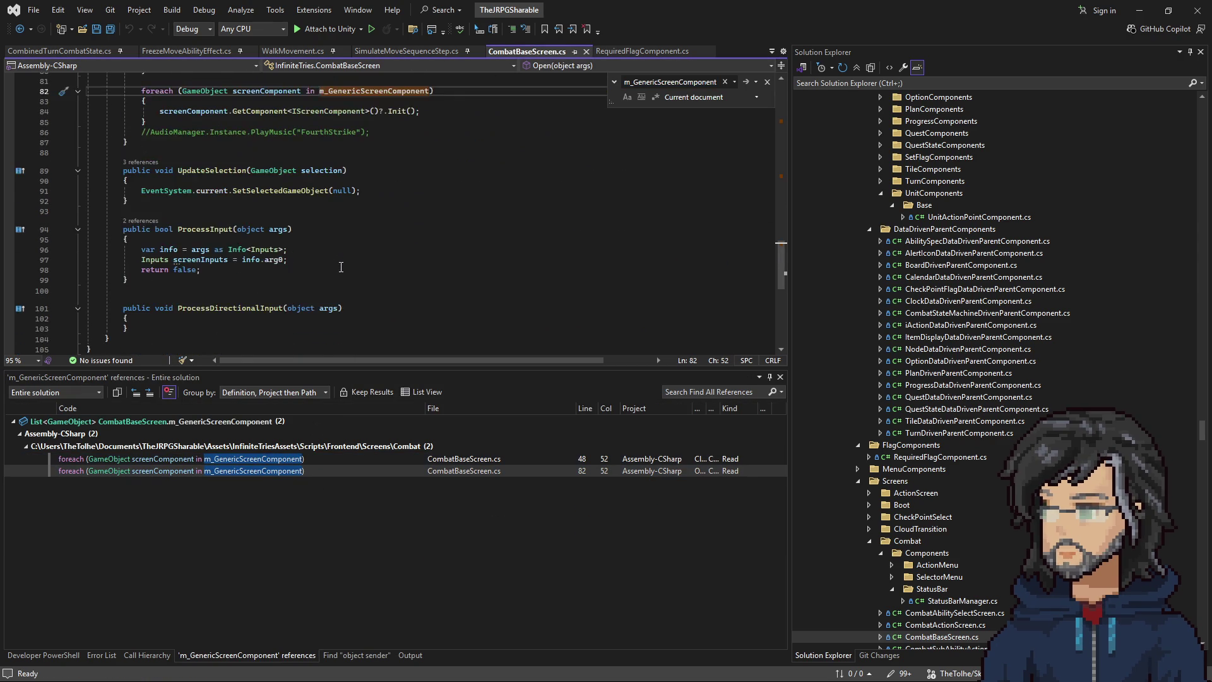
pyautogui.scroll(2, 344, 269)
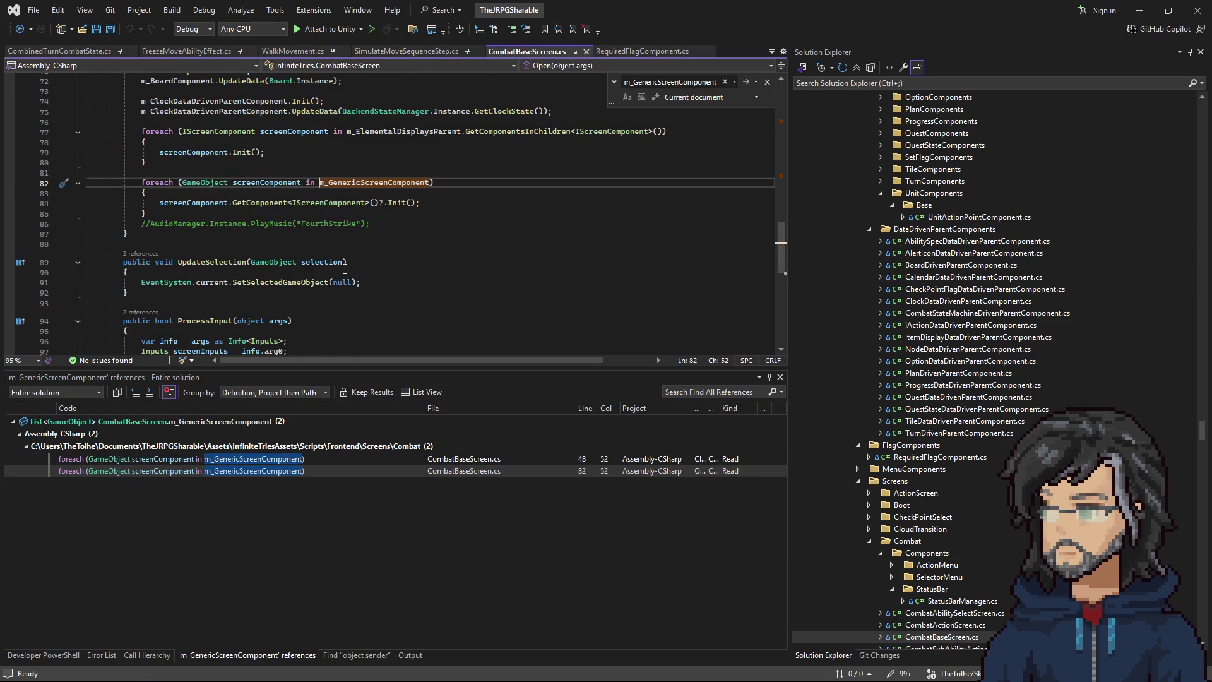
# Return to Unity and select ClockTutorial in the Hierarchy.
pyautogui.click(1139, 10)
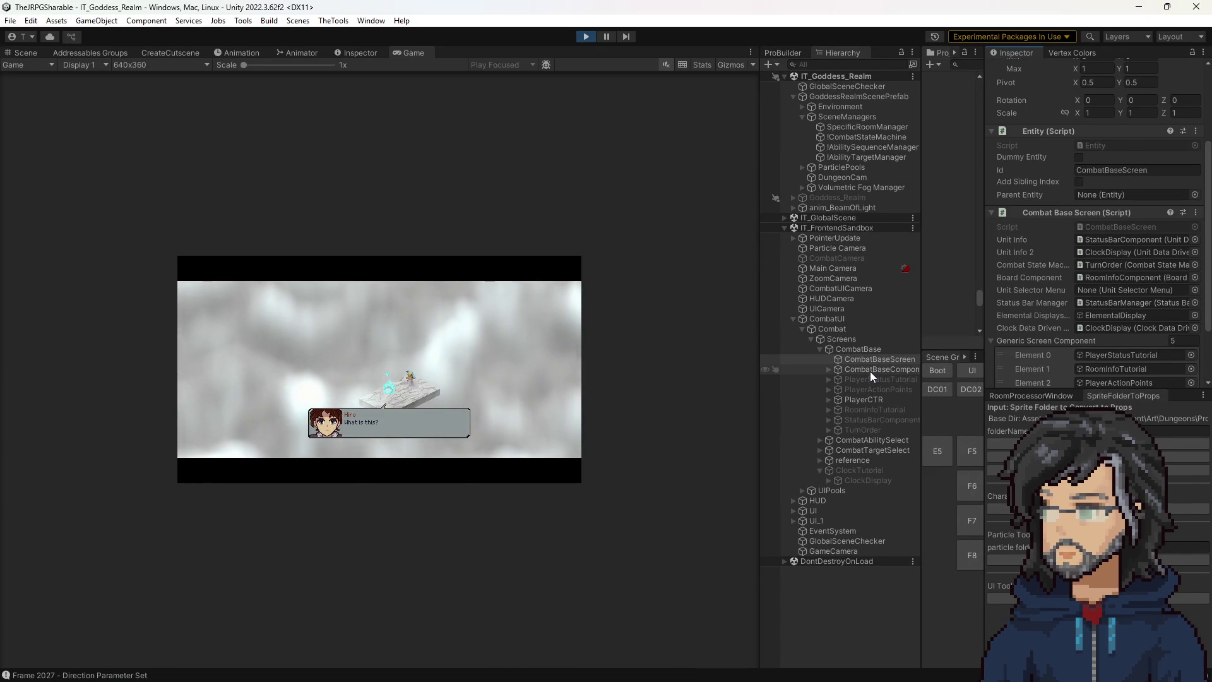
pyautogui.click(857, 470)
pyautogui.scroll(1, 1095, 297)
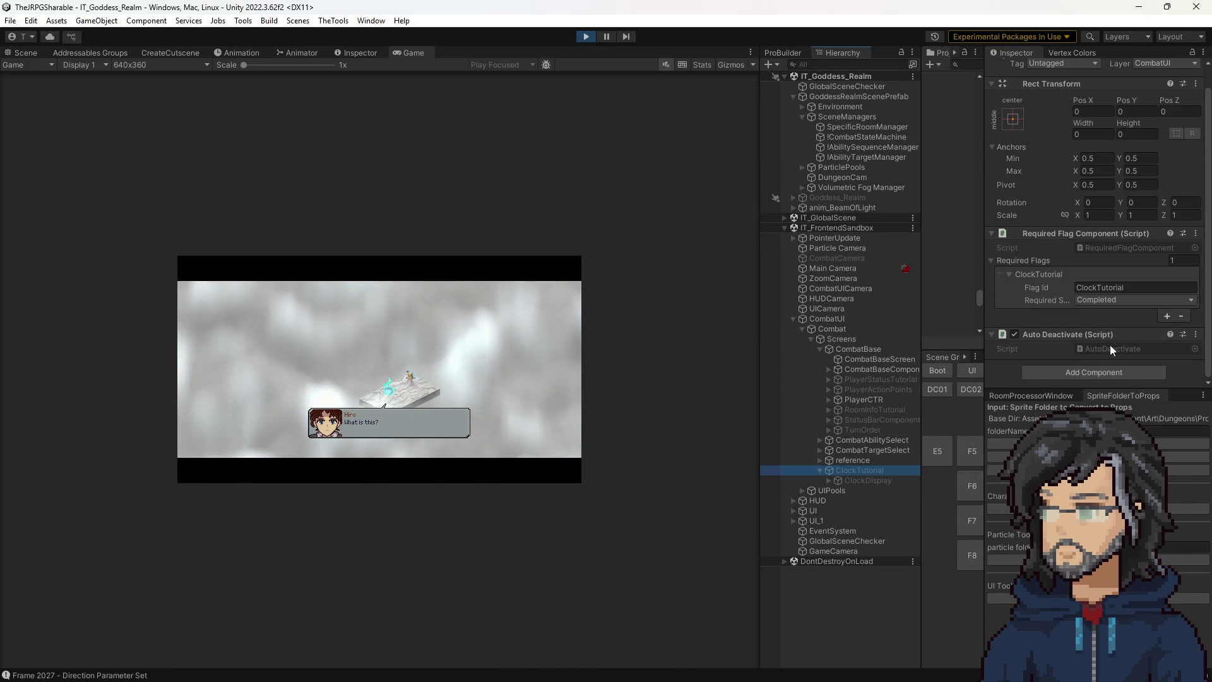
# Open RequiredFlagComponent.cs and highlight the uses of FlagCallbackEvent.
pyautogui.doubleClick(1119, 248)
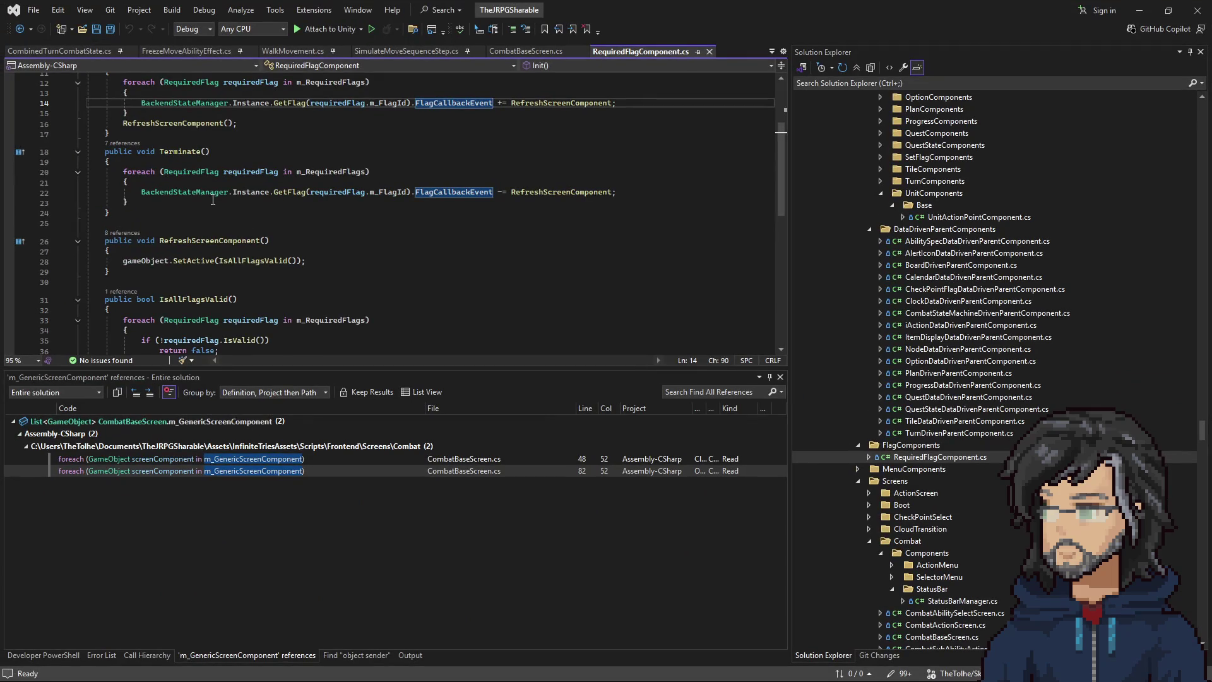
pyautogui.scroll(2, 213, 199)
pyautogui.moveTo(123, 184); pyautogui.dragTo(109, 196)
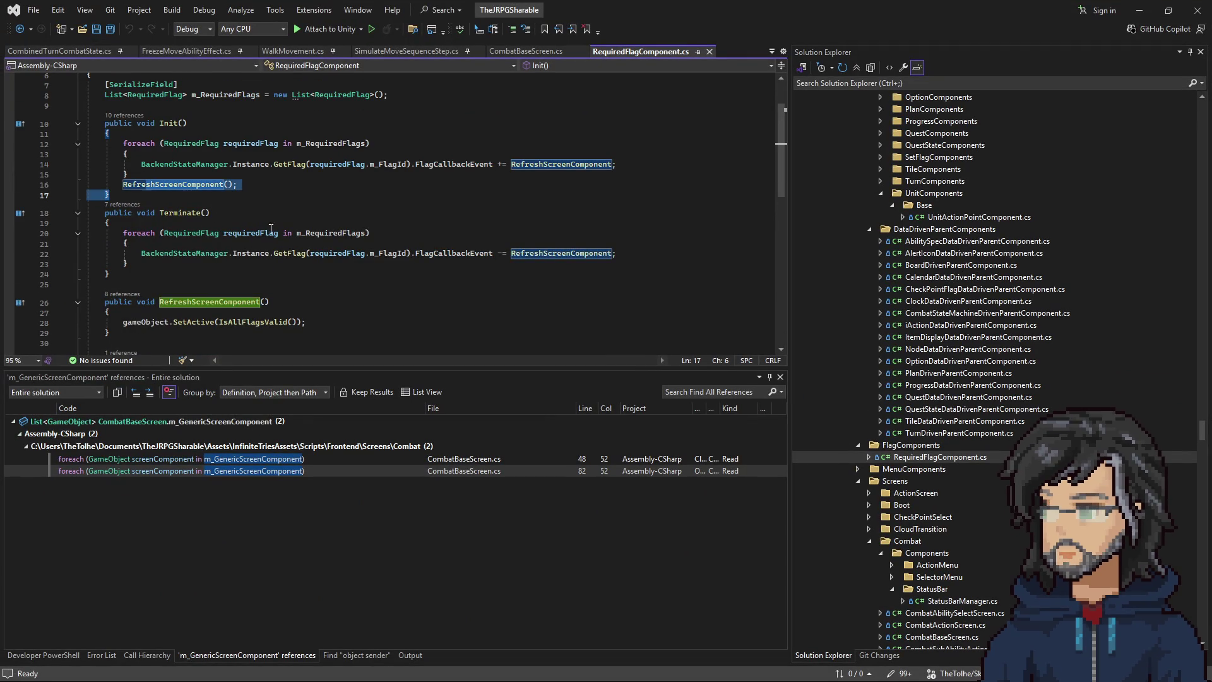
pyautogui.scroll(2, 271, 228)
pyautogui.click(463, 225)
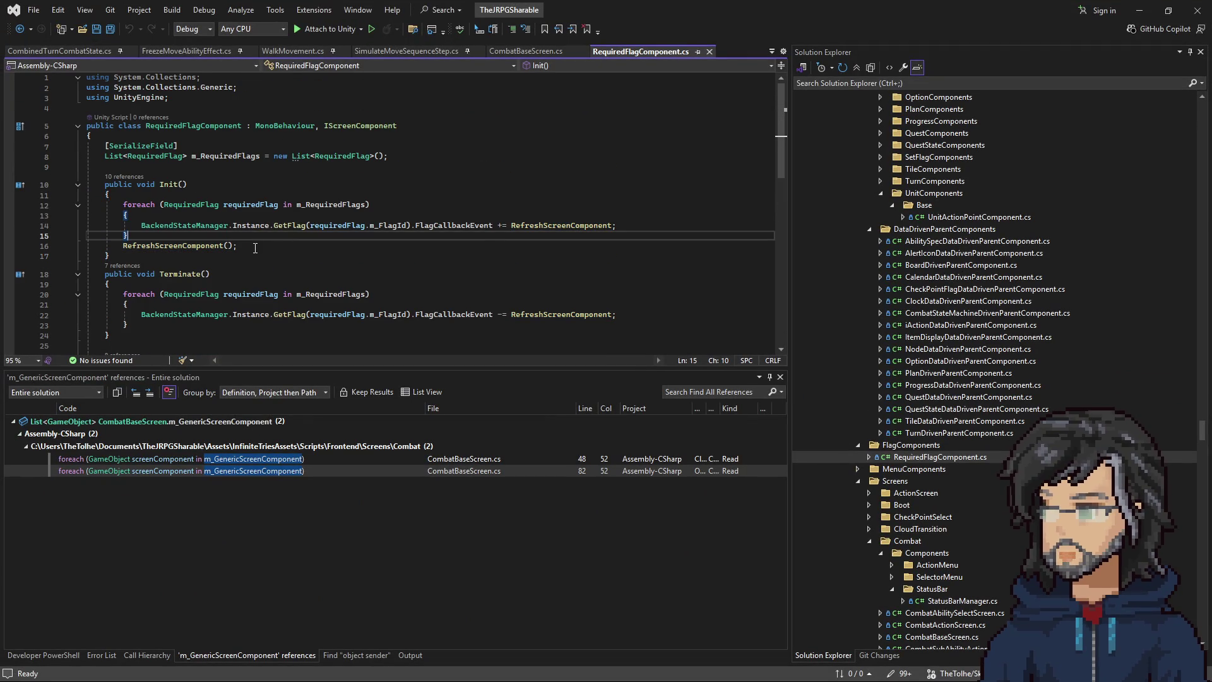
pyautogui.doubleClick(463, 226)
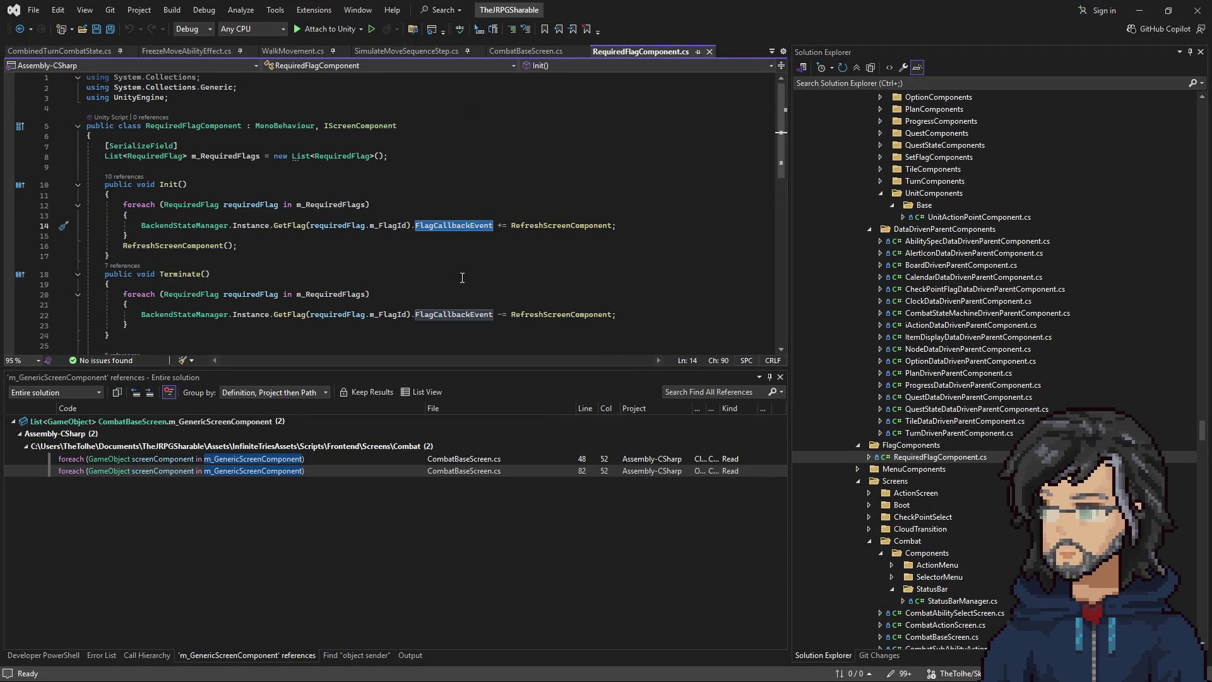
pyautogui.scroll(-5, 409, 262)
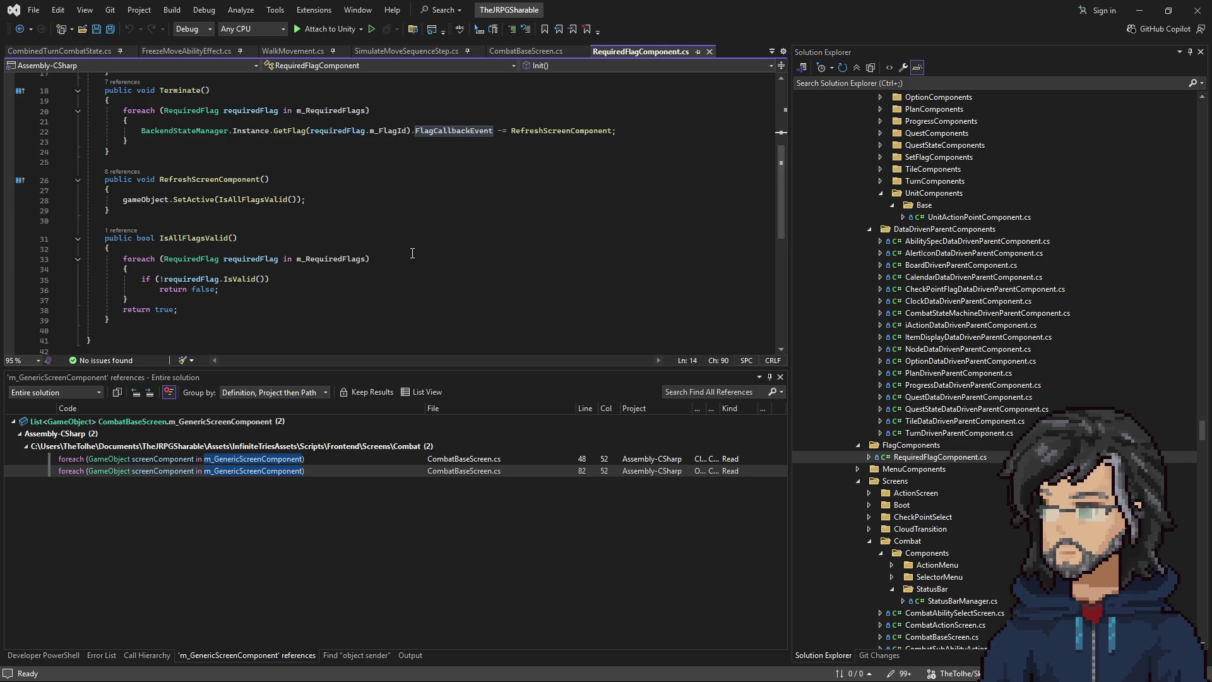
pyautogui.scroll(3, 420, 253)
# Trace the uses of RefreshScreenComponent and m_FlagId in RequiredFlagComponent.cs.
pyautogui.doubleClick(556, 165)
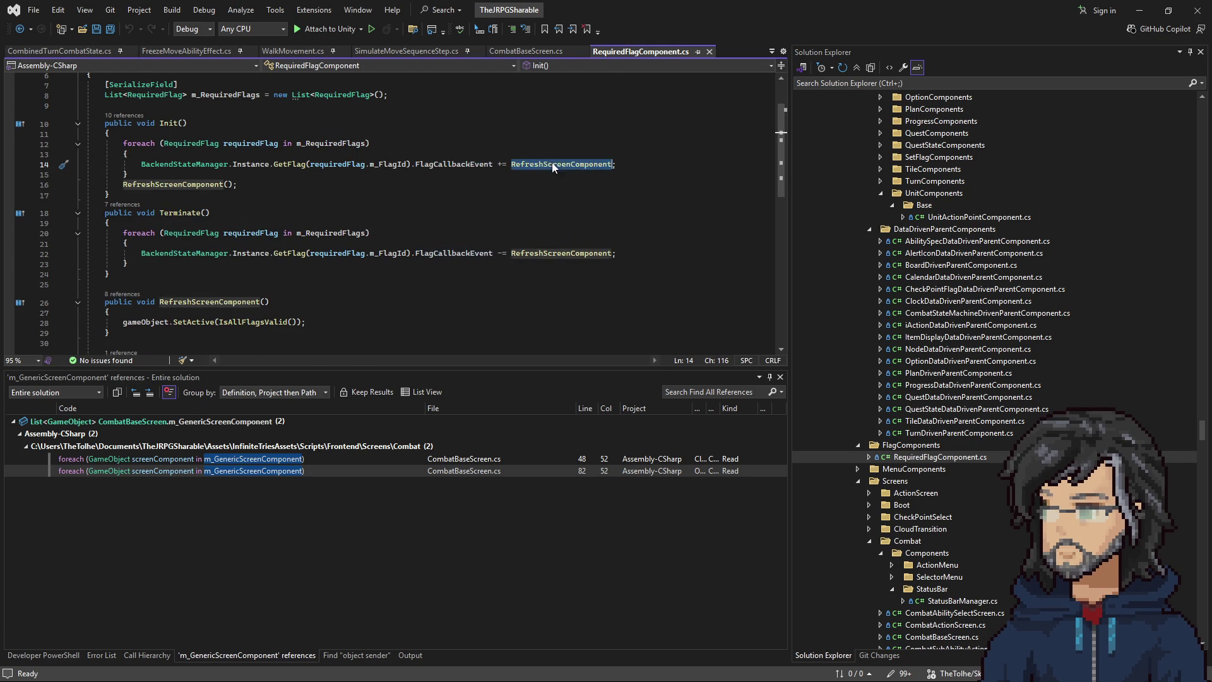
pyautogui.scroll(-3, 555, 167)
pyautogui.scroll(2, 315, 213)
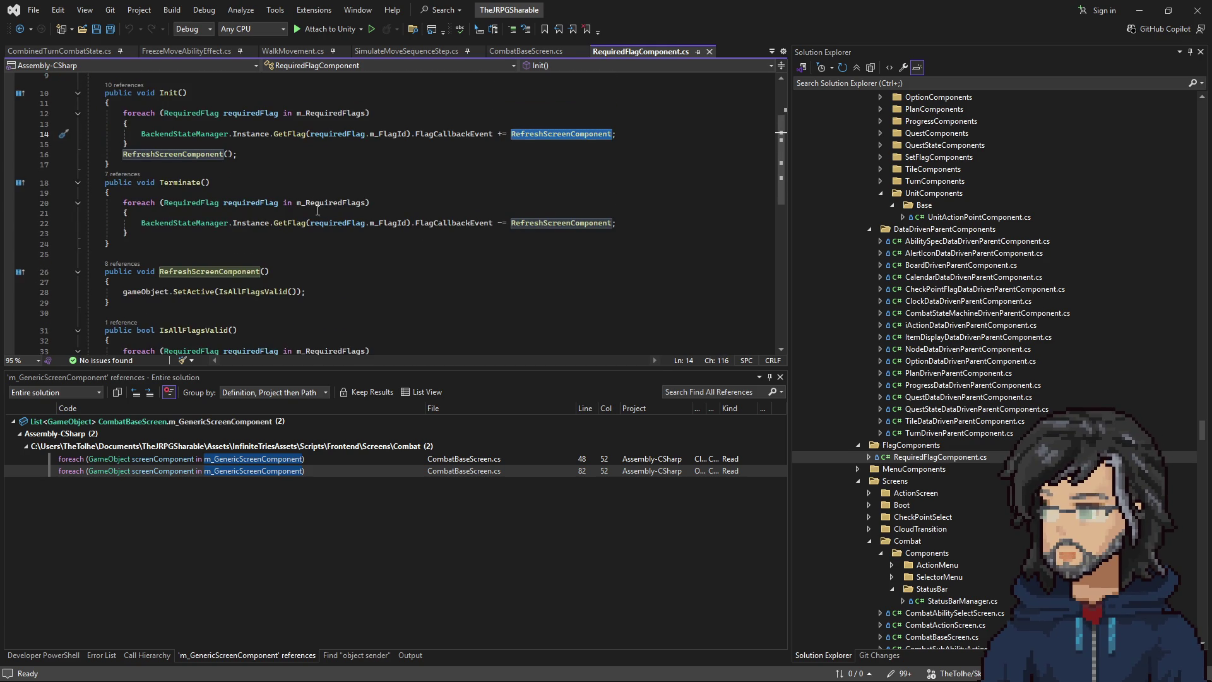
pyautogui.doubleClick(388, 134)
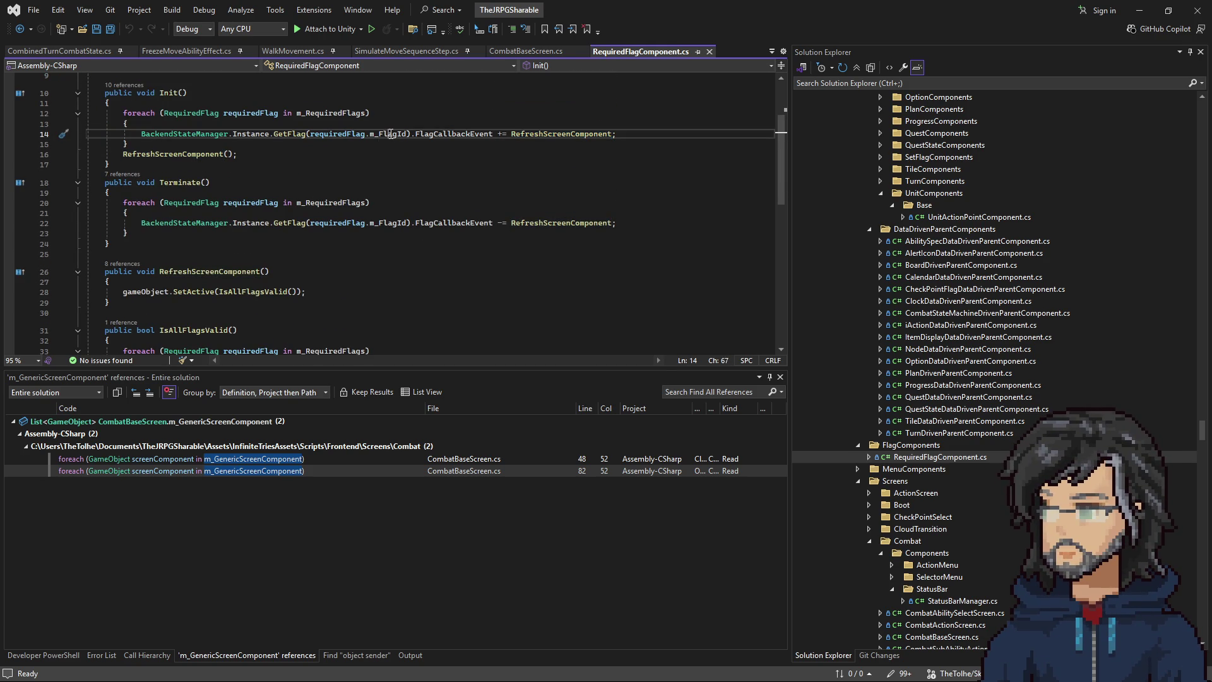
pyautogui.scroll(3, 470, 230)
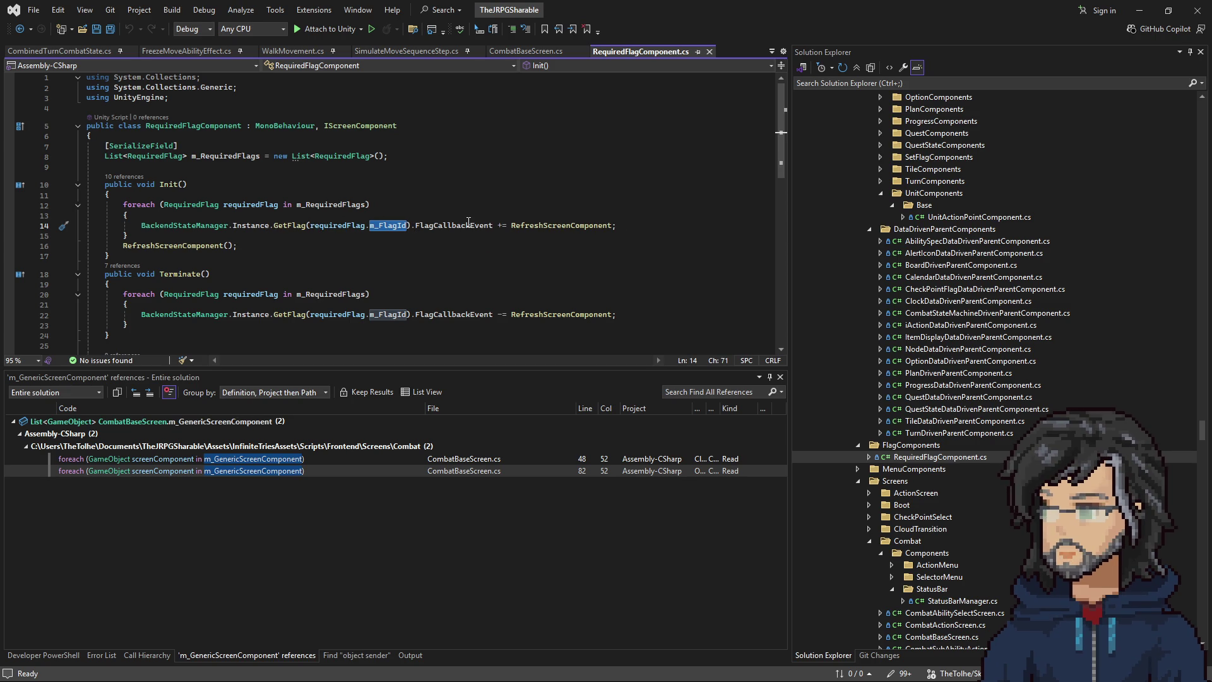
pyautogui.doubleClick(561, 226)
pyautogui.scroll(-4, 535, 236)
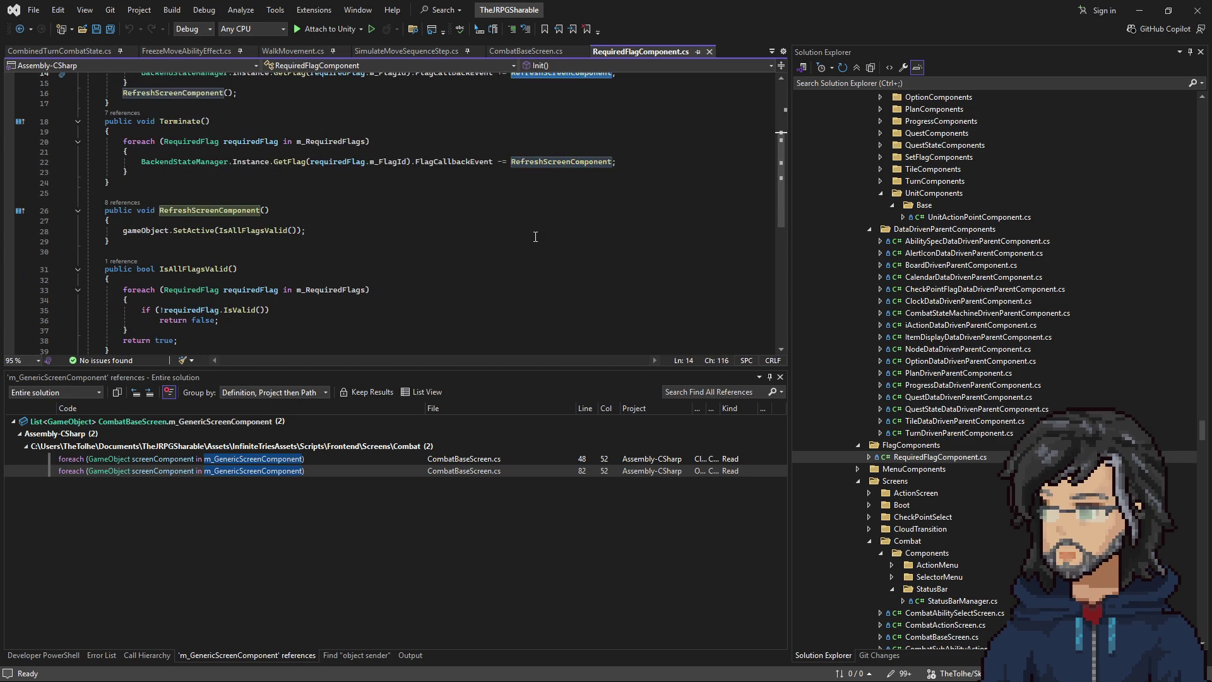
# Reopen RequiredFlagComponent.cs from Unity and set a breakpoint on the SetActive line 28.
pyautogui.click(1139, 10)
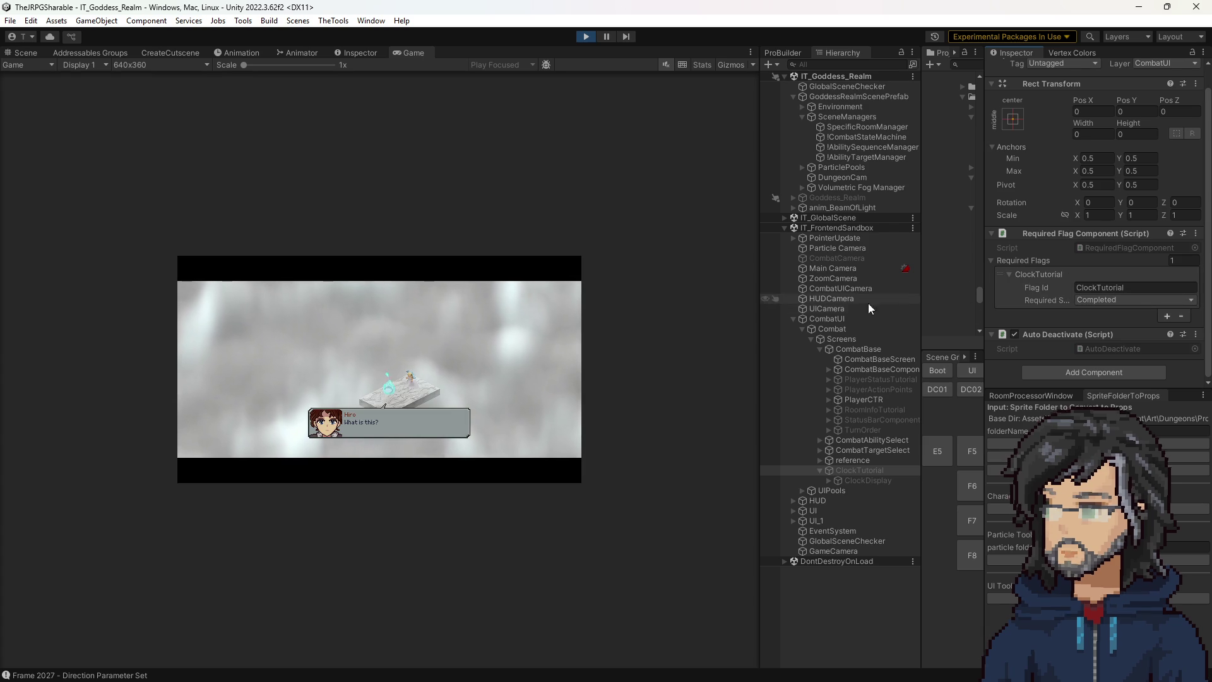
pyautogui.doubleClick(1103, 247)
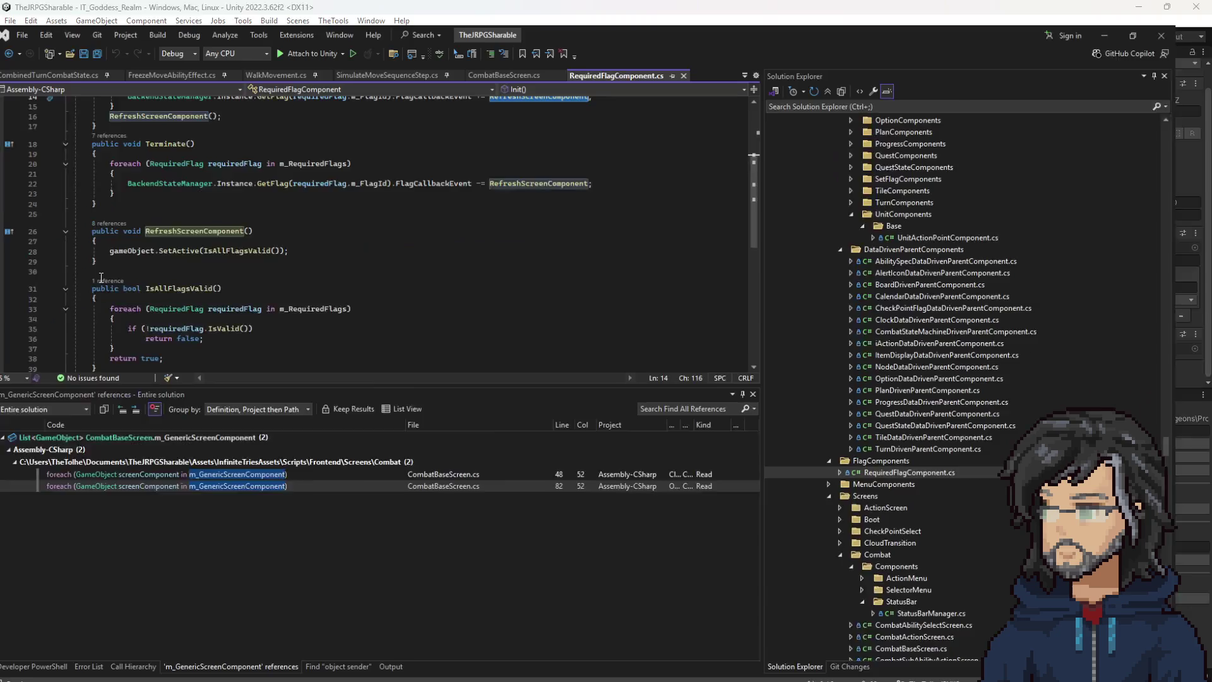
pyautogui.click(191, 230)
pyautogui.press('F9')
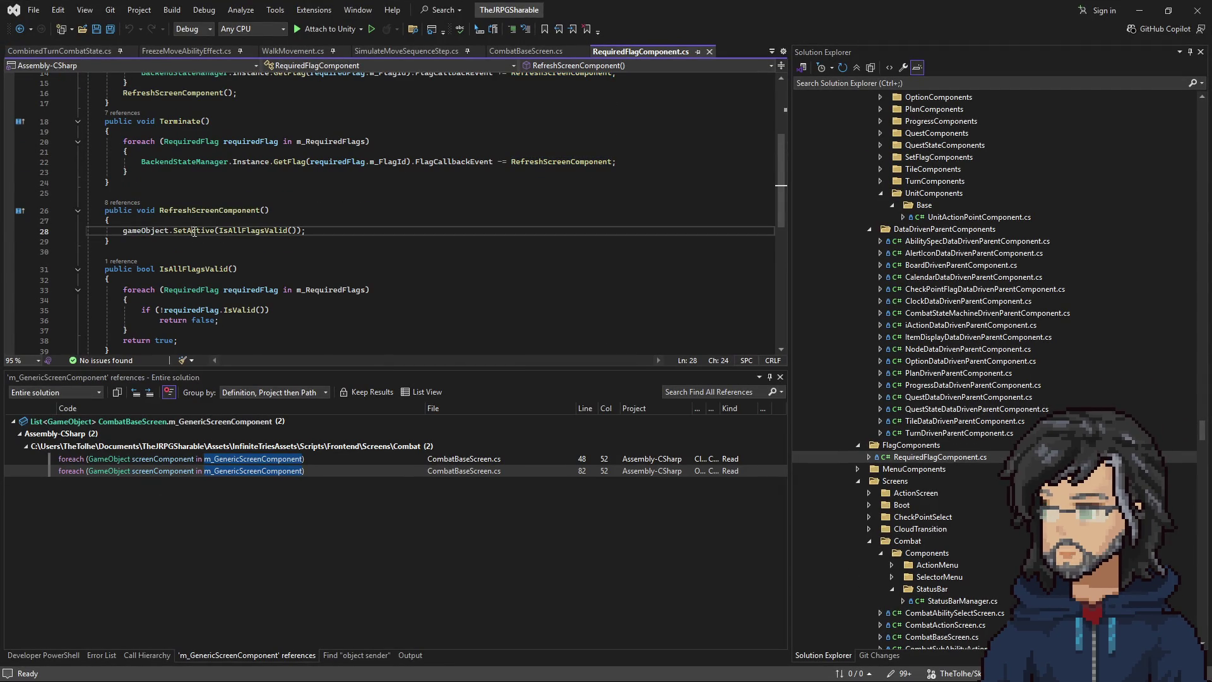
# Set a breakpoint on the foreach flag-check line 33 and attach the debugger to Unity.
pyautogui.moveTo(163, 289); pyautogui.dragTo(270, 310)
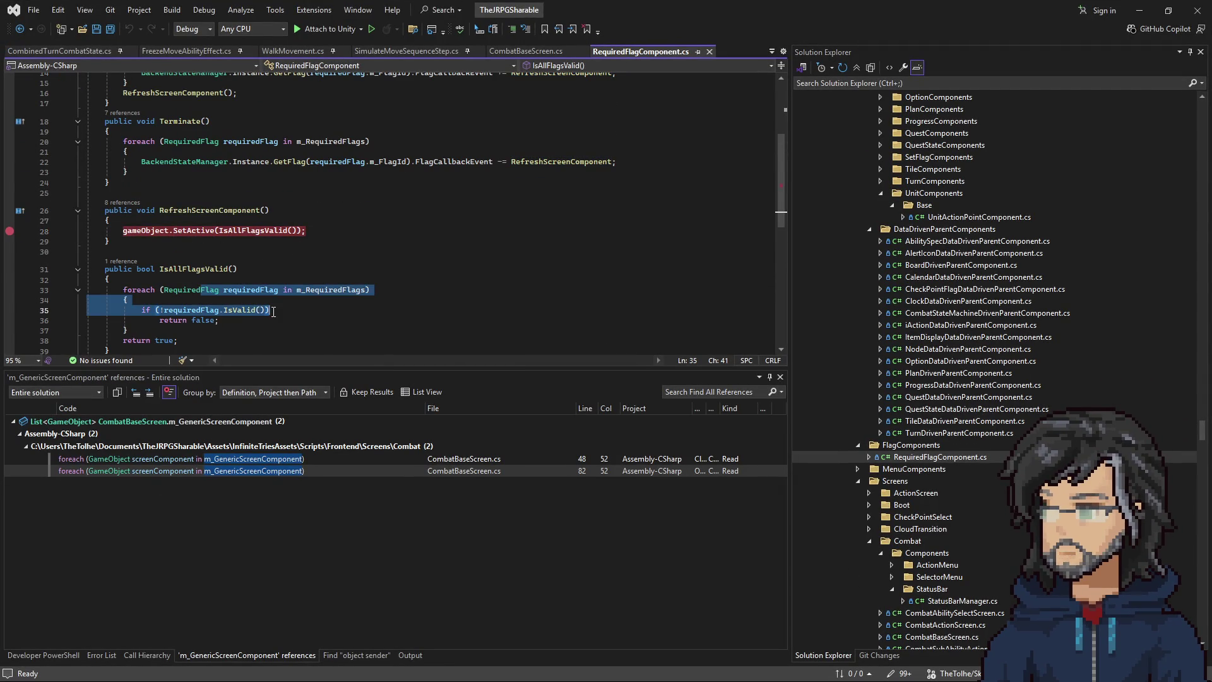
pyautogui.click(314, 320)
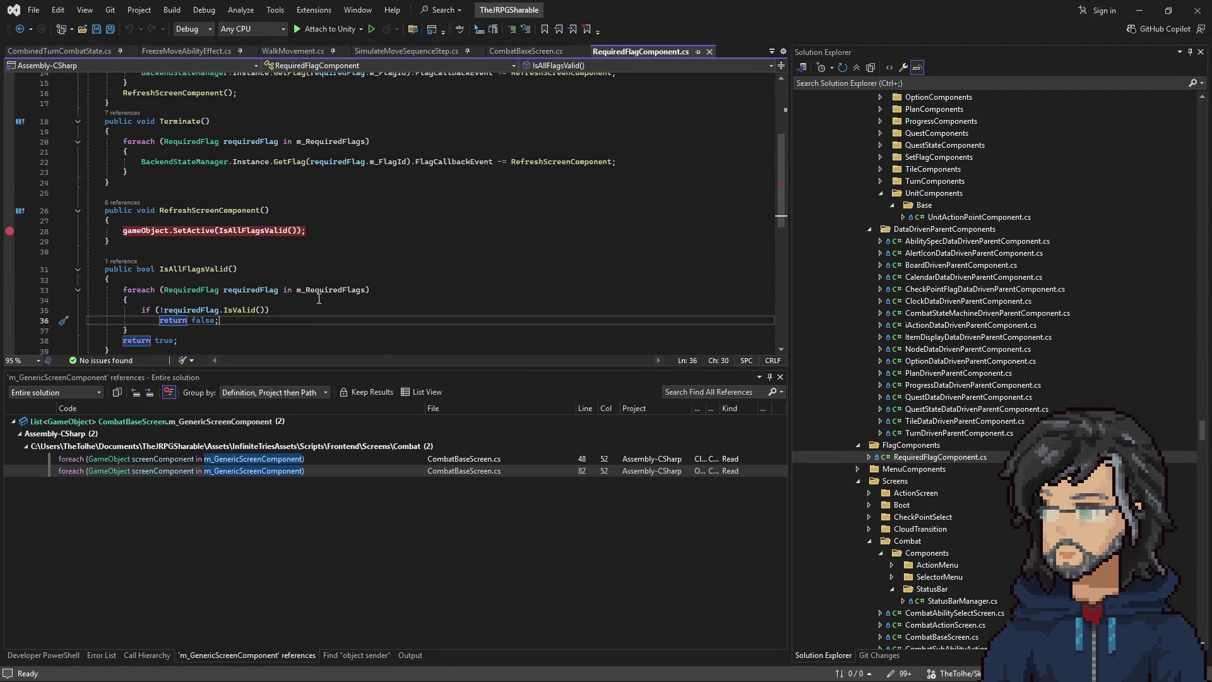
pyautogui.scroll(-2, 285, 296)
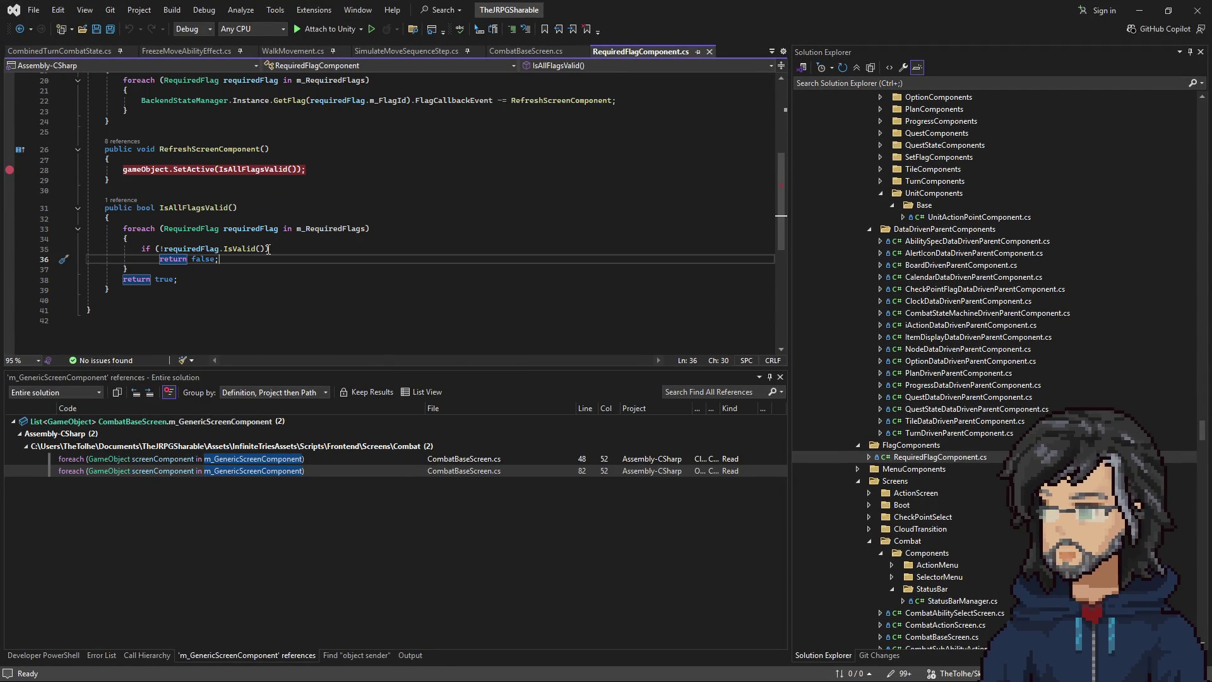
pyautogui.click(168, 229)
pyautogui.press('F9')
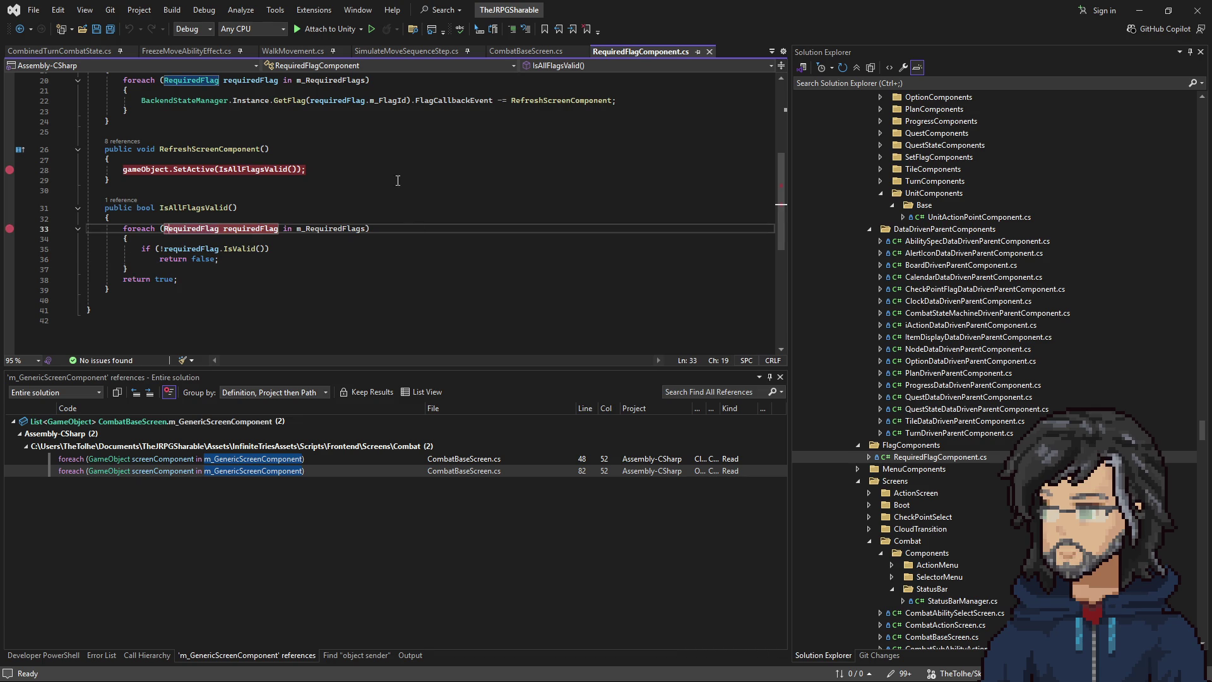
pyautogui.click(314, 35)
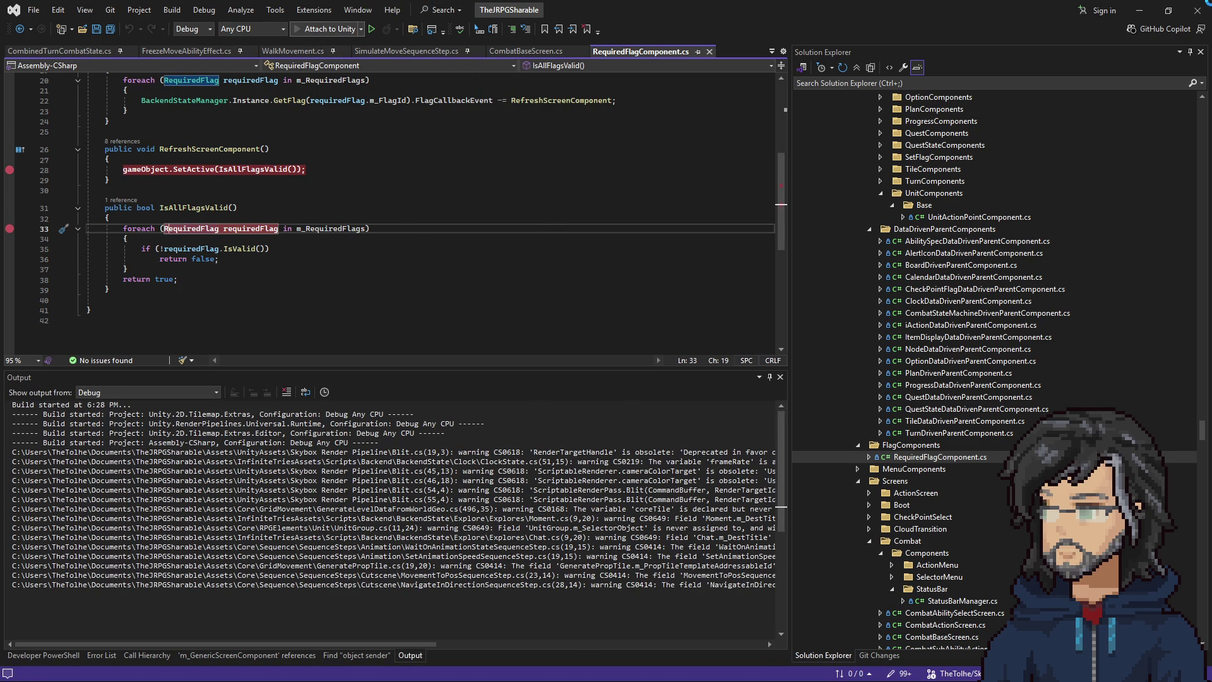
# Select the GetComponent<IScreenComponent>()?.Terminate() call in CombatBaseScreen's Close method on line 50.
pyautogui.scroll(6, 570, 202)
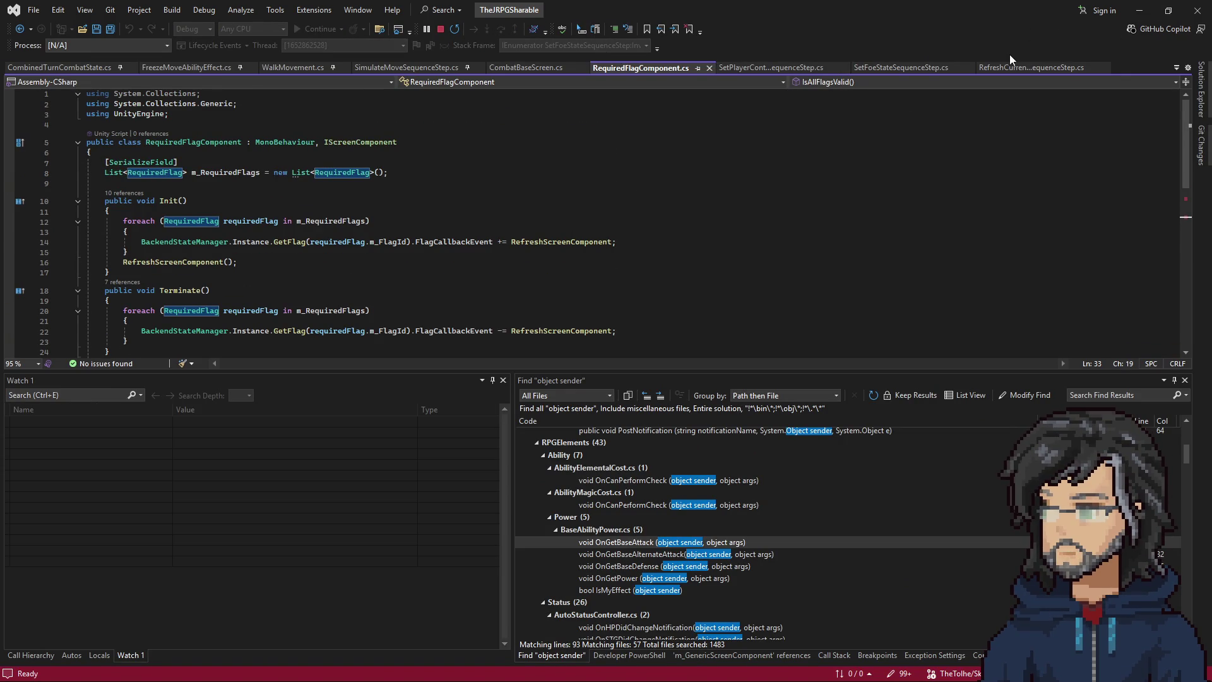
pyautogui.click(522, 67)
pyautogui.scroll(5, 351, 199)
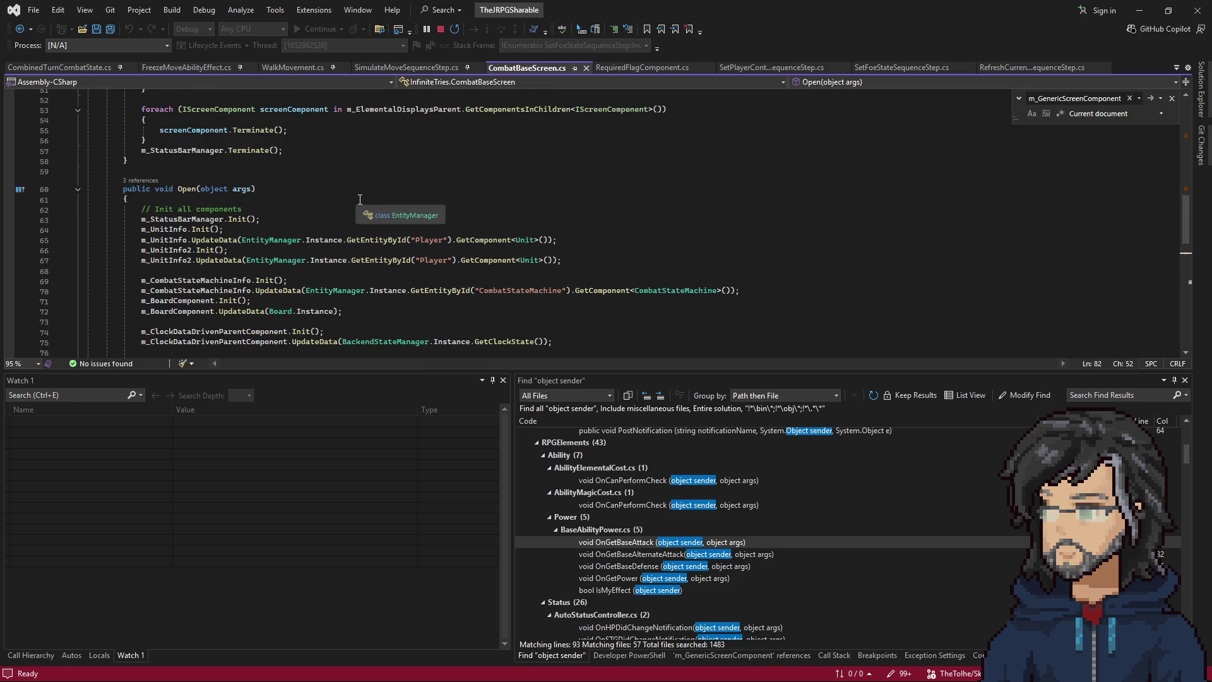
pyautogui.scroll(-3, 353, 201)
pyautogui.scroll(-9, 361, 204)
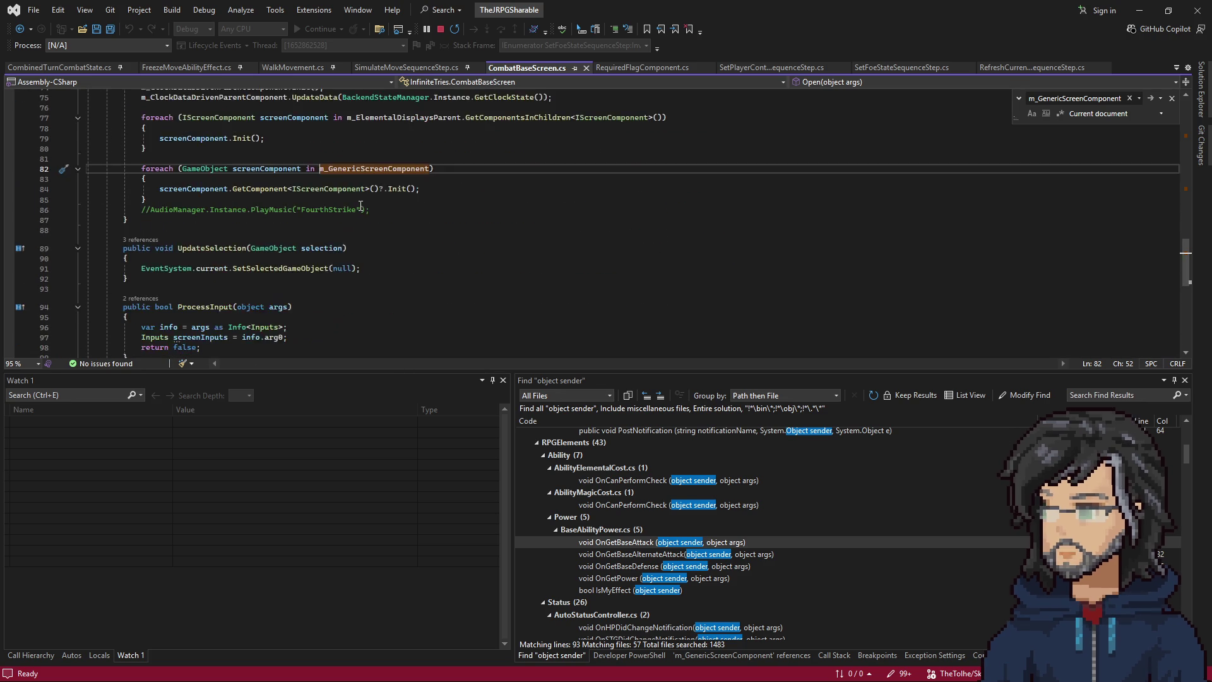
pyautogui.scroll(11, 347, 205)
pyautogui.scroll(6, 347, 206)
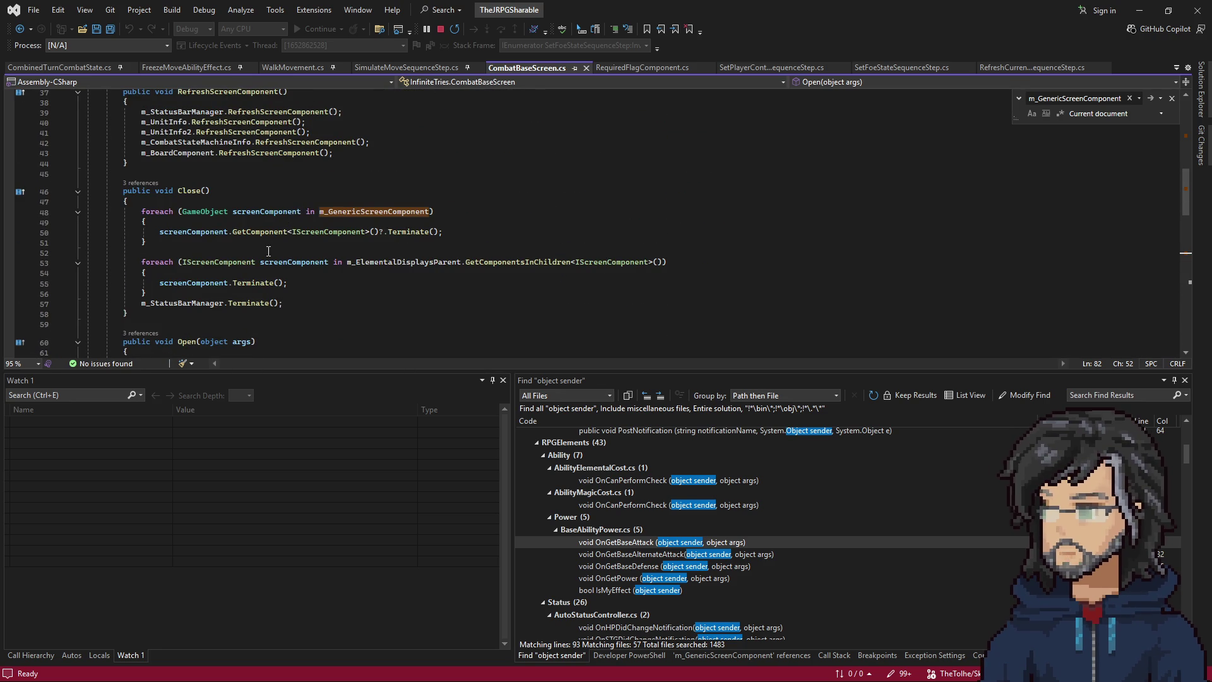
pyautogui.moveTo(293, 231); pyautogui.dragTo(528, 235)
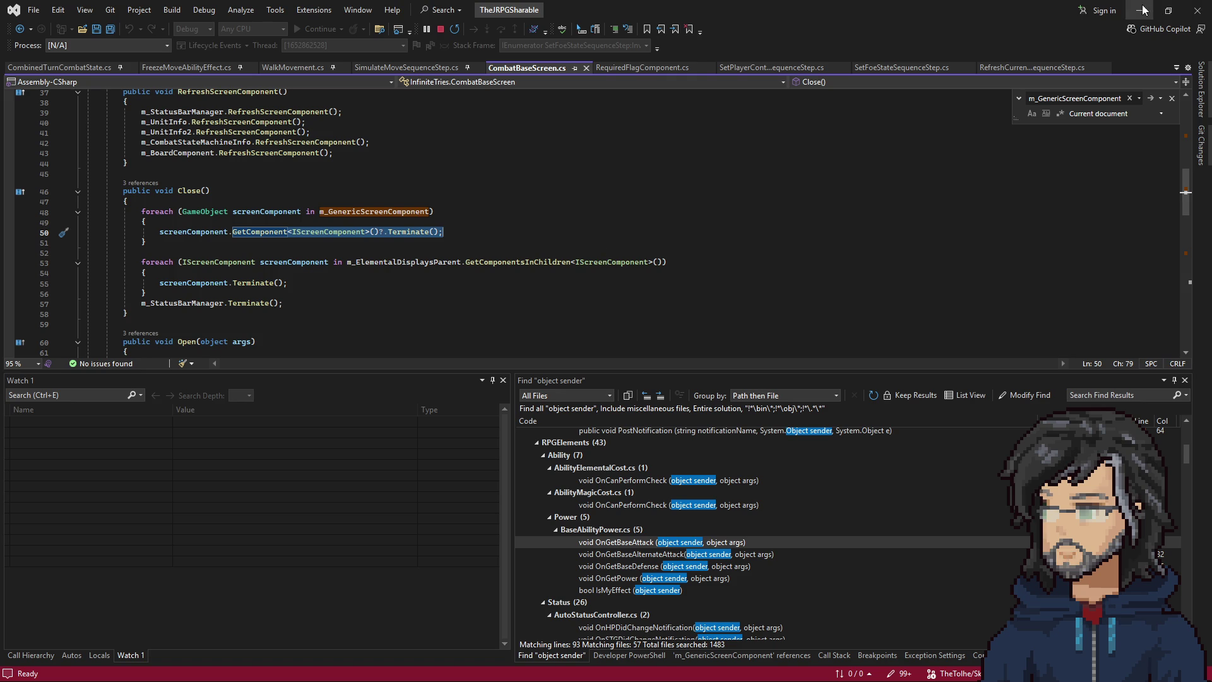
pyautogui.hotkey('alt', 'Tab')
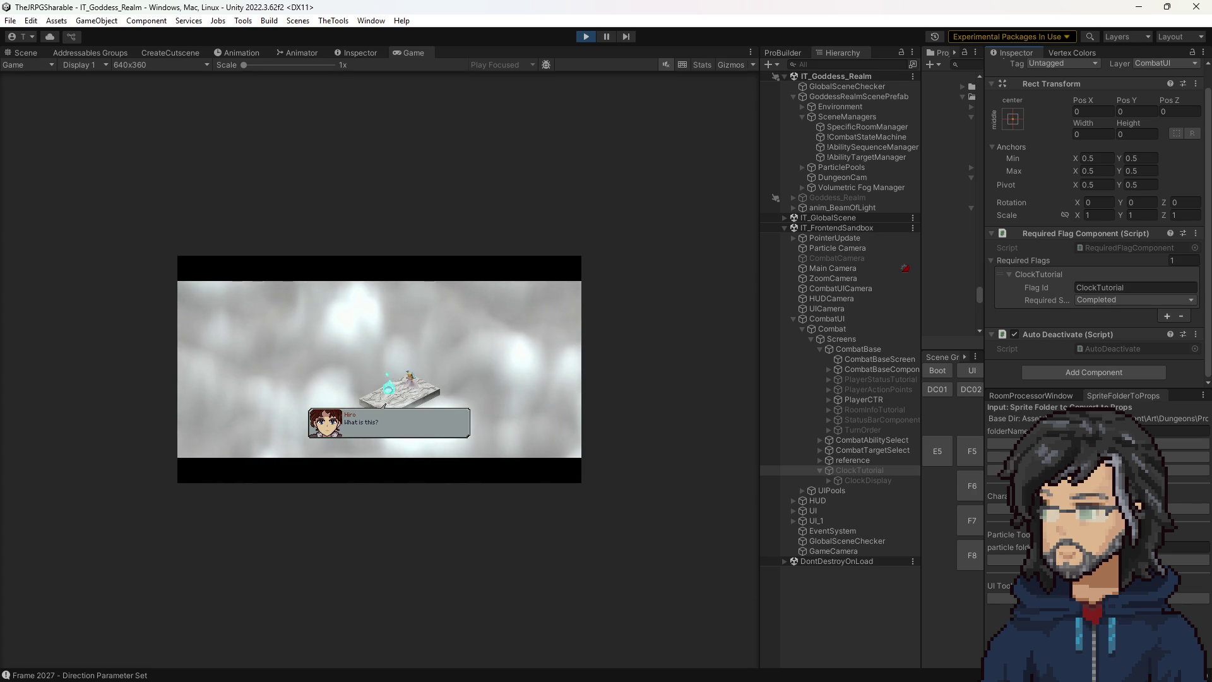
# Leave the paused cutscene, with ClockTutorial still inactive, and return to CombatBaseScreen.cs.
pyautogui.hotkey('alt', 'Tab')
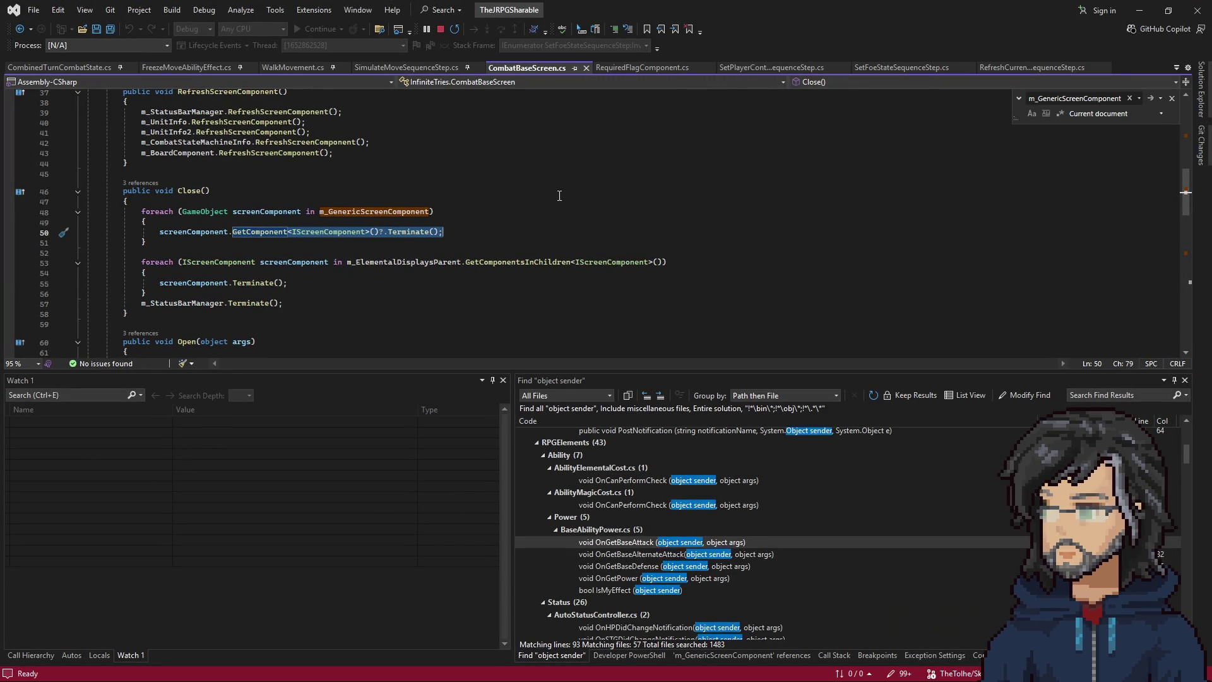
# Search the solution for 'cutscenescreen' with Code Search (Ctrl+T).
pyautogui.click(528, 253)
pyautogui.scroll(4, 528, 250)
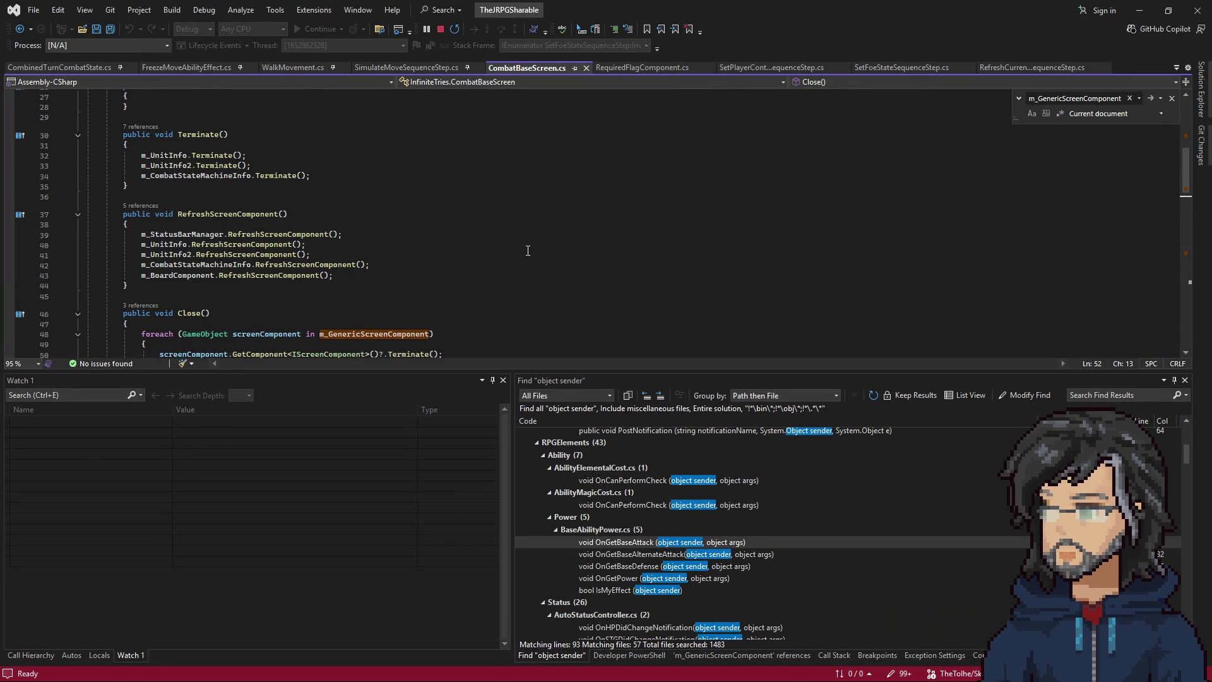
pyautogui.scroll(-3, 527, 250)
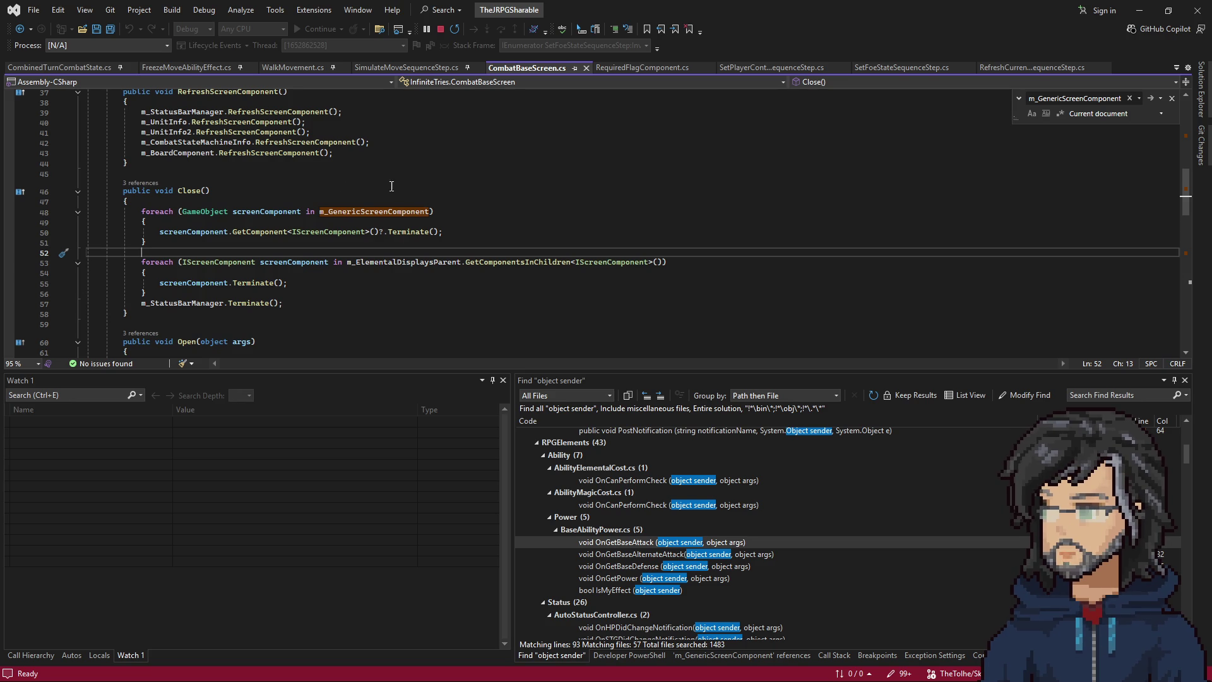
pyautogui.click(605, 162)
pyautogui.hotkey('ctrl', 't')
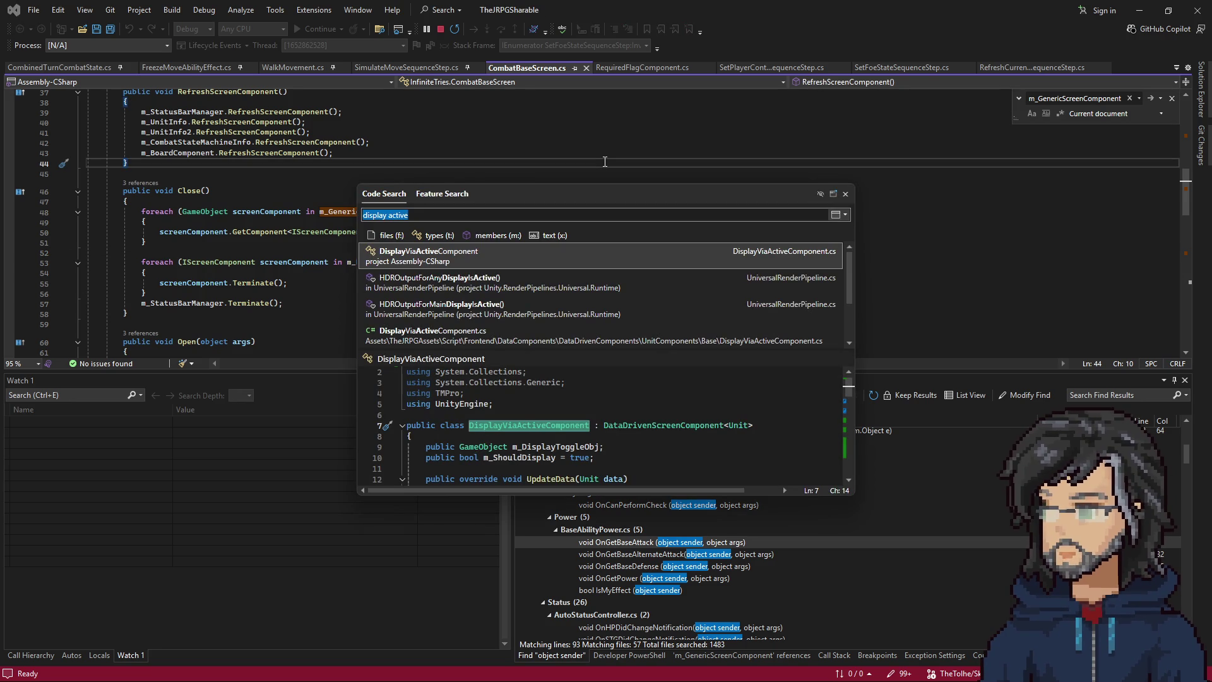
pyautogui.write('cx')
pyautogui.press('BackSpace')
pyautogui.write('ut')
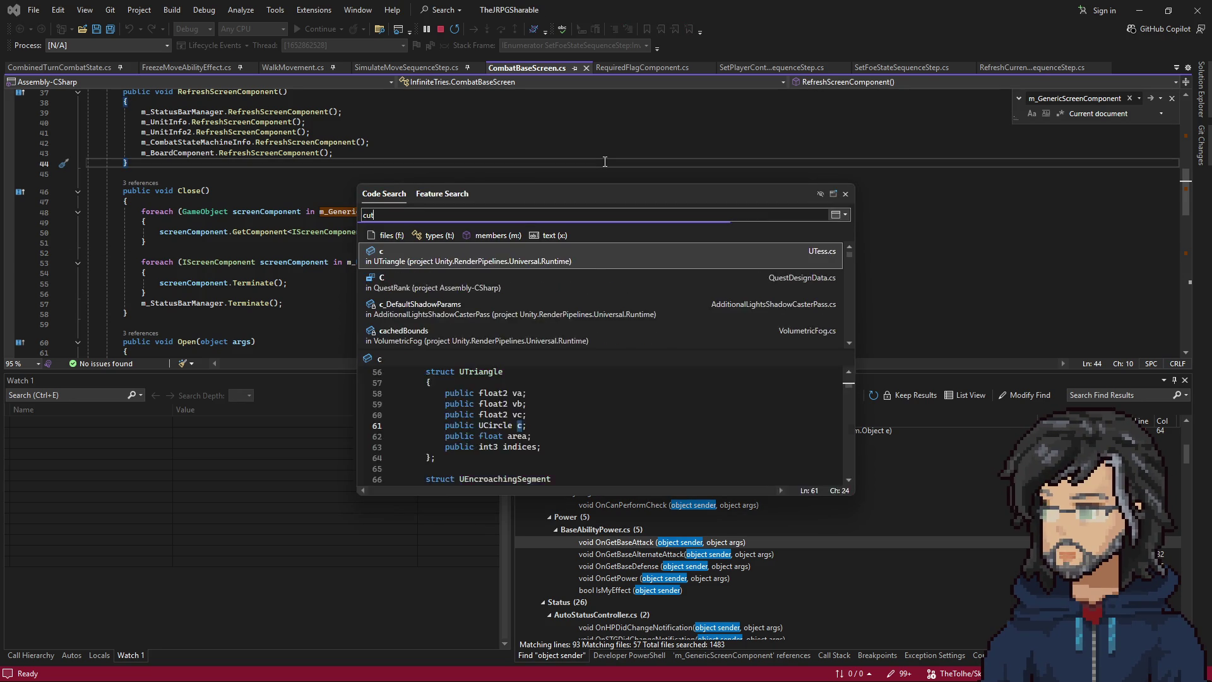
pyautogui.write('scen')
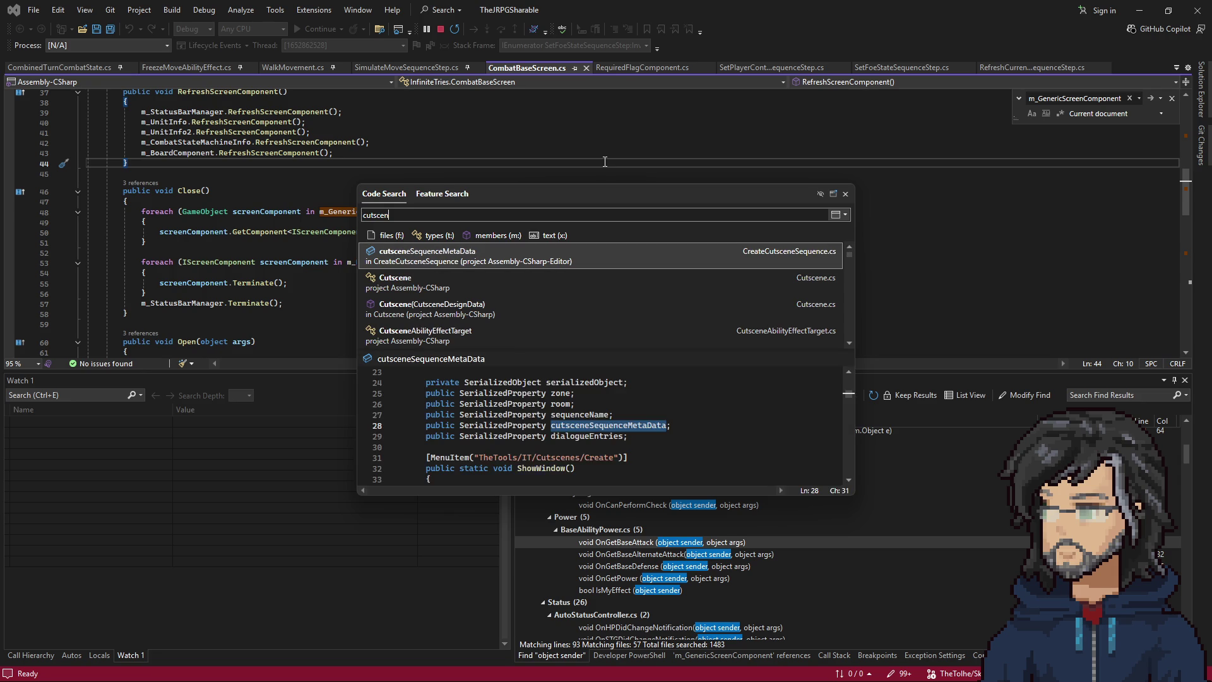
pyautogui.write('escre')
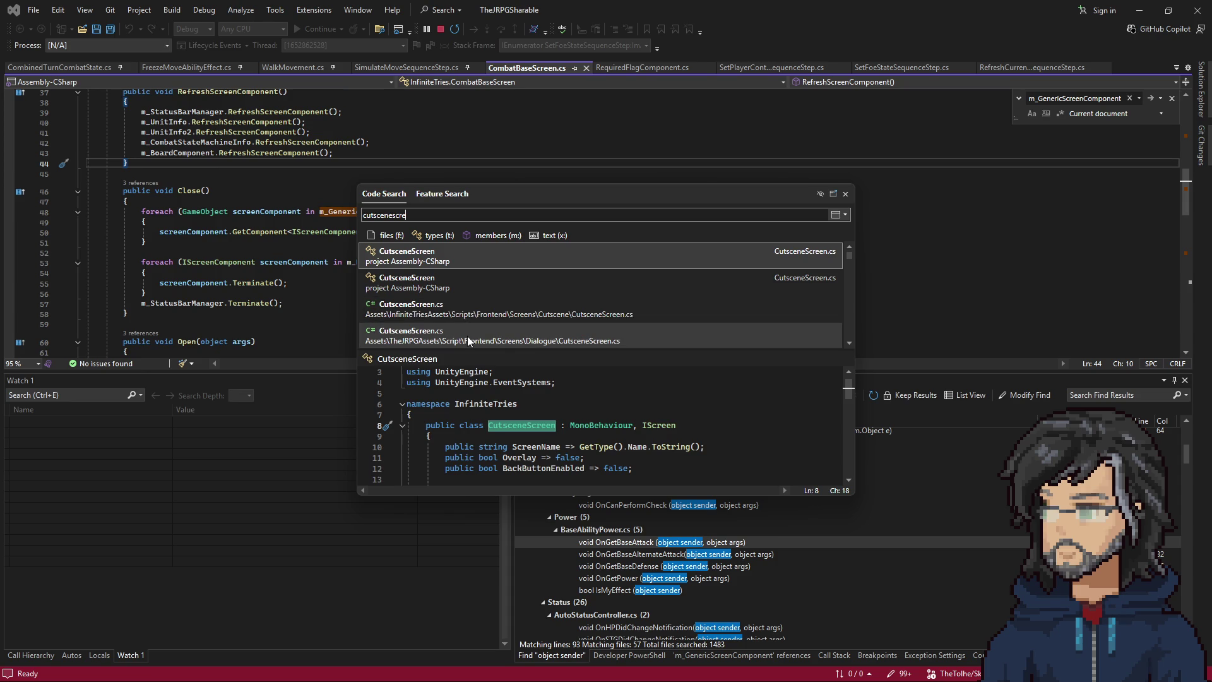
# Open CutsceneScreen.cs and change the Overlay property's value from false to true.
pyautogui.doubleClick(468, 309)
pyautogui.doubleClick(232, 221)
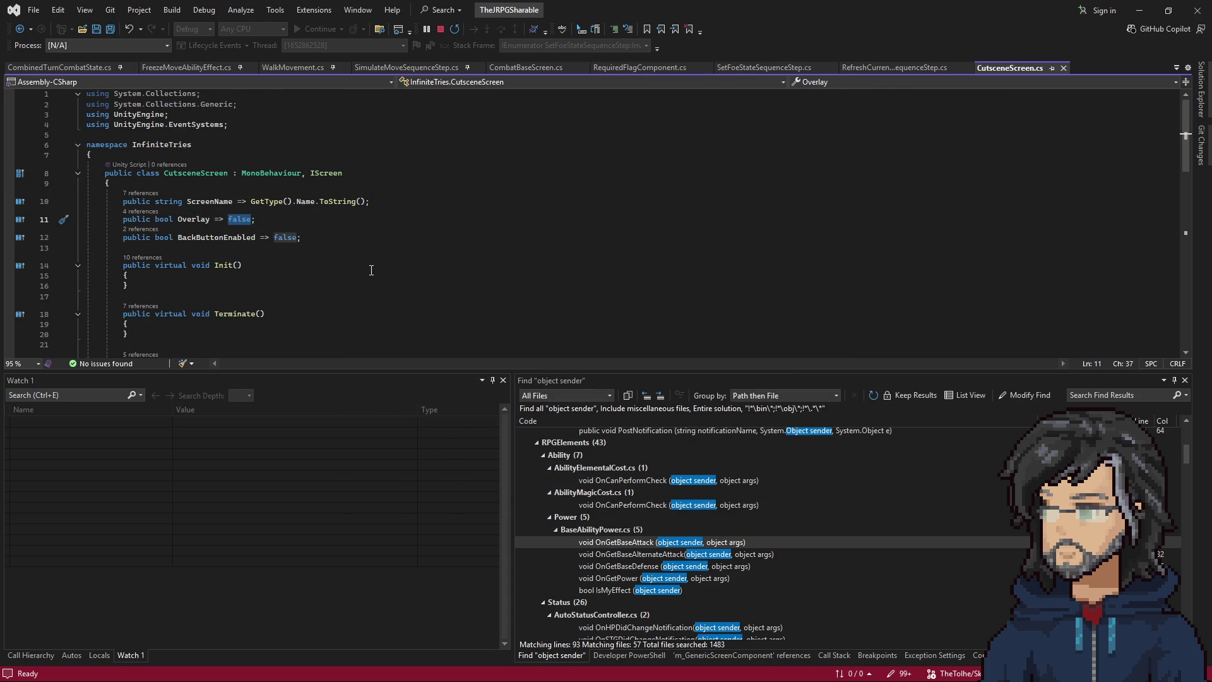
pyautogui.write('tr')
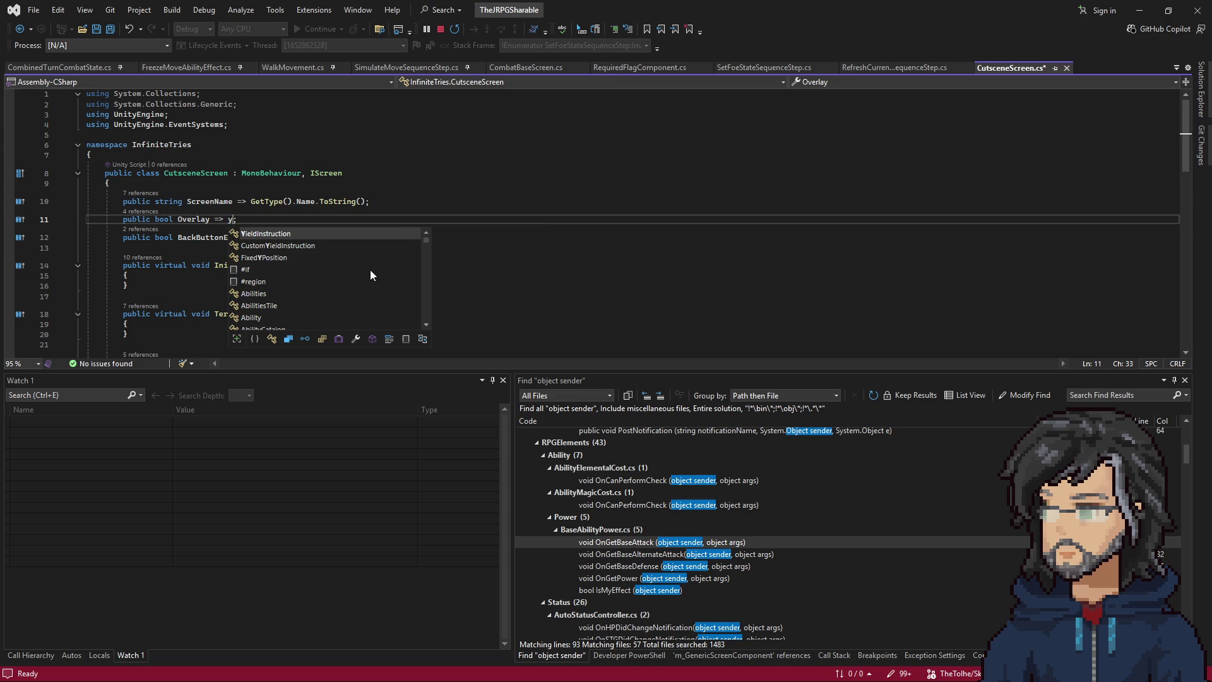
pyautogui.write('ue')
pyautogui.press('Tab')
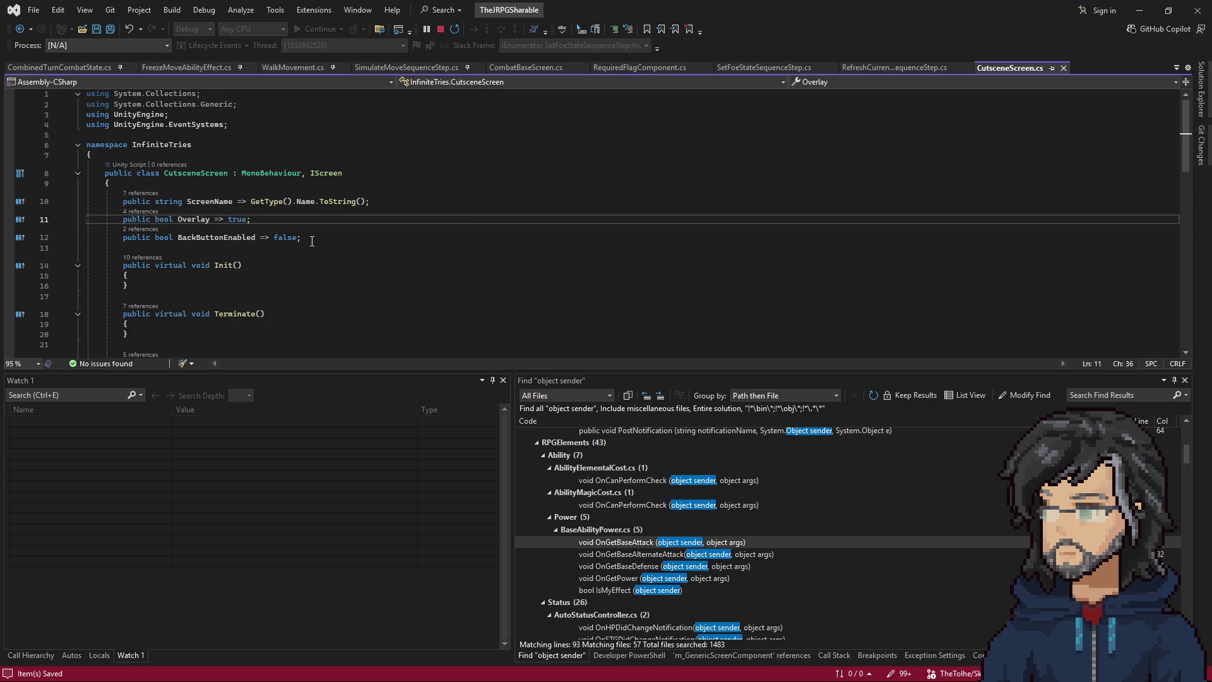
pyautogui.click(1143, 11)
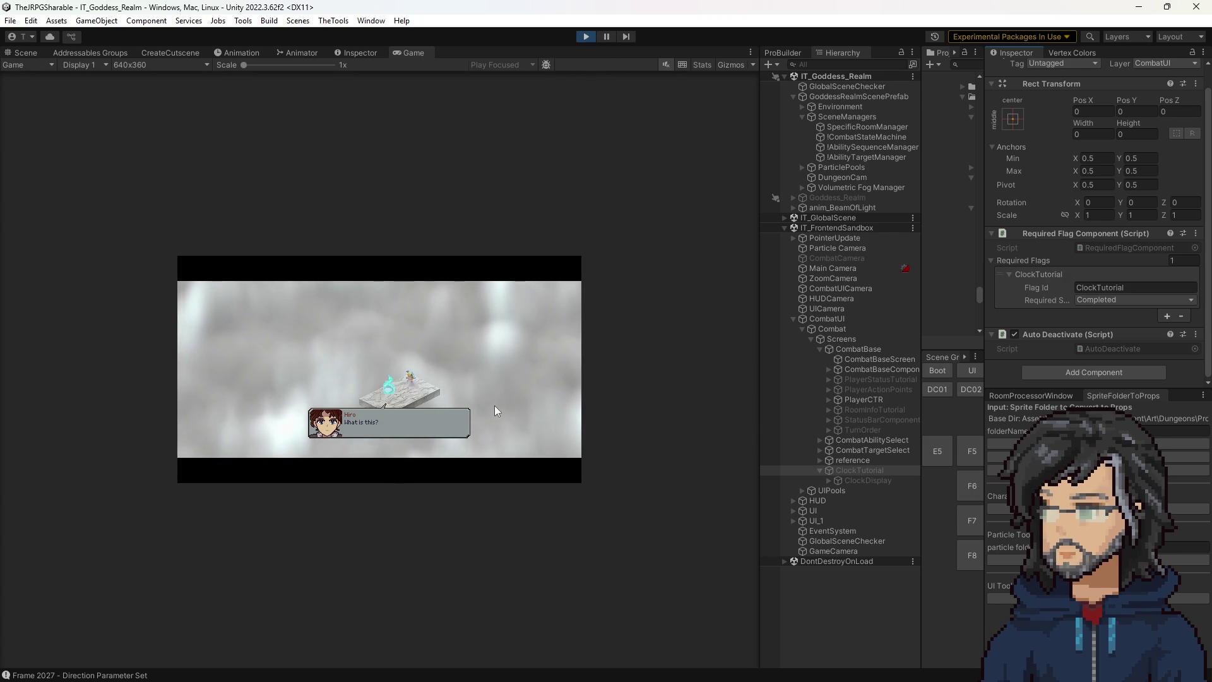
# Exit Play mode to return to the IT_Goddess_Realm scene.
pyautogui.click(587, 36)
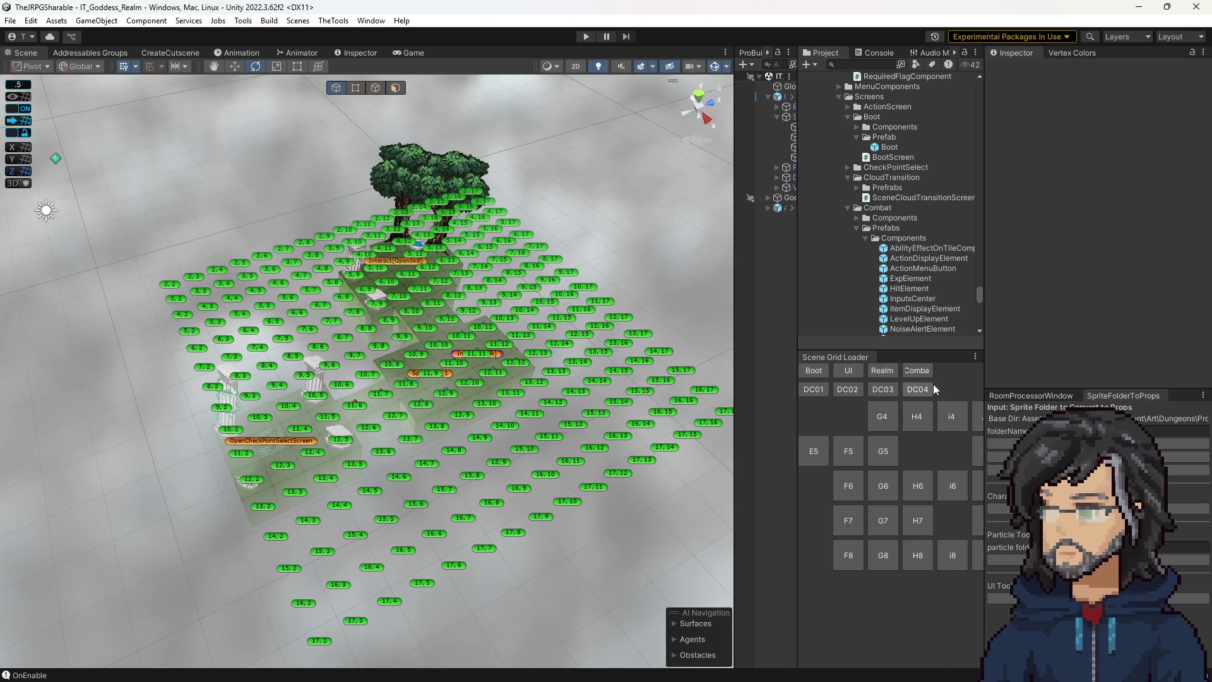
# Load Demon Castle room T04, uncheck Is Enabled on the DemonCastleComplete preset, and start Play mode.
pyautogui.click(931, 389)
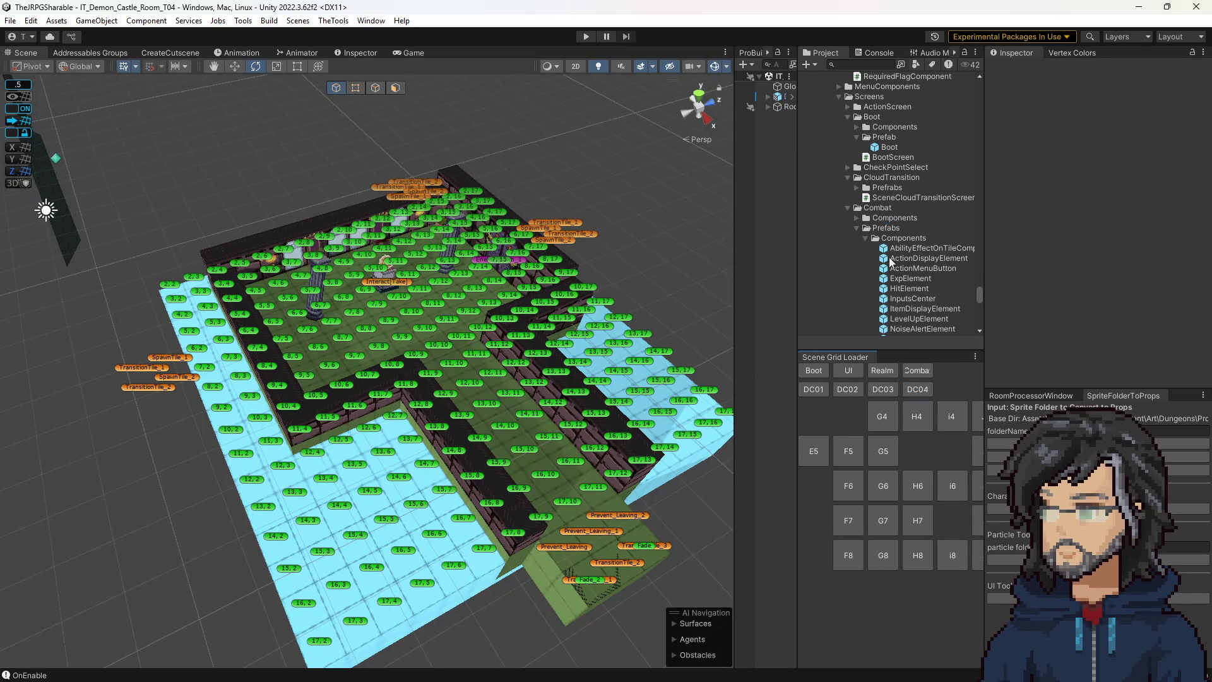
pyautogui.scroll(-10, 931, 230)
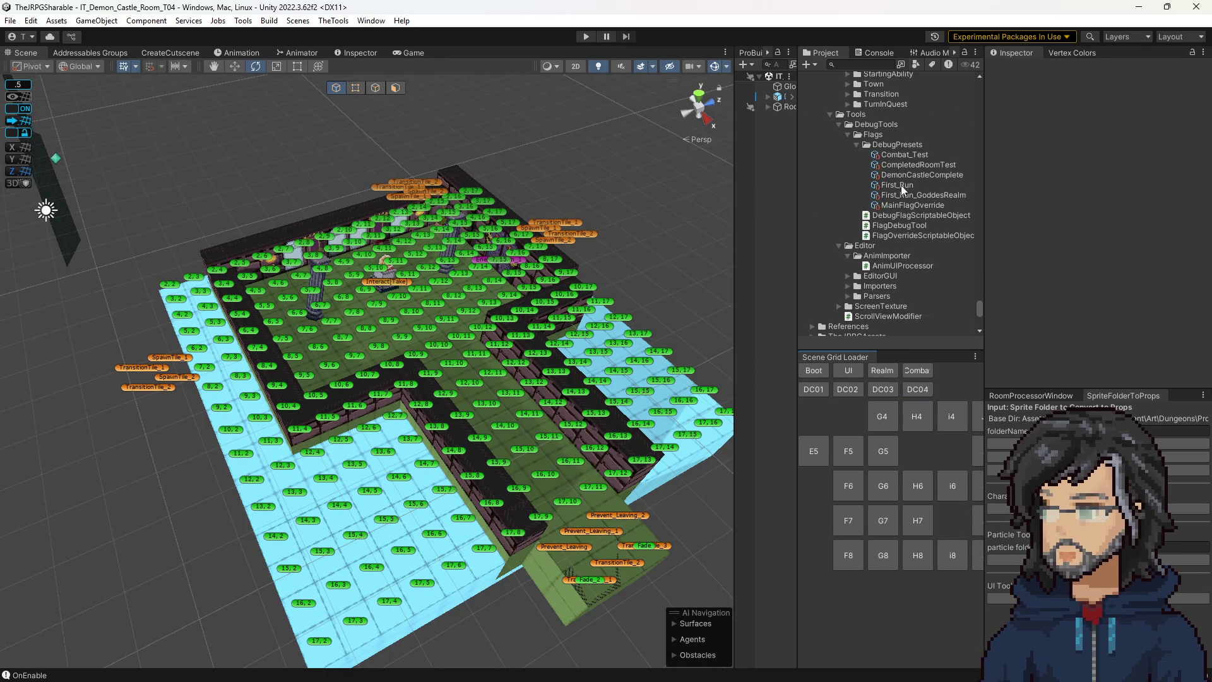
pyautogui.click(900, 177)
pyautogui.click(900, 187)
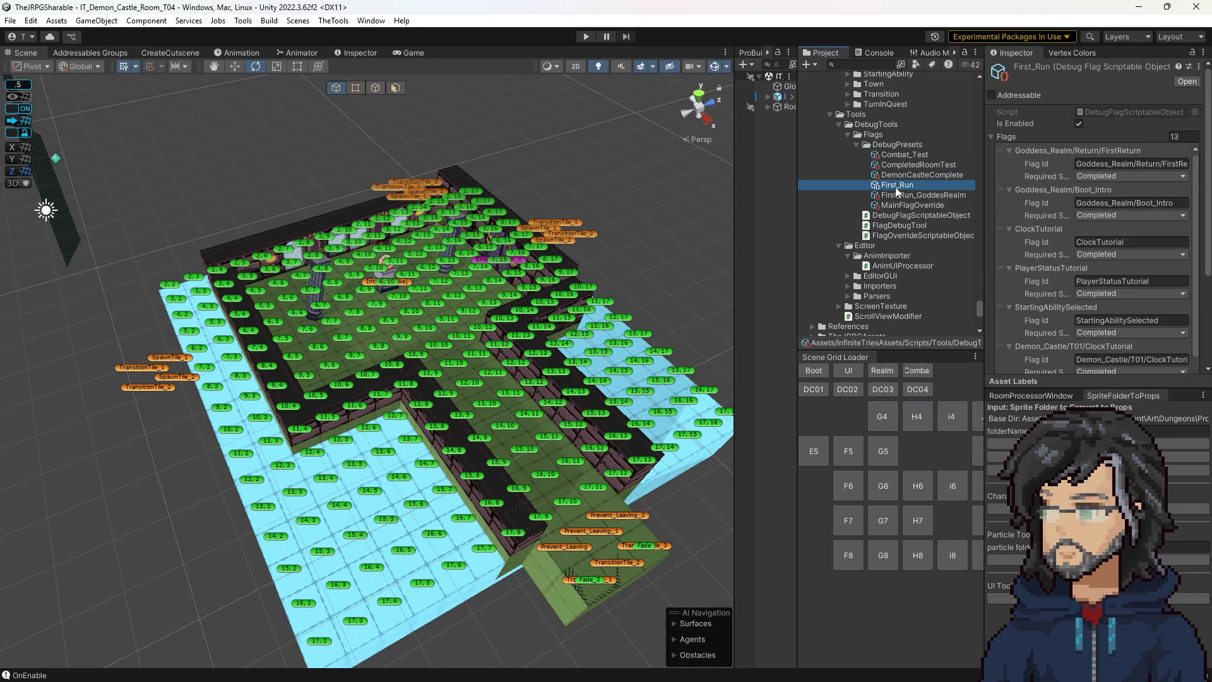
pyautogui.scroll(-8, 1029, 252)
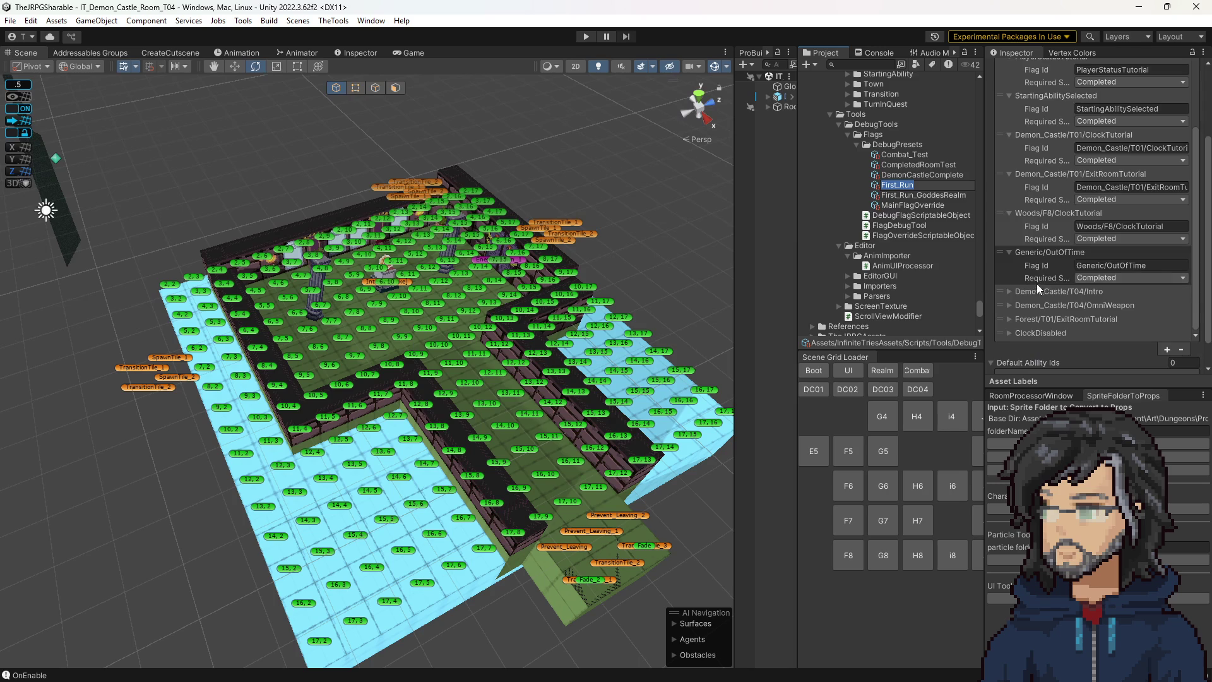
pyautogui.click(911, 166)
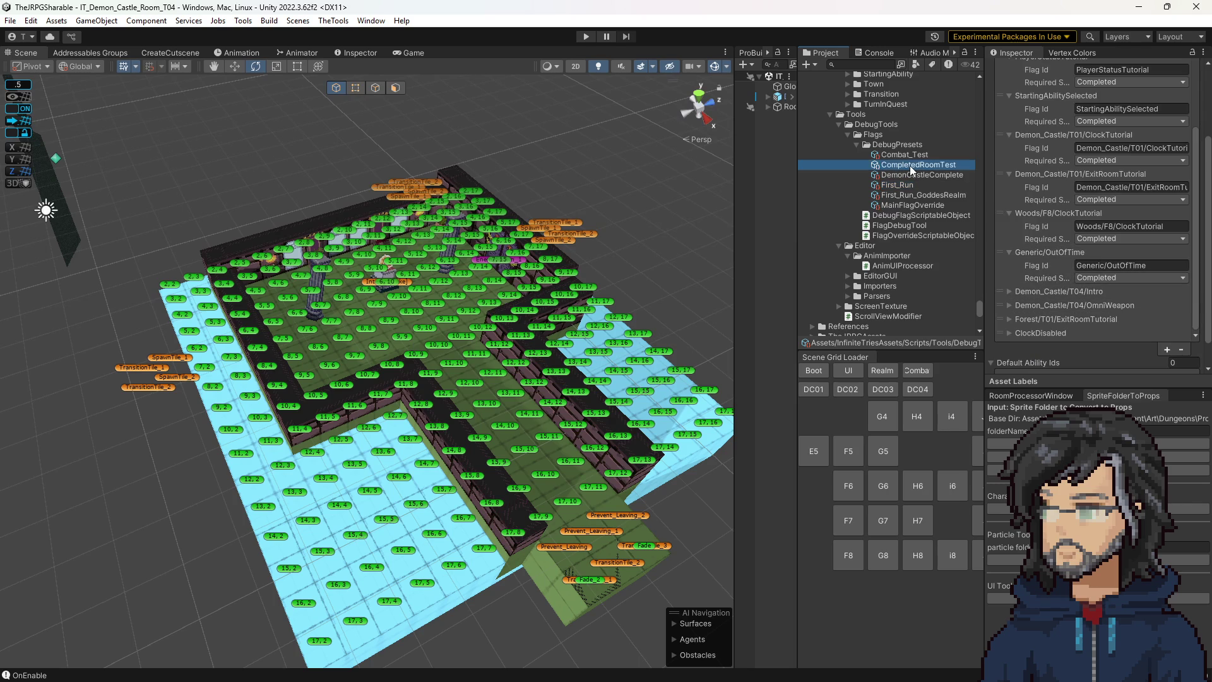
pyautogui.click(920, 176)
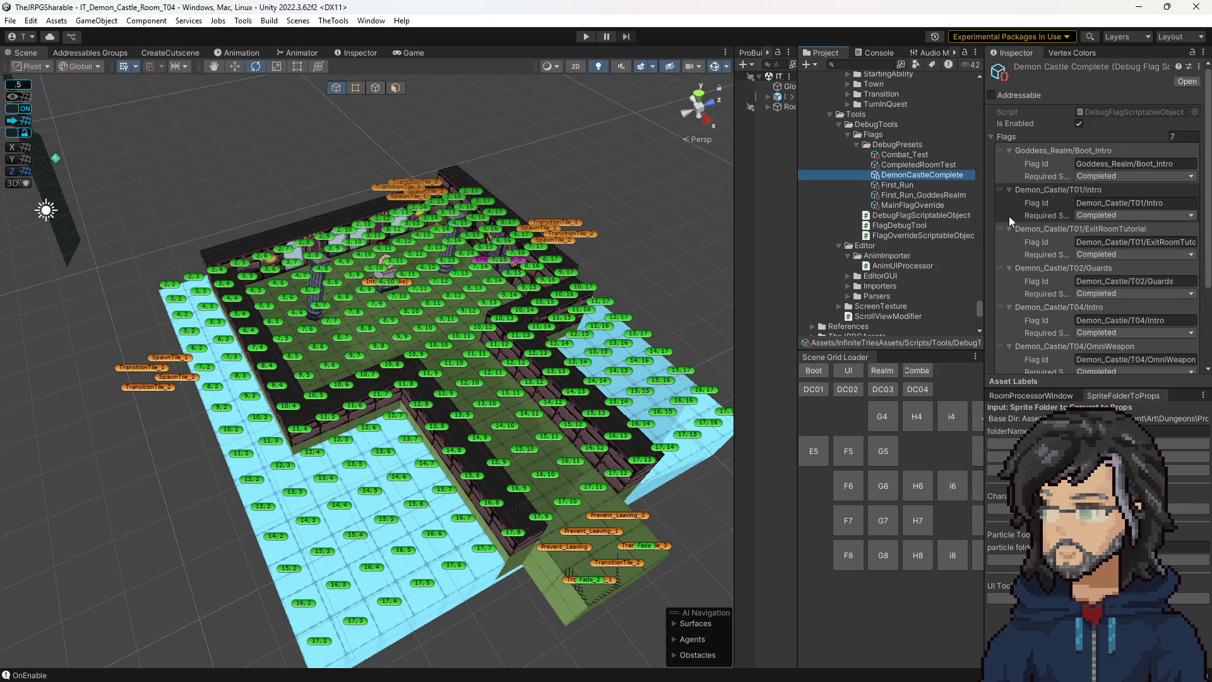
pyautogui.click(1078, 124)
pyautogui.click(586, 37)
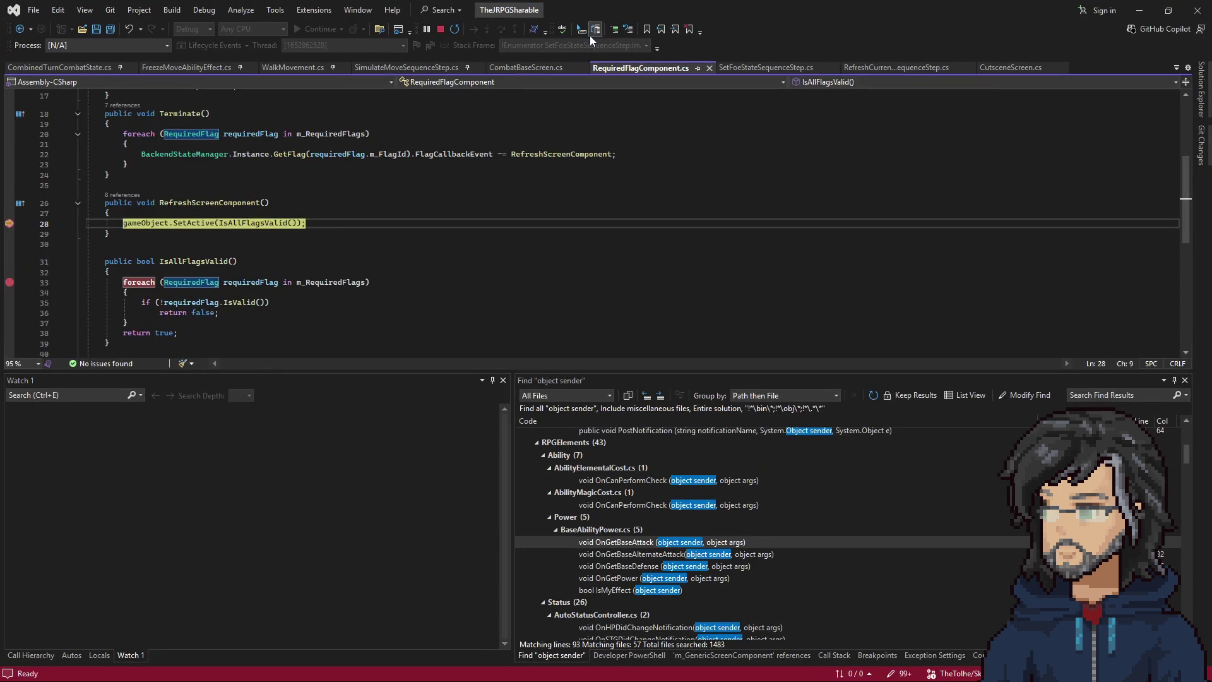
# Continue past the RequiredFlagComponent breakpoints, checking requiredFlag's uses, until the game resumes.
pyautogui.press('F5')
pyautogui.press('F5')
pyautogui.press('F5')
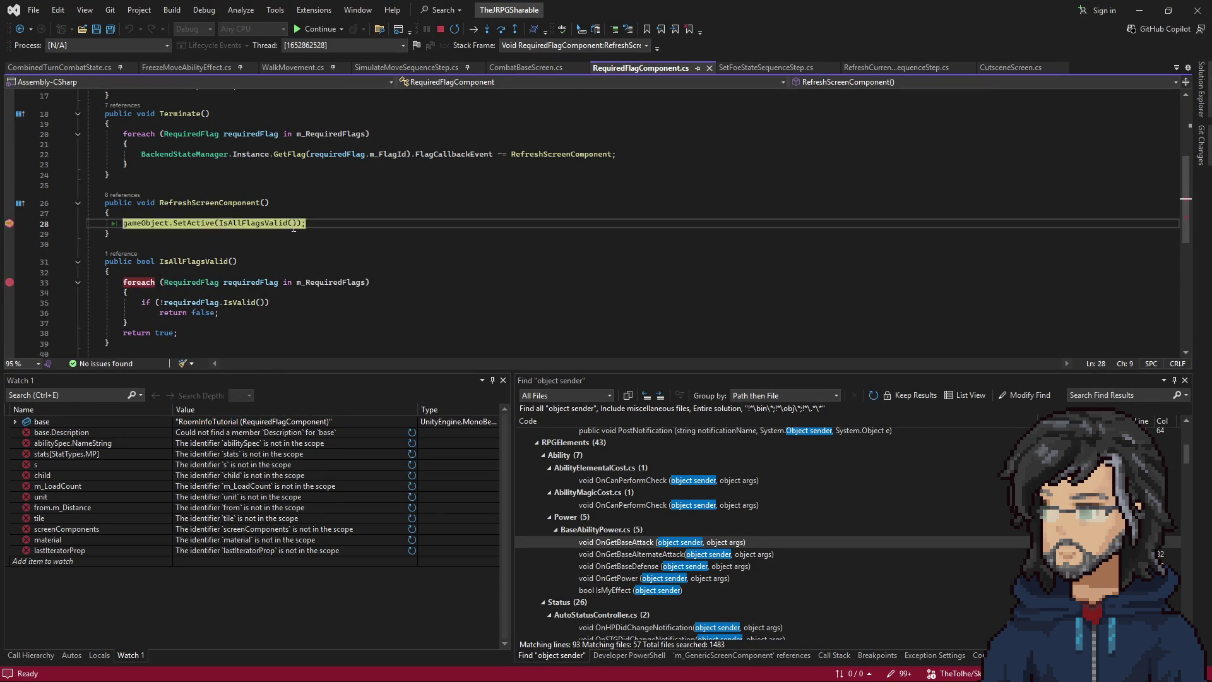
pyautogui.click(237, 283)
pyautogui.press('F5')
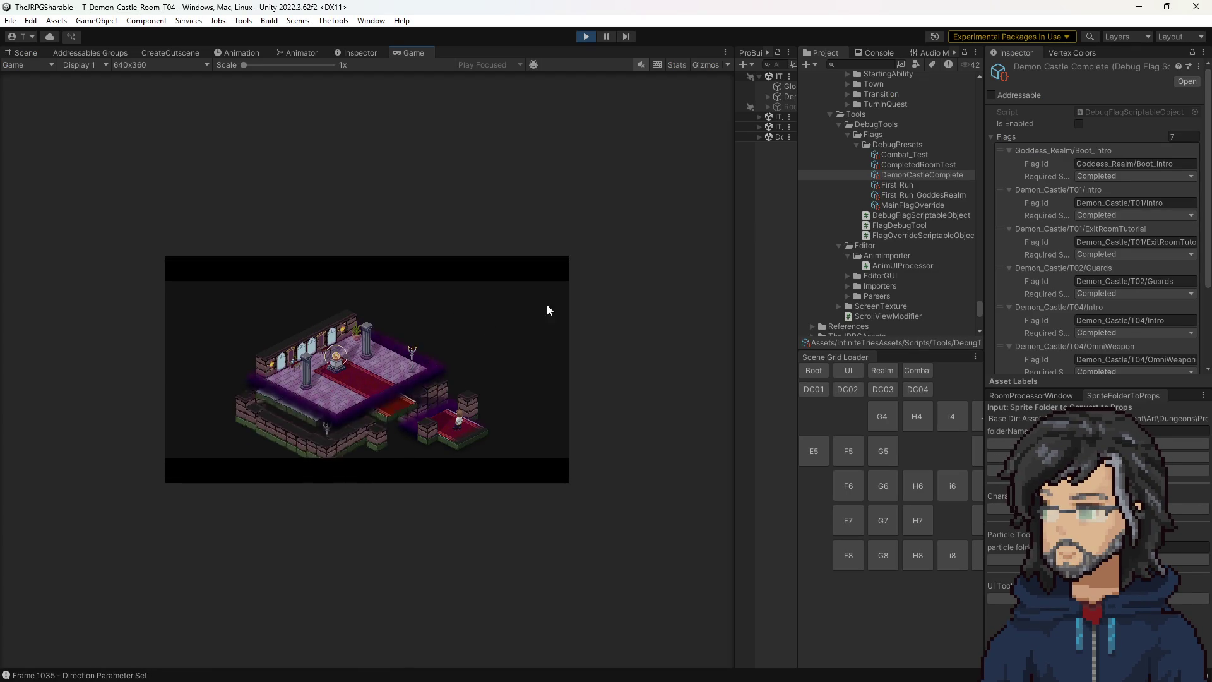
# Widen the Hierarchy, switch to the Scene view and select the PlayerCTR object.
pyautogui.moveTo(796, 208); pyautogui.dragTo(930, 319)
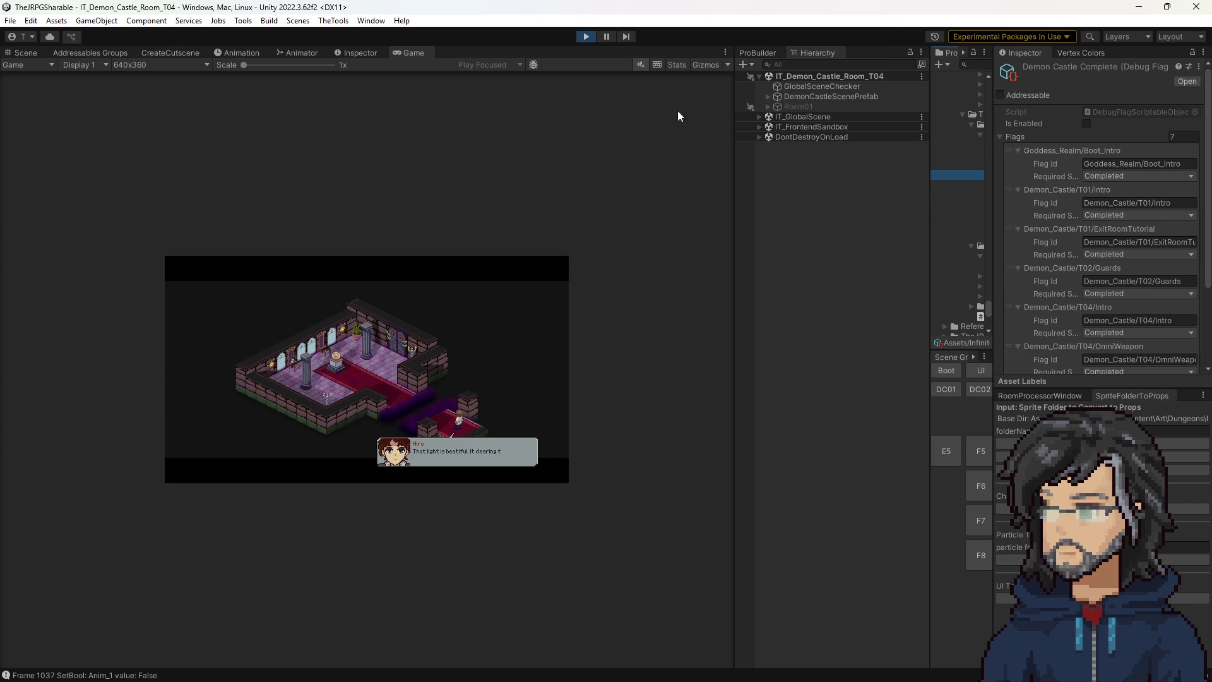
pyautogui.click(28, 53)
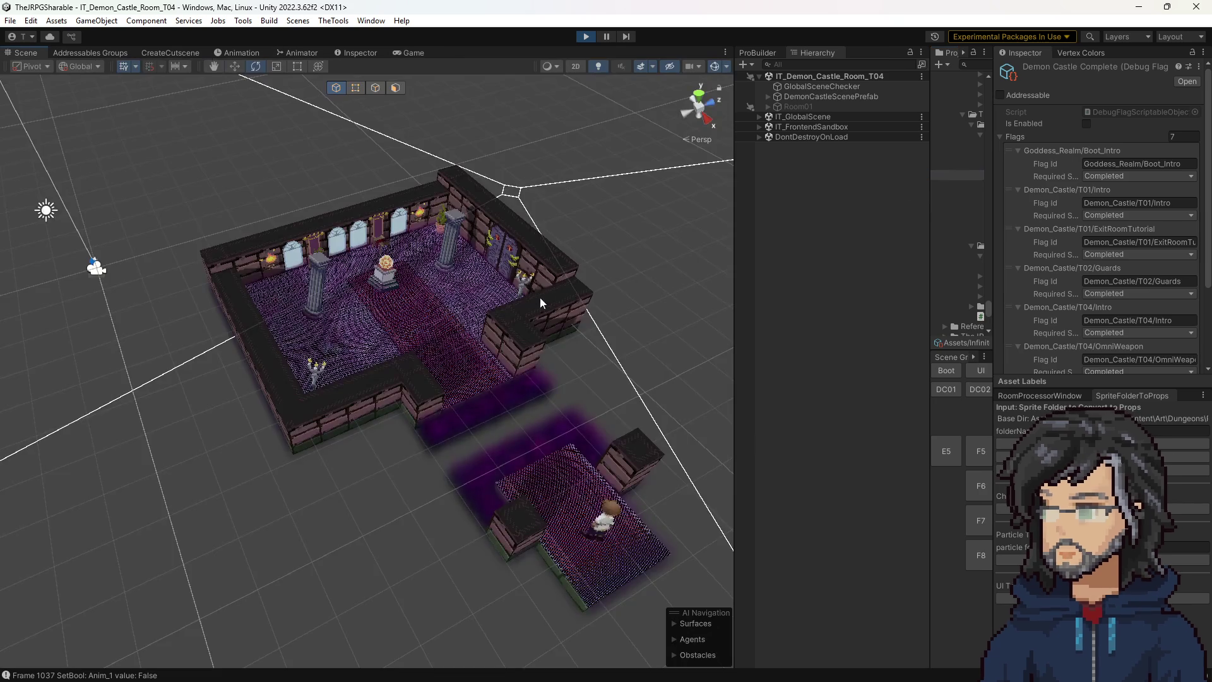
pyautogui.press('w')
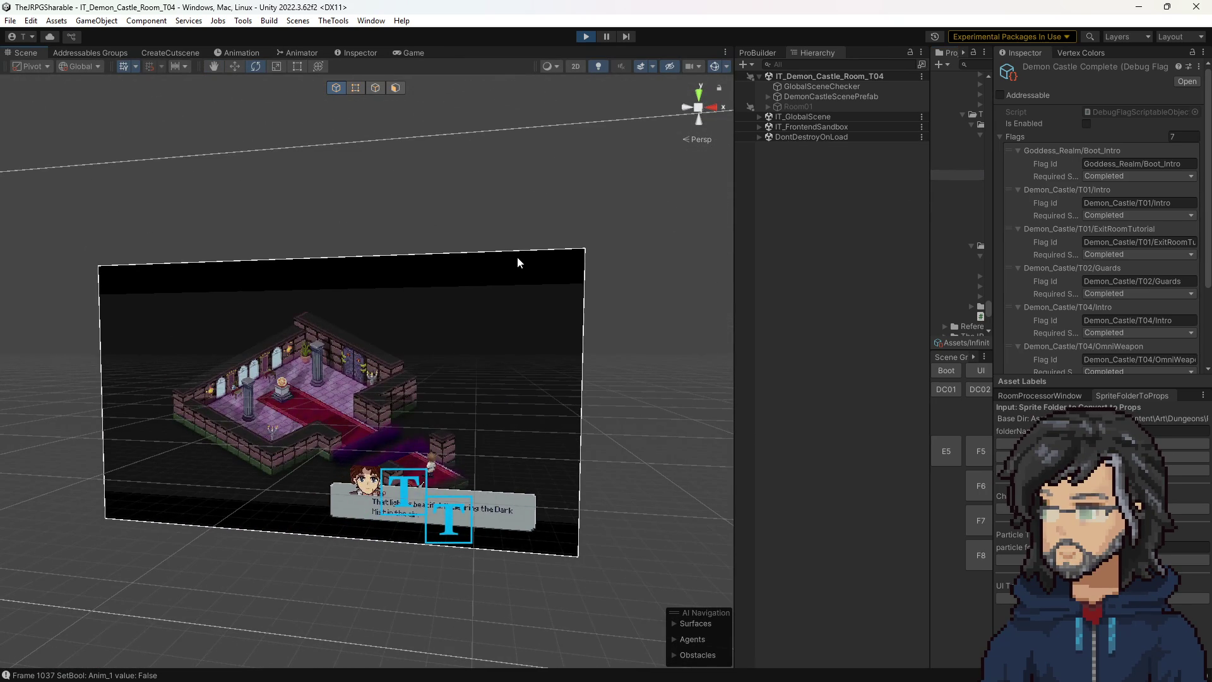
pyautogui.click(517, 256)
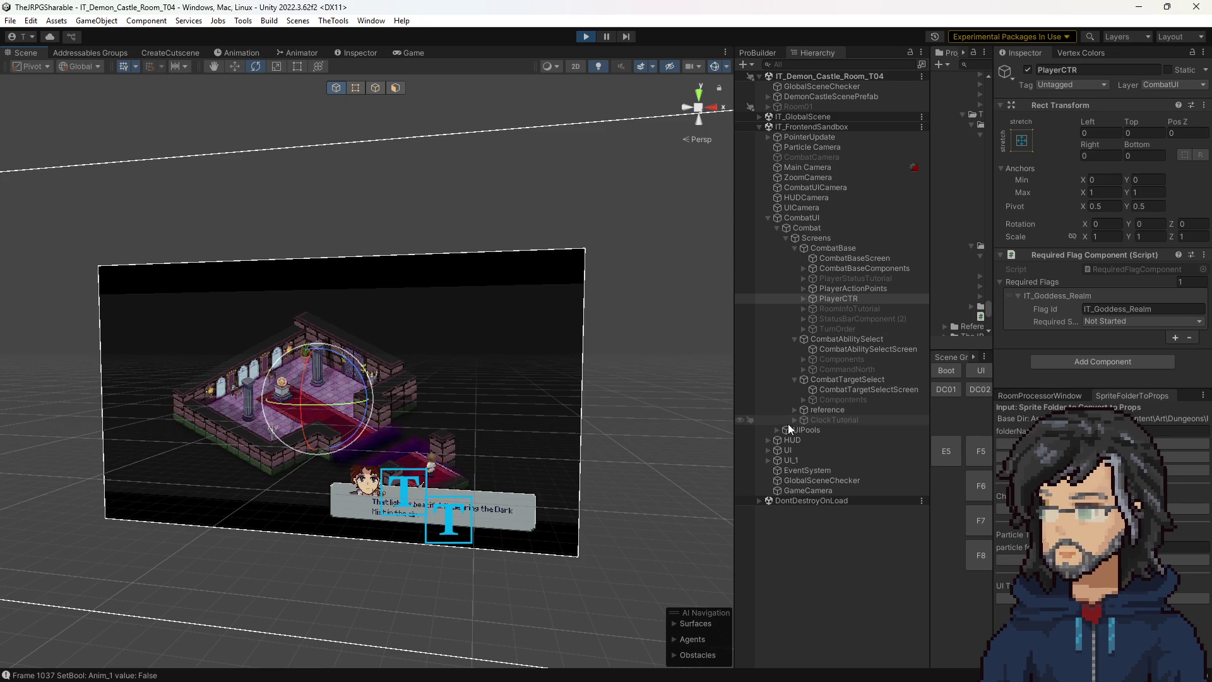
# Expand UI > Frontend > Screens > Cutscene > Components and frame the Components canvas.
pyautogui.click(767, 438)
pyautogui.click(768, 470)
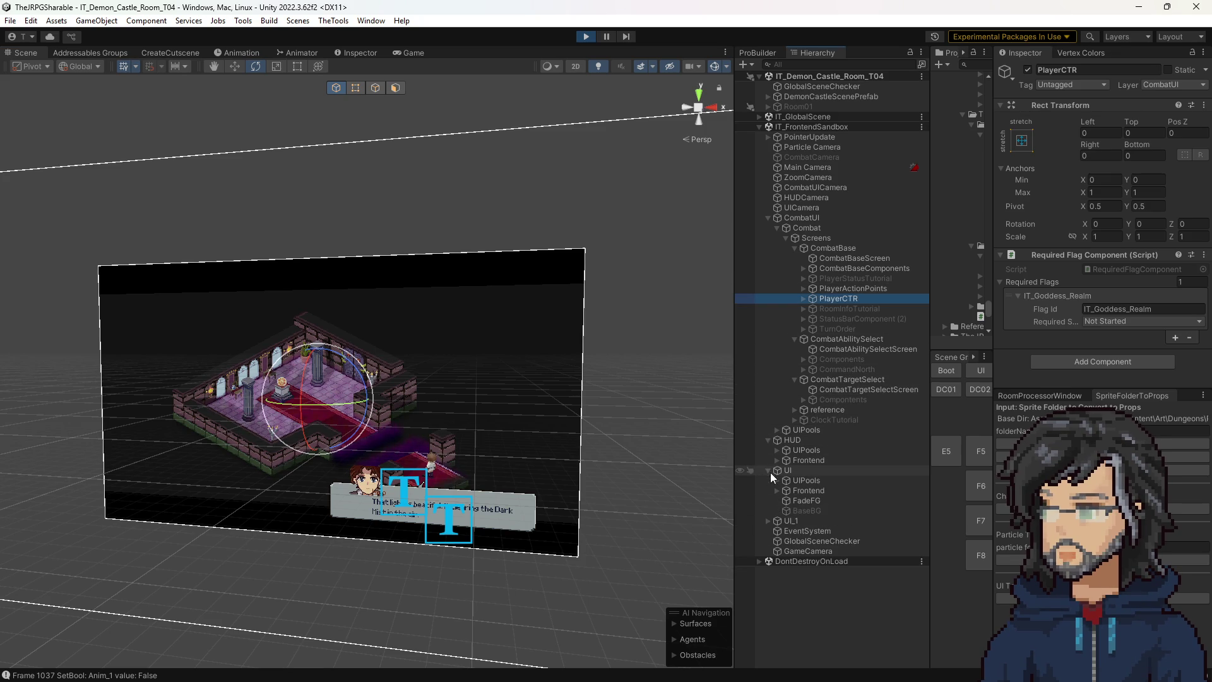
pyautogui.click(776, 490)
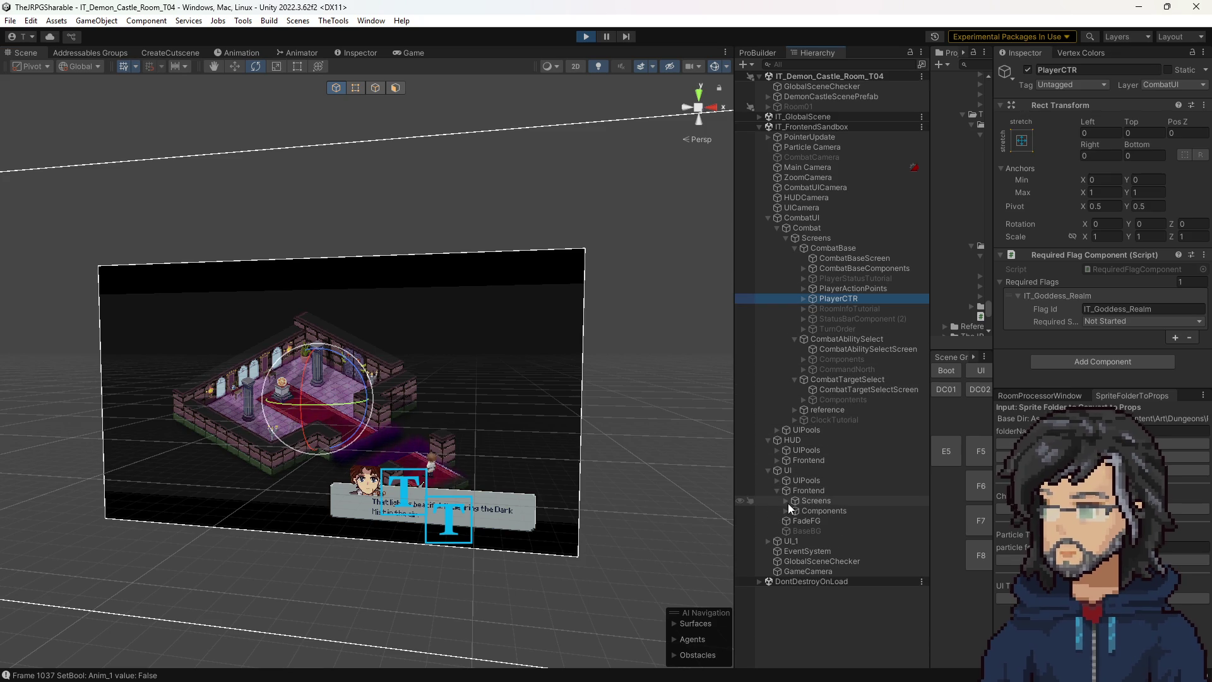
pyautogui.click(786, 500)
pyautogui.scroll(-4, 786, 502)
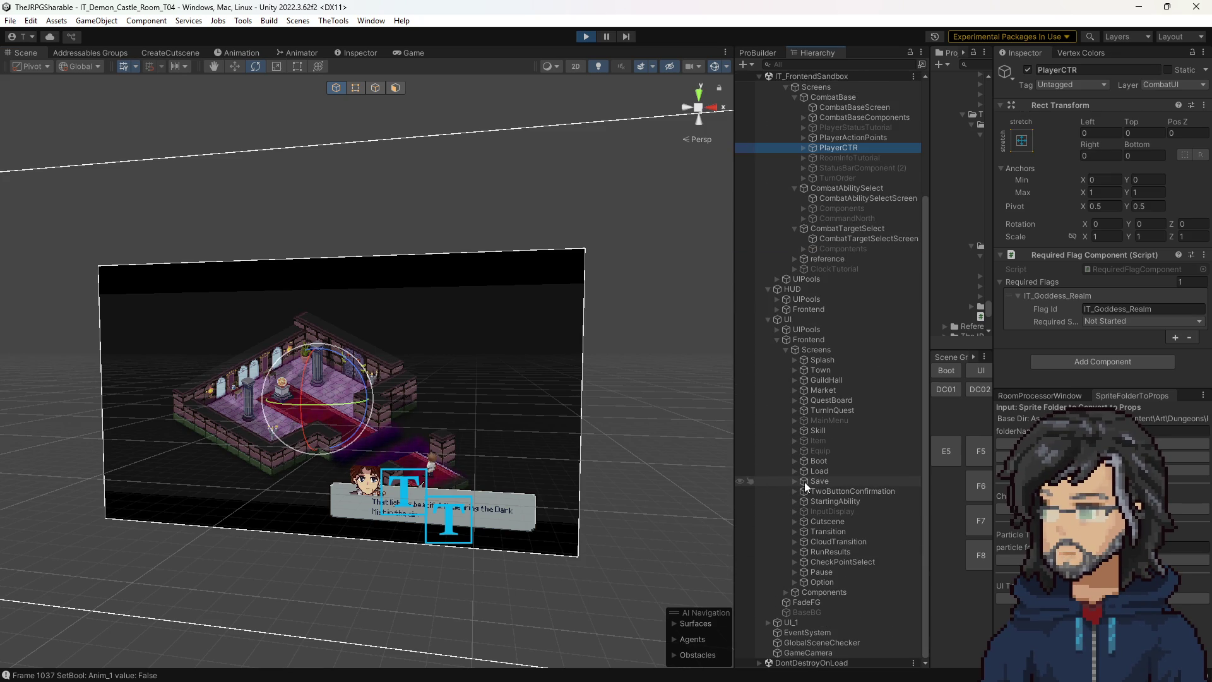
pyautogui.click(794, 521)
pyautogui.click(803, 541)
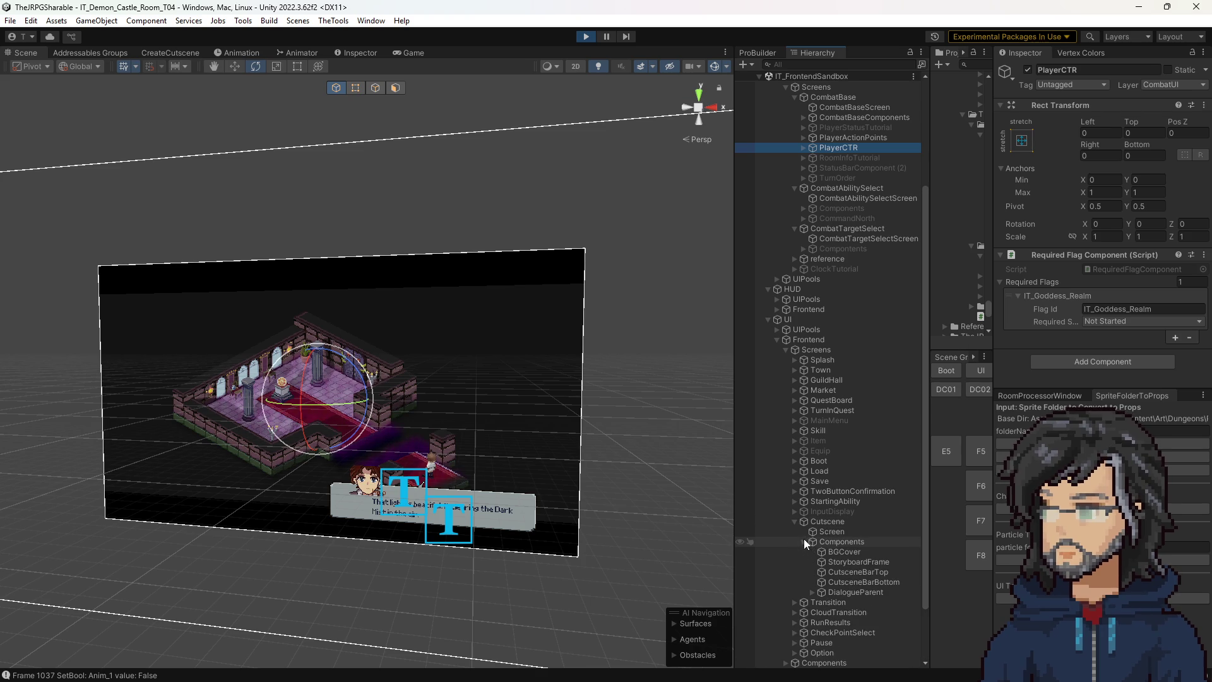
pyautogui.click(838, 540)
pyautogui.press('f')
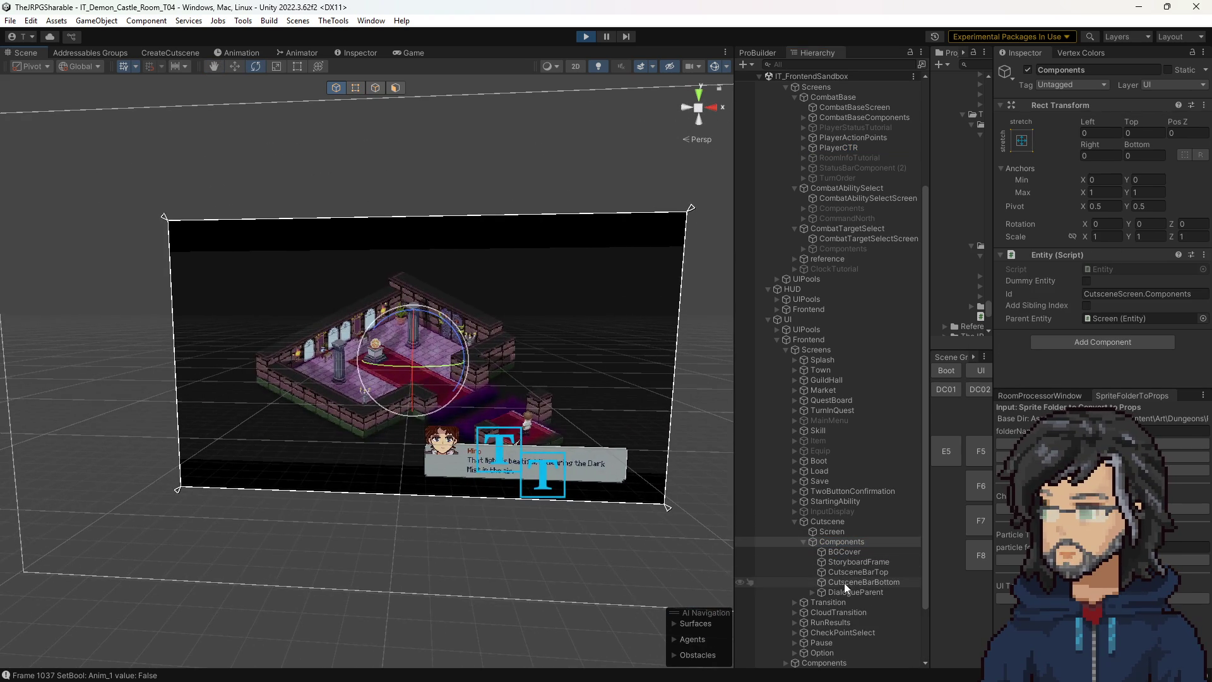
# Inspect the CutsceneBarBottom, BGCover and CutsceneBarTop objects.
pyautogui.click(843, 582)
pyautogui.scroll(-3, 1070, 319)
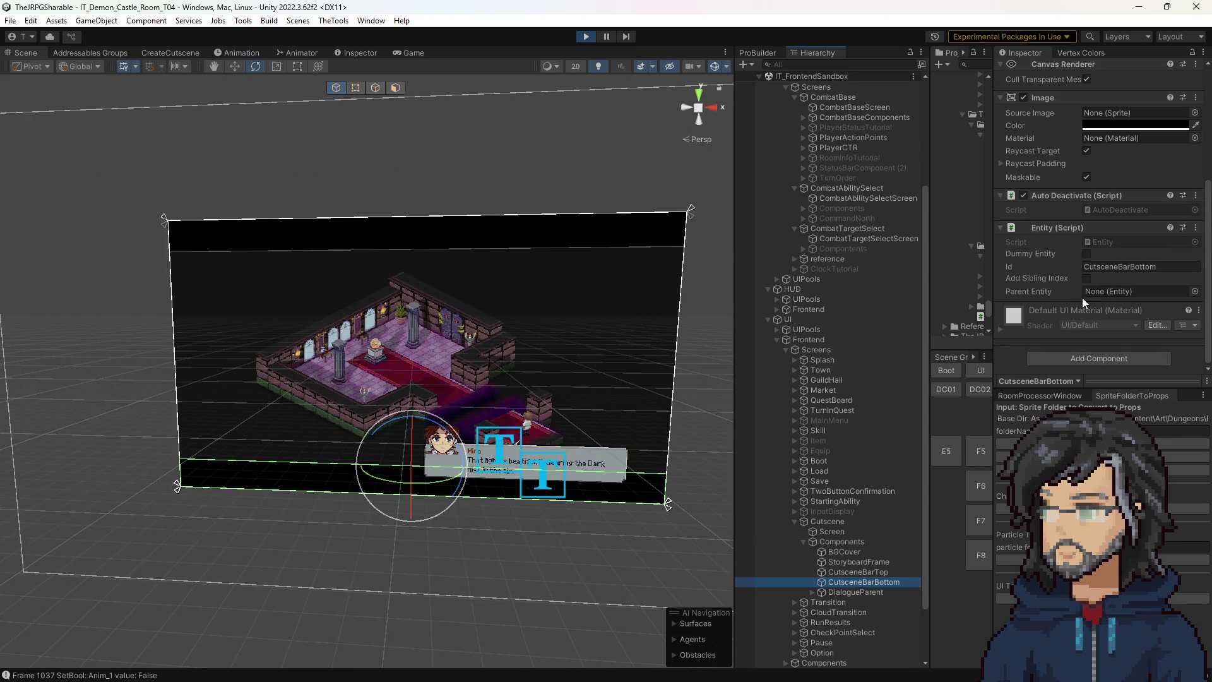
pyautogui.click(842, 540)
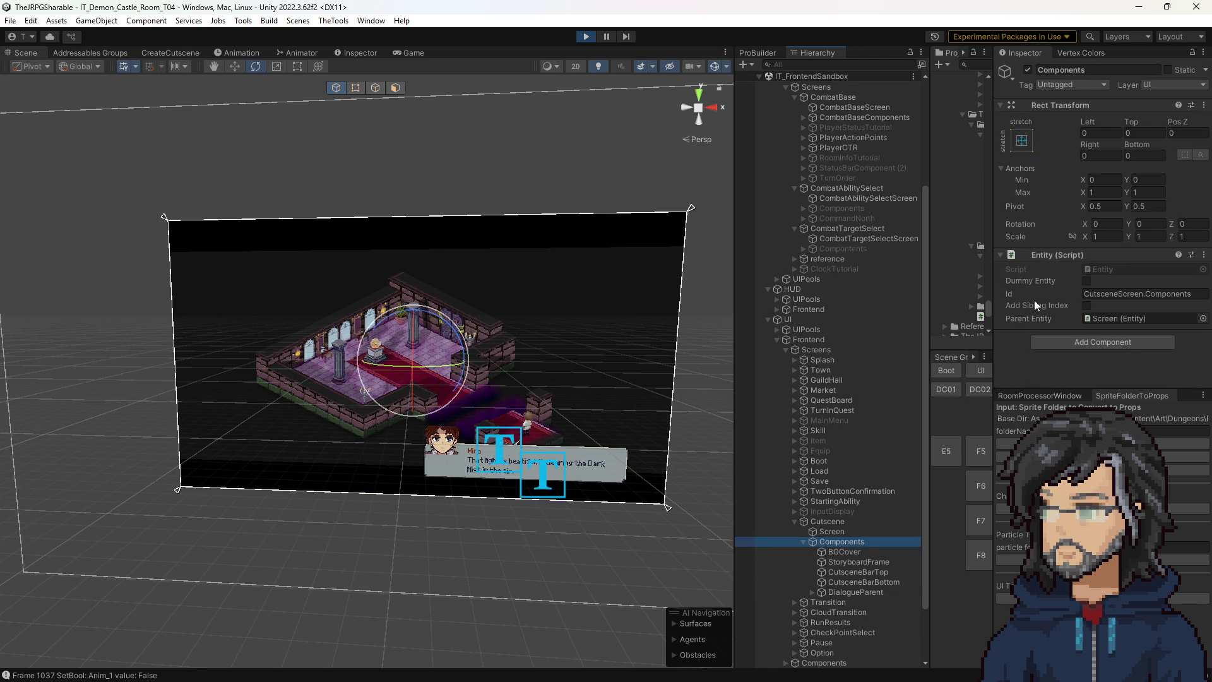
pyautogui.click(849, 550)
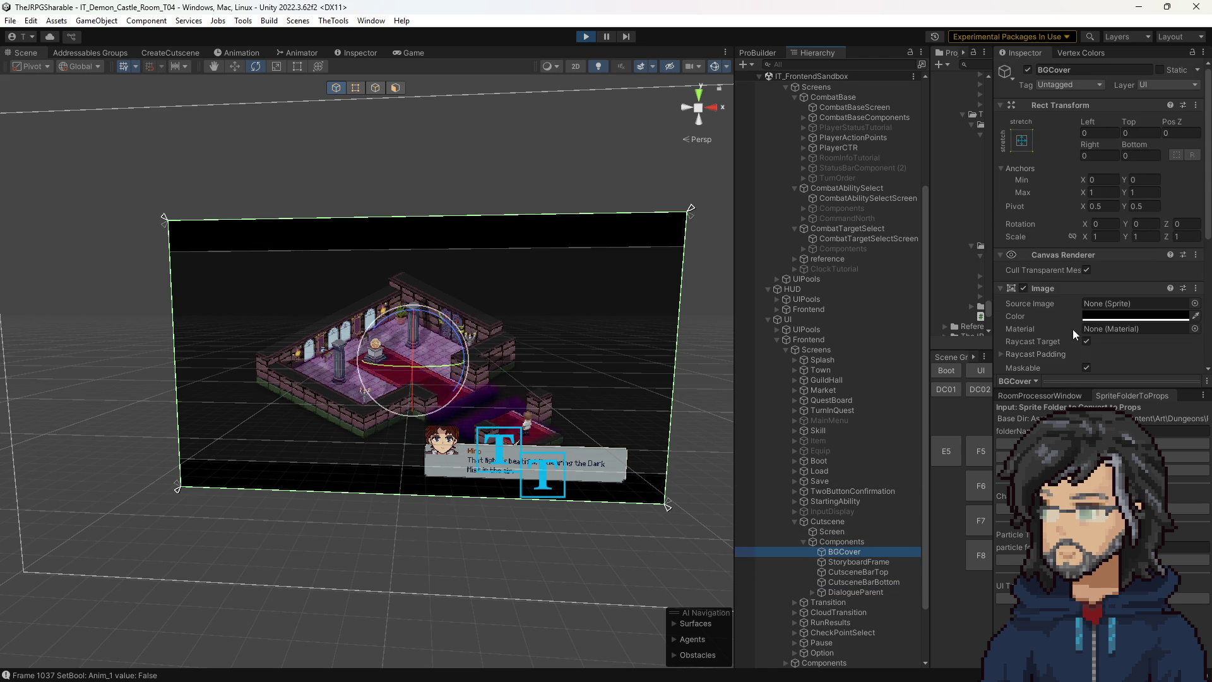
pyautogui.scroll(-4, 1073, 328)
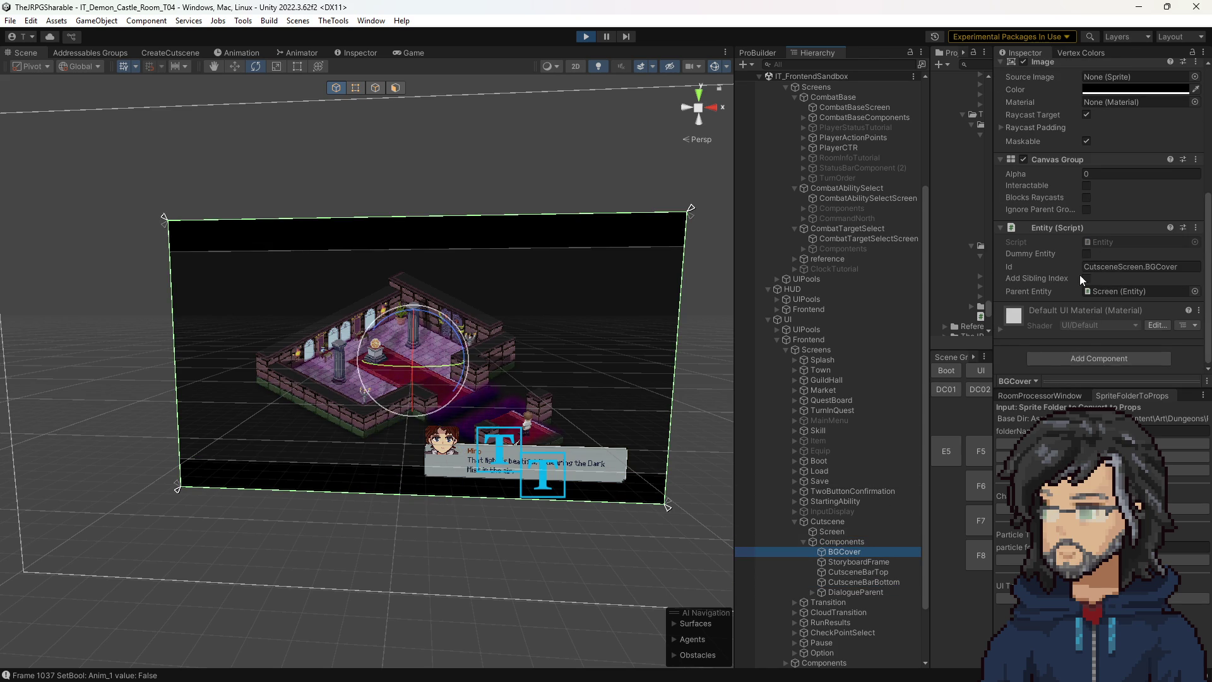
pyautogui.click(866, 570)
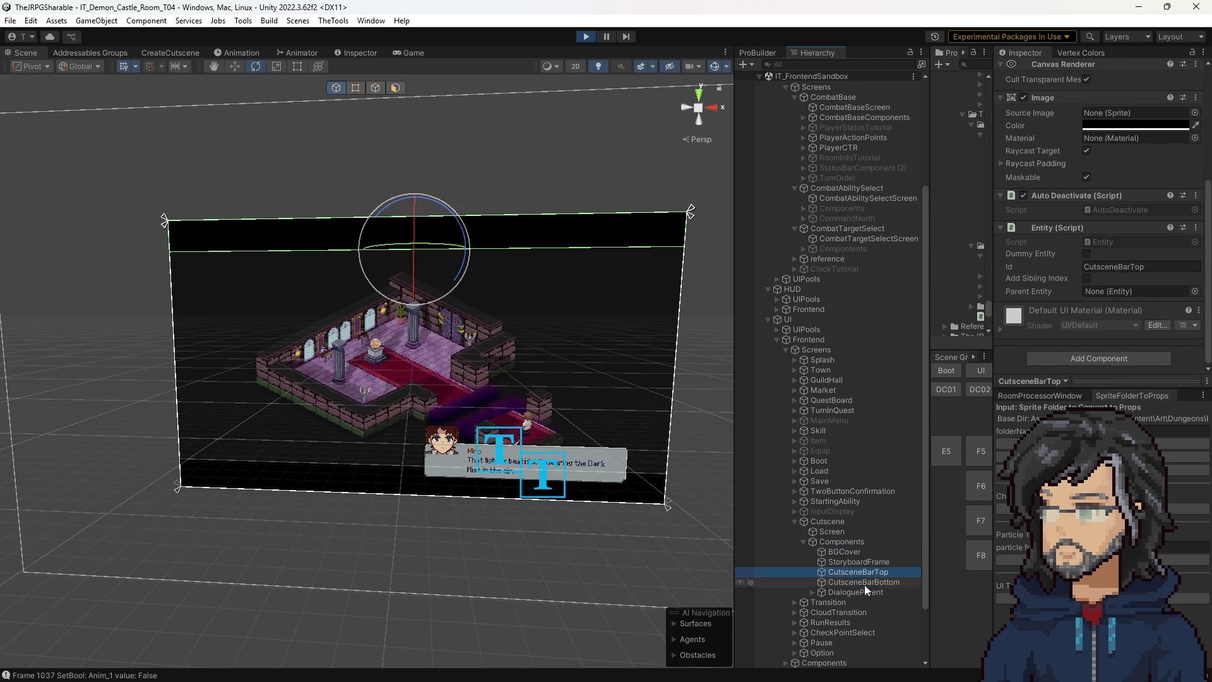
# In the Game view, trigger the cutscene, advance its dialogue lines with E, then stop playing.
pyautogui.click(410, 52)
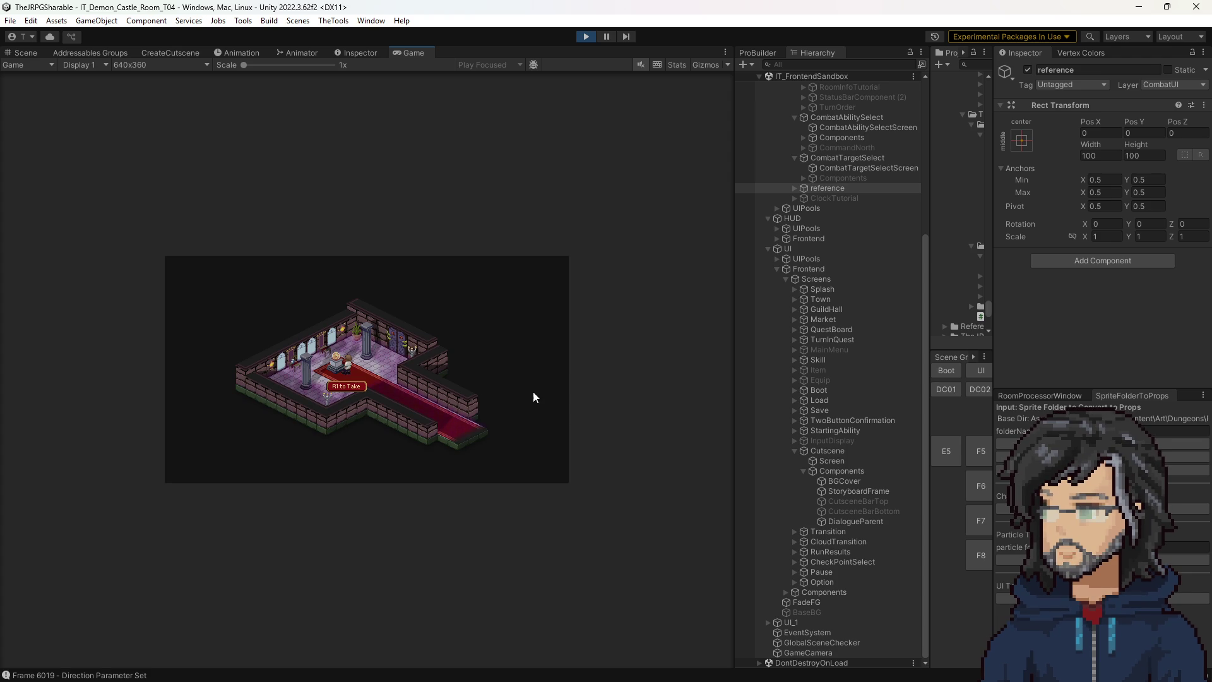
pyautogui.press('e')
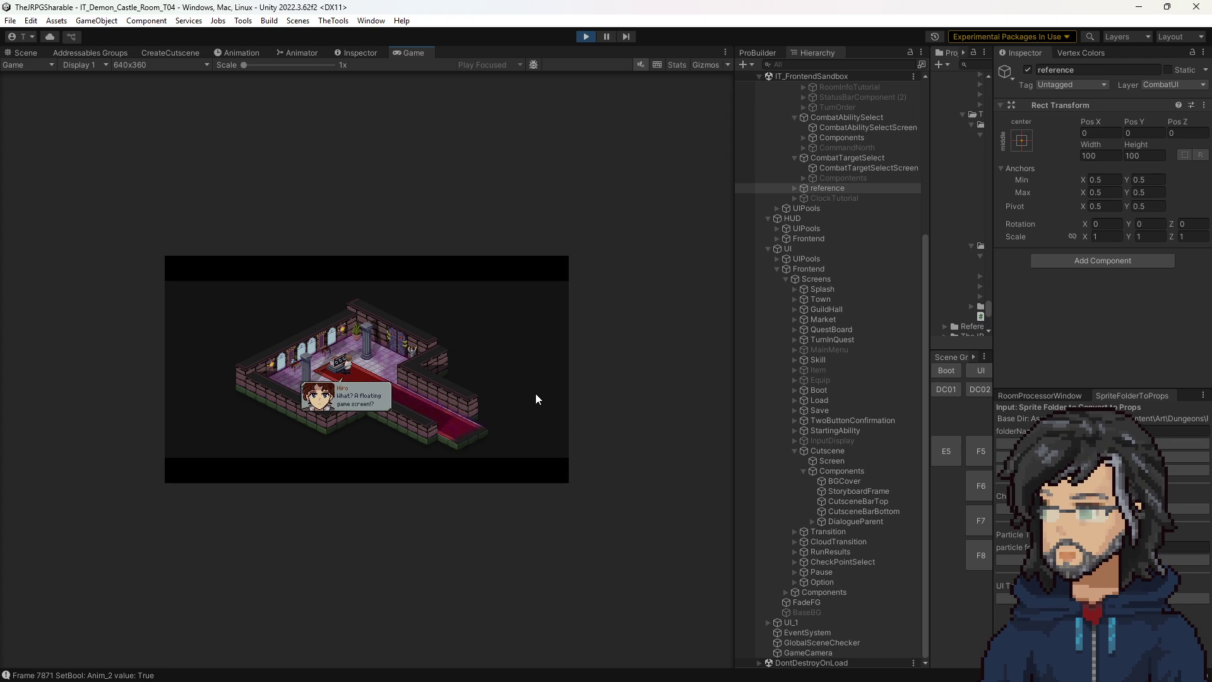
pyautogui.press('e')
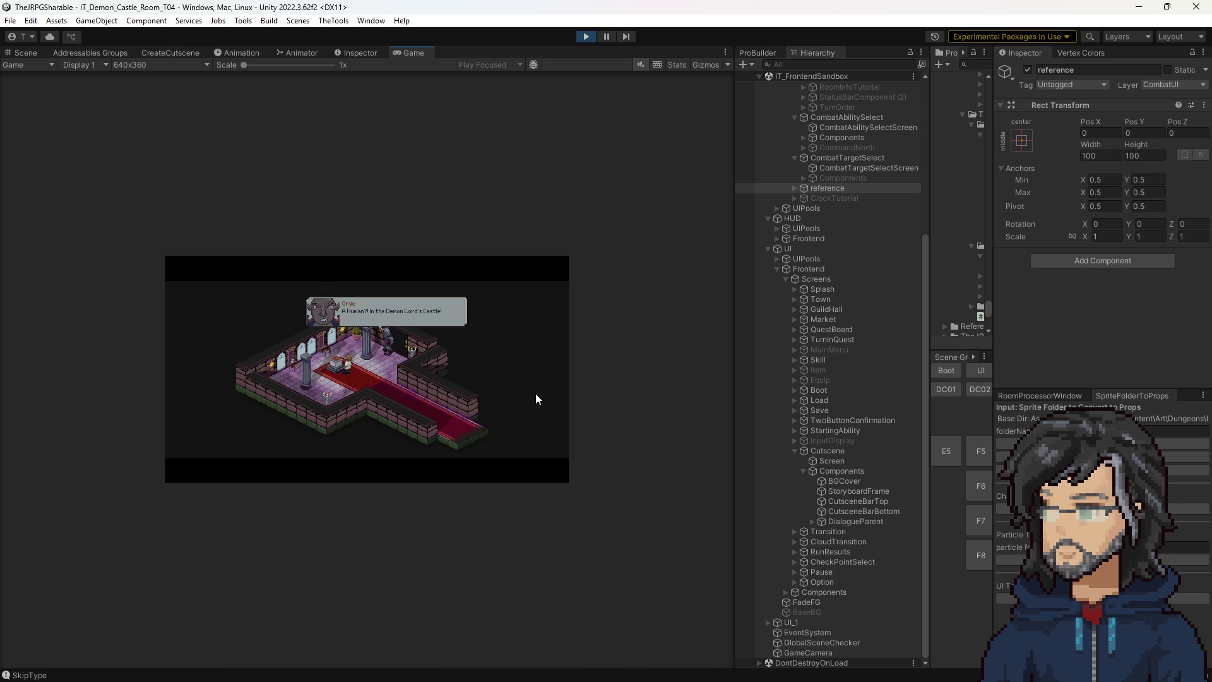
pyautogui.press('e')
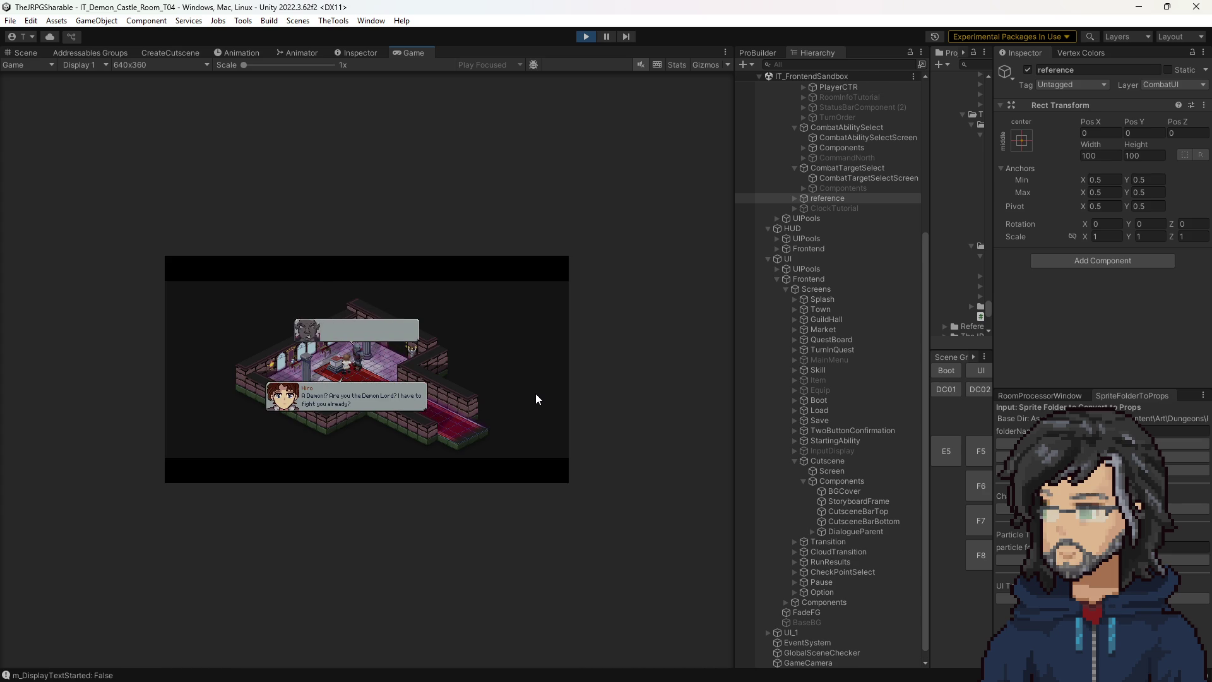
pyautogui.press('e')
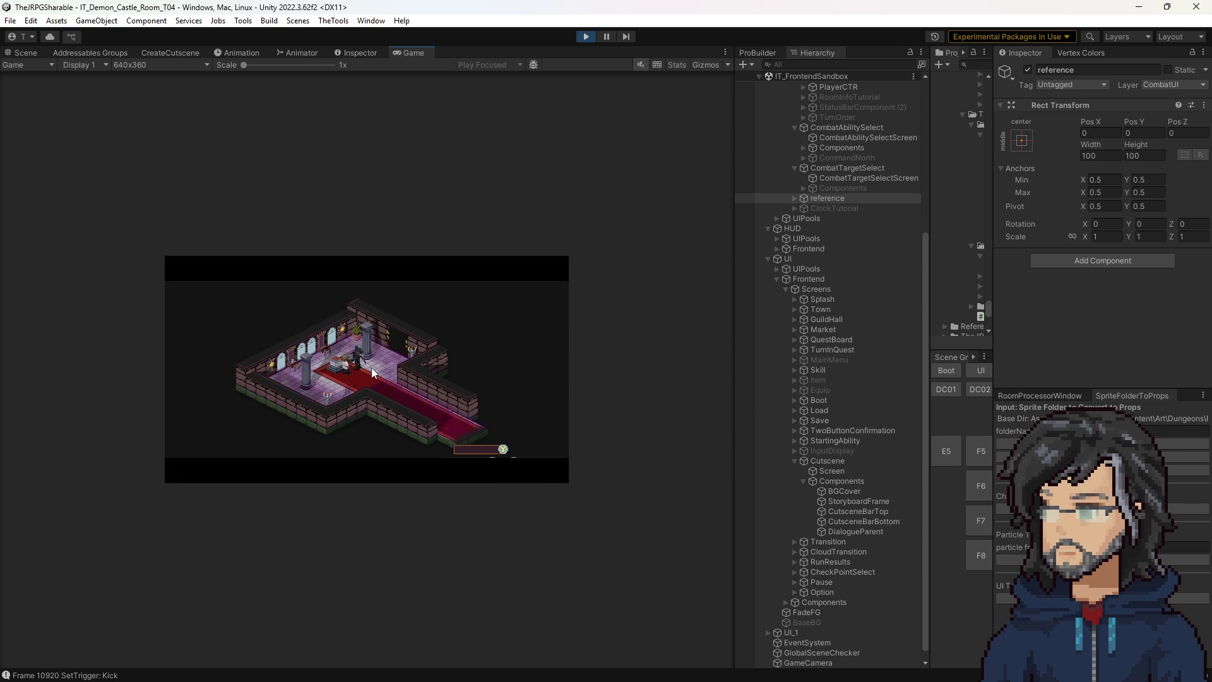
pyautogui.click(586, 36)
# Open the DisplayViaActiveComponent script through Code Search.
pyautogui.hotkey('alt', 'Tab')
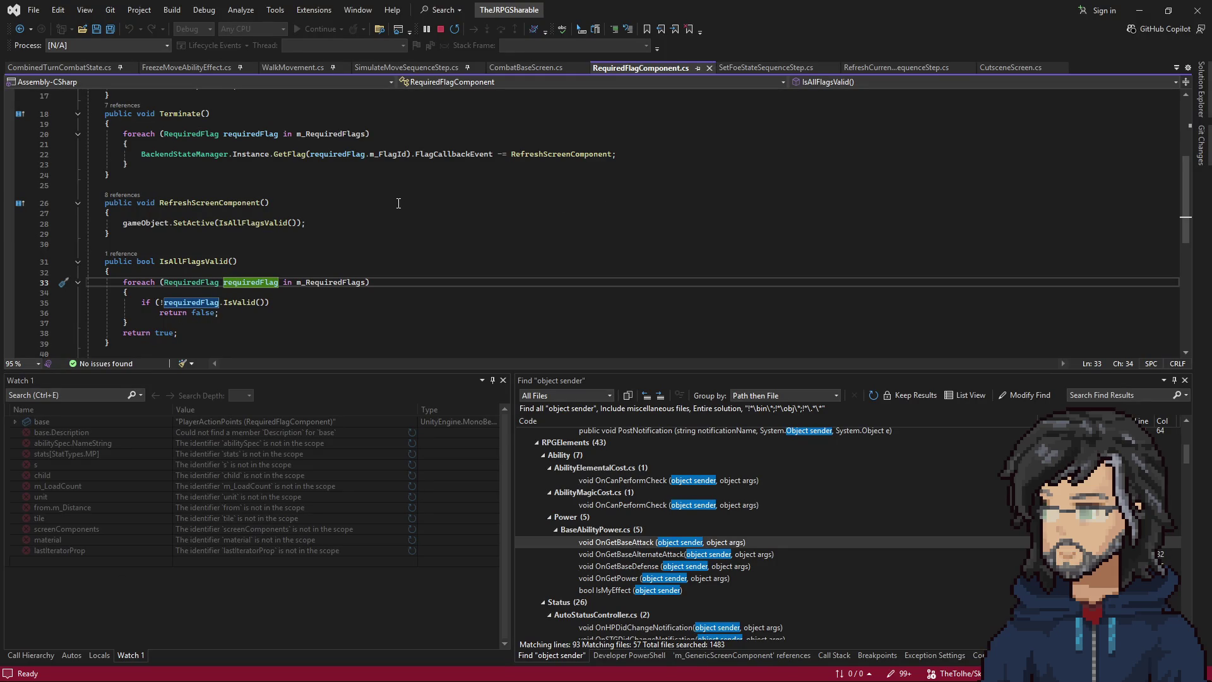
pyautogui.click(702, 173)
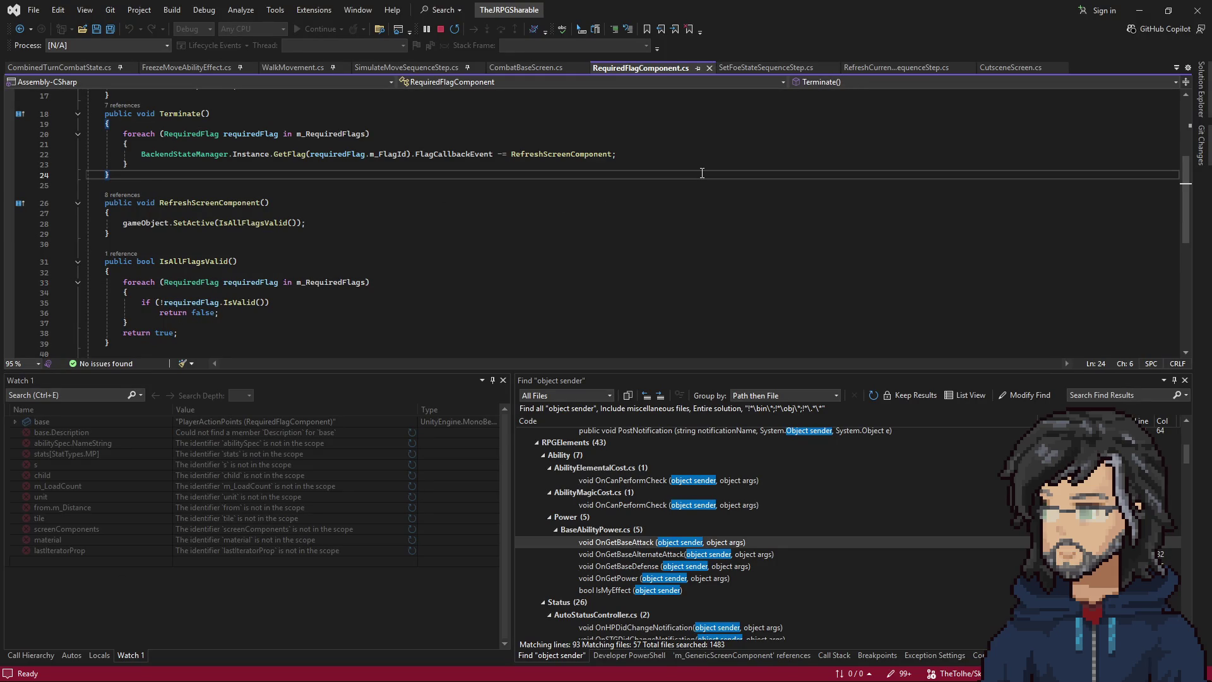
pyautogui.hotkey('ctrl', 't')
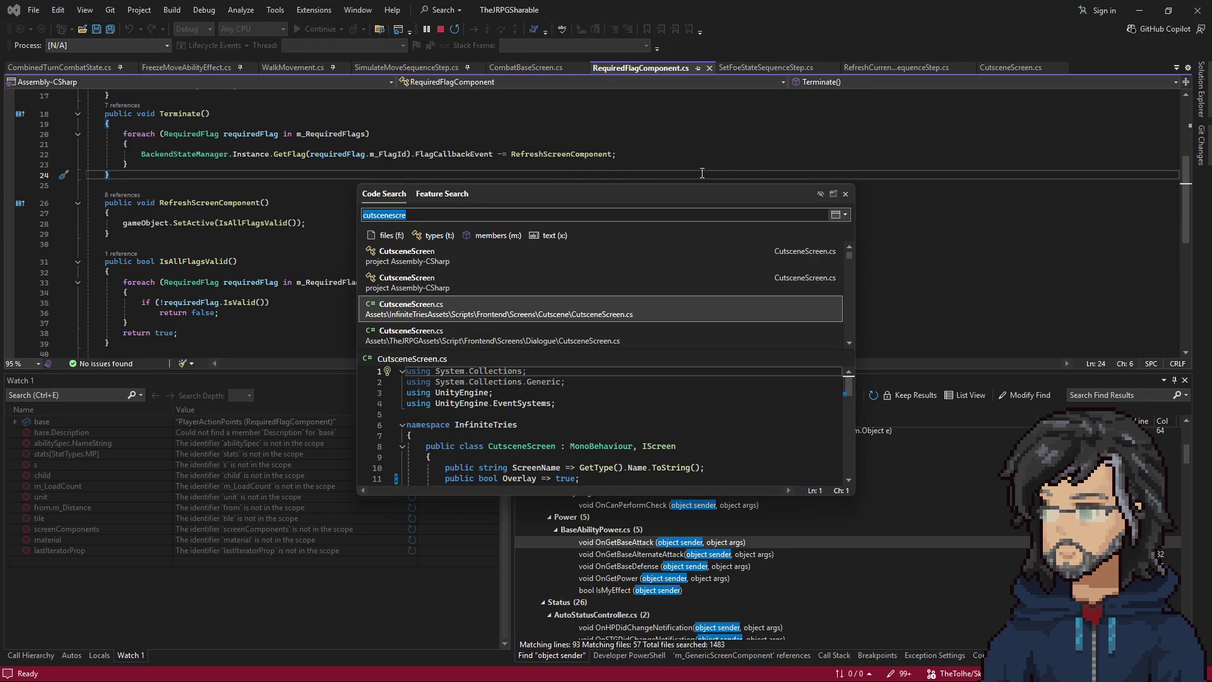
pyautogui.write('displayviu')
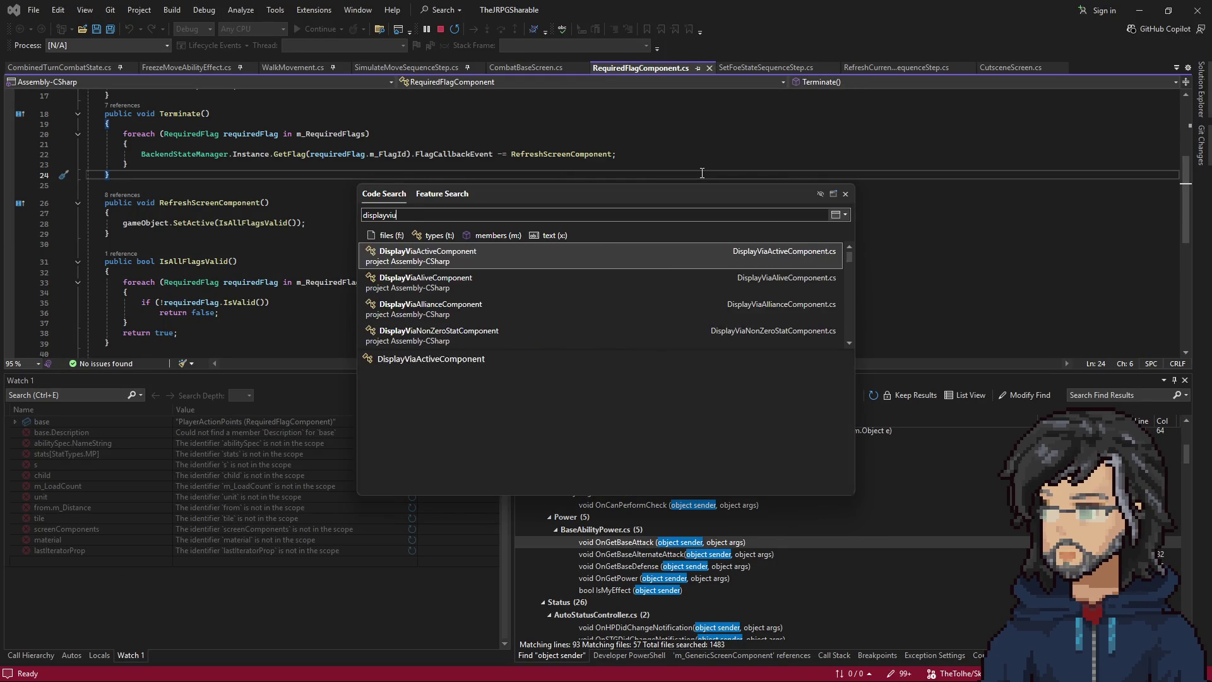
pyautogui.write('a')
pyautogui.press('BackSpace')
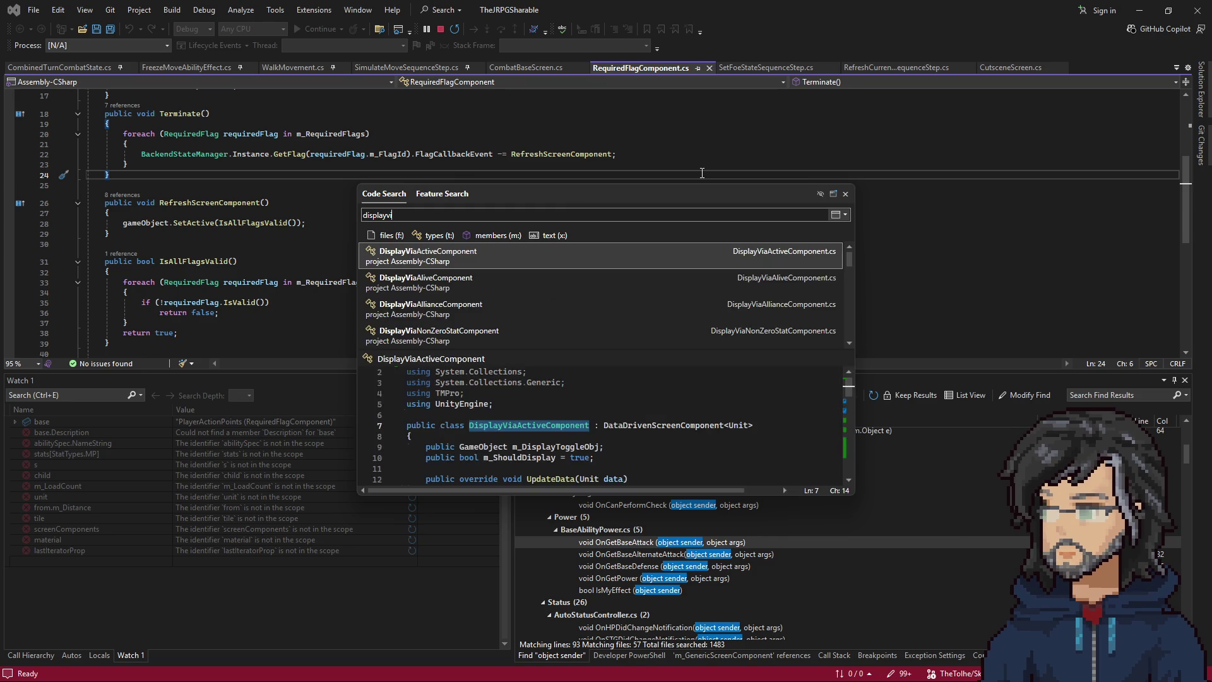
pyautogui.press('Return')
# Review OnAIAgressiveChanged, unitSender and m_DisplayToggleObj usage in DisplayViaActiveComponent.
pyautogui.scroll(-3, 404, 239)
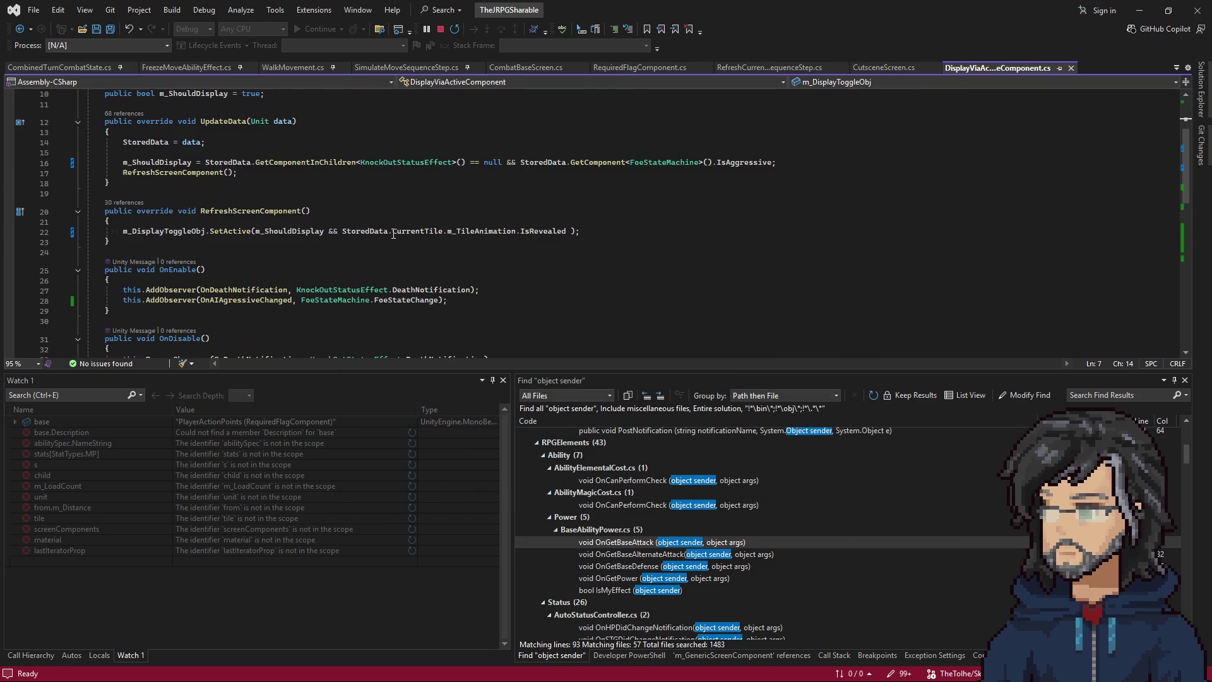
pyautogui.scroll(-8, 375, 201)
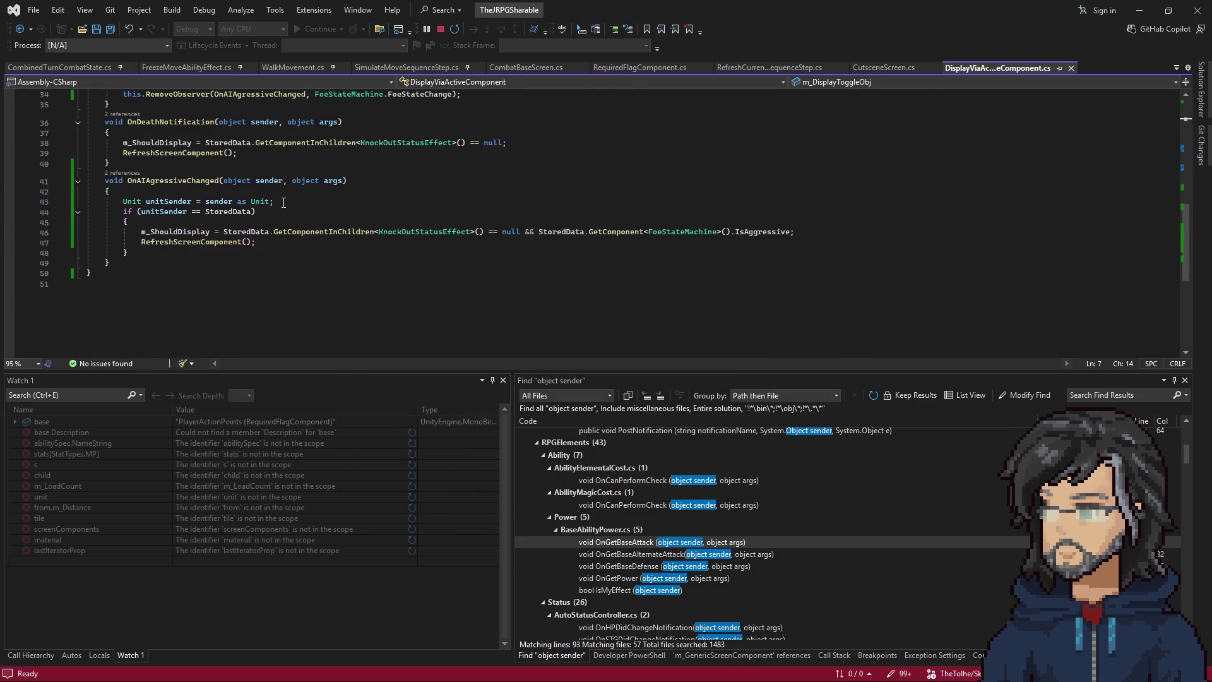
pyautogui.scroll(2, 309, 251)
pyautogui.click(200, 242)
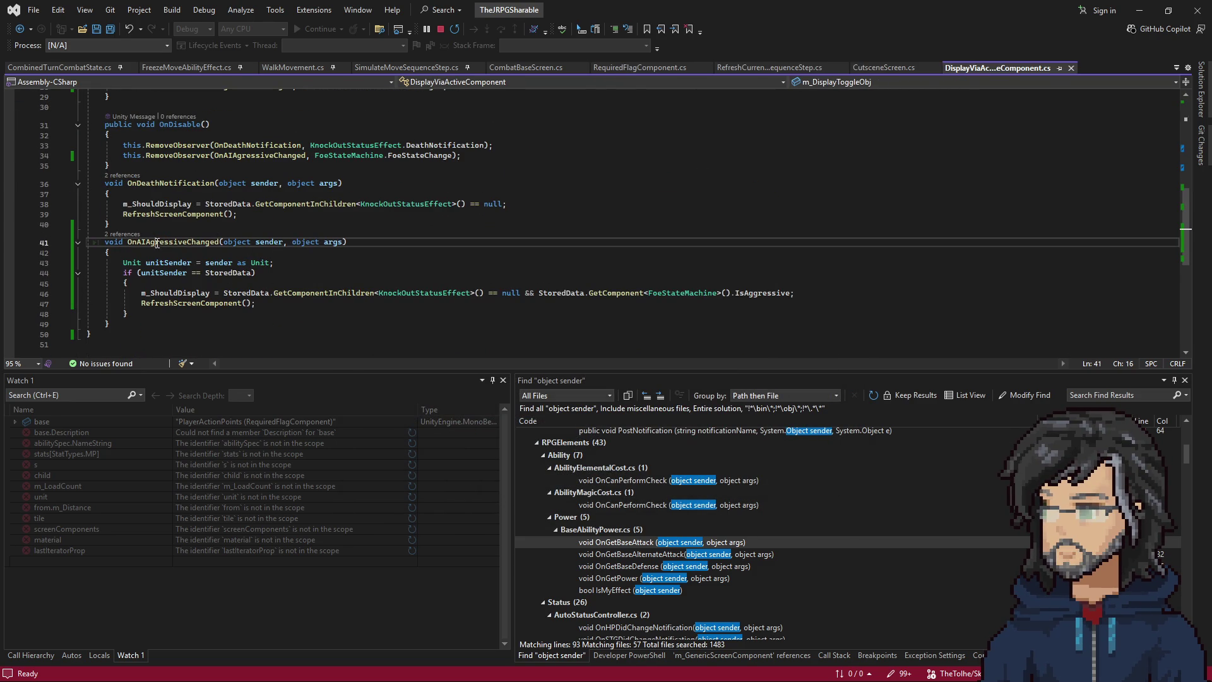
pyautogui.scroll(2, 329, 232)
pyautogui.scroll(-2, 297, 241)
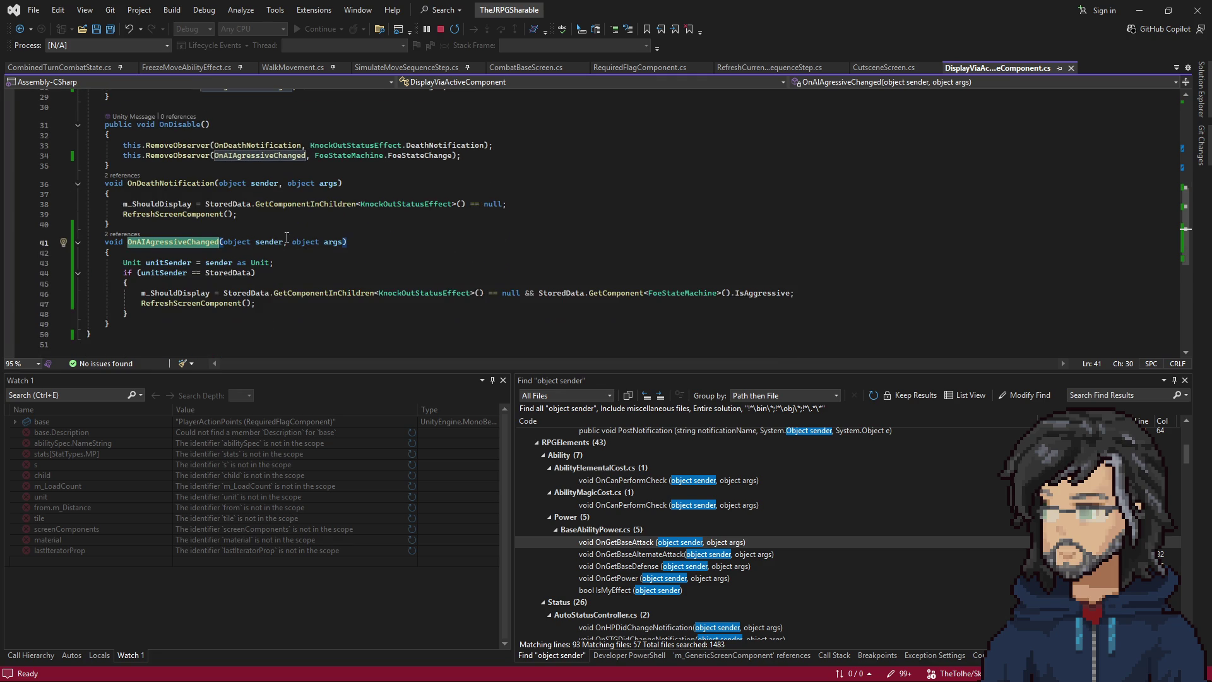
pyautogui.click(183, 262)
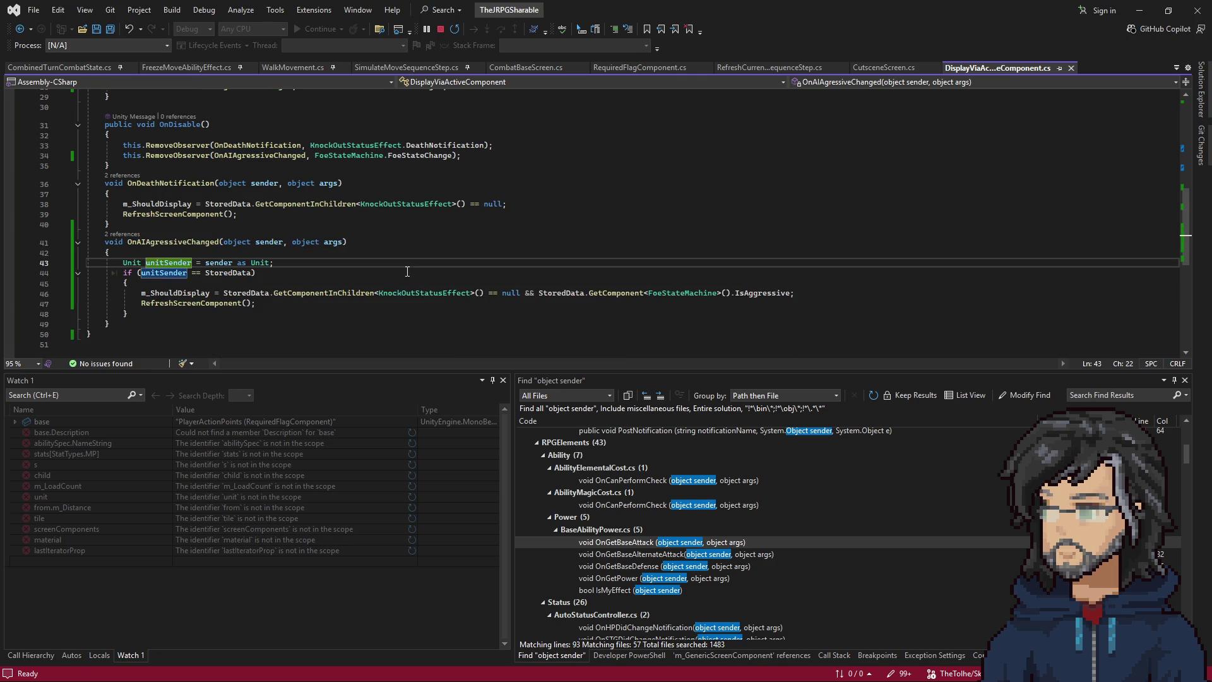
pyautogui.scroll(6, 406, 270)
pyautogui.scroll(2, 402, 268)
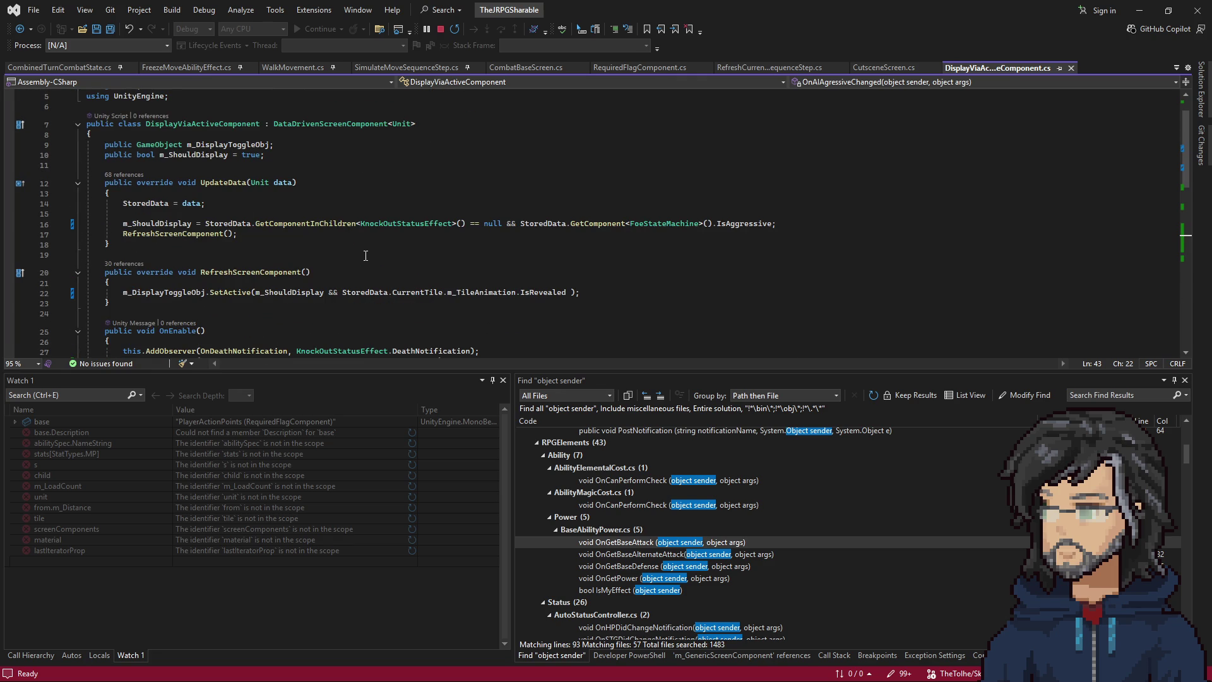
pyautogui.moveTo(183, 123); pyautogui.dragTo(88, 107)
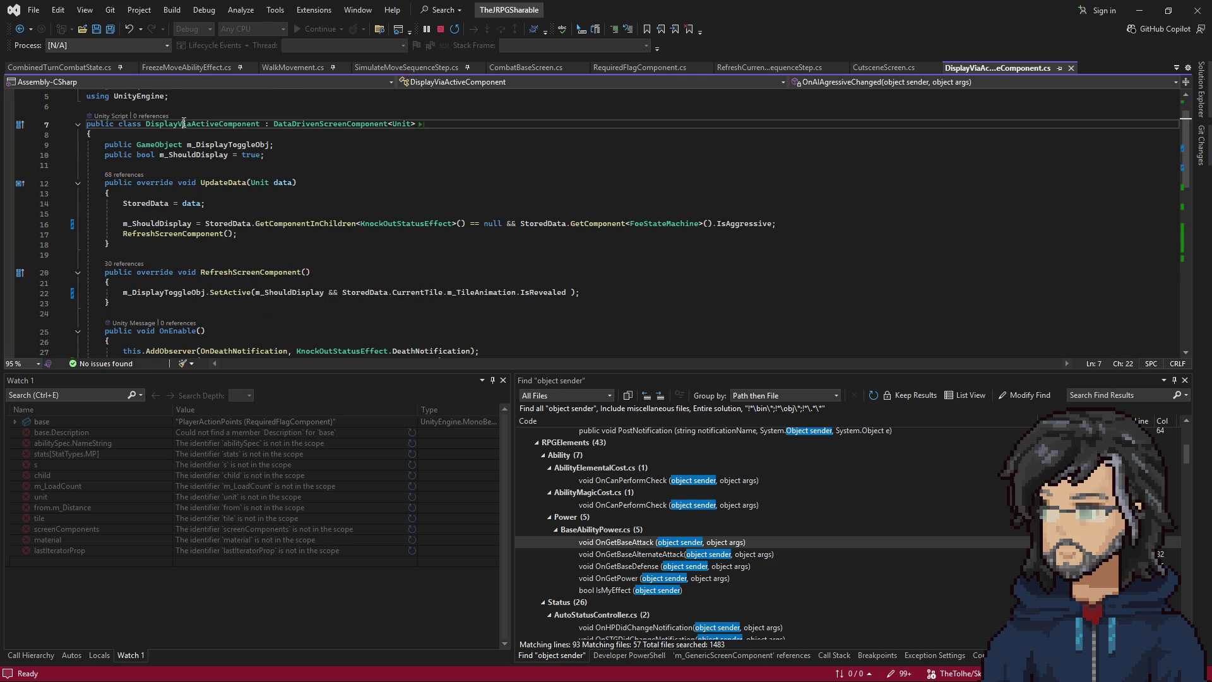
pyautogui.click(273, 148)
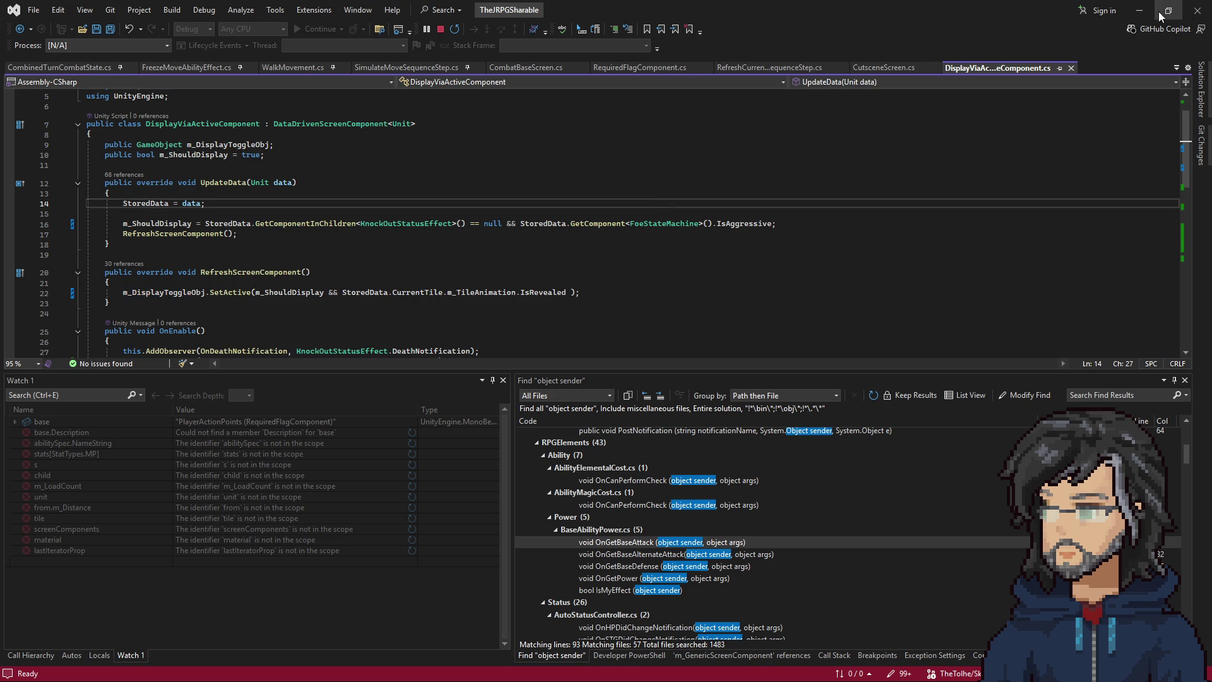
pyautogui.click(1139, 10)
# Load the IT_FrontendSandbox scene and expand UI and UIPools in a widened Hierarchy.
pyautogui.click(977, 372)
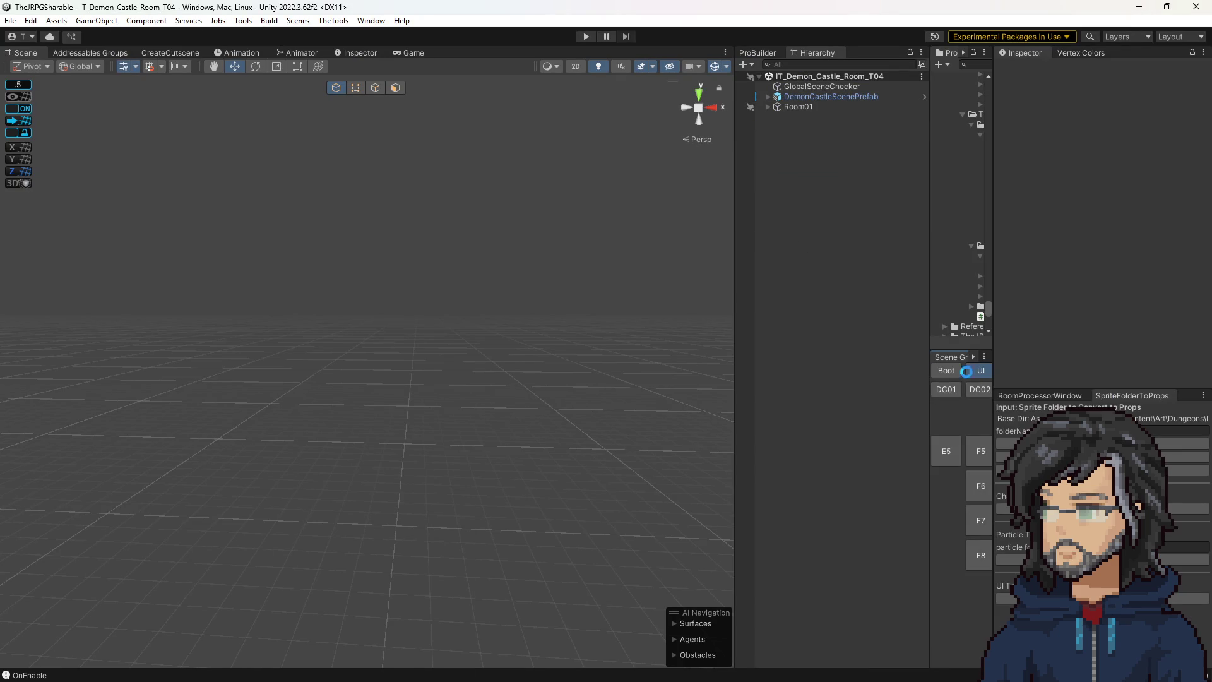
pyautogui.moveTo(704, 271); pyautogui.dragTo(645, 253)
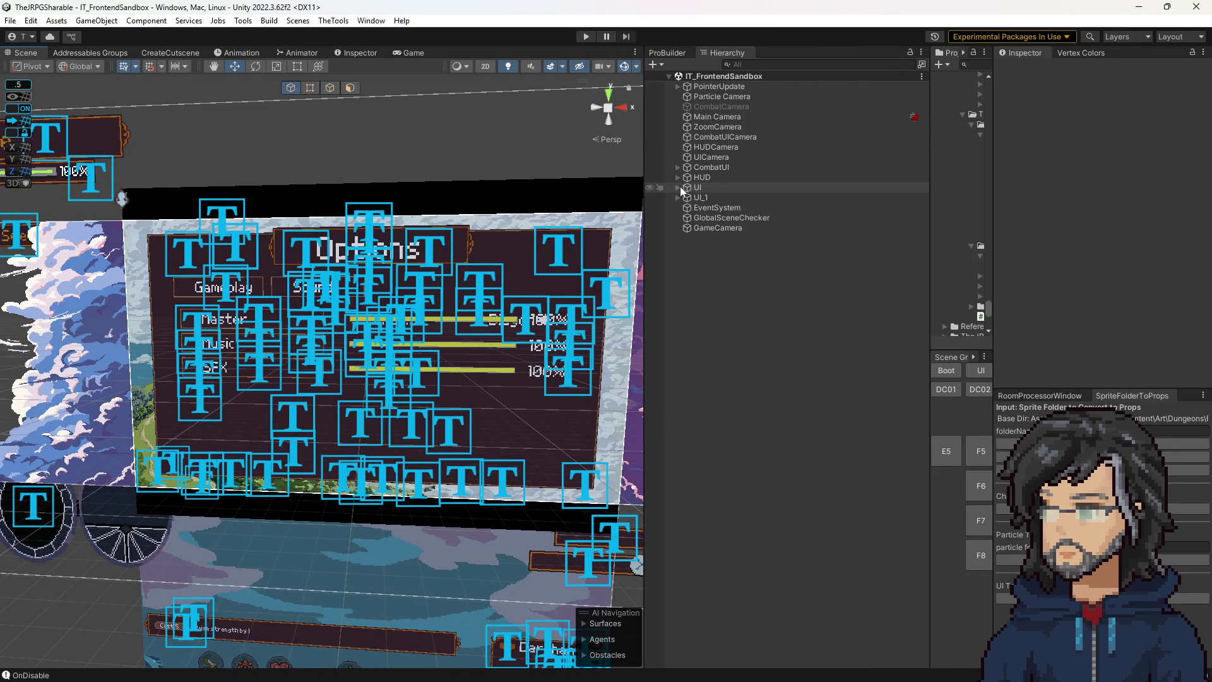
pyautogui.click(680, 187)
pyautogui.click(686, 197)
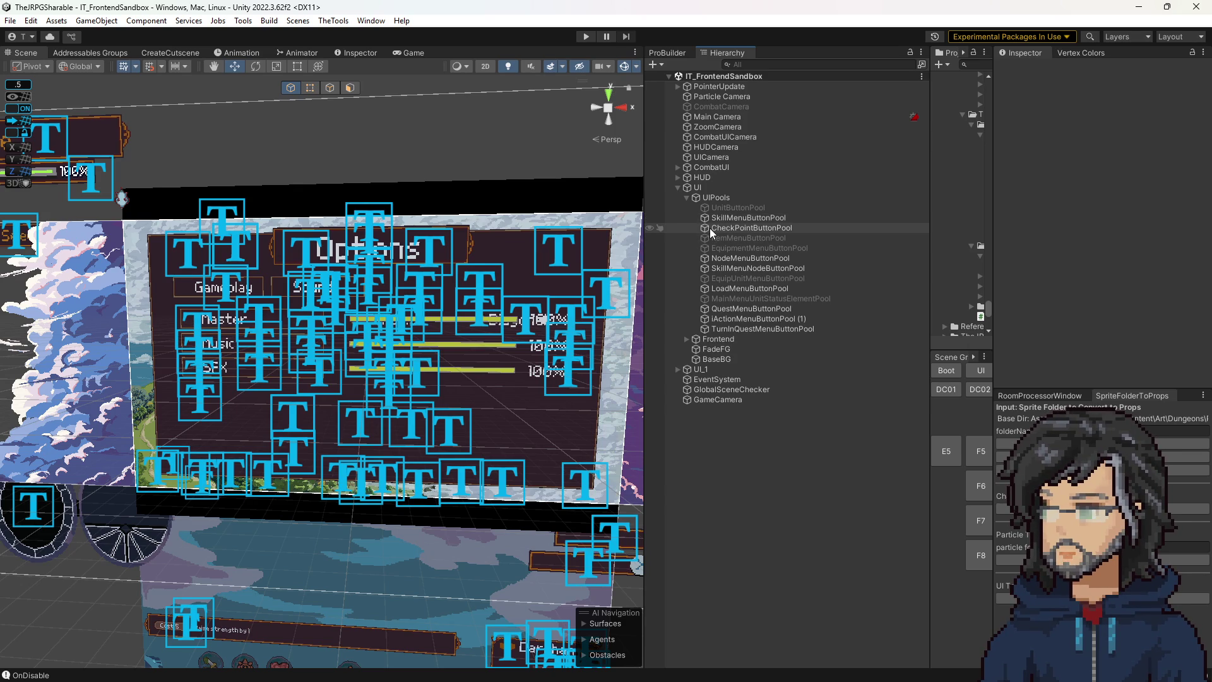
# Expand CombatUI > Combat > Screens > CombatBase and inspect CombatBaseComponents and PlayerStatusTutorial.
pyautogui.click(677, 168)
pyautogui.click(690, 179)
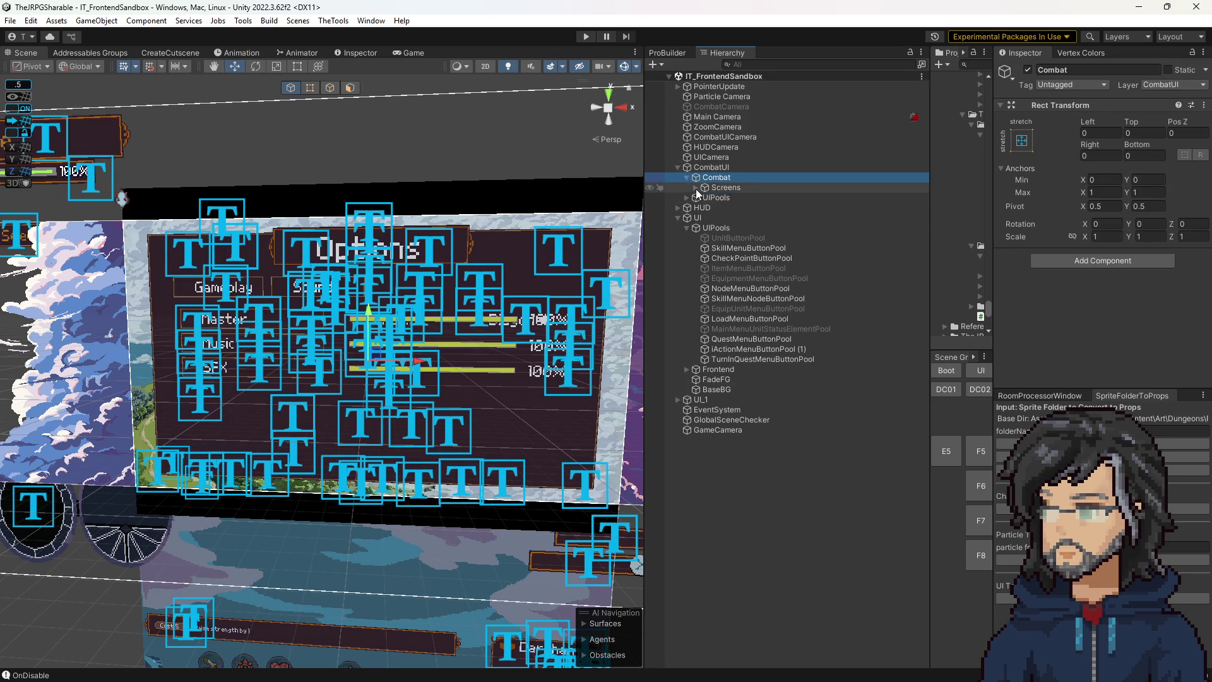
pyautogui.click(695, 188)
pyautogui.click(705, 197)
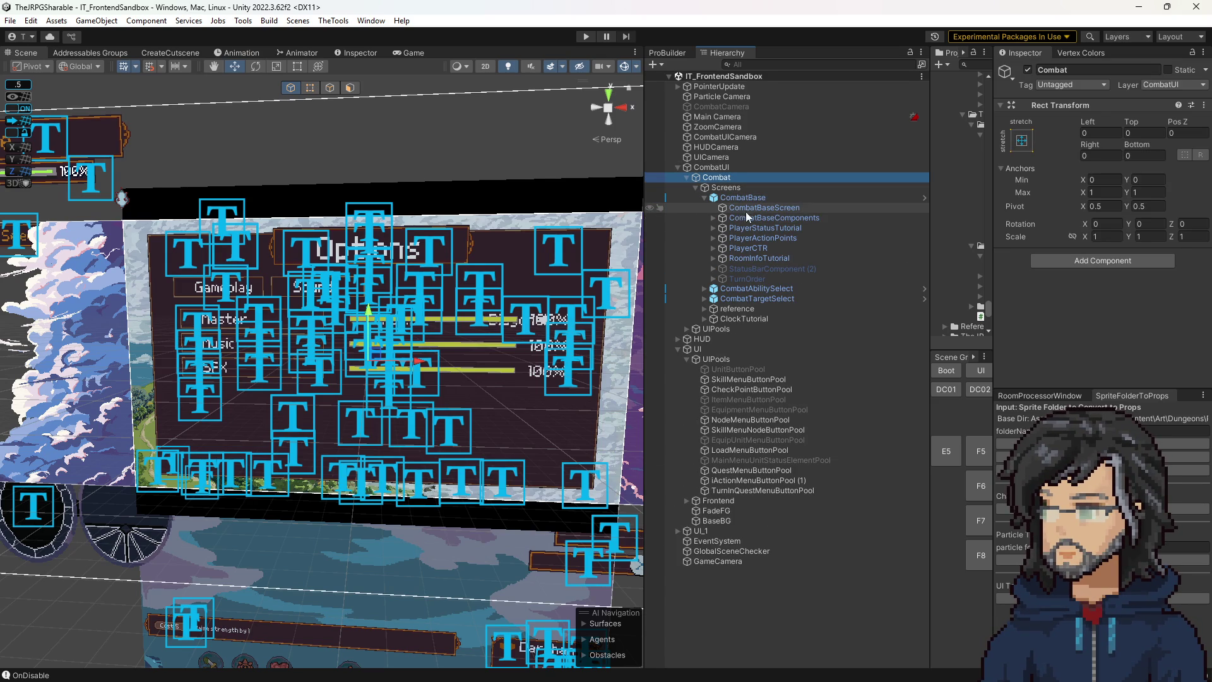
pyautogui.click(748, 216)
pyautogui.press('Right')
pyautogui.press('Left')
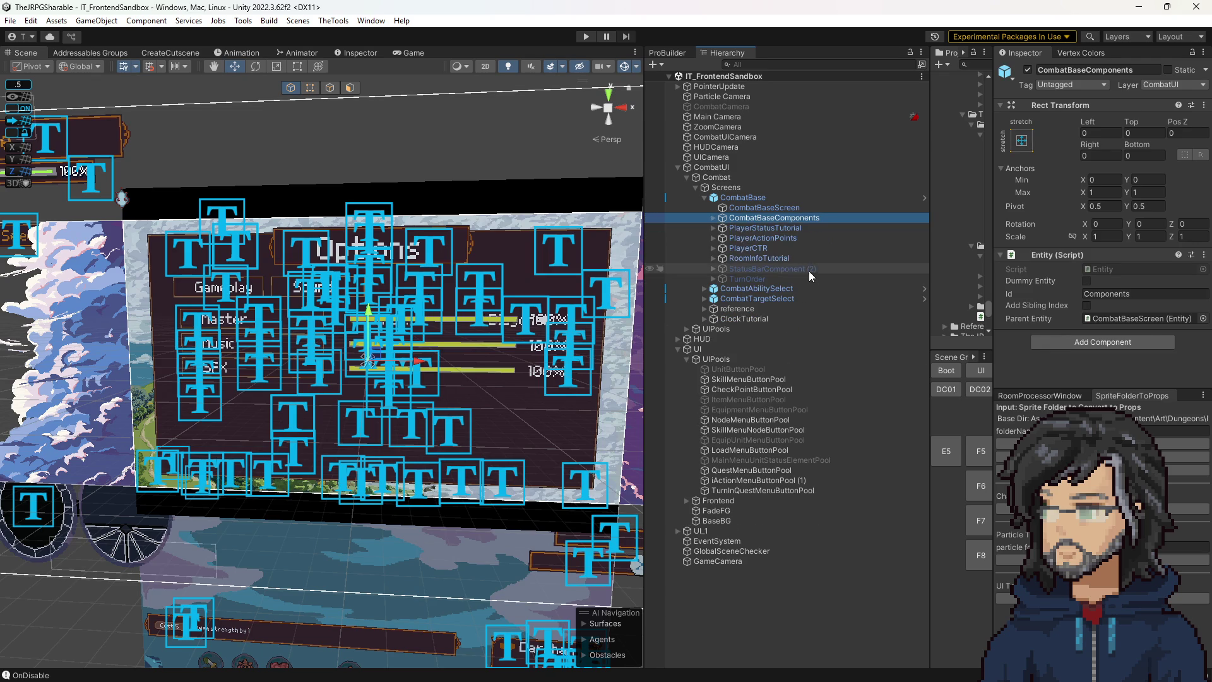
pyautogui.click(740, 225)
pyautogui.press('Up')
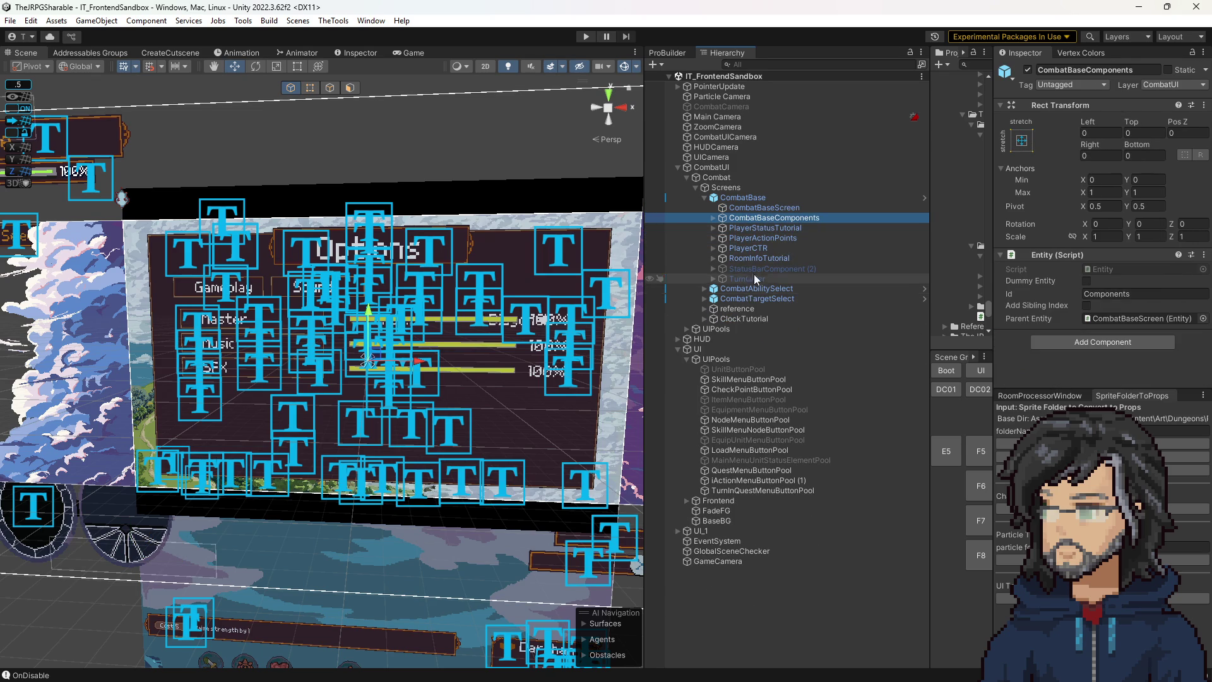
pyautogui.press('Down')
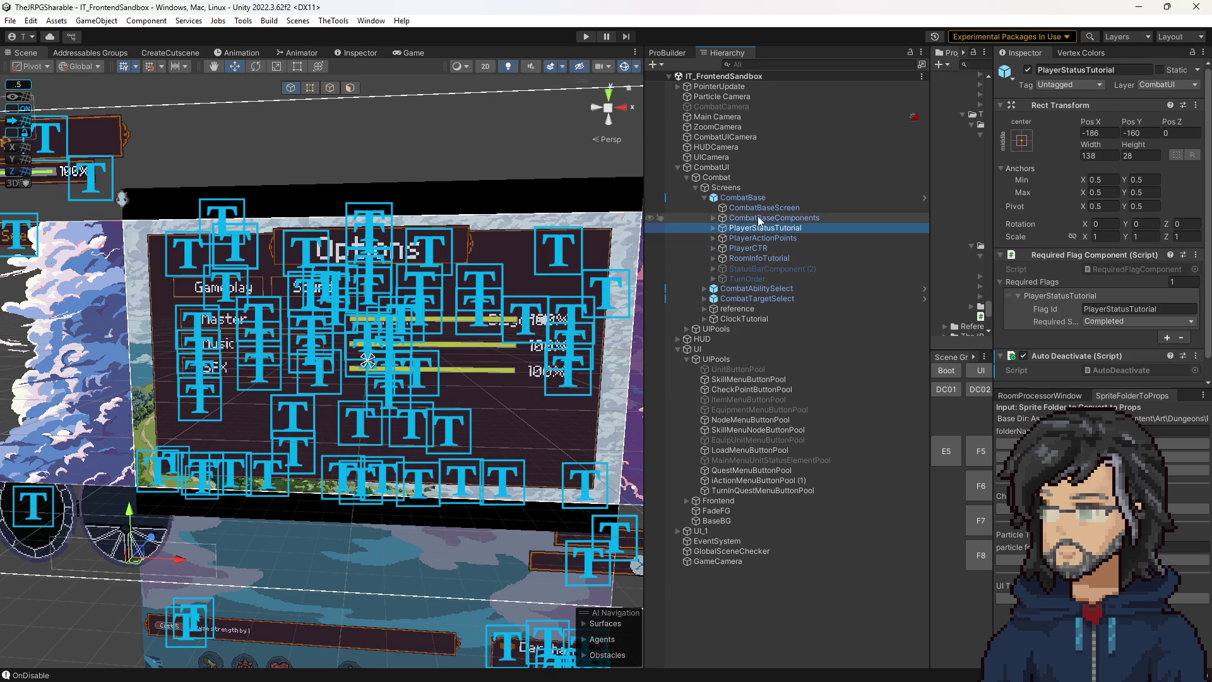
# Follow CombatBaseScreen's Unit Info and StatusBarManager references and open the StatusBarManager script.
pyautogui.click(758, 209)
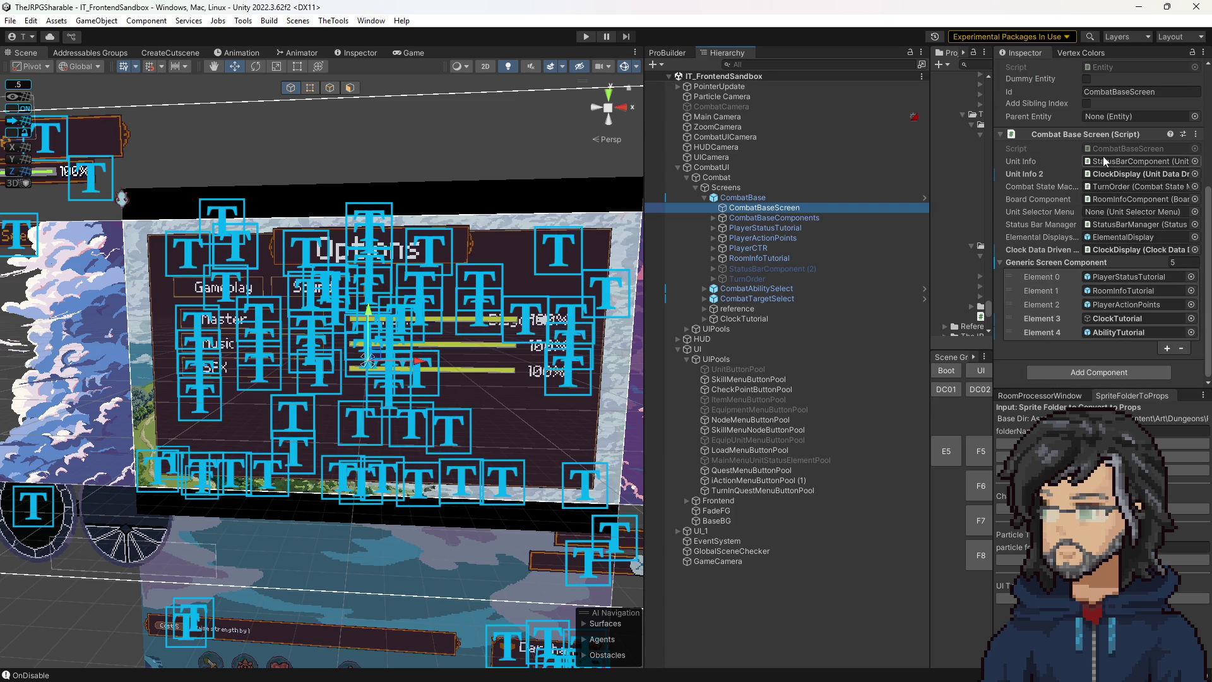
pyautogui.click(1103, 159)
pyautogui.click(733, 257)
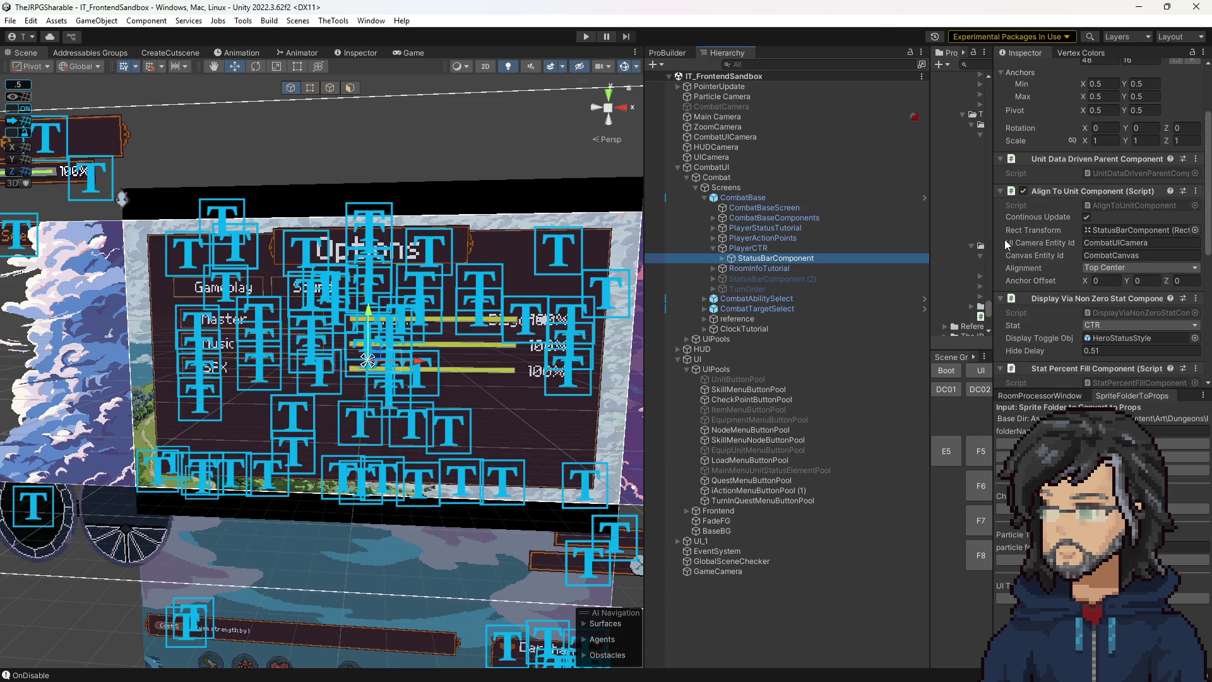
pyautogui.click(759, 199)
pyautogui.click(751, 208)
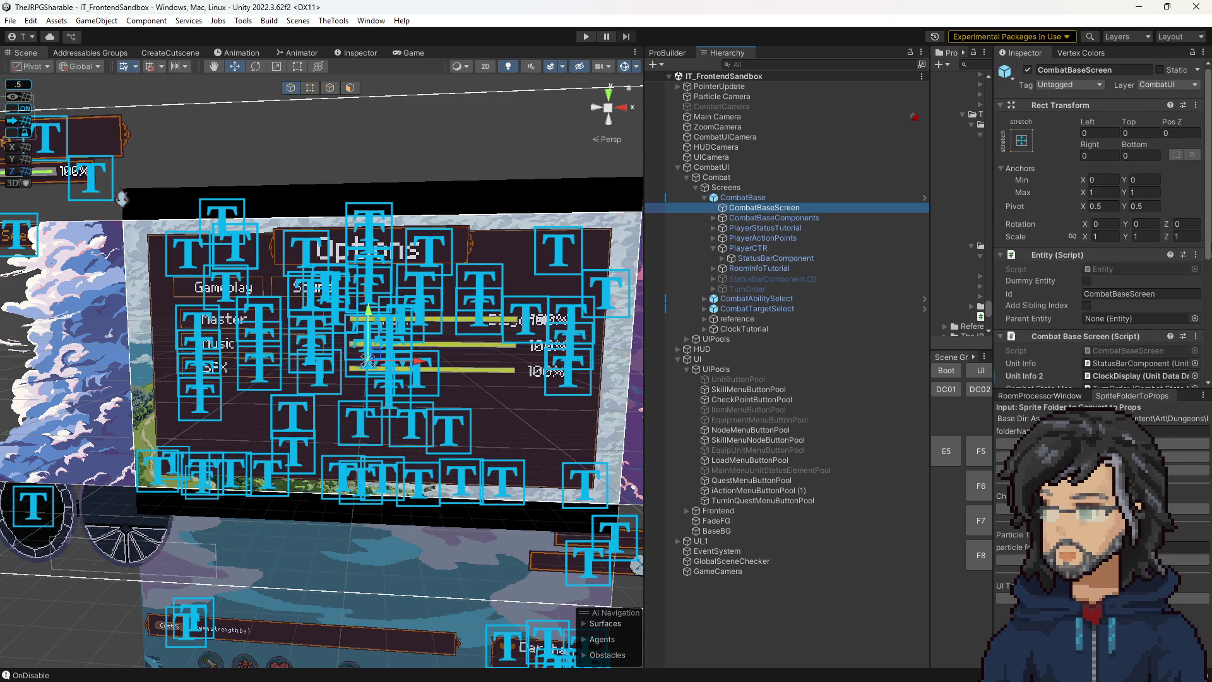
pyautogui.scroll(-4, 1114, 291)
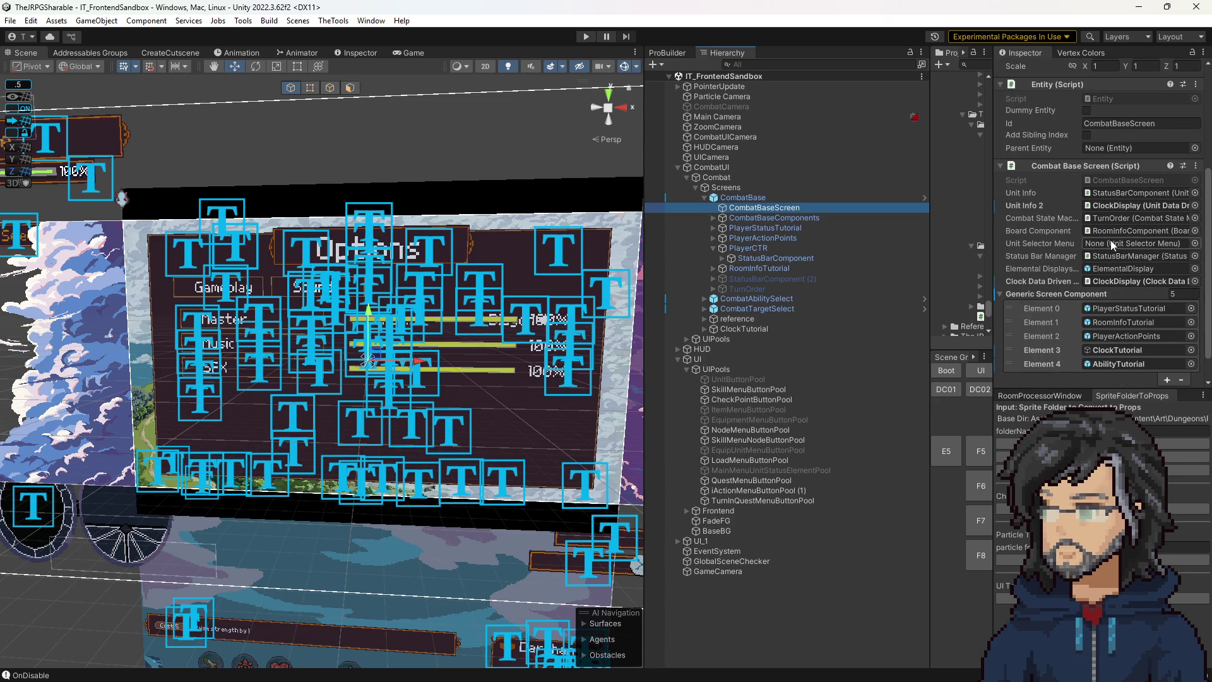
pyautogui.doubleClick(1115, 260)
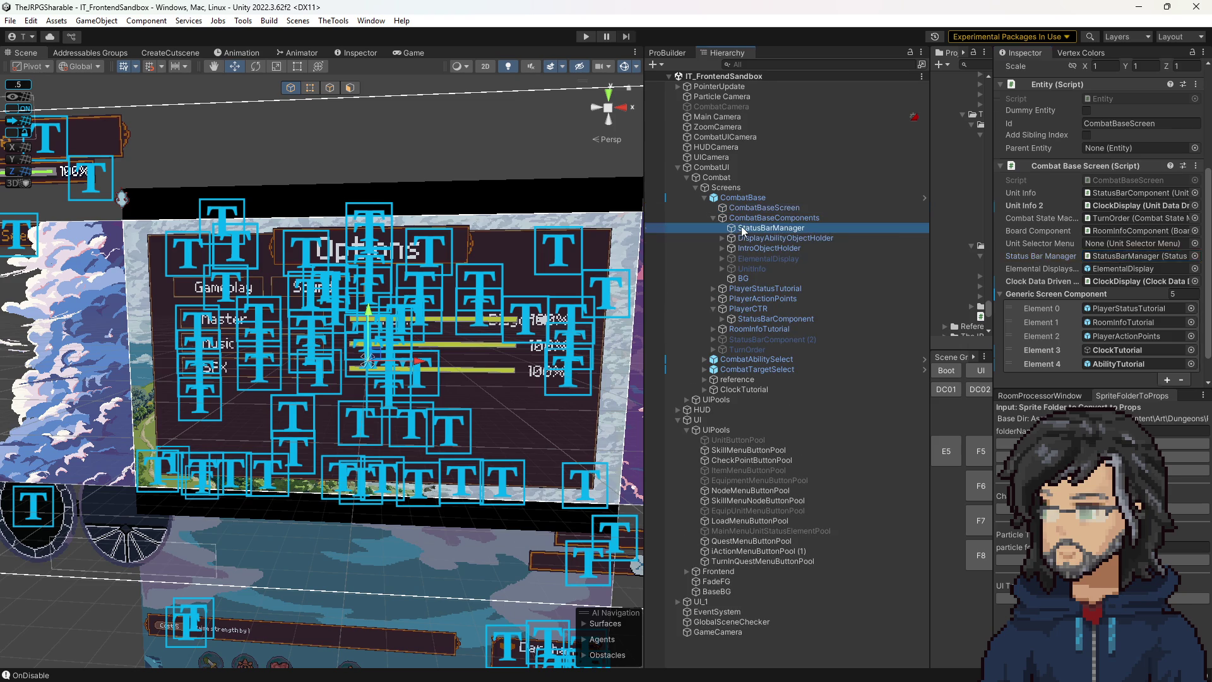
pyautogui.doubleClick(1126, 269)
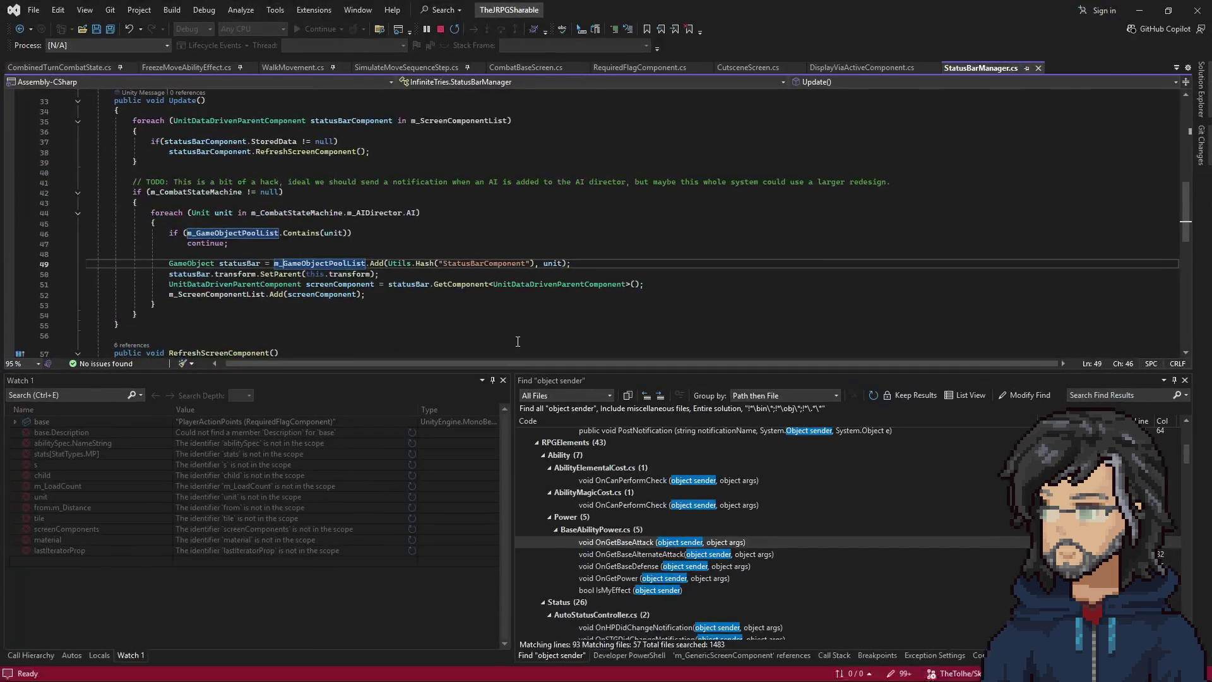
# Check m_CombatStateMachine's type and the unit variable's uses in StatusBarManager's Update loop.
pyautogui.scroll(1, 217, 209)
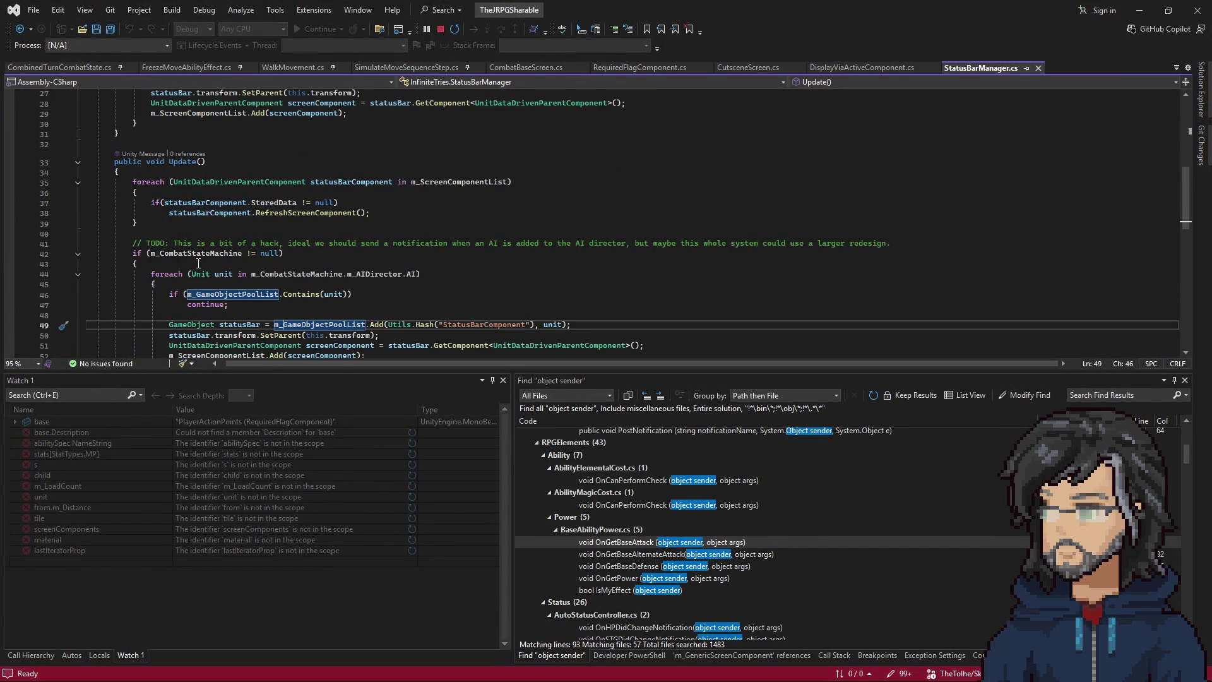
pyautogui.scroll(2, 198, 262)
pyautogui.scroll(-1, 161, 257)
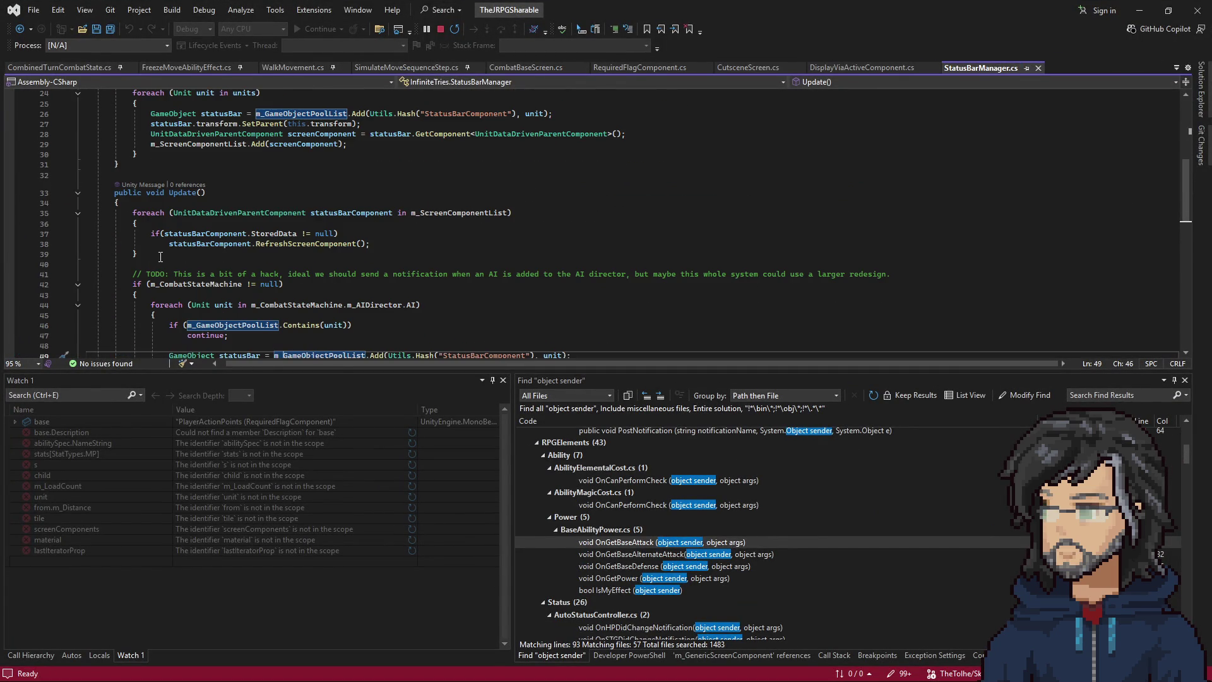
pyautogui.scroll(-2, 282, 243)
pyautogui.moveTo(152, 212)
pyautogui.mouseDown()
pyautogui.moveTo(442, 215)
pyautogui.moveTo(323, 304)
pyautogui.mouseUp()
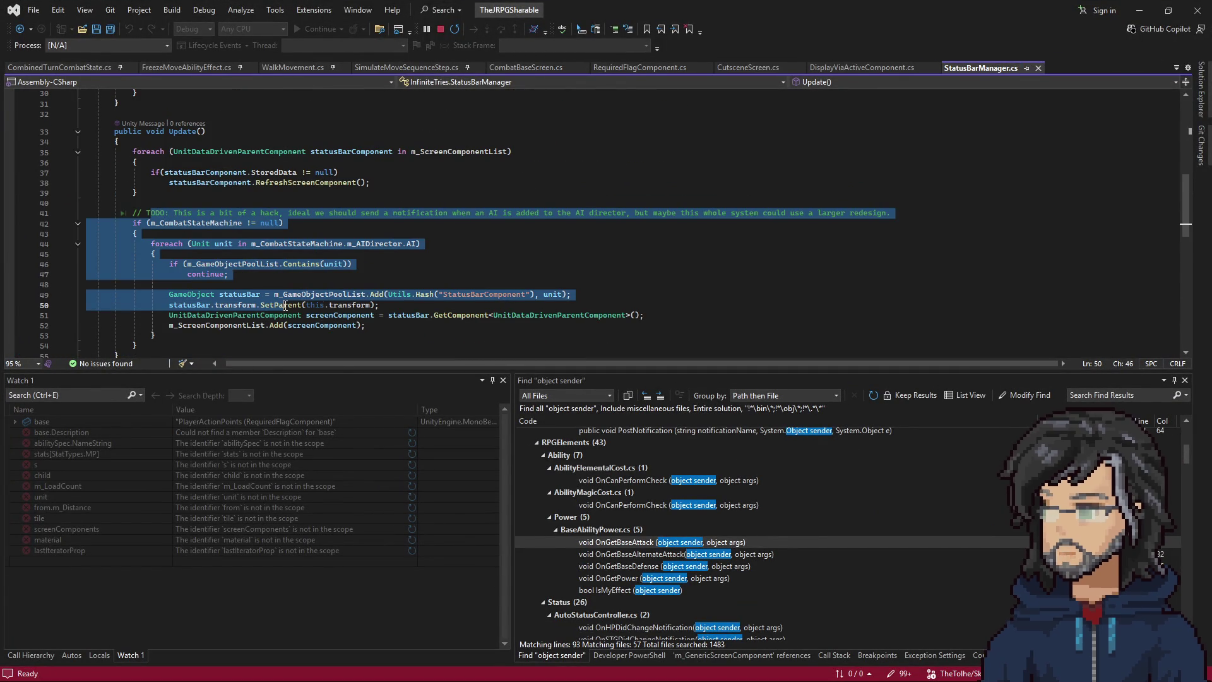
pyautogui.moveTo(362, 214); pyautogui.dragTo(196, 223)
pyautogui.doubleClick(195, 223)
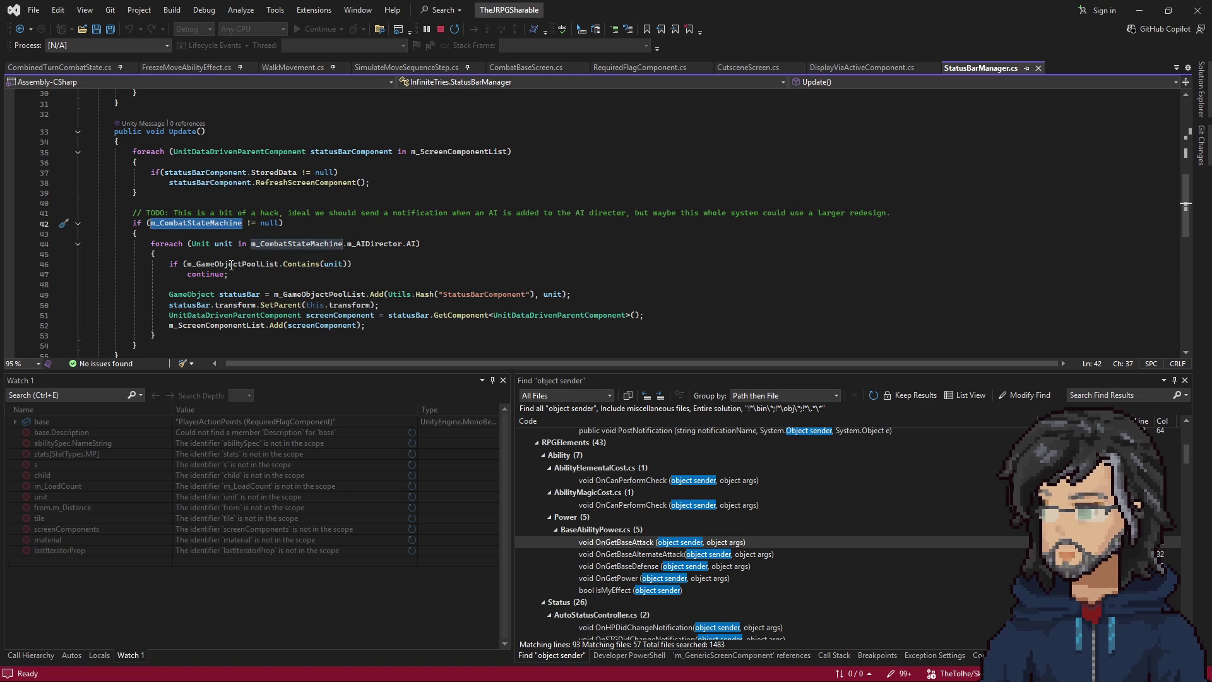
pyautogui.click(231, 246)
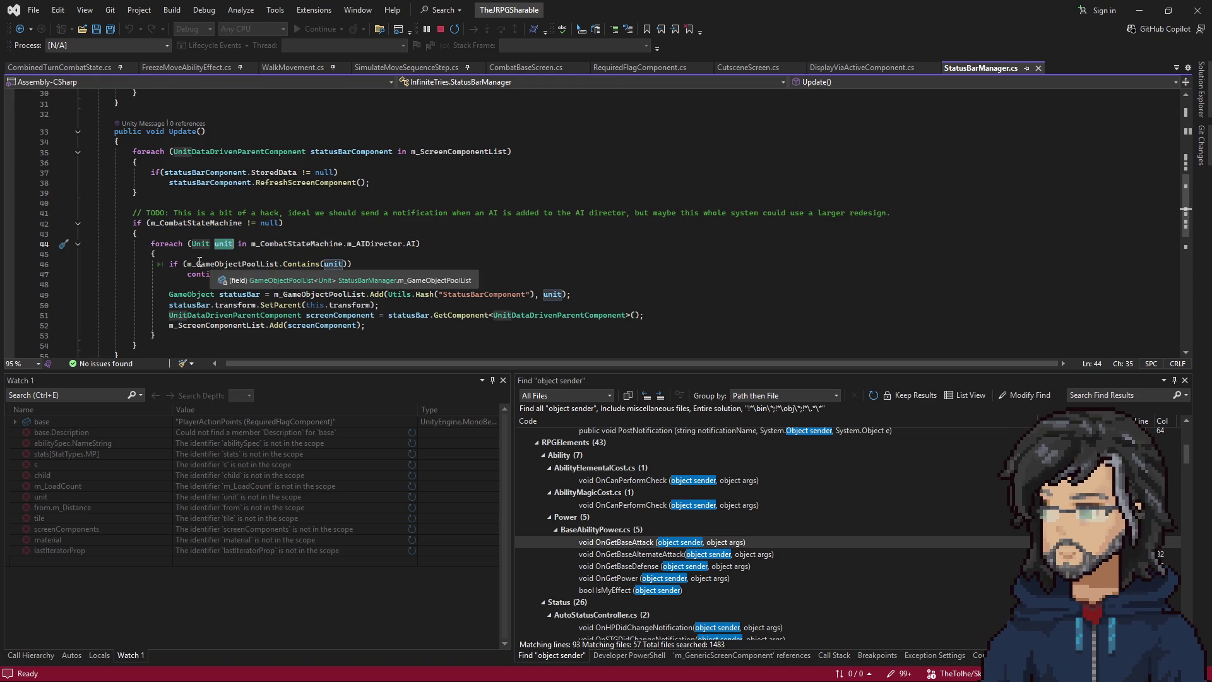
# Examine the line-46 pool-contains check, the line-49 StatusBarComponent pool key, and screenComponent's uses.
pyautogui.moveTo(192, 263); pyautogui.dragTo(367, 269)
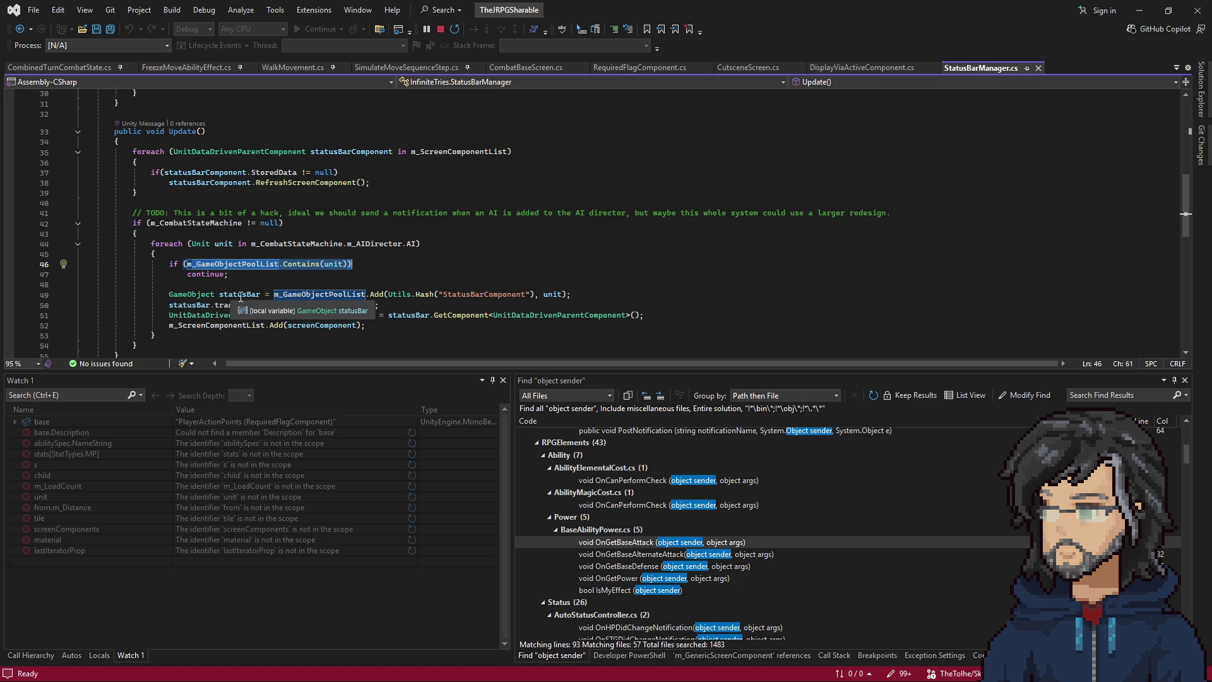
pyautogui.moveTo(443, 294); pyautogui.dragTo(526, 296)
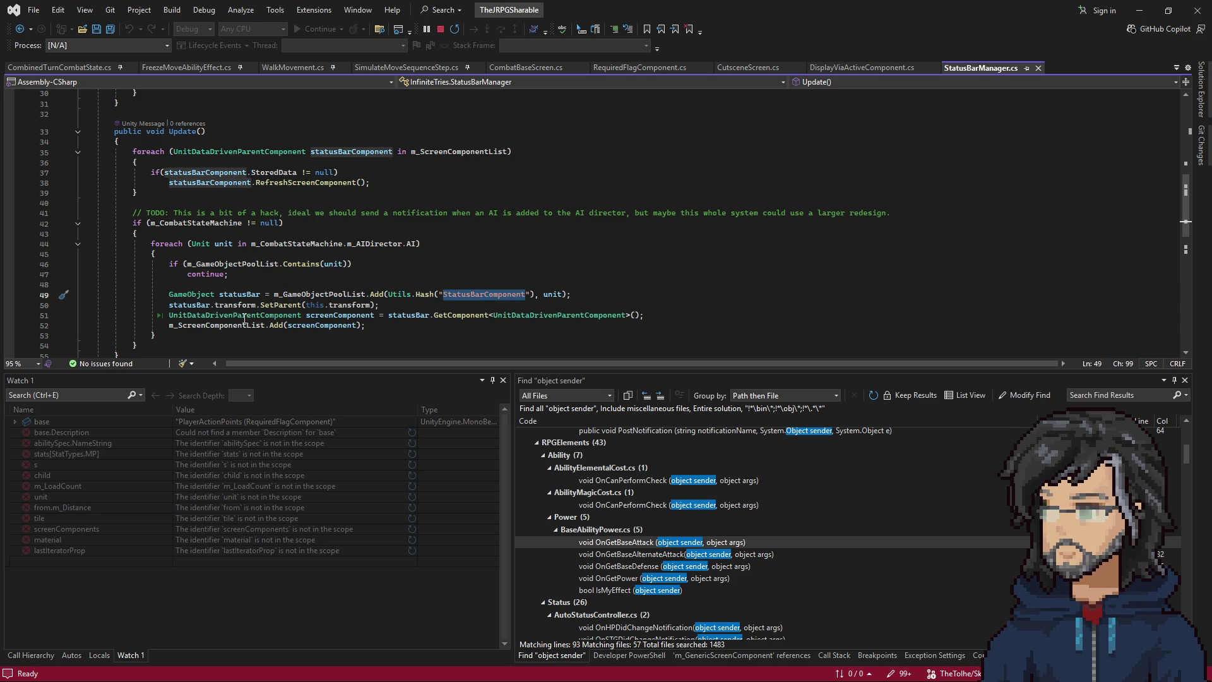
pyautogui.click(324, 314)
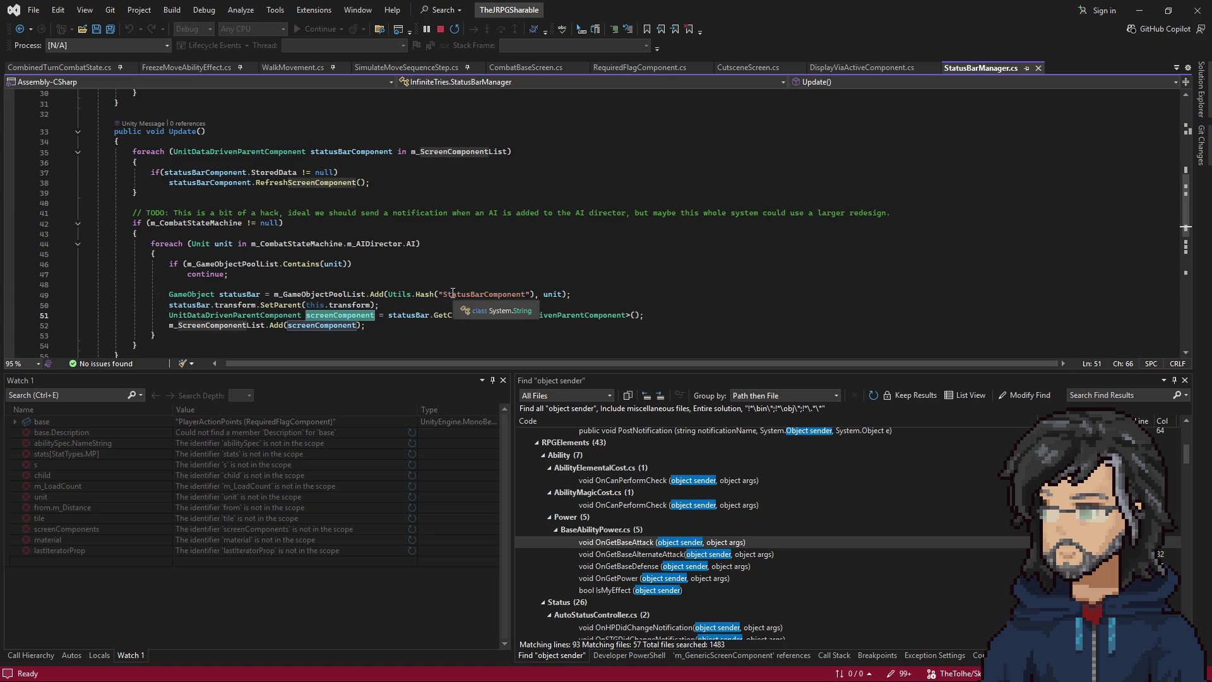
pyautogui.scroll(-2, 327, 296)
pyautogui.scroll(-3, 327, 296)
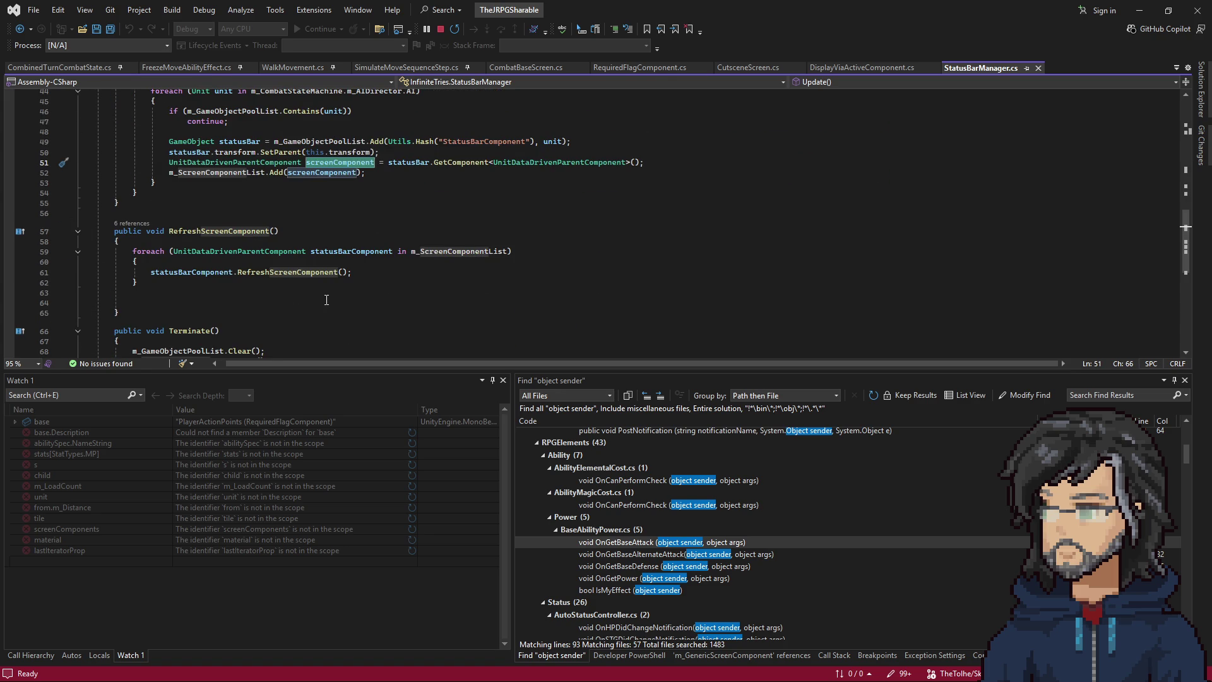
pyautogui.scroll(5, 327, 300)
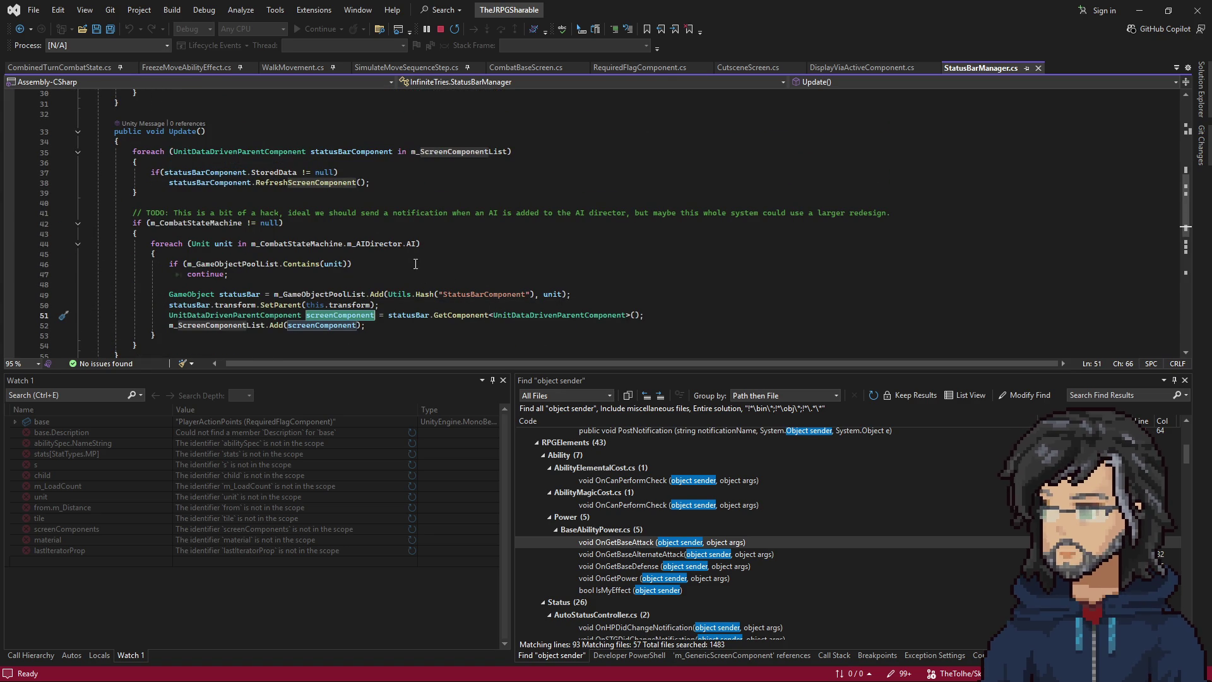
pyautogui.scroll(3, 328, 247)
# Widen the Project panel, select StatusBarManager, then load DC04 (IT_Demon_Castle_Room_T04) and enter Play mode.
pyautogui.hotkey('alt', 'Tab')
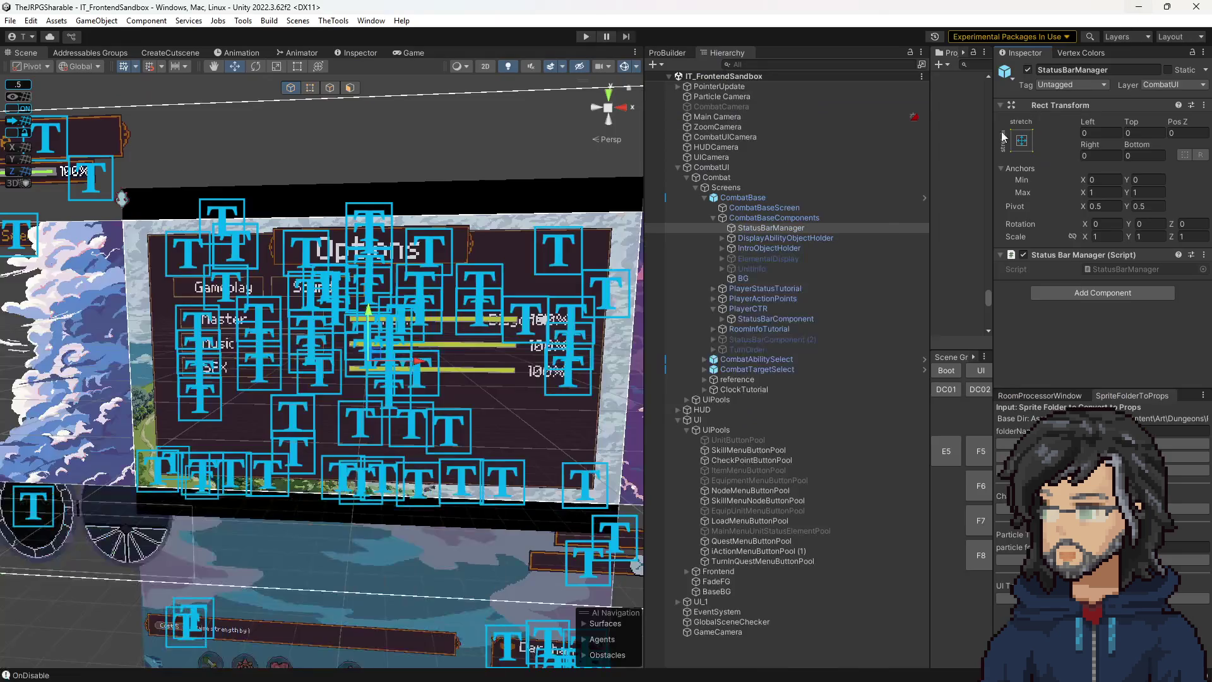
pyautogui.click(767, 217)
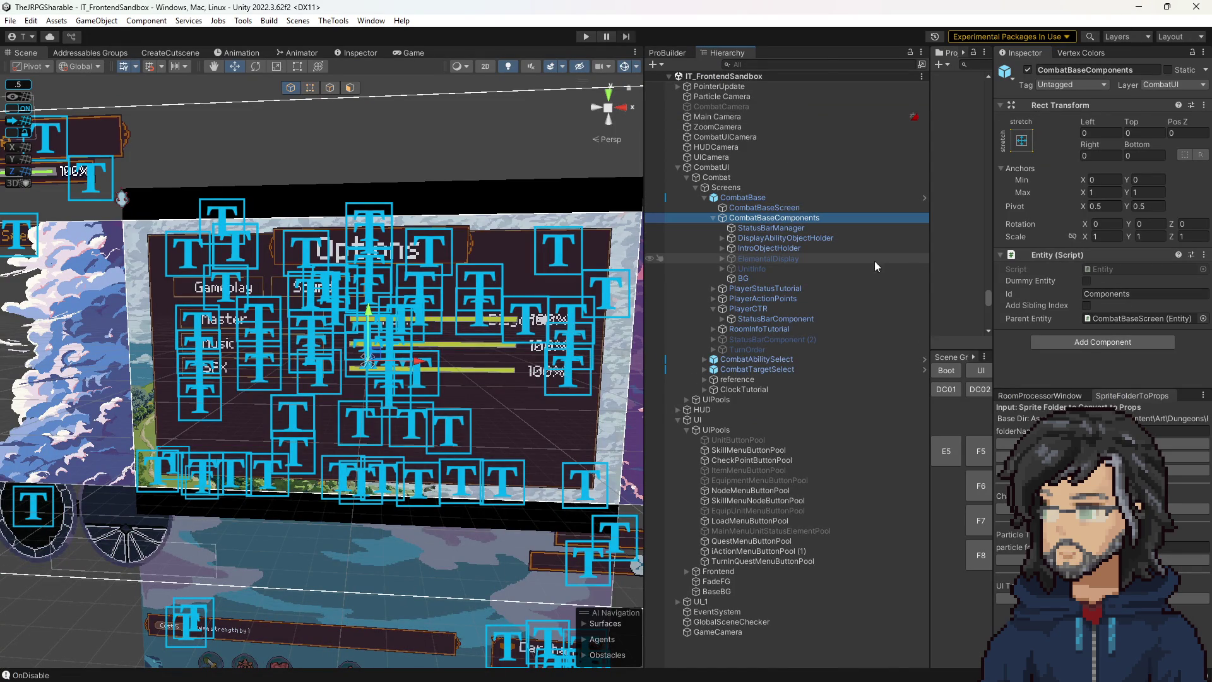
pyautogui.moveTo(926, 251); pyautogui.dragTo(780, 251)
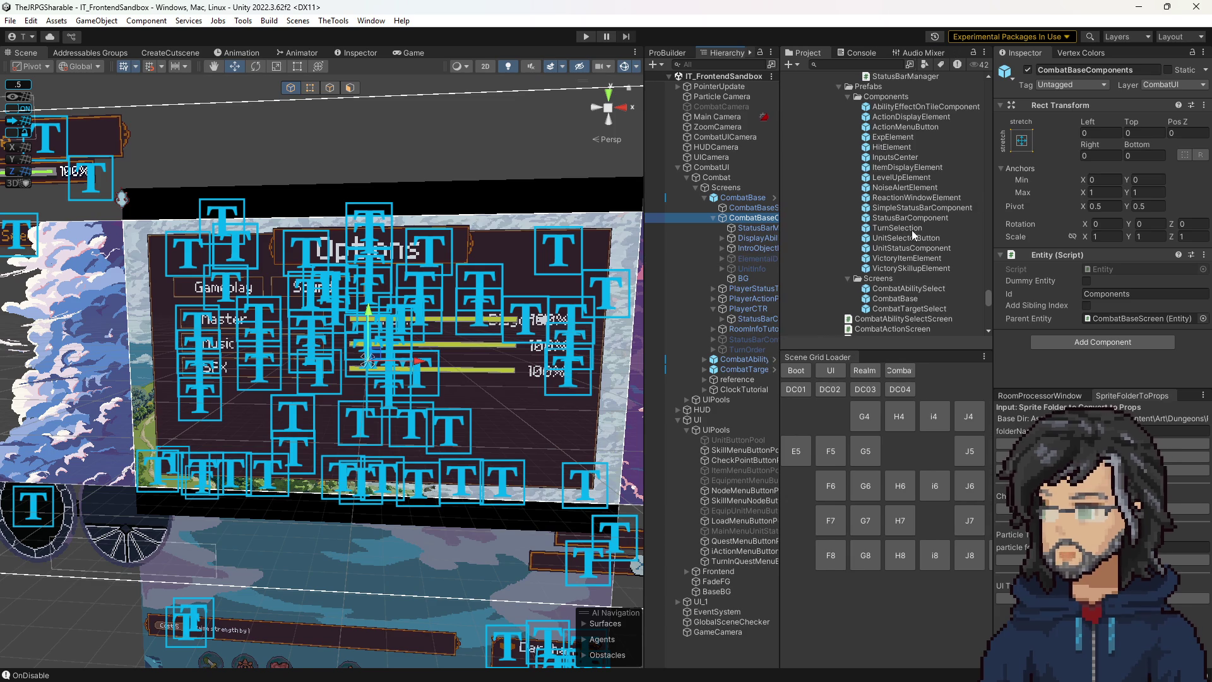
pyautogui.scroll(-5, 916, 228)
pyautogui.scroll(-10, 898, 224)
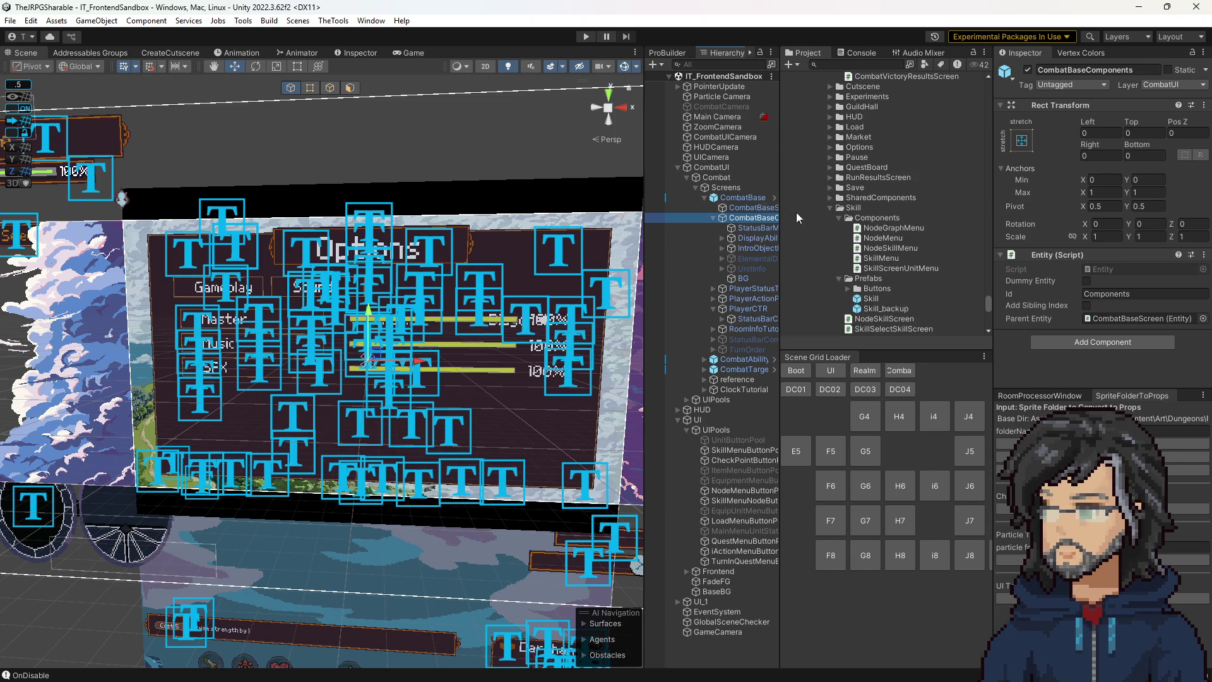
pyautogui.click(761, 228)
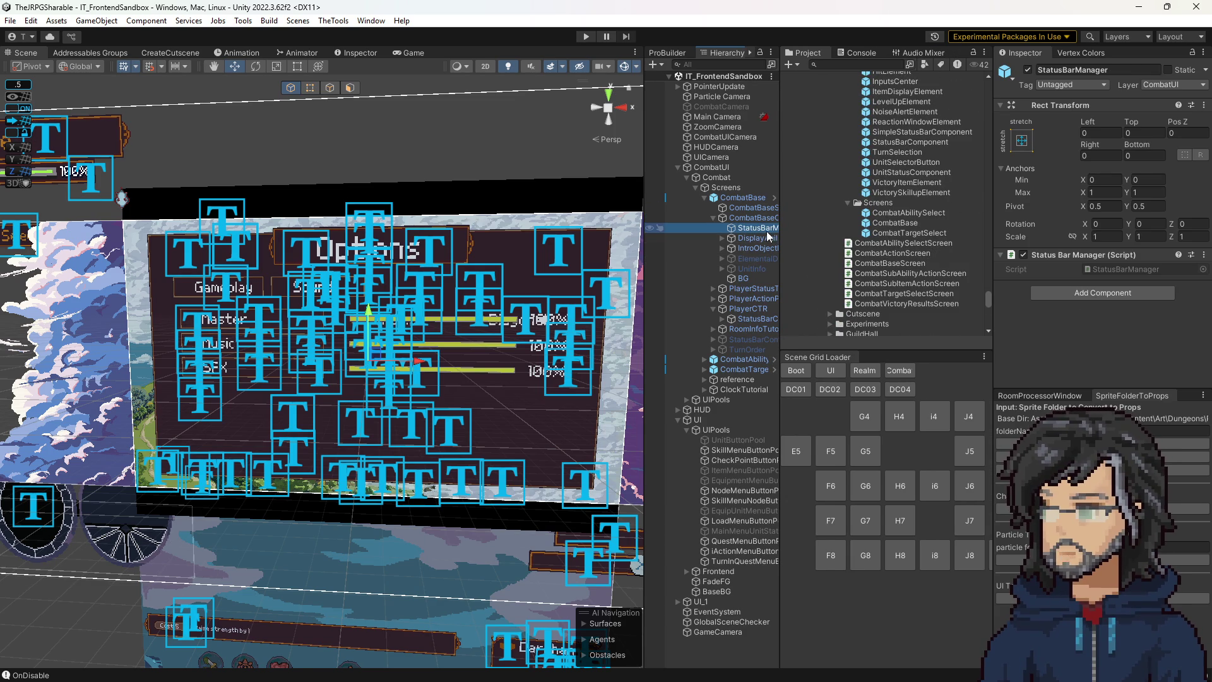
pyautogui.click(899, 389)
pyautogui.click(587, 38)
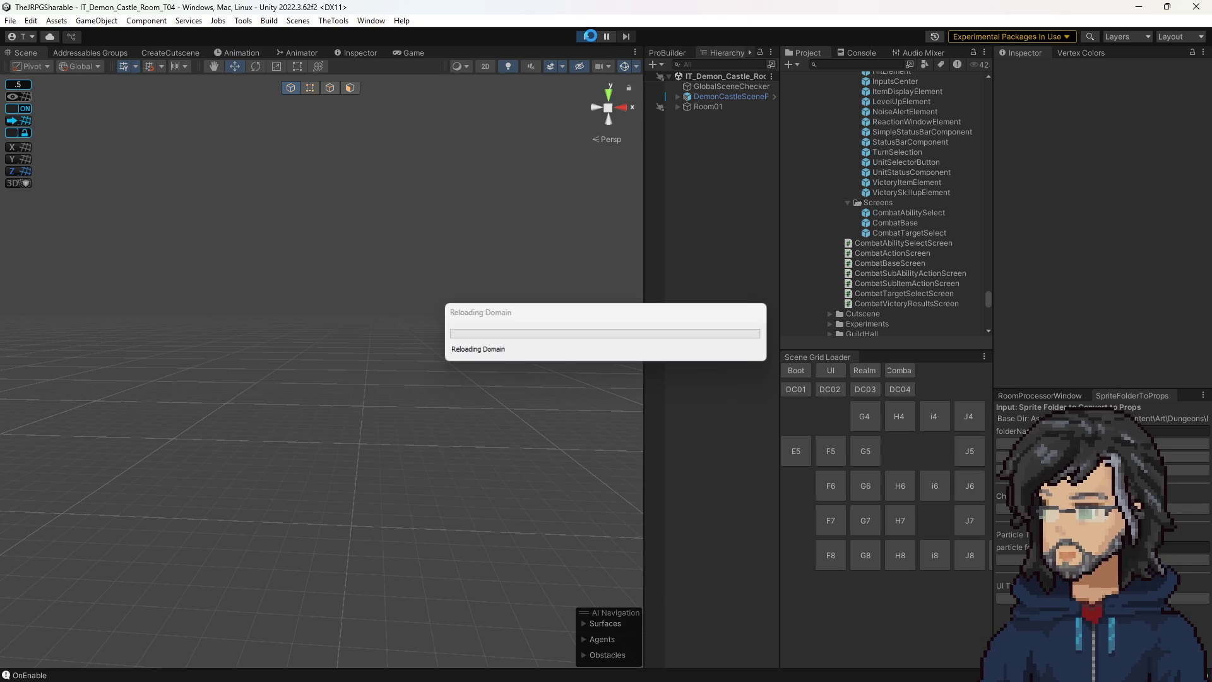
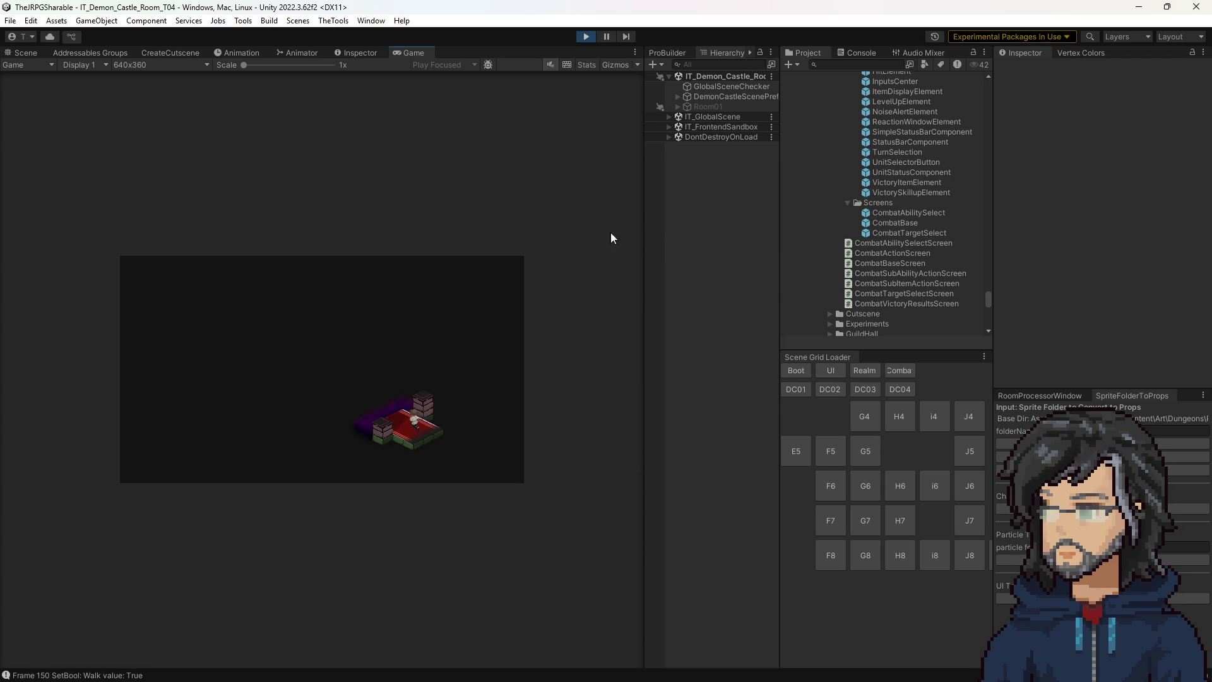
# Expand IT_FrontendSandbox, CombatUI, Combat and Screens in the Hierarchy.
pyautogui.click(669, 126)
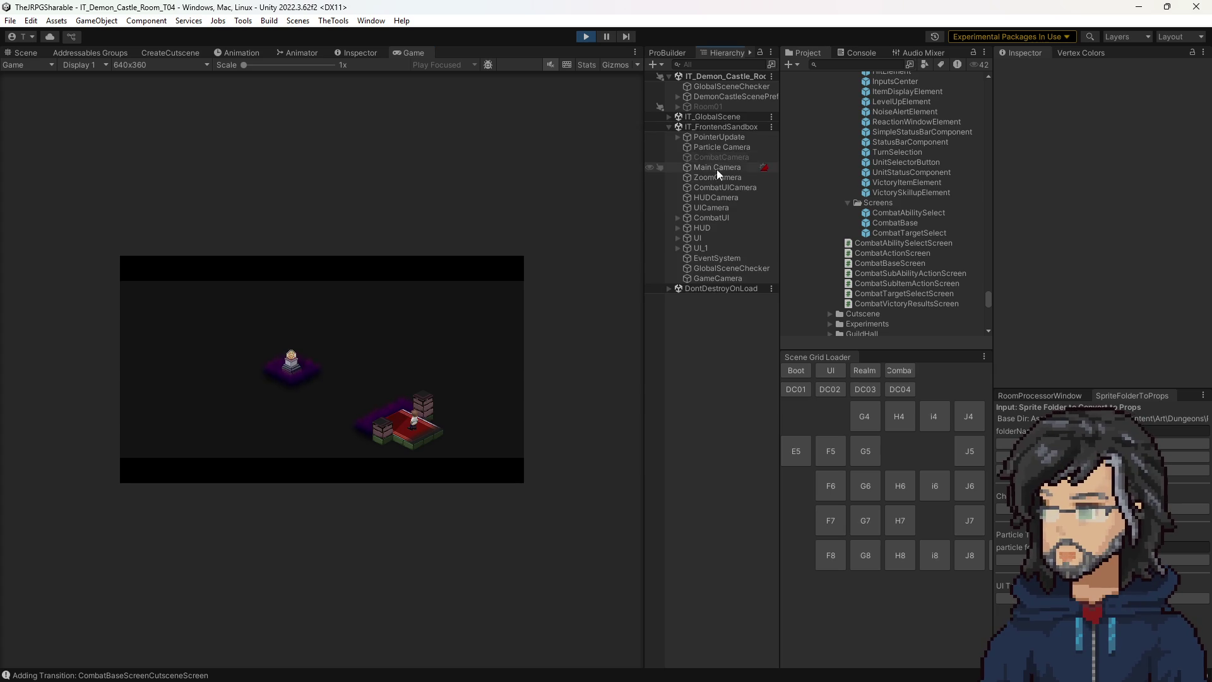
pyautogui.click(677, 218)
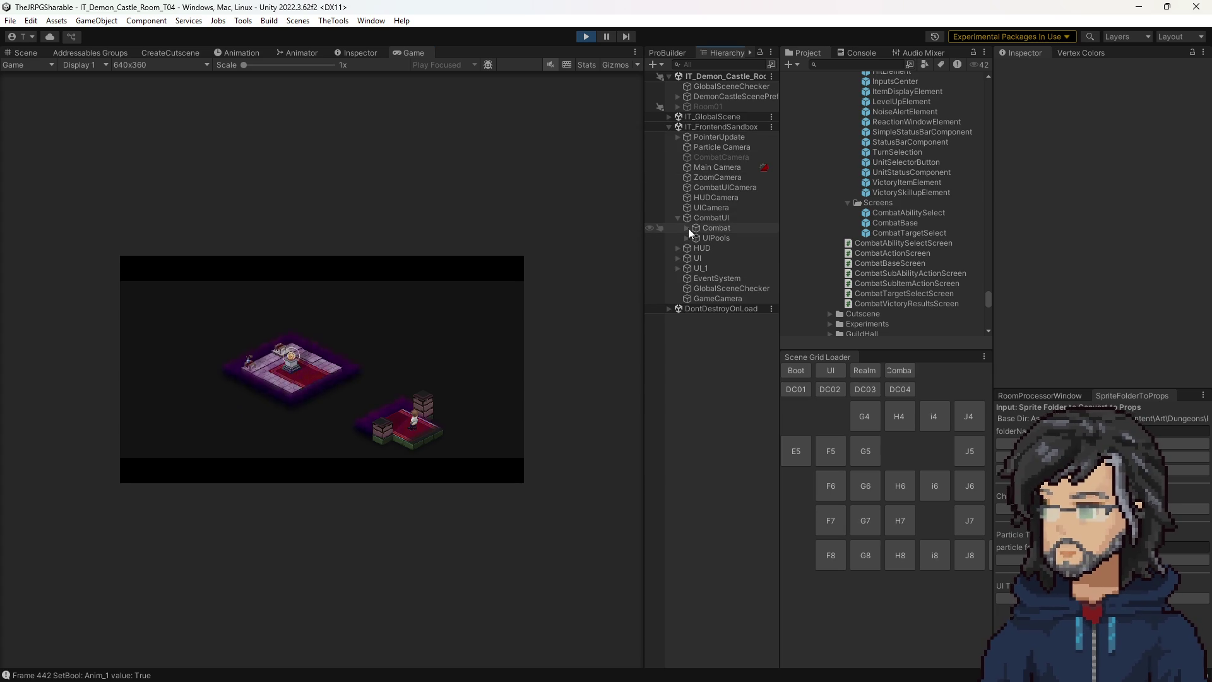
pyautogui.click(687, 228)
pyautogui.click(695, 238)
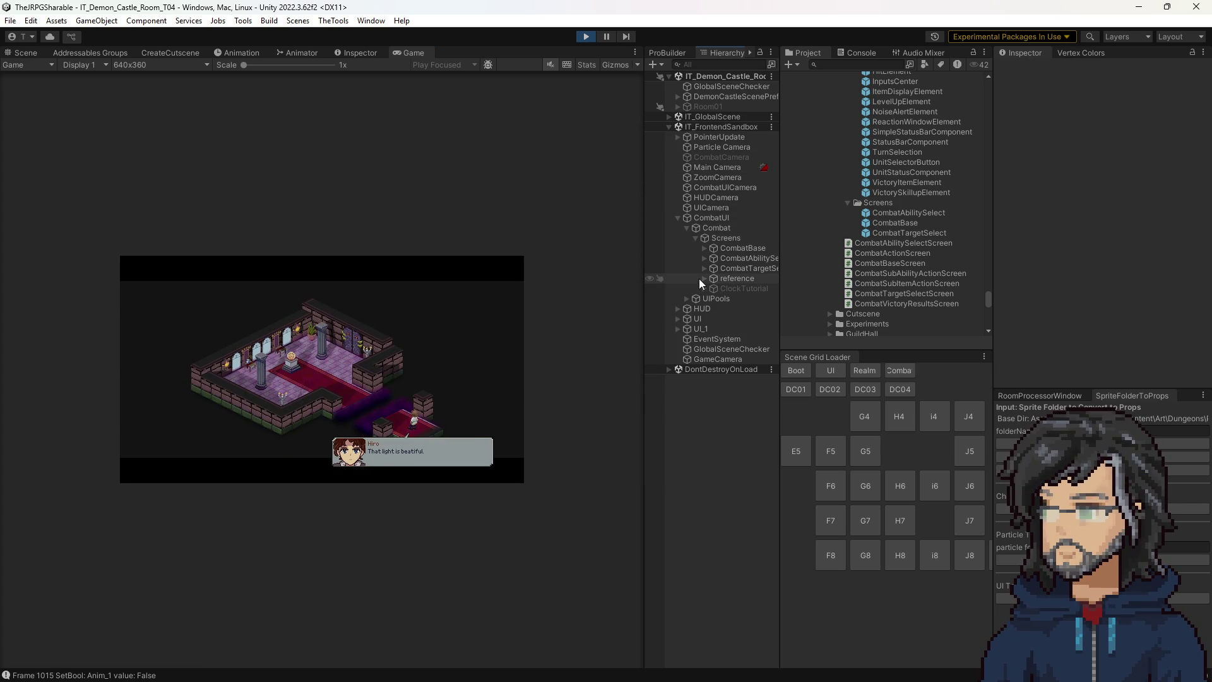
# Search the Hierarchy for 'simples' and select the SimpleStatusBarComponent result.
pyautogui.write('simpo')
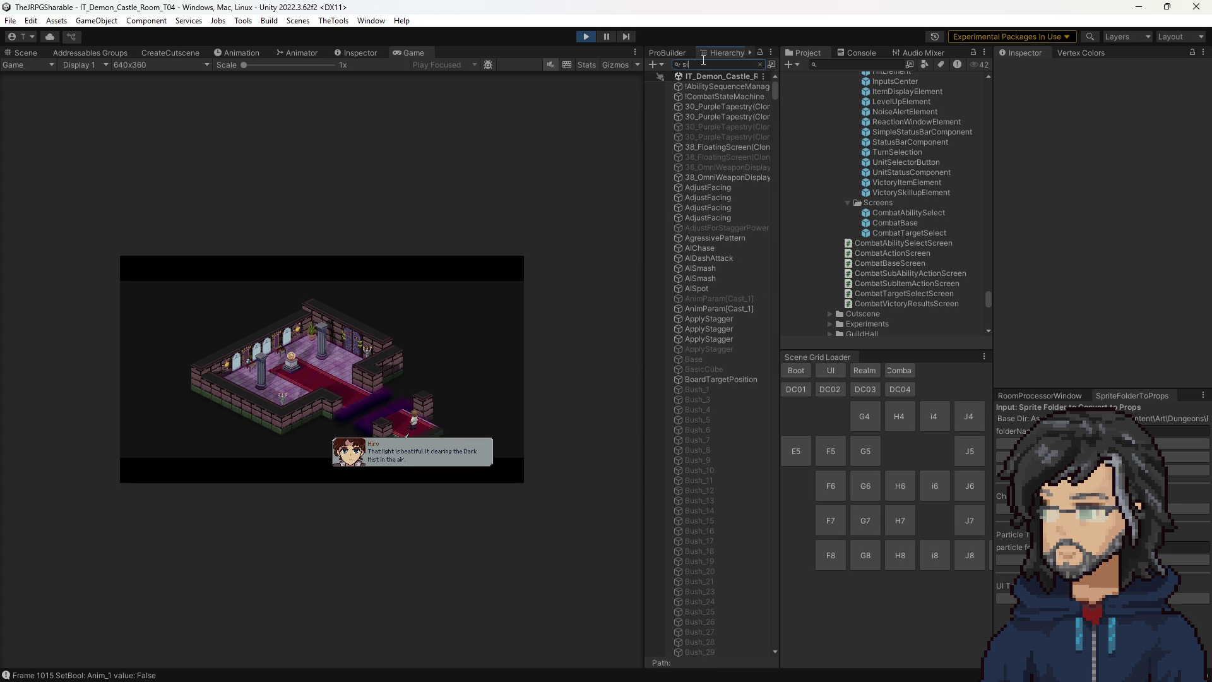
pyautogui.press('BackSpace')
pyautogui.write('les')
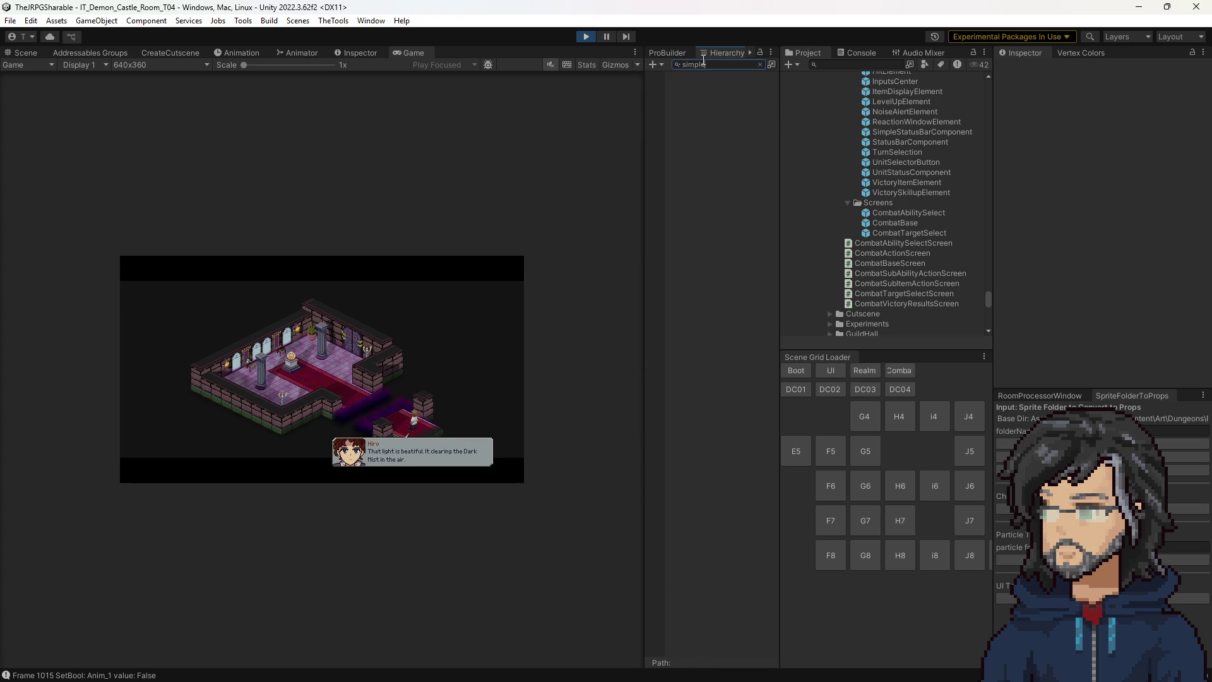
pyautogui.click(756, 65)
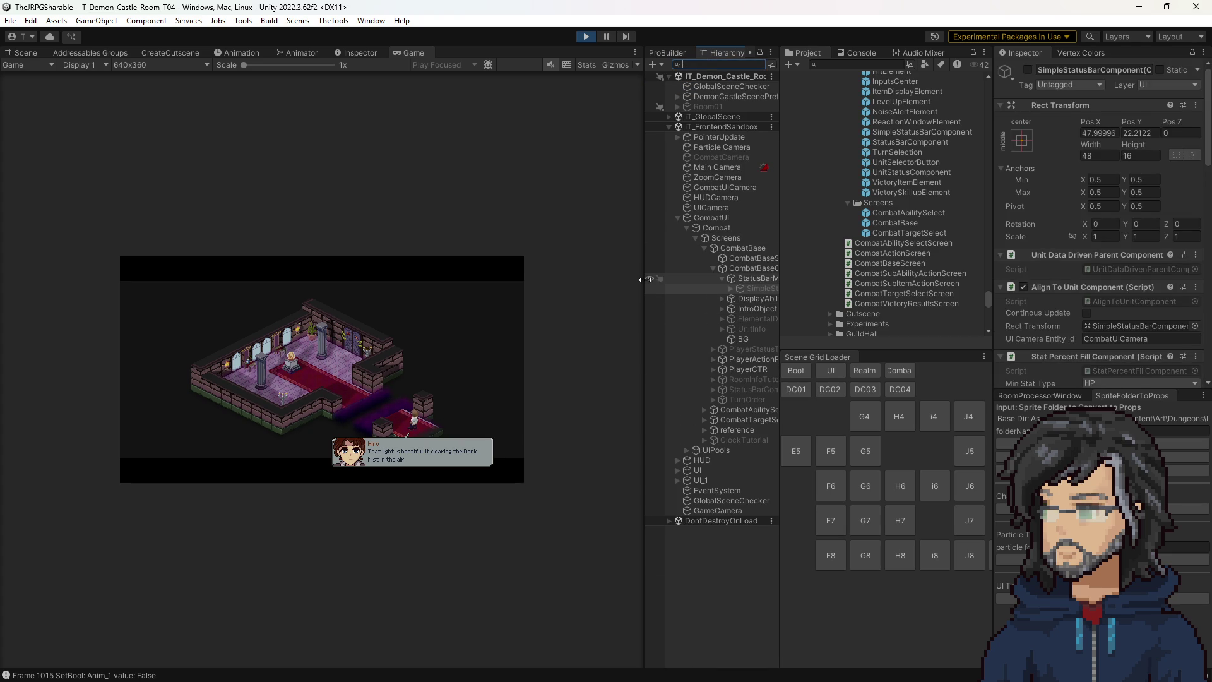
# Widen the Hierarchy panel and scroll through SimpleStatusBarComponent's Inspector components.
pyautogui.moveTo(644, 273); pyautogui.dragTo(550, 287)
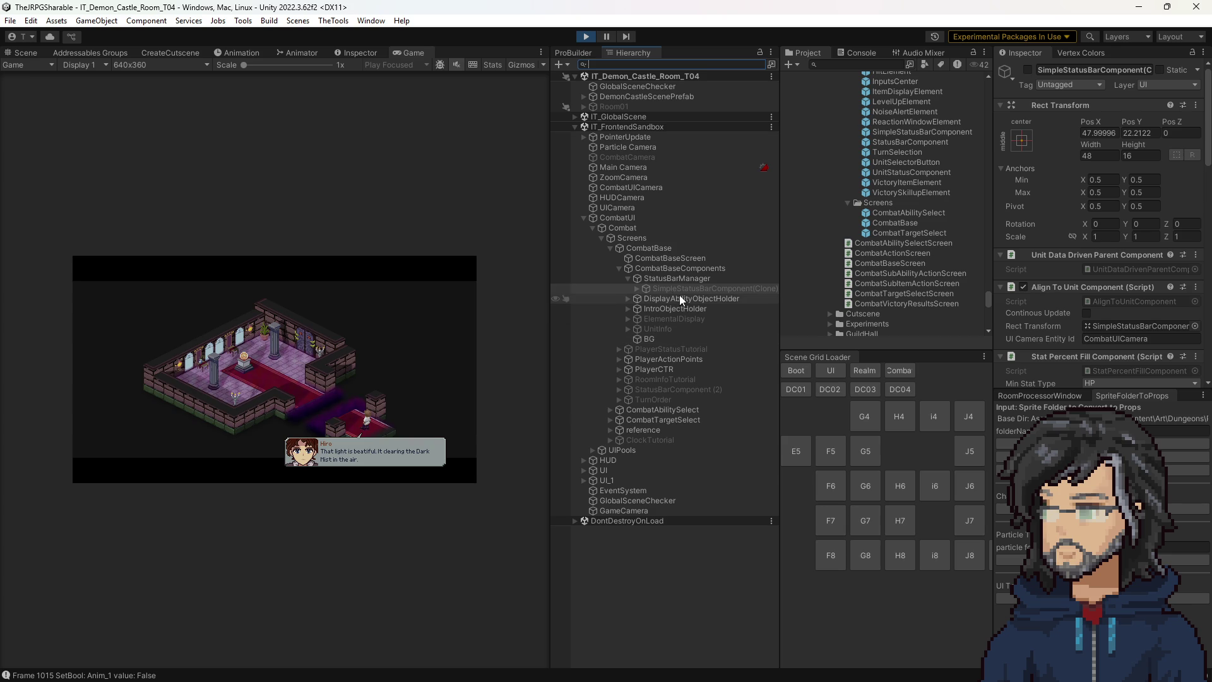
pyautogui.scroll(-3, 1109, 315)
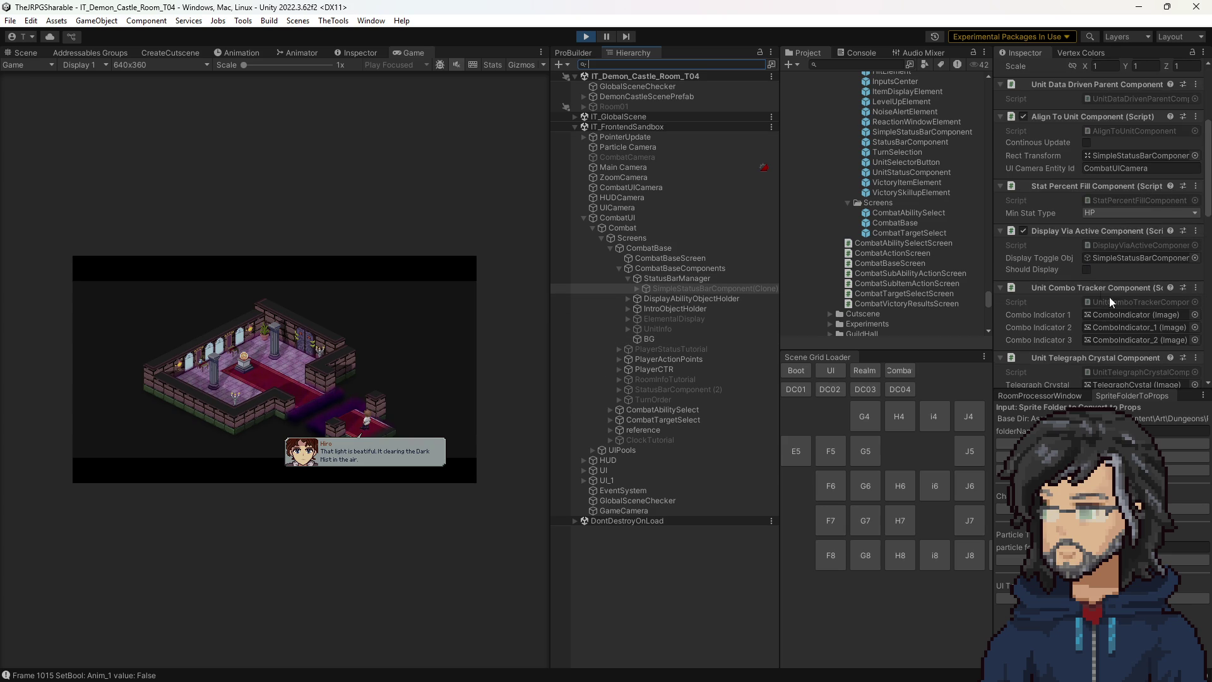
pyautogui.scroll(-3, 1101, 303)
pyautogui.scroll(5, 1096, 293)
pyautogui.scroll(2, 1096, 292)
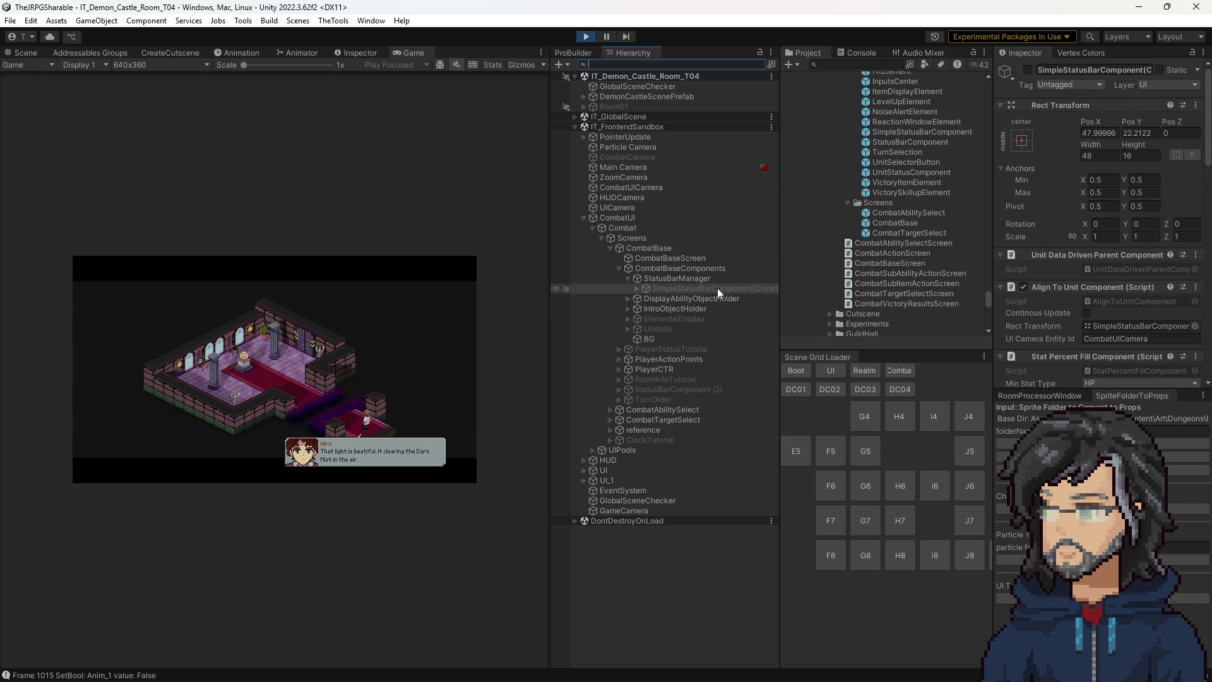
pyautogui.scroll(-5, 1128, 275)
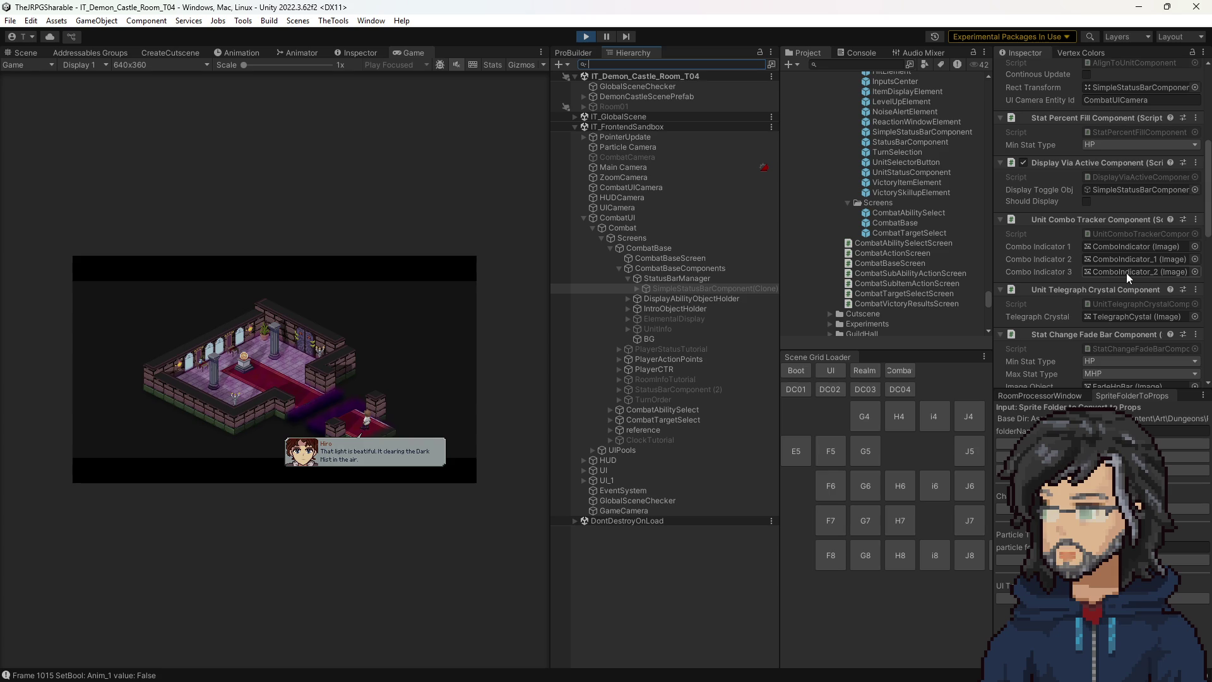
pyautogui.scroll(-1, 1128, 277)
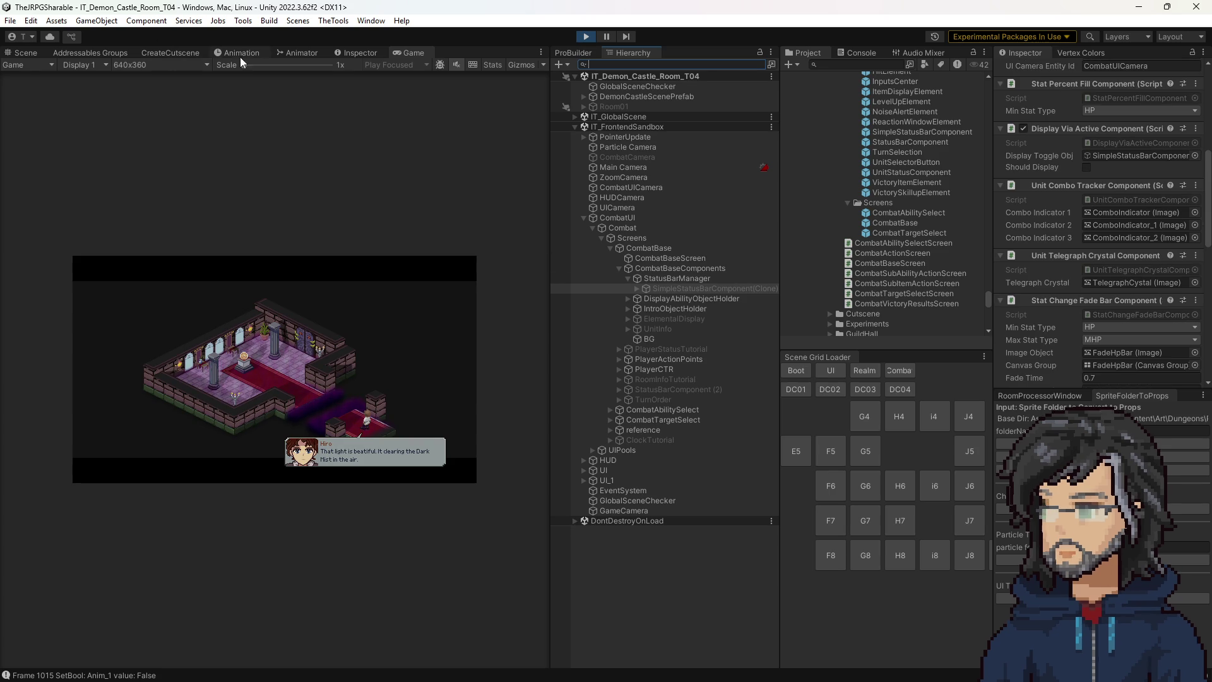
# Show the object's rect handles in the Scene view, then review its Stat Percent Fill components in Game view.
pyautogui.click(26, 52)
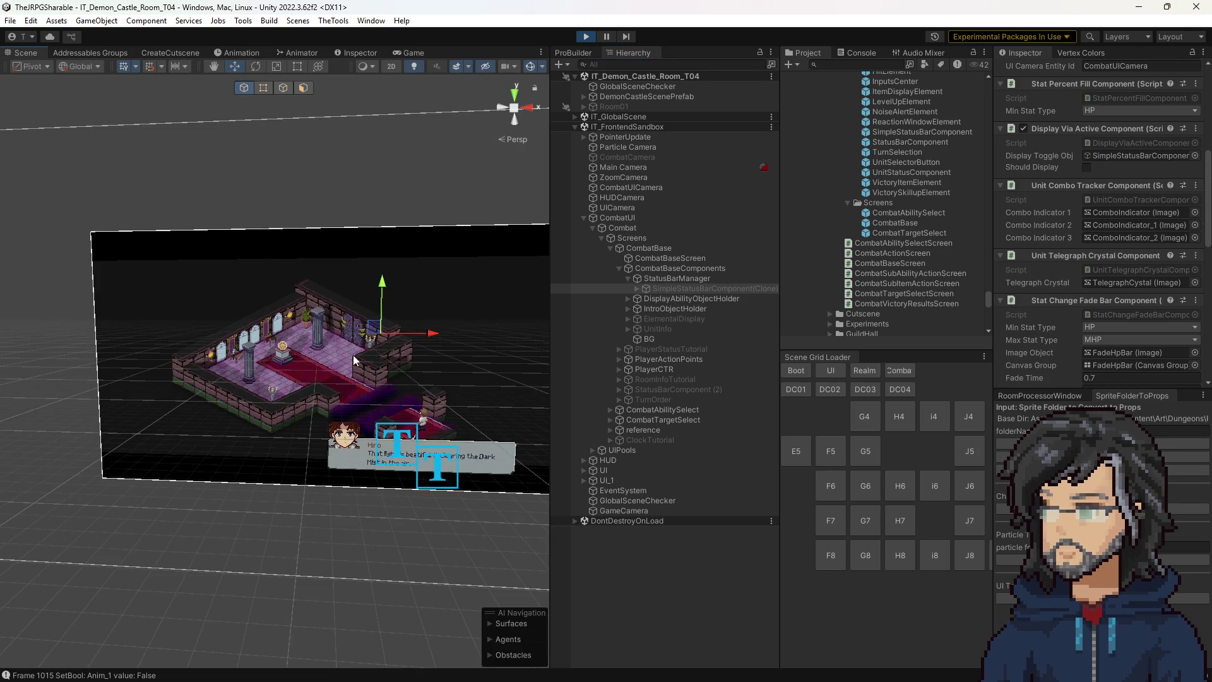
pyautogui.click(298, 69)
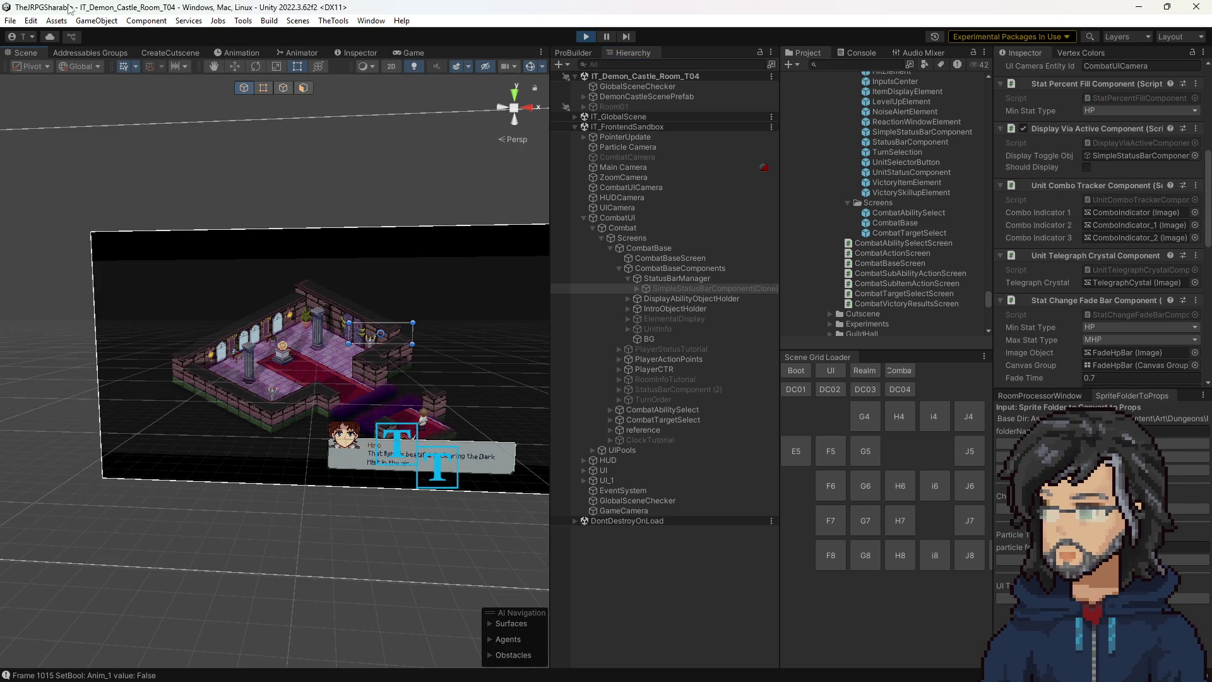
pyautogui.click(423, 53)
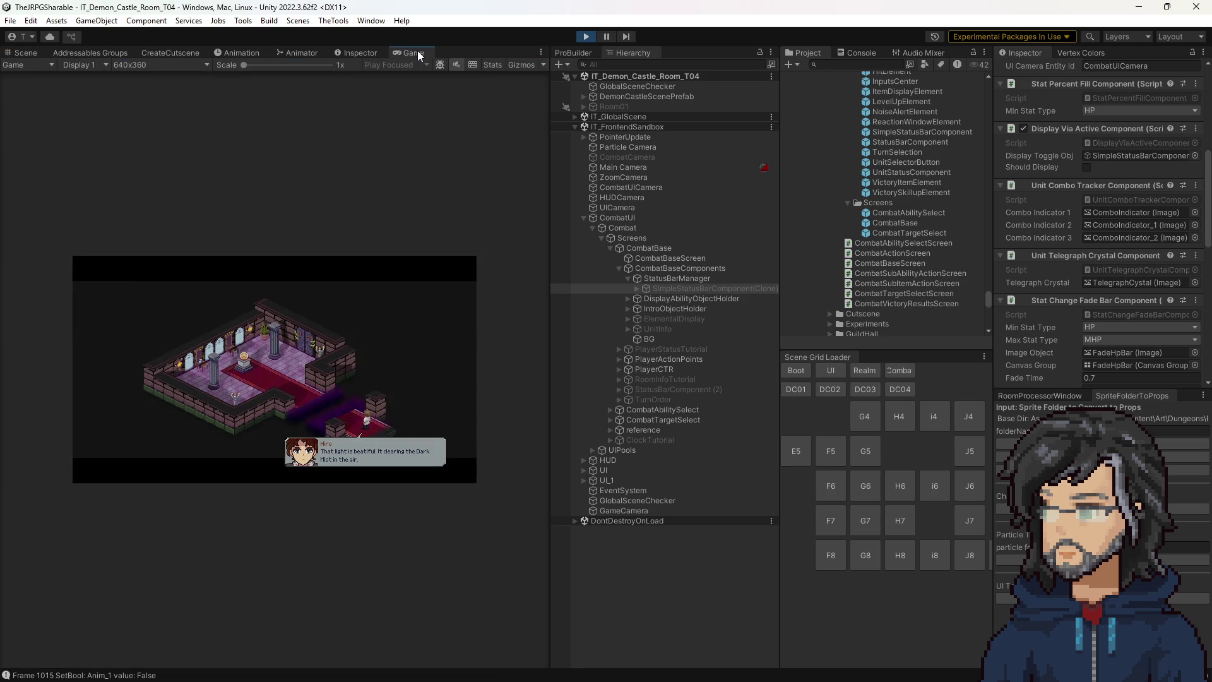
pyautogui.scroll(-5, 1079, 265)
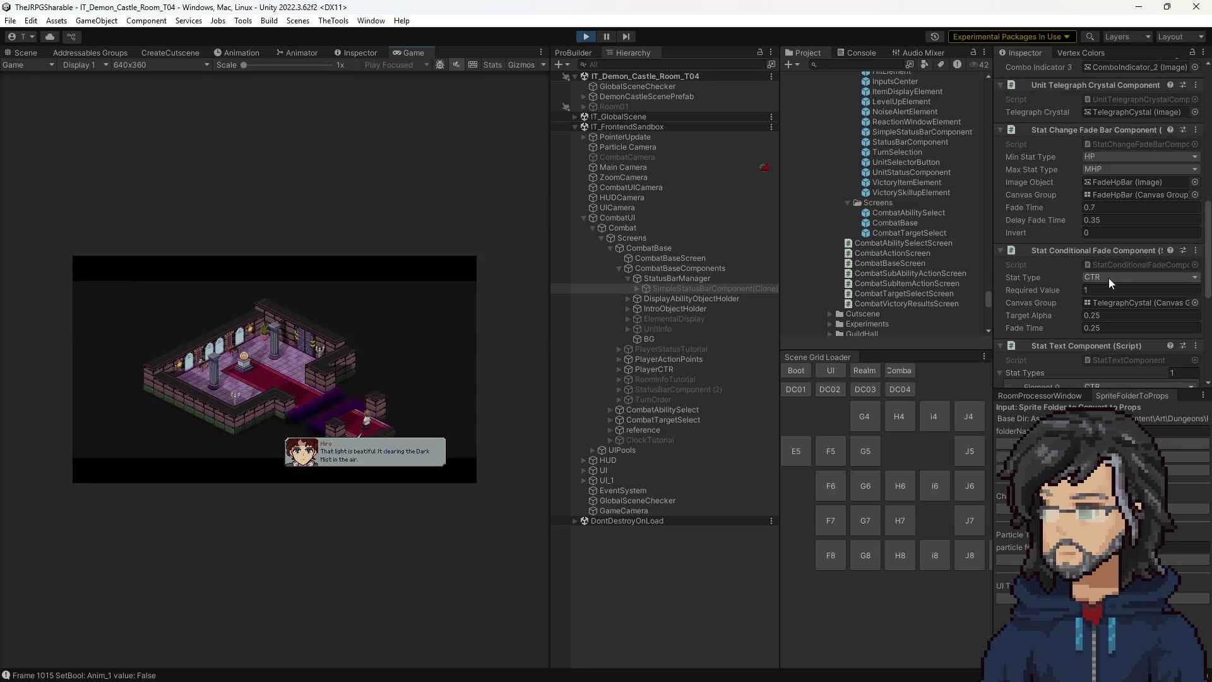
pyautogui.scroll(-5, 1081, 265)
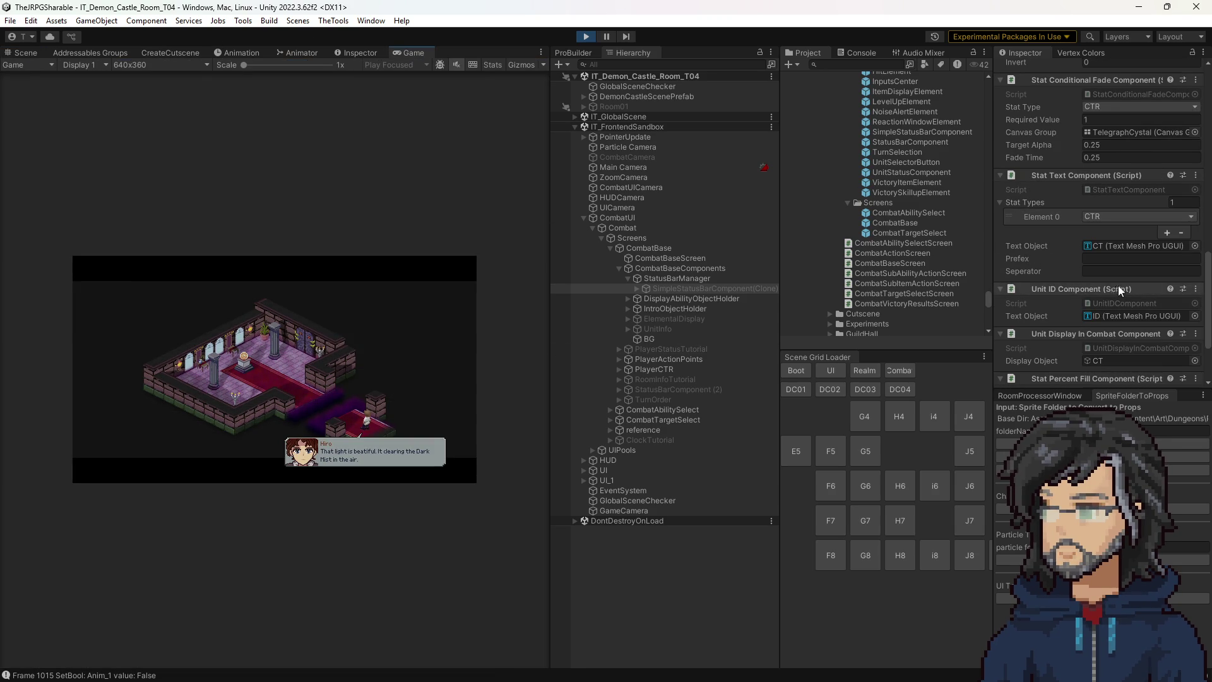
pyautogui.scroll(-10, 1124, 291)
pyautogui.scroll(3, 1131, 290)
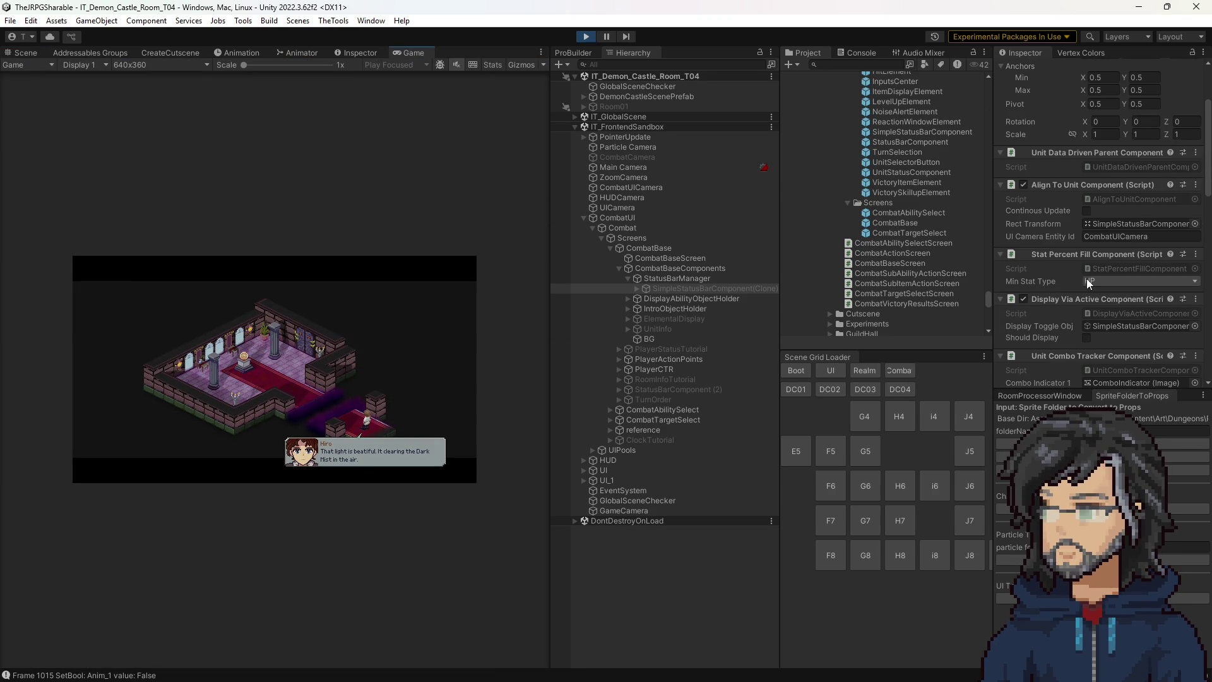
pyautogui.scroll(-10, 1083, 255)
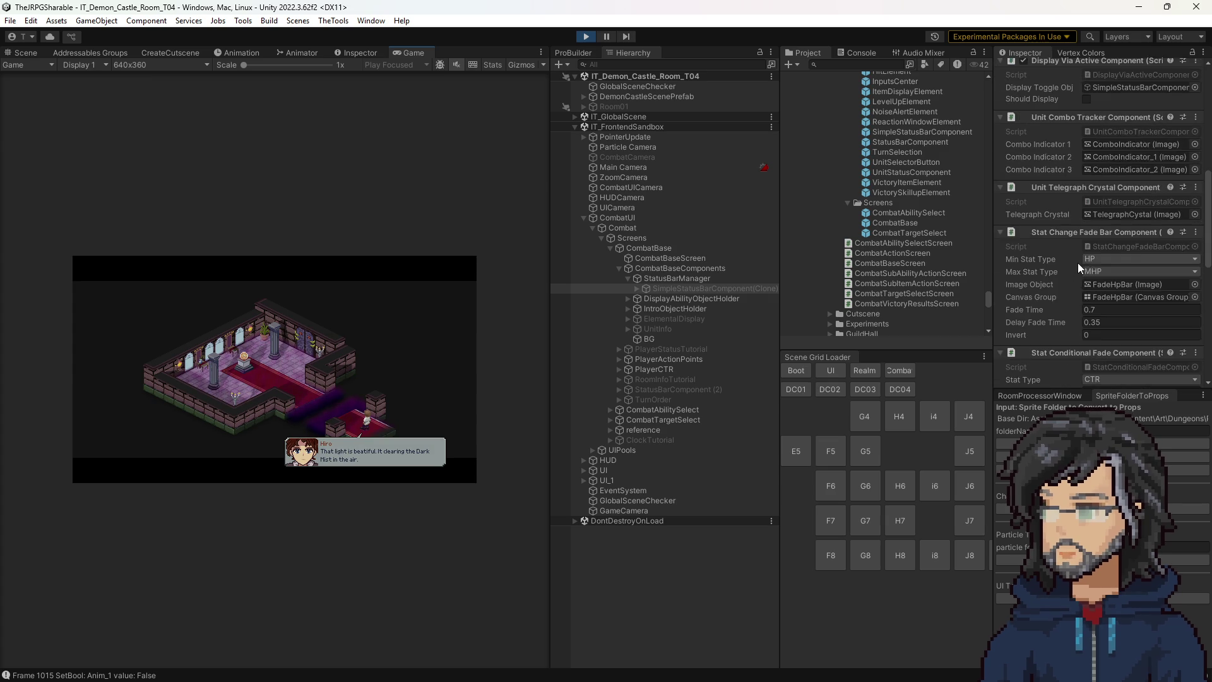
pyautogui.scroll(-8, 1098, 252)
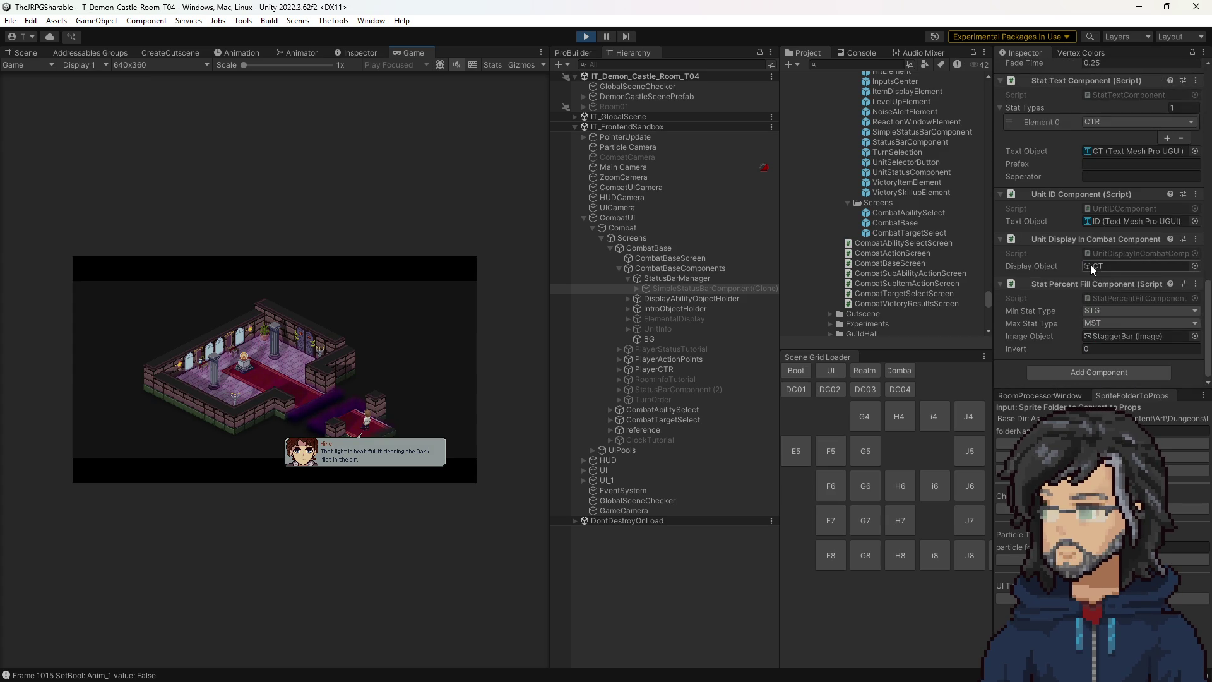
pyautogui.scroll(1, 1122, 296)
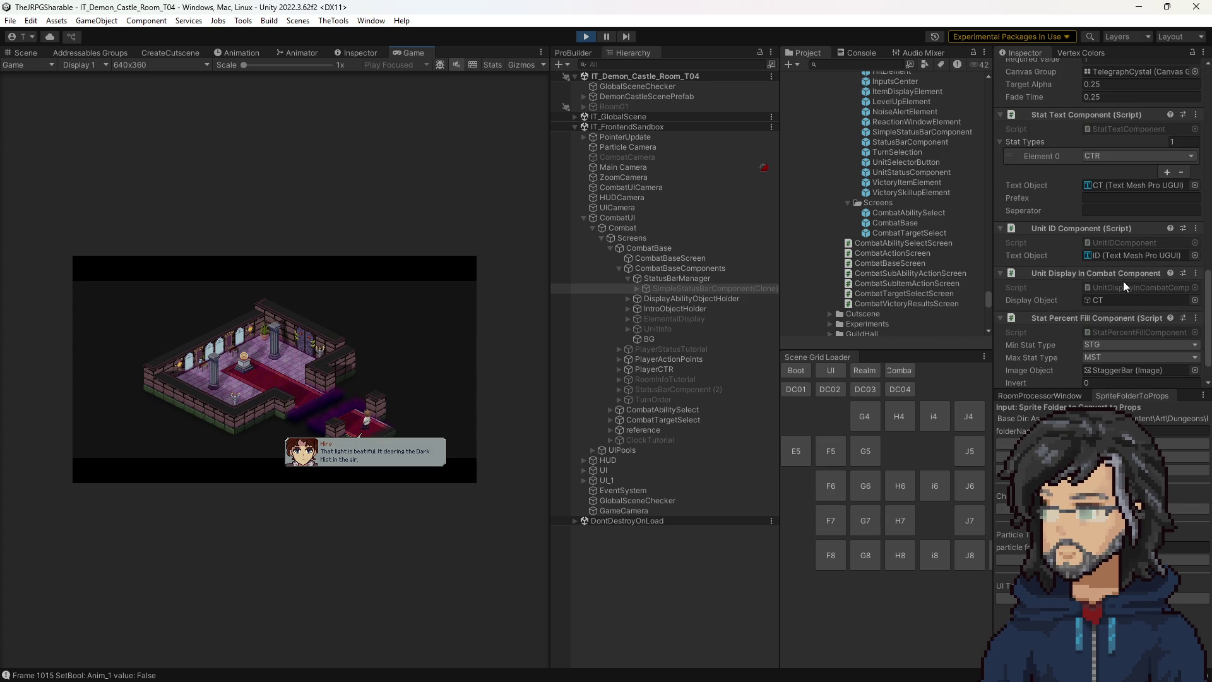
pyautogui.scroll(9, 1105, 290)
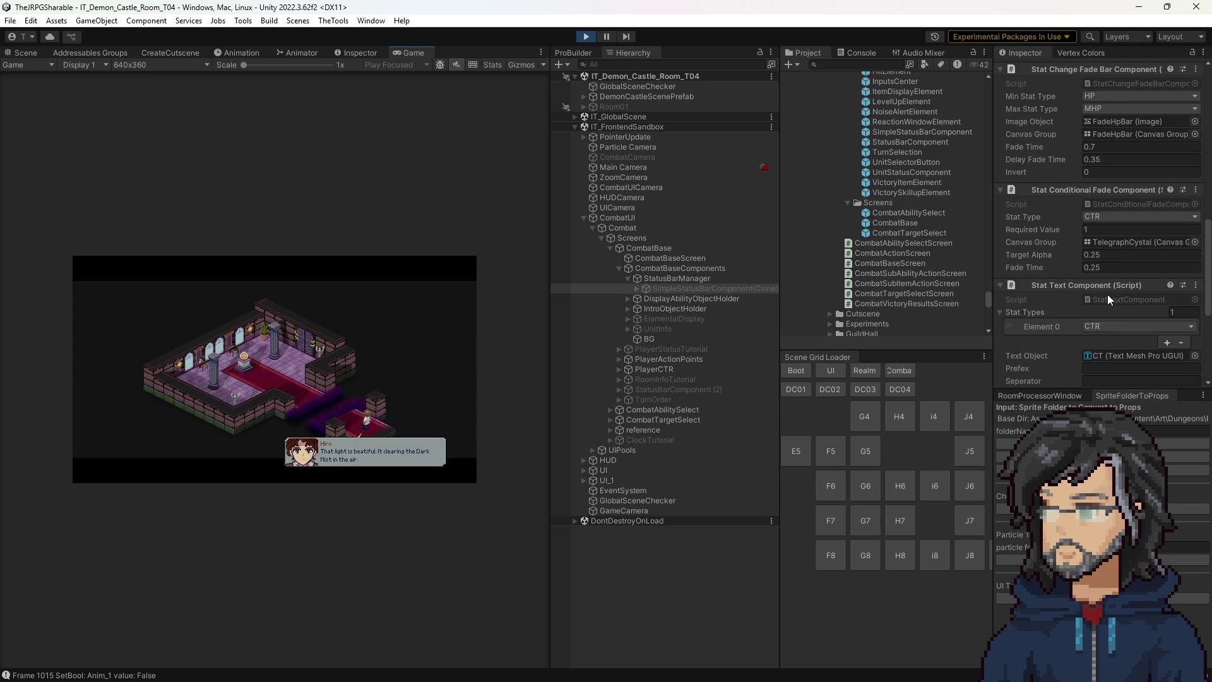
pyautogui.scroll(6, 1105, 288)
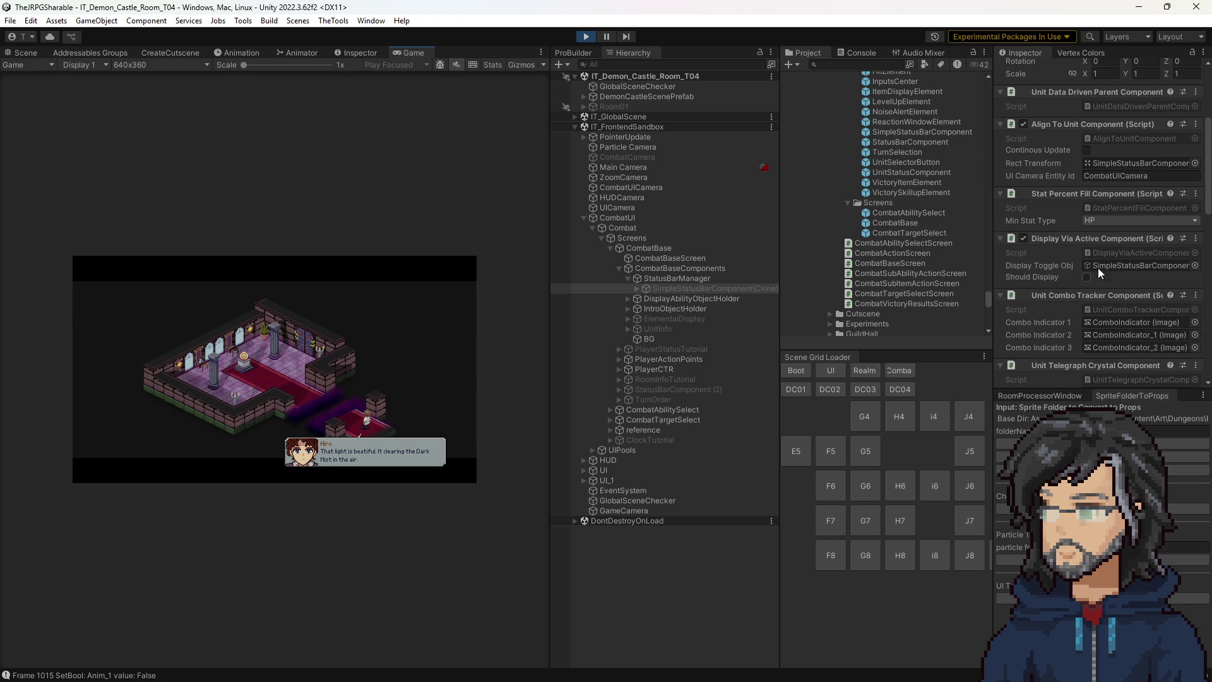
# Open the DisplayViaActiveComponent script in Visual Studio after checking its Should Display setting in Unity.
pyautogui.doubleClick(1110, 253)
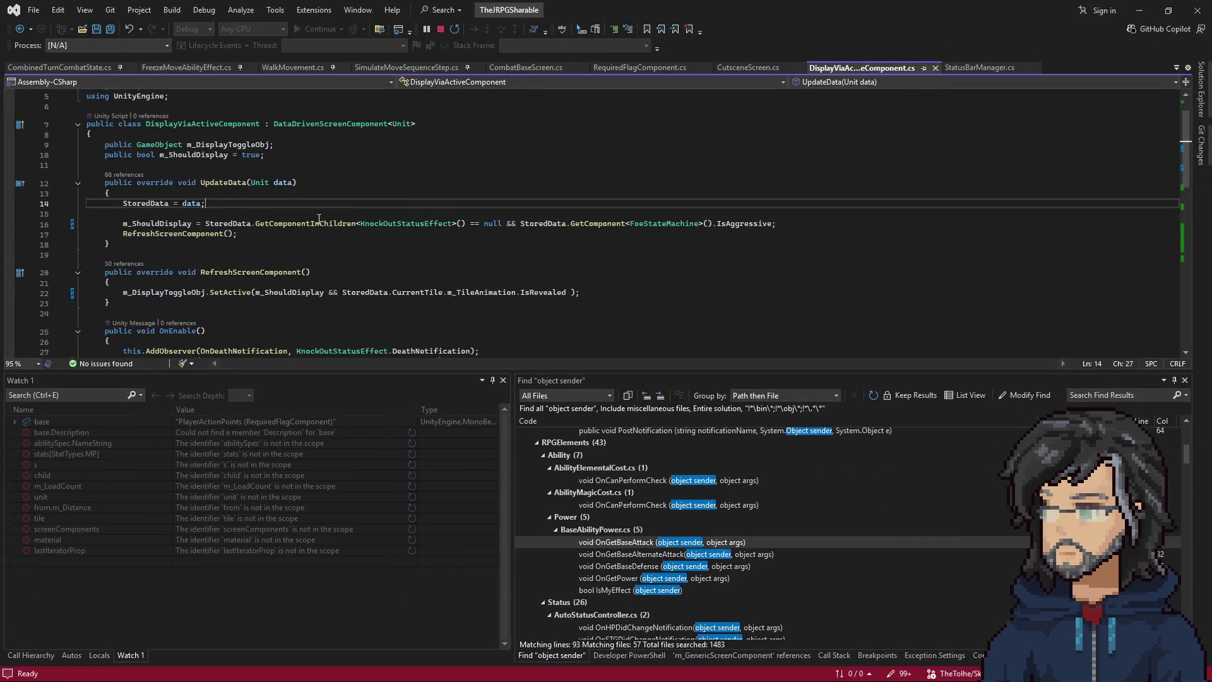
pyautogui.click(1167, 10)
pyautogui.click(1152, 12)
pyautogui.click(1086, 278)
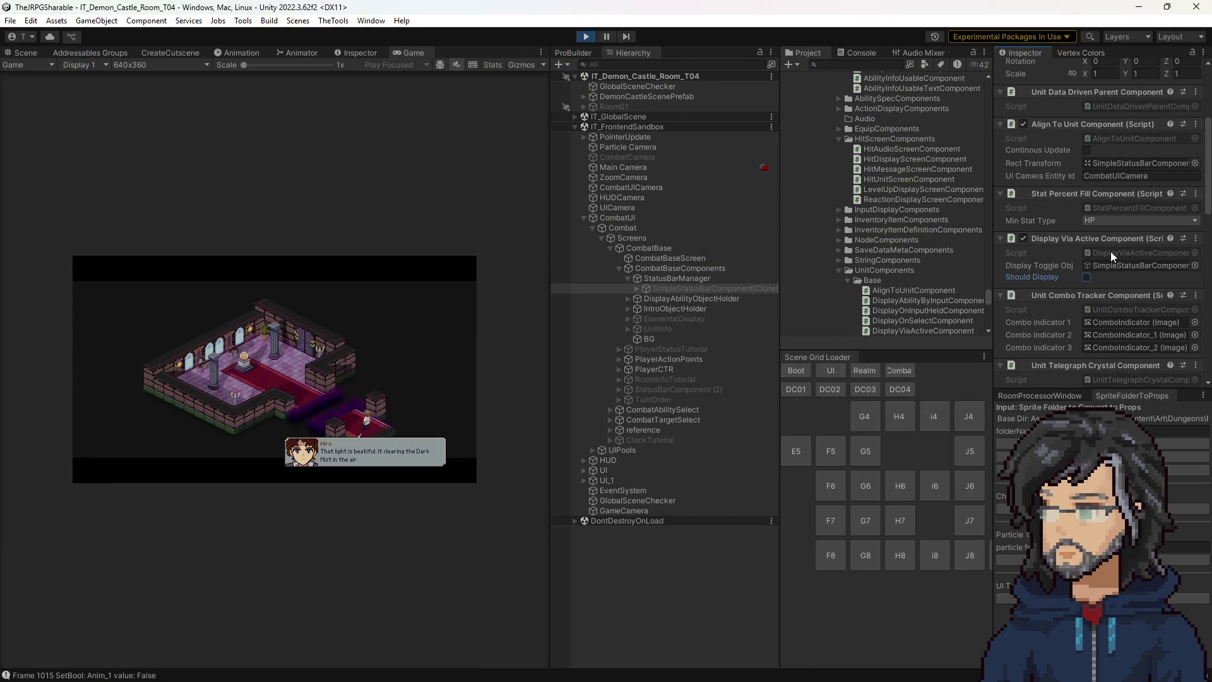
pyautogui.doubleClick(923, 330)
# Add breakpoints on the m_ShouldDisplay assignment and inside RefreshScreenComponent, glancing at the StatusBarManager caller.
pyautogui.click(184, 219)
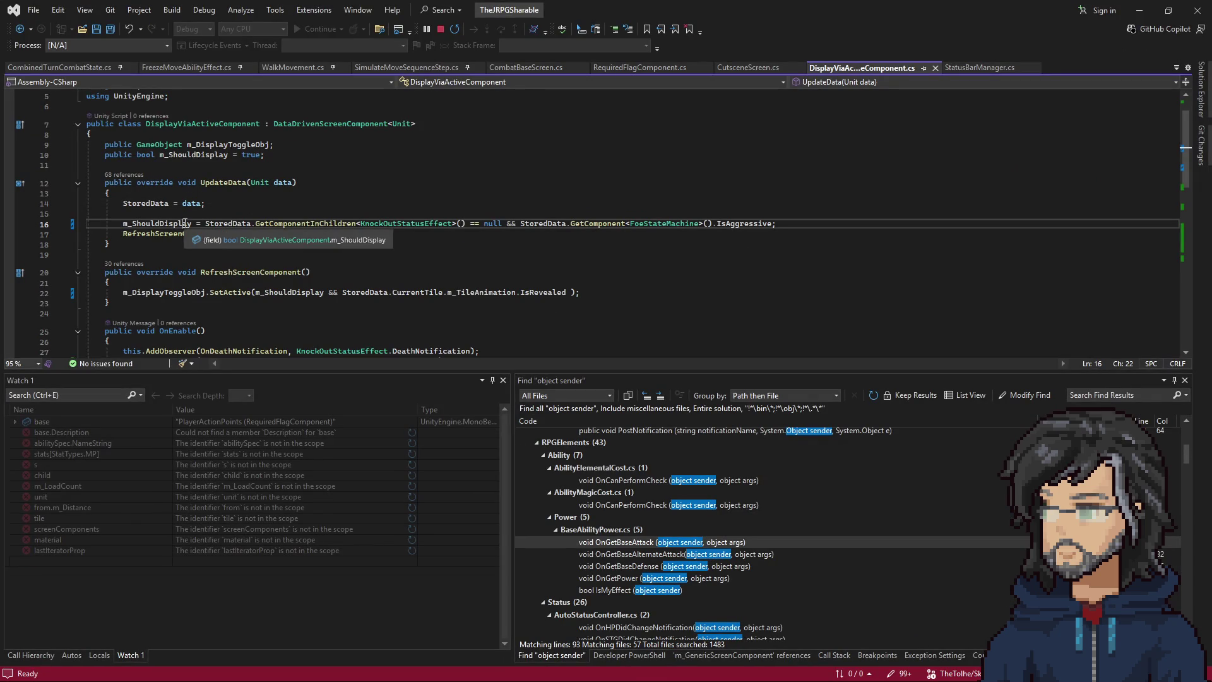
pyautogui.press('F9')
pyautogui.click(376, 293)
pyautogui.press('F9')
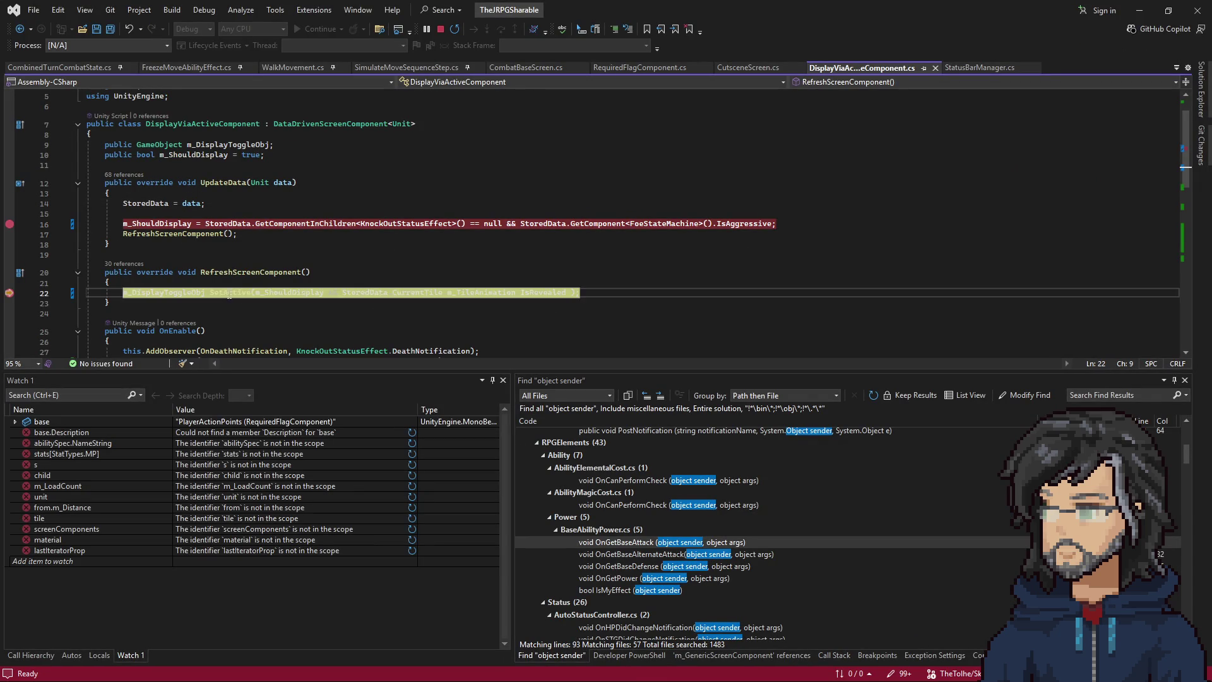
pyautogui.scroll(-6, 229, 295)
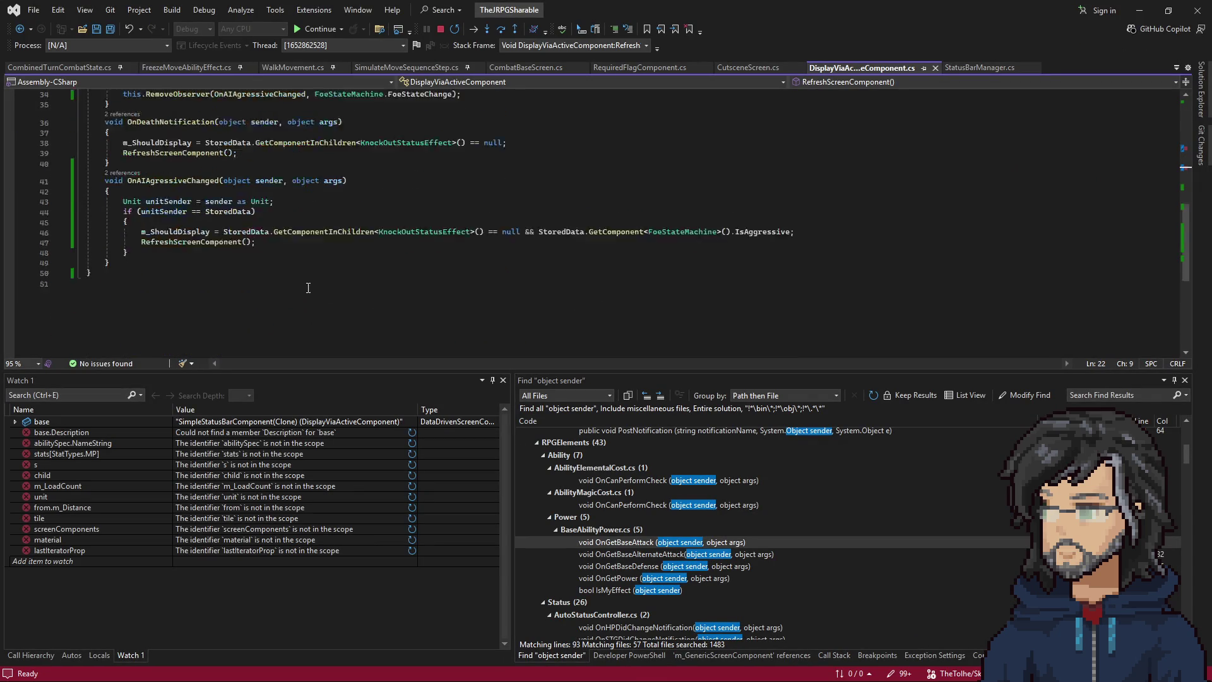
pyautogui.click(20, 29)
pyautogui.click(22, 30)
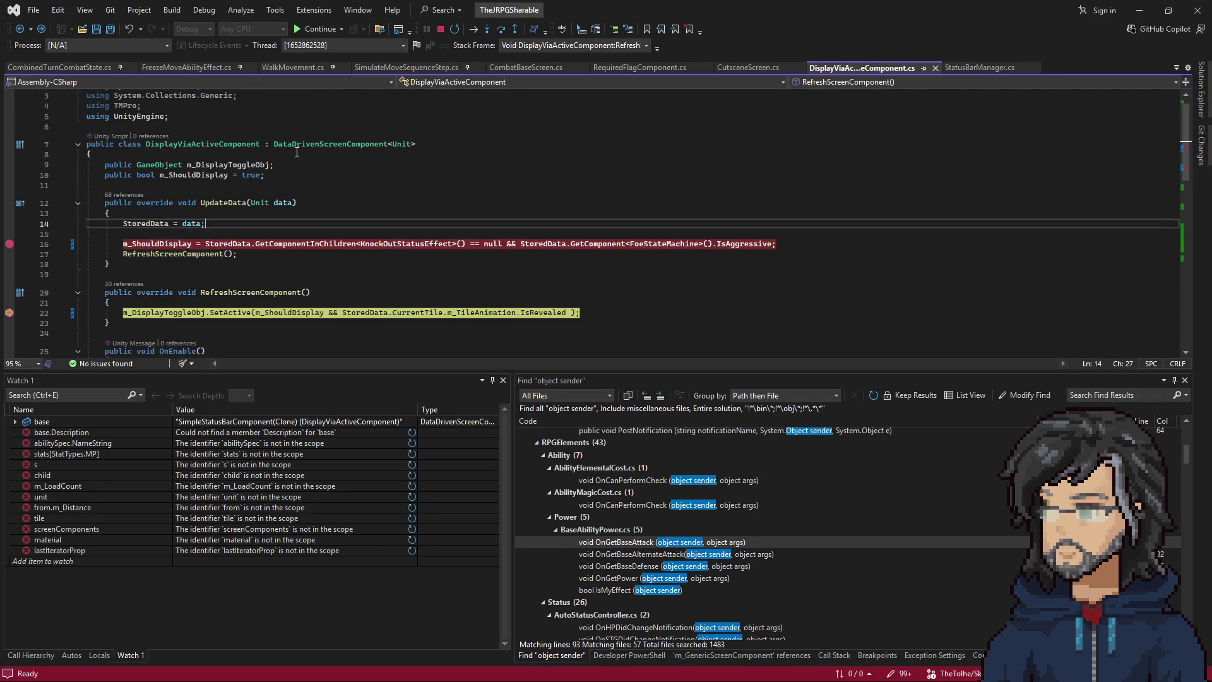
pyautogui.scroll(-8, 209, 273)
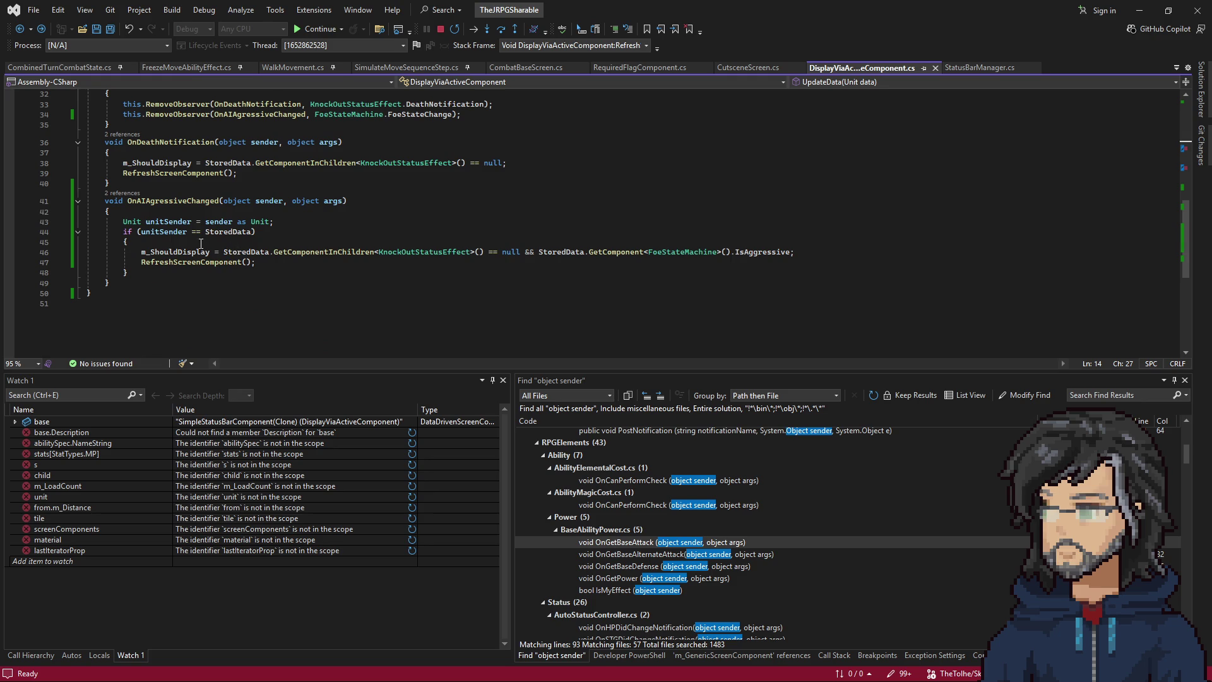
# Break on the line 46 OnAIAgressiveChanged assignment, return to paused line 22, and show the Call Stack.
pyautogui.click(186, 252)
pyautogui.press('F9')
pyautogui.scroll(10, 215, 240)
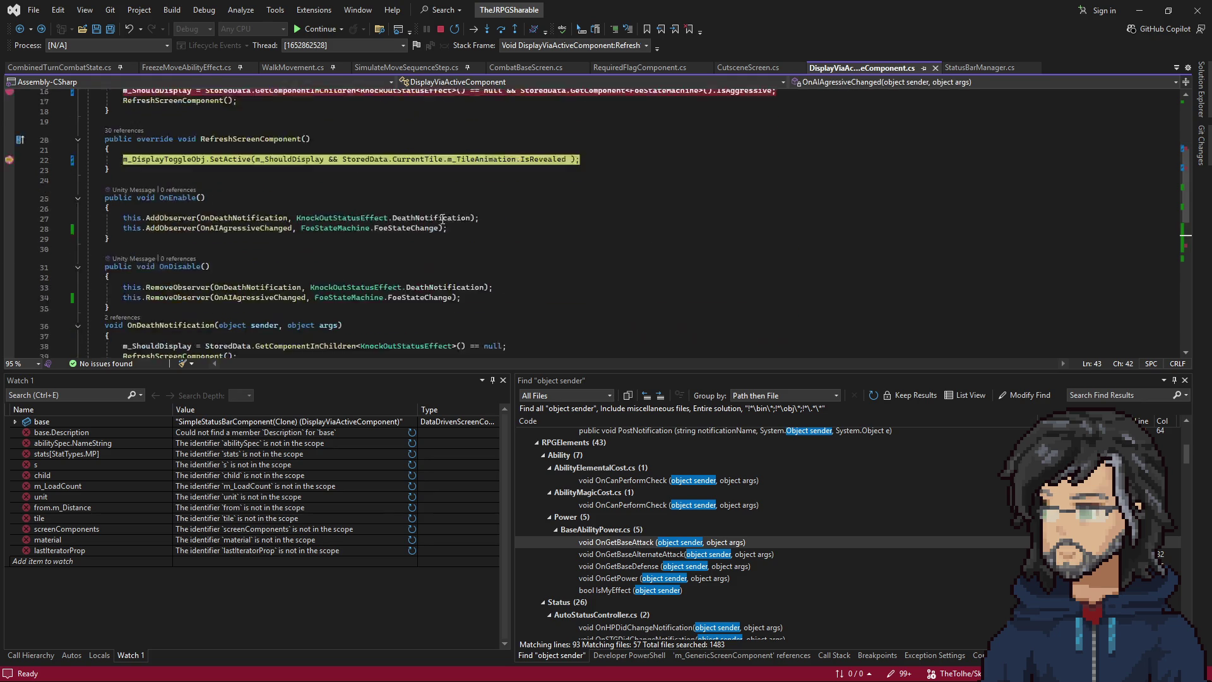
pyautogui.press('alt+KP_Multiply')
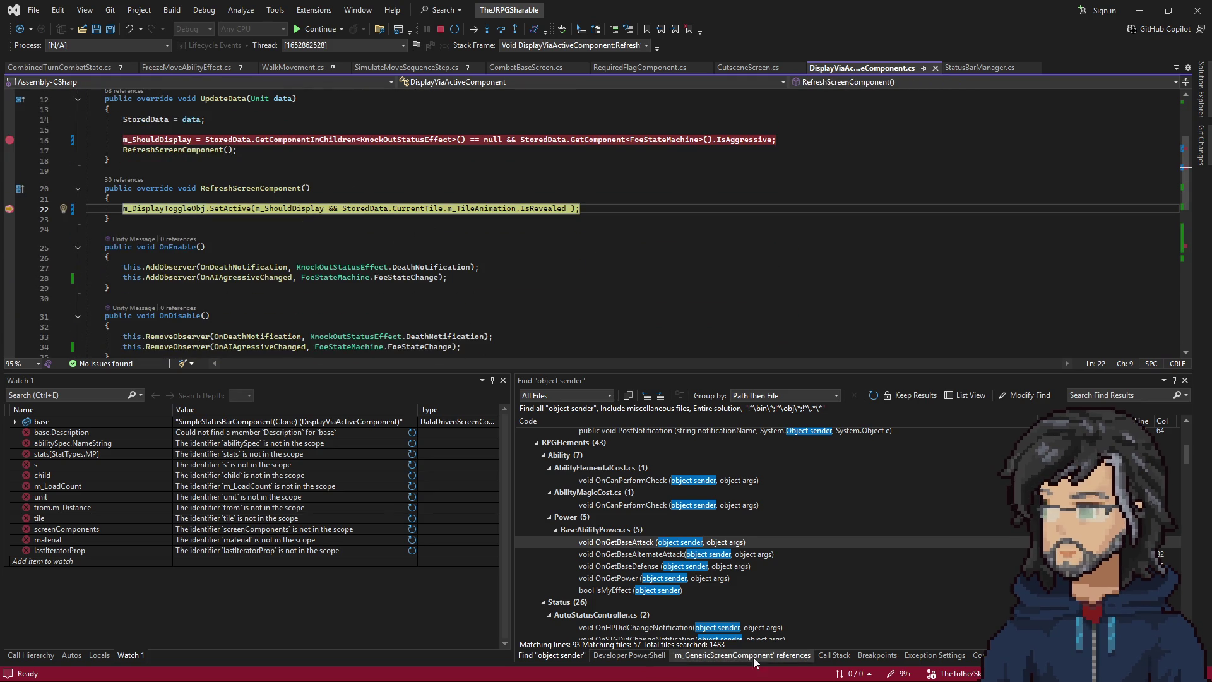
pyautogui.click(834, 655)
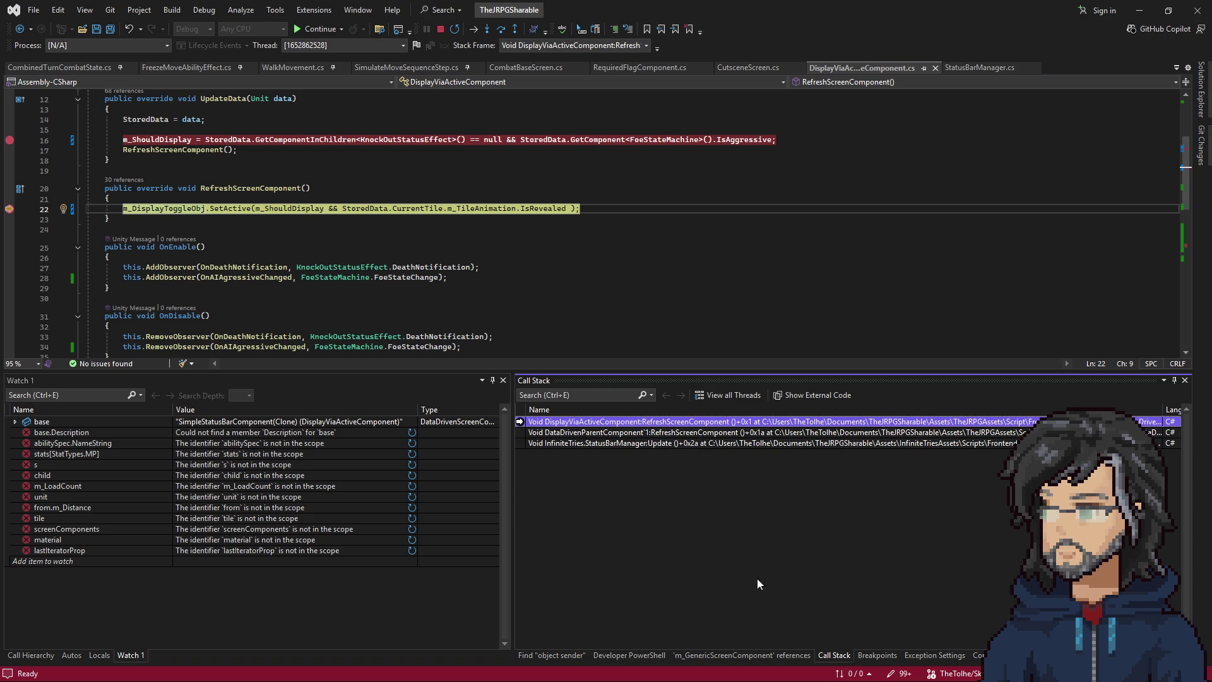
# Follow the call stack into DataDrivenParentComponent and StatusBarManager.Update, then return to DisplayViaActiveComponent.cs.
pyautogui.doubleClick(619, 434)
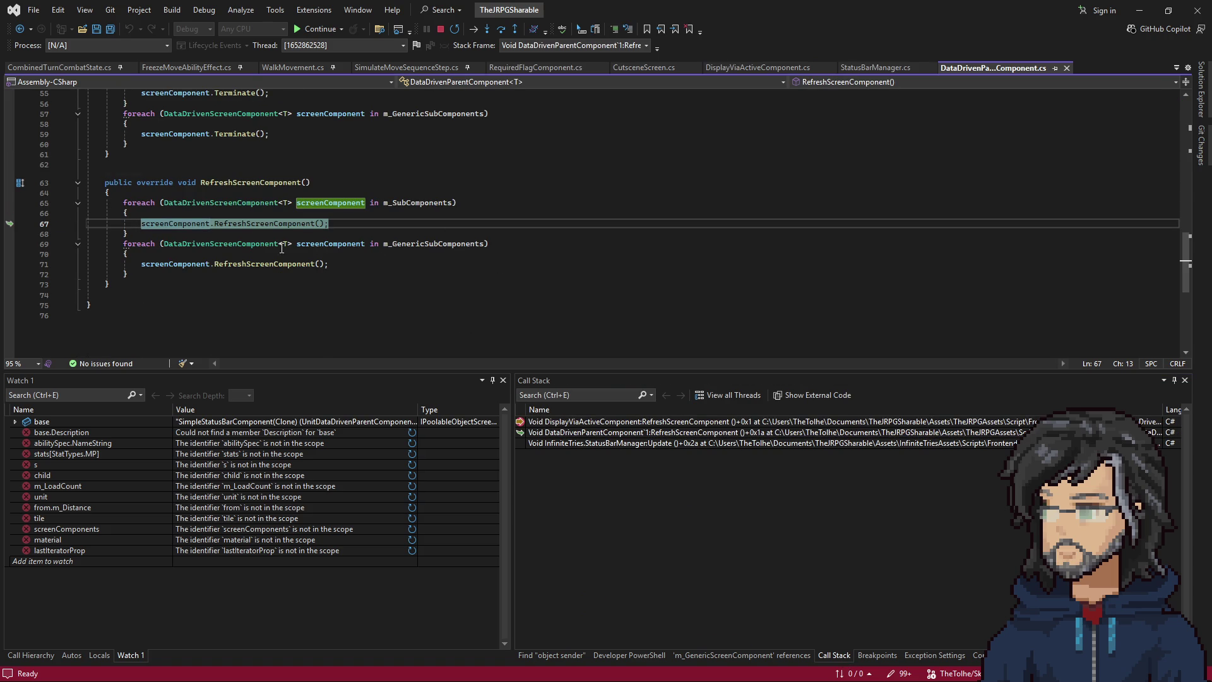
pyautogui.scroll(3, 355, 287)
pyautogui.doubleClick(656, 444)
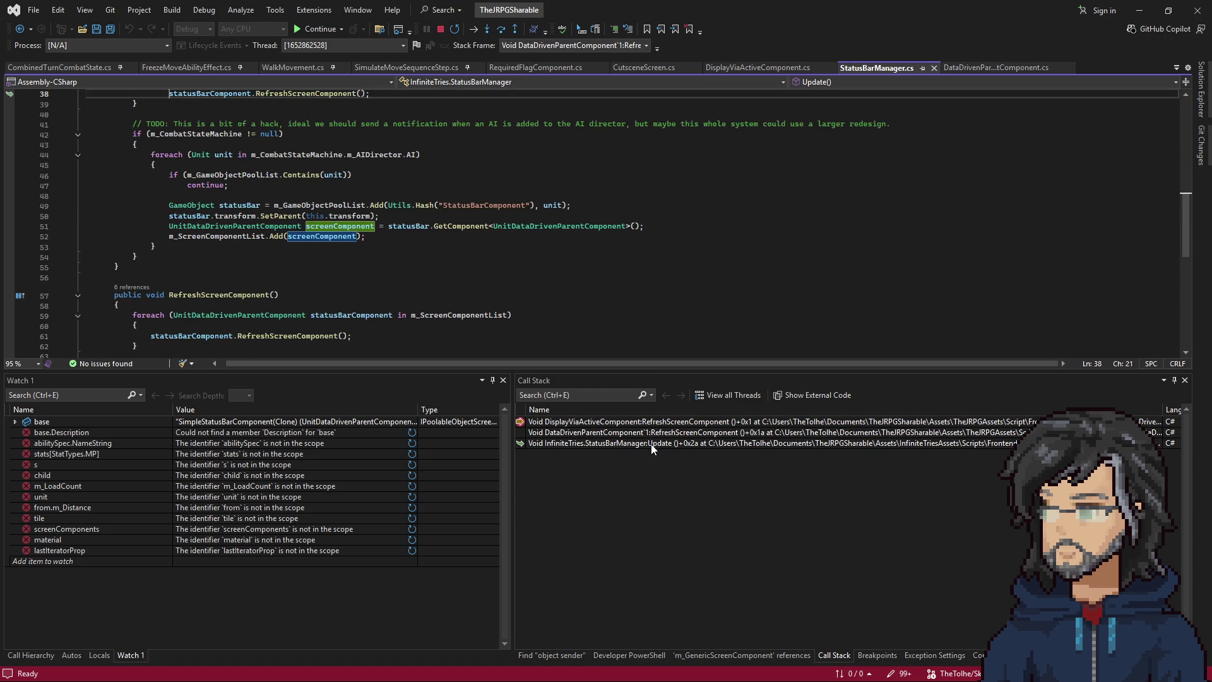
pyautogui.scroll(6, 326, 263)
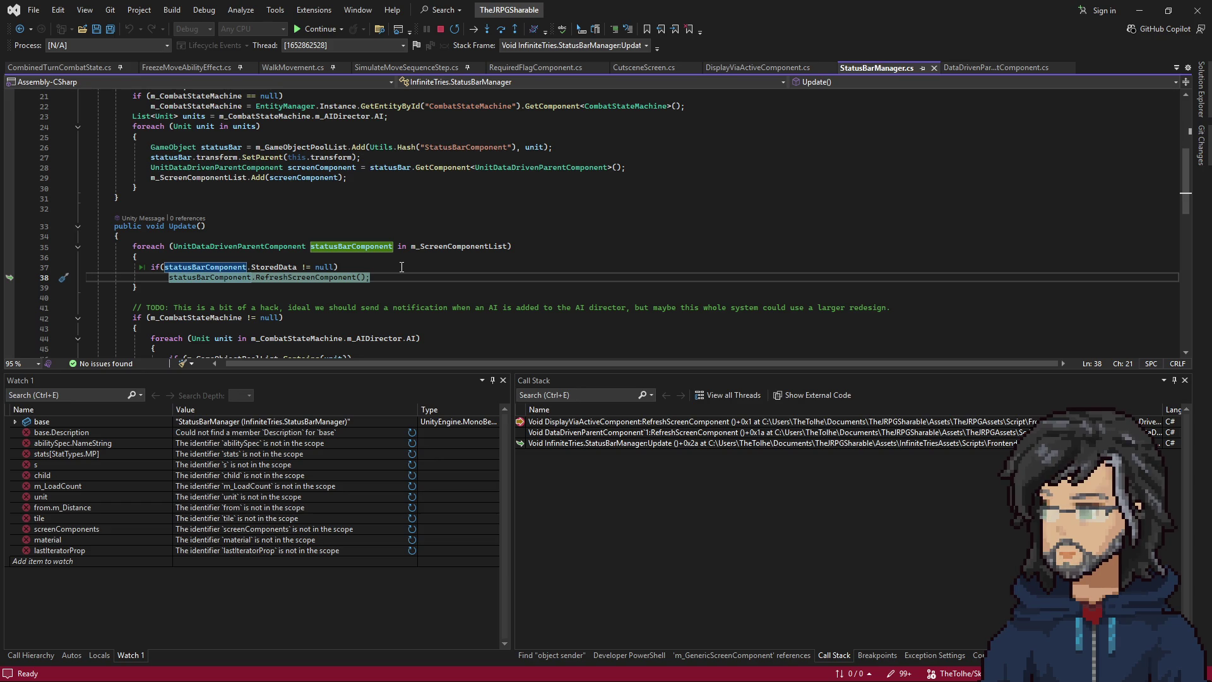
pyautogui.click(761, 66)
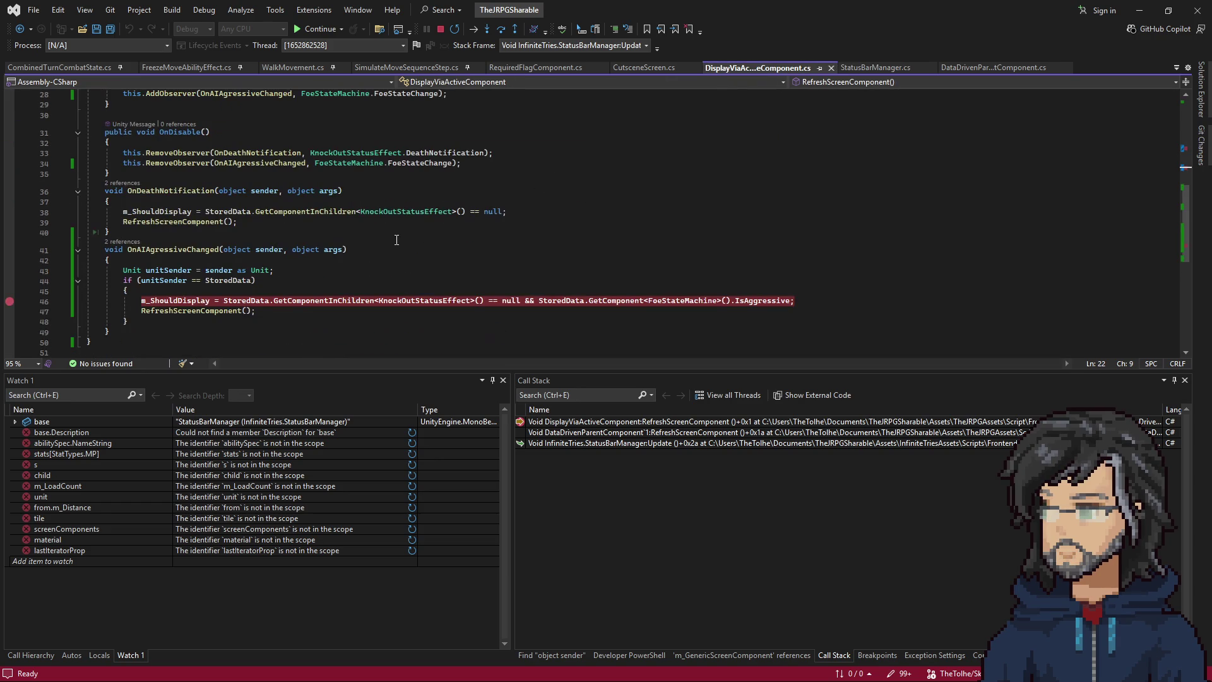
# Highlight OnAIAgressiveChanged and its if-block body, then return to the paused line and resume.
pyautogui.moveTo(129, 321)
pyautogui.mouseDown()
pyautogui.moveTo(94, 321)
pyautogui.moveTo(39, 251)
pyautogui.mouseUp()
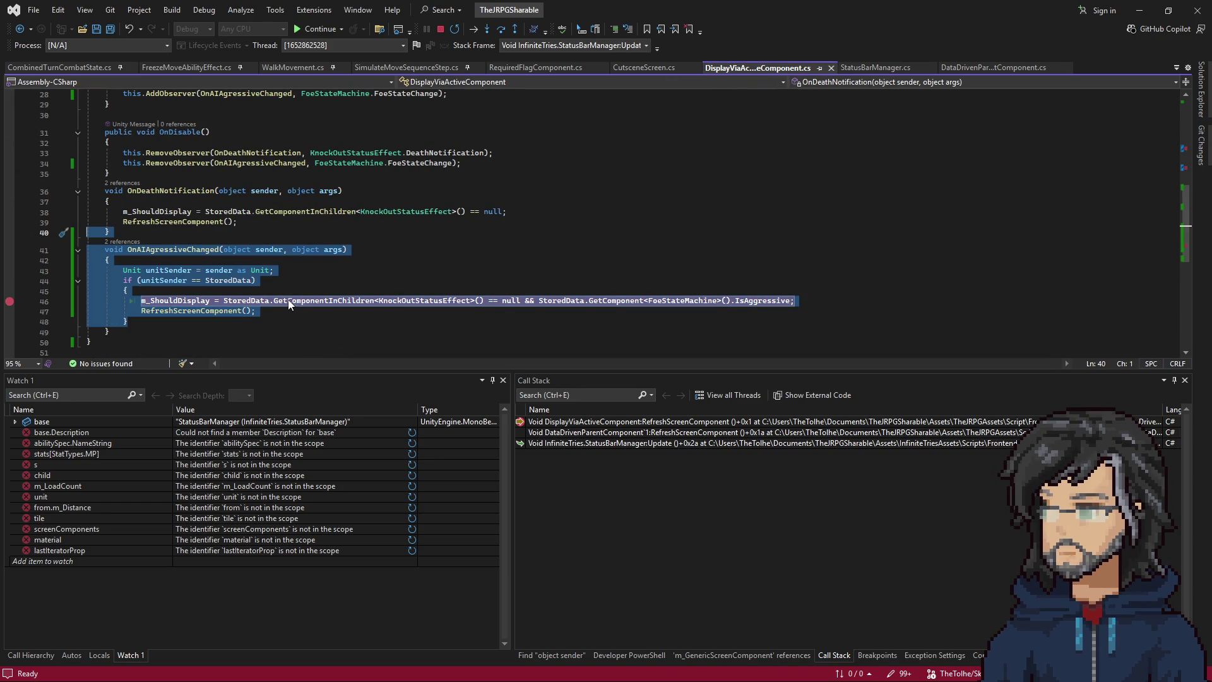
pyautogui.moveTo(296, 306)
pyautogui.mouseDown()
pyautogui.moveTo(795, 299)
pyautogui.moveTo(809, 288)
pyautogui.mouseUp()
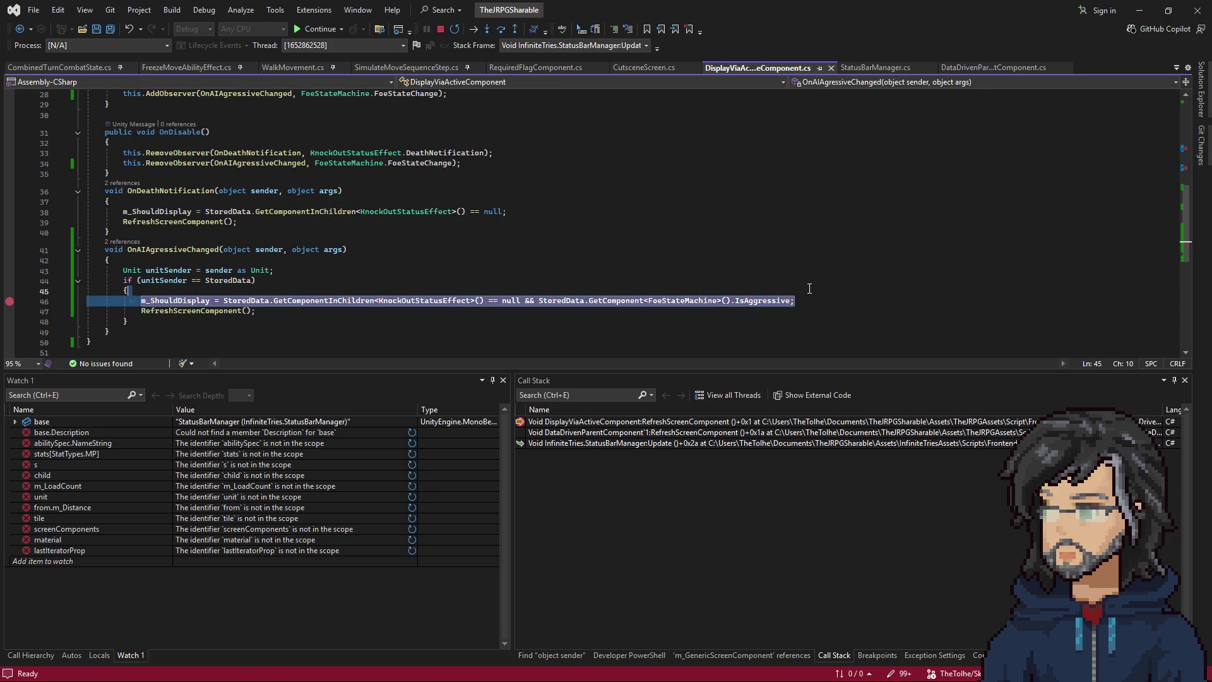
pyautogui.scroll(8, 245, 291)
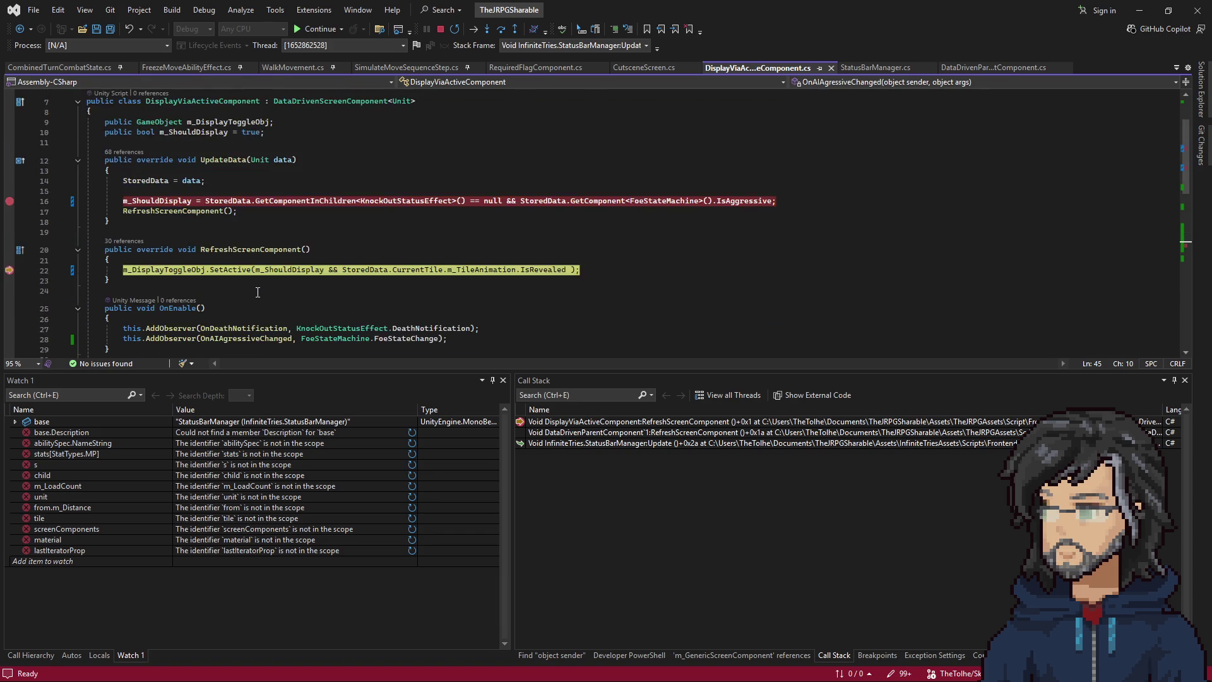
pyautogui.scroll(-7, 279, 272)
pyautogui.hotkey('alt', 'F10')
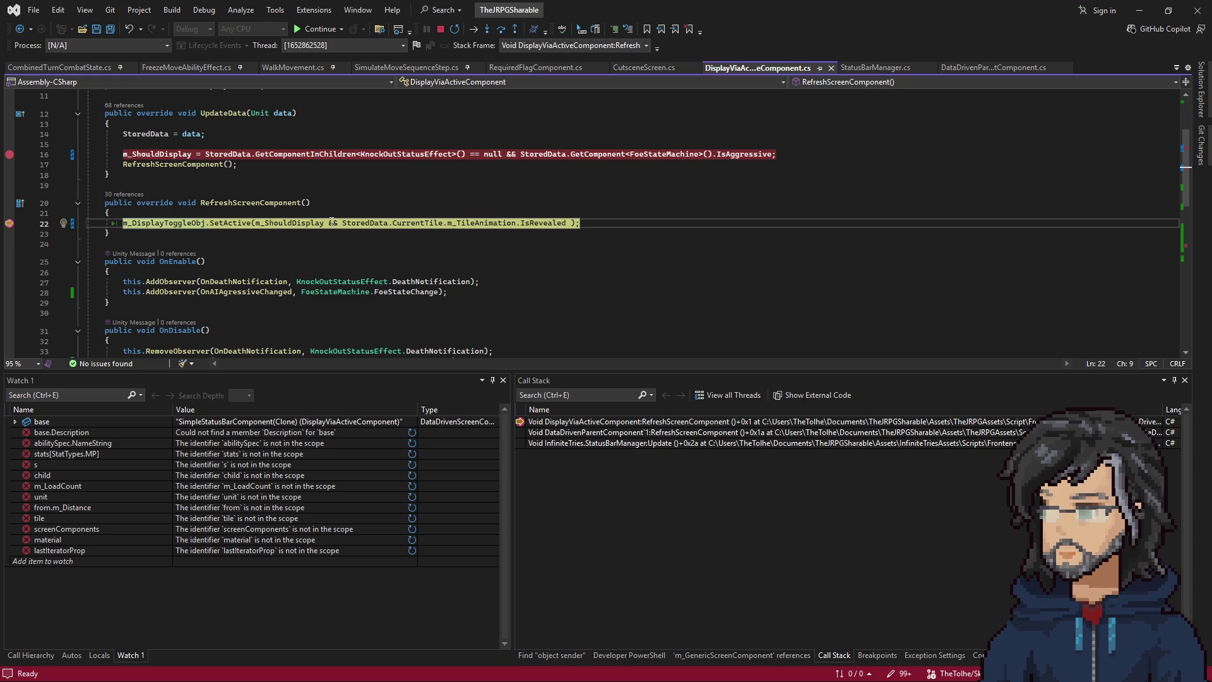
pyautogui.press('F5')
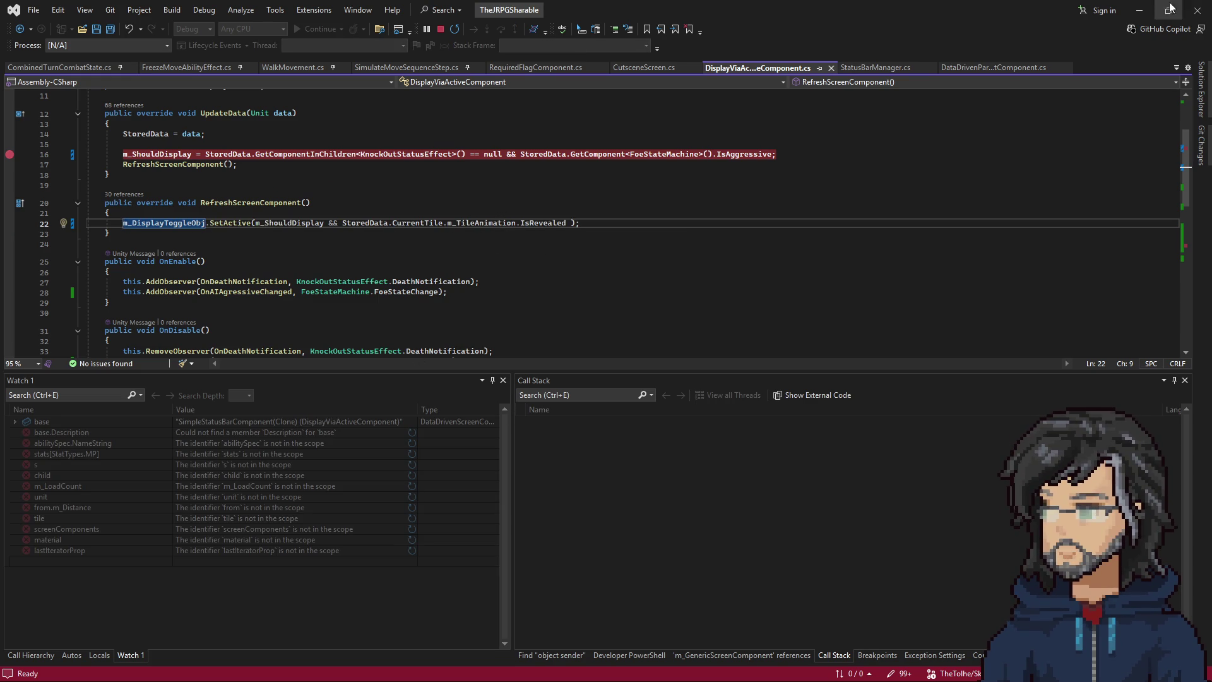
# Open FoeStateMachine.cs via Ctrl+T search and set a breakpoint on the line 87 base.Transition call.
pyautogui.click(1139, 10)
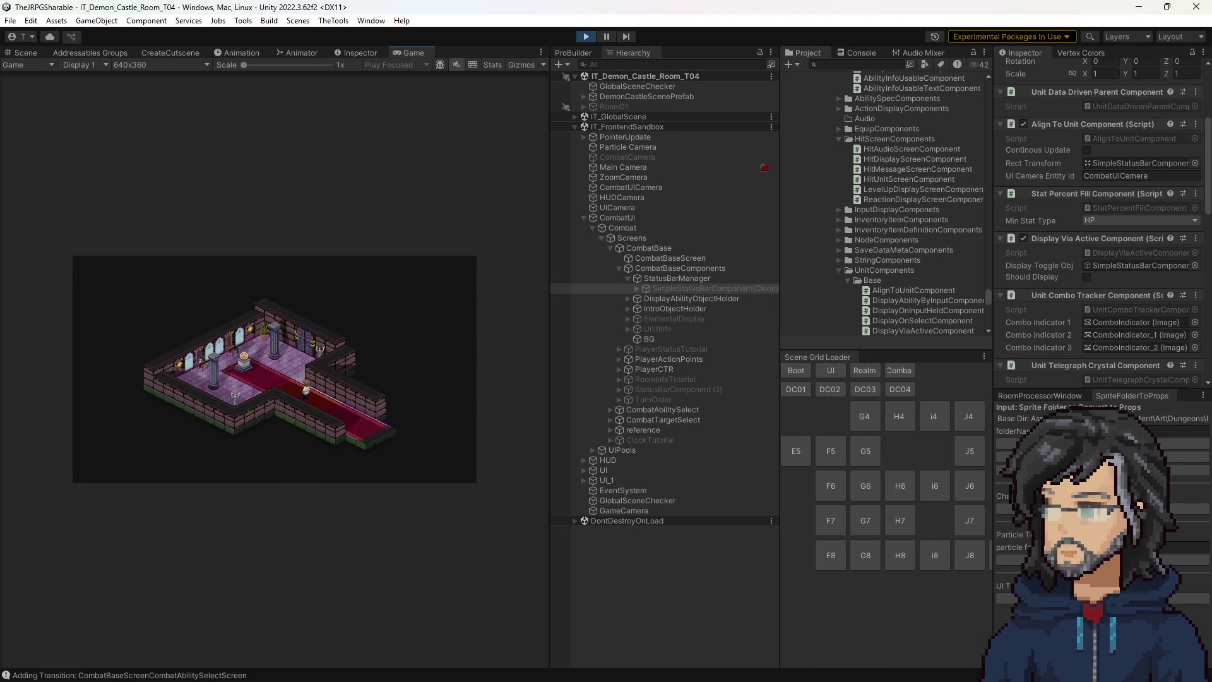
pyautogui.hotkey('alt', 'Tab')
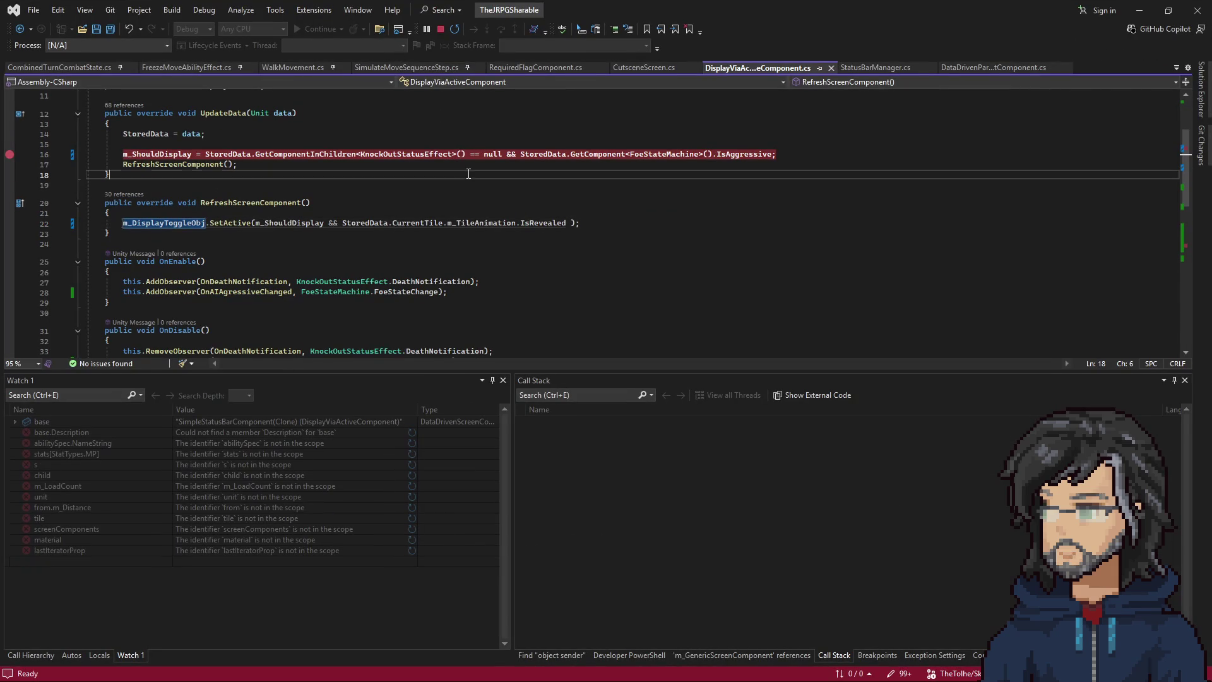
pyautogui.click(467, 173)
pyautogui.hotkey('ctrl', 't')
pyautogui.write('fostatemac')
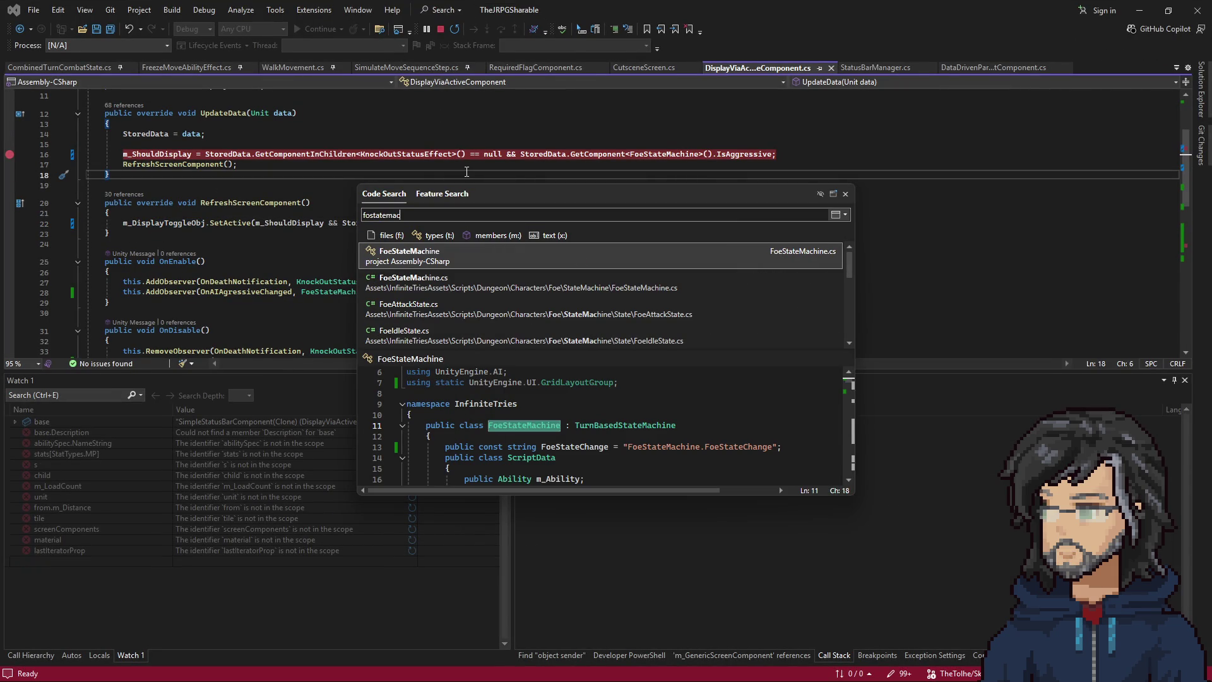
pyautogui.press('Down')
pyautogui.press('Return')
pyautogui.scroll(-20, 370, 261)
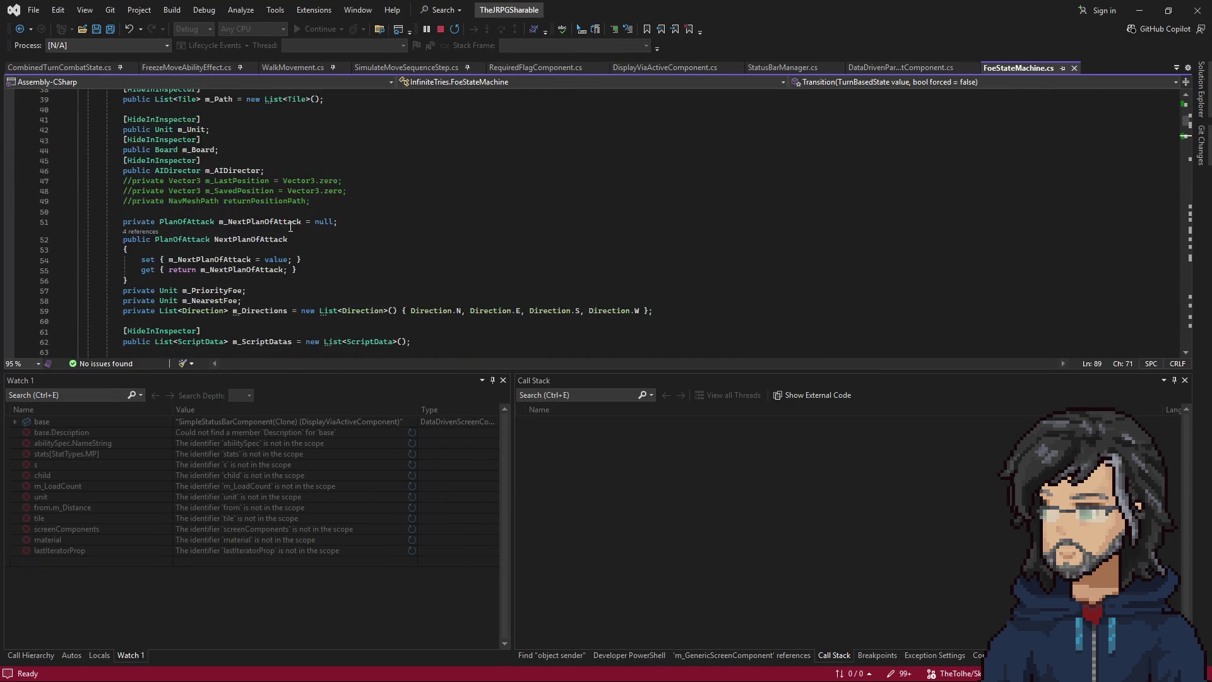
pyautogui.click(210, 215)
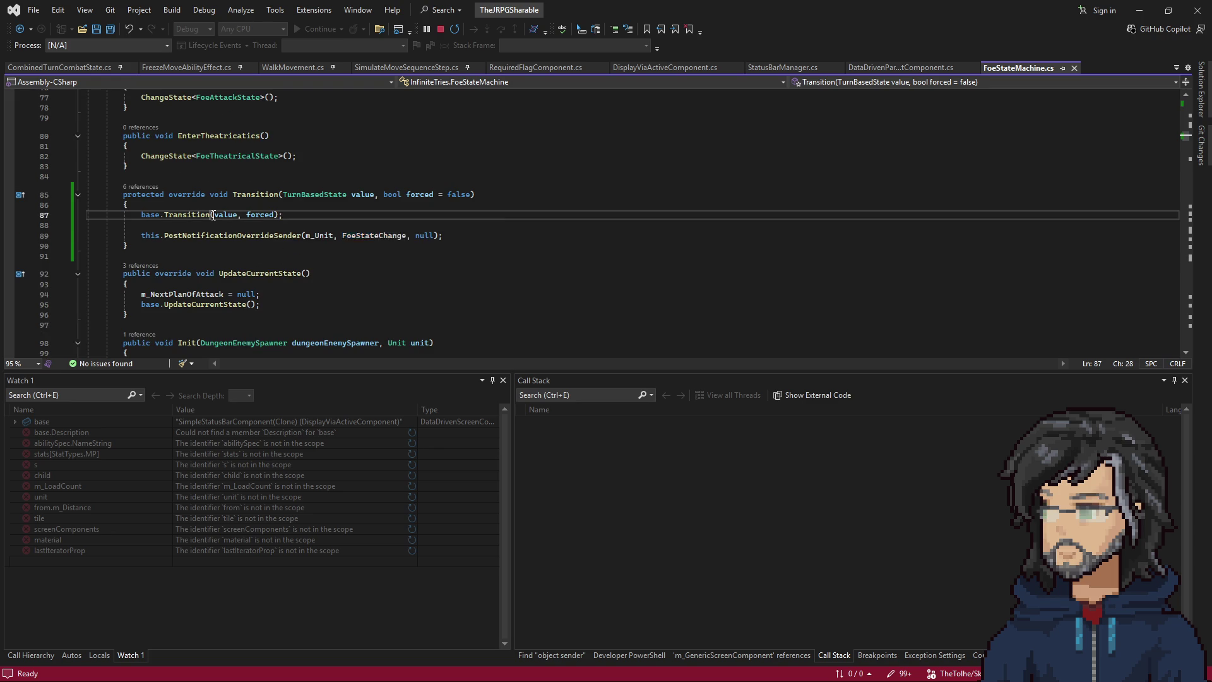
pyautogui.press('F9')
# Play in Unity until Transition breaks, inspecting the FoePatrolState caller and resuming between hits.
pyautogui.click(1140, 10)
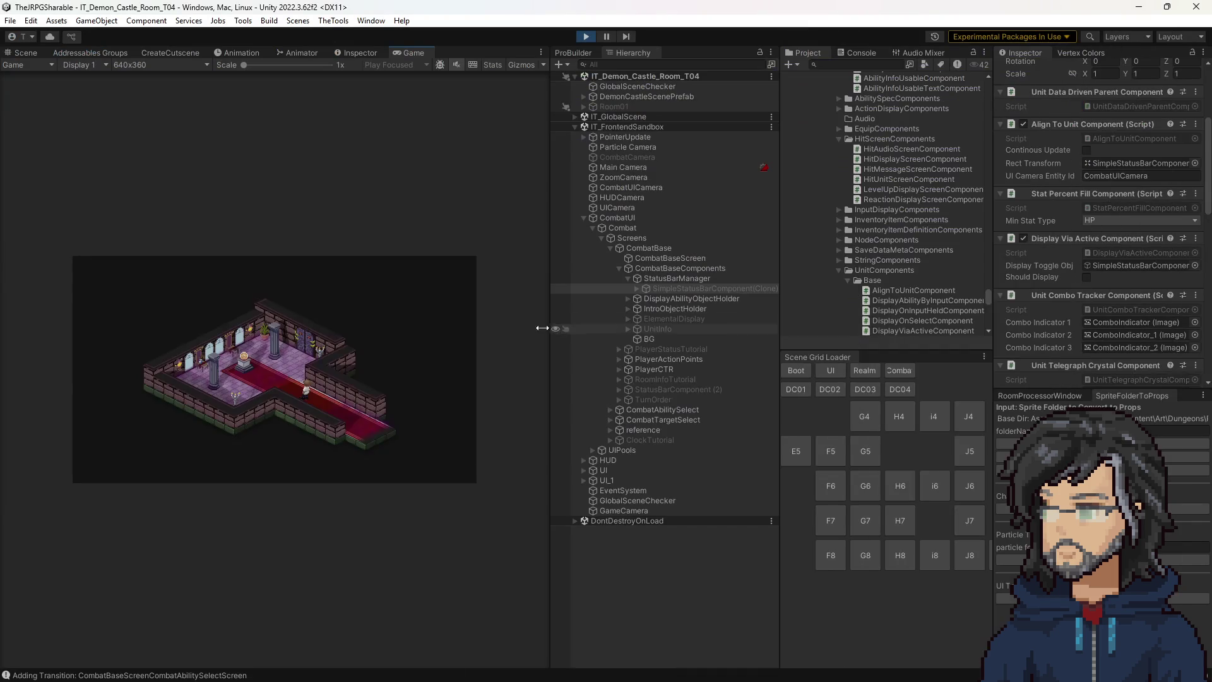
pyautogui.press('Right')
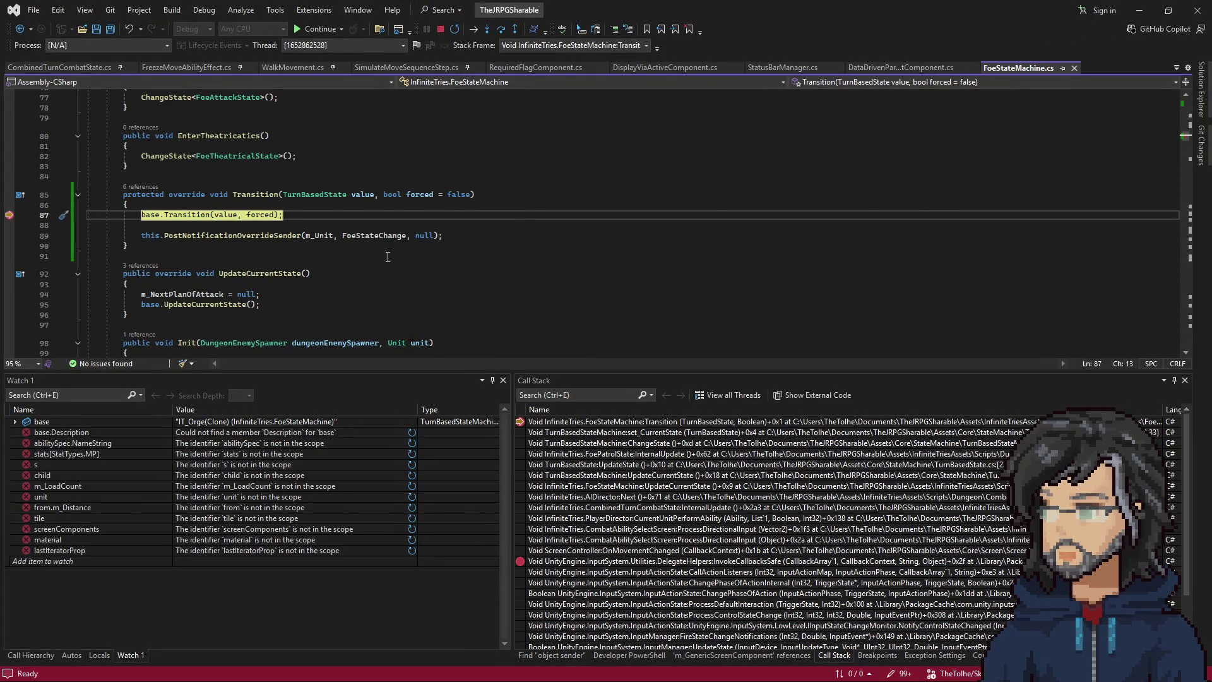
pyautogui.press('F5')
pyautogui.press('F5')
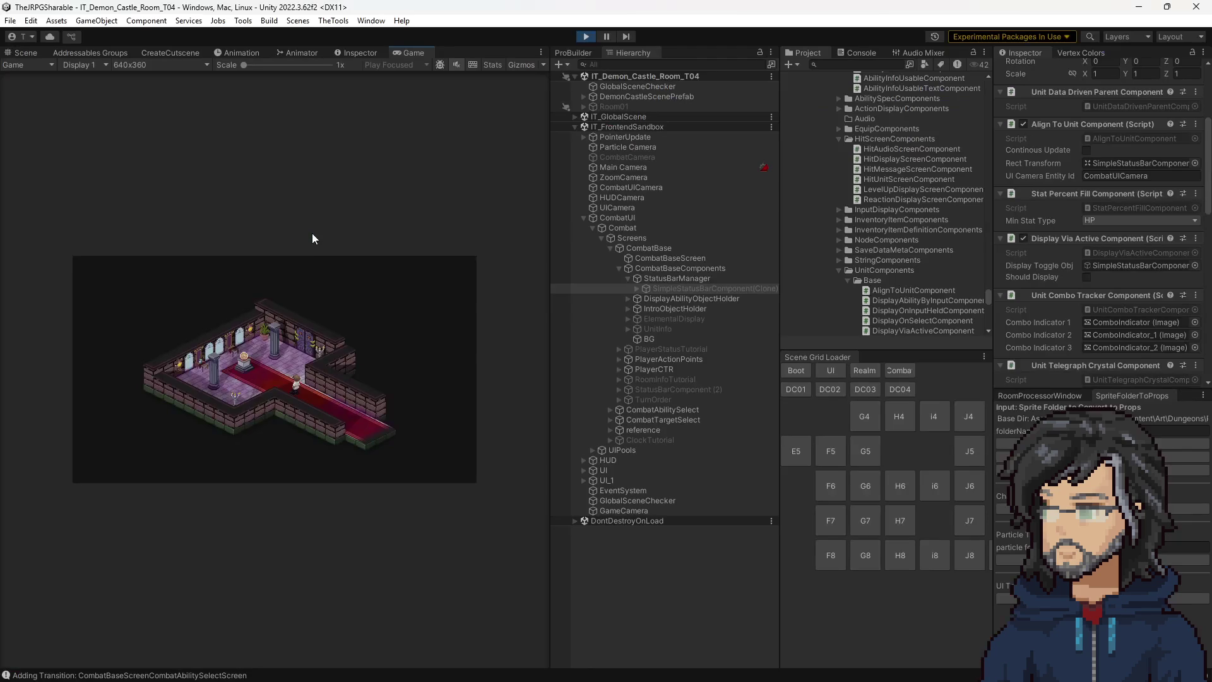
pyautogui.press('Right')
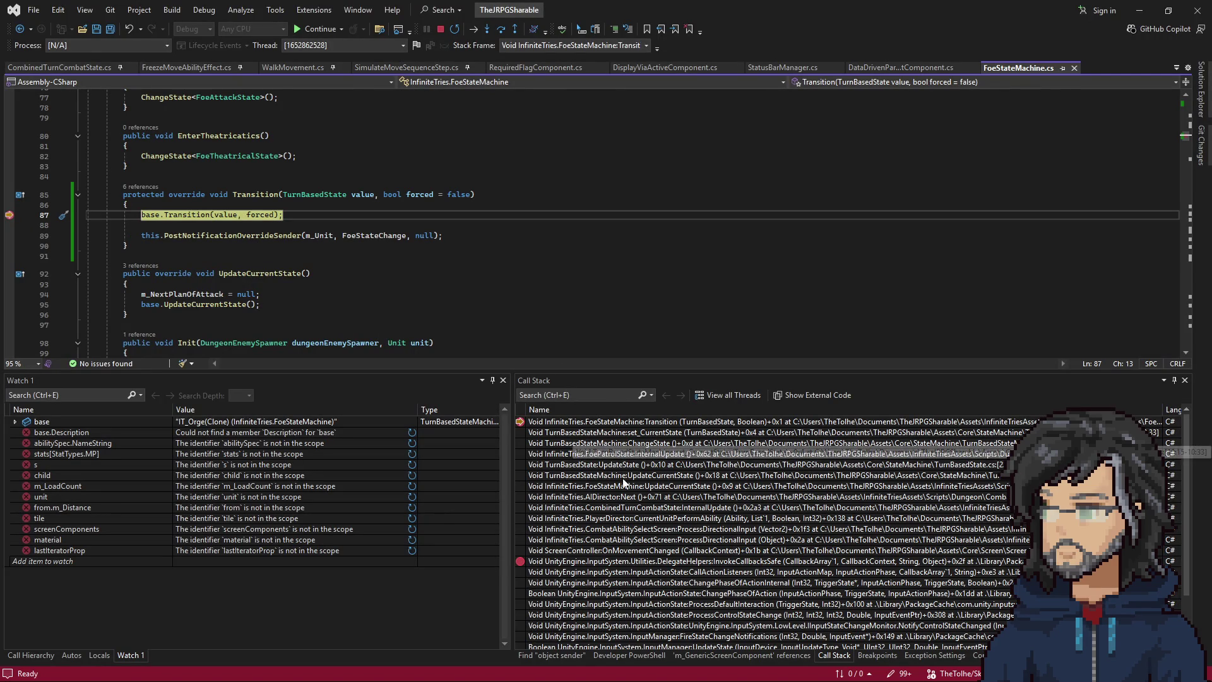
pyautogui.doubleClick(627, 454)
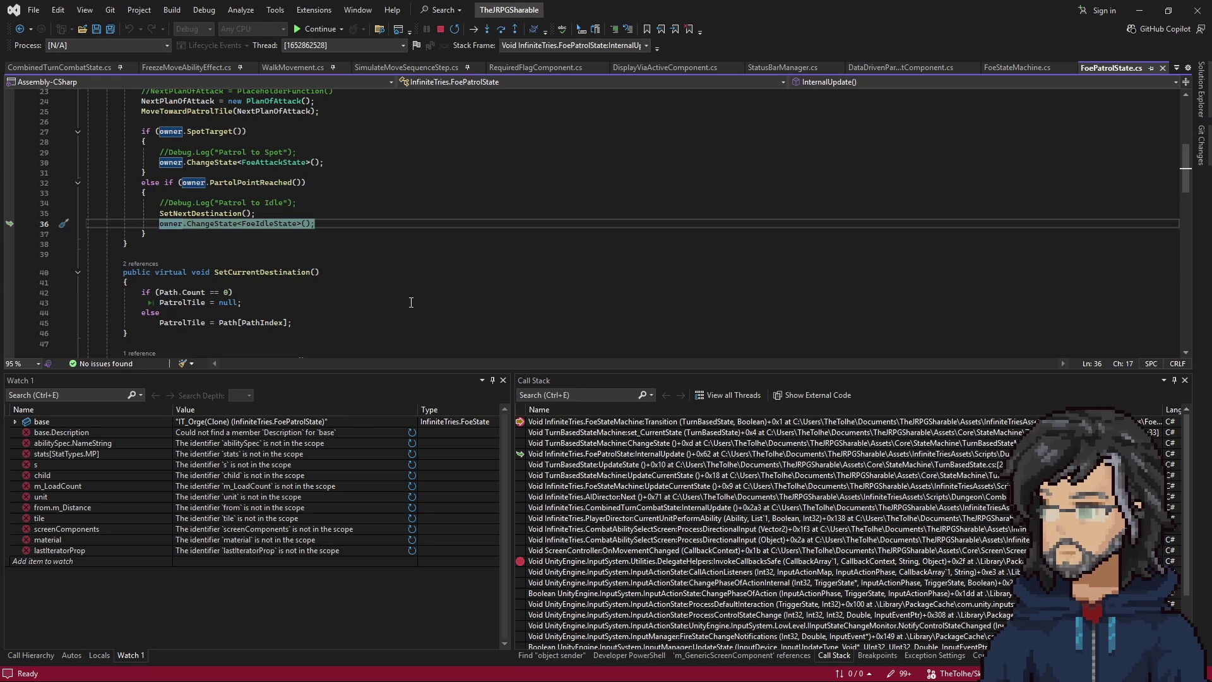
pyautogui.press('F5')
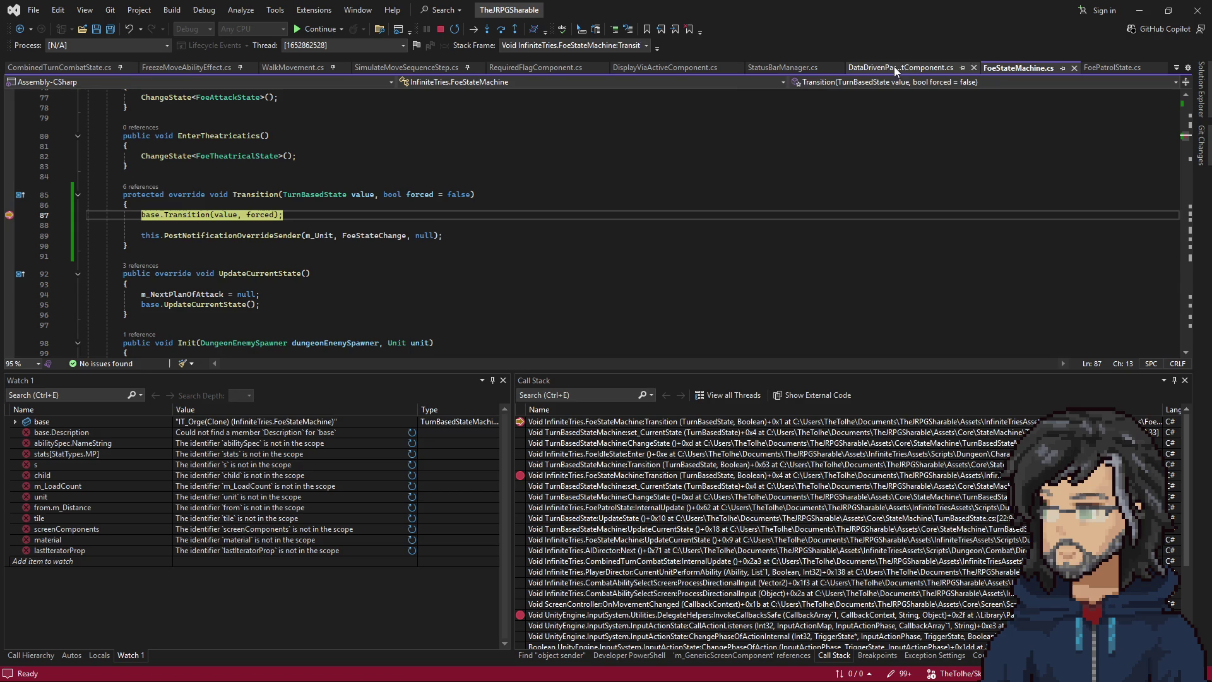
pyautogui.press('F5')
pyautogui.hotkey('alt', 'Tab')
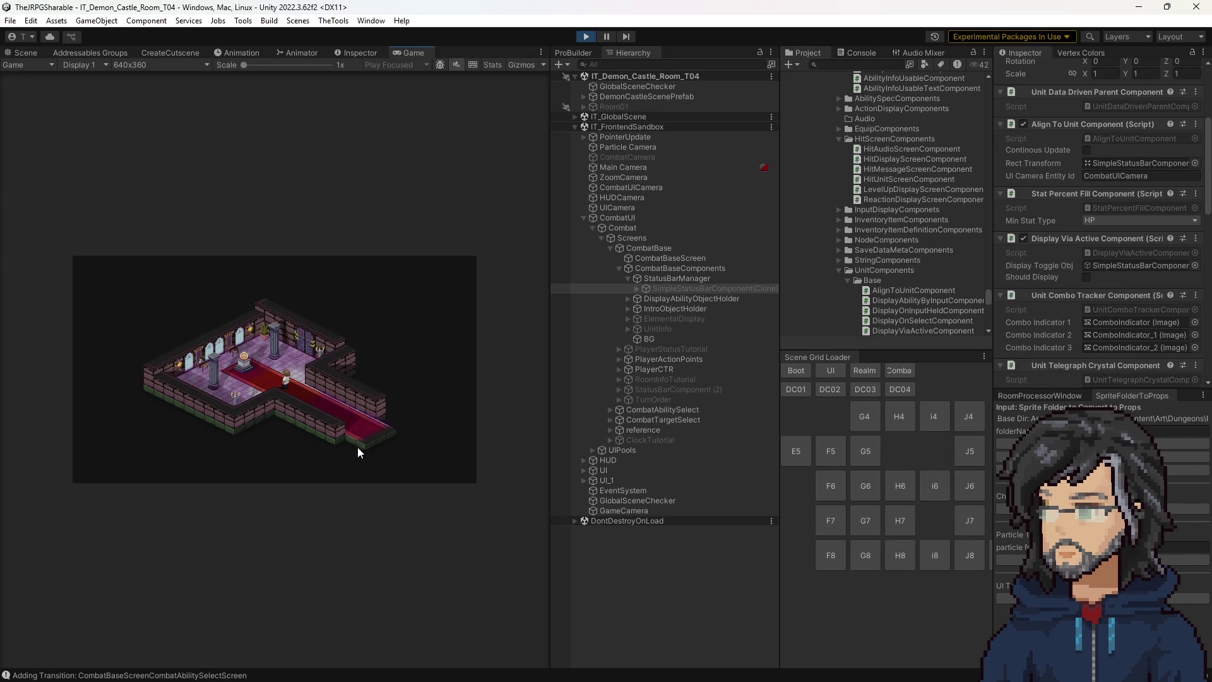
pyautogui.press('Right')
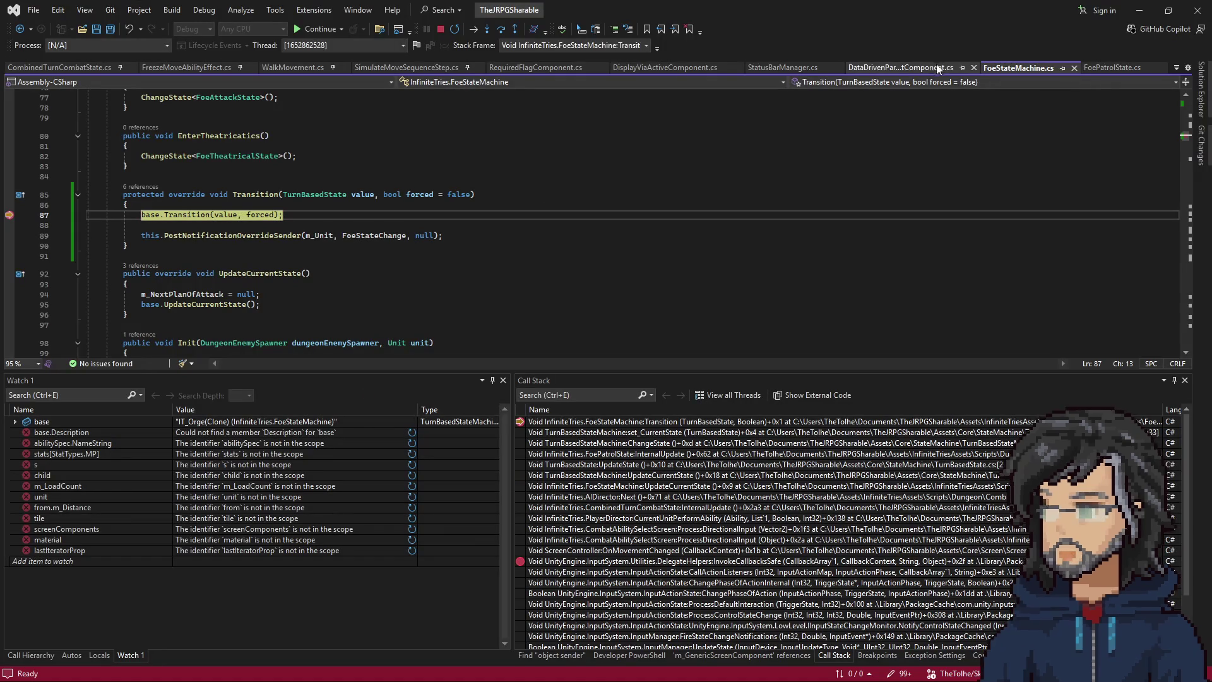
# Bring Unity forward and move in the game, resuming past the Transition breakpoint hit.
pyautogui.click(656, 67)
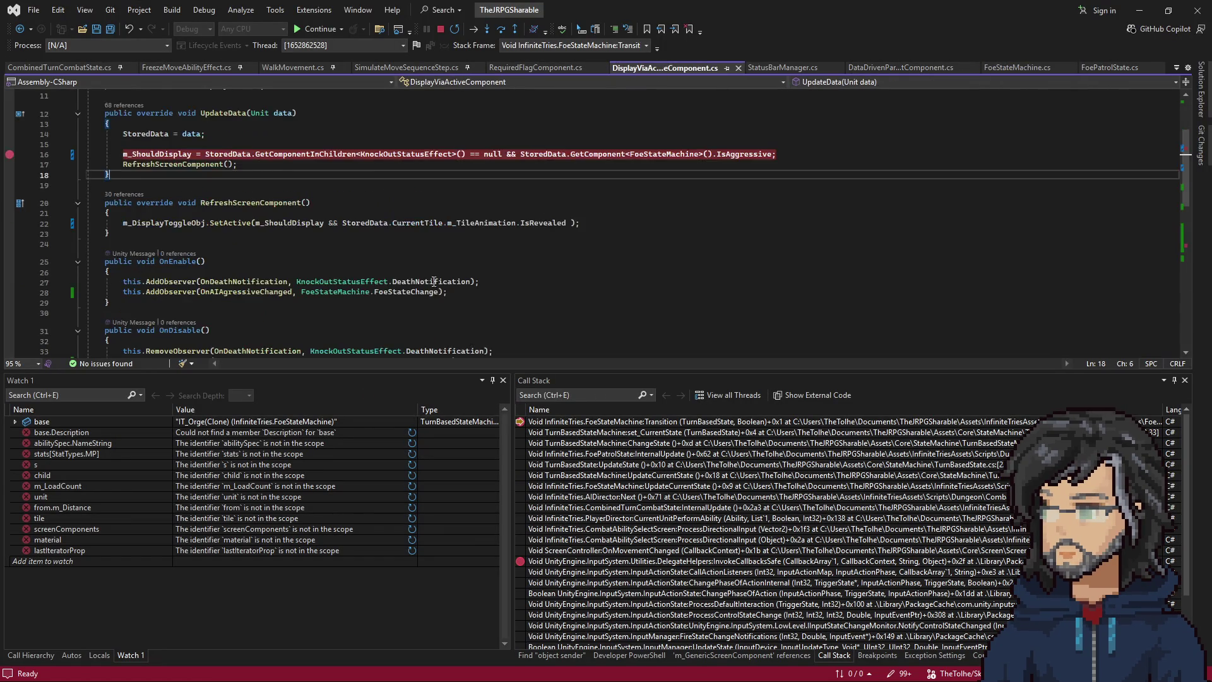
pyautogui.scroll(-9, 423, 279)
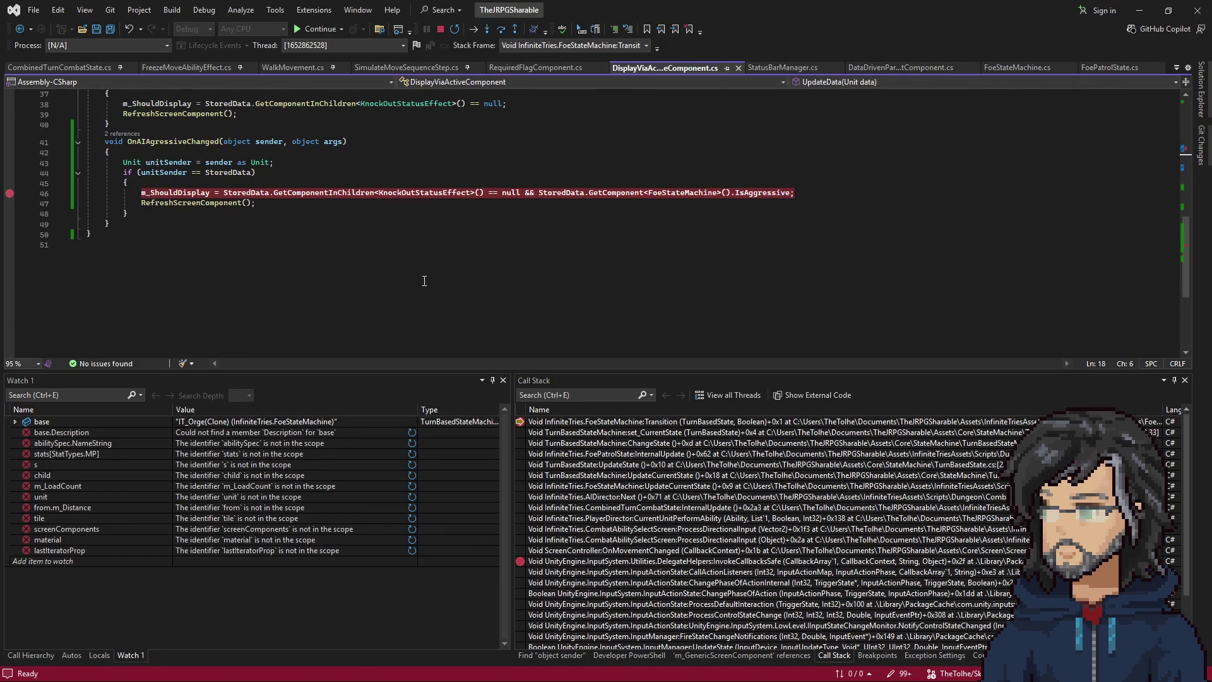
pyautogui.click(1169, 14)
pyautogui.click(324, 357)
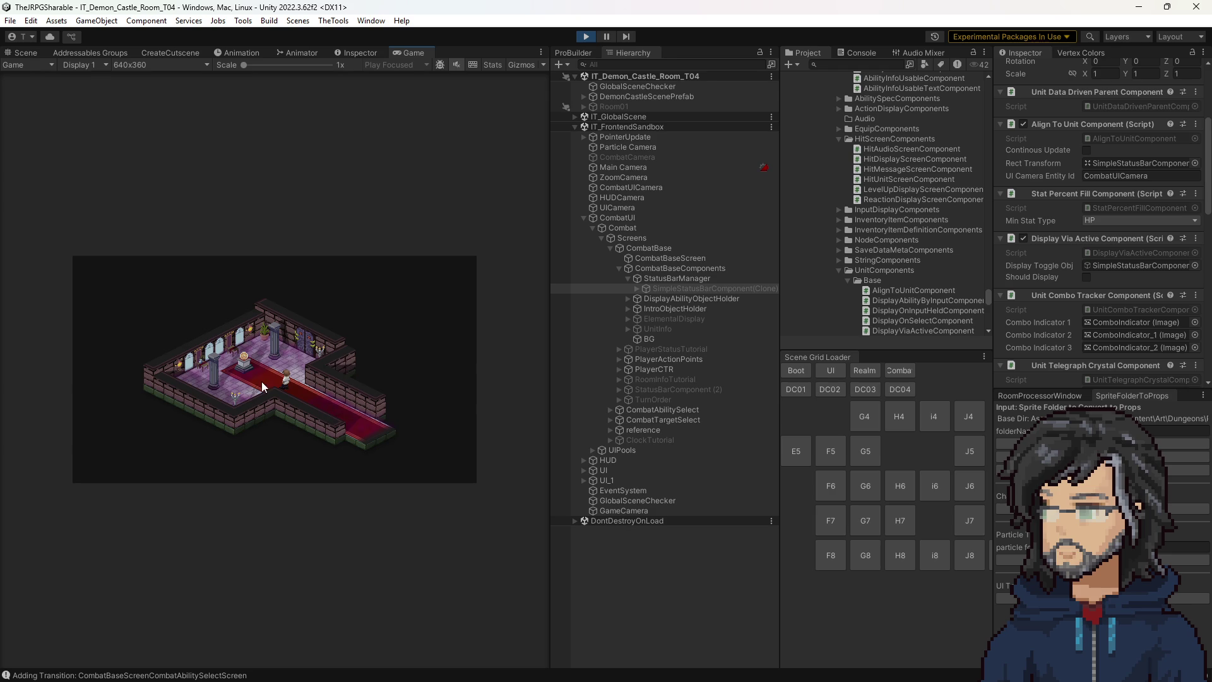
pyautogui.press('Right')
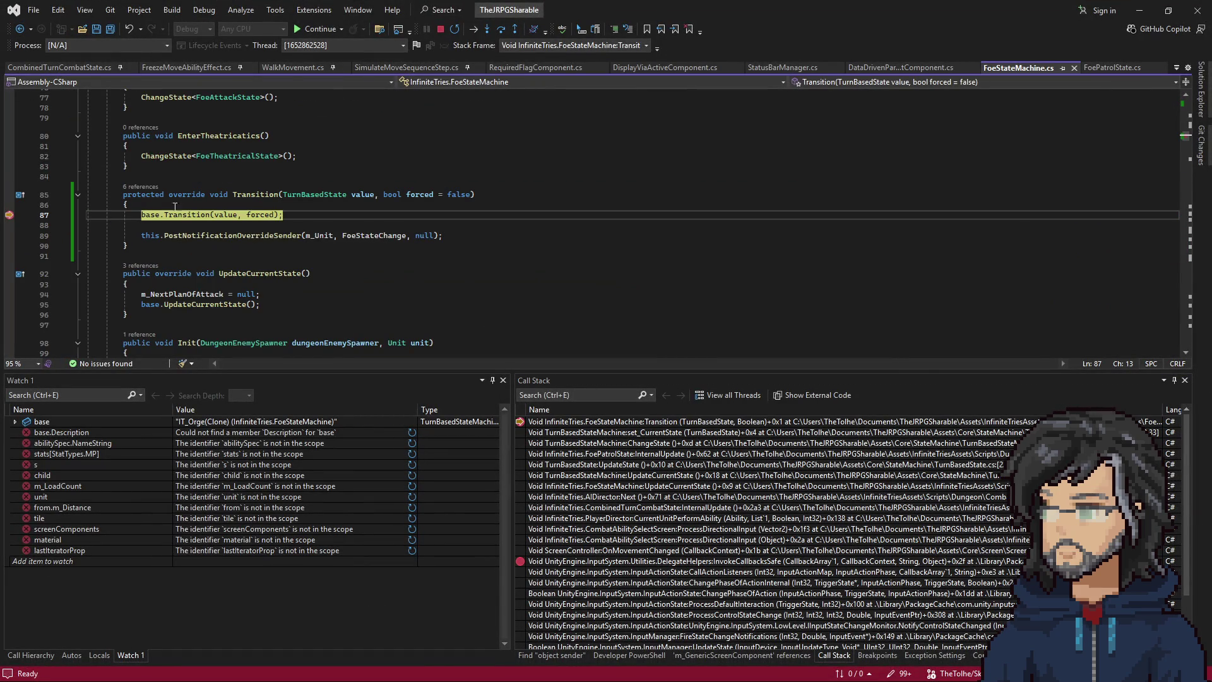
pyautogui.click(187, 214)
pyautogui.press('F5')
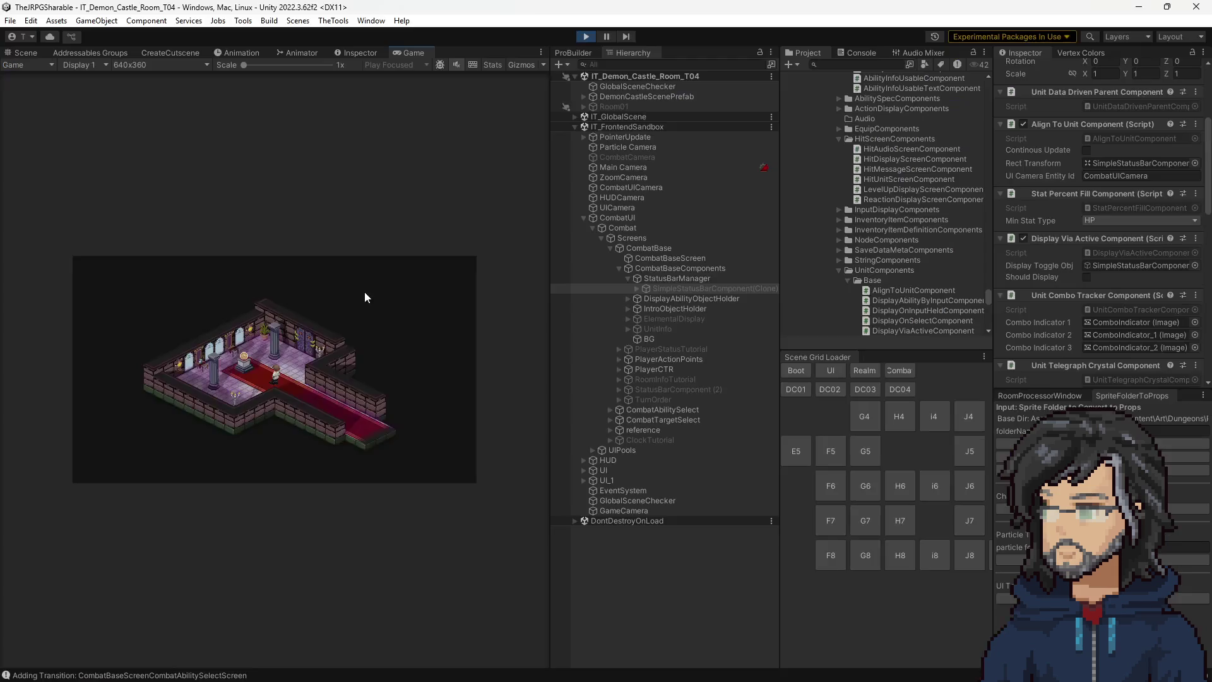
# Walk up beside the pedestal, dismiss the R1 to Take prompt and advance the dialogue.
pyautogui.press('Up')
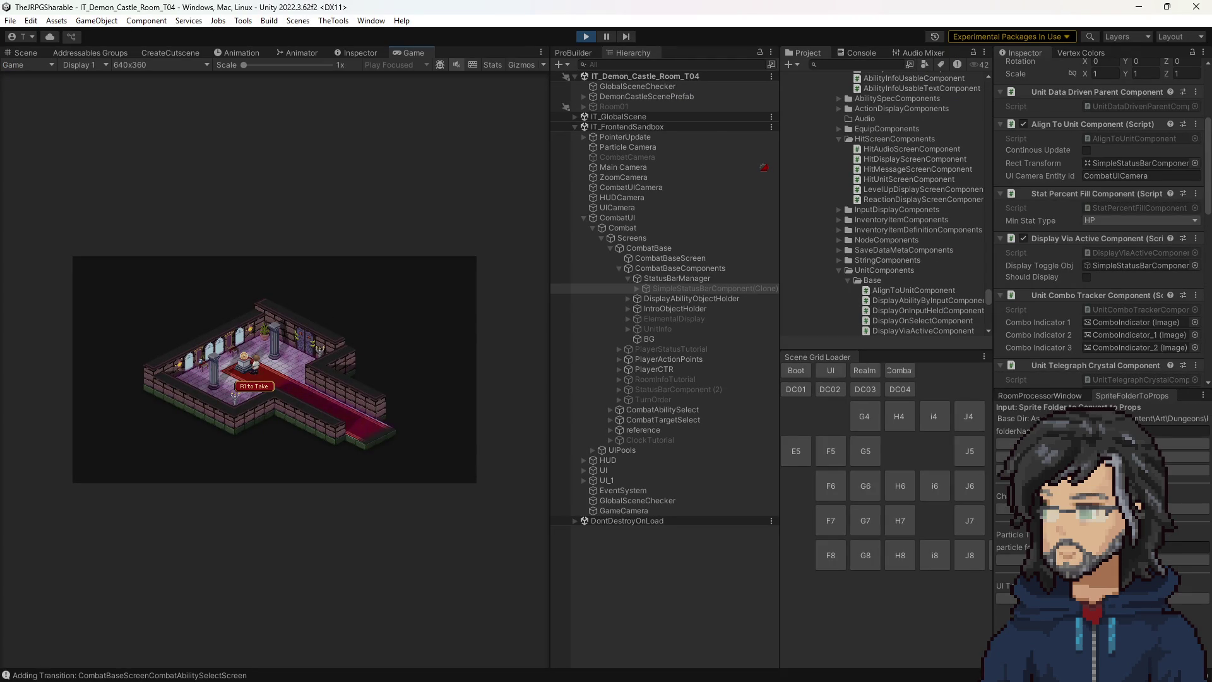
pyautogui.press('e')
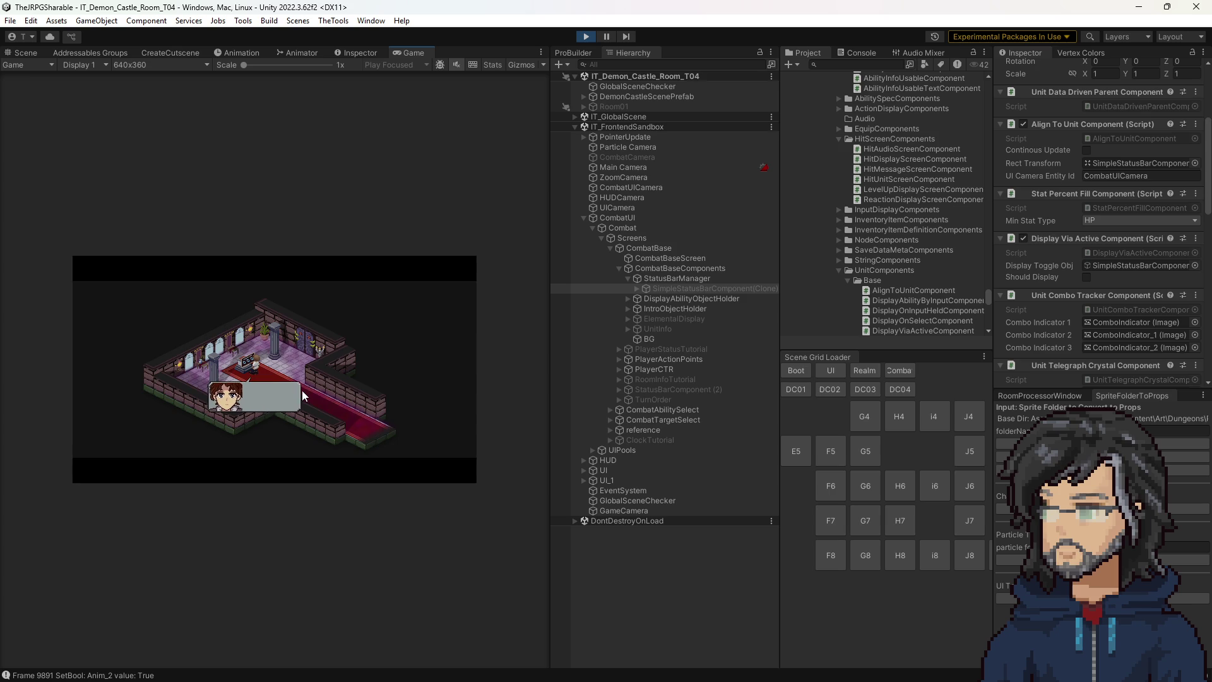
pyautogui.press('e')
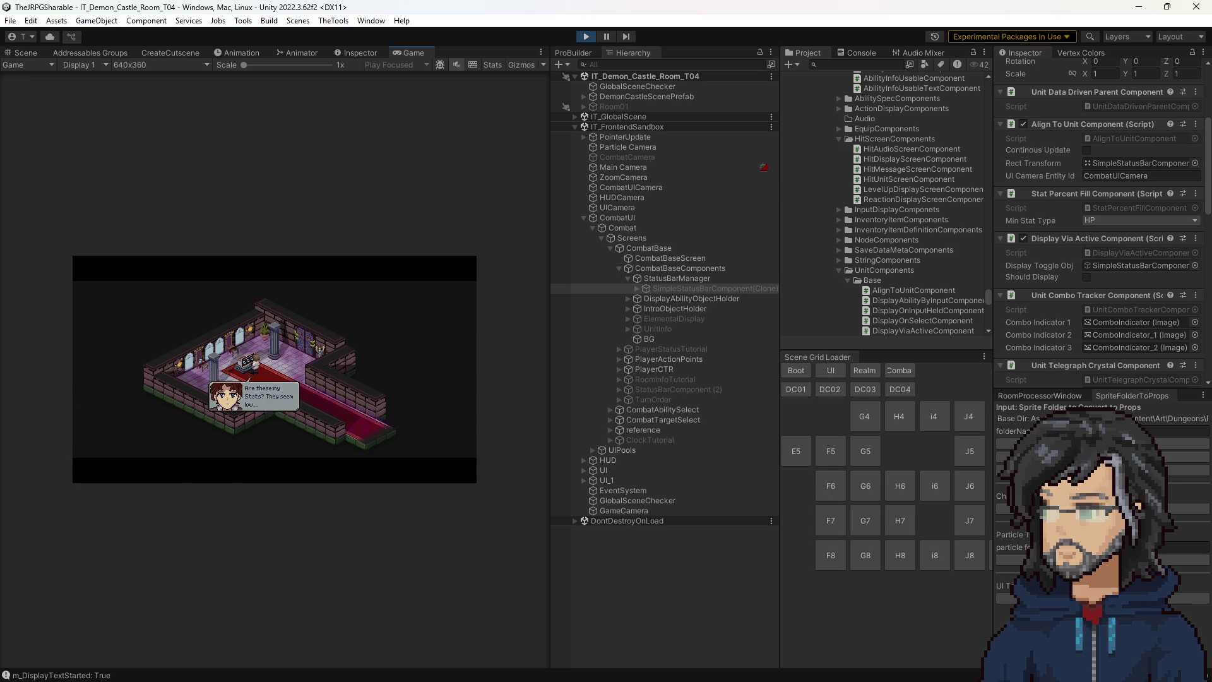
pyautogui.hotkey('alt', 'Tab')
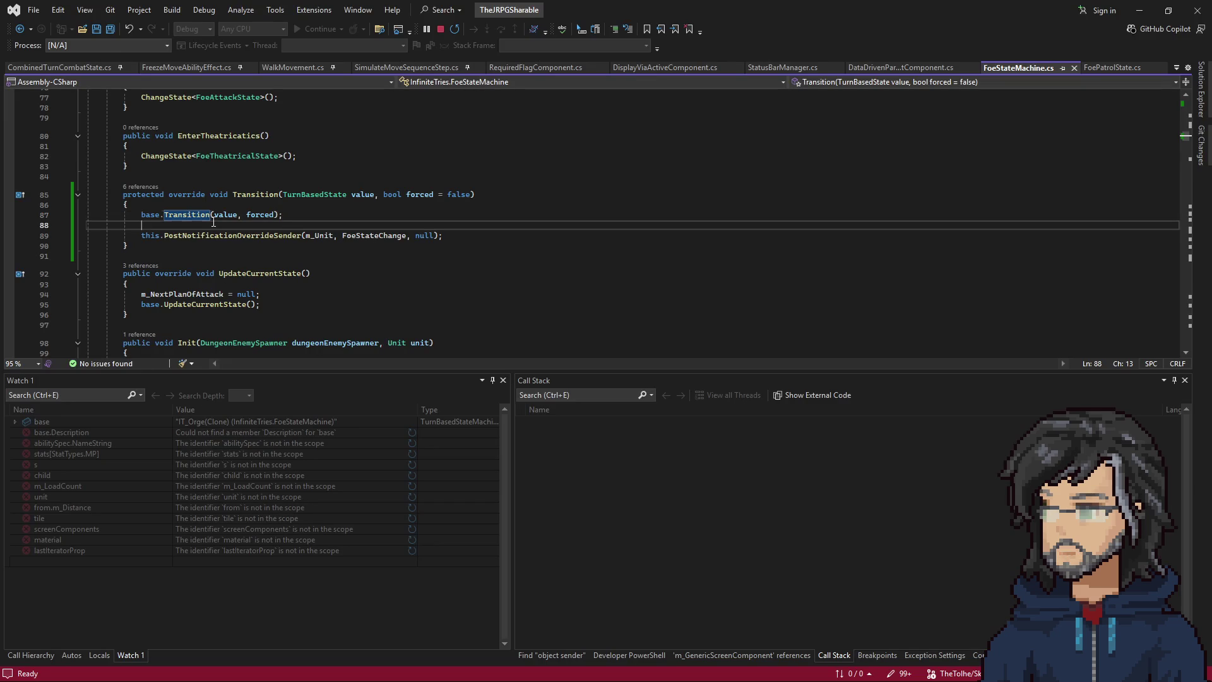
# Set breakpoints on FoeStateMachine line 87 and DisplayViaActiveComponent line 43, then return to Unity.
pyautogui.press('F9')
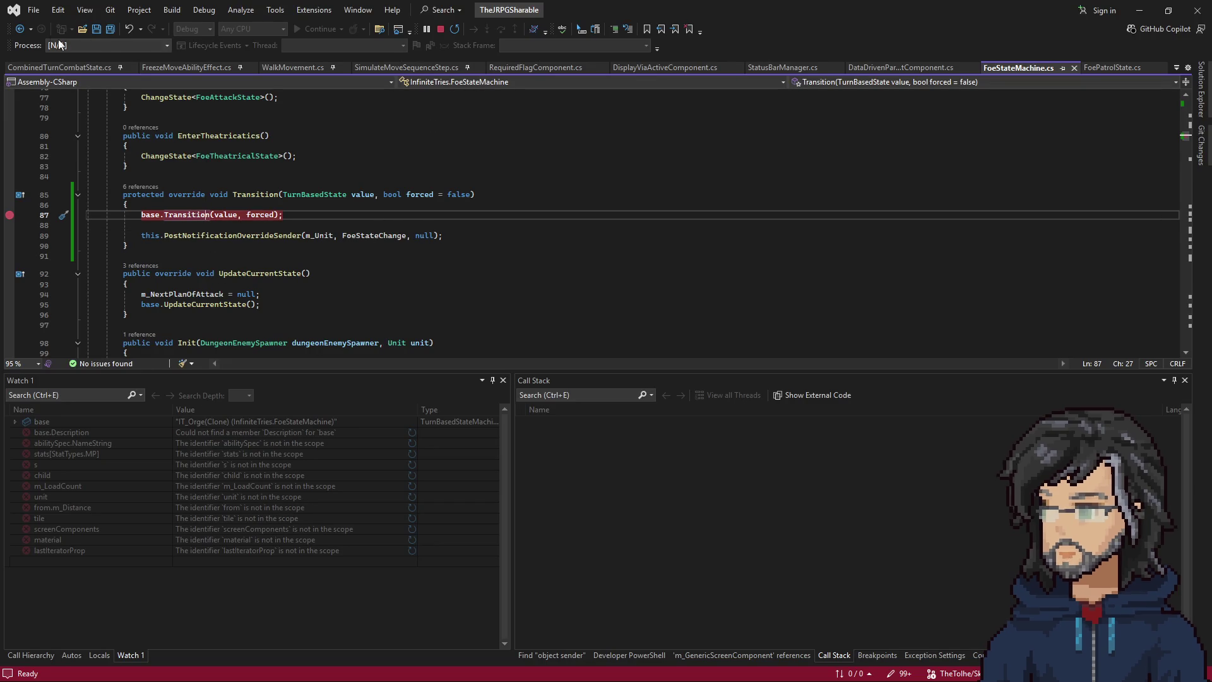
pyautogui.click(702, 69)
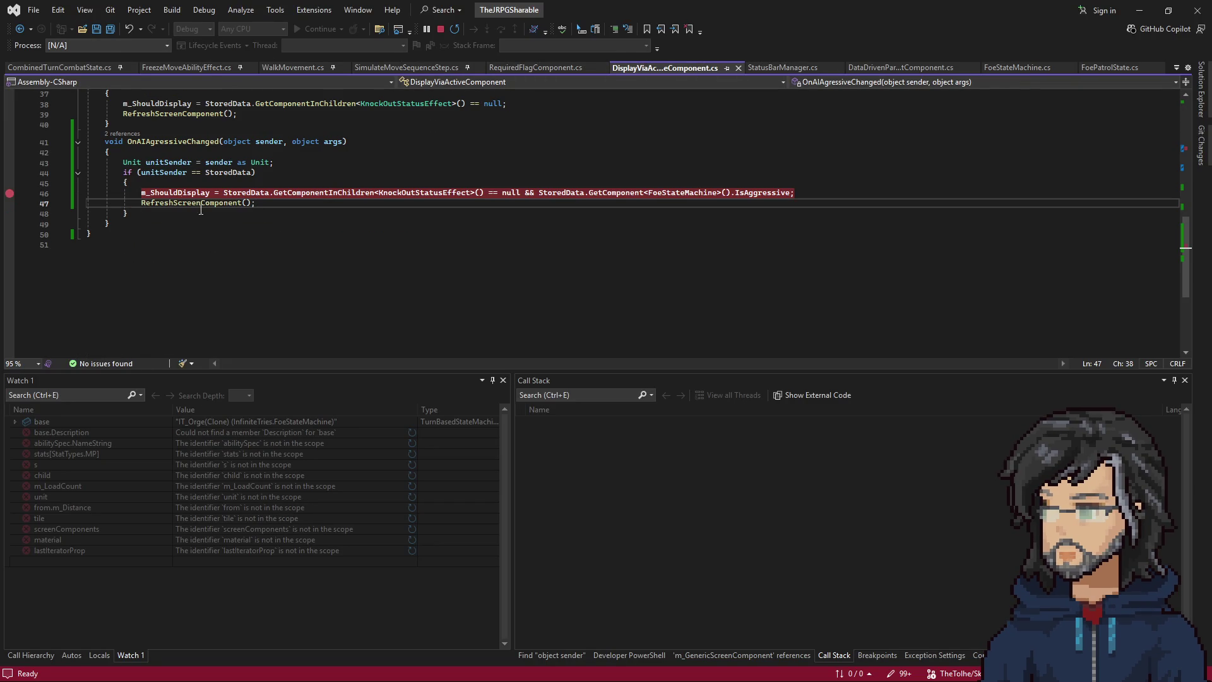
pyautogui.click(164, 162)
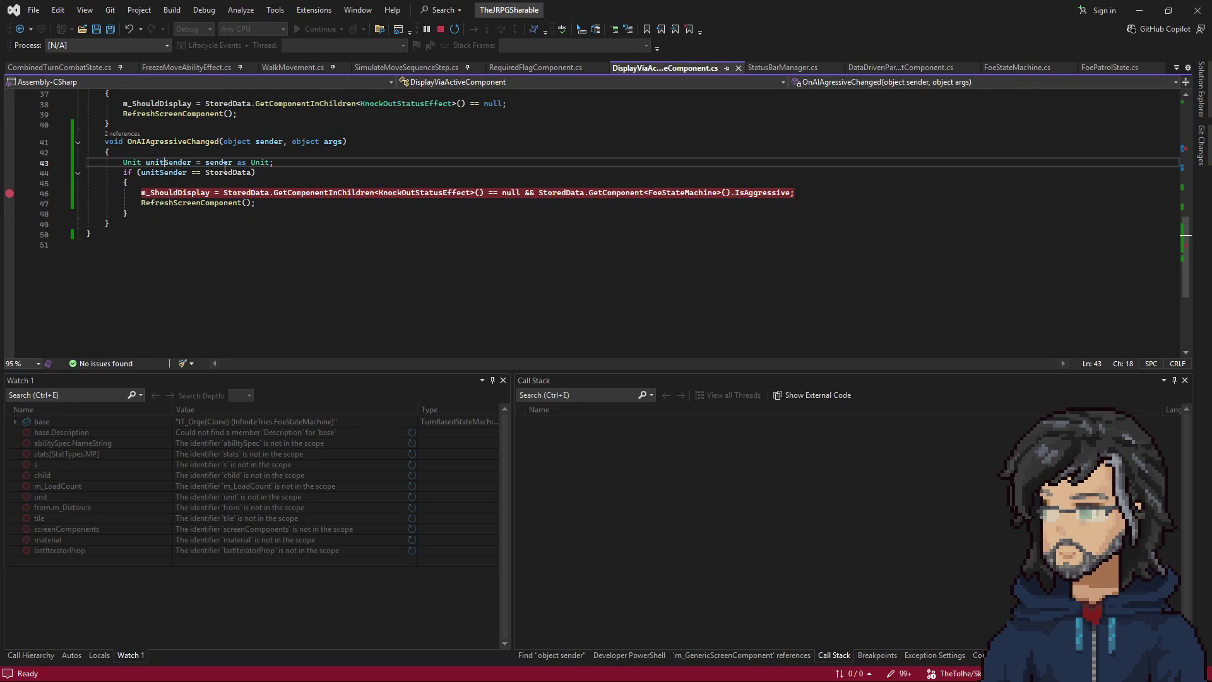
pyautogui.click(1139, 10)
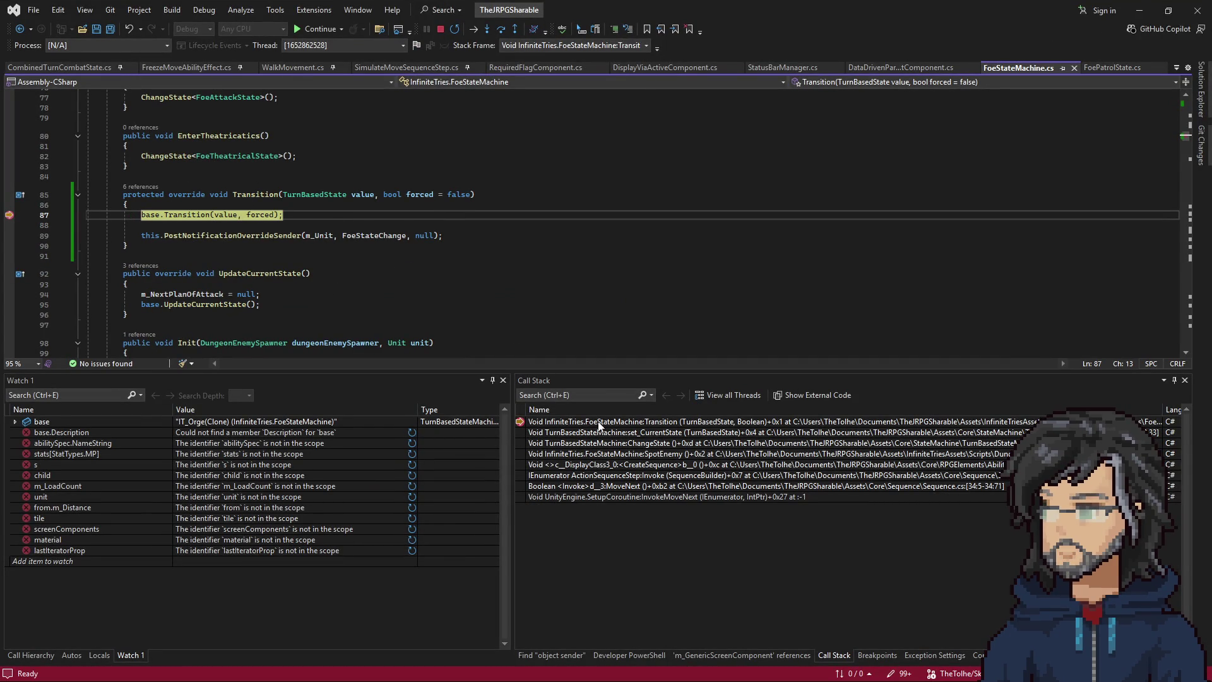
# Step over base.Transition for IT_Orge's FoeAttackState, rewinding once, then view DisplayViaActiveComponent.cs.
pyautogui.moveTo(365, 197)
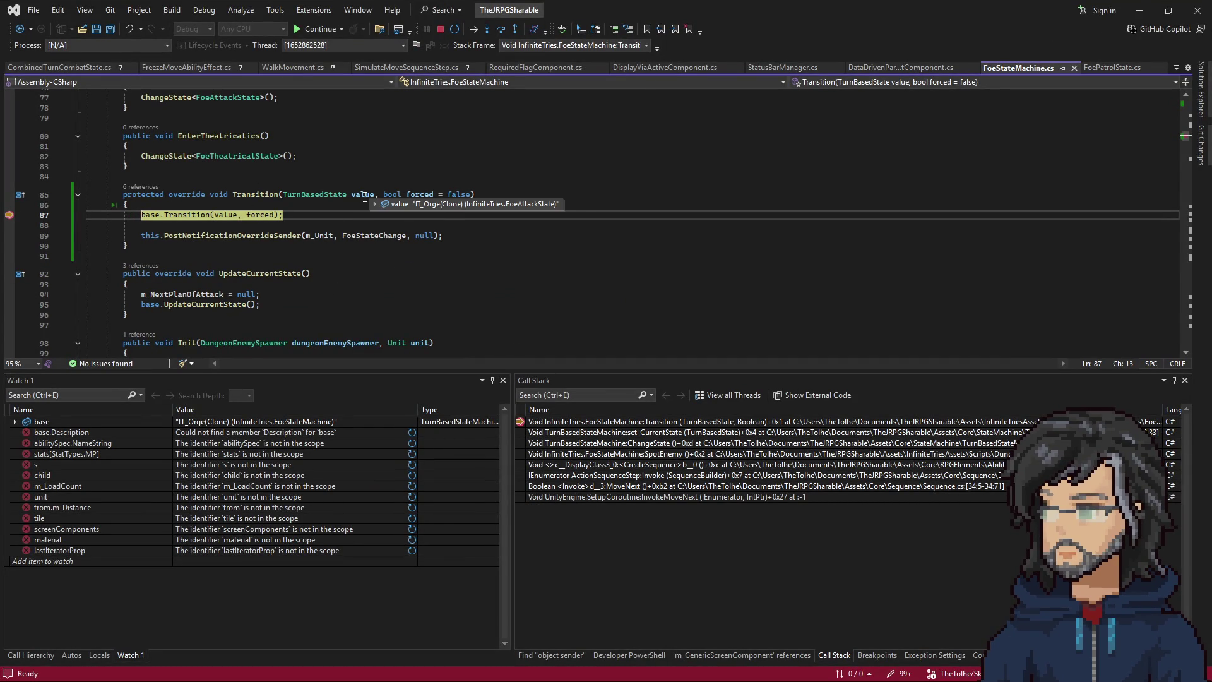
pyautogui.press('F10')
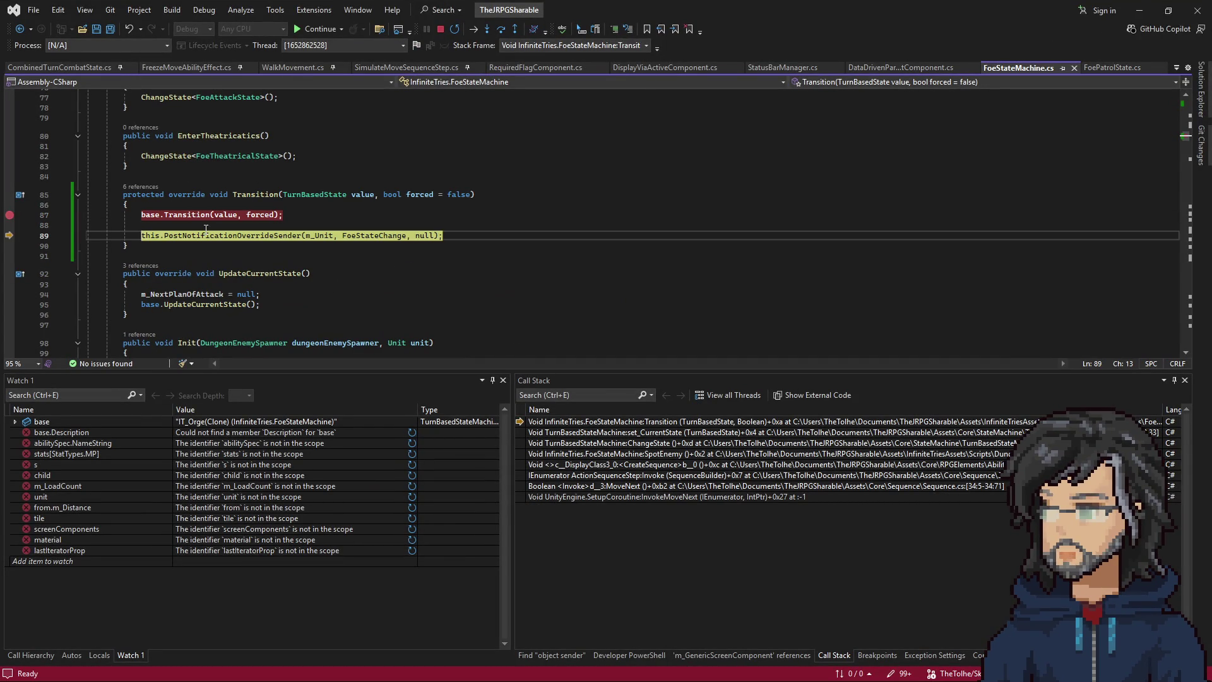
pyautogui.click(364, 215)
pyautogui.hotkey('ctrl', 'shift', 'F10')
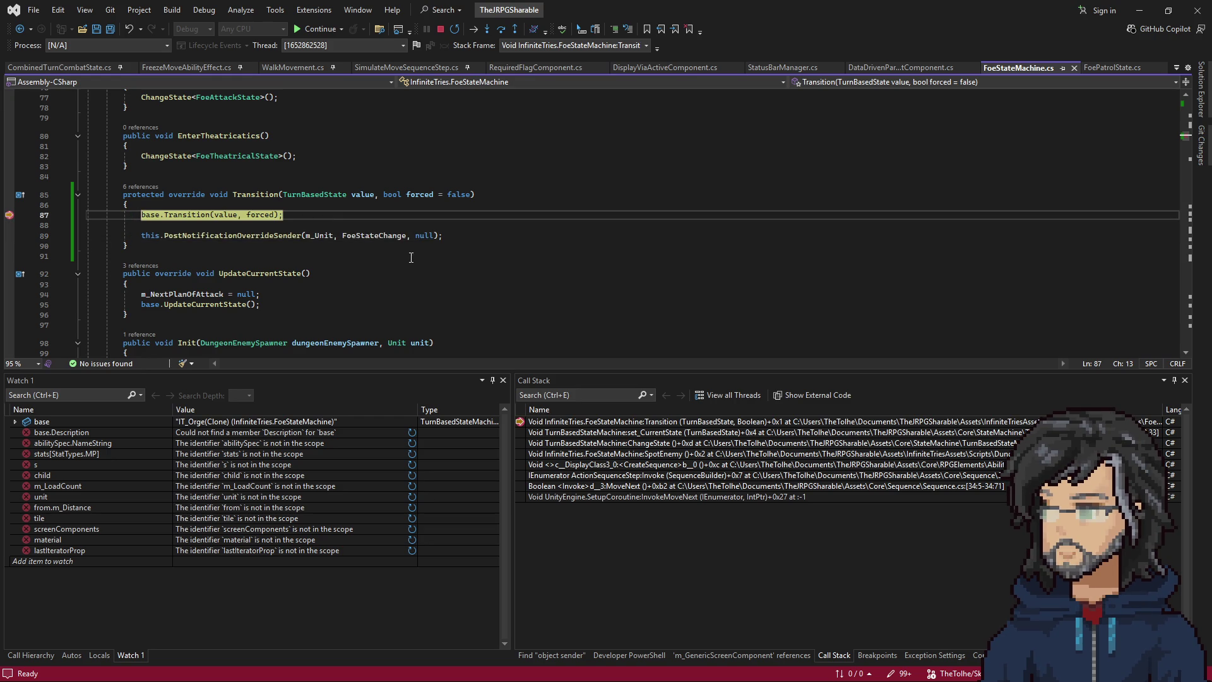
pyautogui.moveTo(358, 197)
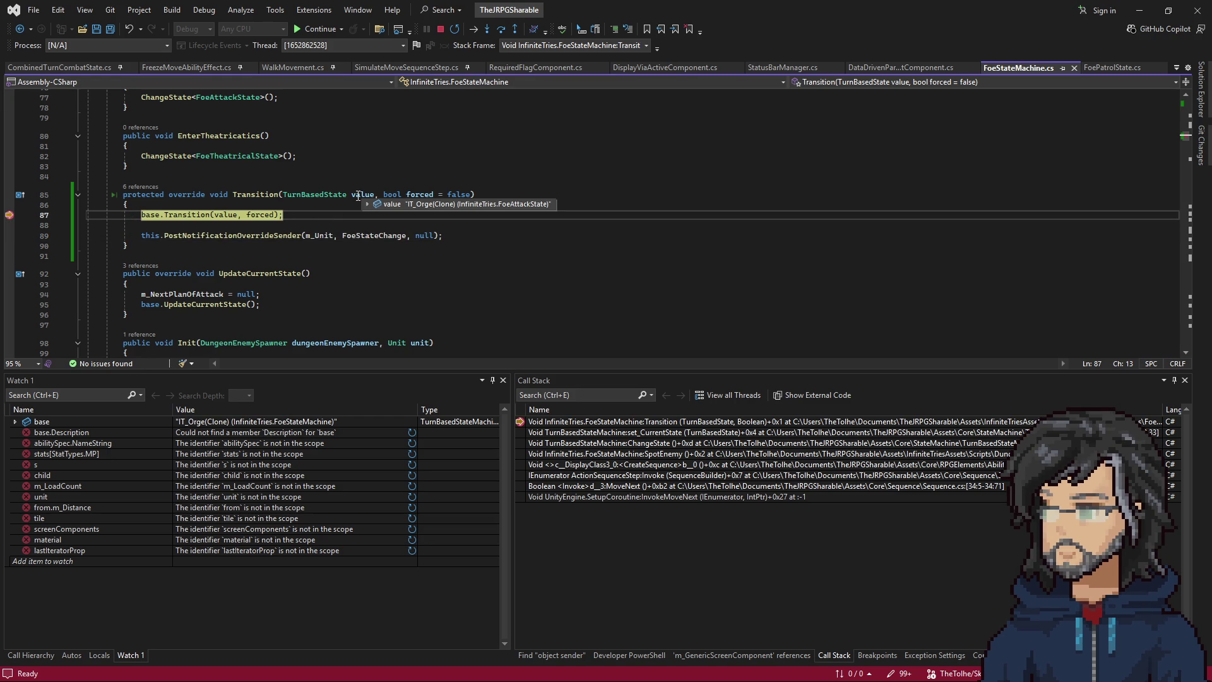
pyautogui.press('F10')
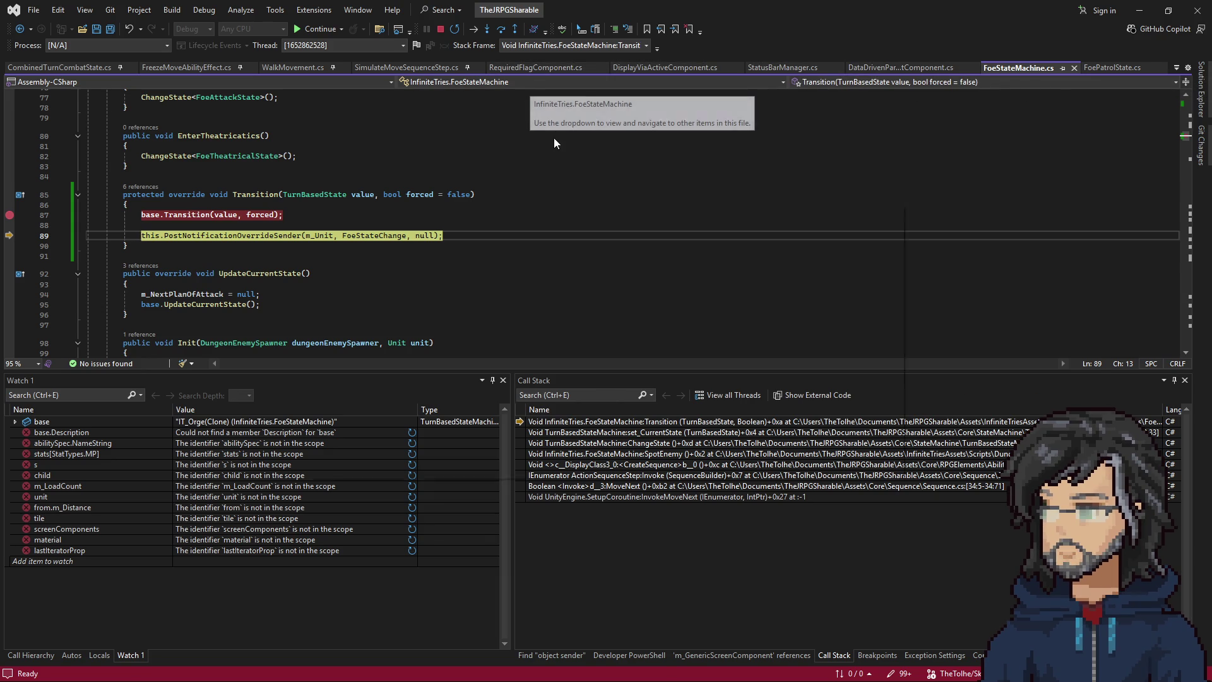
pyautogui.hotkey('ctrl', 'Tab')
pyautogui.scroll(8, 513, 124)
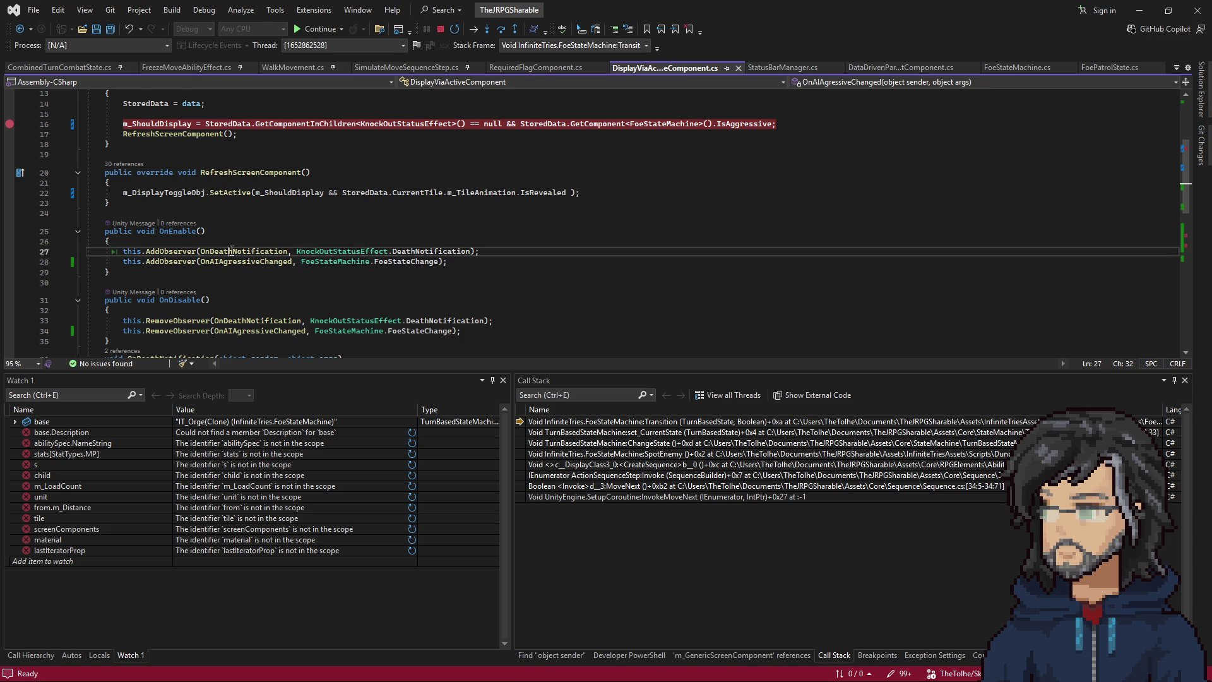
pyautogui.moveTo(88, 252); pyautogui.dragTo(494, 265)
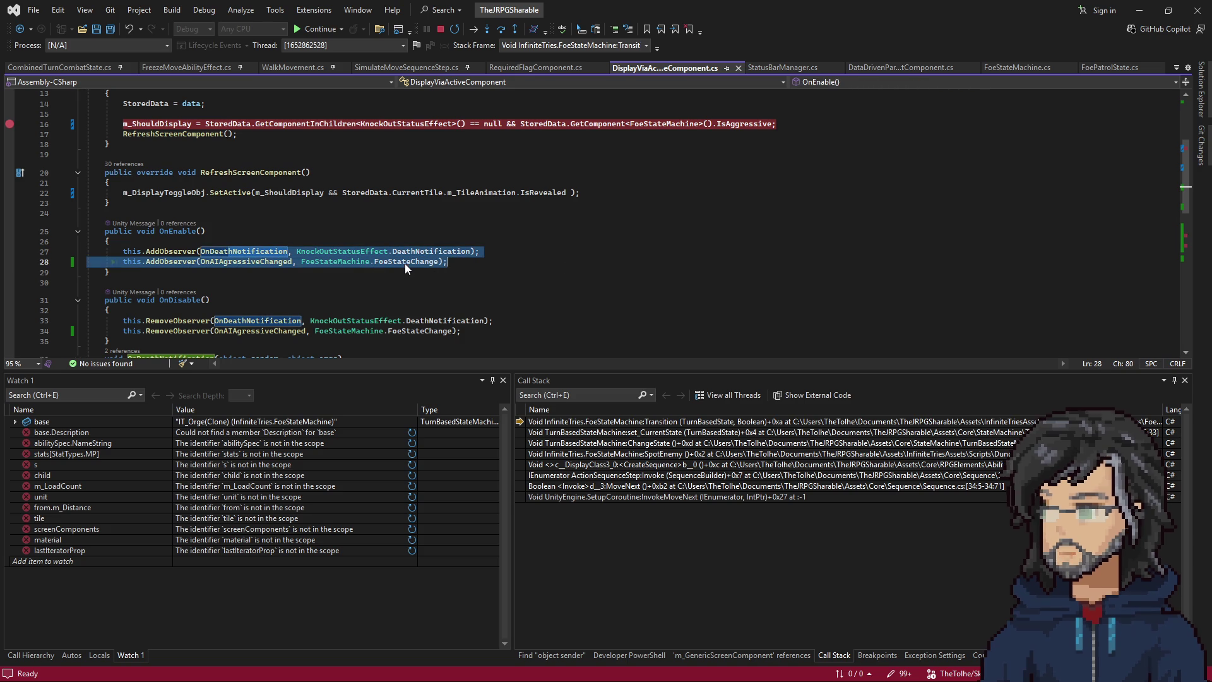
pyautogui.moveTo(455, 259)
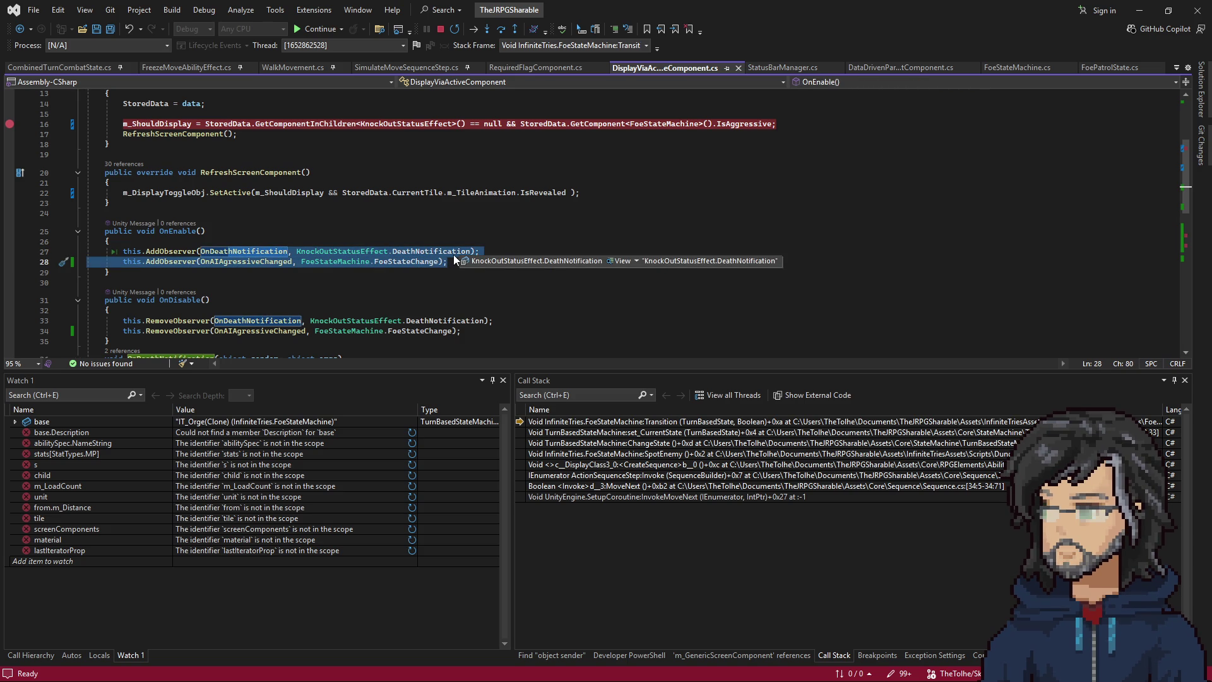
pyautogui.scroll(4, 341, 268)
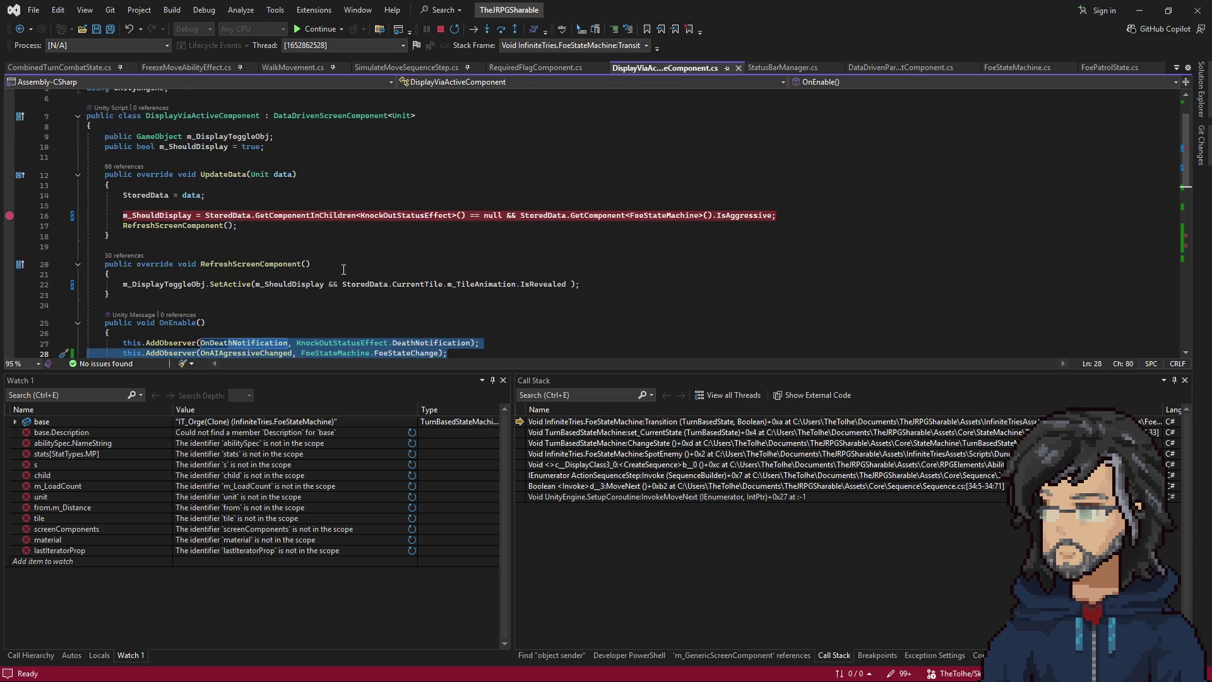
pyautogui.scroll(-2, 342, 268)
pyautogui.scroll(-3, 343, 268)
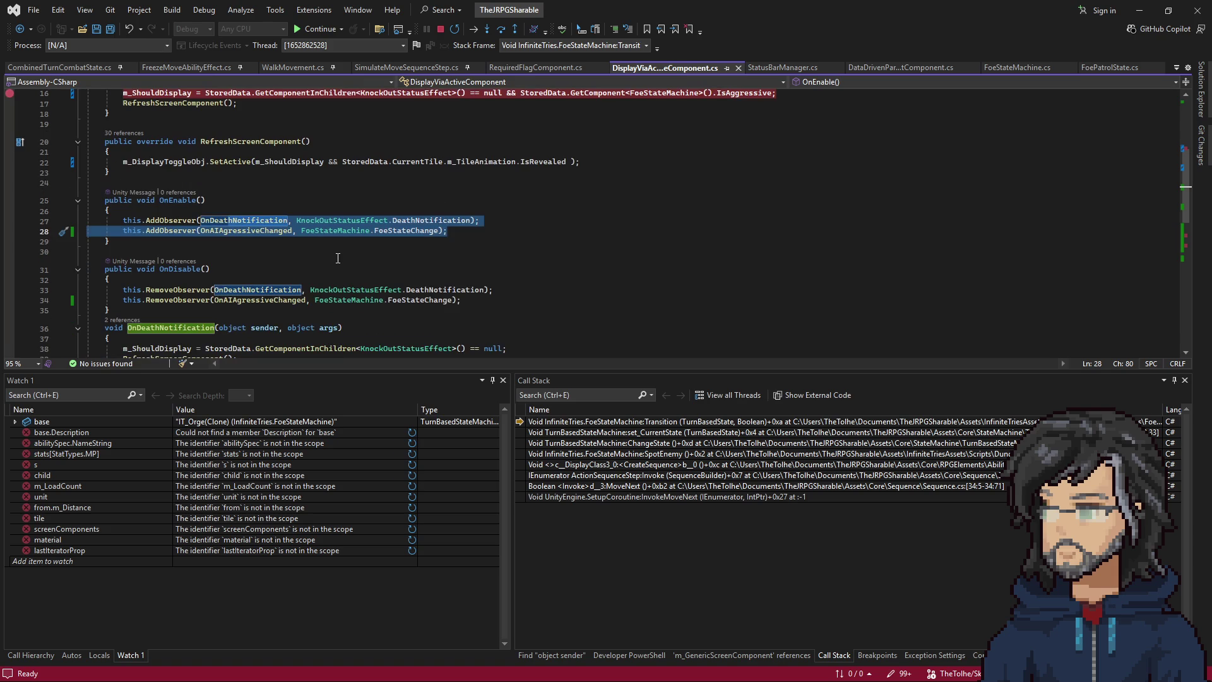
pyautogui.scroll(-4, 338, 247)
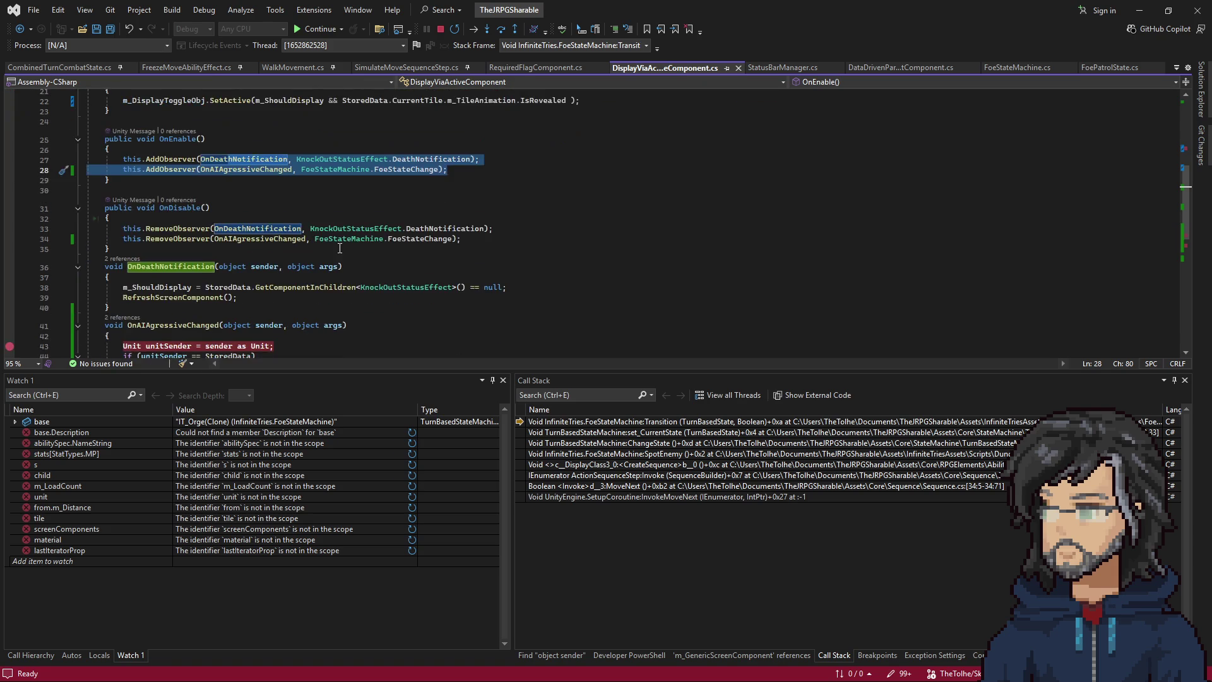
pyautogui.scroll(7, 340, 248)
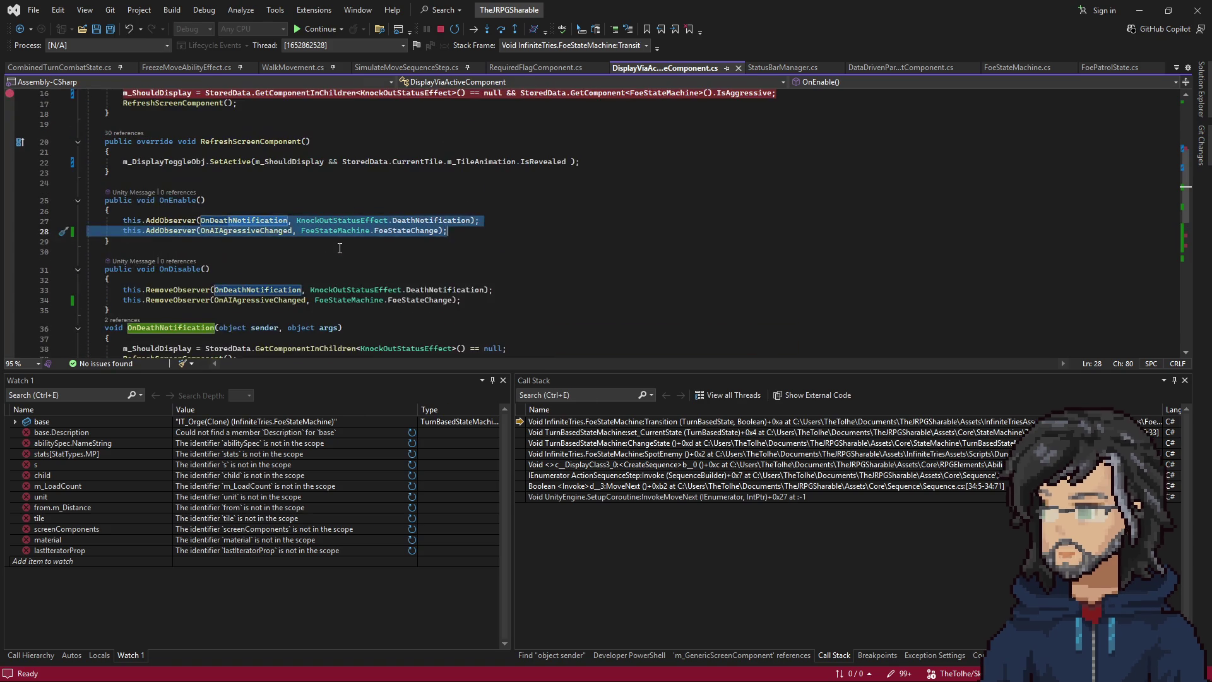
pyautogui.scroll(2, 340, 248)
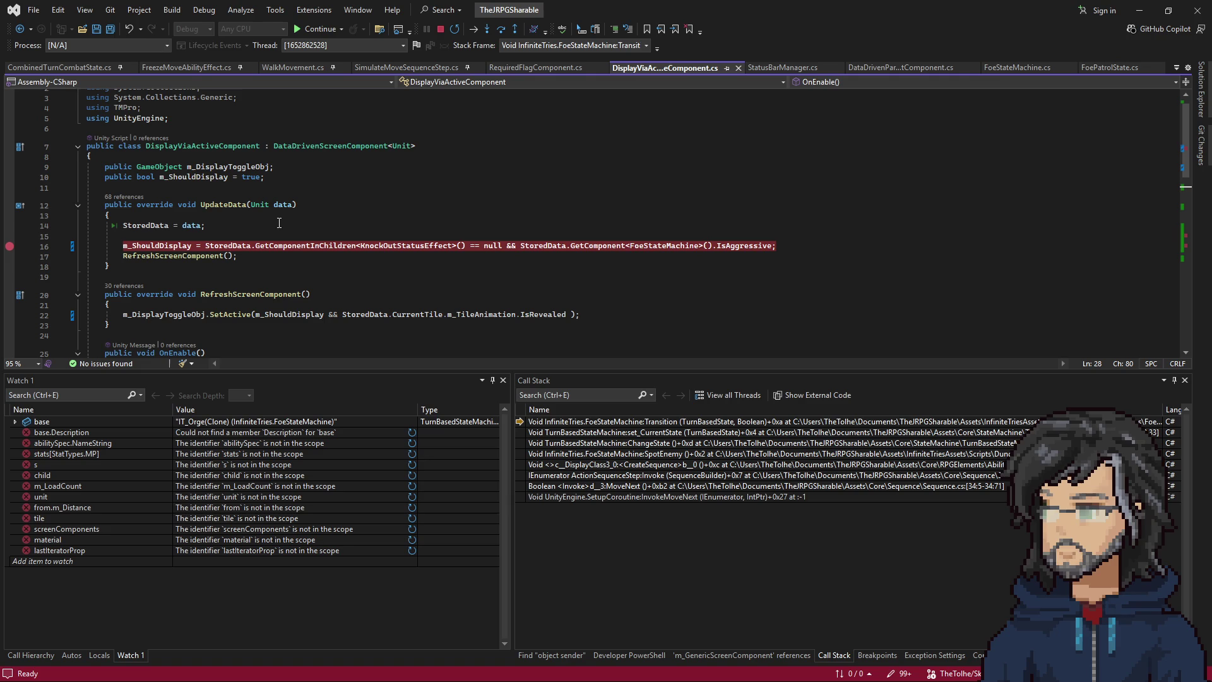
pyautogui.scroll(-4, 221, 257)
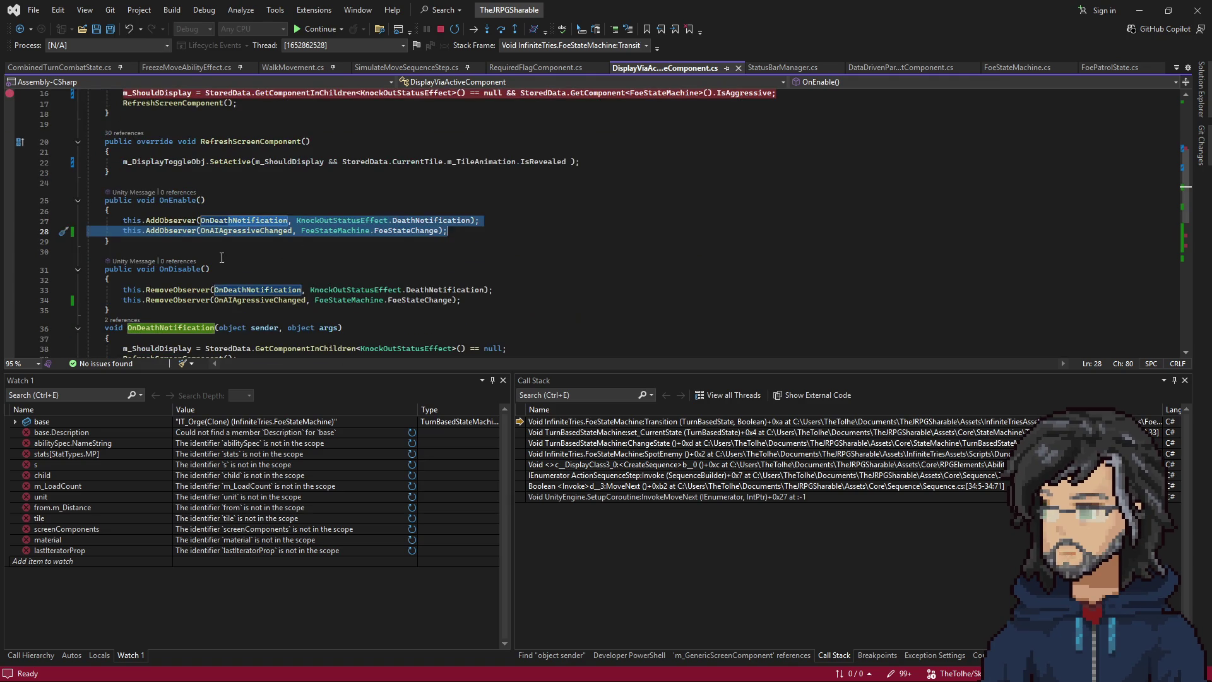
pyautogui.moveTo(164, 220); pyautogui.dragTo(472, 221)
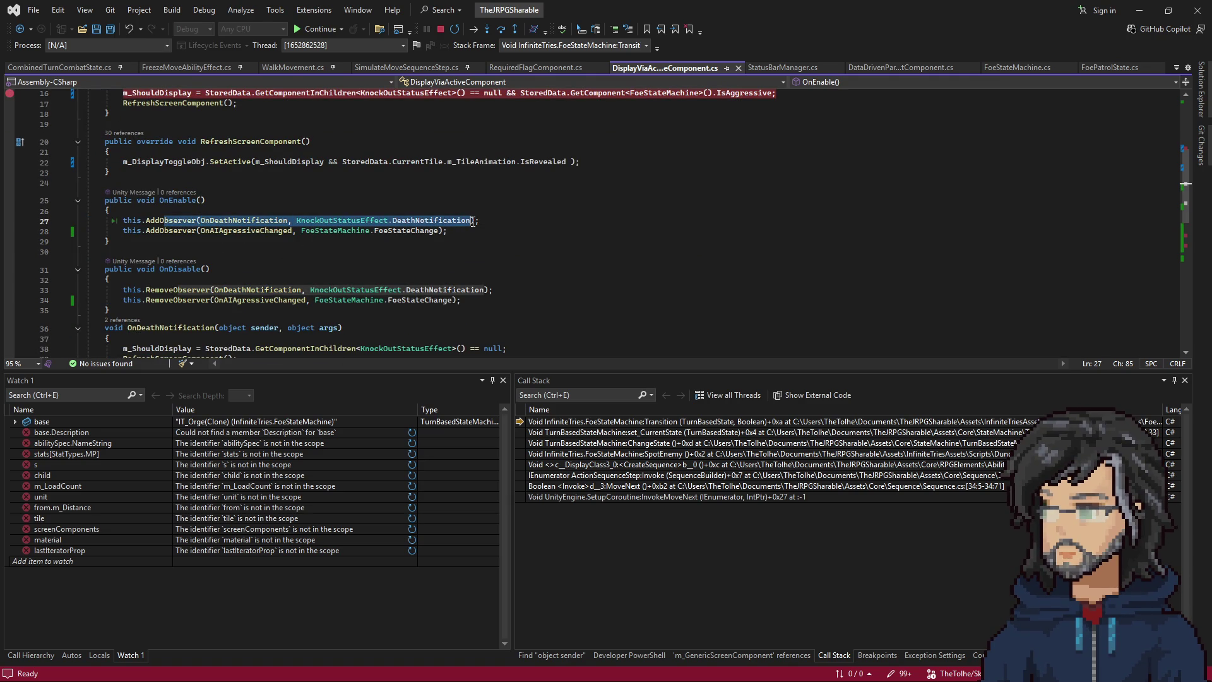
pyautogui.moveTo(200, 290); pyautogui.dragTo(513, 291)
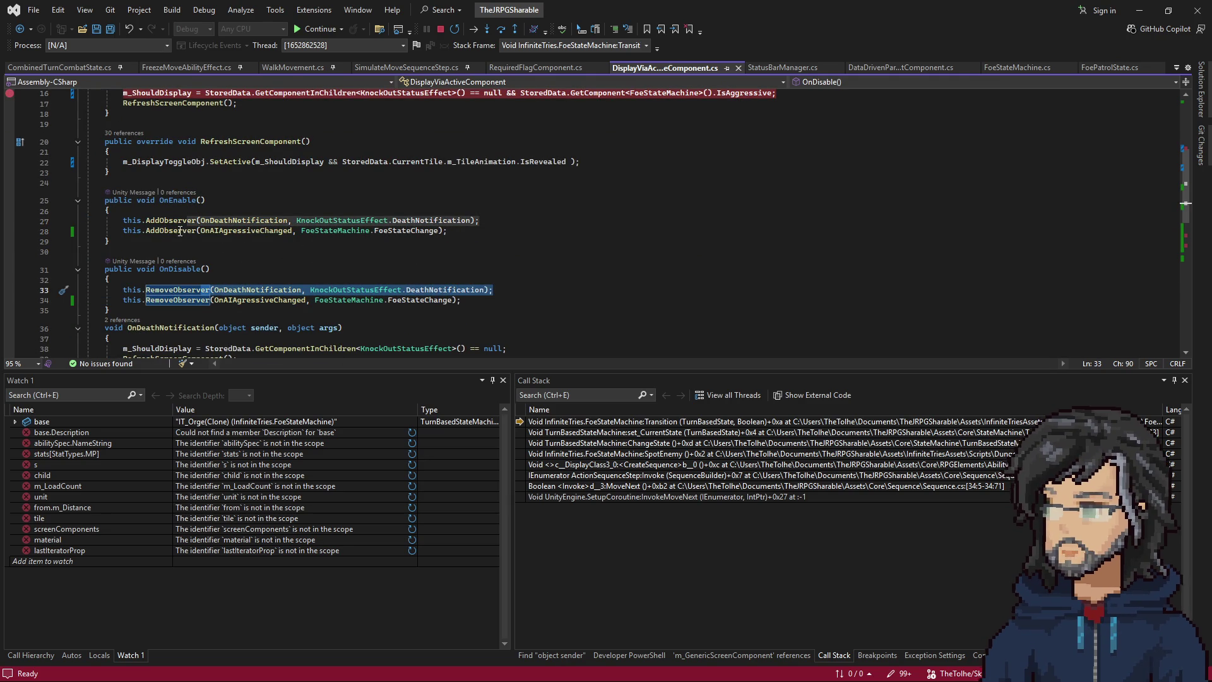
pyautogui.moveTo(146, 300); pyautogui.dragTo(495, 301)
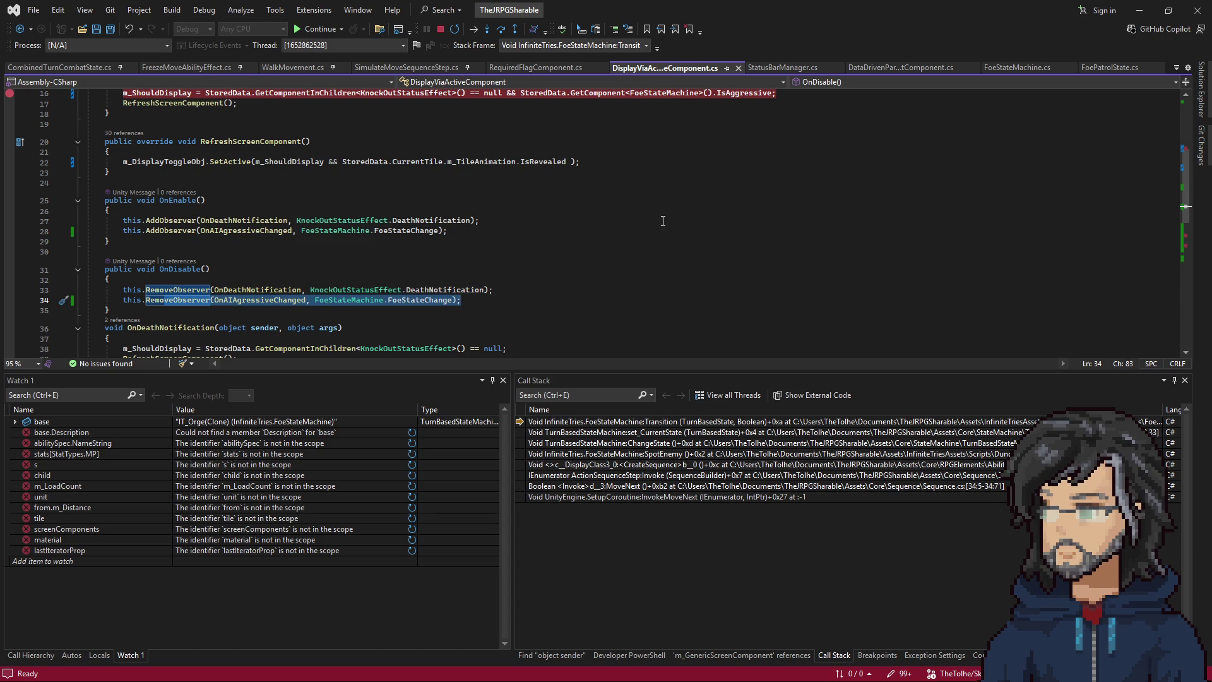
pyautogui.scroll(5, 238, 176)
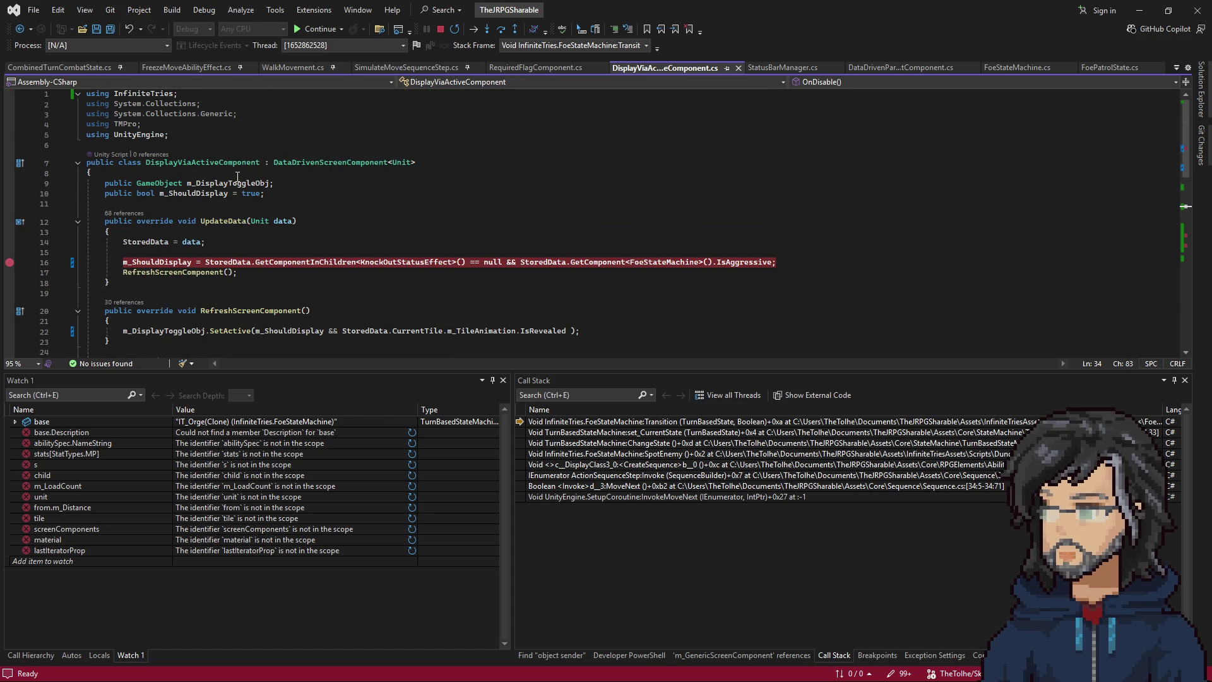
pyautogui.click(220, 205)
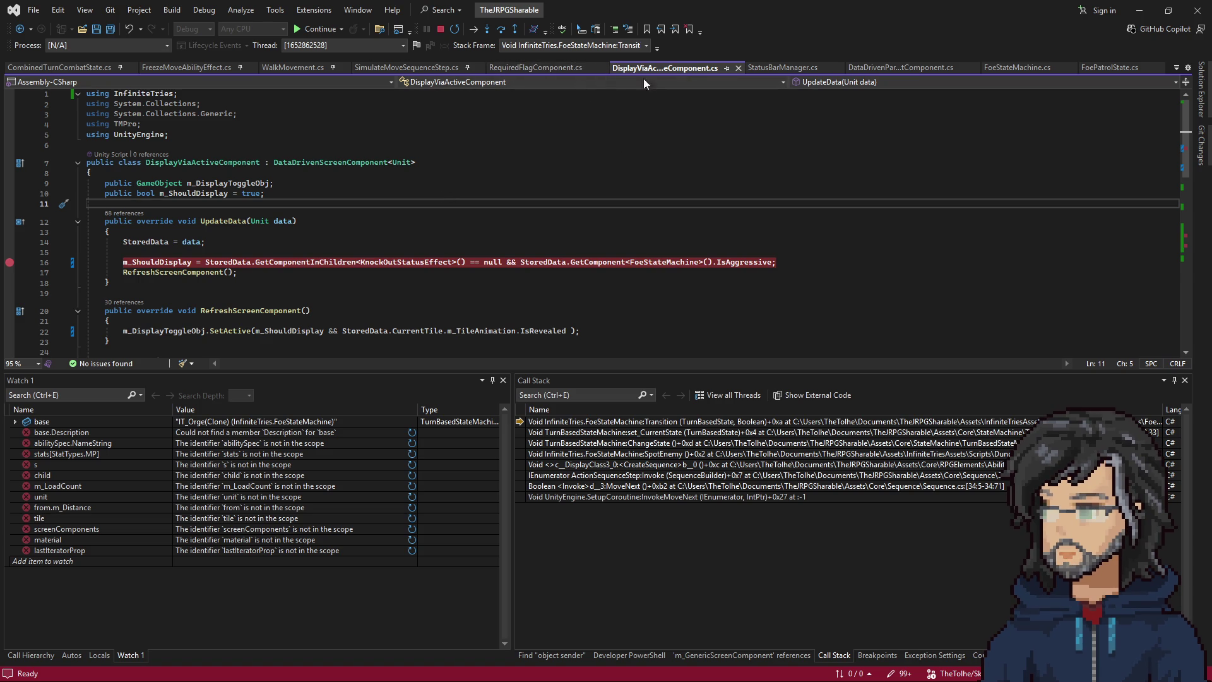
# Resume the game, select StatusBarManager in the Hierarchy and open StatusBarManager.cs in Visual Studio.
pyautogui.click(1139, 10)
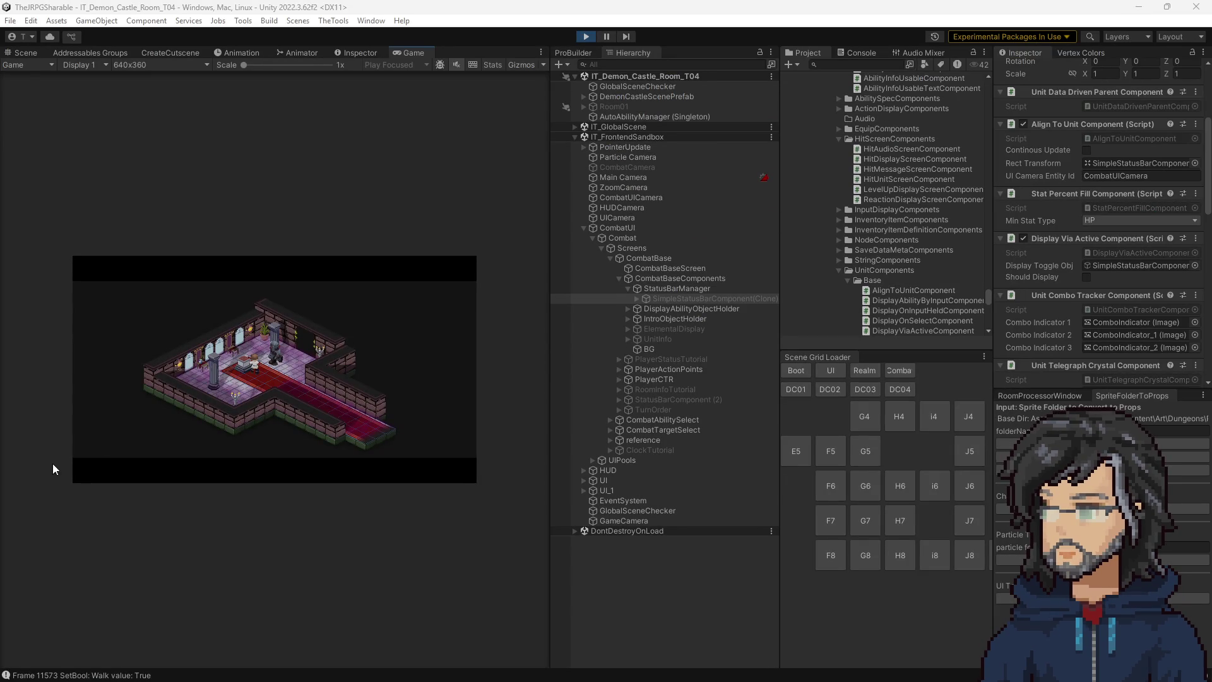
pyautogui.hotkey('alt', 'Tab')
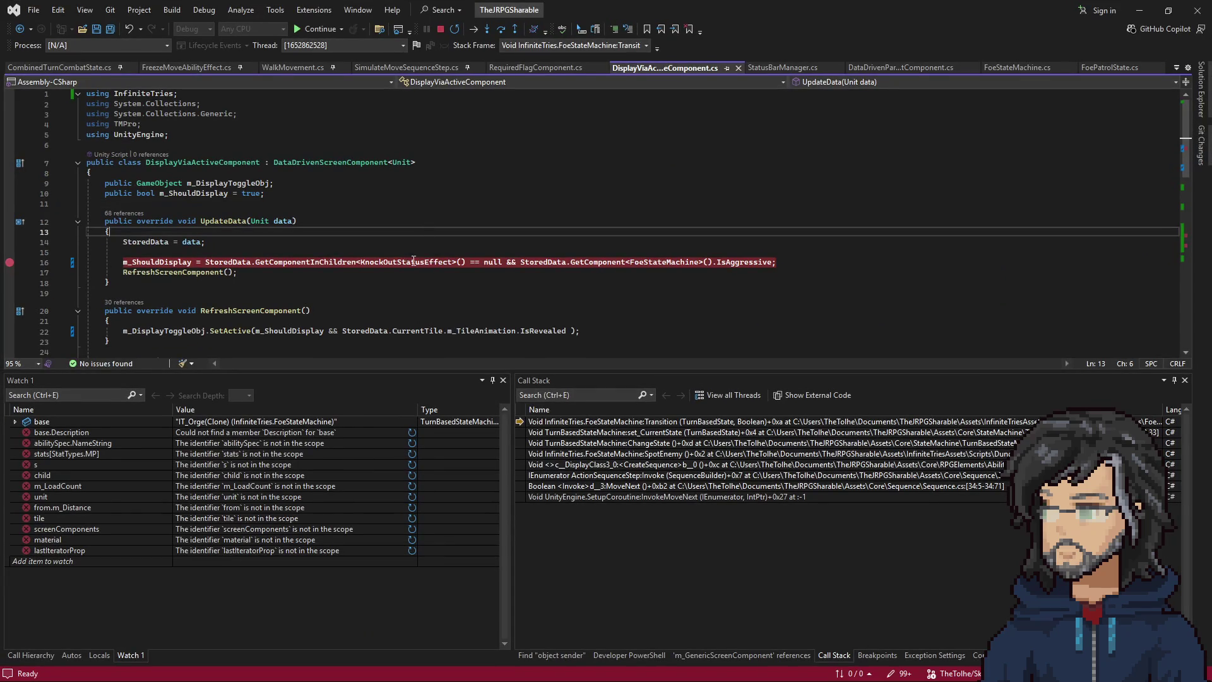
pyautogui.press('F5')
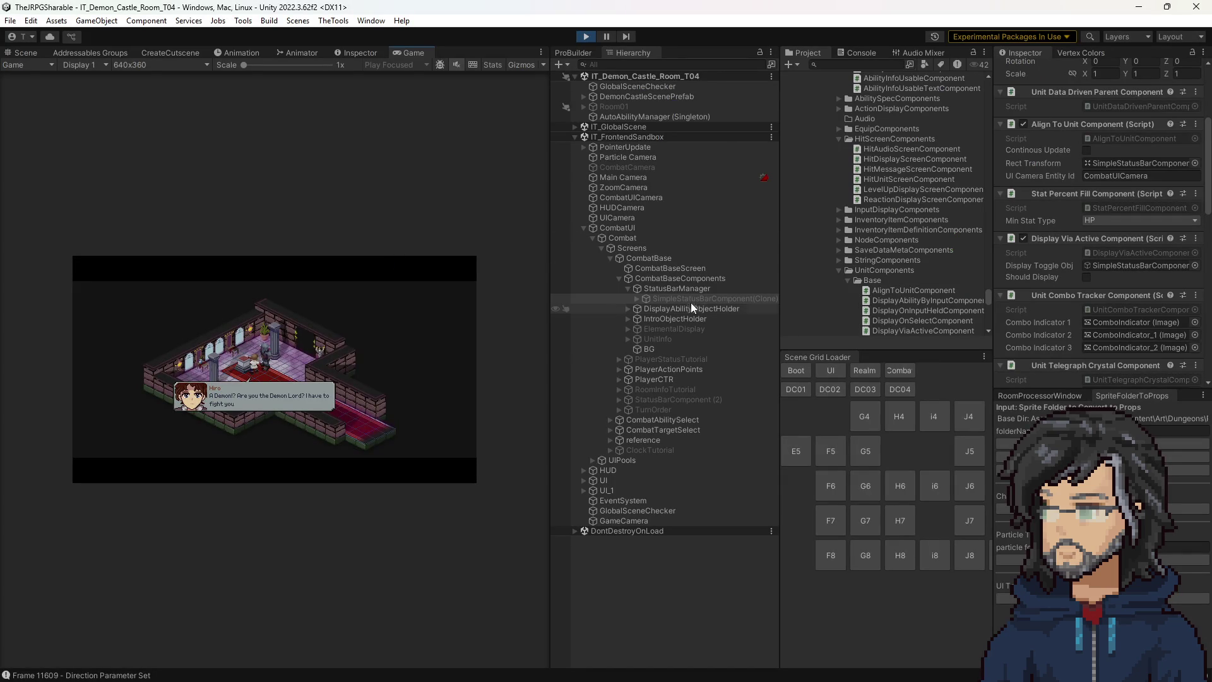
pyautogui.click(674, 289)
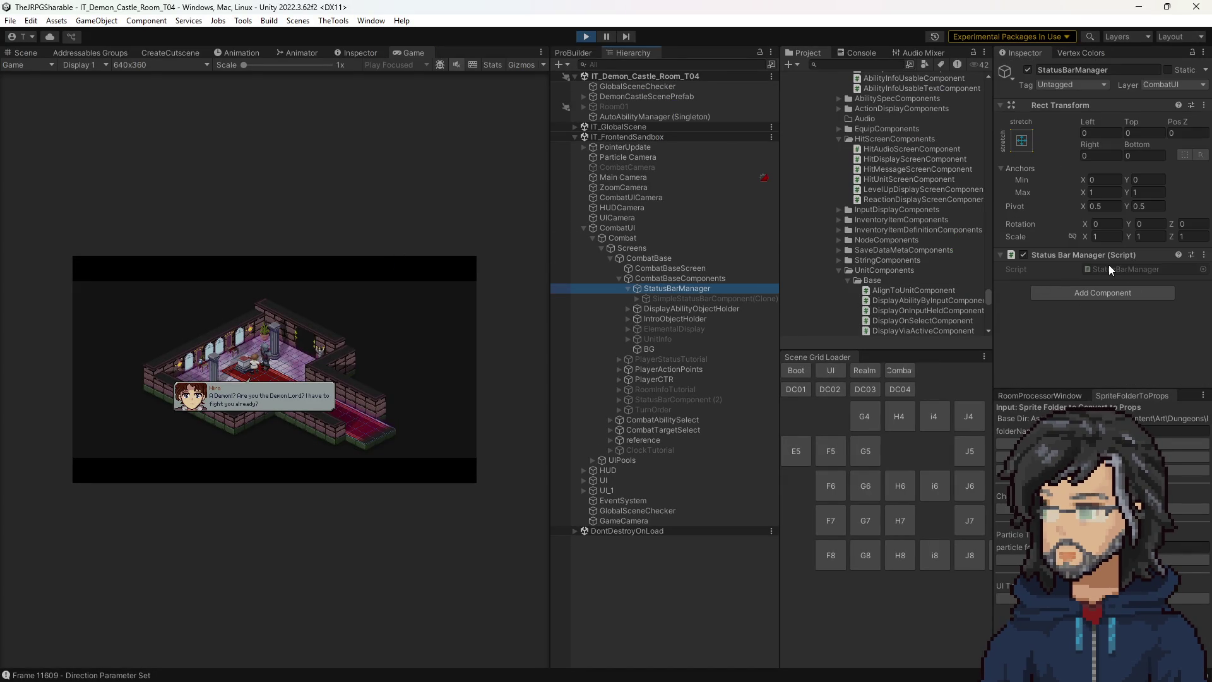
pyautogui.doubleClick(1108, 265)
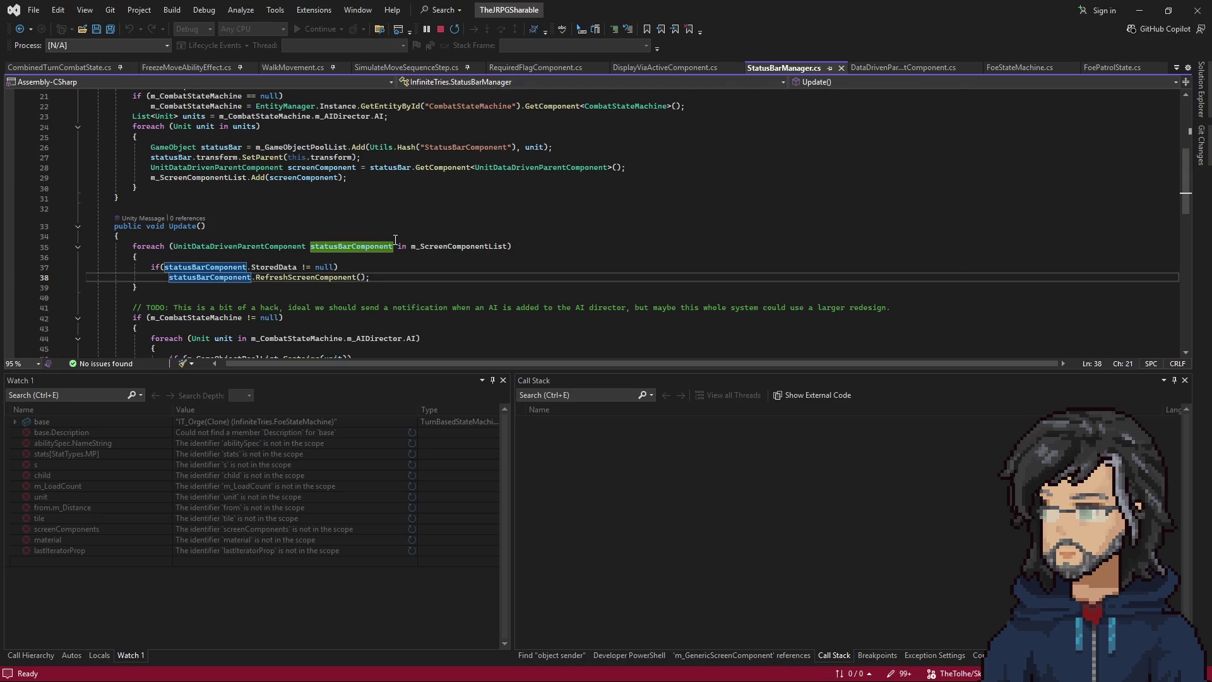
pyautogui.scroll(5, 394, 239)
pyautogui.scroll(-6, 315, 247)
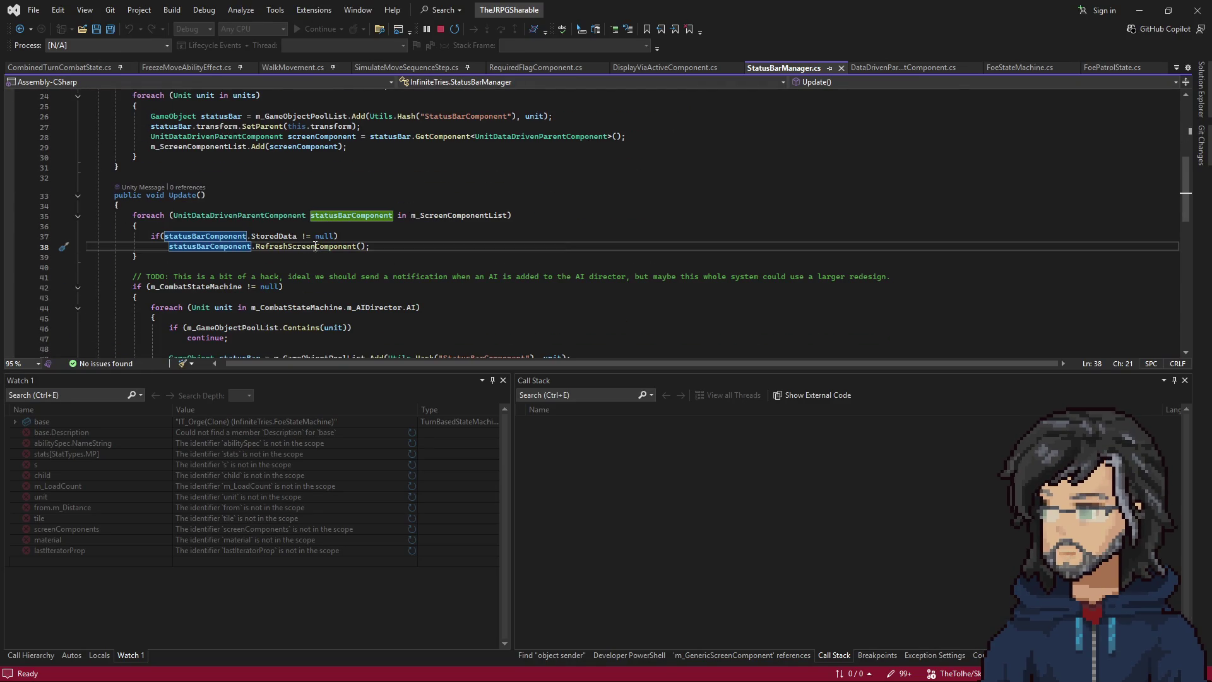
pyautogui.click(269, 246)
pyautogui.scroll(-10, 353, 259)
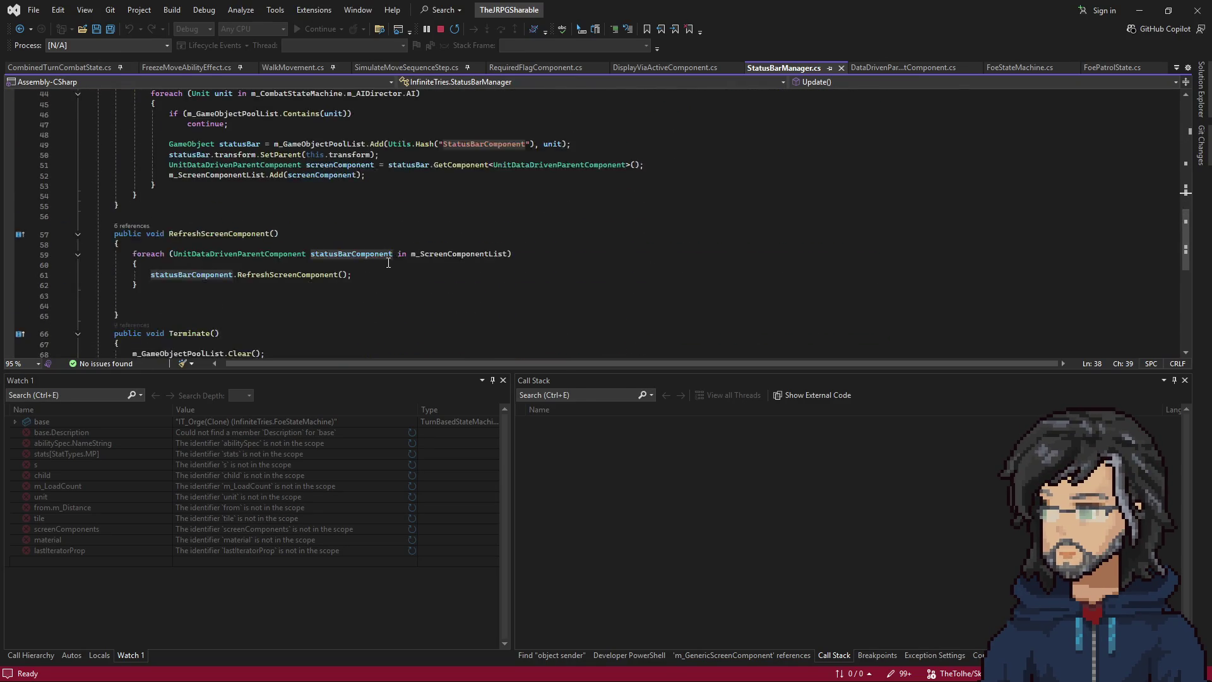
pyautogui.scroll(17, 380, 266)
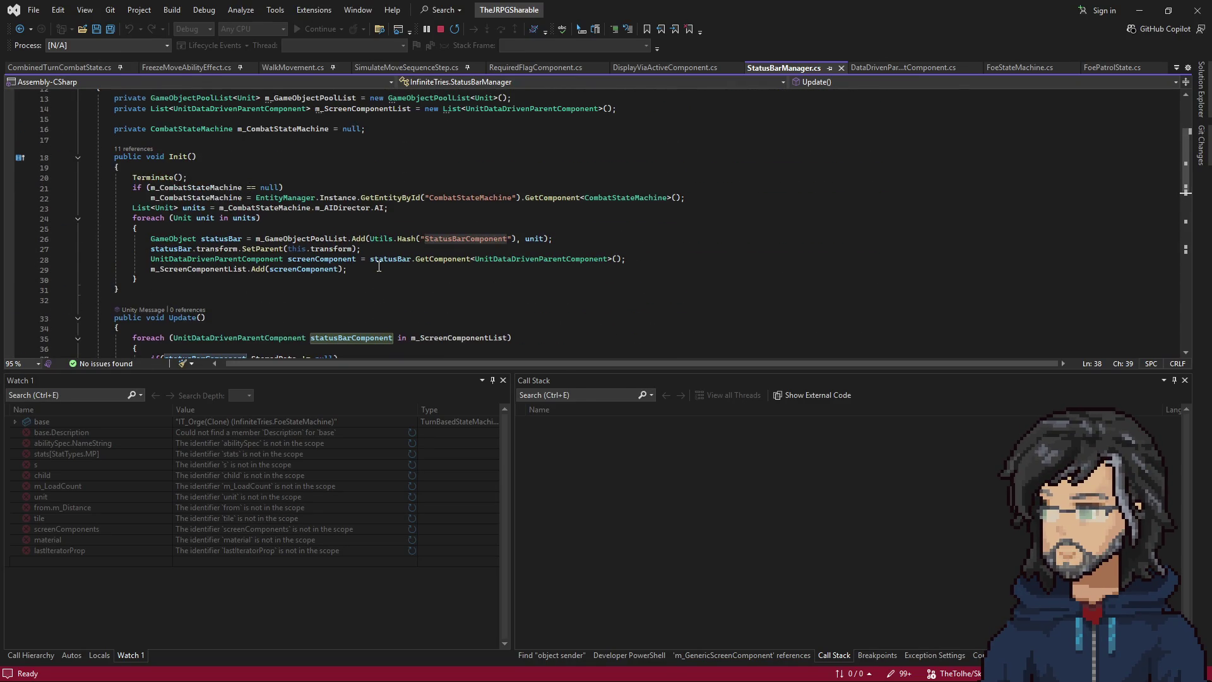
pyautogui.scroll(-5, 379, 266)
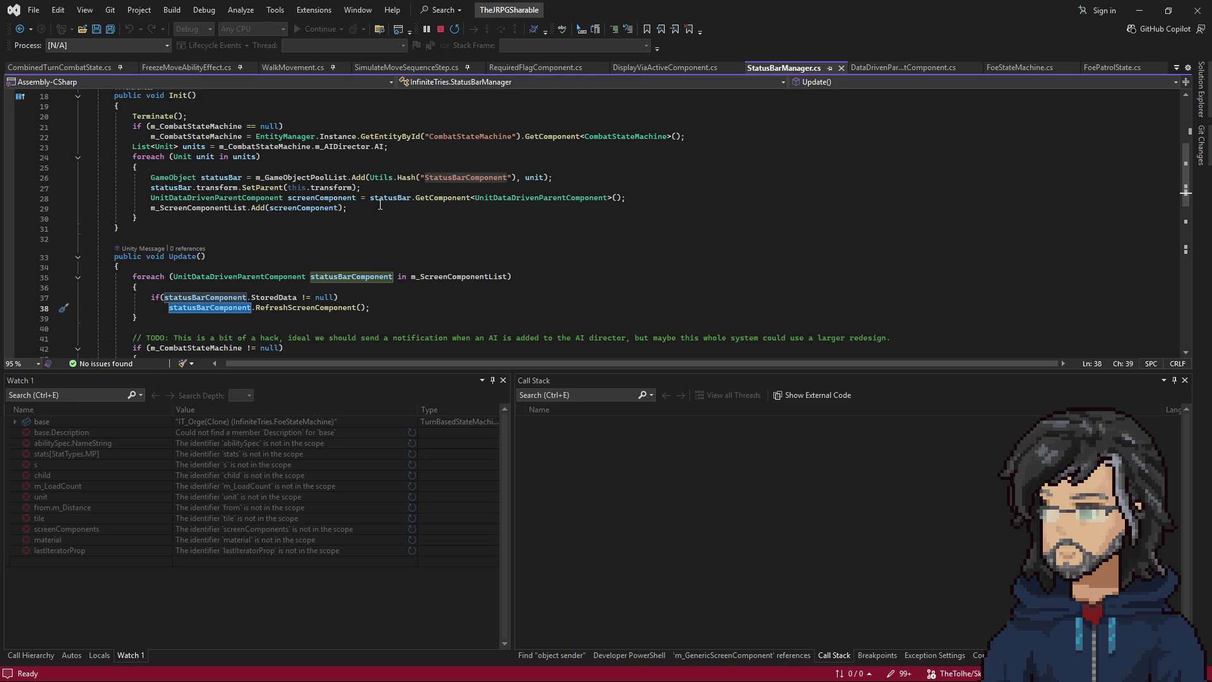
pyautogui.moveTo(340, 208)
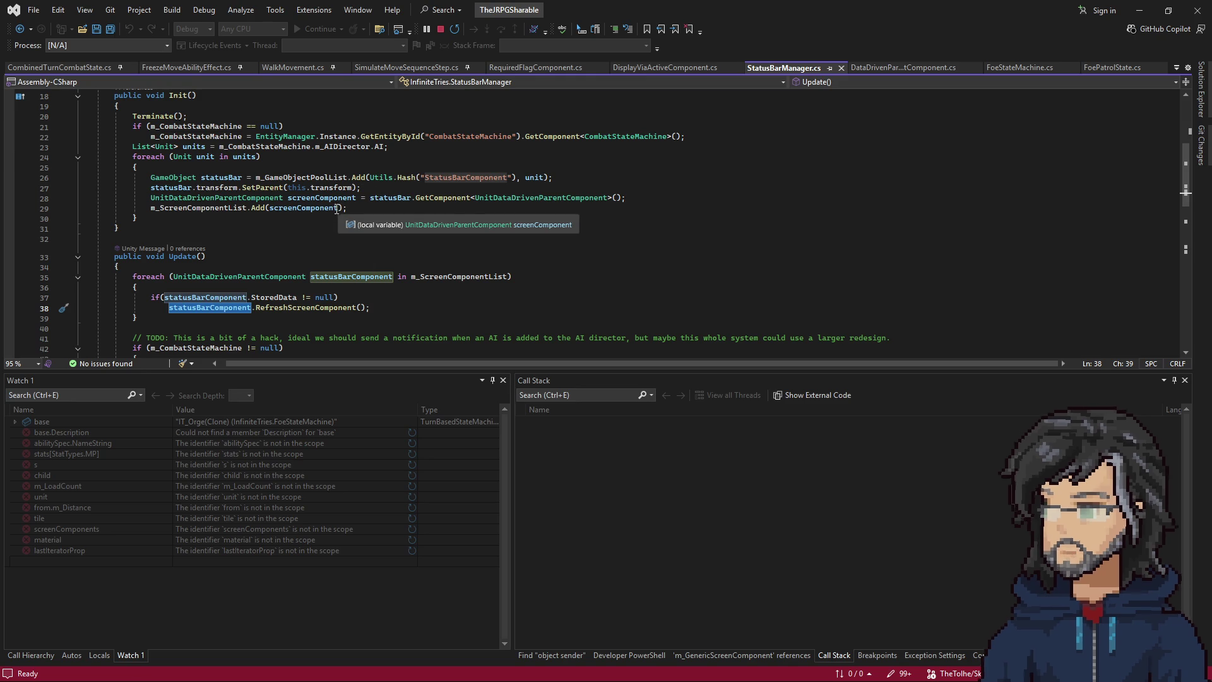
# Go to the definitions of the pool's Add method and then the pool manager's Allocate.
pyautogui.rightClick(358, 179)
pyautogui.click(389, 245)
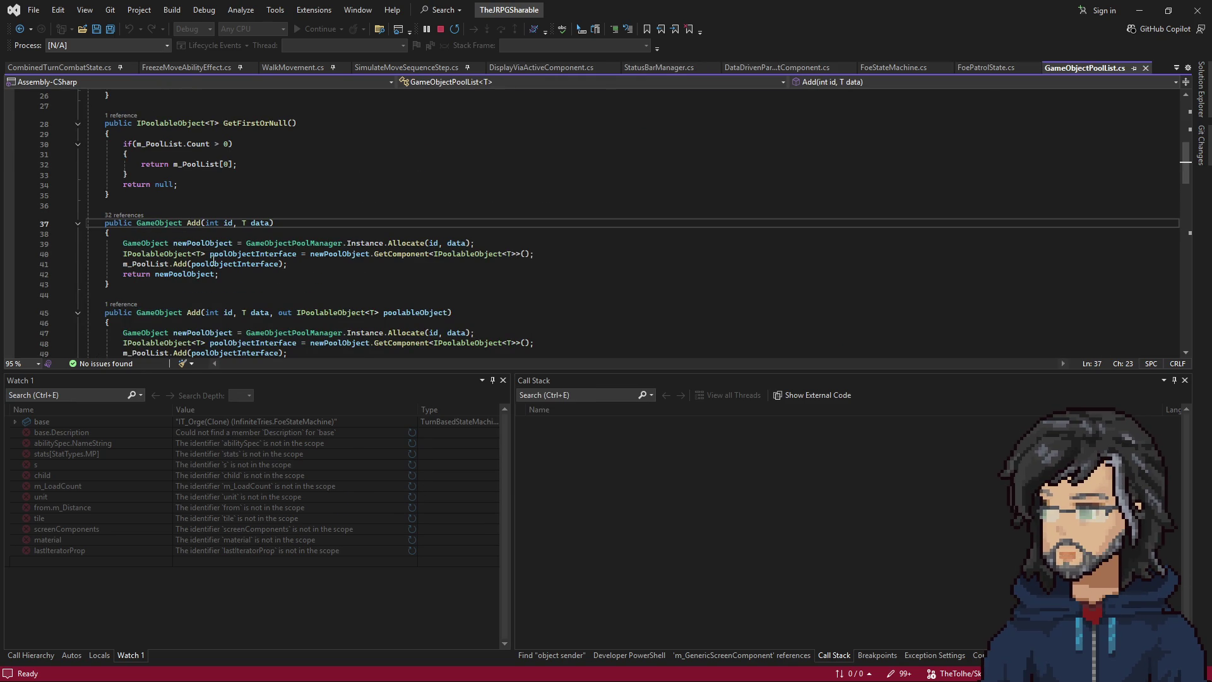
pyautogui.moveTo(383, 255)
pyautogui.rightClick(404, 243)
pyautogui.click(445, 312)
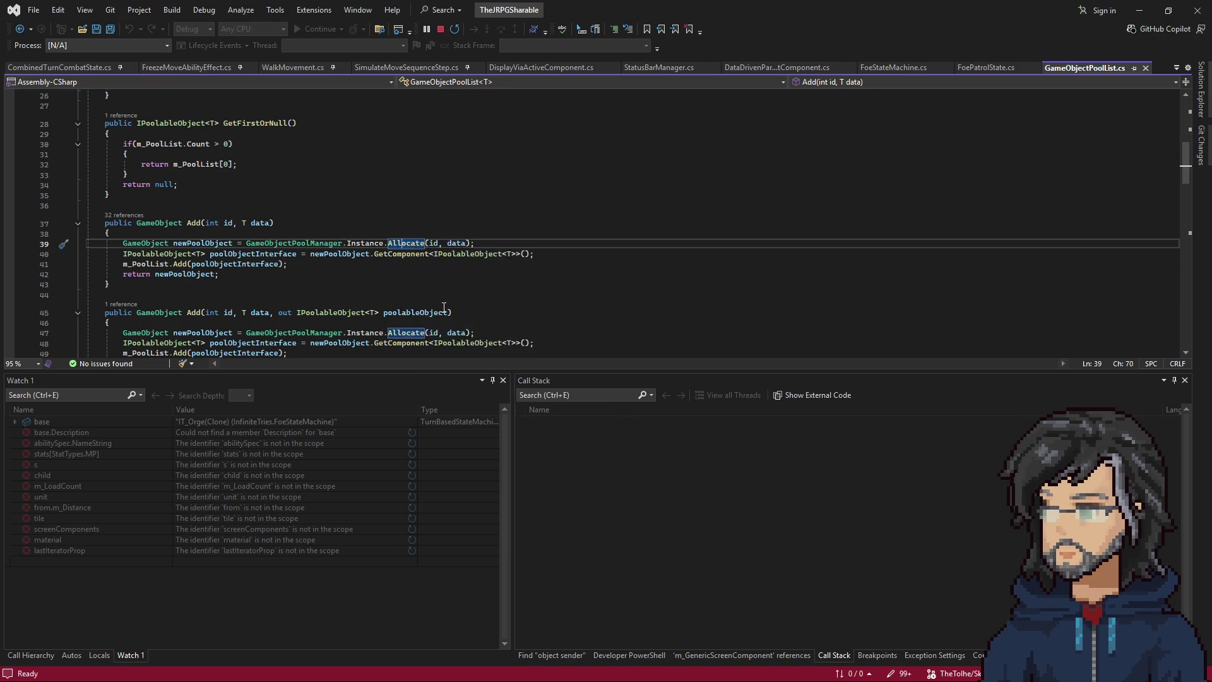
pyautogui.scroll(-3, 226, 222)
# Follow the inner Allocate into GameObjectPool.cs and inspect the line 222 Init call on m_PooledObjects[i].
pyautogui.rightClick(249, 152)
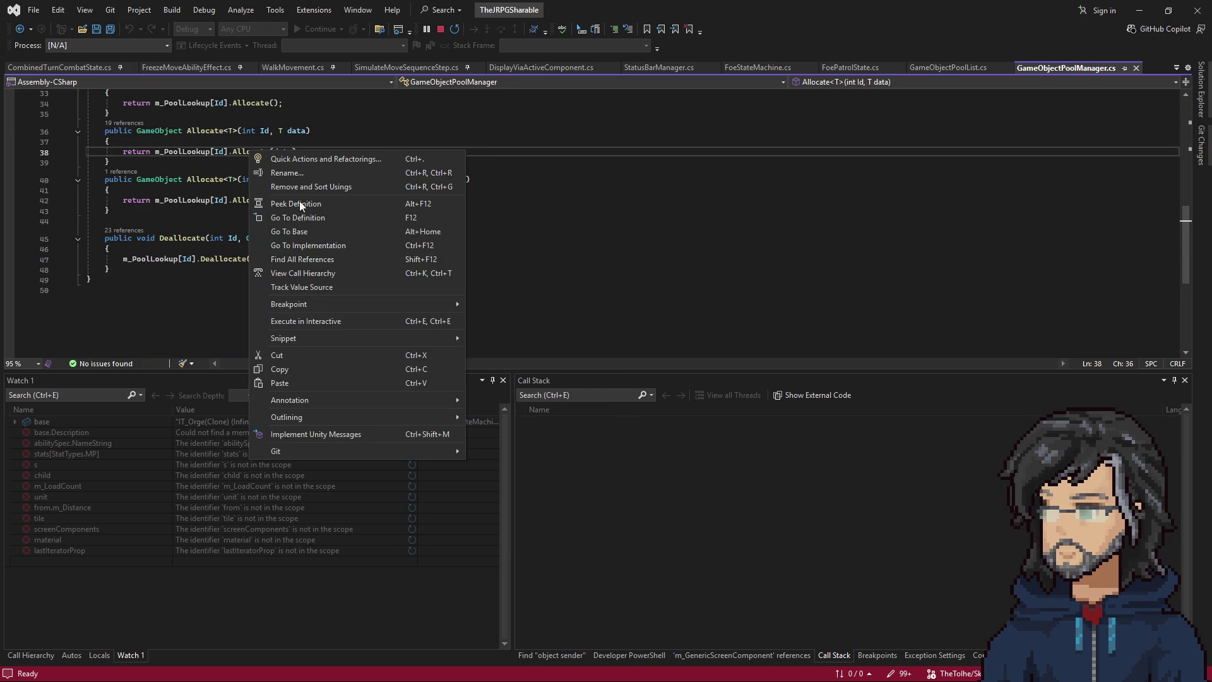
pyautogui.click(292, 216)
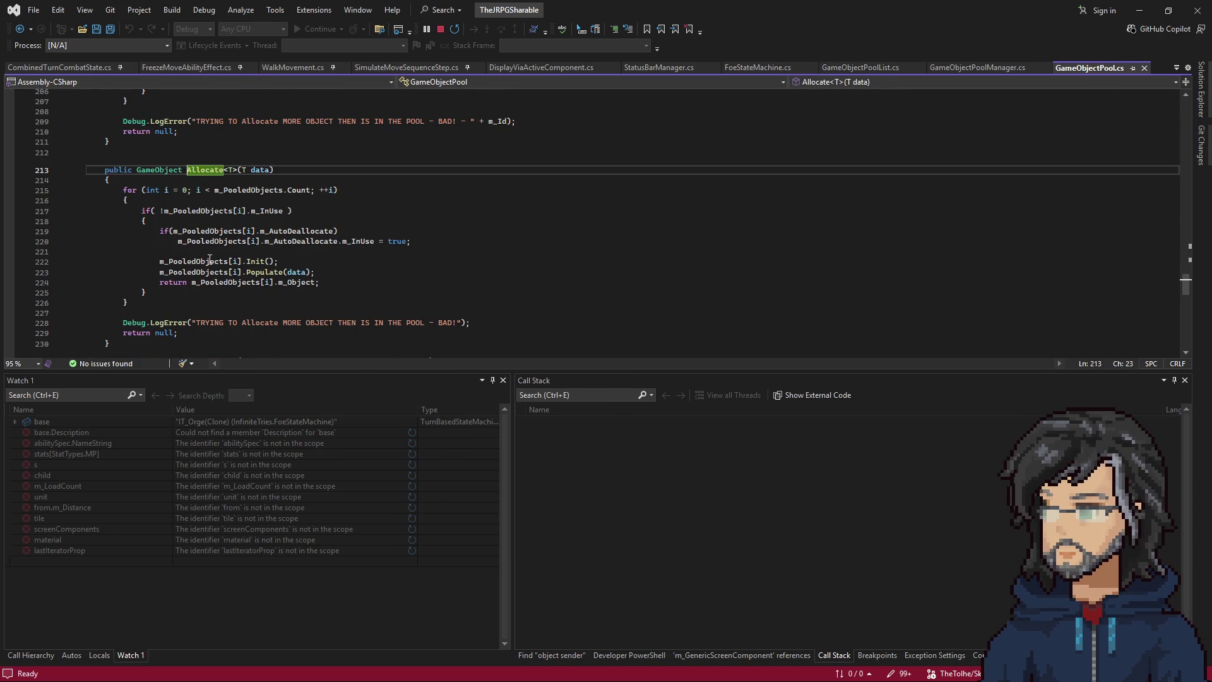
pyautogui.moveTo(161, 261); pyautogui.dragTo(242, 261)
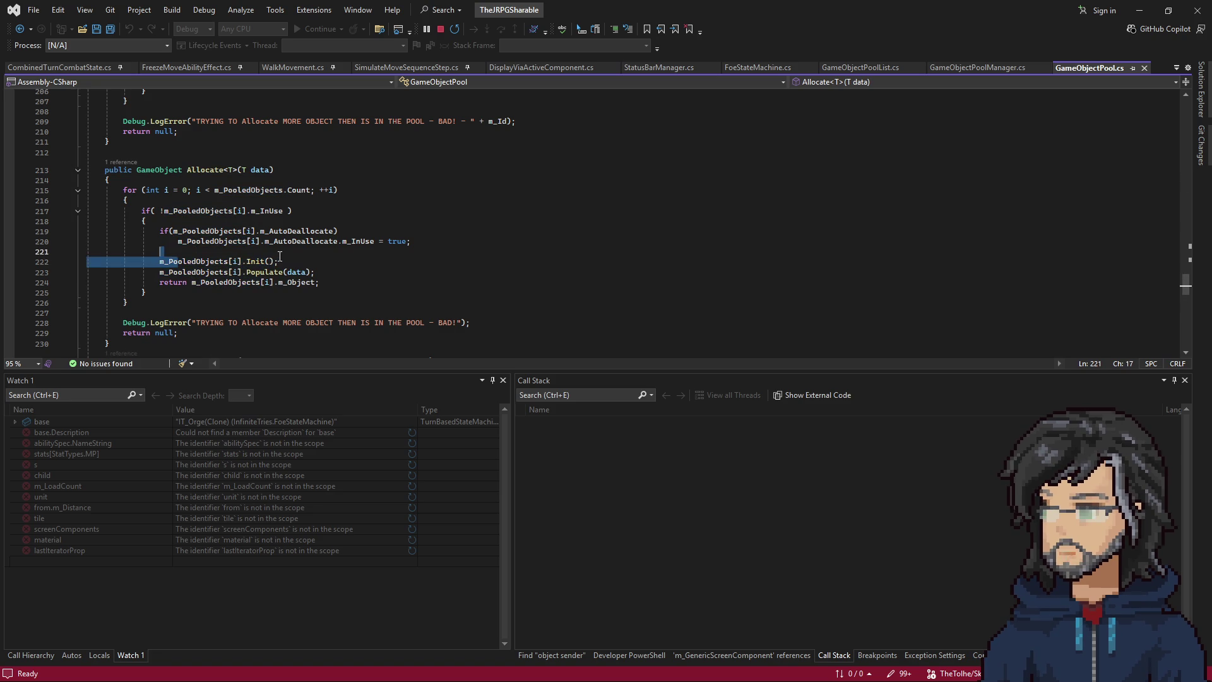
pyautogui.click(255, 261)
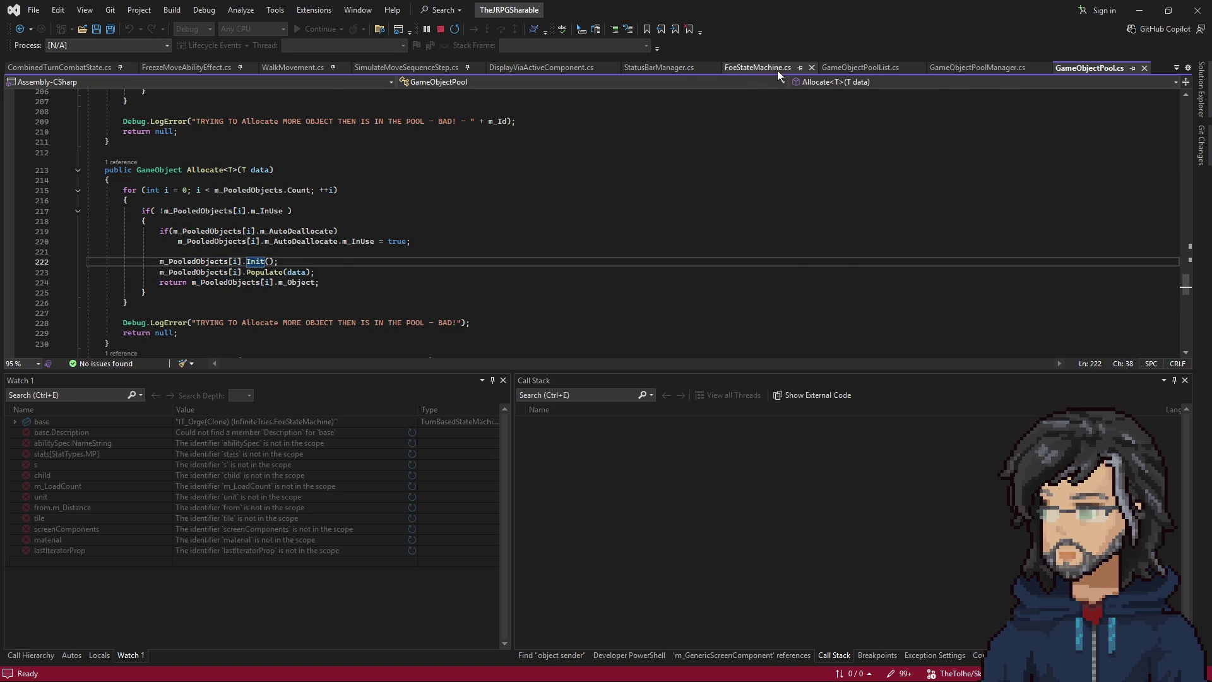
pyautogui.hotkey('ctrl', 'Tab')
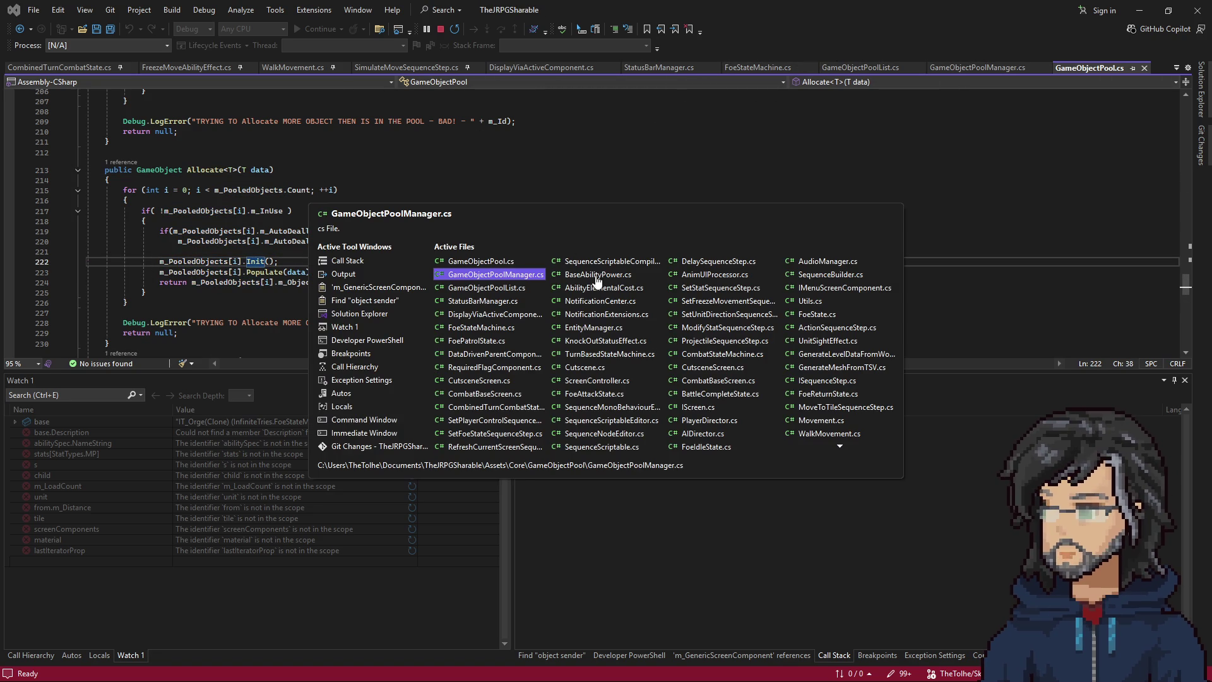
pyautogui.hotkey('ctrl', 'Tab')
pyautogui.hotkey('ctrl', 'Tab')
pyautogui.hotkey('ctrl', 'Tab')
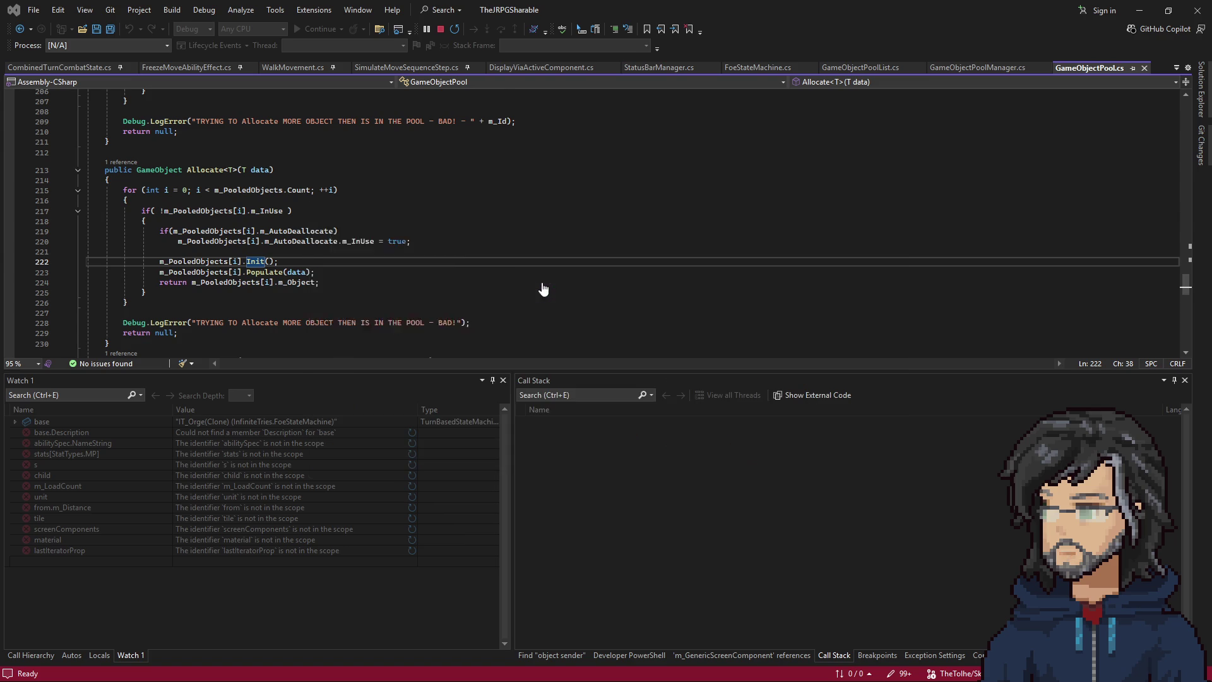
pyautogui.click(170, 205)
pyautogui.press('Return')
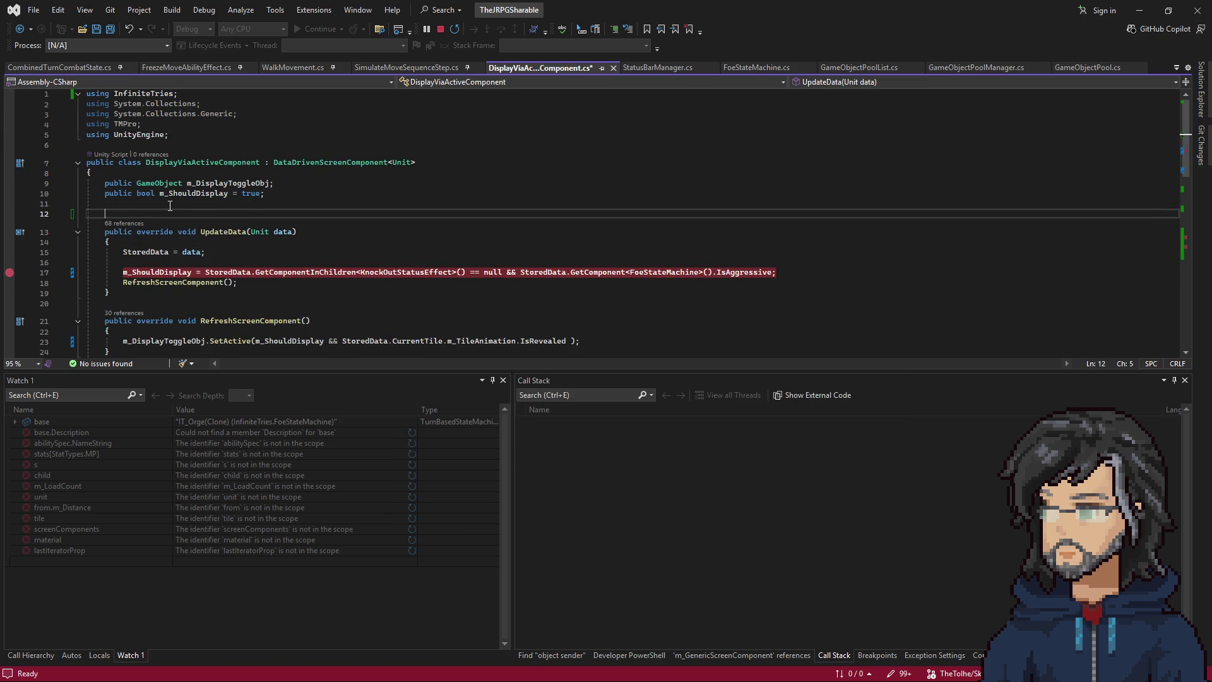
pyautogui.press('Return')
pyautogui.press('Up')
pyautogui.write('public ')
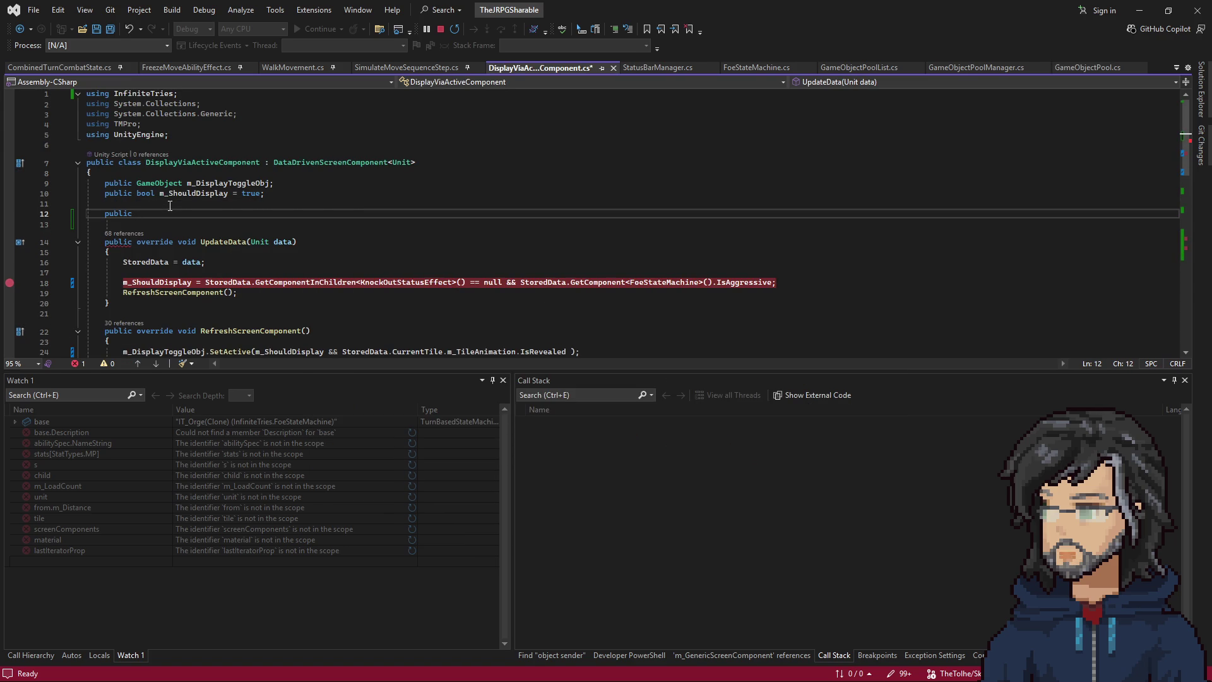
pyautogui.write('void int')
pyautogui.press('BackSpace')
pyautogui.write('it')
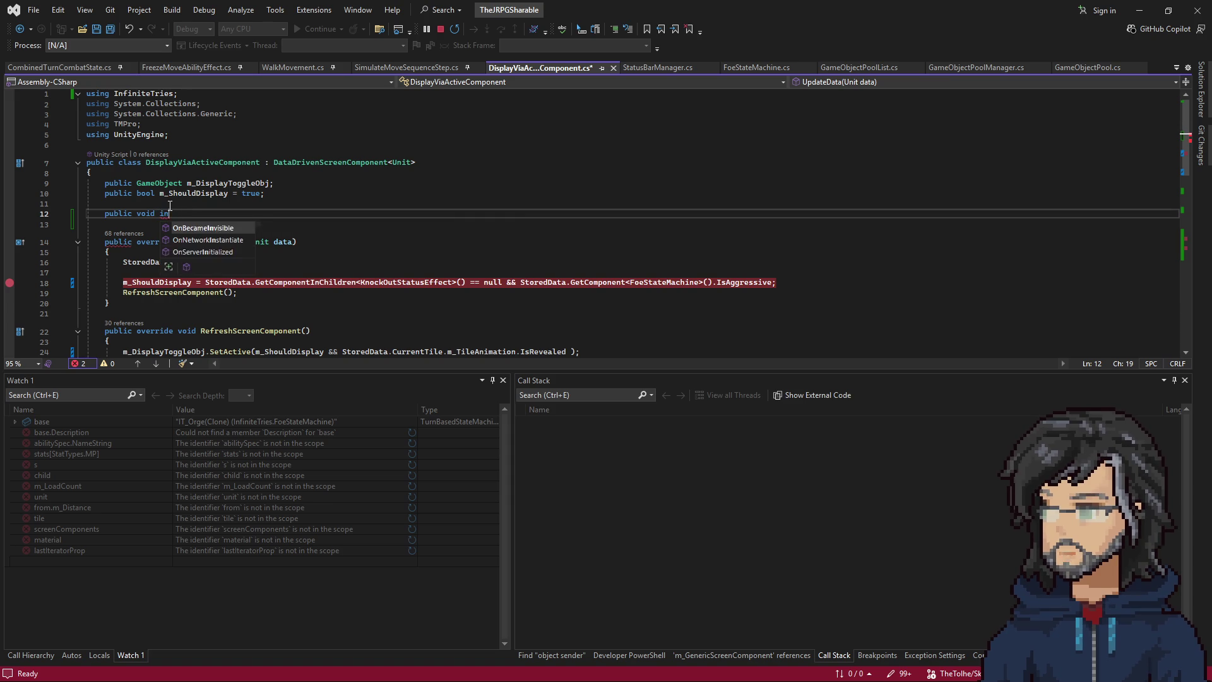
pyautogui.press('Tab')
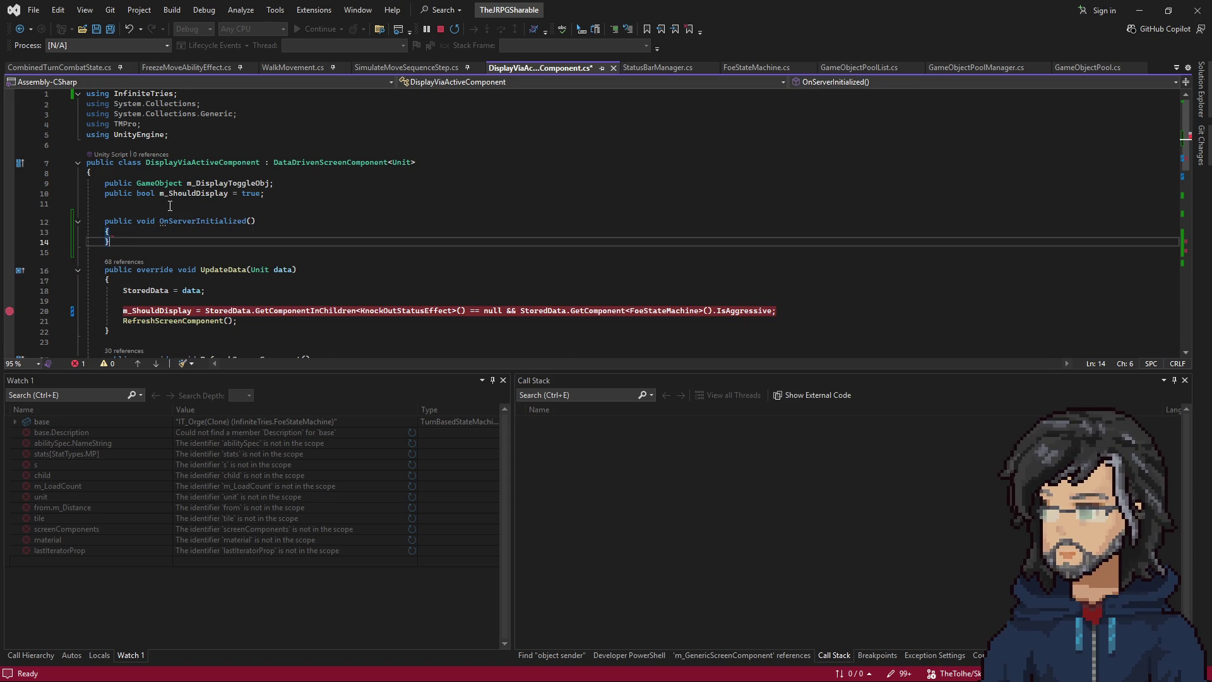
pyautogui.doubleClick(202, 221)
pyautogui.write('init')
pyautogui.rightClick(328, 163)
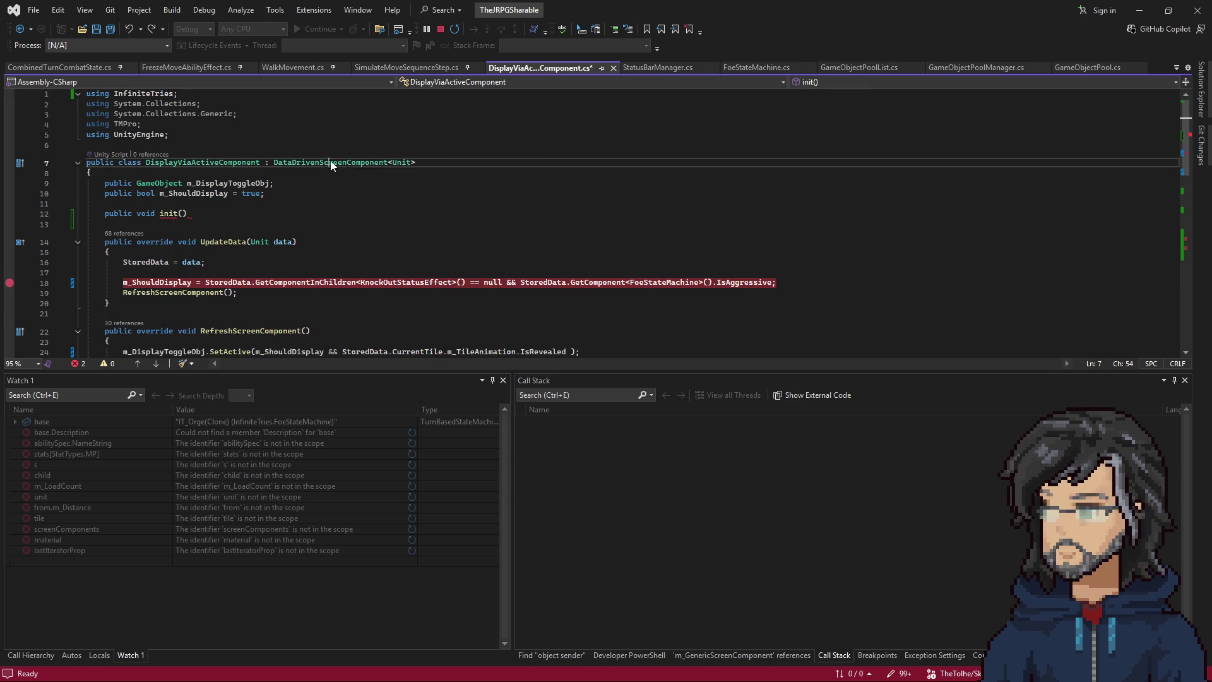
pyautogui.click(409, 258)
pyautogui.scroll(-4, 669, 536)
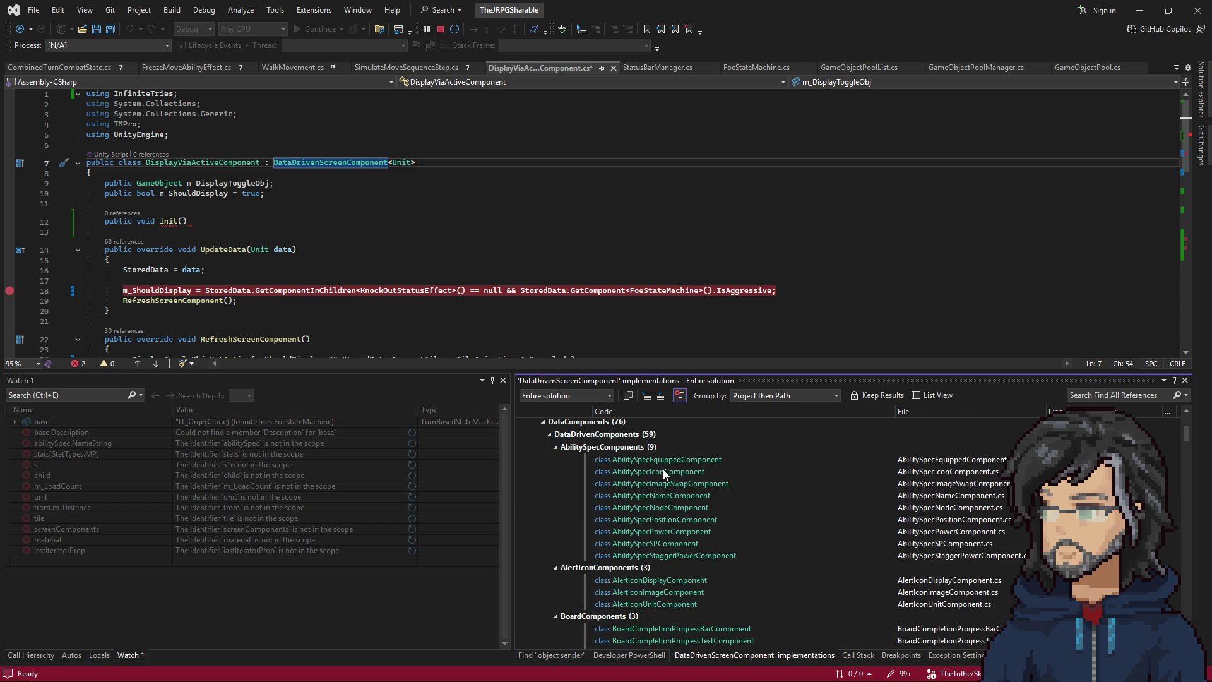
pyautogui.scroll(-2, 668, 493)
pyautogui.scroll(-3, 672, 531)
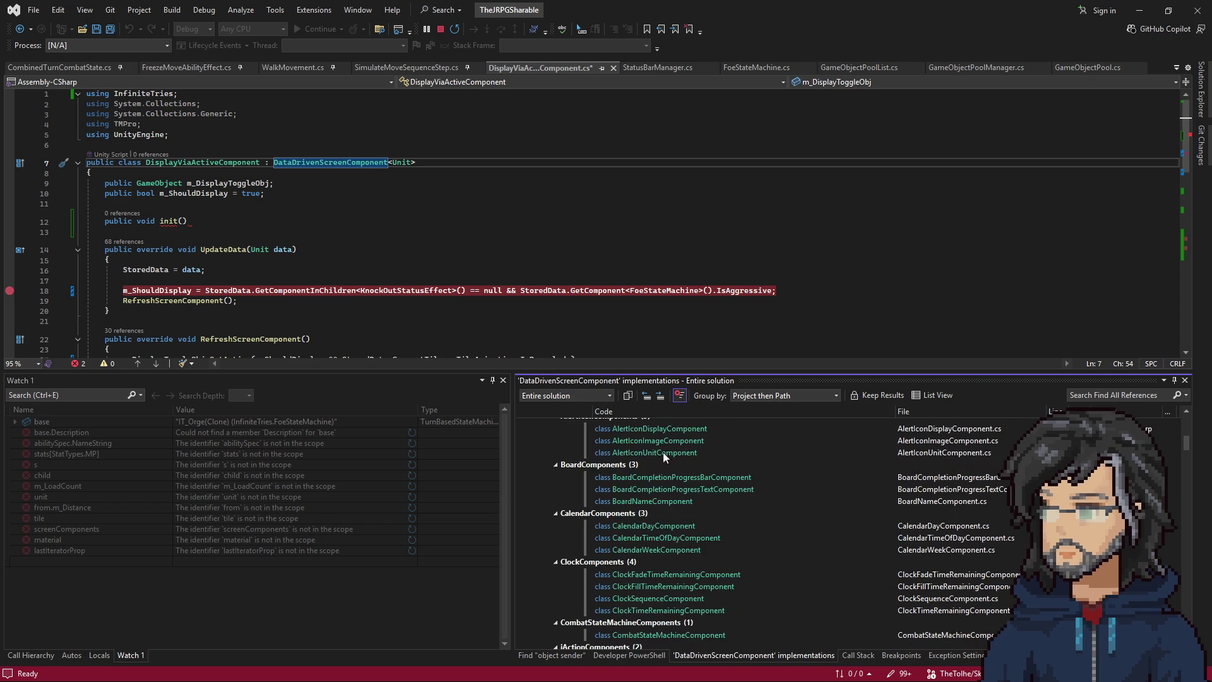
pyautogui.scroll(1, 664, 461)
pyautogui.scroll(-4, 674, 506)
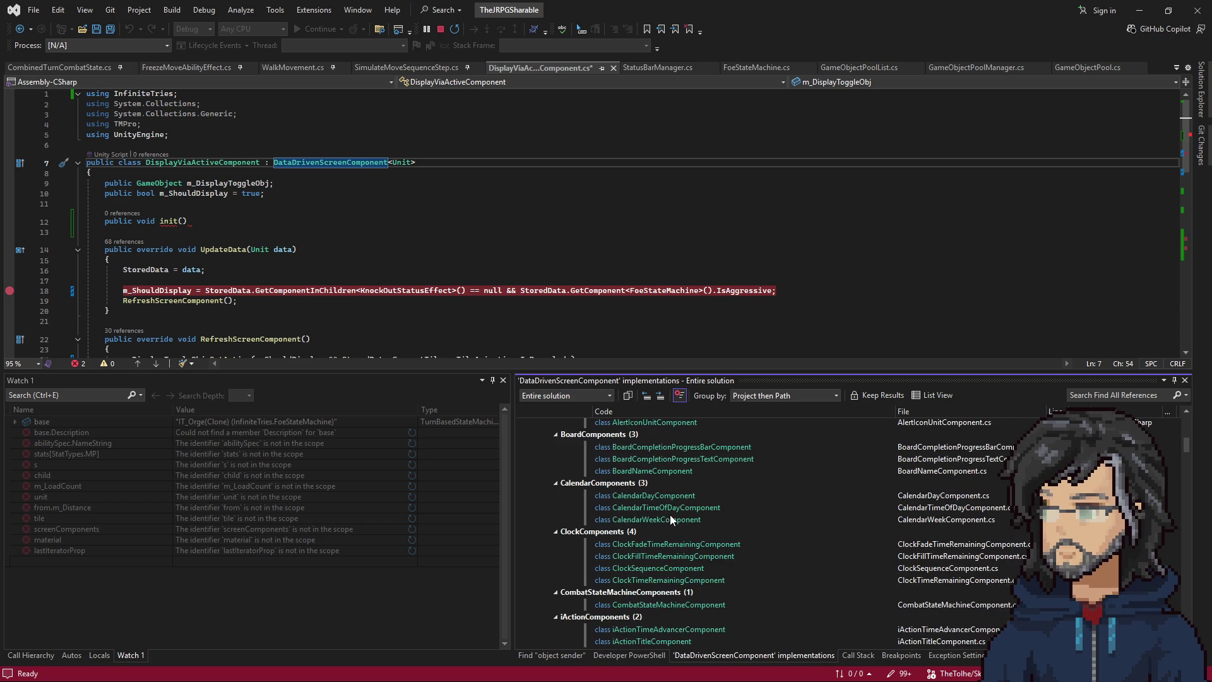
pyautogui.scroll(-5, 676, 527)
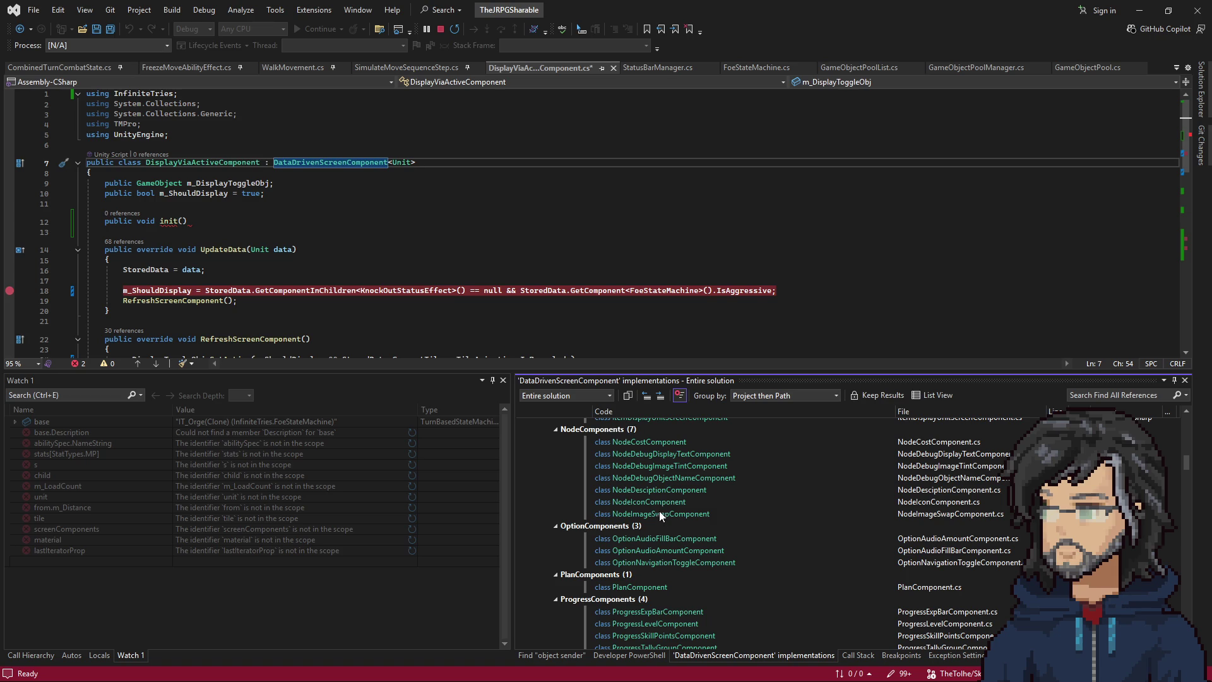
pyautogui.scroll(-3, 671, 520)
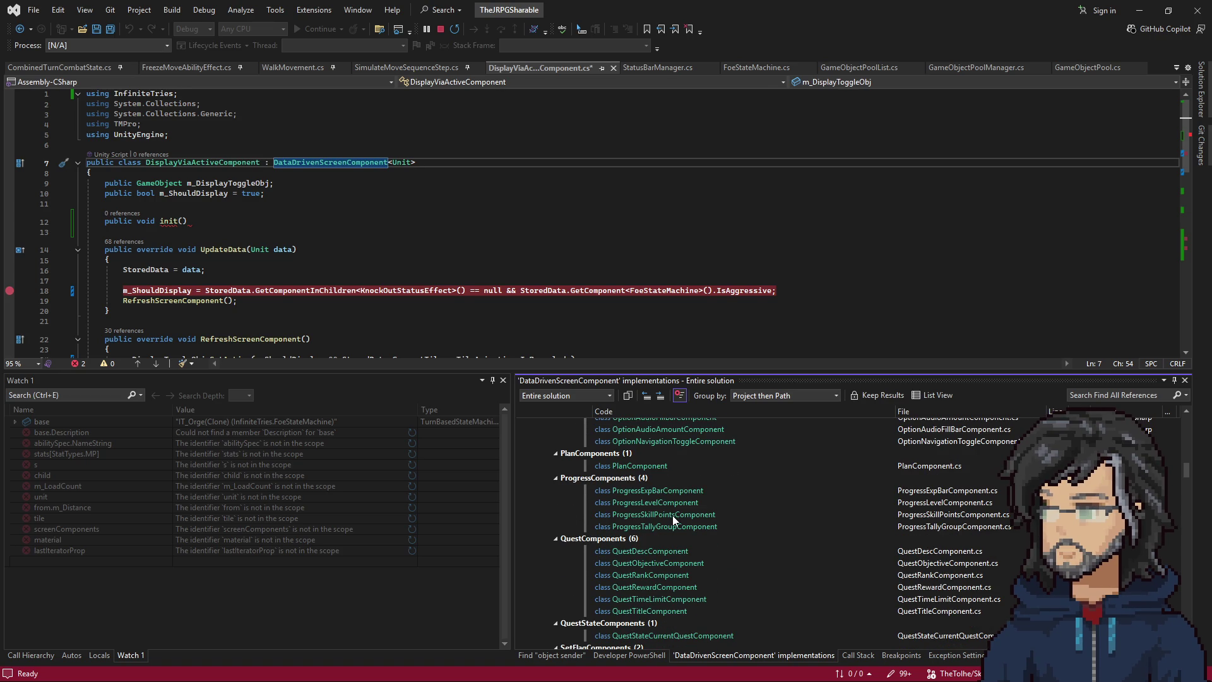
pyautogui.doubleClick(672, 515)
pyautogui.scroll(-5, 670, 520)
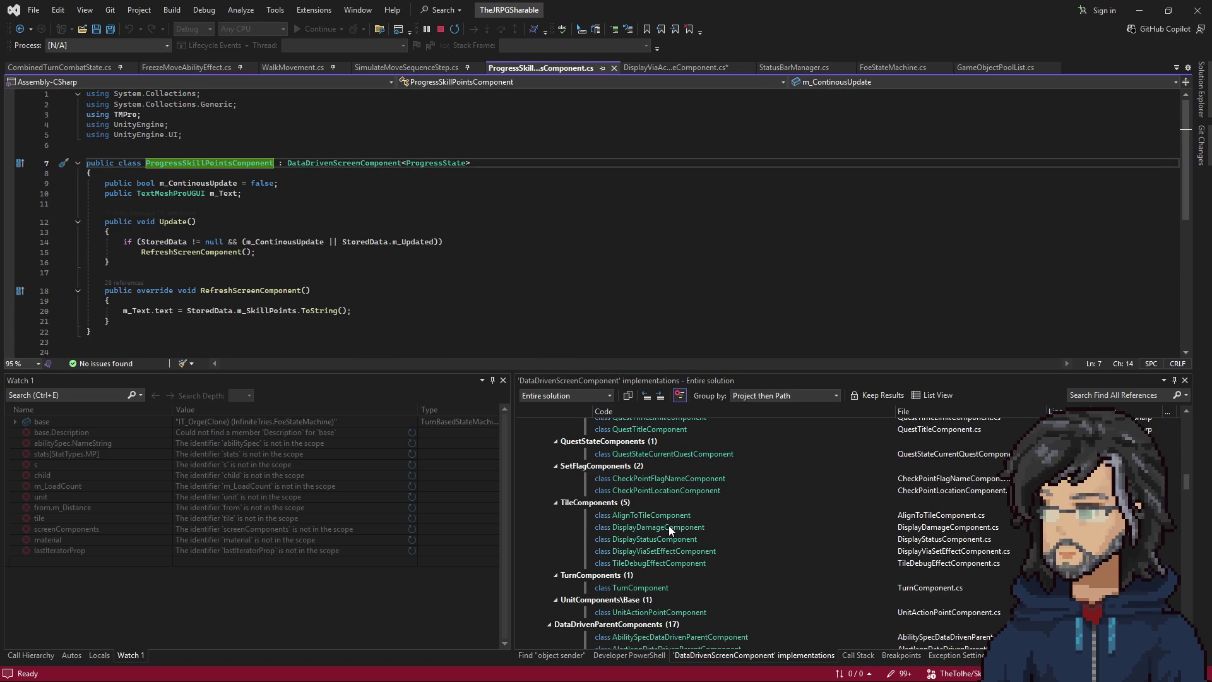
pyautogui.scroll(-4, 660, 558)
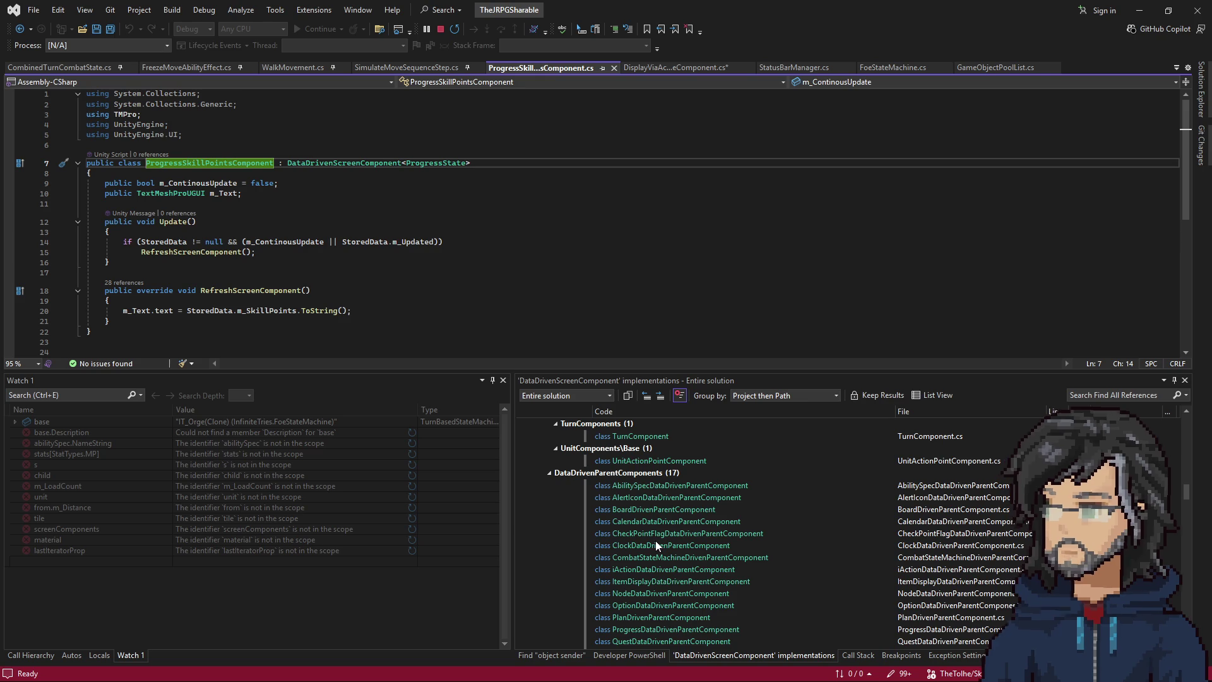
pyautogui.scroll(-1, 654, 524)
pyautogui.scroll(-2, 653, 519)
pyautogui.scroll(2, 652, 519)
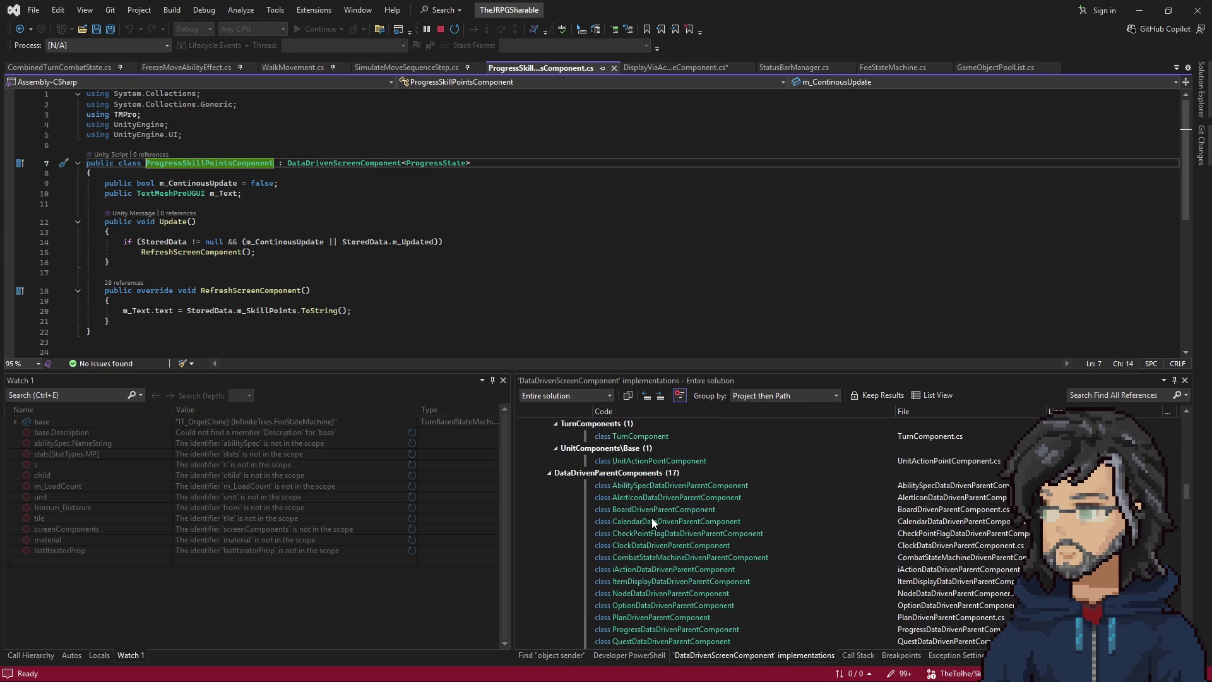
pyautogui.scroll(-2, 651, 518)
pyautogui.scroll(-4, 652, 527)
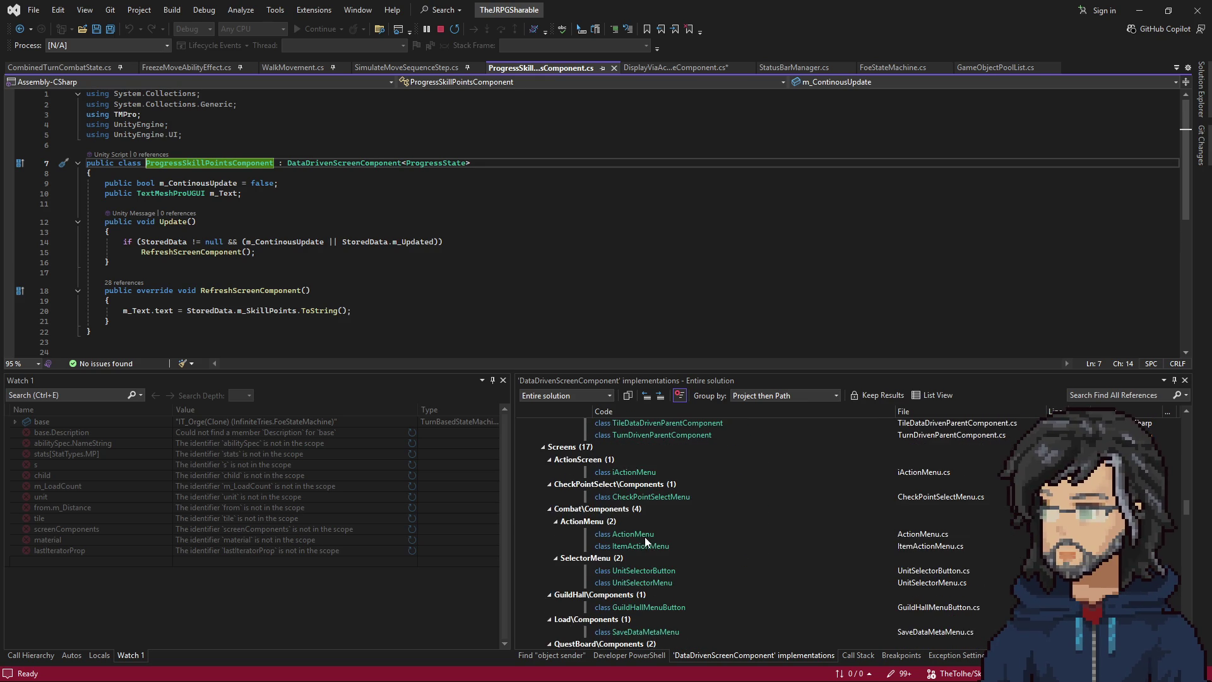
pyautogui.scroll(-8, 642, 534)
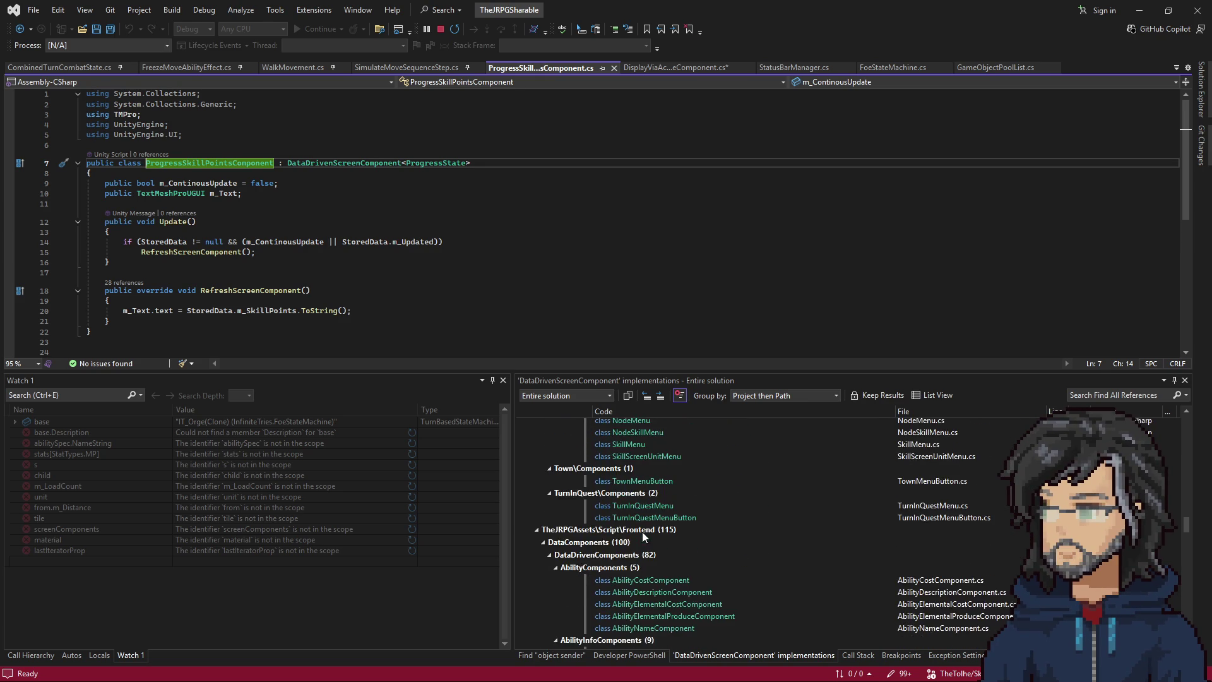
pyautogui.scroll(-6, 642, 536)
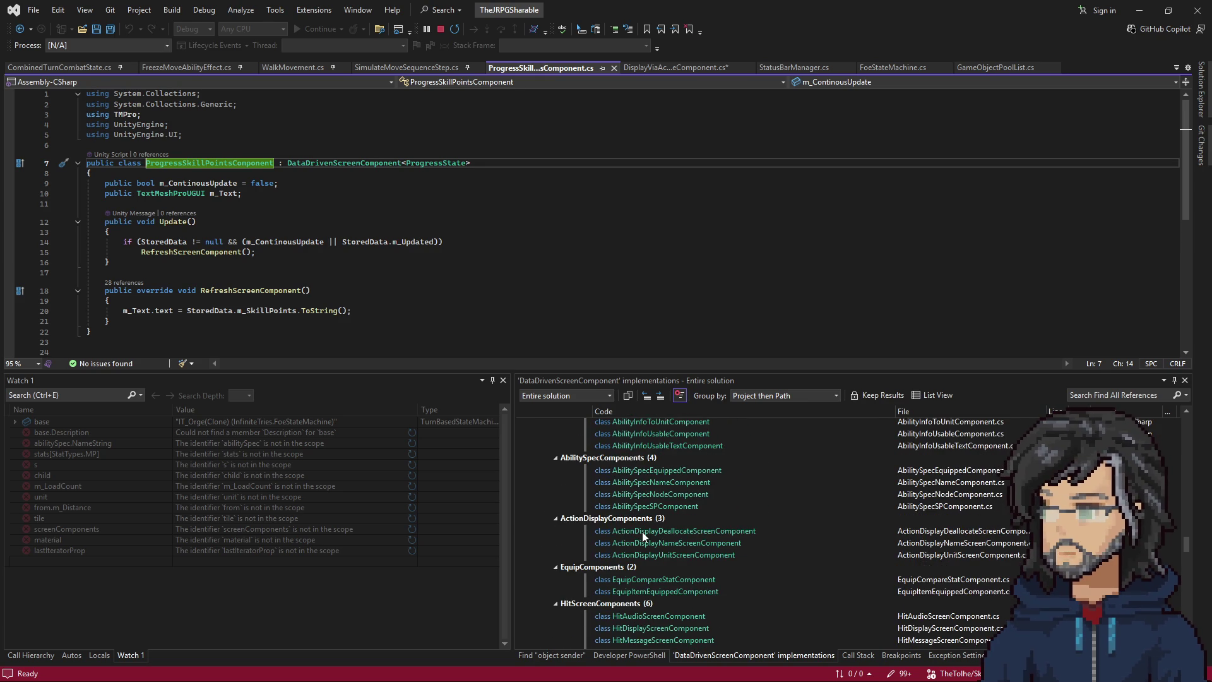
pyautogui.scroll(-10, 650, 534)
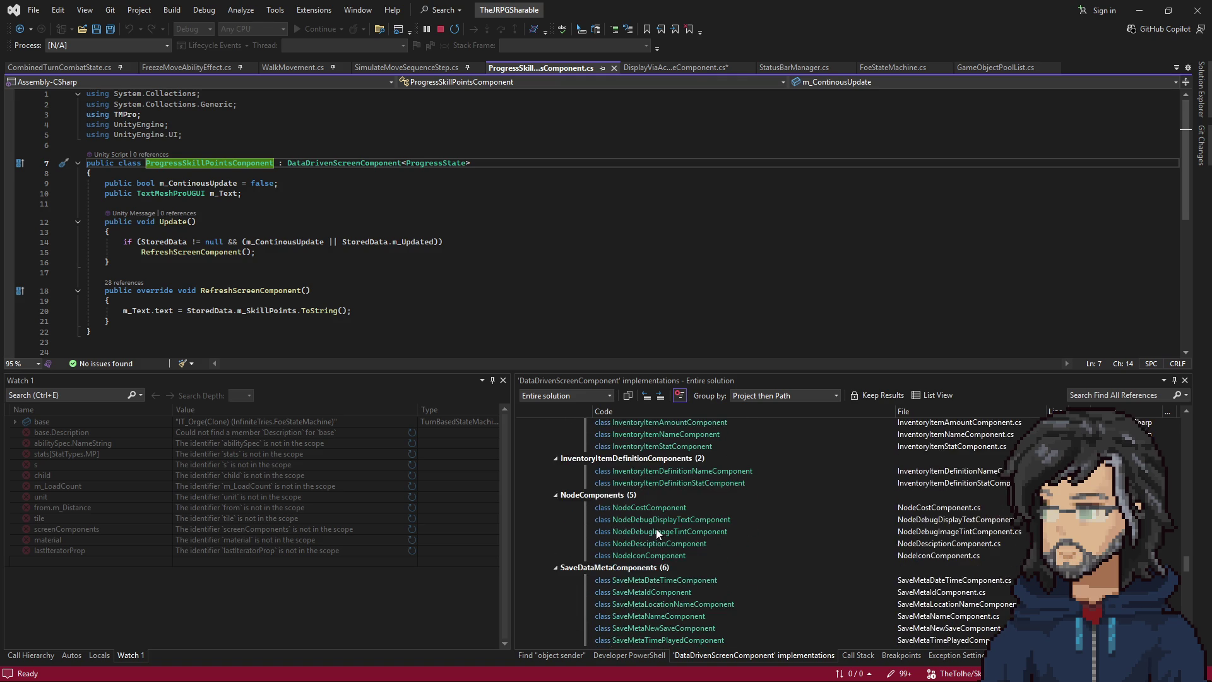
pyautogui.scroll(-5, 656, 529)
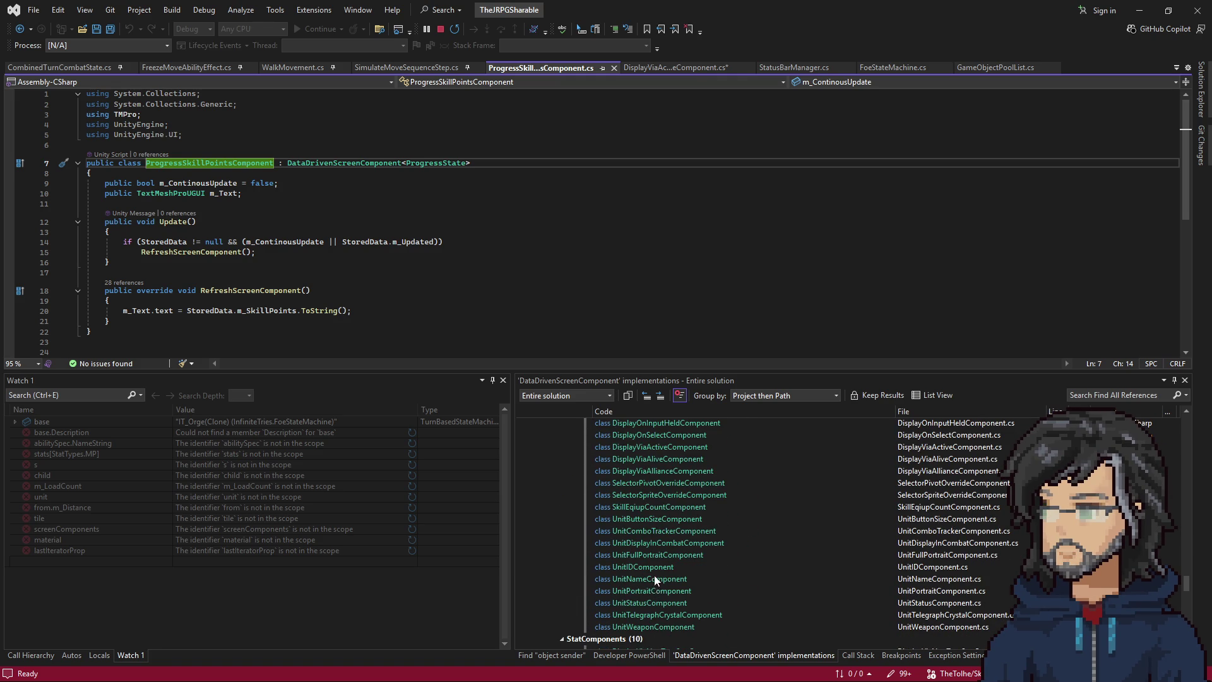
pyautogui.scroll(3, 656, 568)
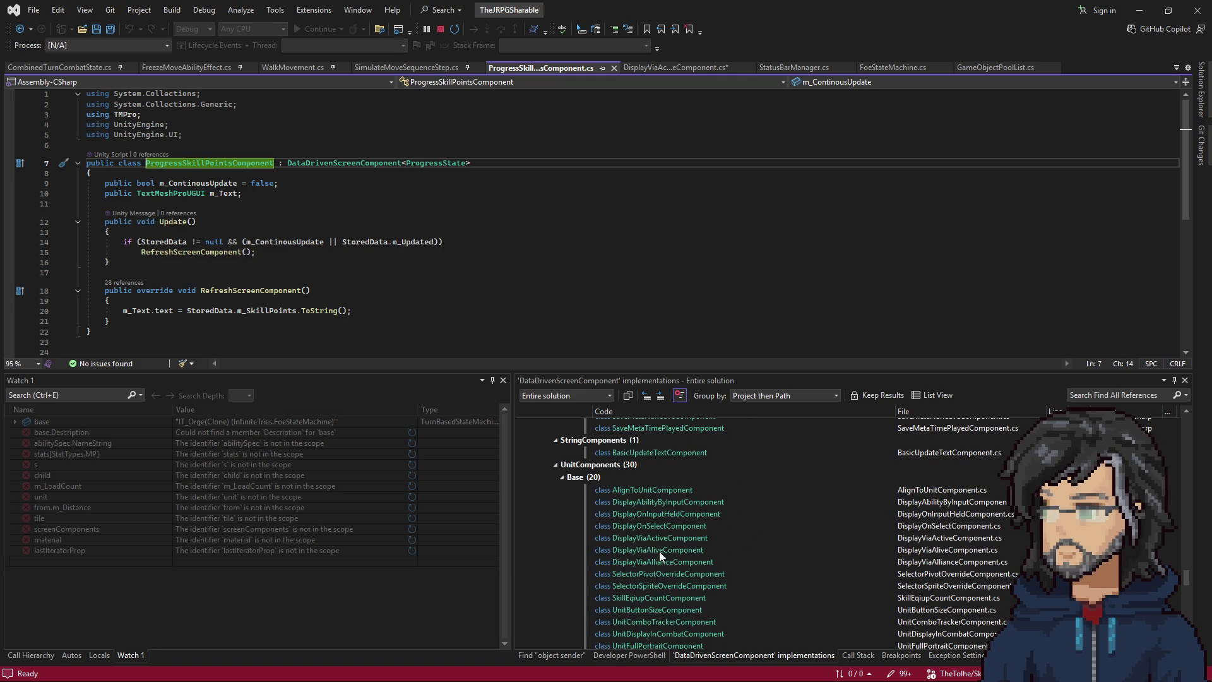
# Copy AlignToUnitComponent's Init method over the old lowercase init in DisplayViaActiveComponent.cs.
pyautogui.click(653, 489)
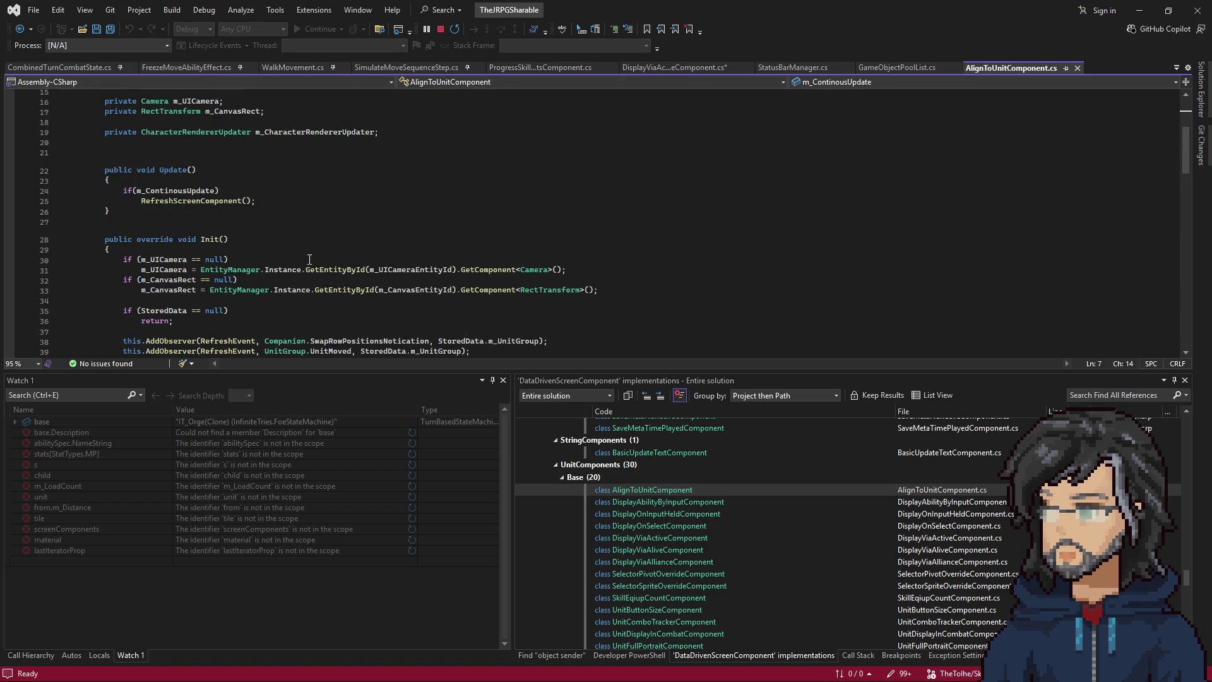
pyautogui.scroll(-3, 309, 259)
pyautogui.scroll(-8, 169, 230)
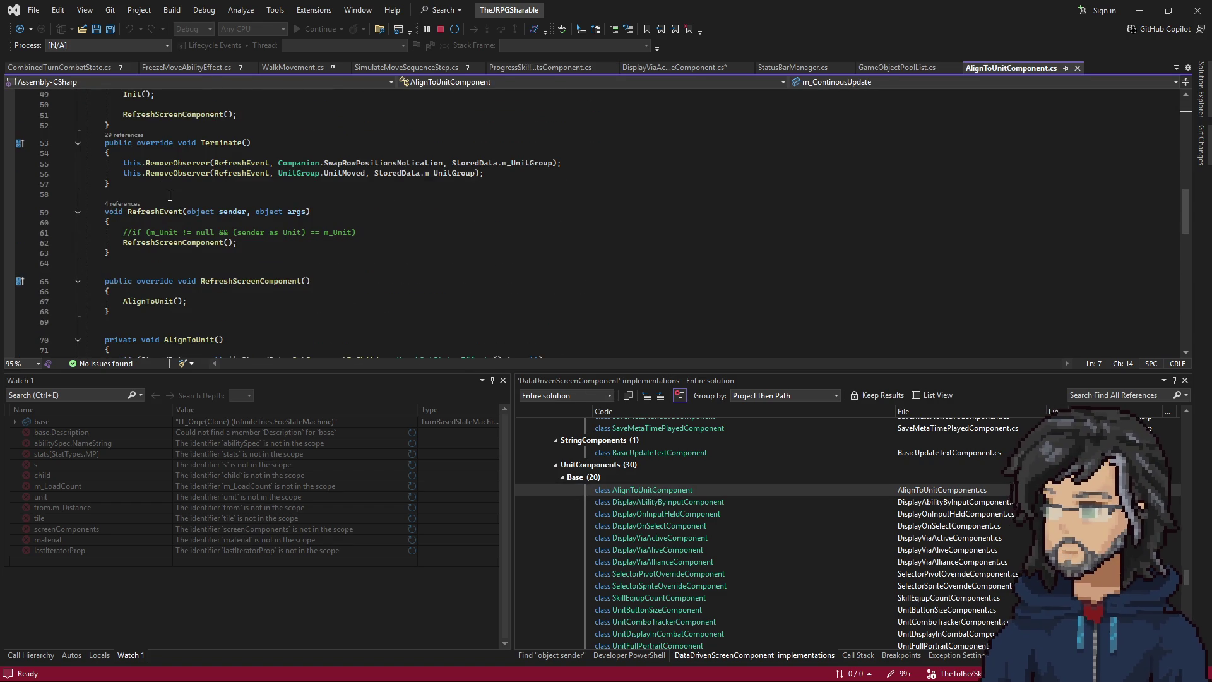
pyautogui.scroll(8, 163, 227)
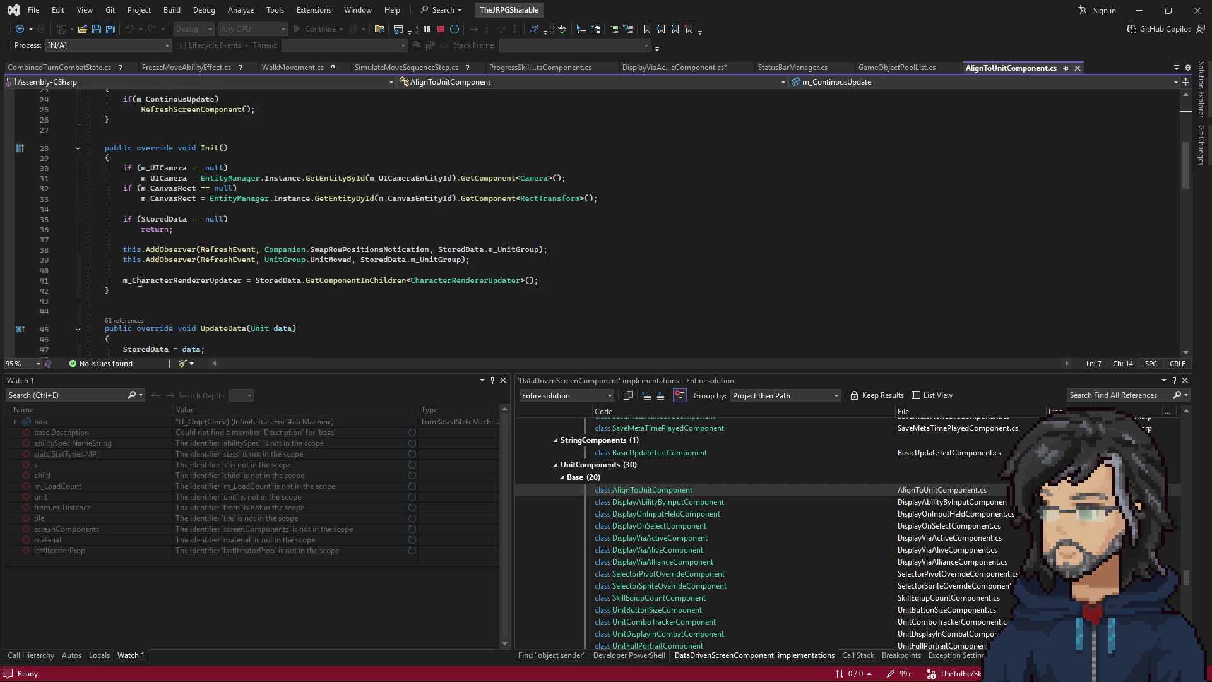
pyautogui.moveTo(139, 290); pyautogui.dragTo(164, 132)
pyautogui.hotkey('ctrl', 'c')
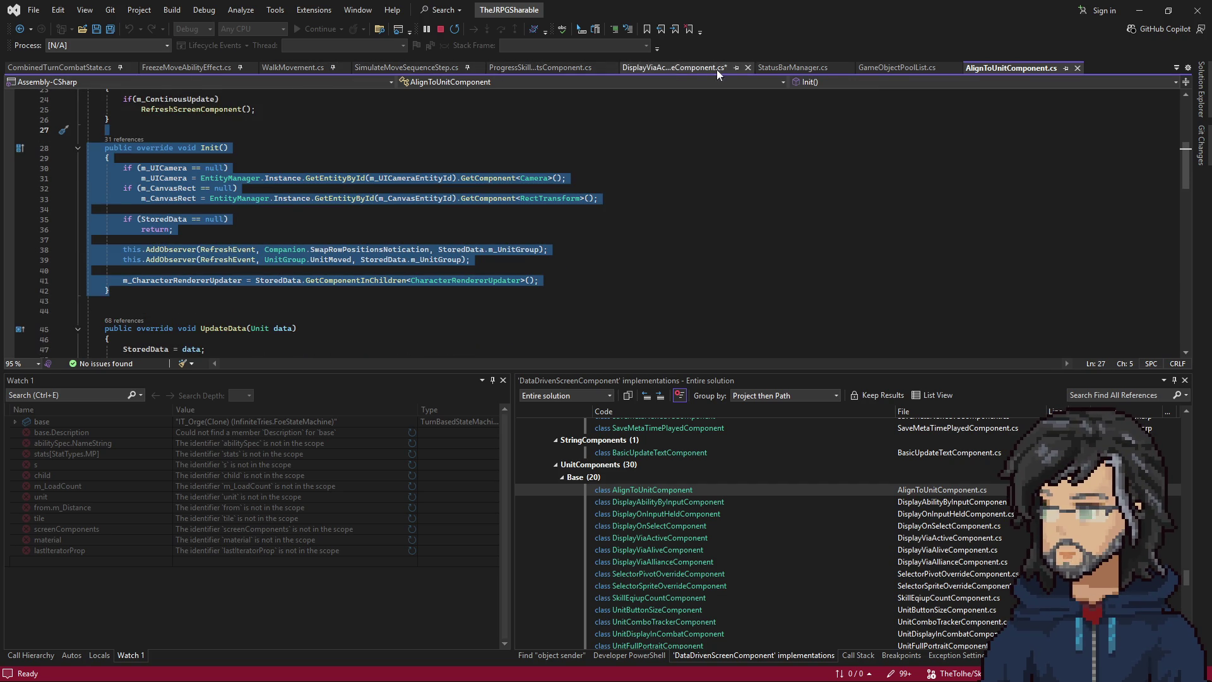
pyautogui.click(688, 68)
pyautogui.tripleClick(177, 220)
pyautogui.hotkey('ctrl', 'v')
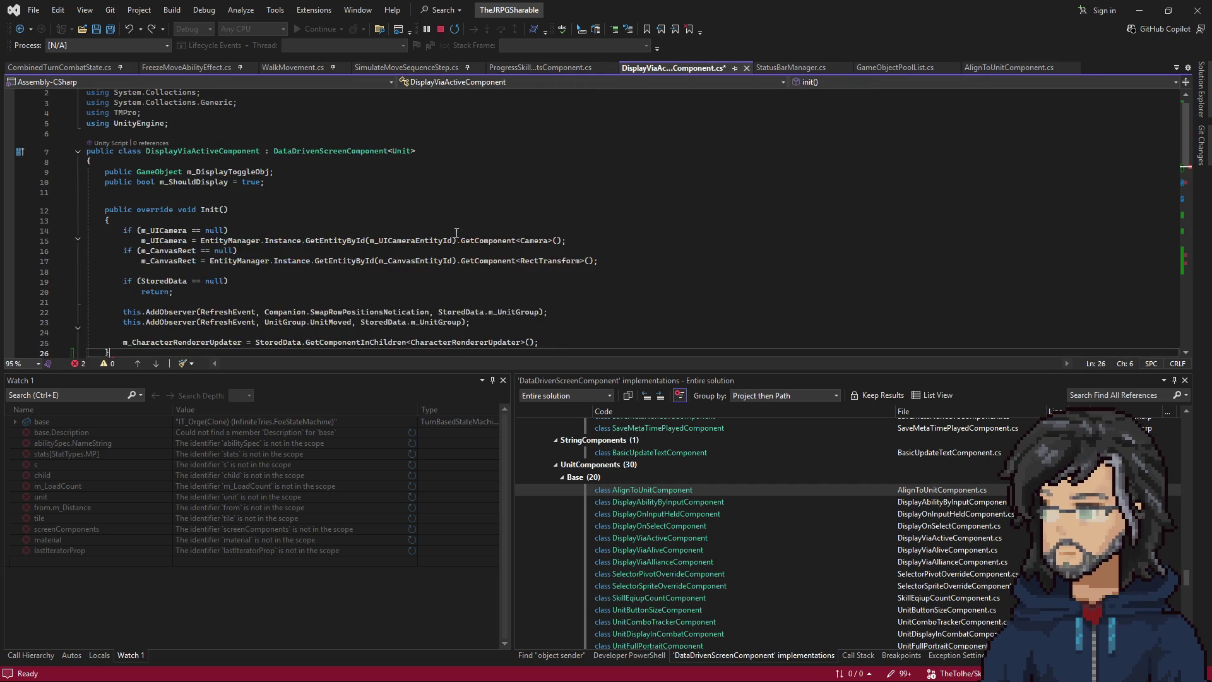
# Copy AlignToUnitComponent's Terminate method into DisplayViaActiveComponent.cs right after Init.
pyautogui.click(1007, 68)
pyautogui.scroll(-6, 567, 197)
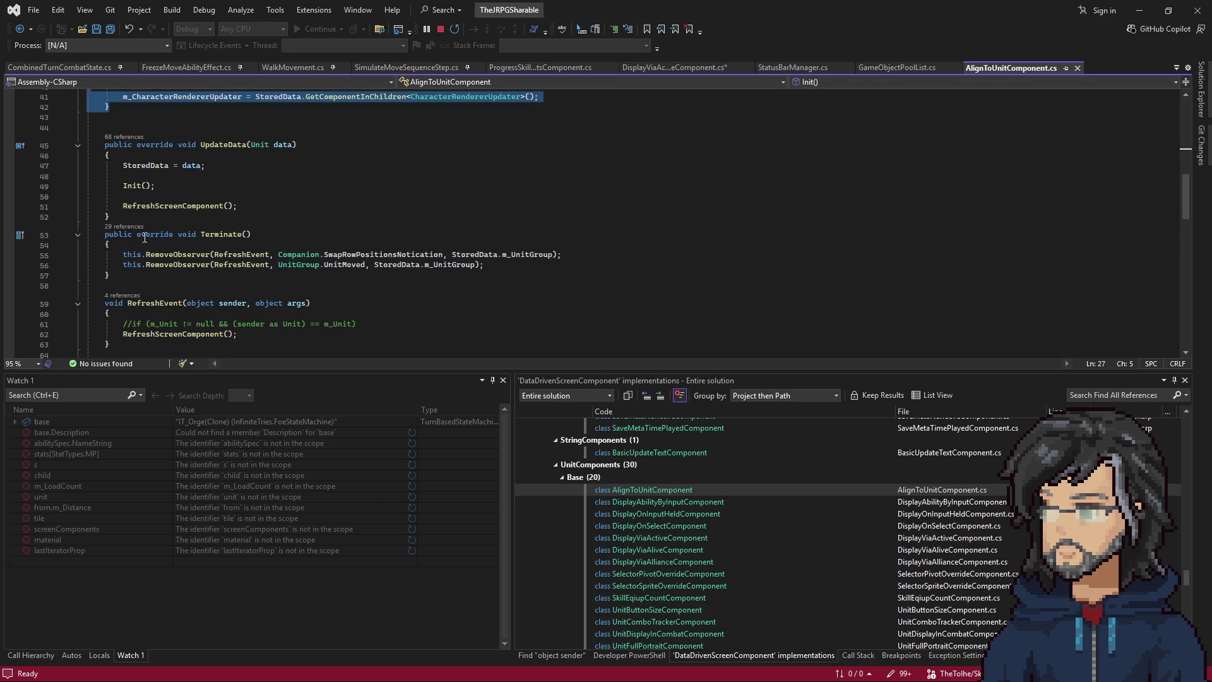
pyautogui.moveTo(141, 265); pyautogui.dragTo(147, 223)
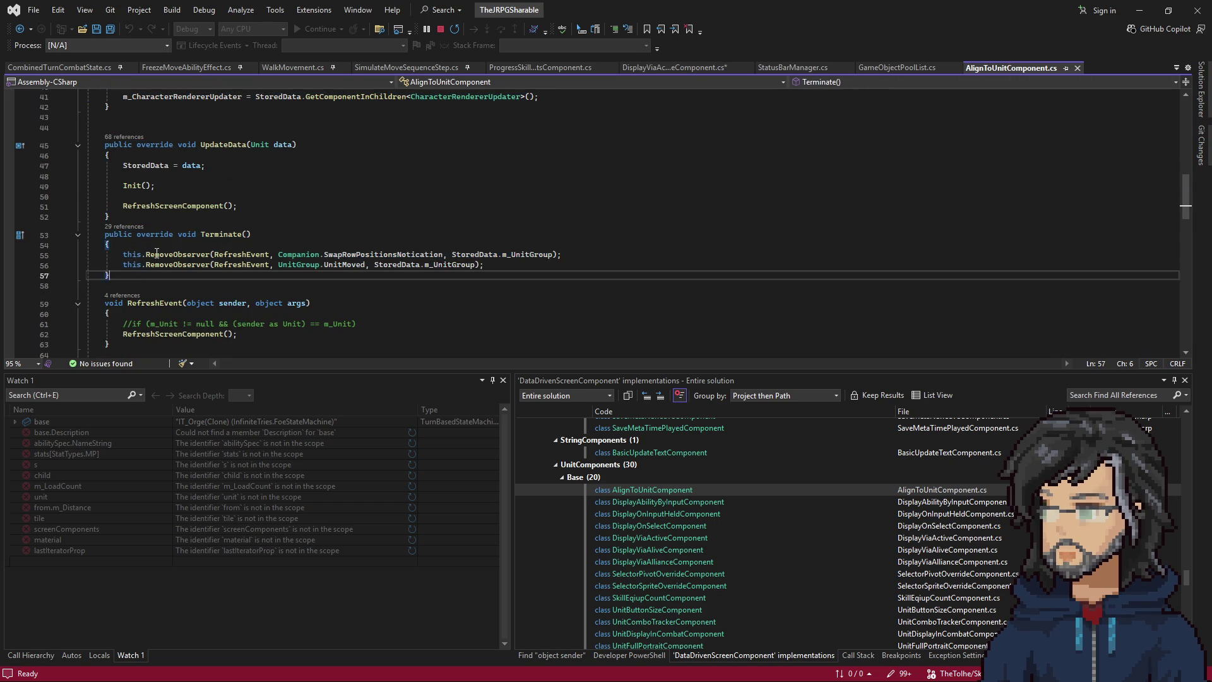
pyautogui.moveTo(113, 276); pyautogui.dragTo(148, 221)
pyautogui.click(669, 67)
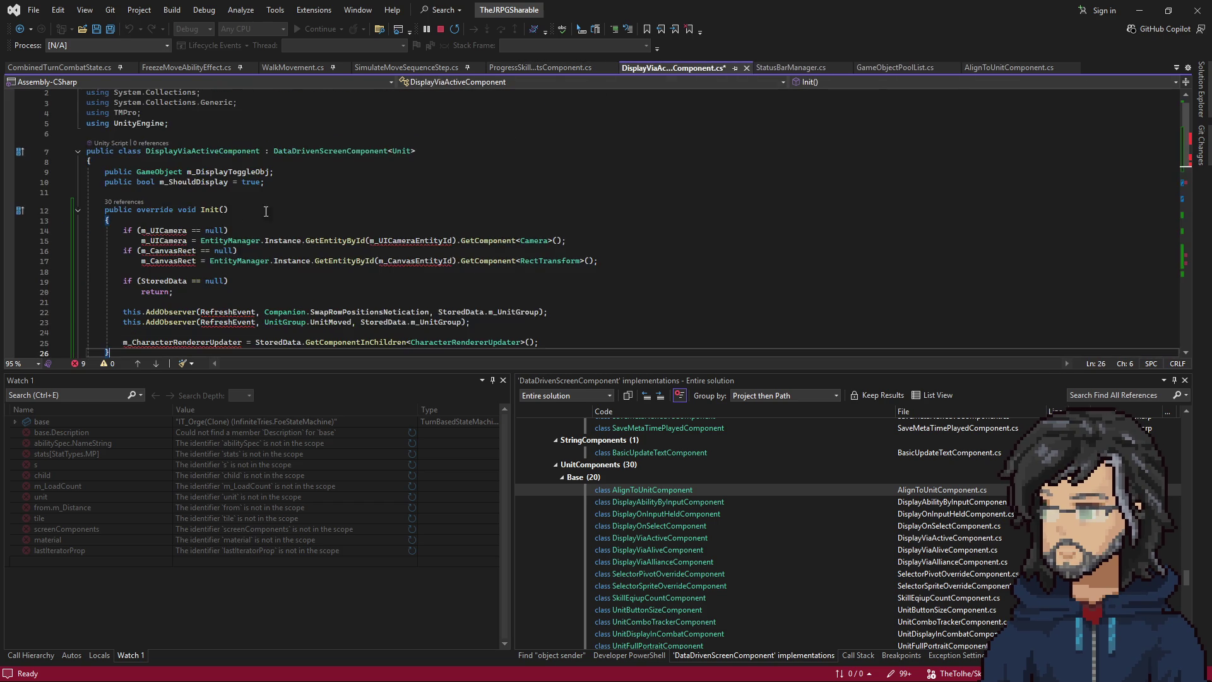
pyautogui.scroll(-3, 151, 256)
pyautogui.press('Return')
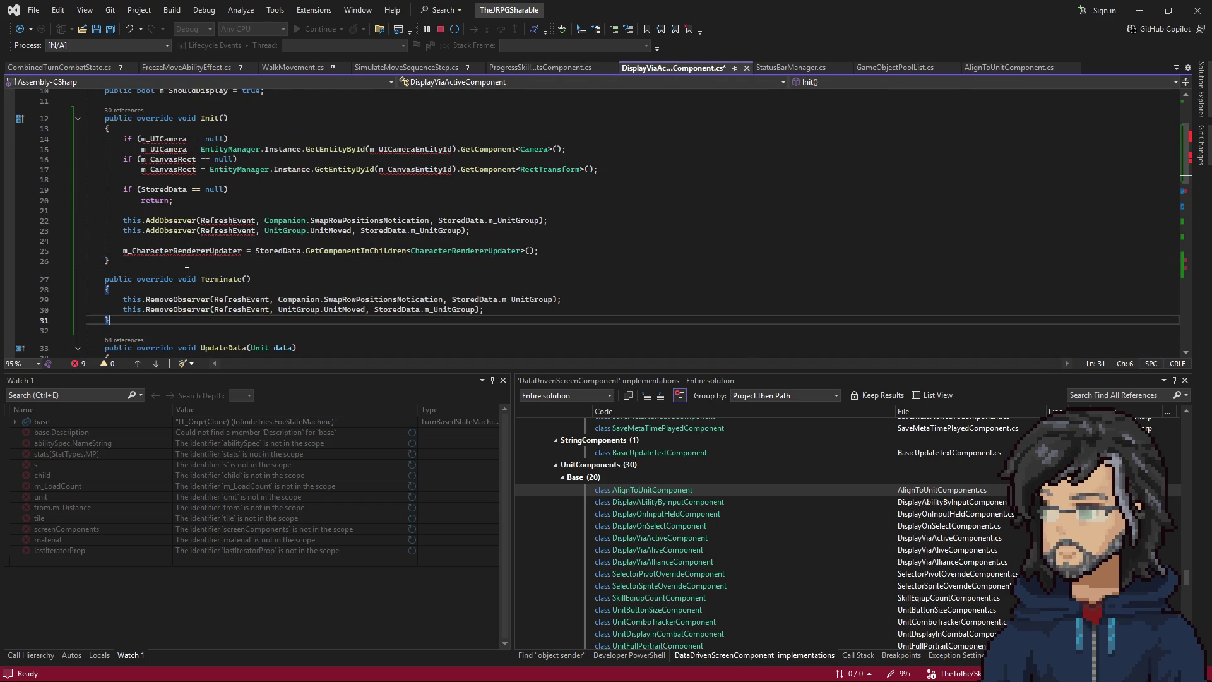
pyautogui.hotkey('ctrl', 'v')
# Delete the CharacterRendererUpdater assignment and the camera and canvas null checks from Init.
pyautogui.scroll(1, 285, 281)
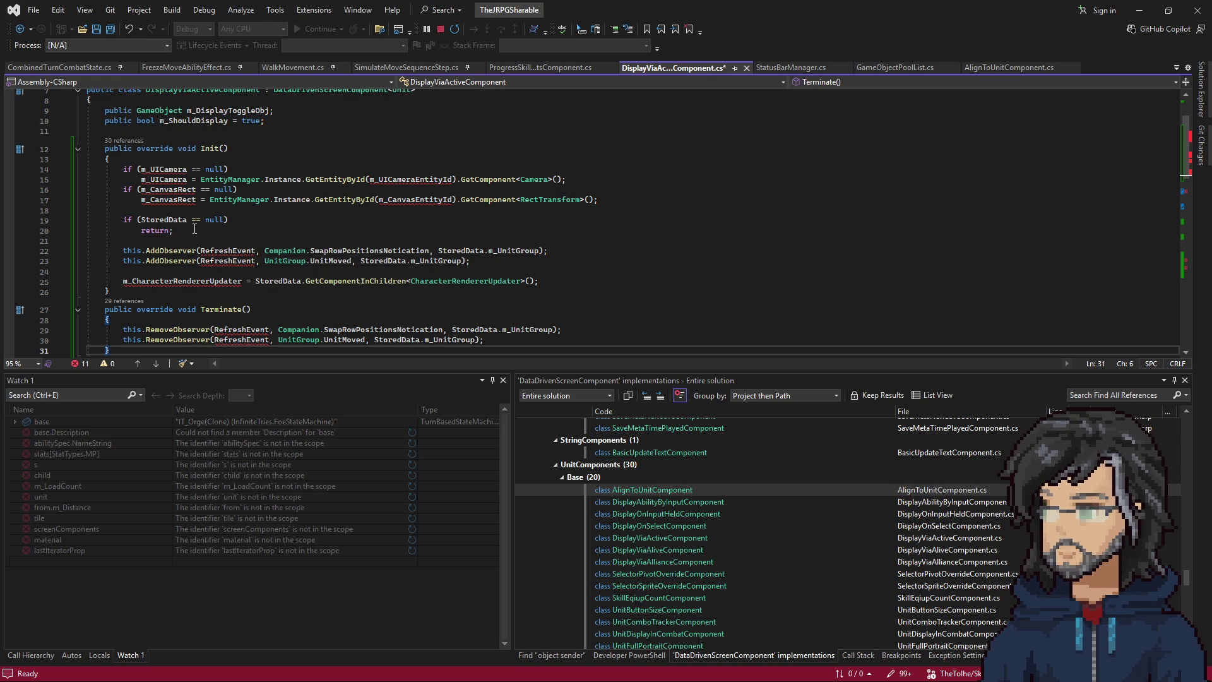
pyautogui.moveTo(539, 281)
pyautogui.mouseDown()
pyautogui.moveTo(555, 238)
pyautogui.moveTo(554, 261)
pyautogui.mouseUp()
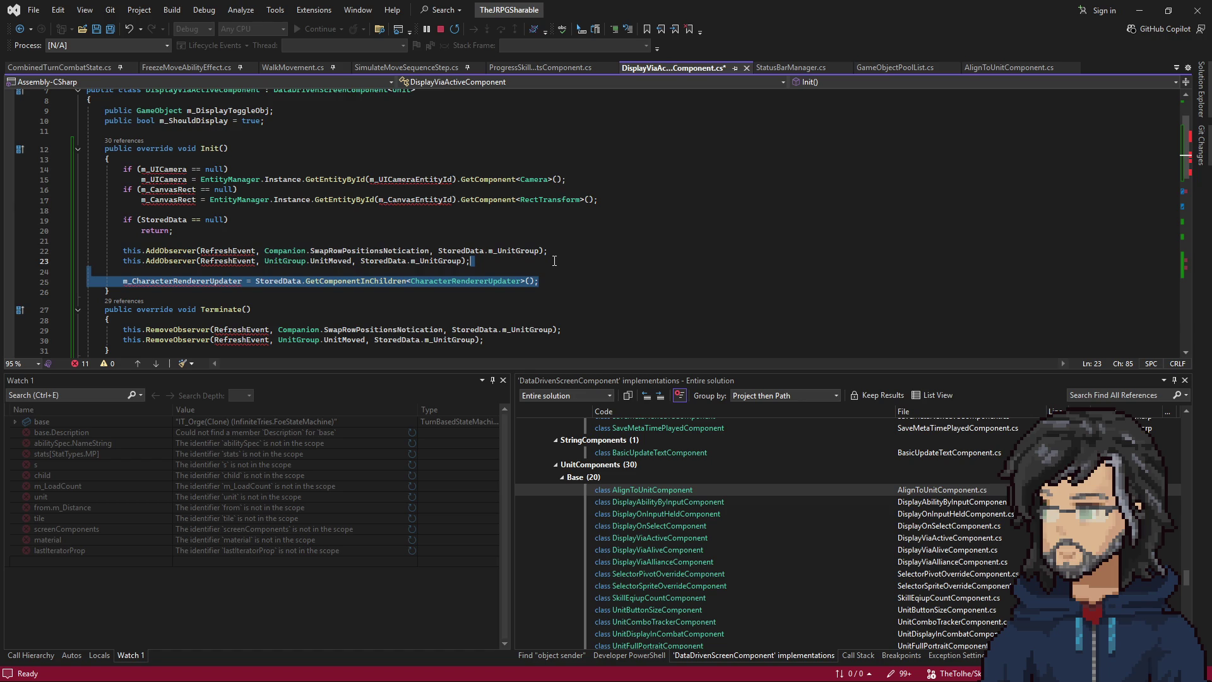
pyautogui.press('Delete')
pyautogui.moveTo(606, 214); pyautogui.dragTo(605, 159)
pyautogui.press('Delete')
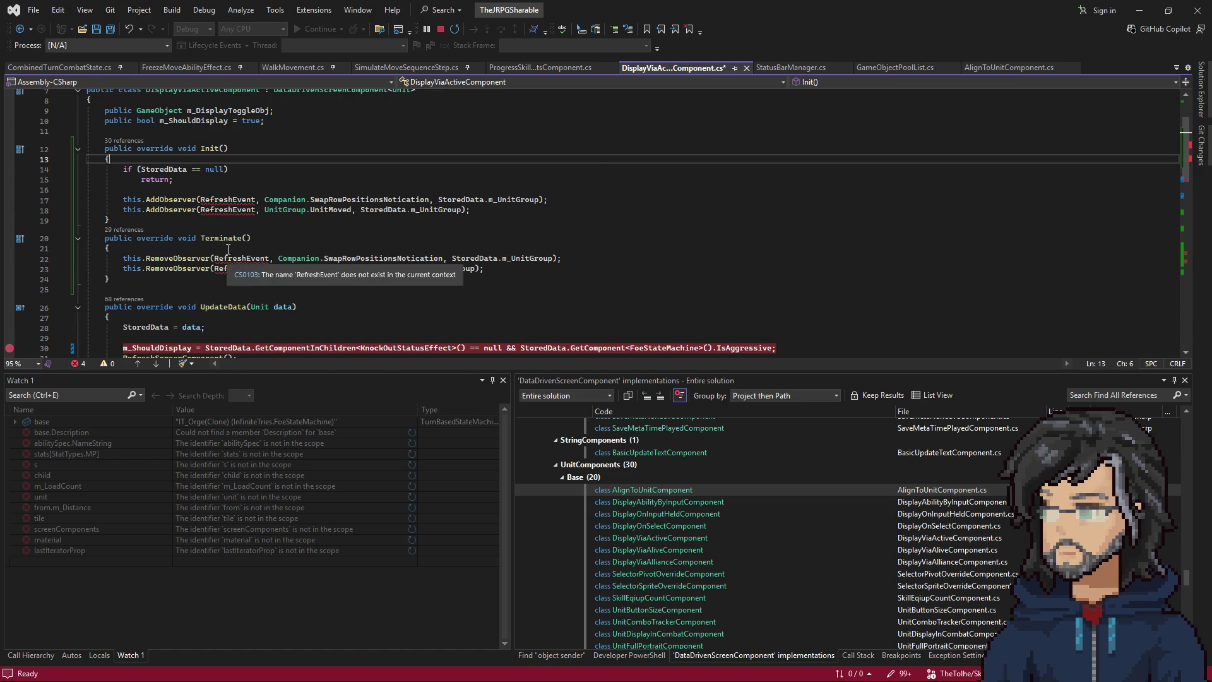
# Move the OnAIAgressiveChanged AddObserver line from OnEnable into Init, replacing its two registrations.
pyautogui.scroll(-9, 221, 264)
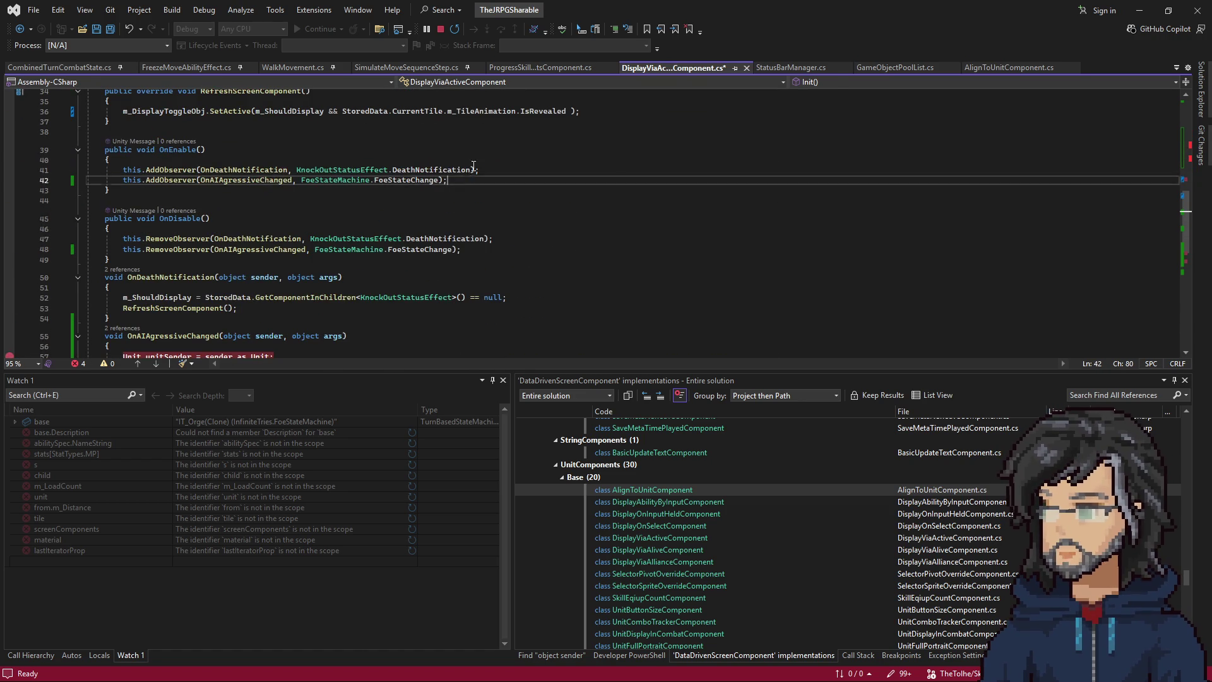
pyautogui.moveTo(448, 180); pyautogui.dragTo(107, 165)
pyautogui.click(448, 180)
pyautogui.hotkey('ctrl', 'z')
pyautogui.hotkey('ctrl', 'z')
pyautogui.hotkey('ctrl', 'z')
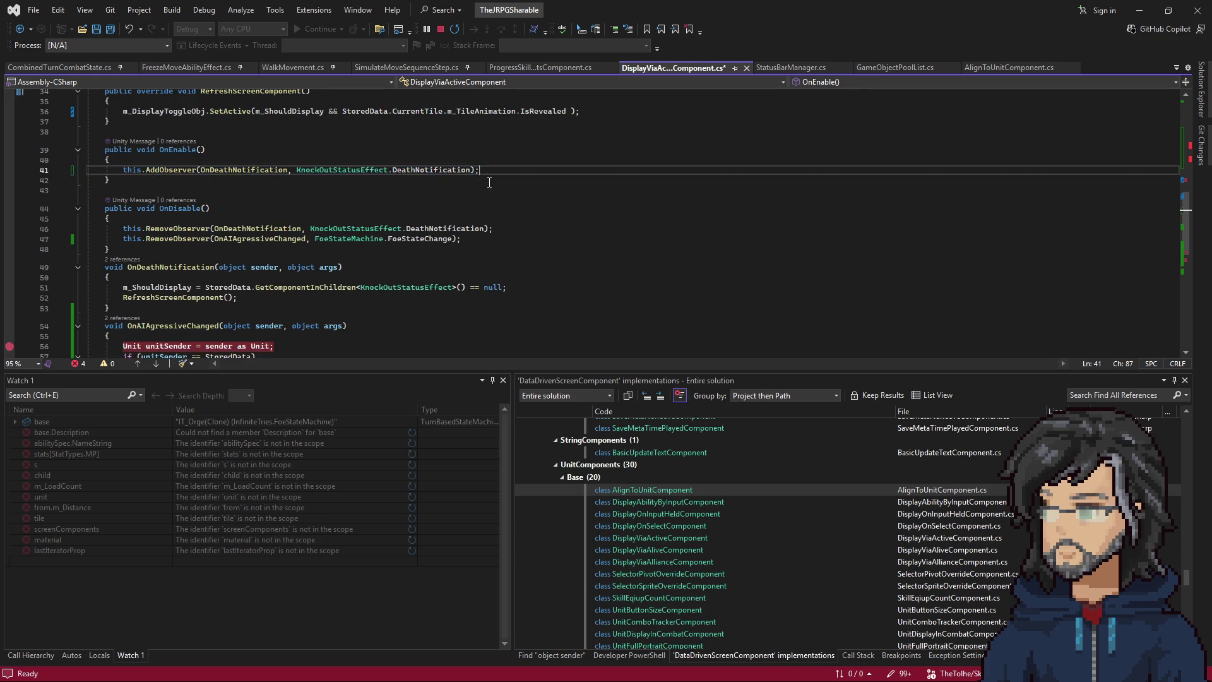
pyautogui.hotkey('ctrl', 'z')
pyautogui.hotkey('ctrl', 'z')
pyautogui.hotkey('ctrl', 'z')
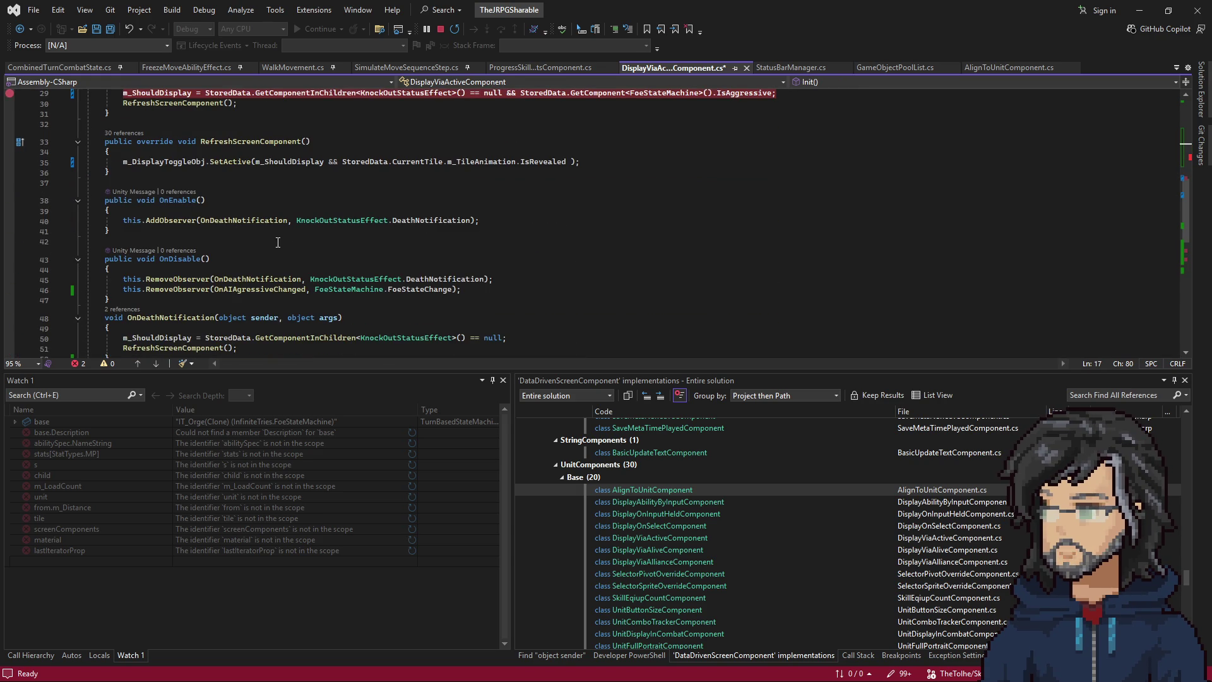
# Move the OnAIAgressiveChanged RemoveObserver line from OnDisable into Terminate, then open StatusBarManager.cs.
pyautogui.hotkey('ctrl', 'z')
pyautogui.hotkey('ctrl', 'z')
pyautogui.hotkey('ctrl', 'z')
pyautogui.scroll(4, 515, 233)
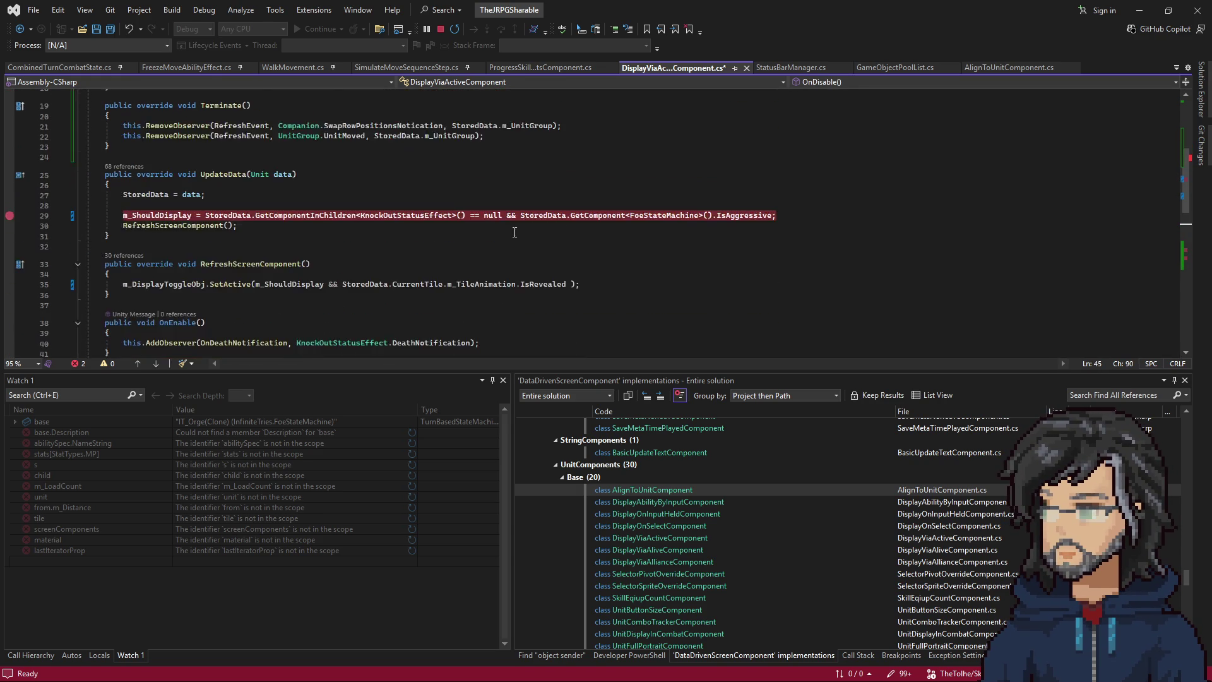
pyautogui.scroll(3, 450, 247)
pyautogui.hotkey('ctrl', 'z')
pyautogui.hotkey('ctrl', 'z')
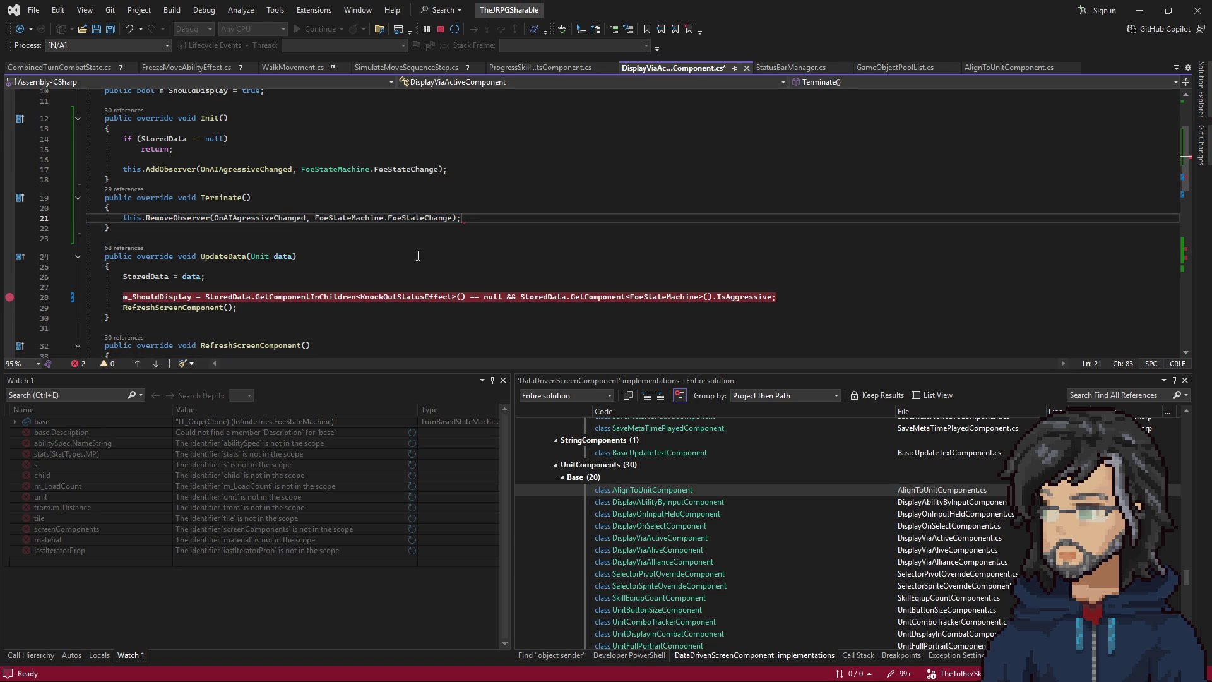
pyautogui.scroll(3, 396, 214)
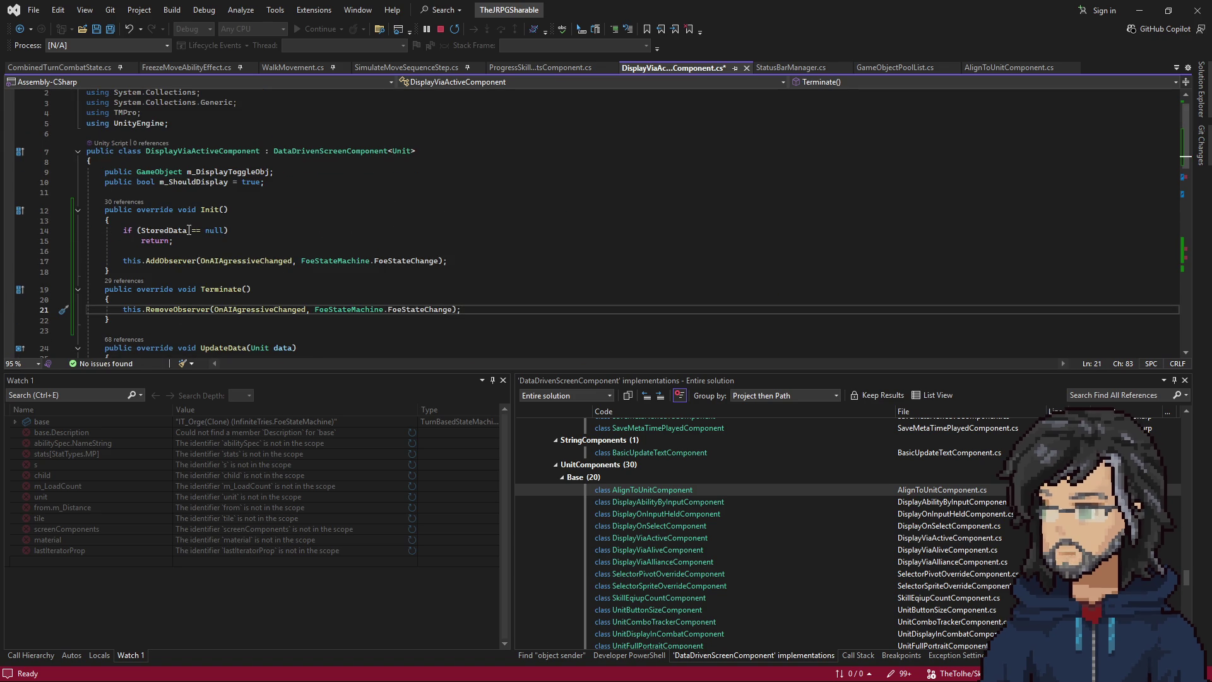
pyautogui.scroll(-2, 237, 217)
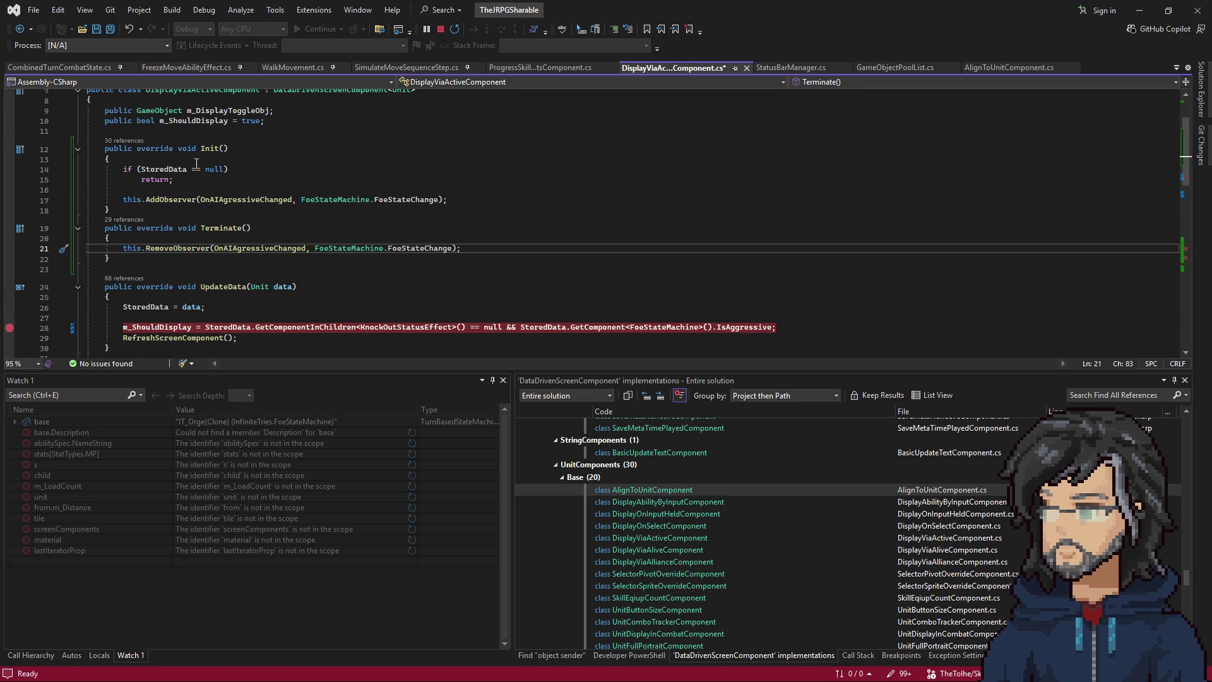
pyautogui.click(243, 226)
pyautogui.click(785, 67)
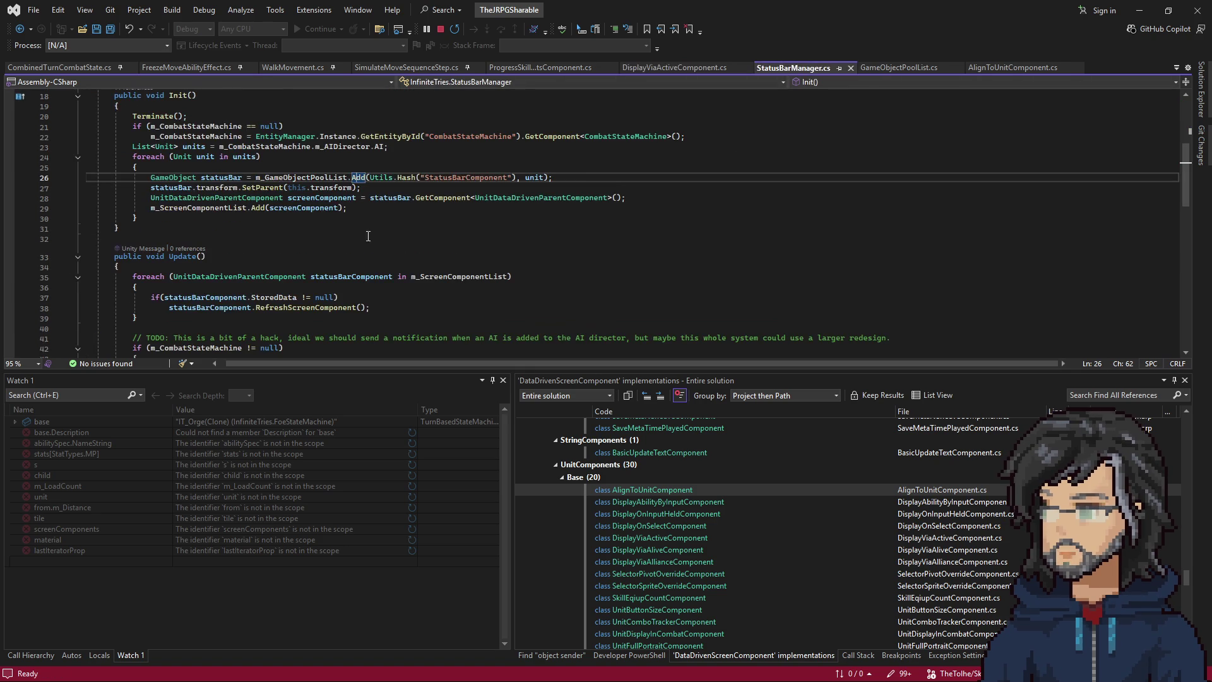
pyautogui.scroll(-15, 315, 187)
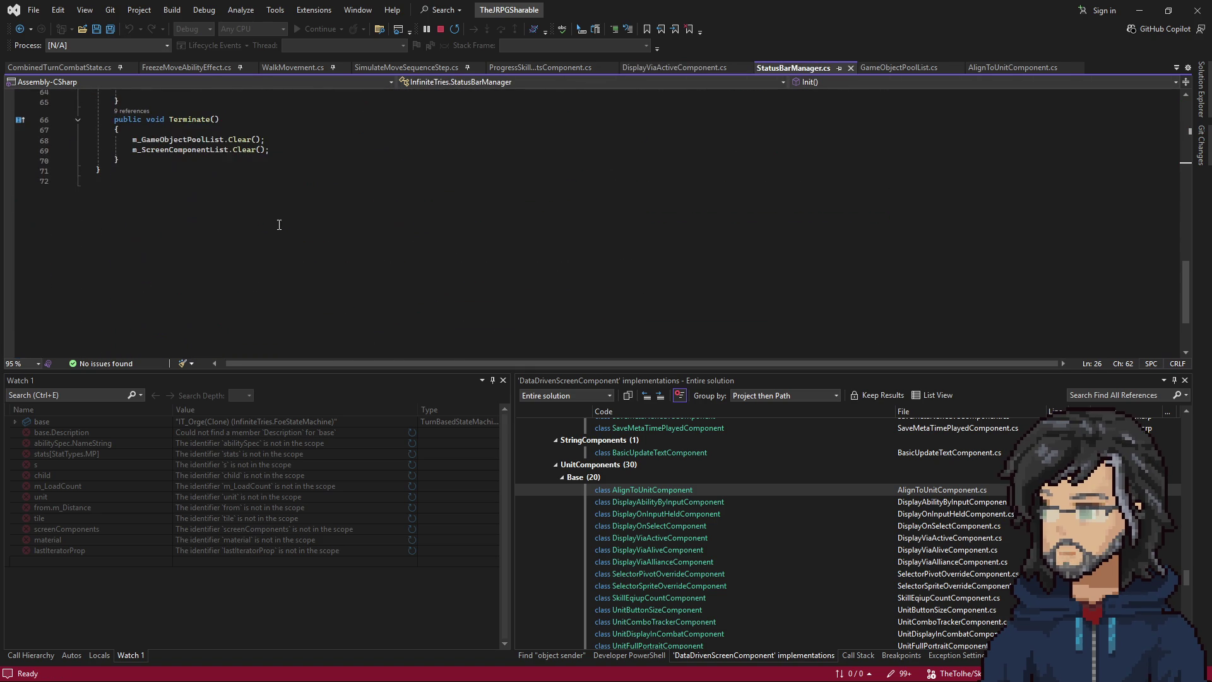
# Trace Clear through the pool manager's Deallocate to GameObjectPool's Deallocate and its Terminate call.
pyautogui.rightClick(237, 139)
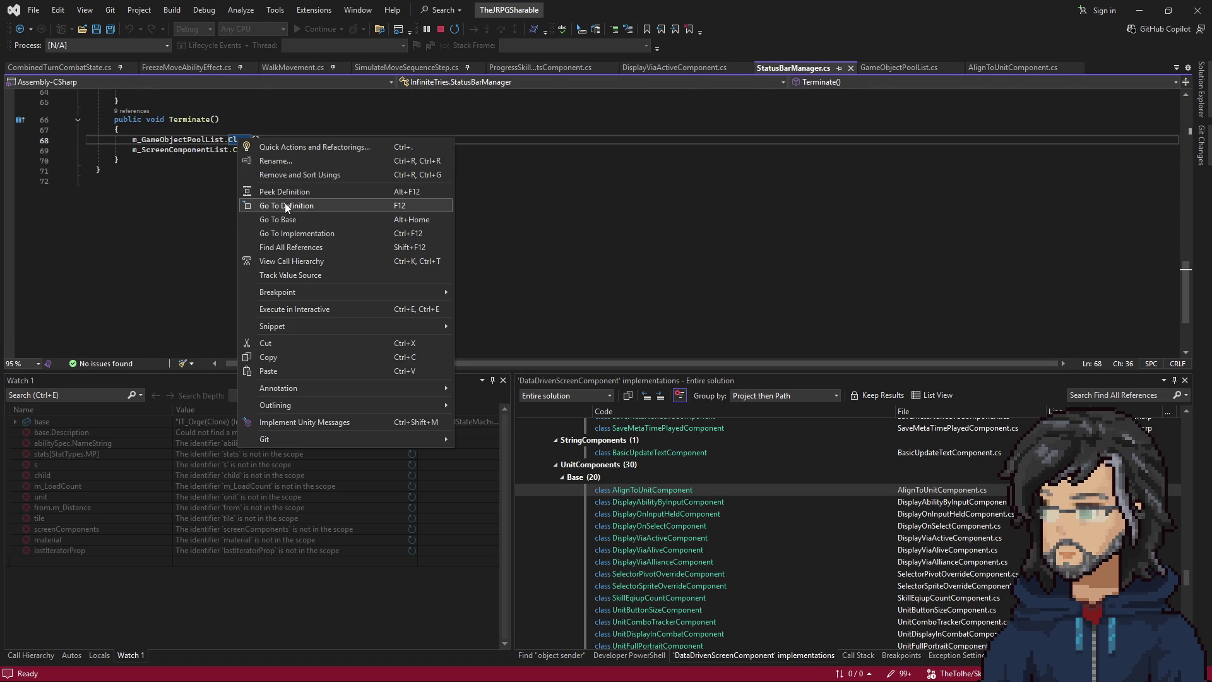
pyautogui.click(285, 204)
pyautogui.scroll(-1, 271, 240)
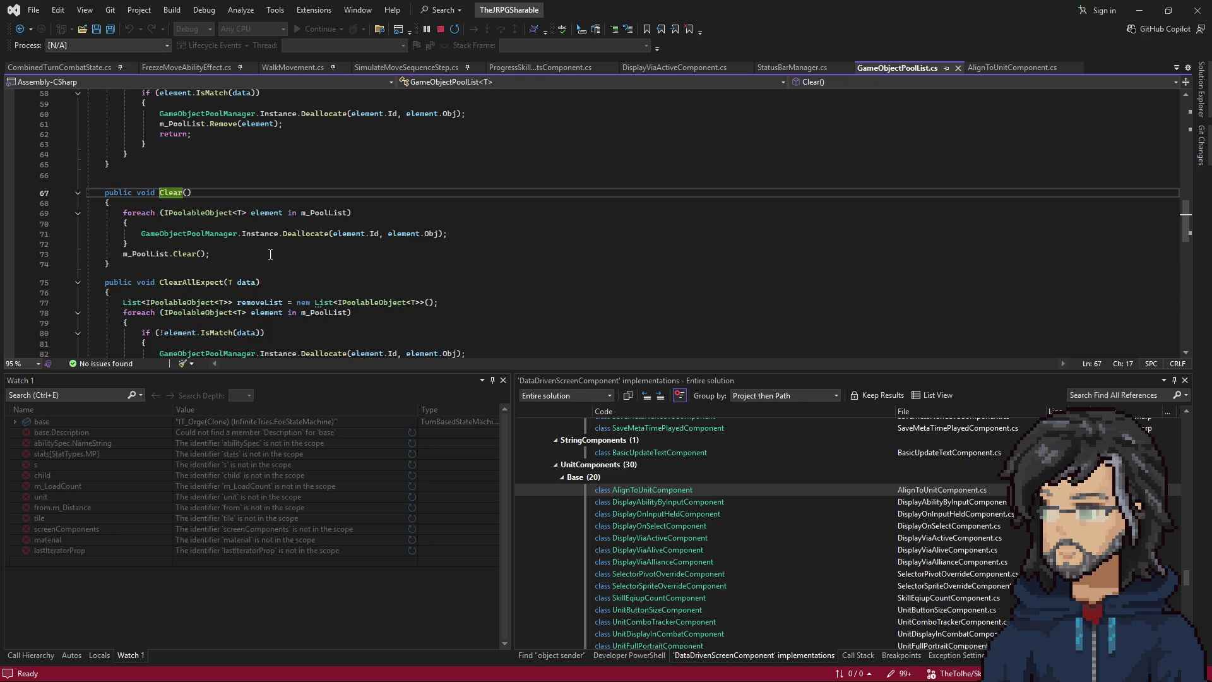
pyautogui.rightClick(308, 234)
pyautogui.click(338, 276)
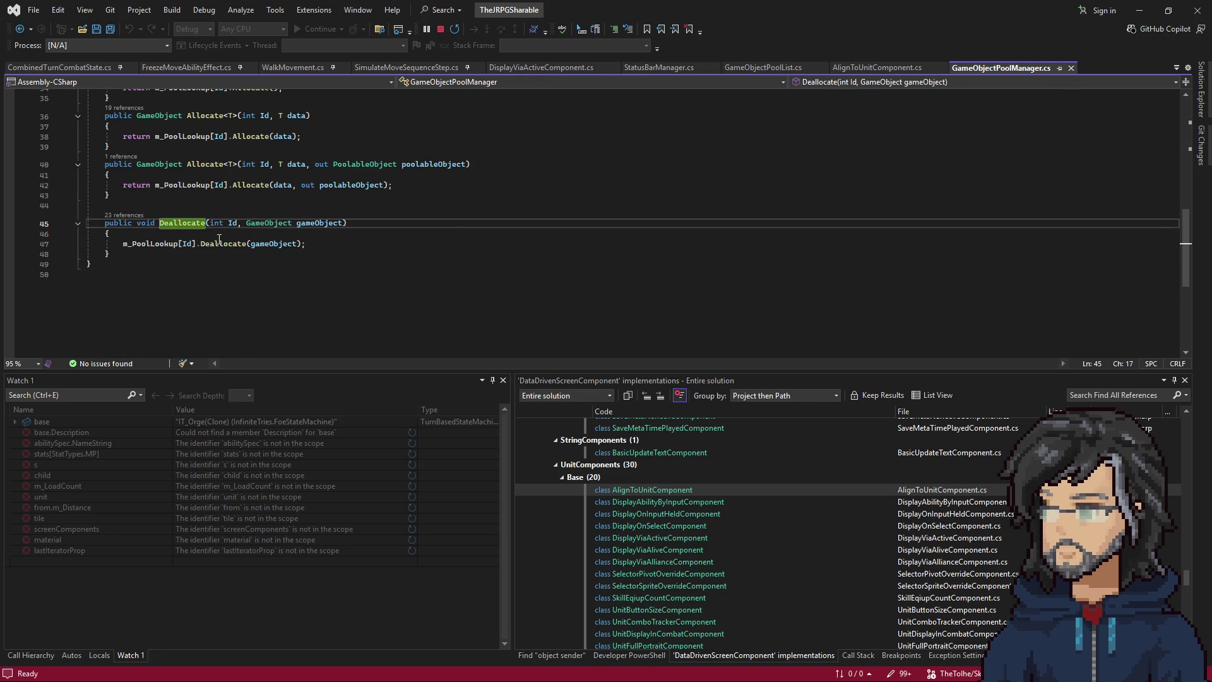
pyautogui.rightClick(219, 238)
pyautogui.click(211, 240)
pyautogui.rightClick(211, 238)
pyautogui.click(271, 321)
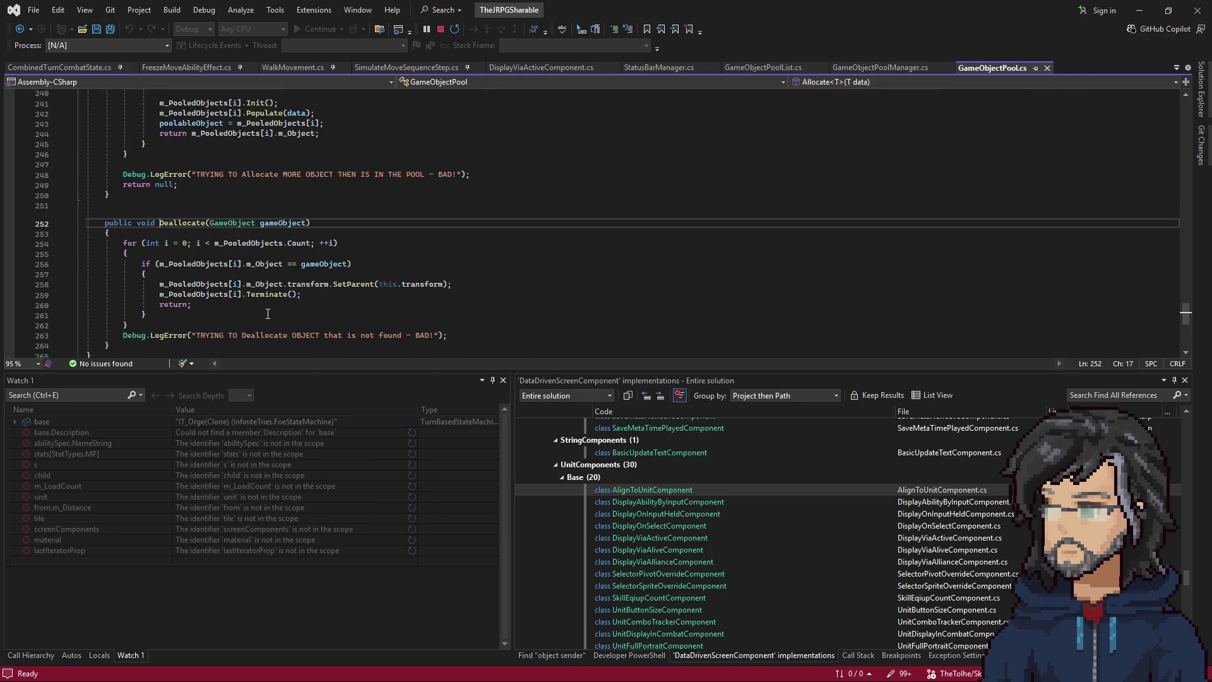
pyautogui.doubleClick(263, 294)
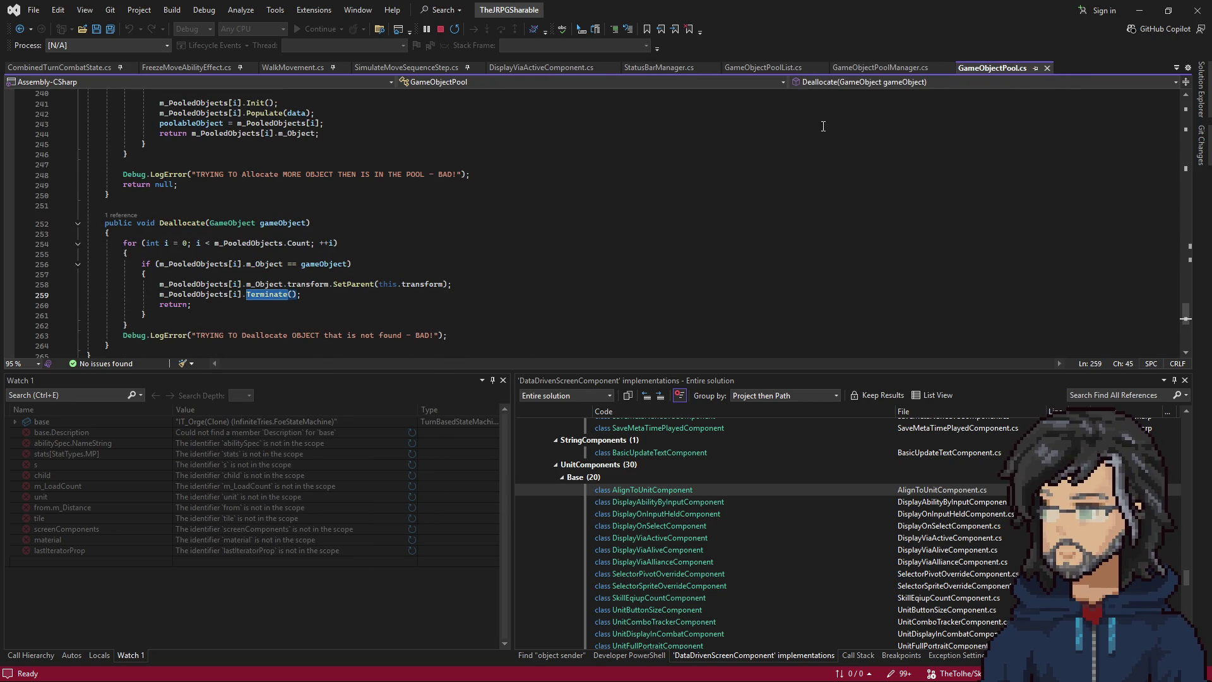
# List Terminate's callers from StatusBarManager.cs and inspect the Close method in CombatBaseScreen.
pyautogui.click(641, 70)
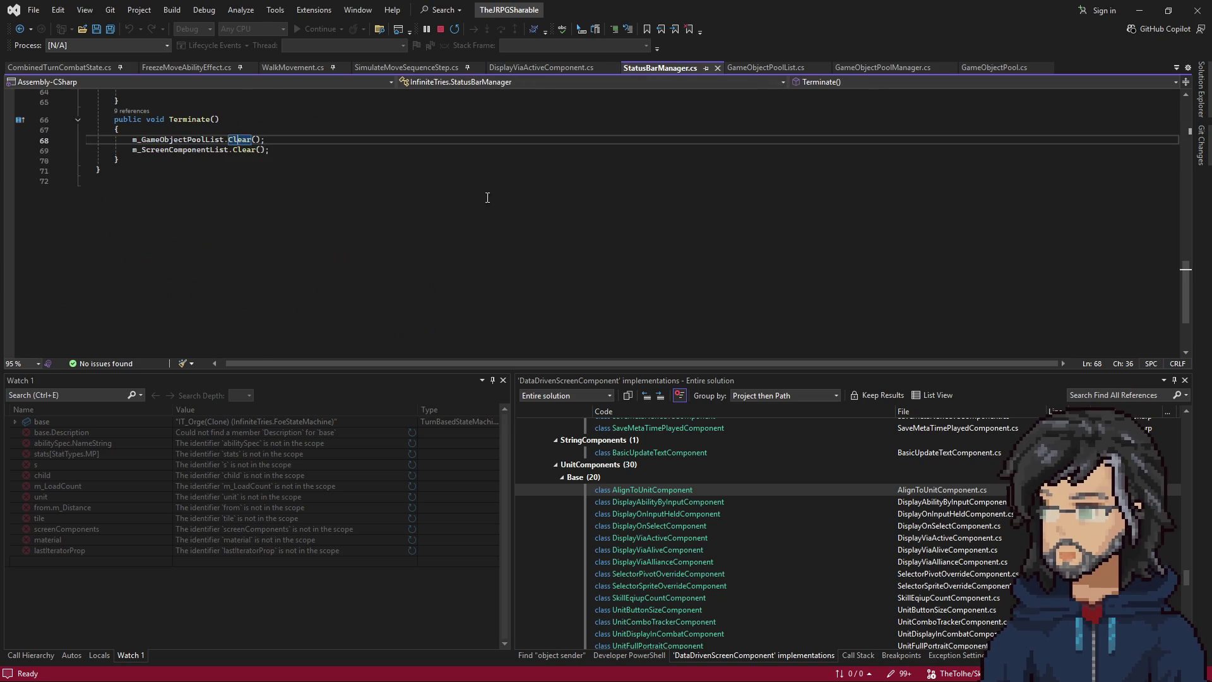
pyautogui.scroll(8, 337, 236)
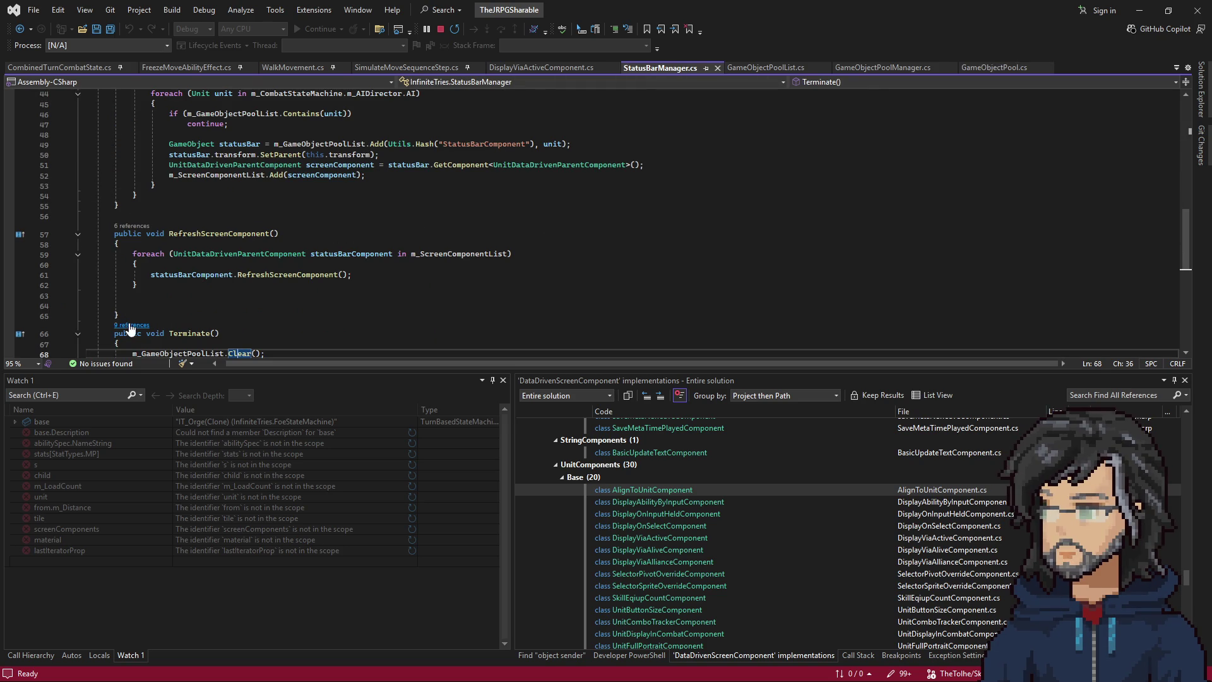
pyautogui.click(130, 326)
pyautogui.scroll(-1, 278, 257)
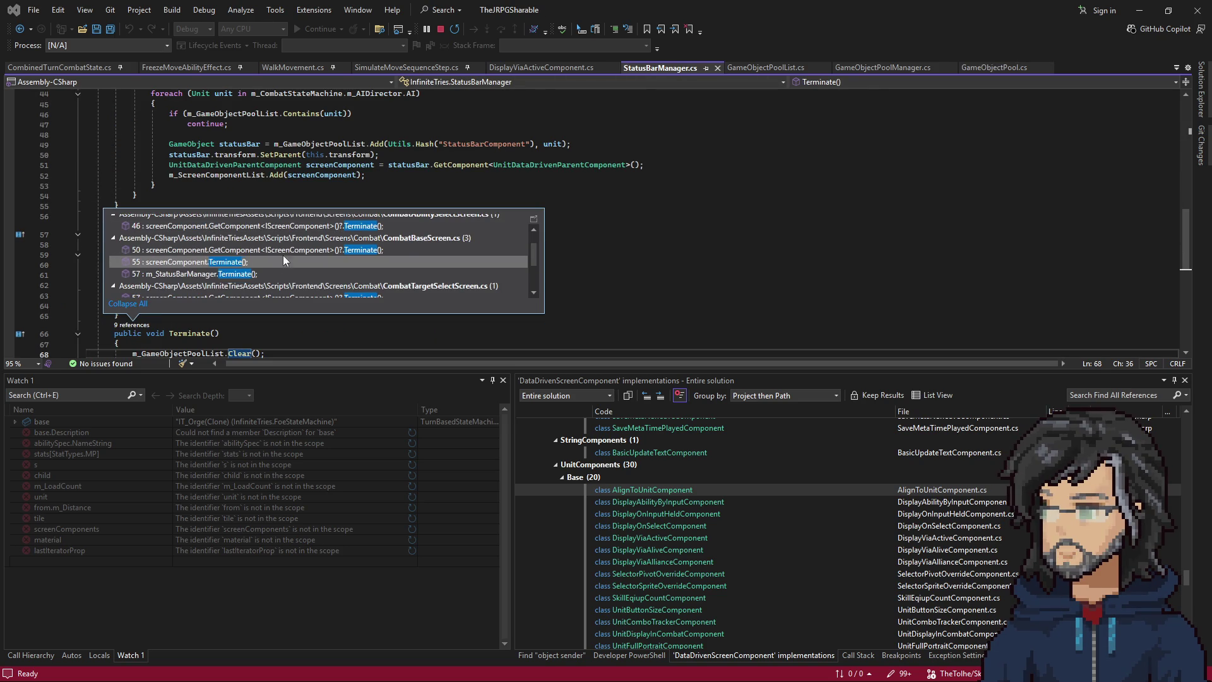
pyautogui.doubleClick(298, 246)
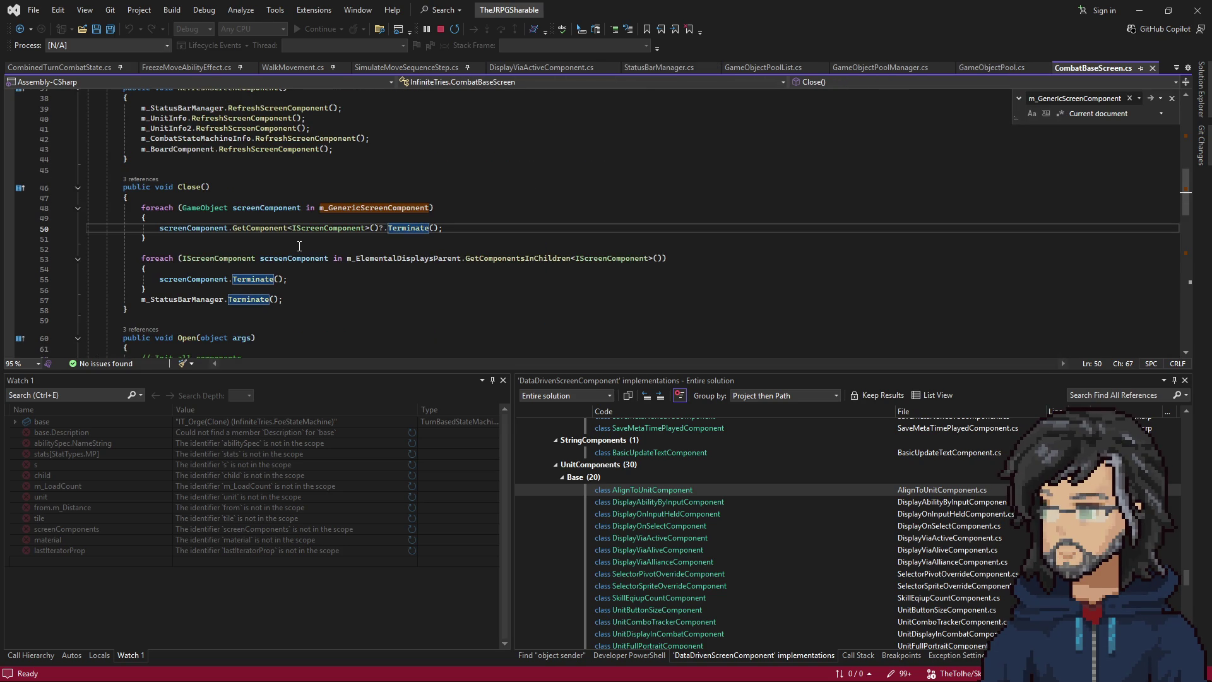
pyautogui.moveTo(208, 244); pyautogui.dragTo(6, 211)
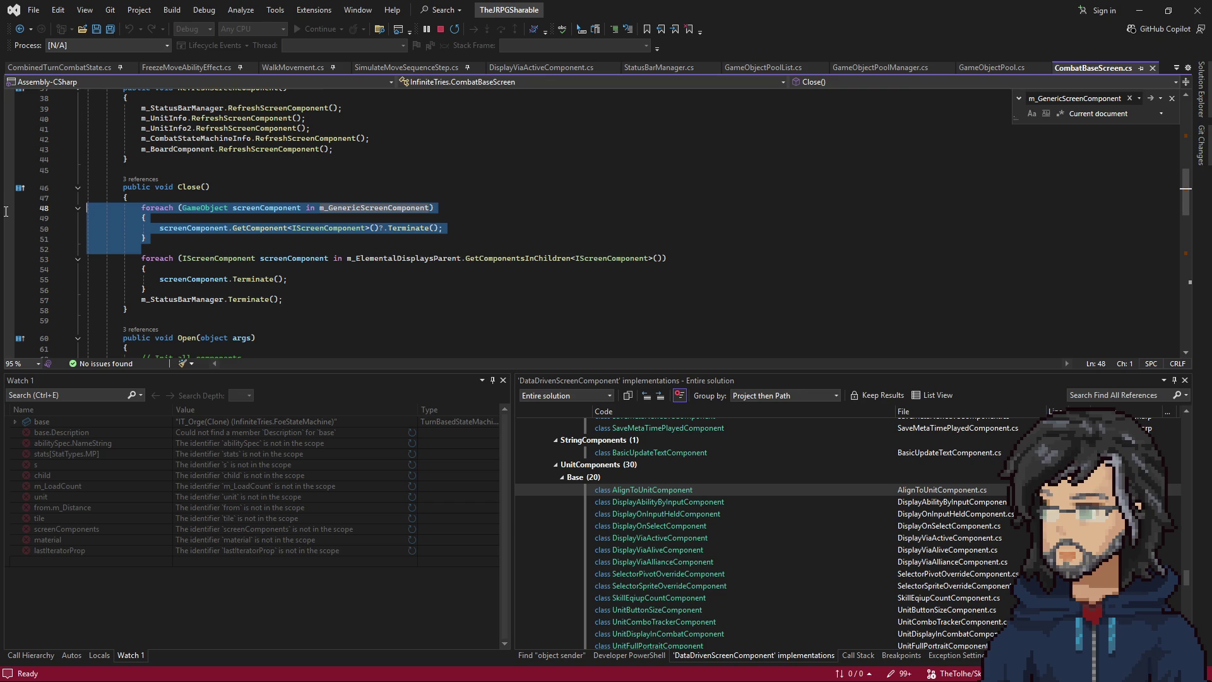
pyautogui.moveTo(130, 187)
pyautogui.mouseDown()
pyautogui.moveTo(265, 279)
pyautogui.moveTo(257, 299)
pyautogui.mouseUp()
# Stop the running game in Unity and return to Visual Studio.
pyautogui.hotkey('alt', 'Tab')
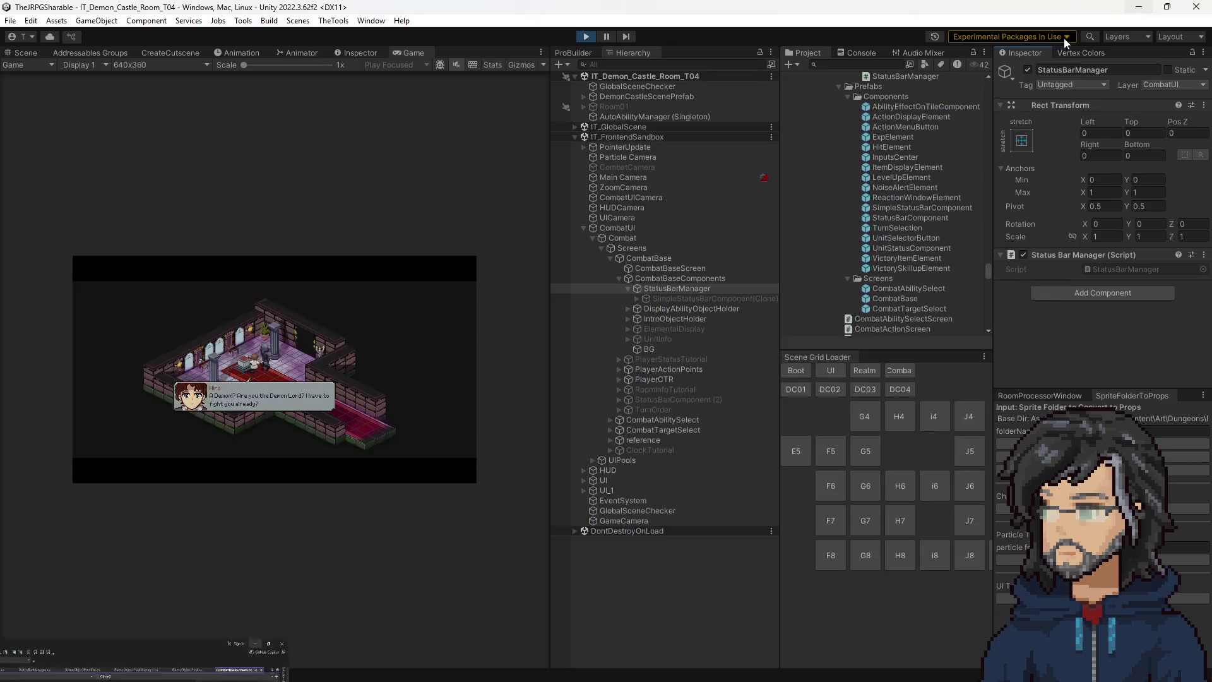
pyautogui.click(586, 37)
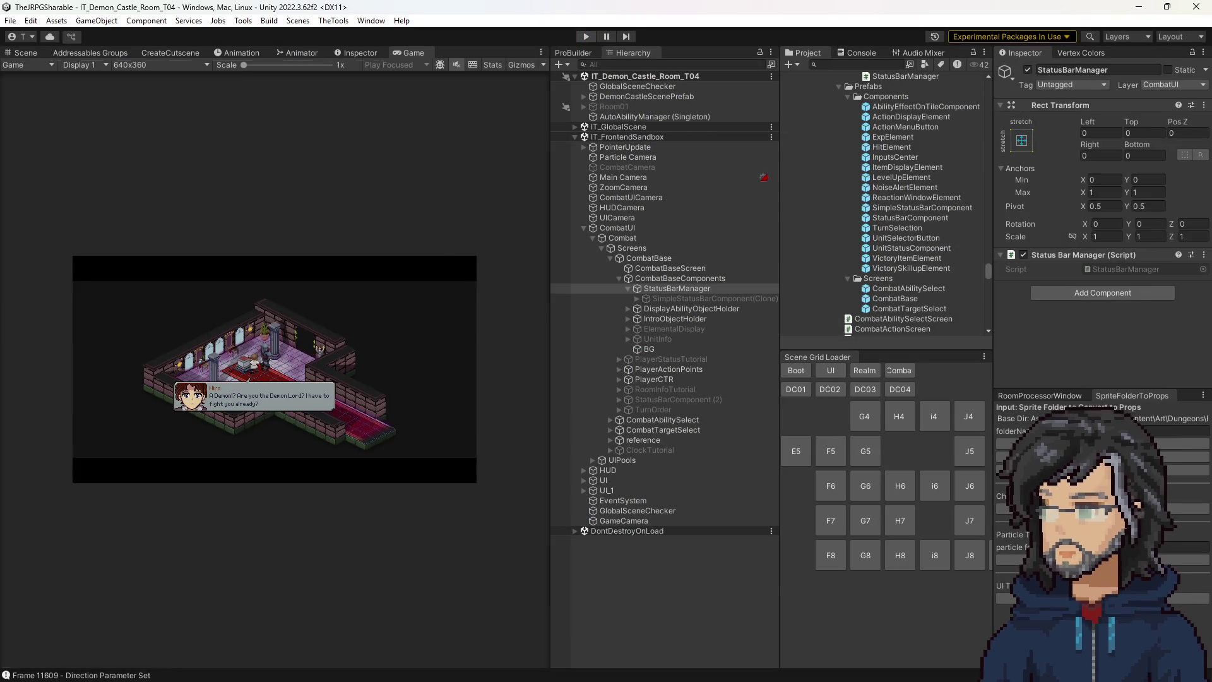
pyautogui.hotkey('alt', 'Tab')
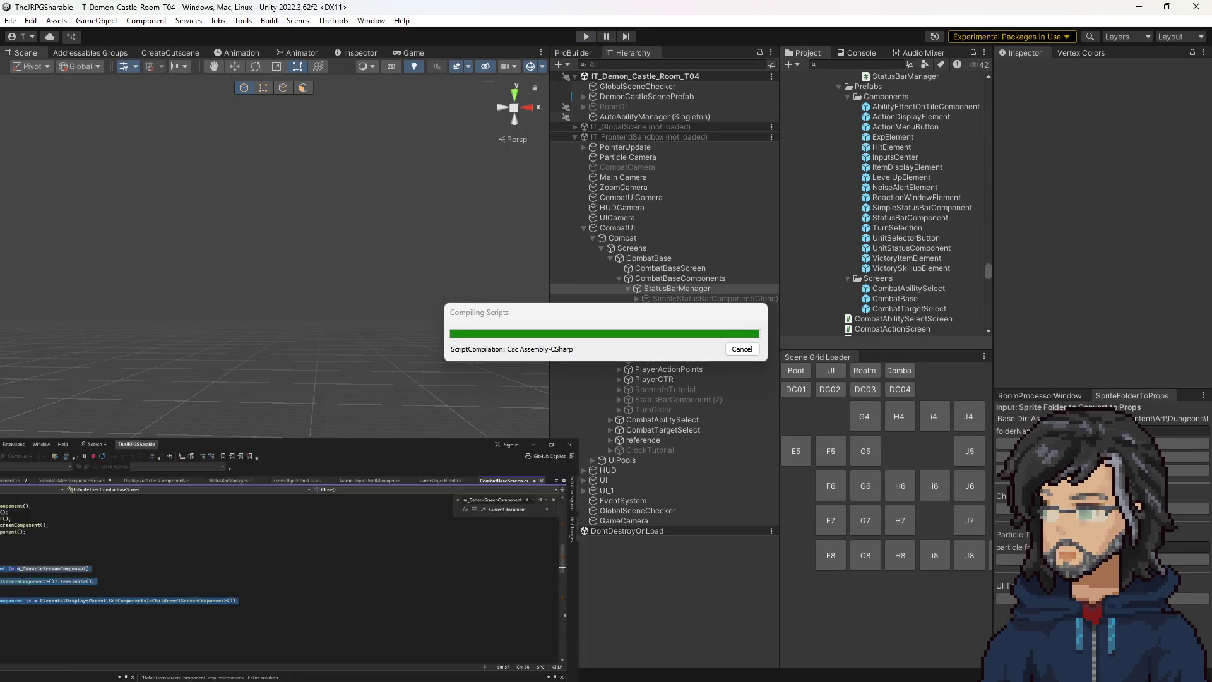
# Review the AddObserver call in Init and the RemoveObserver call in Terminate of DisplayViaActiveComponent.cs.
pyautogui.click(556, 66)
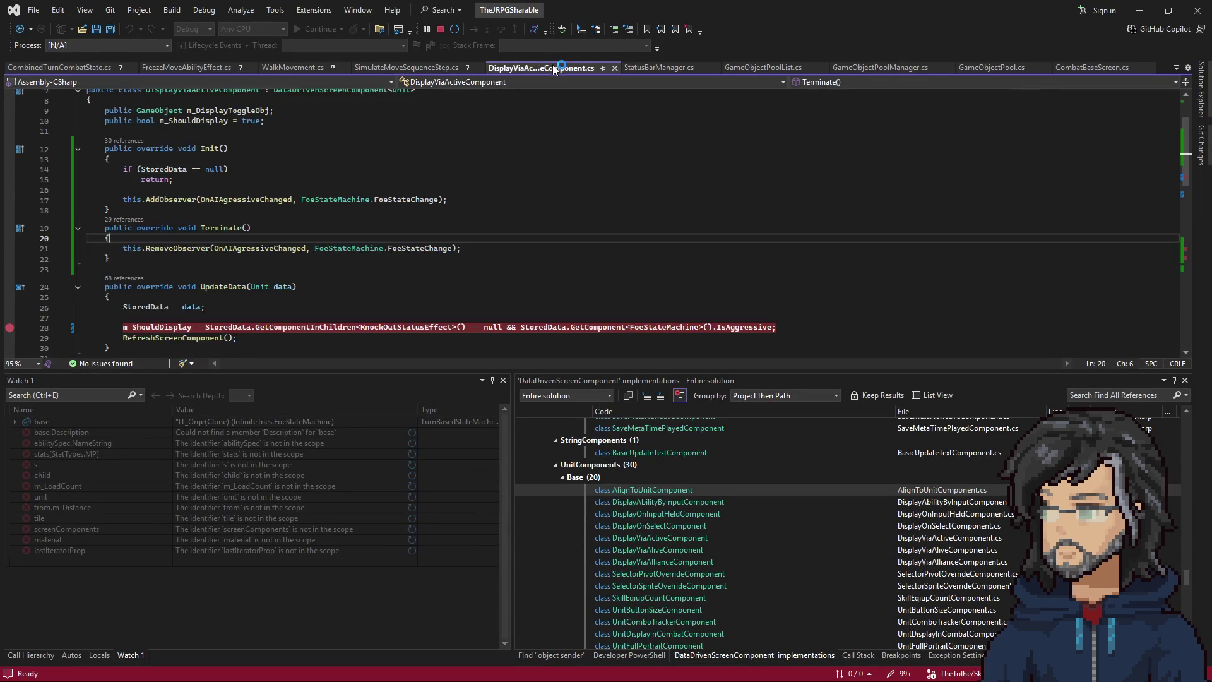
pyautogui.scroll(3, 161, 259)
pyautogui.moveTo(161, 259); pyautogui.dragTo(446, 260)
pyautogui.click(197, 223)
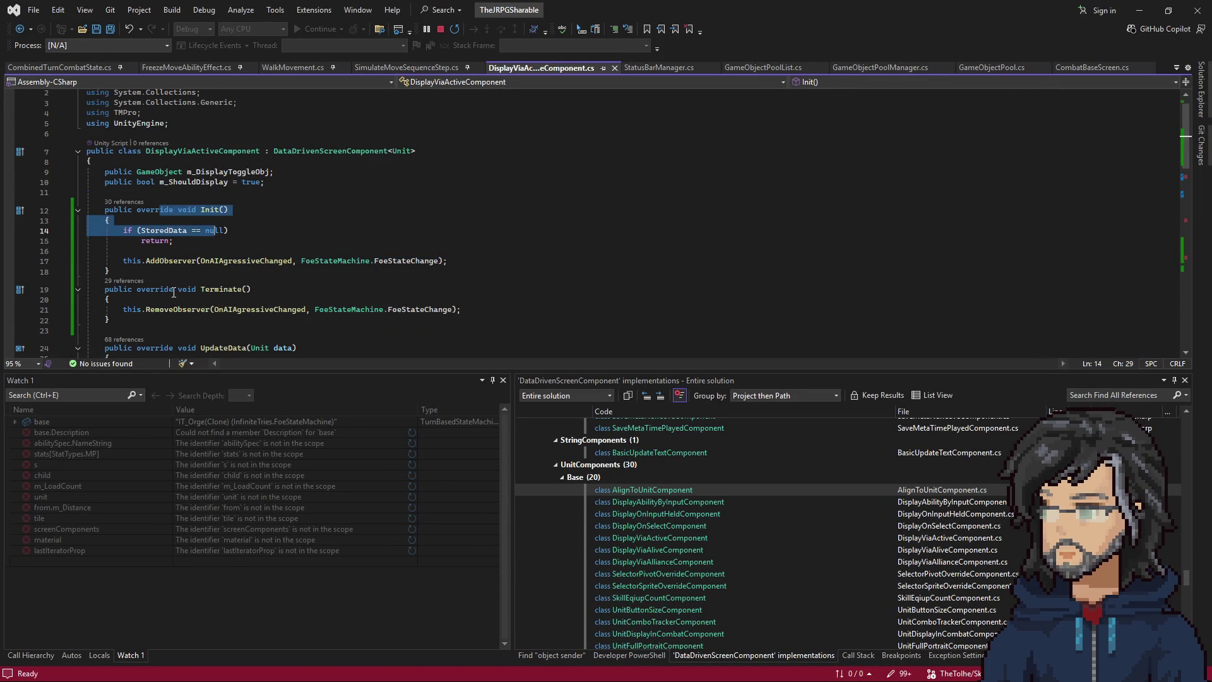
pyautogui.moveTo(177, 289); pyautogui.dragTo(217, 309)
pyautogui.moveTo(170, 209); pyautogui.dragTo(249, 269)
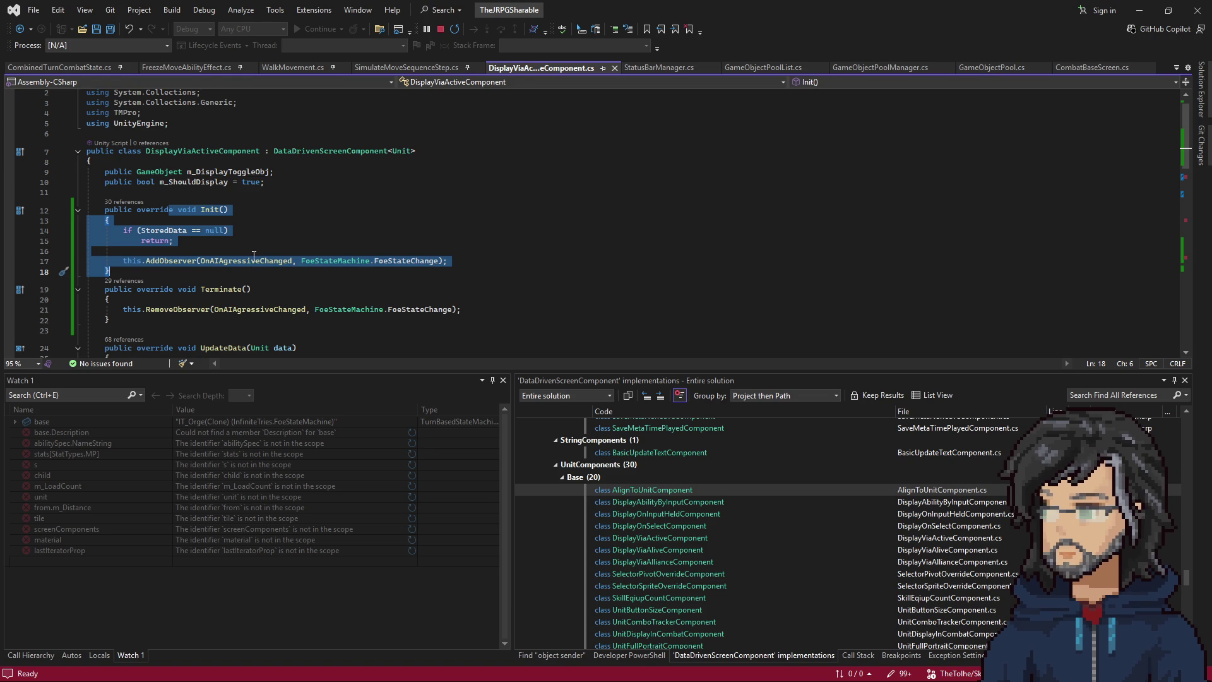
pyautogui.scroll(-2, 255, 254)
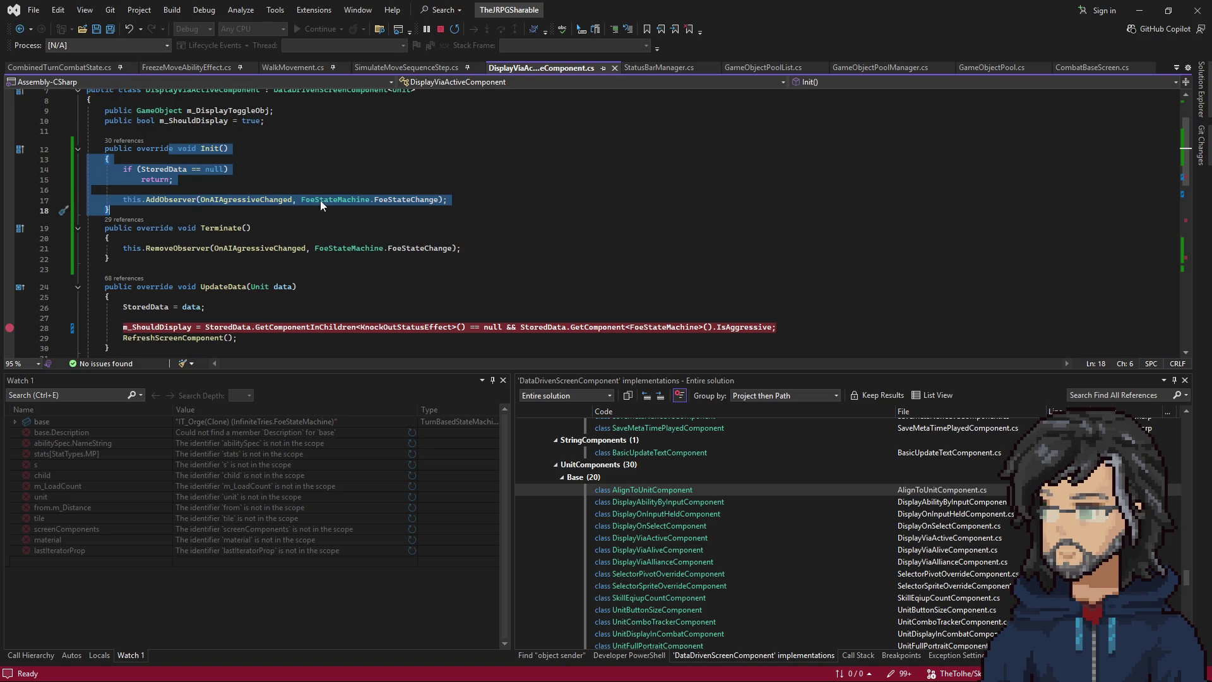
pyautogui.scroll(-1, 292, 212)
pyautogui.moveTo(168, 118)
pyautogui.mouseDown()
pyautogui.moveTo(110, 129)
pyautogui.moveTo(226, 174)
pyautogui.mouseUp()
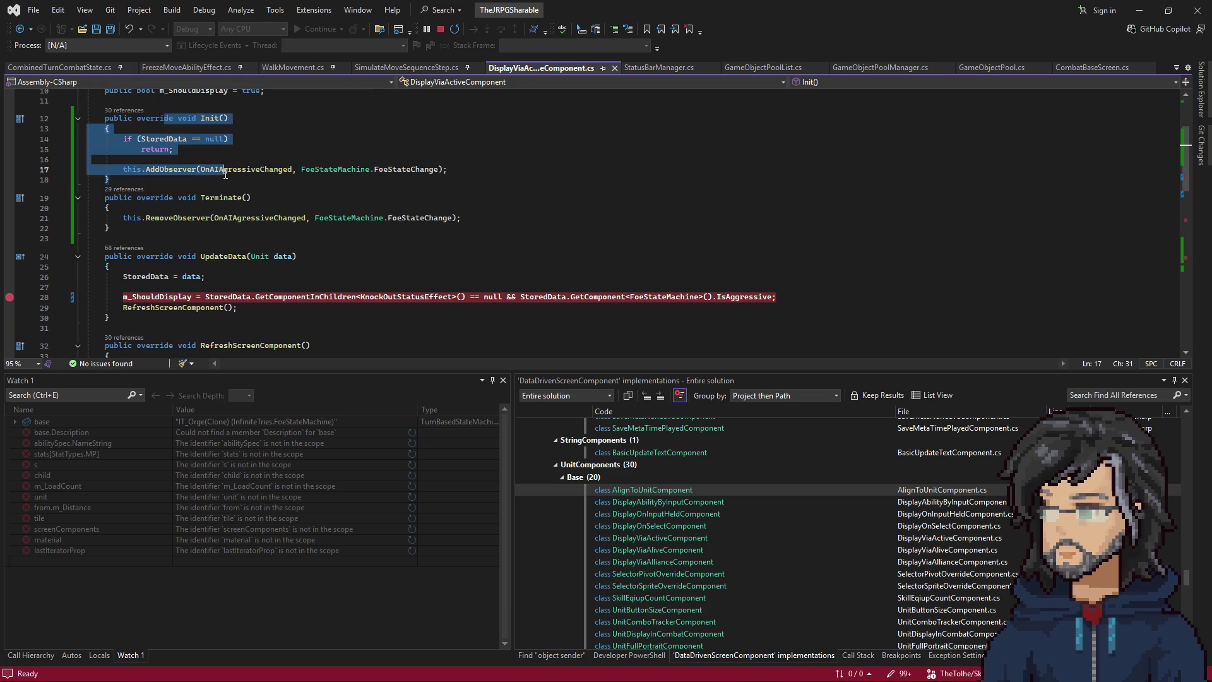
pyautogui.click(221, 169)
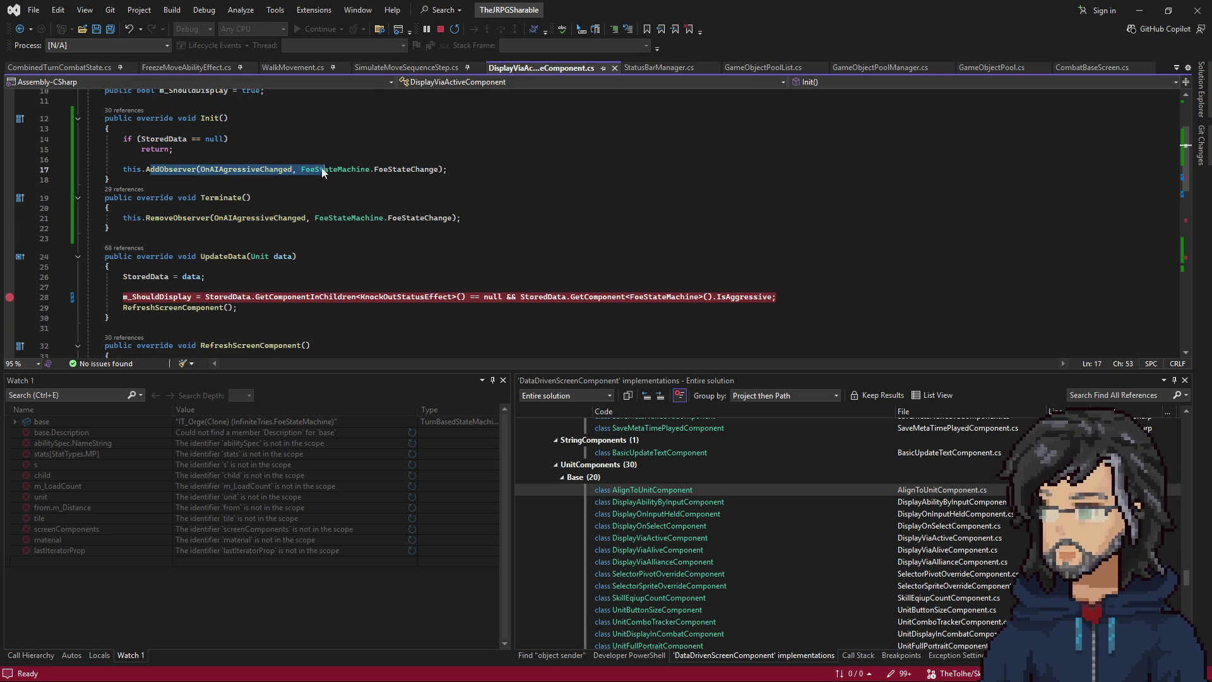
pyautogui.click(155, 217)
pyautogui.moveTo(88, 208)
pyautogui.mouseDown()
pyautogui.moveTo(317, 218)
pyautogui.moveTo(111, 227)
pyautogui.mouseUp()
# Review OnEnable, OnDisable and RefreshScreenComponent's SetActive line, then minimize Visual Studio to Unity.
pyautogui.scroll(-6, 263, 251)
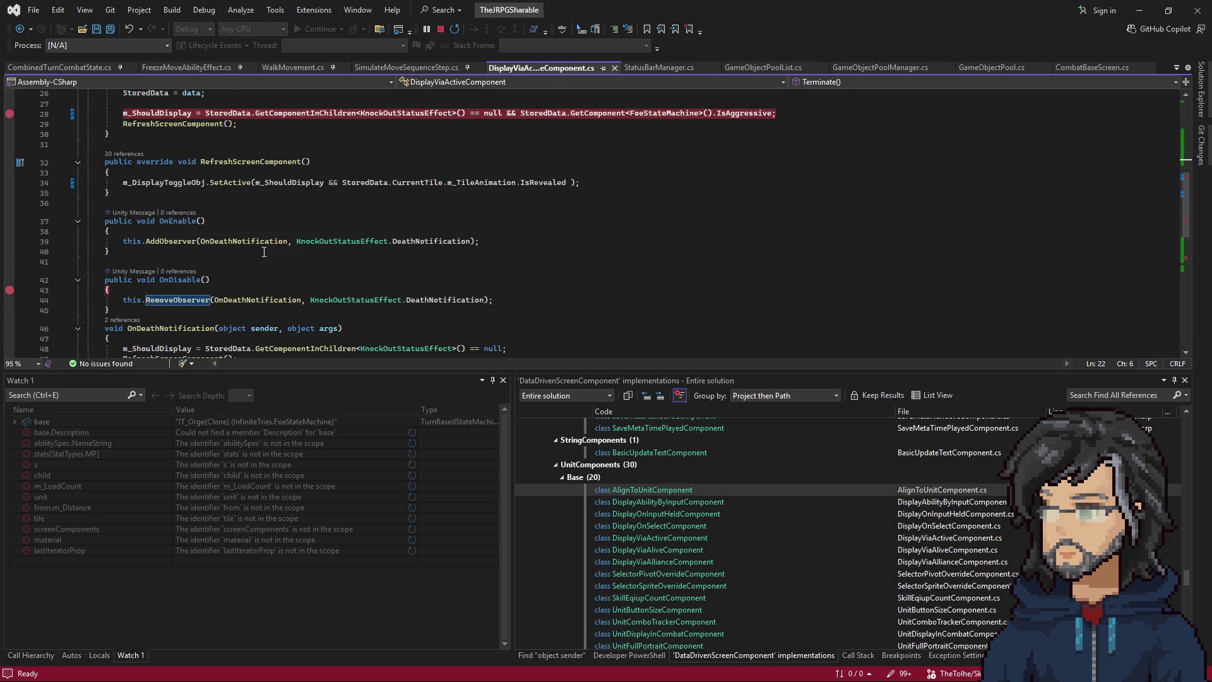
pyautogui.scroll(7, 264, 252)
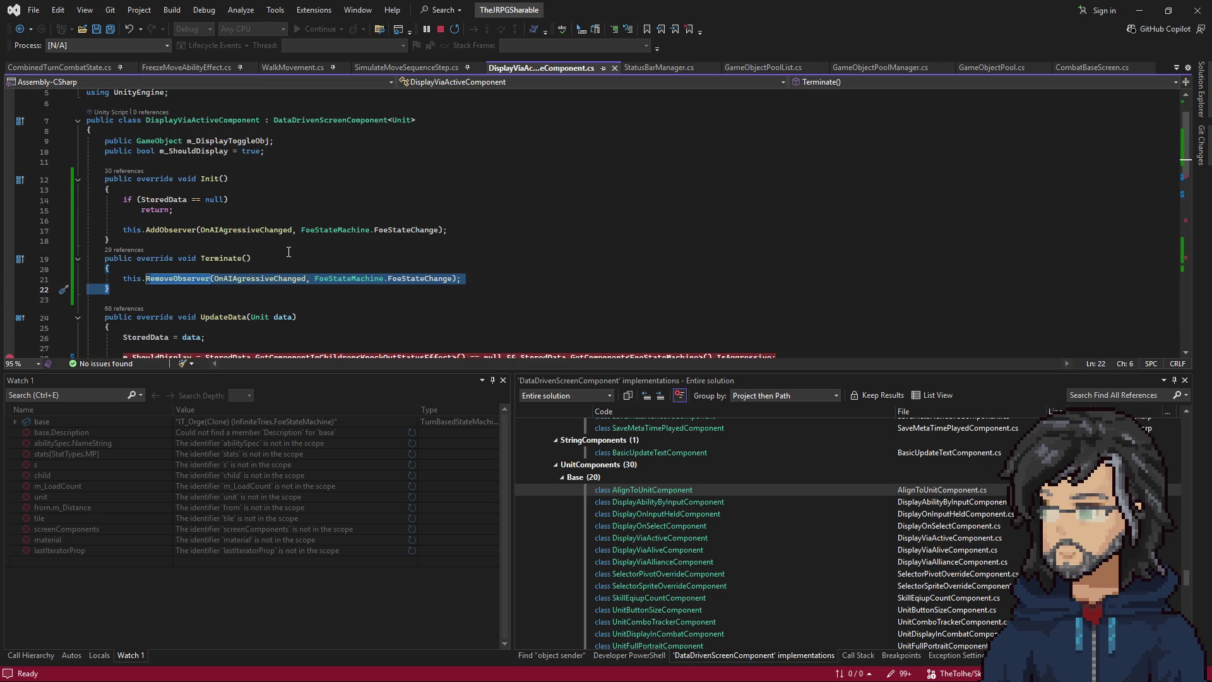
pyautogui.scroll(-6, 284, 246)
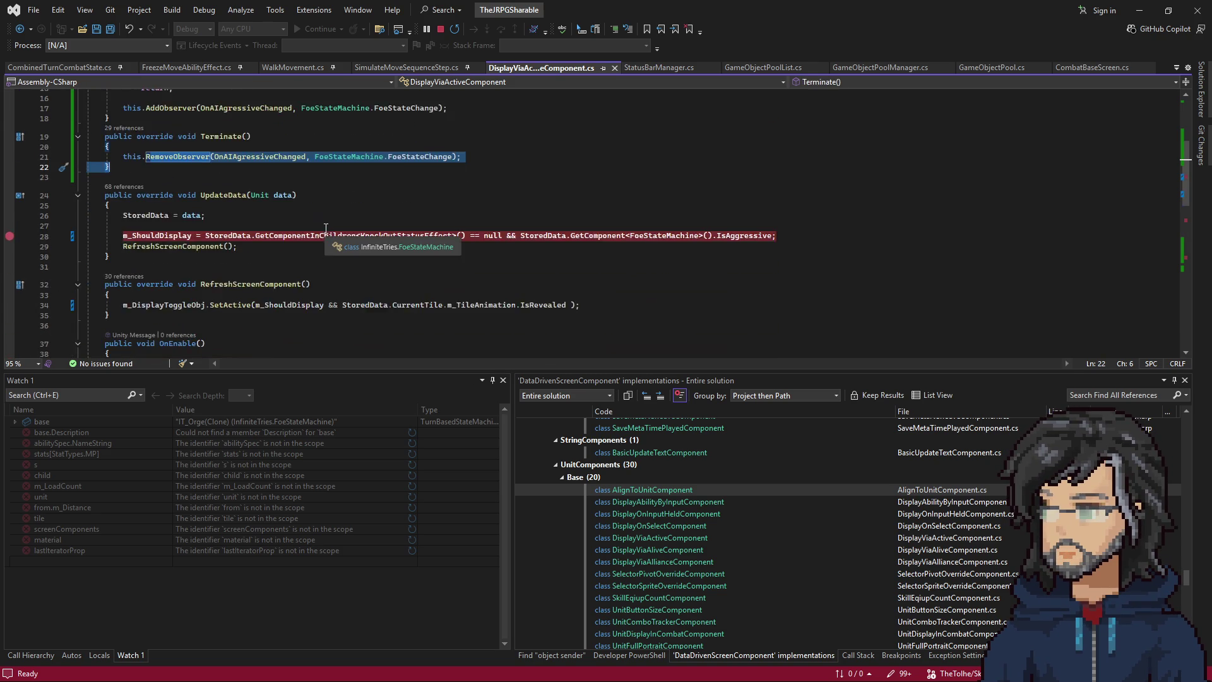
pyautogui.scroll(-2, 278, 241)
pyautogui.moveTo(101, 189); pyautogui.dragTo(175, 282)
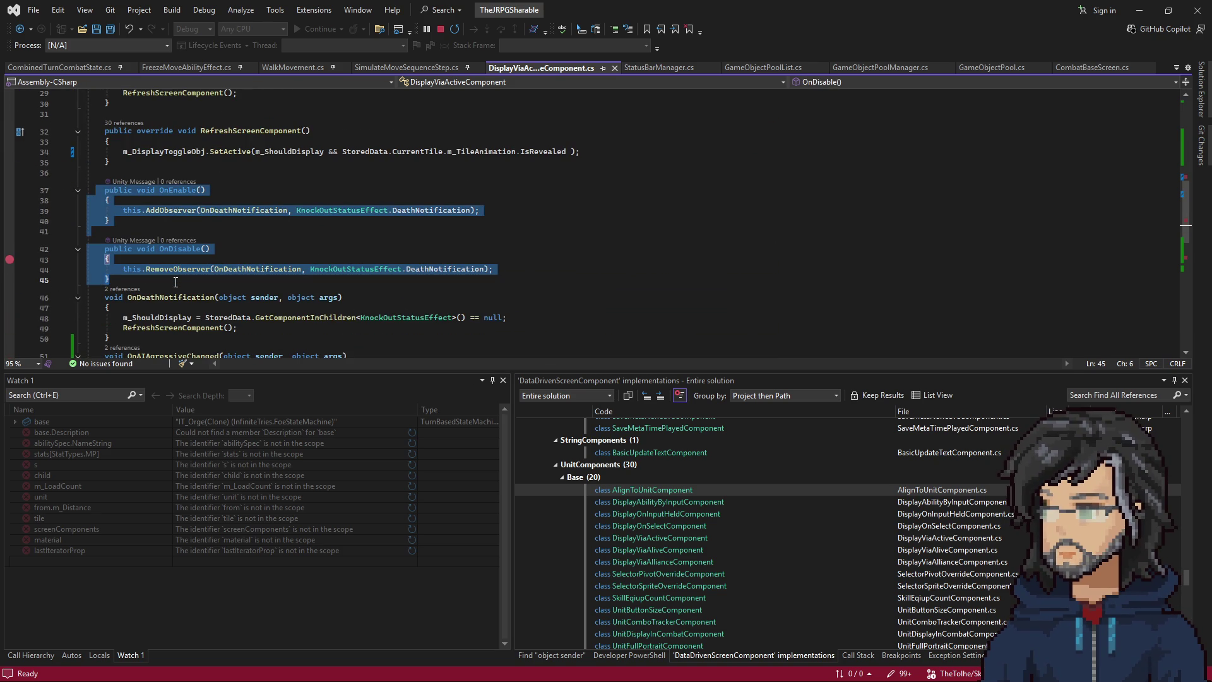
pyautogui.click(341, 228)
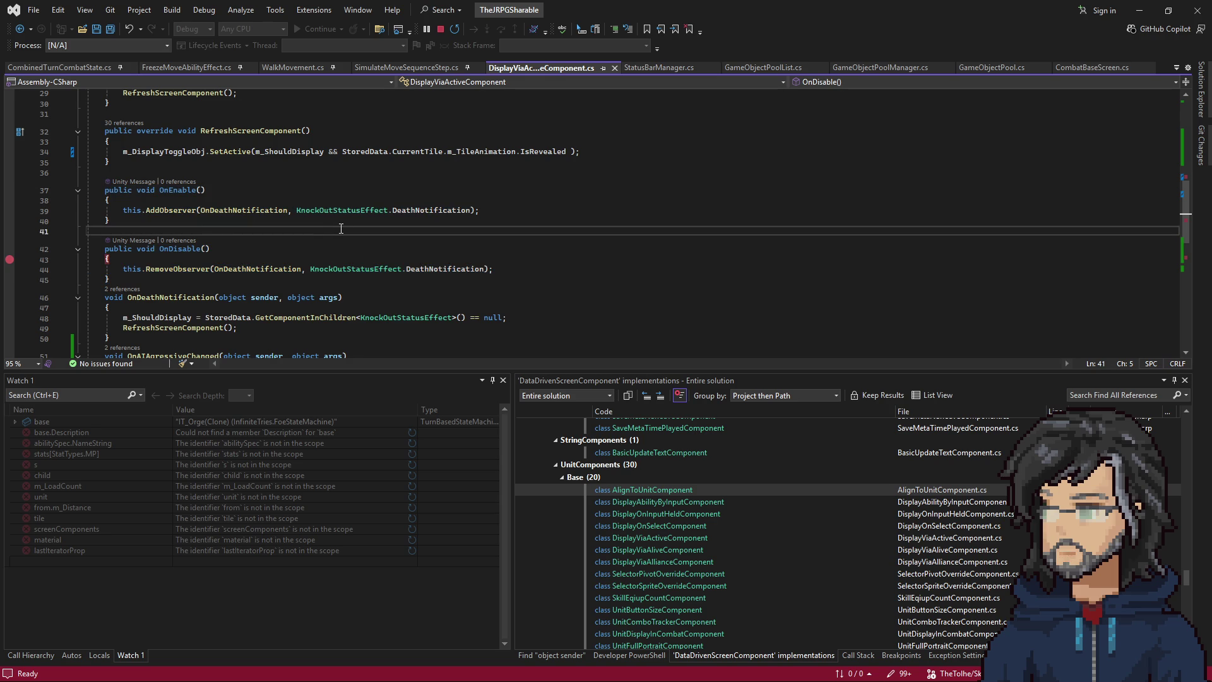
pyautogui.scroll(3, 340, 229)
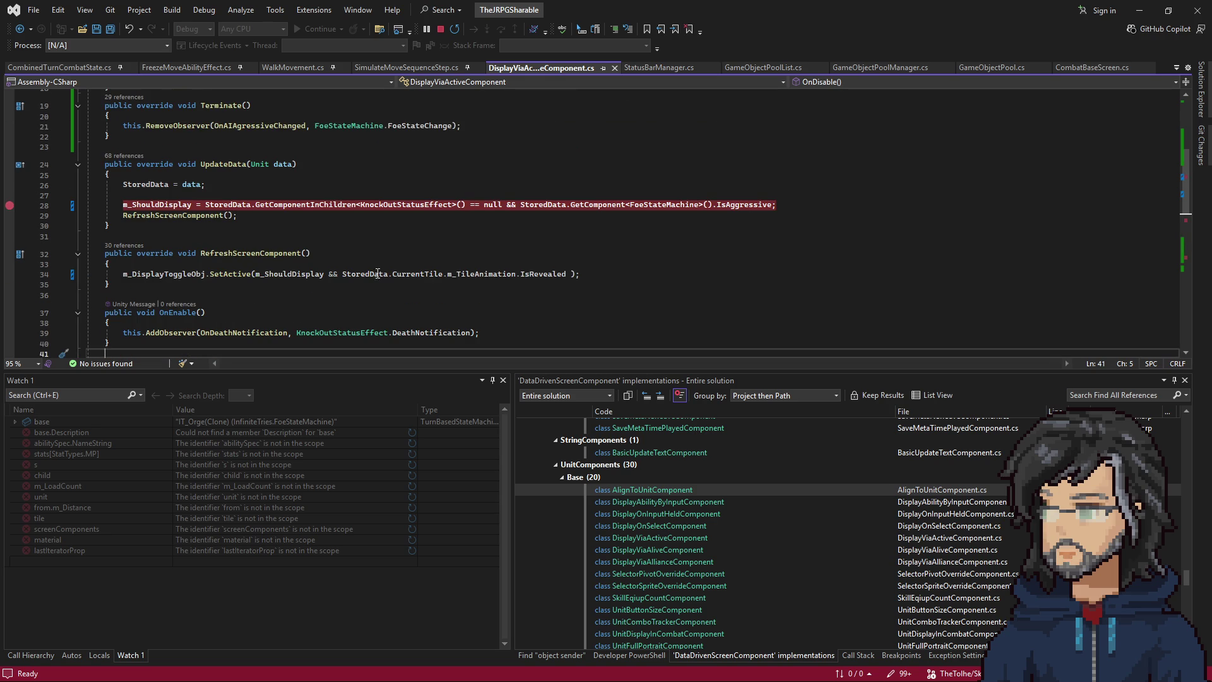
pyautogui.tripleClick(594, 272)
pyautogui.click(355, 254)
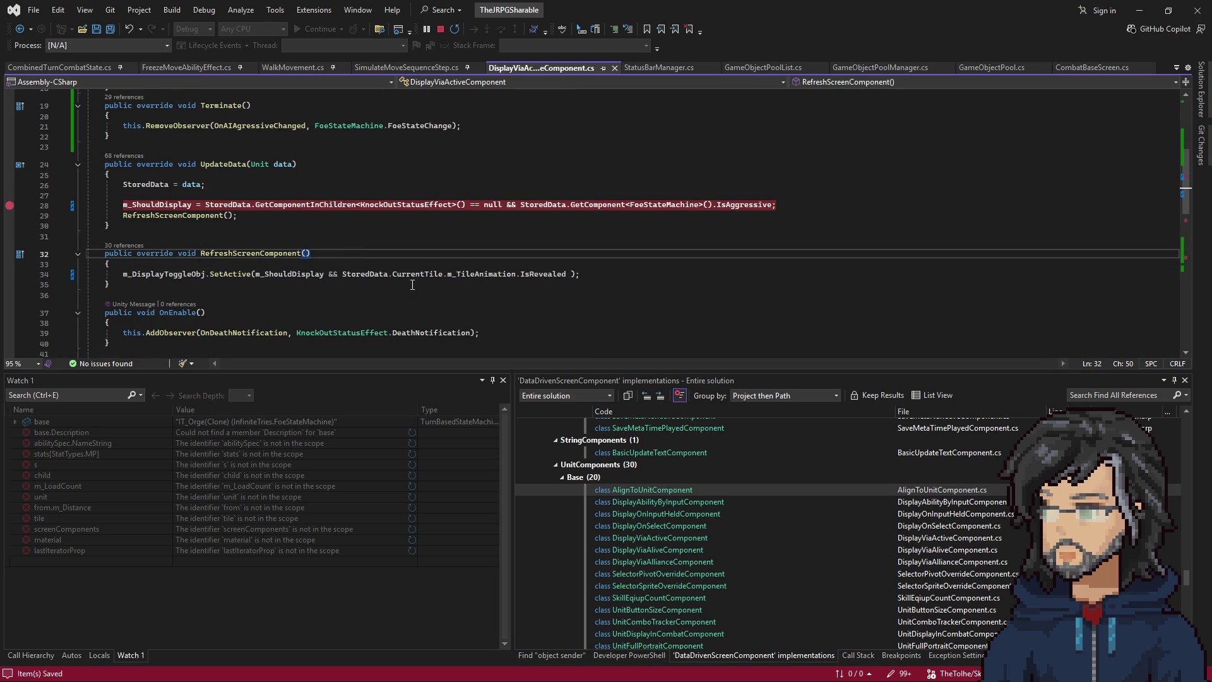
pyautogui.scroll(4, 412, 284)
pyautogui.moveTo(111, 159)
pyautogui.mouseDown()
pyautogui.moveTo(189, 238)
pyautogui.moveTo(275, 248)
pyautogui.mouseUp()
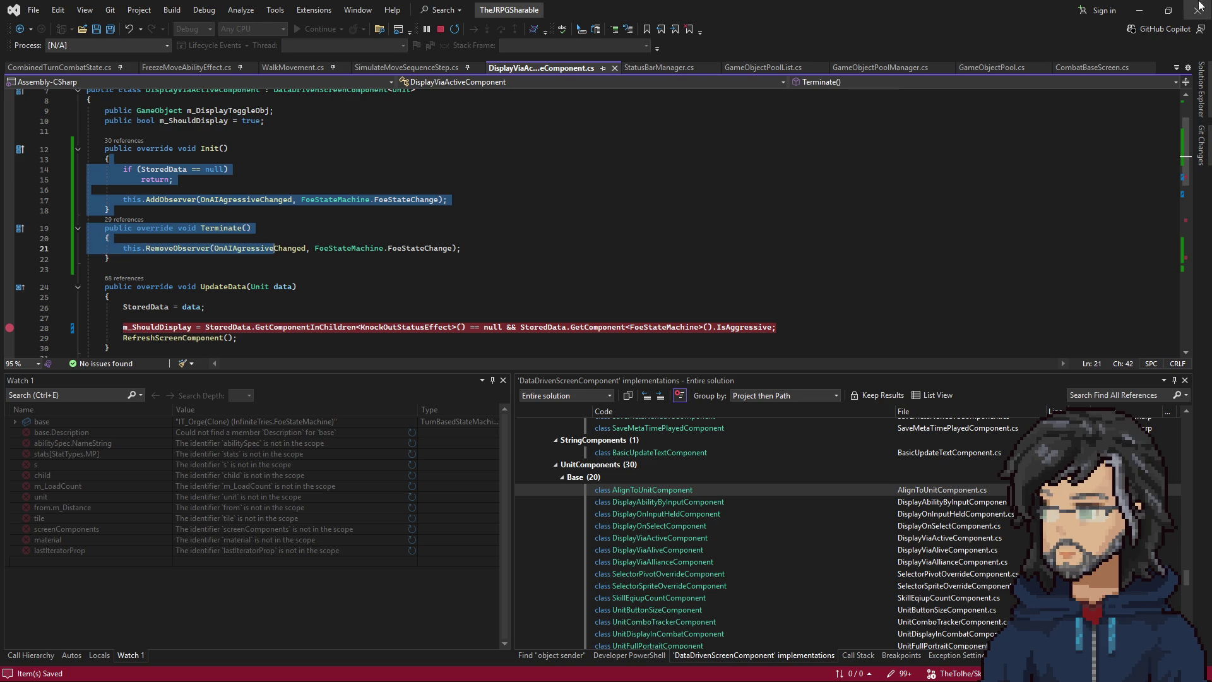
pyautogui.click(1139, 10)
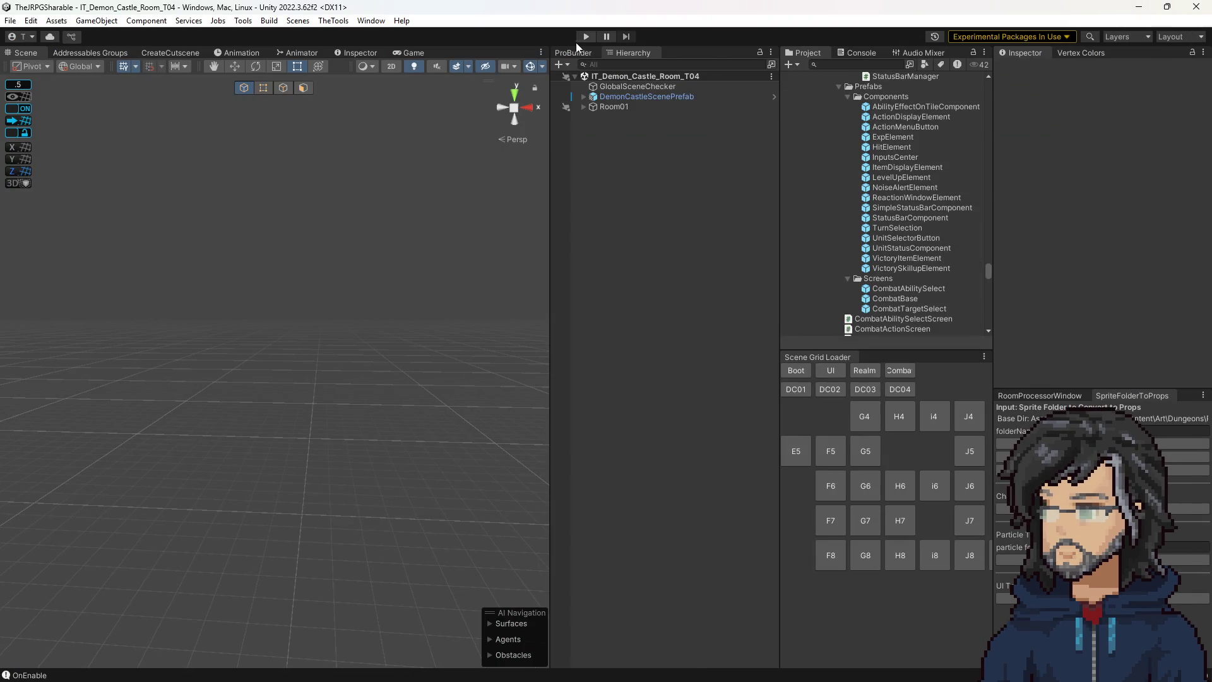
# Start play mode in Unity so the OnDisable breakpoint hits for a SimpleStatusBarComponent clone.
pyautogui.click(583, 37)
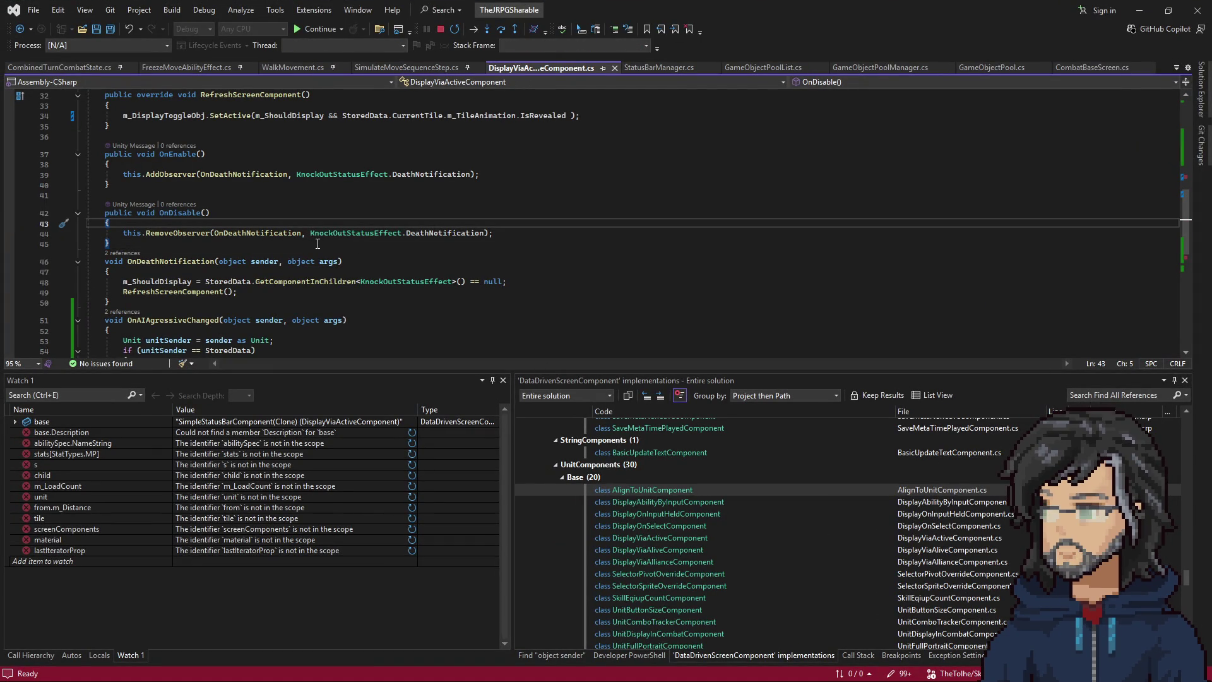
# Continue past the OnDisable and FoeStateMachine Transition breakpoints so the game runs in Unity.
pyautogui.press('F5')
pyautogui.press('F5')
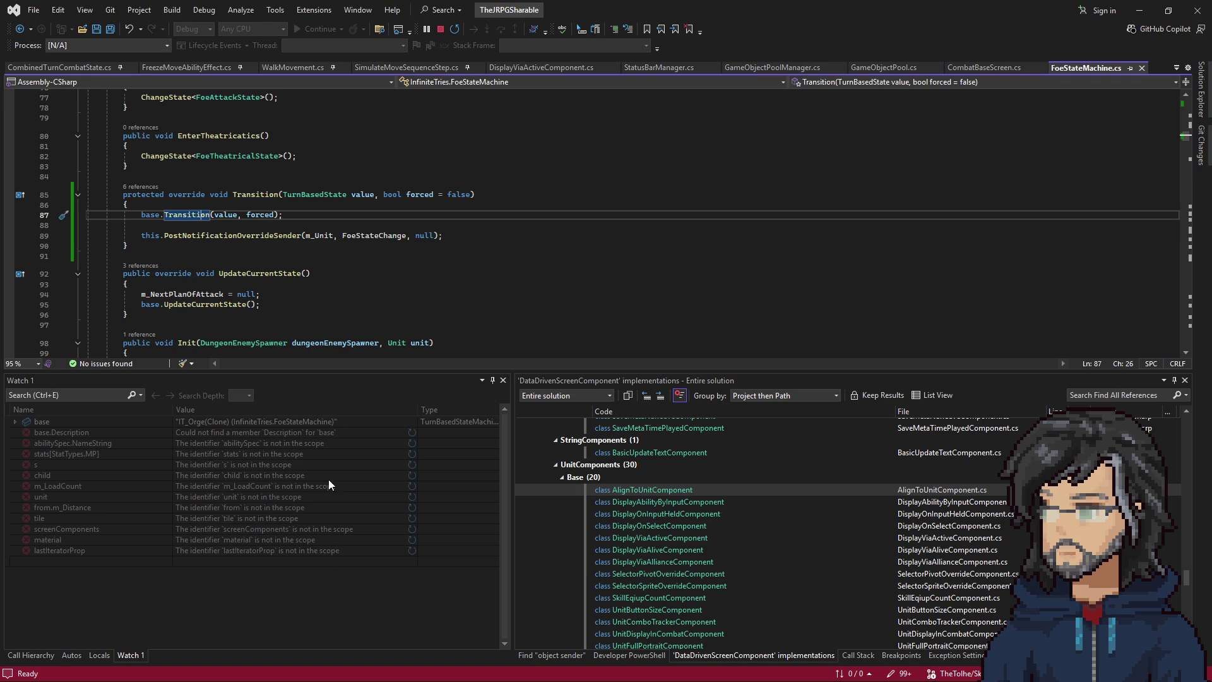
pyautogui.hotkey('alt', 'Tab')
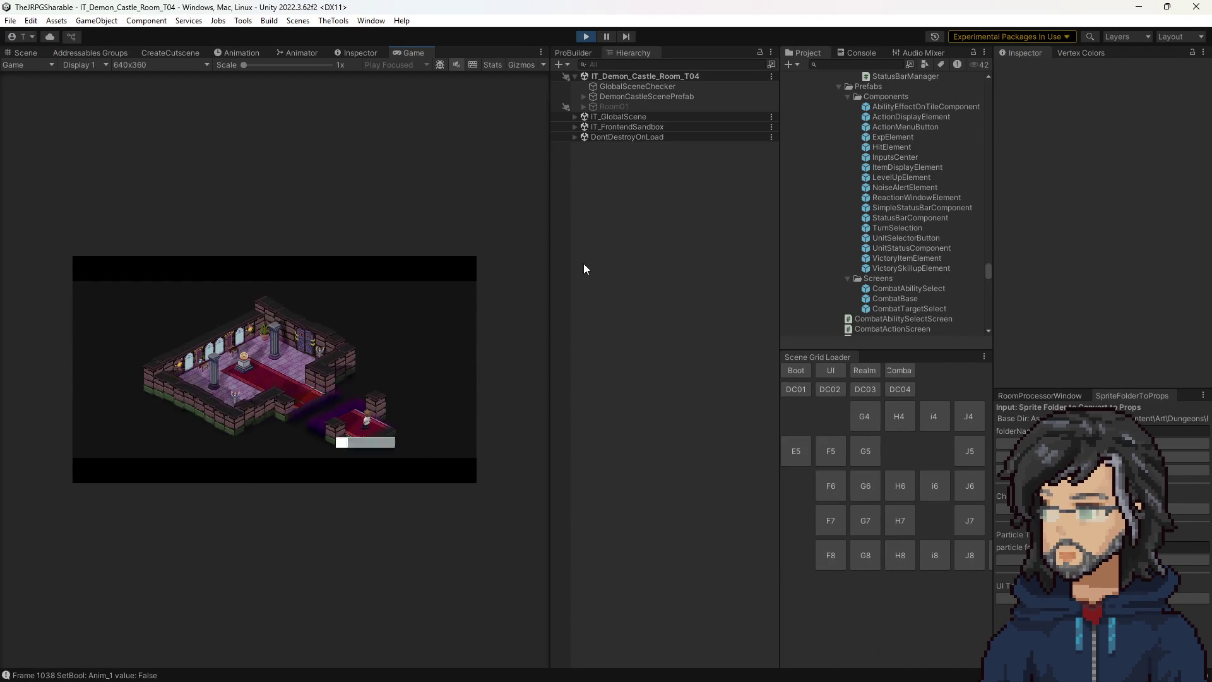
# Widen the game view and browse the Project window for the intro cutscene assets.
pyautogui.moveTo(549, 252); pyautogui.dragTo(852, 284)
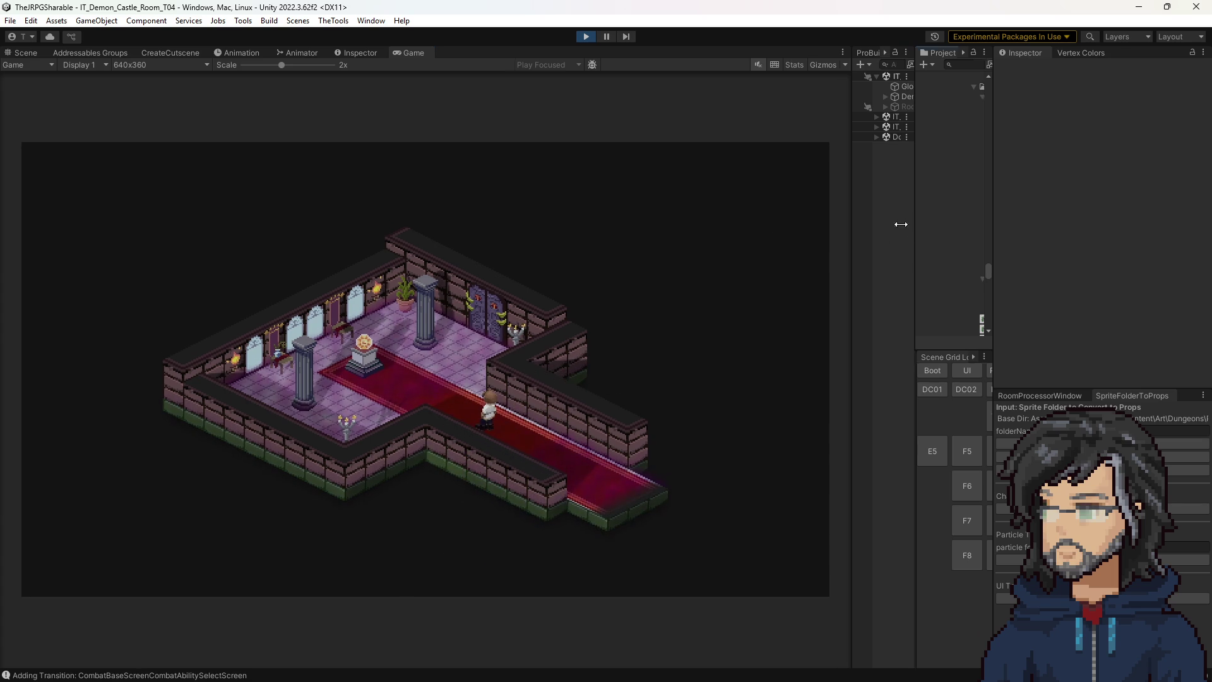
pyautogui.moveTo(913, 228); pyautogui.dragTo(655, 221)
pyautogui.scroll(-5, 833, 206)
pyautogui.scroll(15, 779, 239)
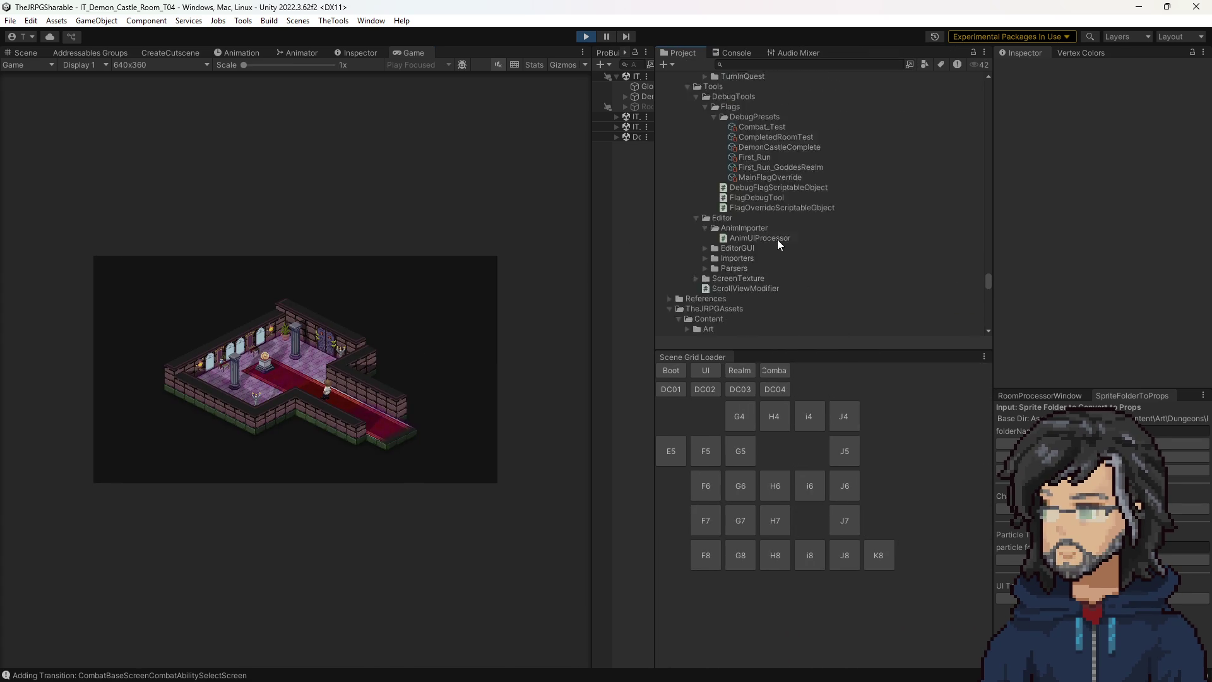
pyautogui.scroll(10, 775, 230)
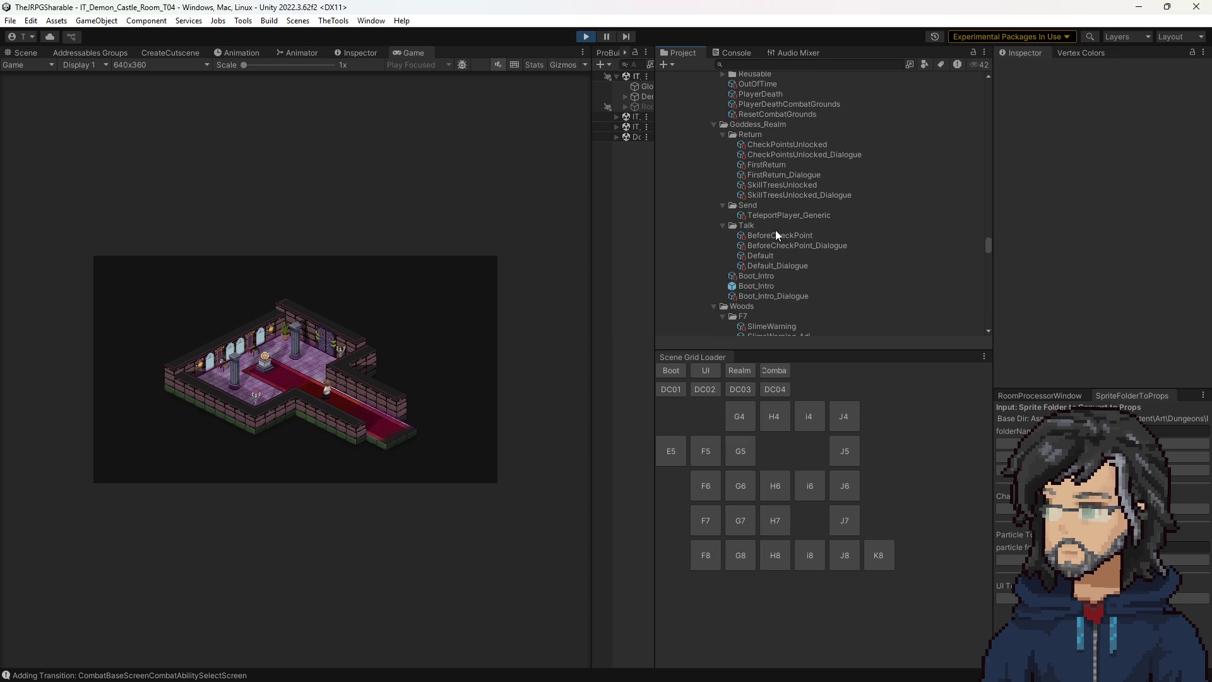
pyautogui.scroll(-5, 762, 264)
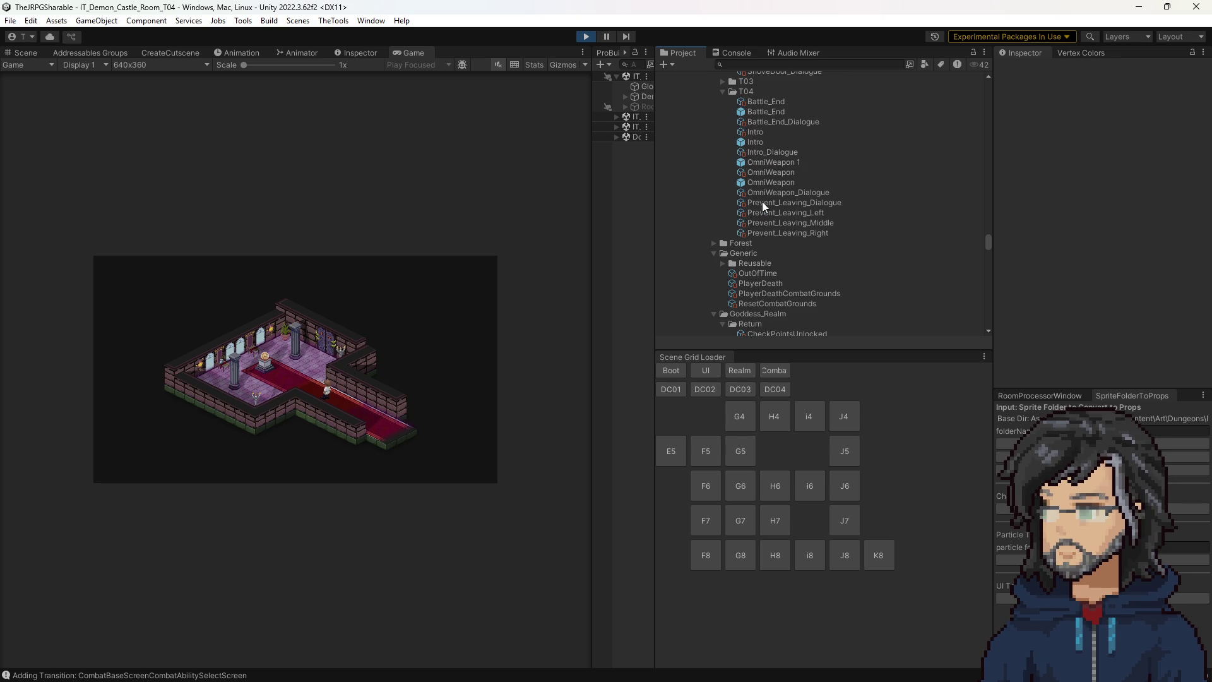
# Set both Hiro entries in Intro_Dialogue to Top Center alignment, then widen the game view.
pyautogui.click(760, 132)
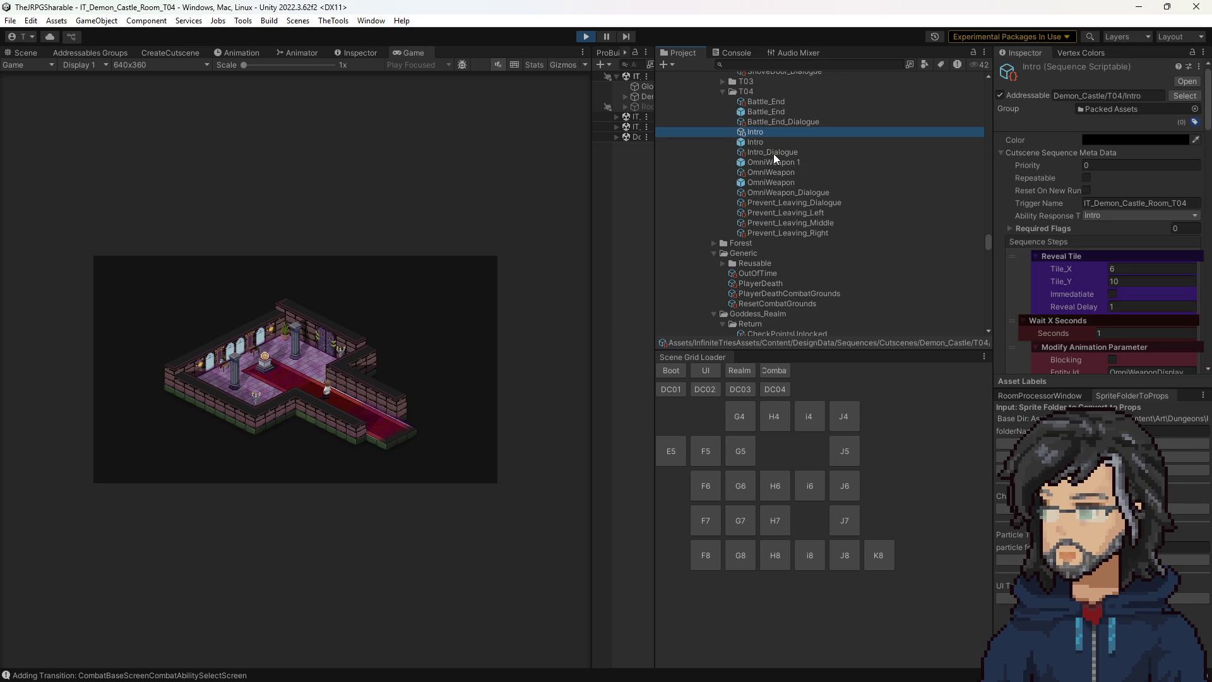
pyautogui.click(763, 154)
pyautogui.click(1119, 244)
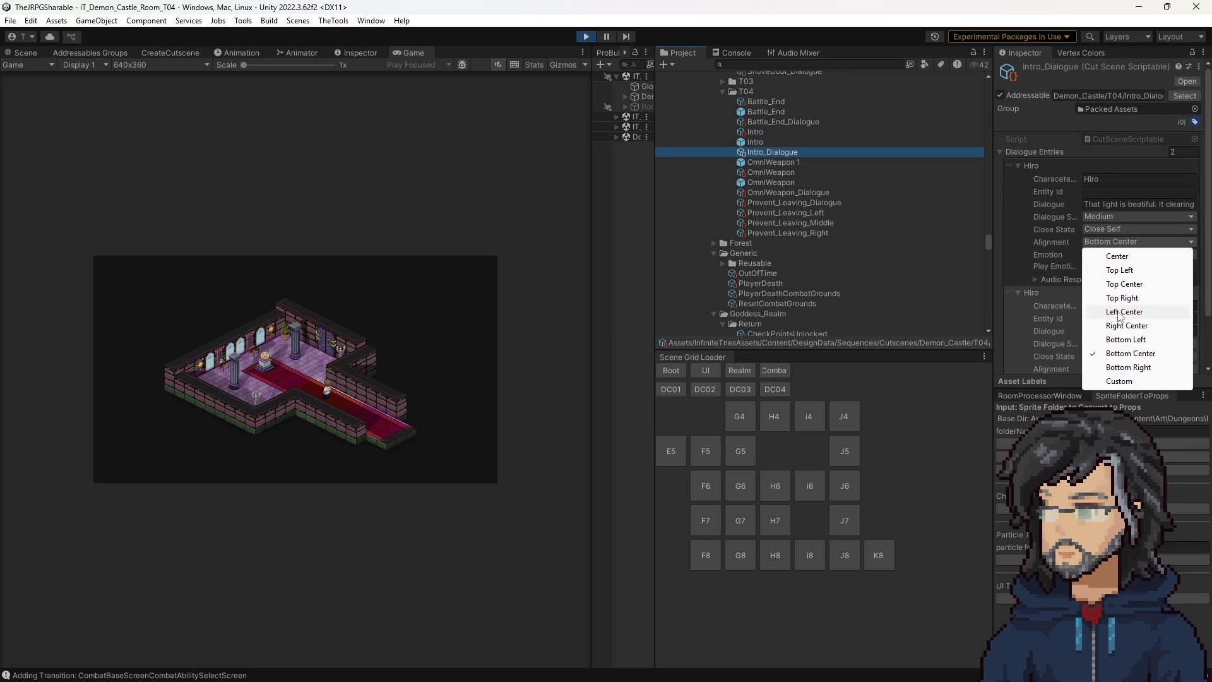
pyautogui.click(1124, 284)
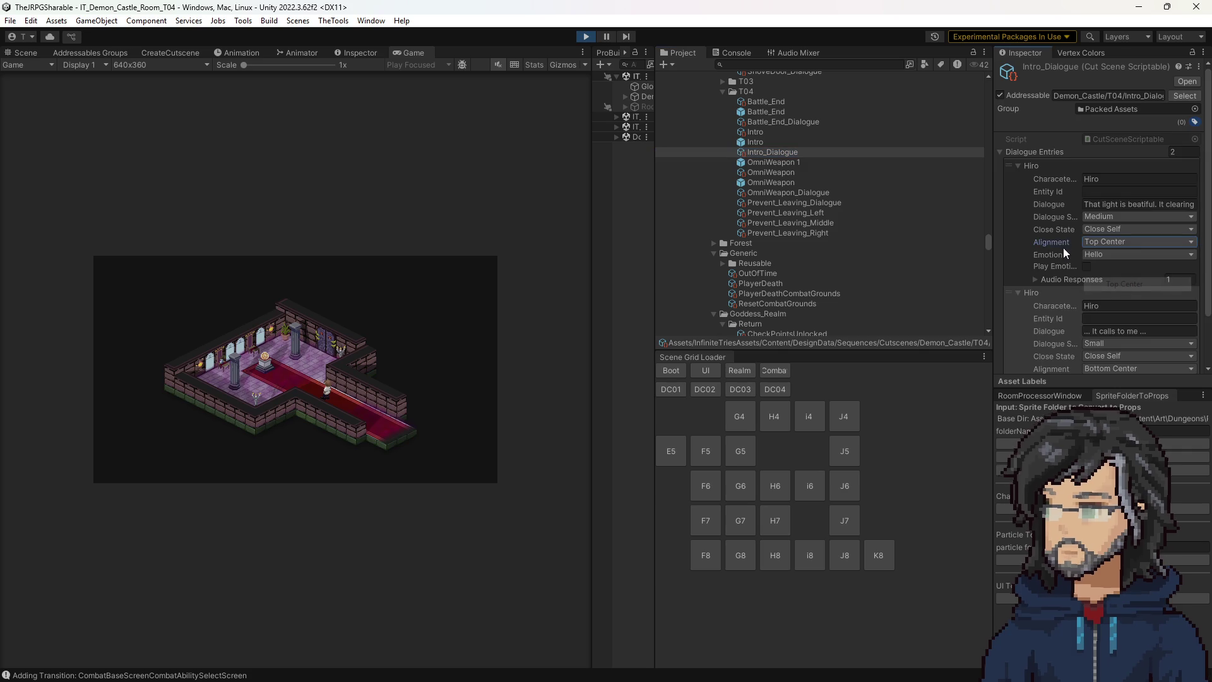
pyautogui.scroll(-2, 1111, 309)
pyautogui.click(1111, 309)
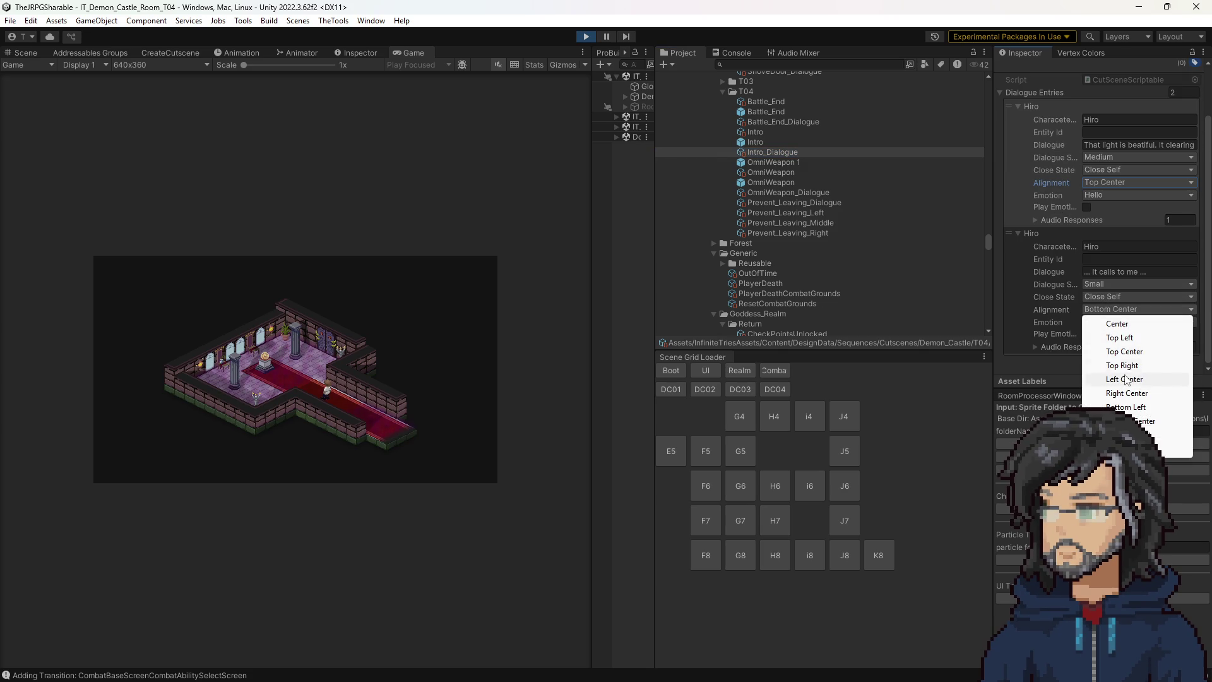
pyautogui.click(1117, 351)
pyautogui.click(410, 215)
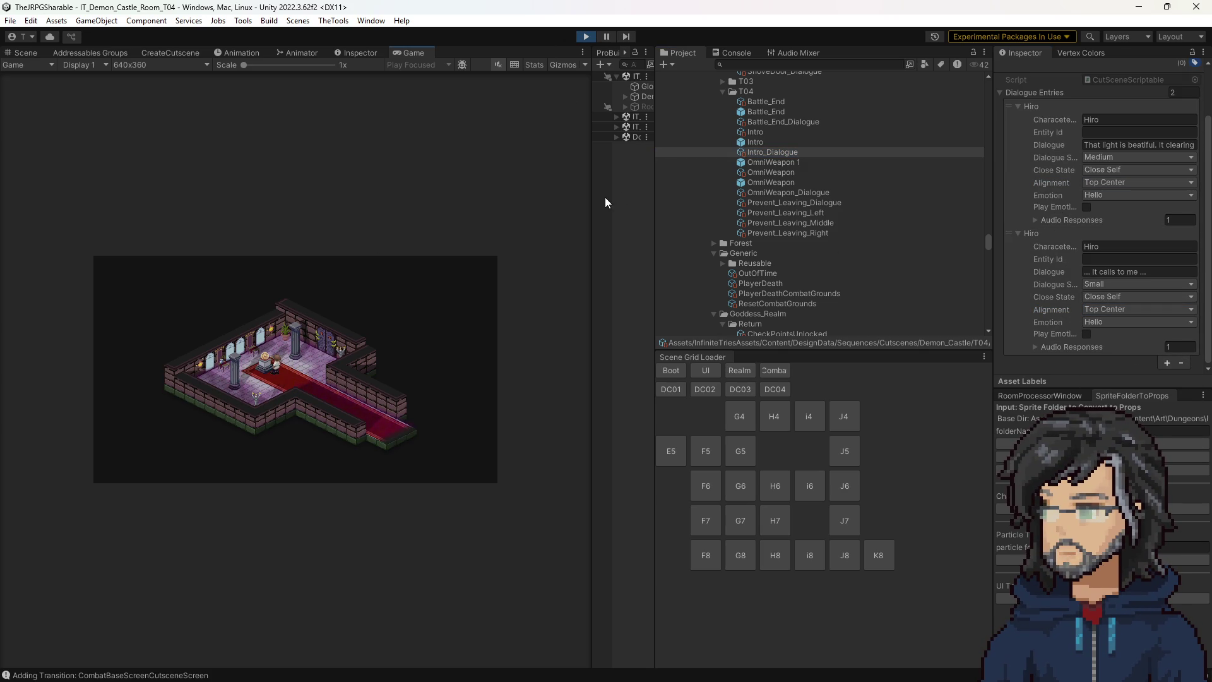
pyautogui.moveTo(590, 195); pyautogui.dragTo(887, 195)
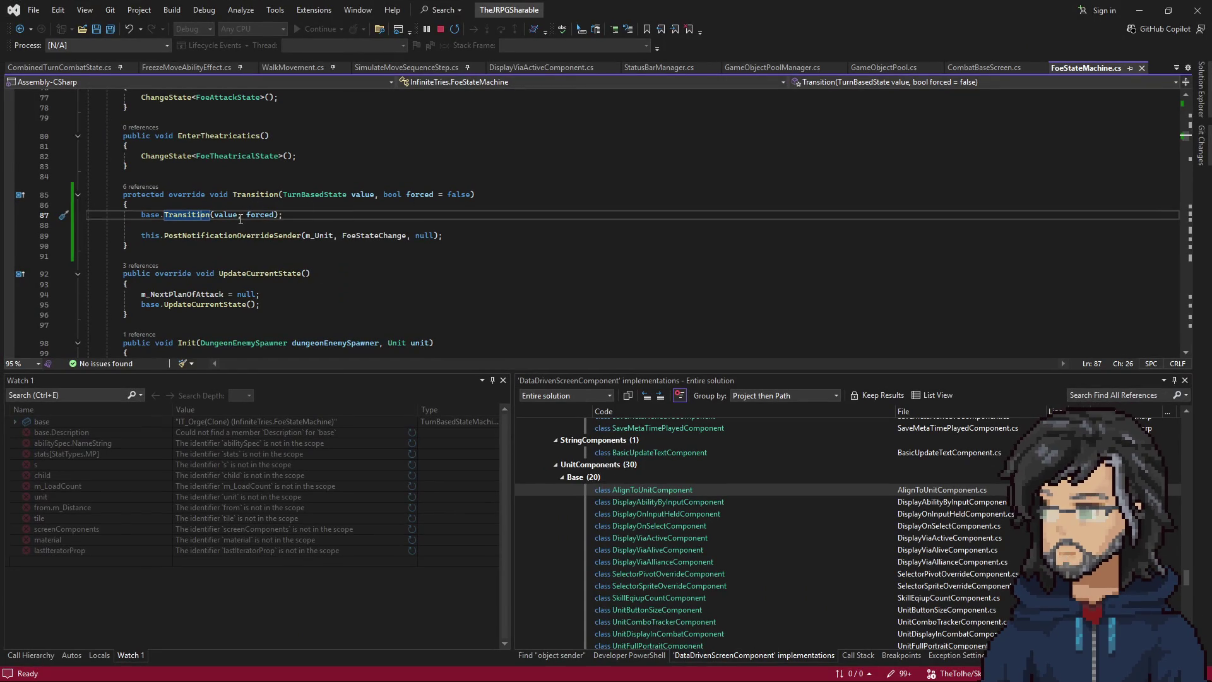
# Add a breakpoint on line 53 in OnAIAgressiveChanged, then continue from the line 87 break.
pyautogui.click(584, 67)
pyautogui.scroll(-4, 219, 273)
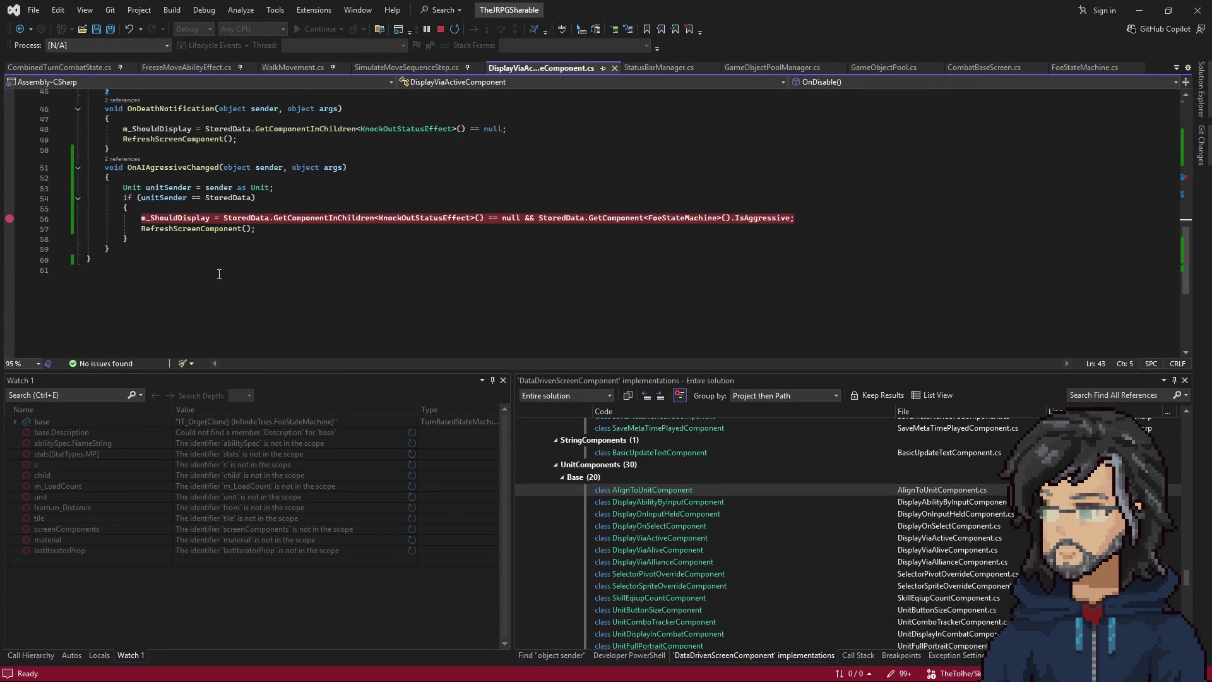
pyautogui.click(182, 187)
pyautogui.press('F9')
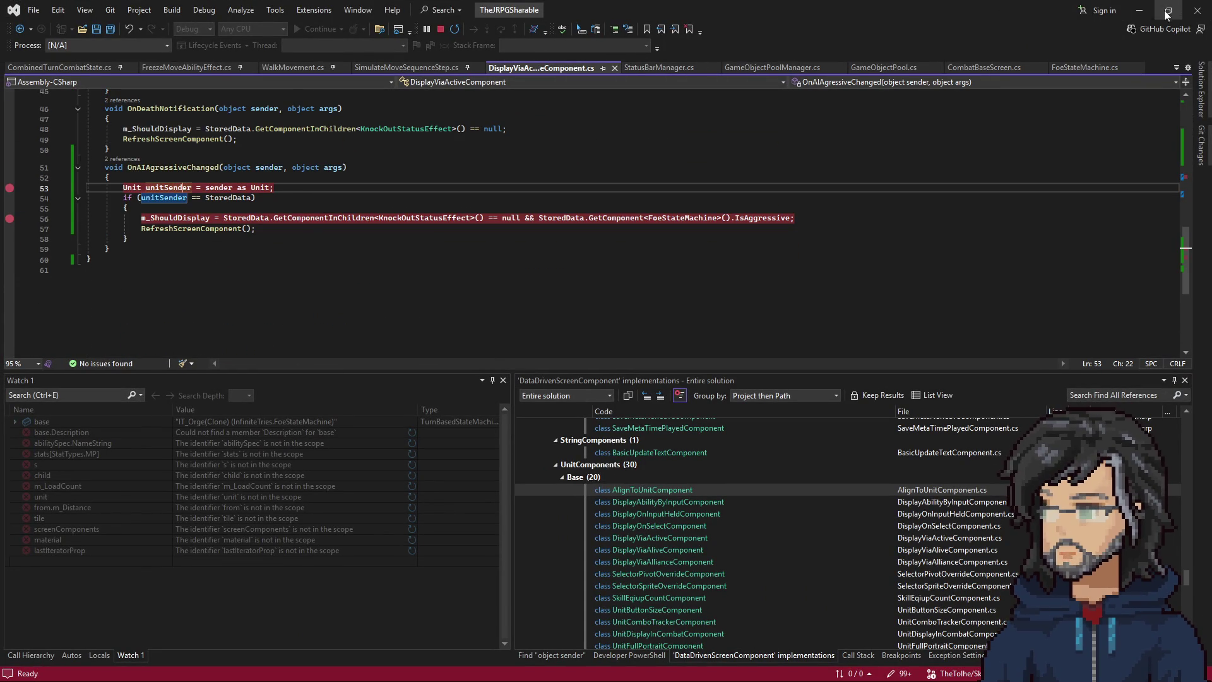
pyautogui.click(1168, 11)
pyautogui.click(1086, 31)
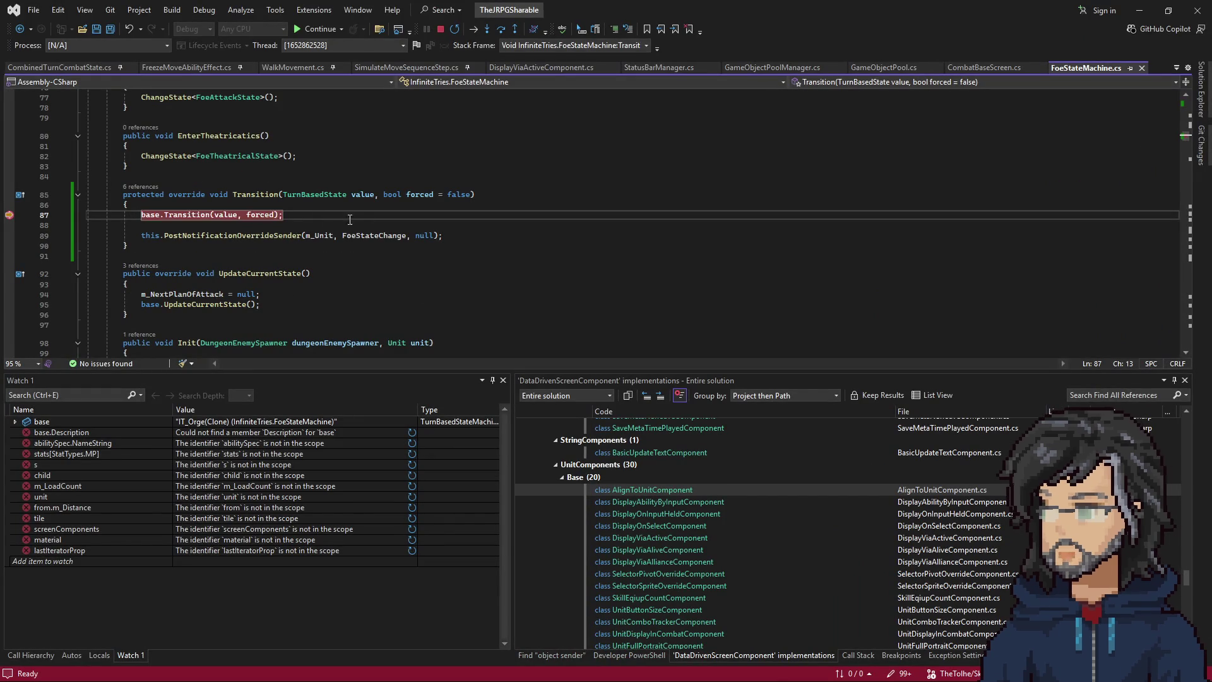
pyautogui.press('F5')
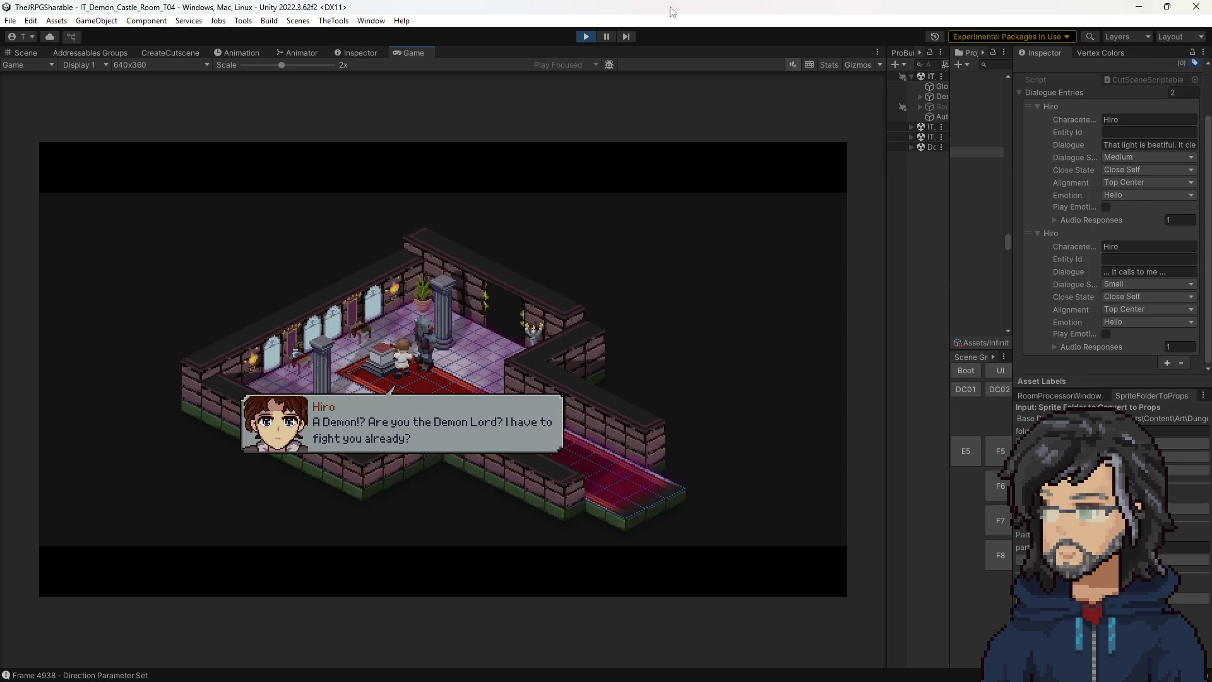
# Exit play mode in Unity and return to FoeStateMachine.cs in Visual Studio.
pyautogui.click(587, 37)
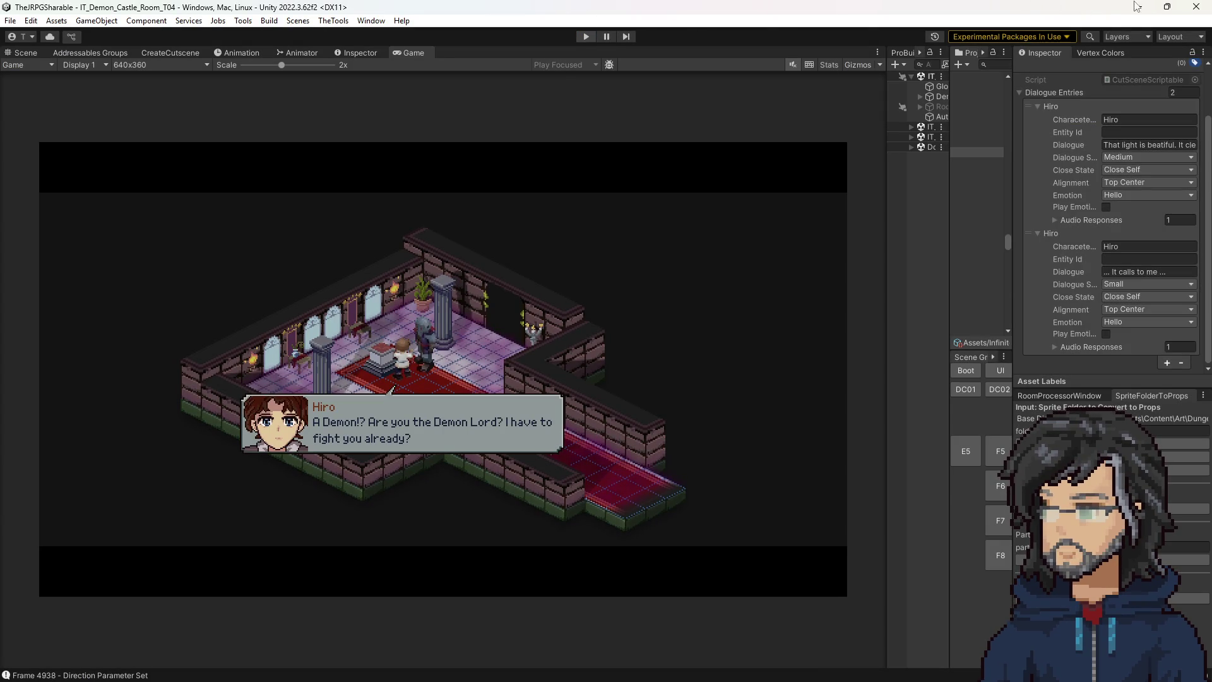
pyautogui.hotkey('alt', 'Tab')
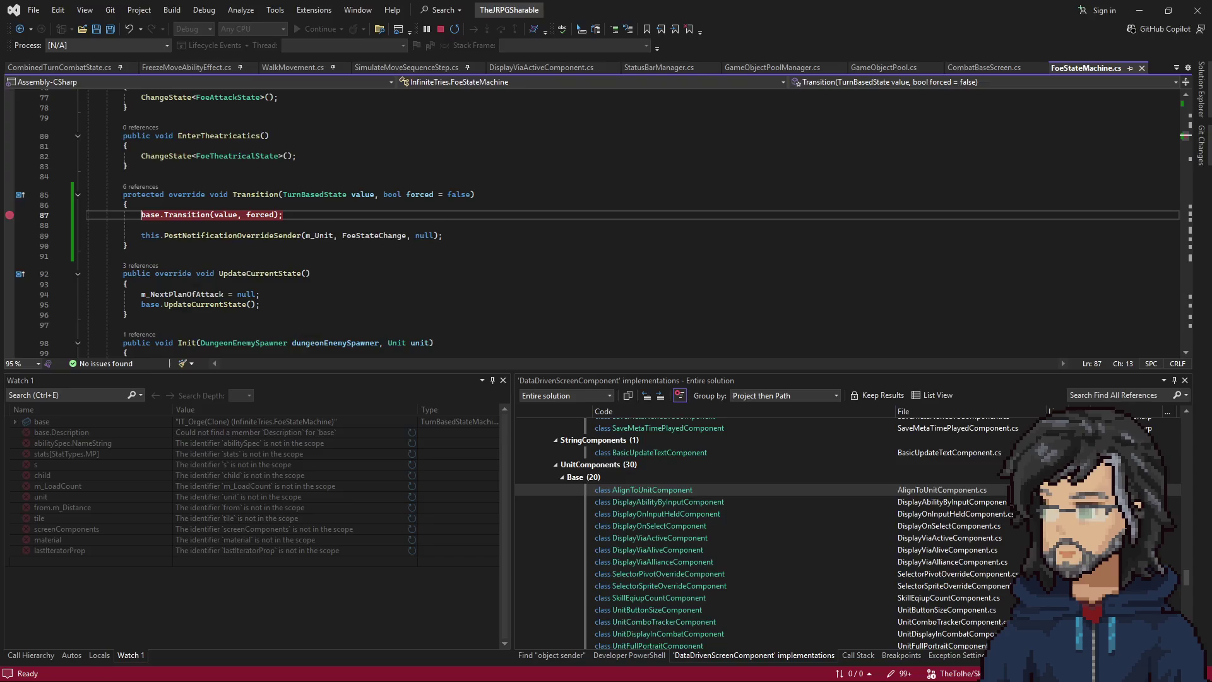
pyautogui.scroll(6, 609, 115)
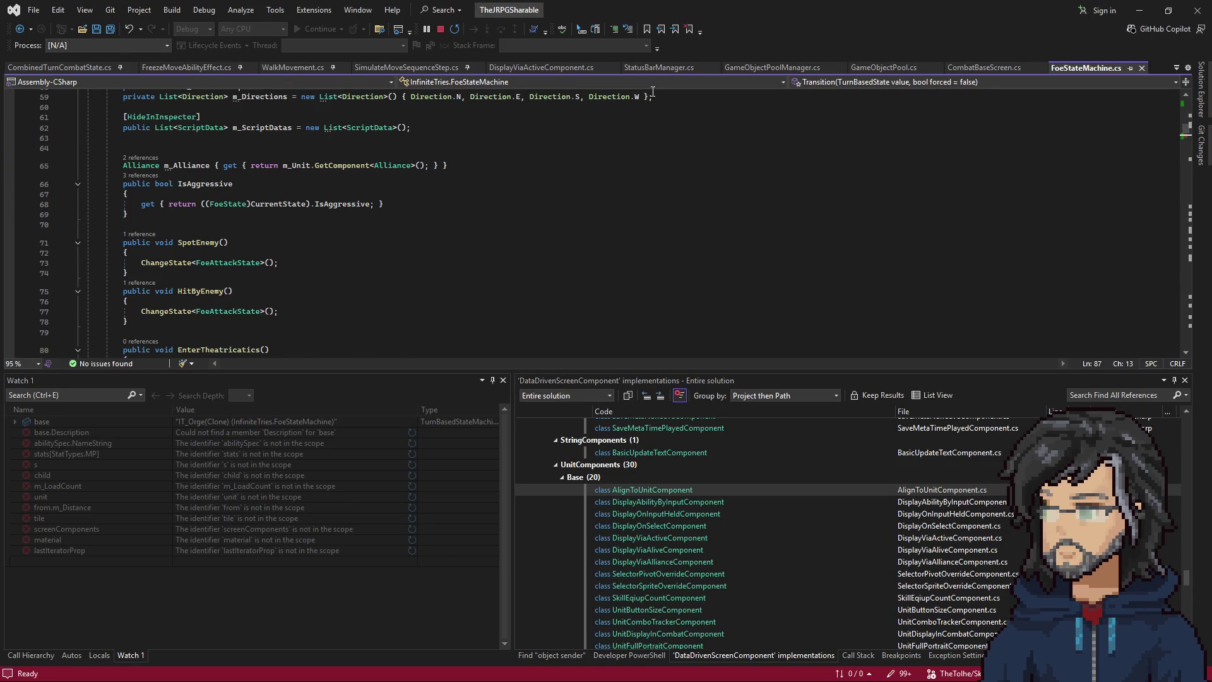
# Set breakpoints on the AddObserver (17), RemoveObserver (21) and null-check (14) lines, then minimize to Unity.
pyautogui.click(565, 69)
pyautogui.scroll(-4, 242, 244)
pyautogui.scroll(3, 242, 244)
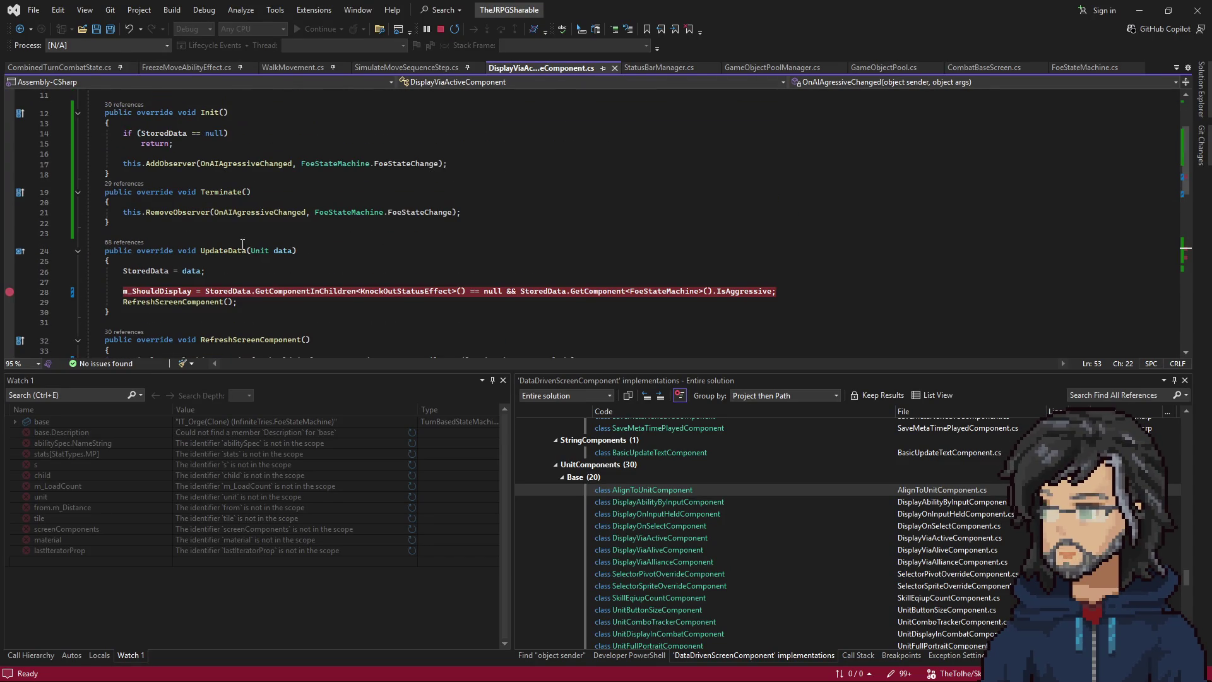
pyautogui.click(236, 167)
pyautogui.press('F9')
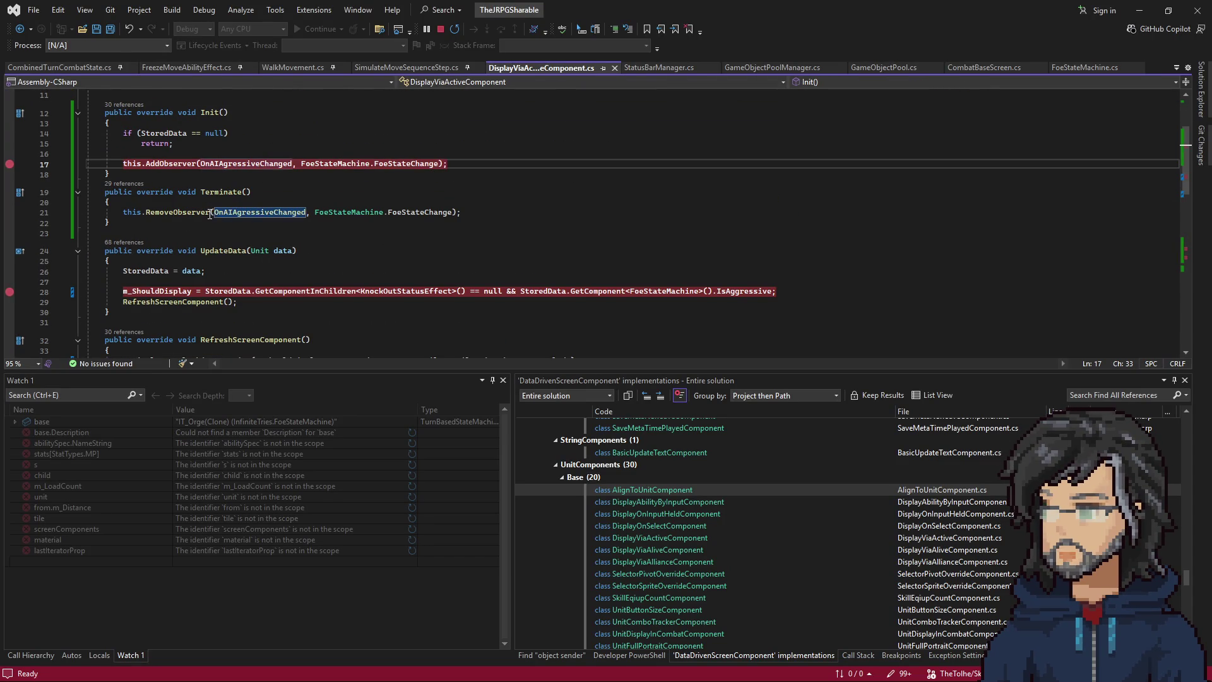
pyautogui.press('Down')
pyautogui.press('Down')
pyautogui.press('Down')
pyautogui.press('F9')
pyautogui.click(191, 133)
pyautogui.press('F9')
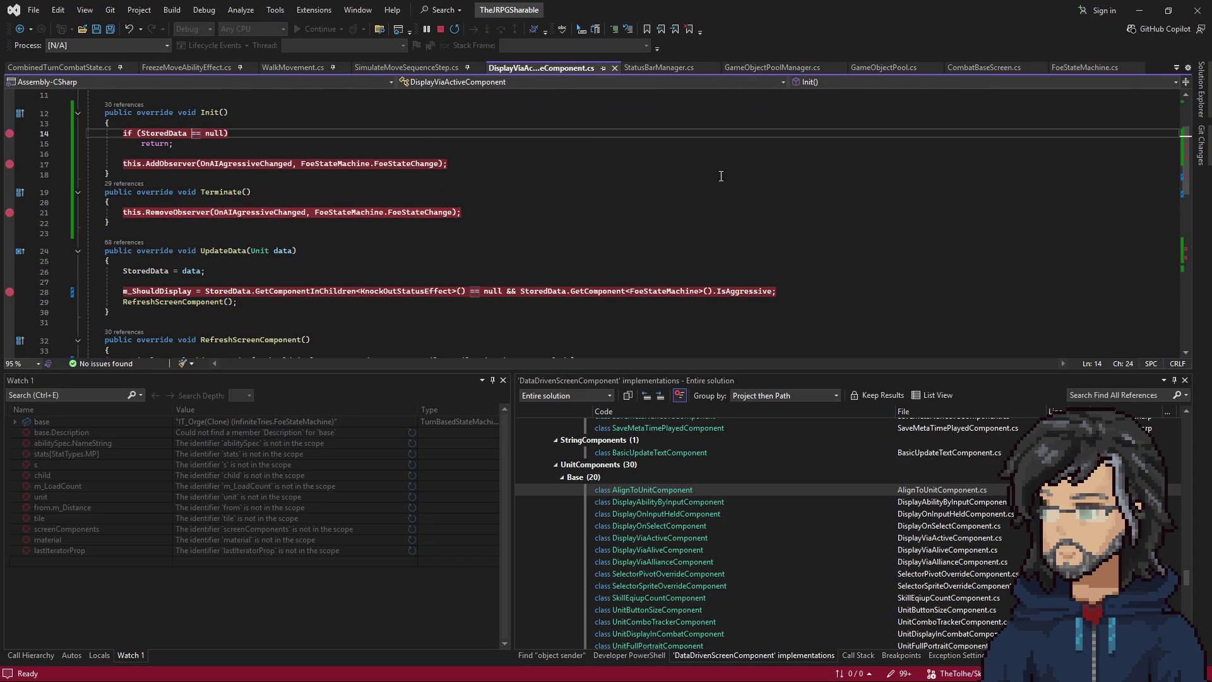
pyautogui.click(1142, 10)
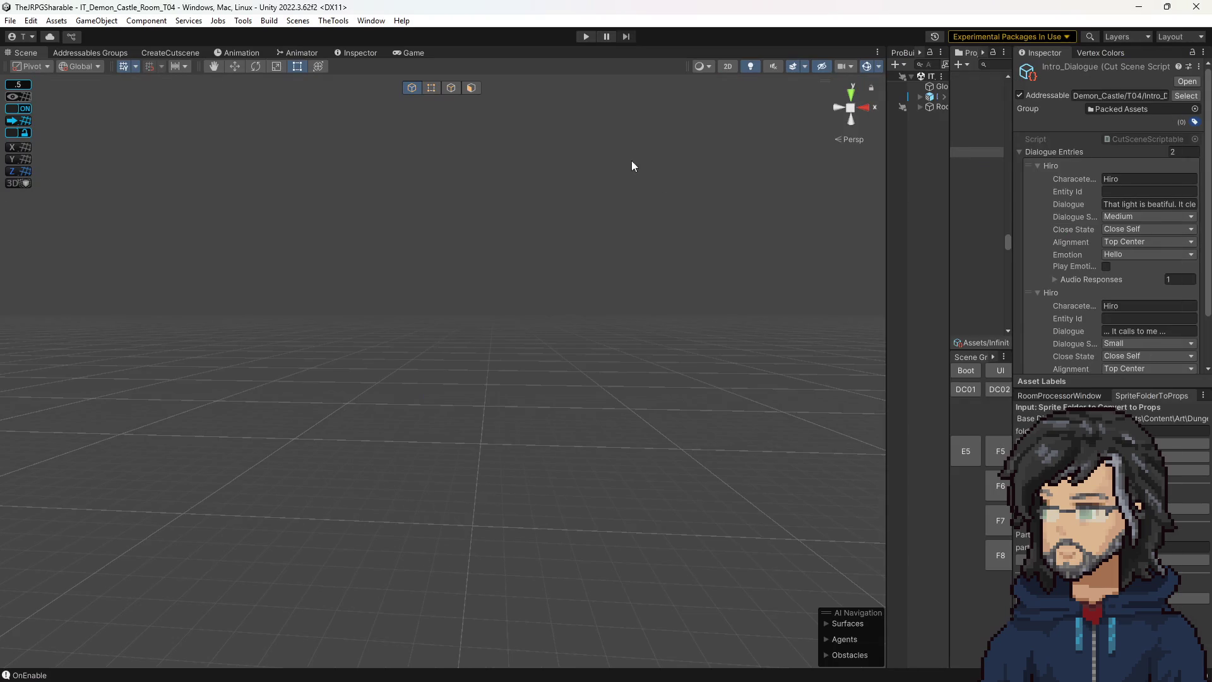
# Enter Play mode so Visual Studio breaks at line 14 of DisplayViaActiveComponent.Init for SimpleStatusBarComponent(Clone).
pyautogui.click(583, 37)
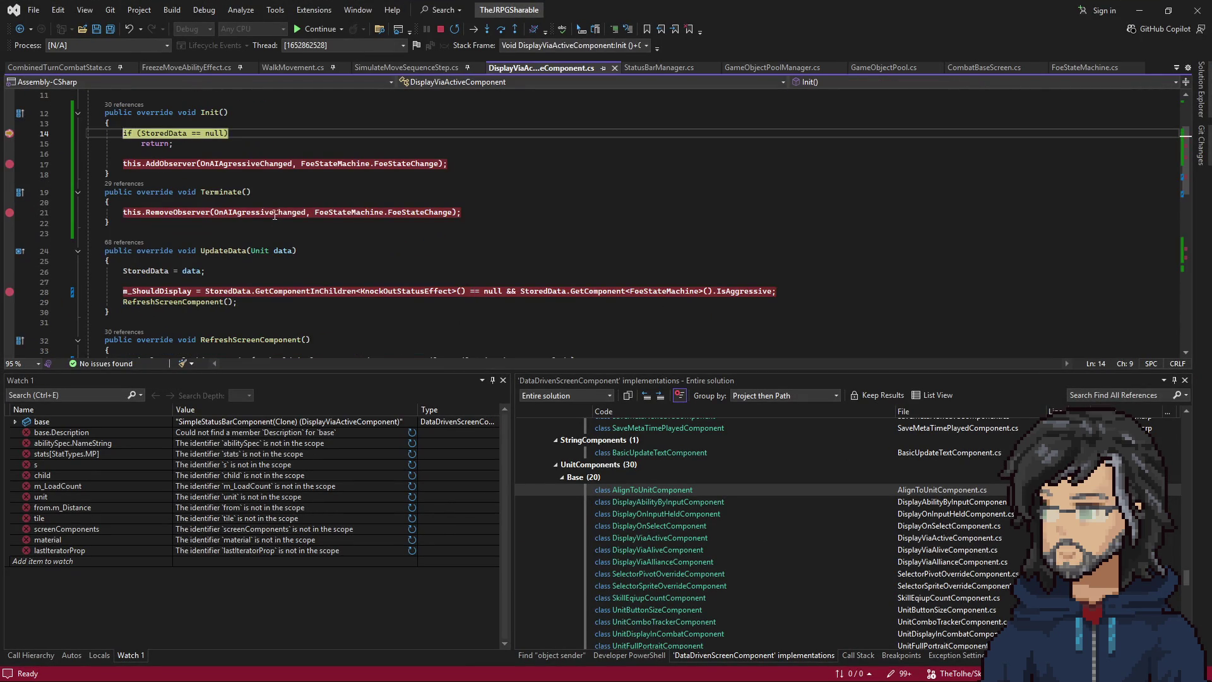
# Step past the StoredData null check in Init and bring up the Call Stack.
pyautogui.press('F10')
pyautogui.press('F10')
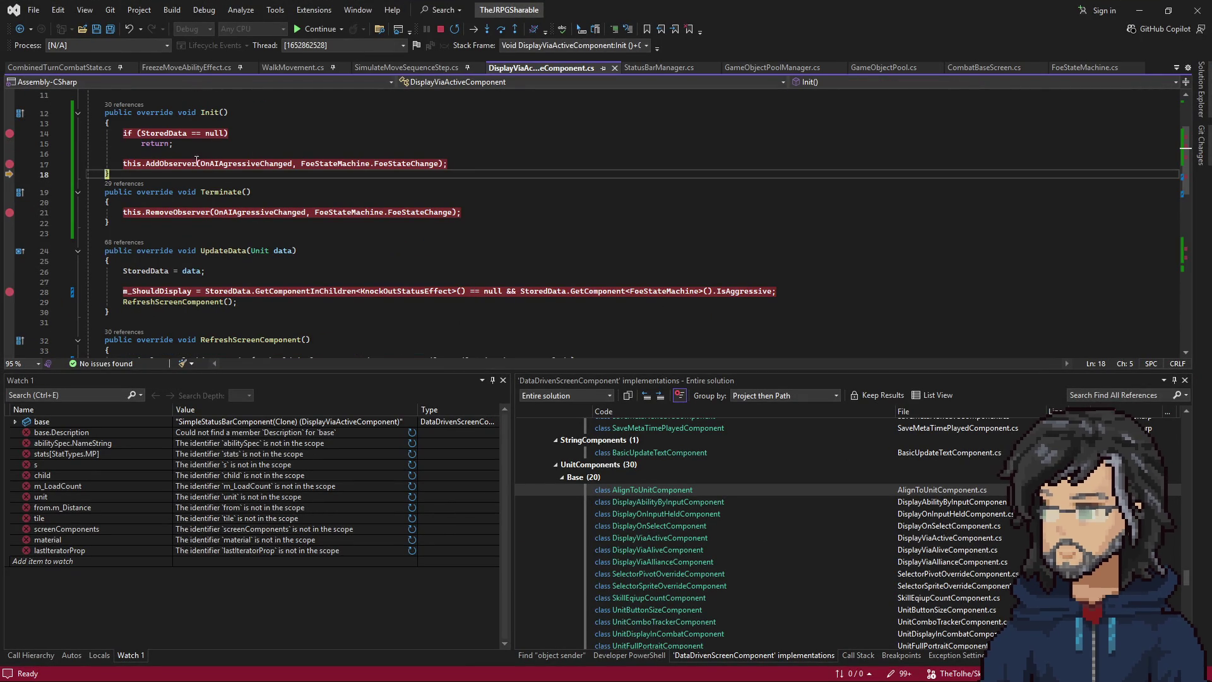
pyautogui.moveTo(170, 129)
pyautogui.scroll(2, 238, 193)
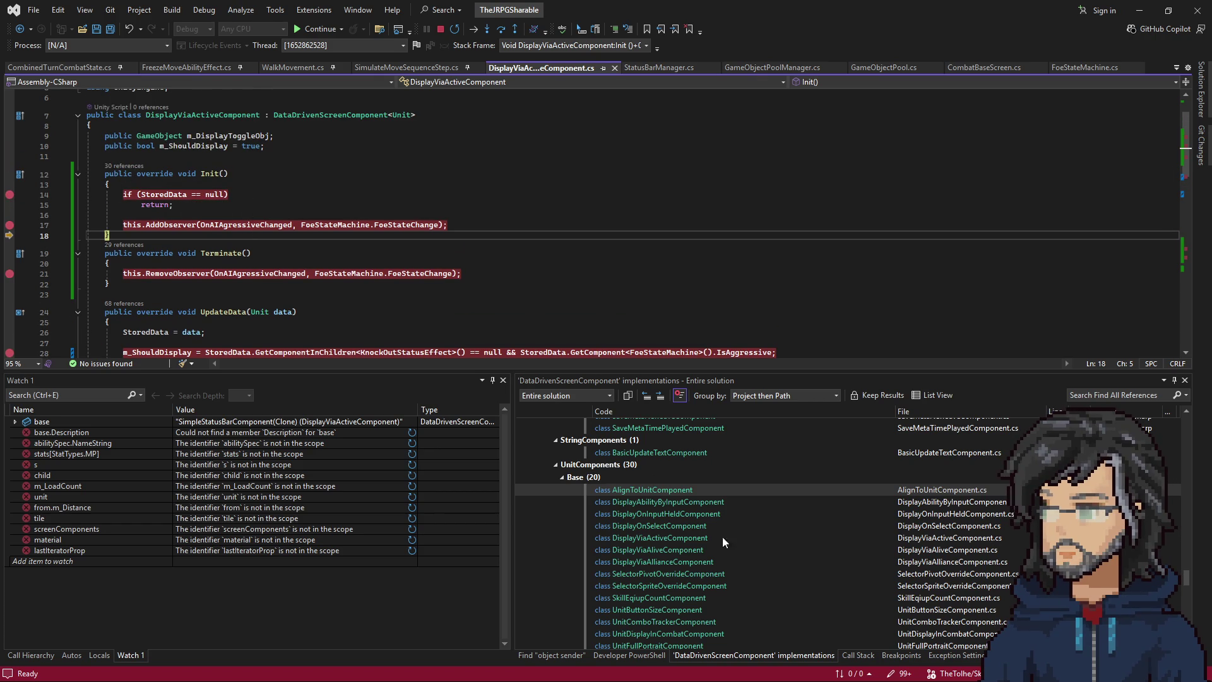
pyautogui.click(858, 655)
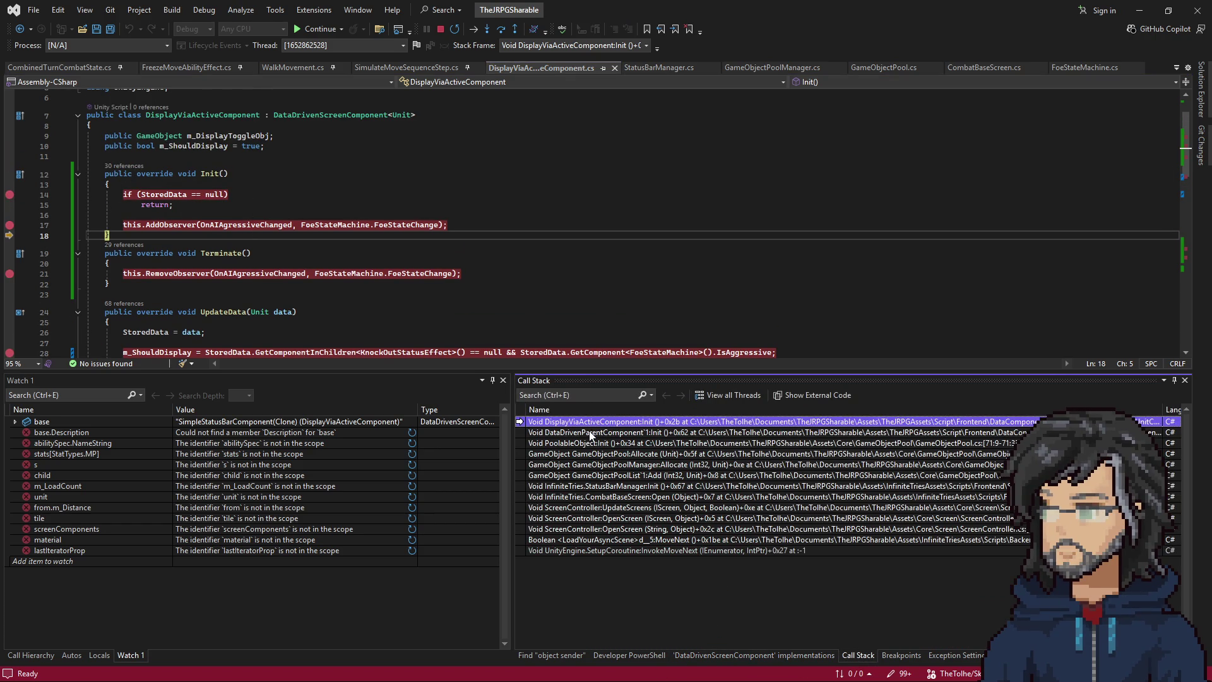
# Walk up the call stack through pool allocation frames to StatusBarManager.Init's line 26 Add call.
pyautogui.doubleClick(593, 433)
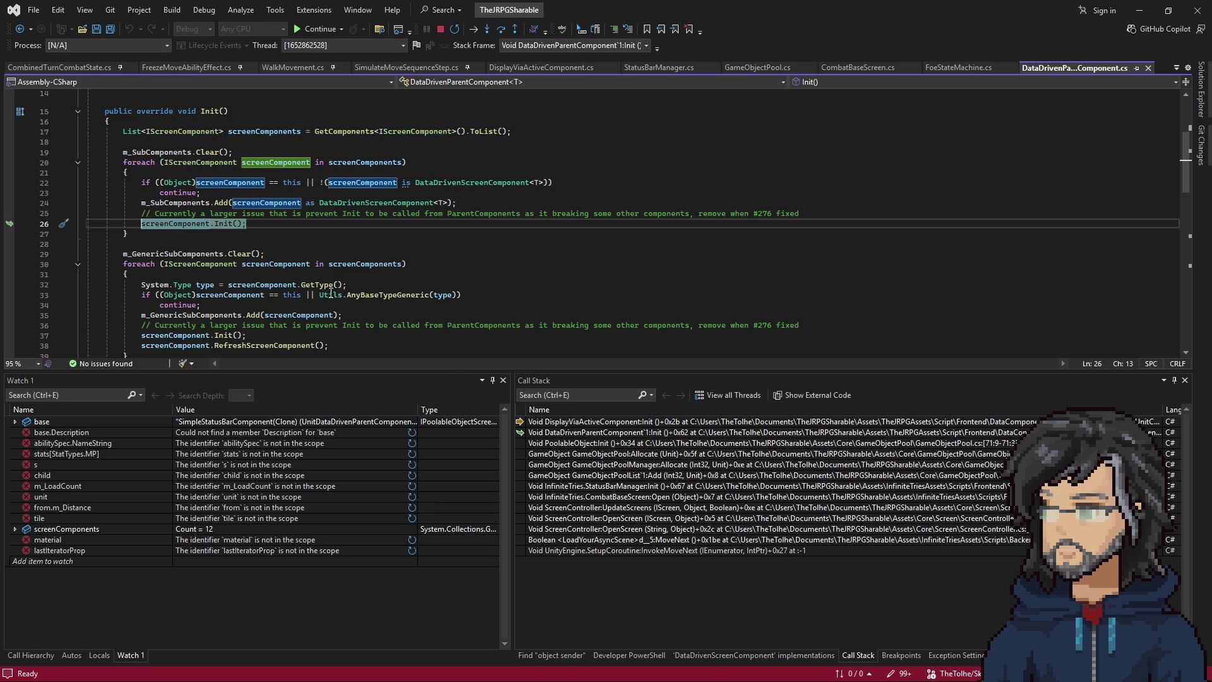
pyautogui.doubleClick(625, 444)
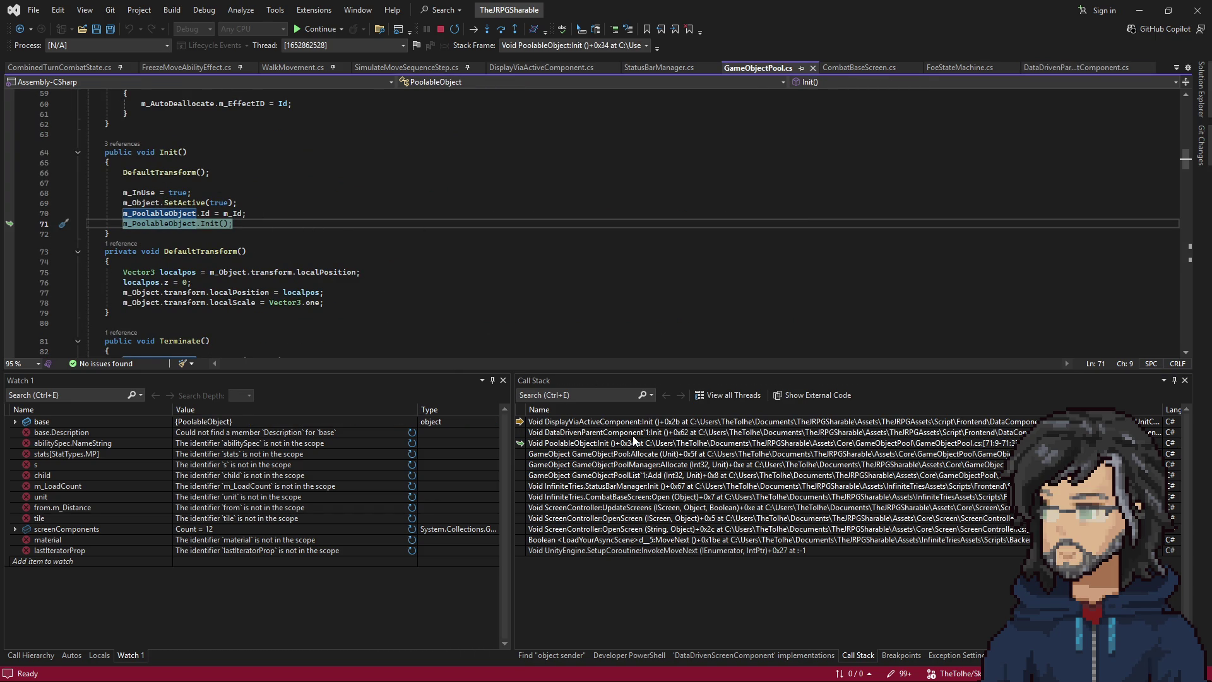
pyautogui.doubleClick(631, 454)
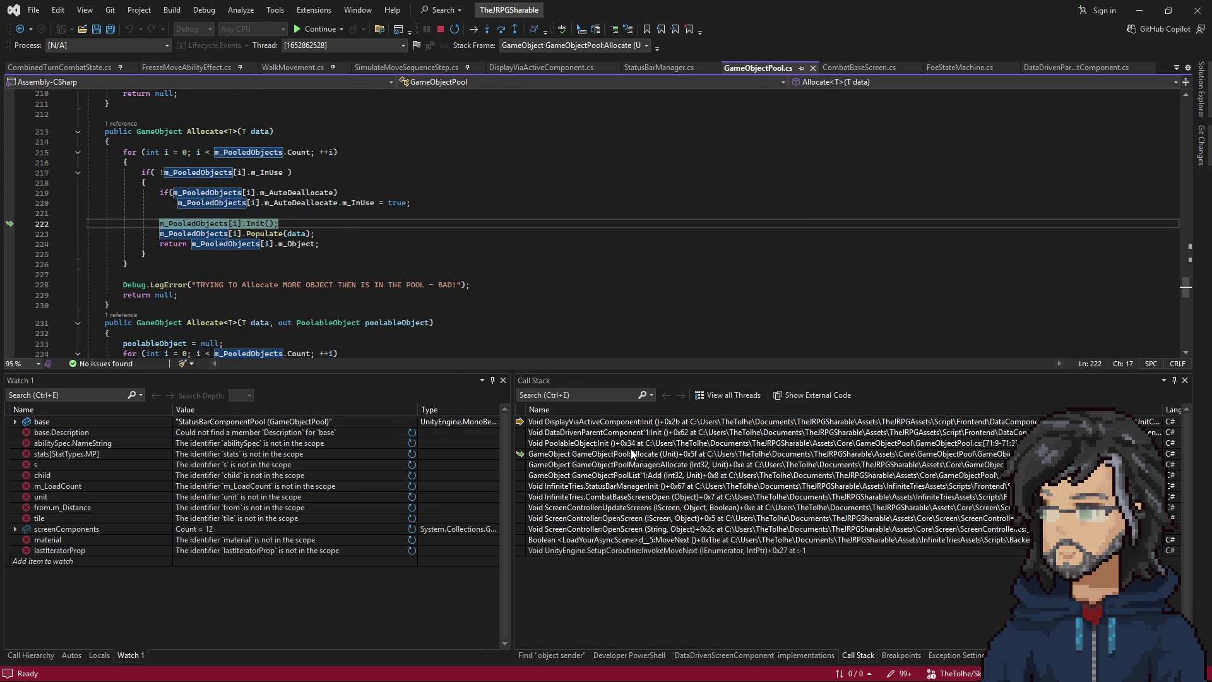
pyautogui.doubleClick(628, 464)
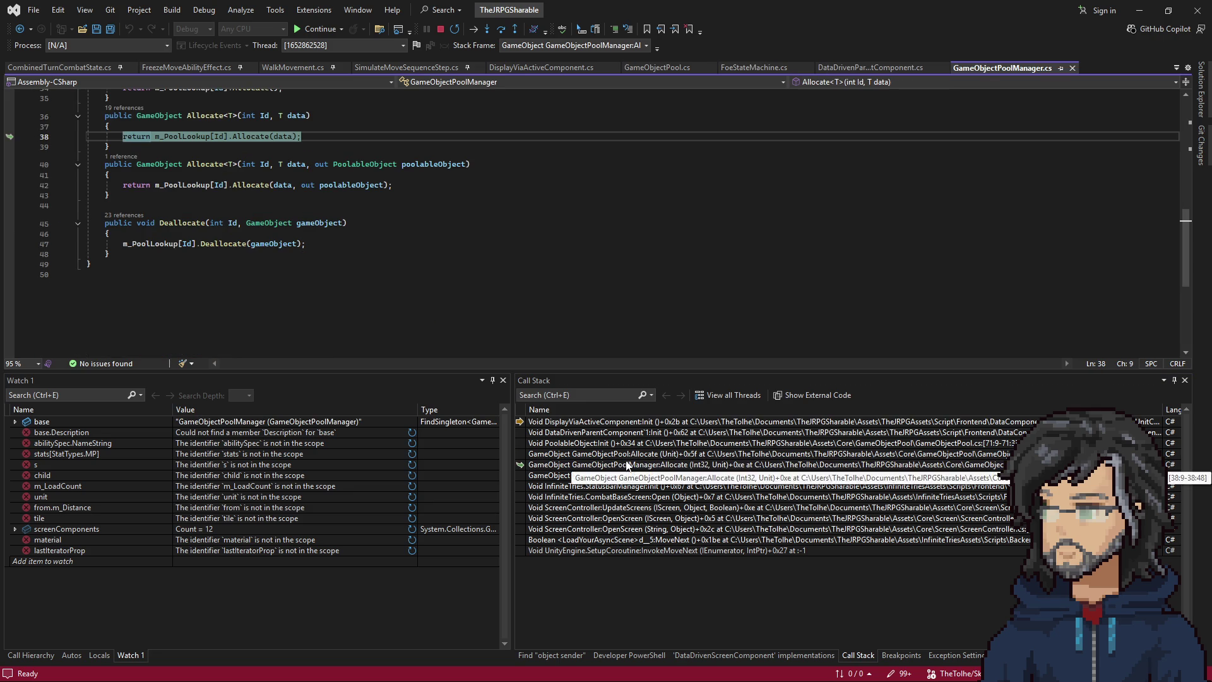
pyautogui.doubleClick(616, 476)
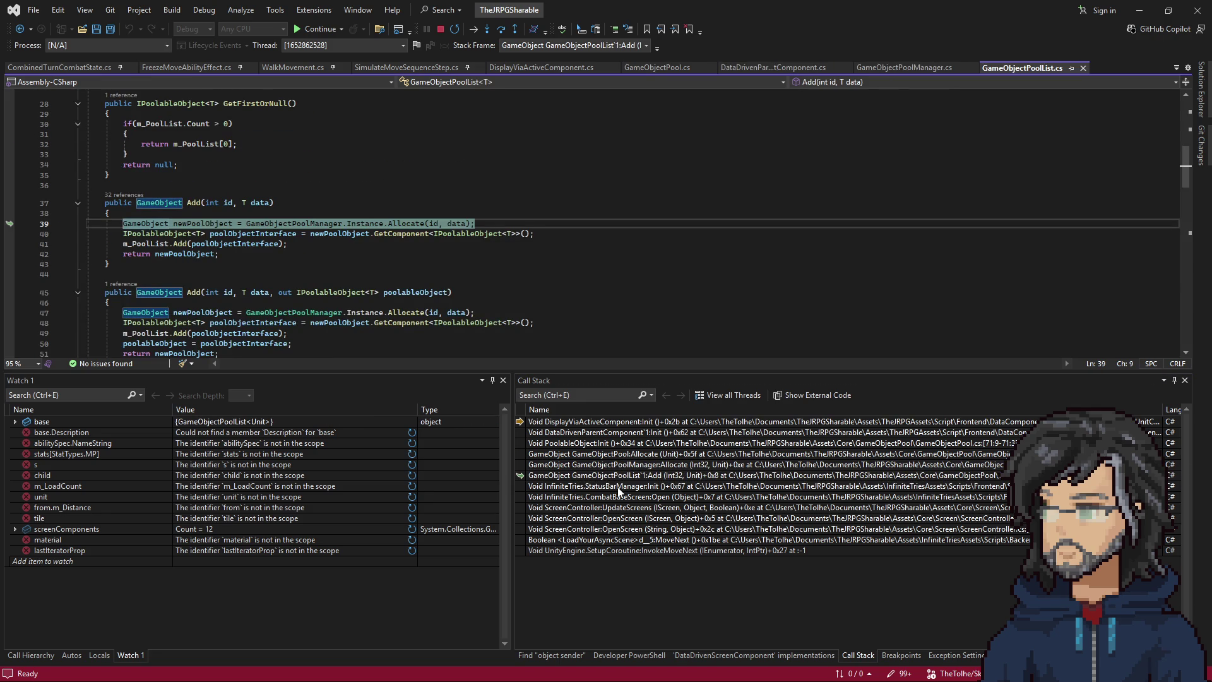
pyautogui.doubleClick(619, 488)
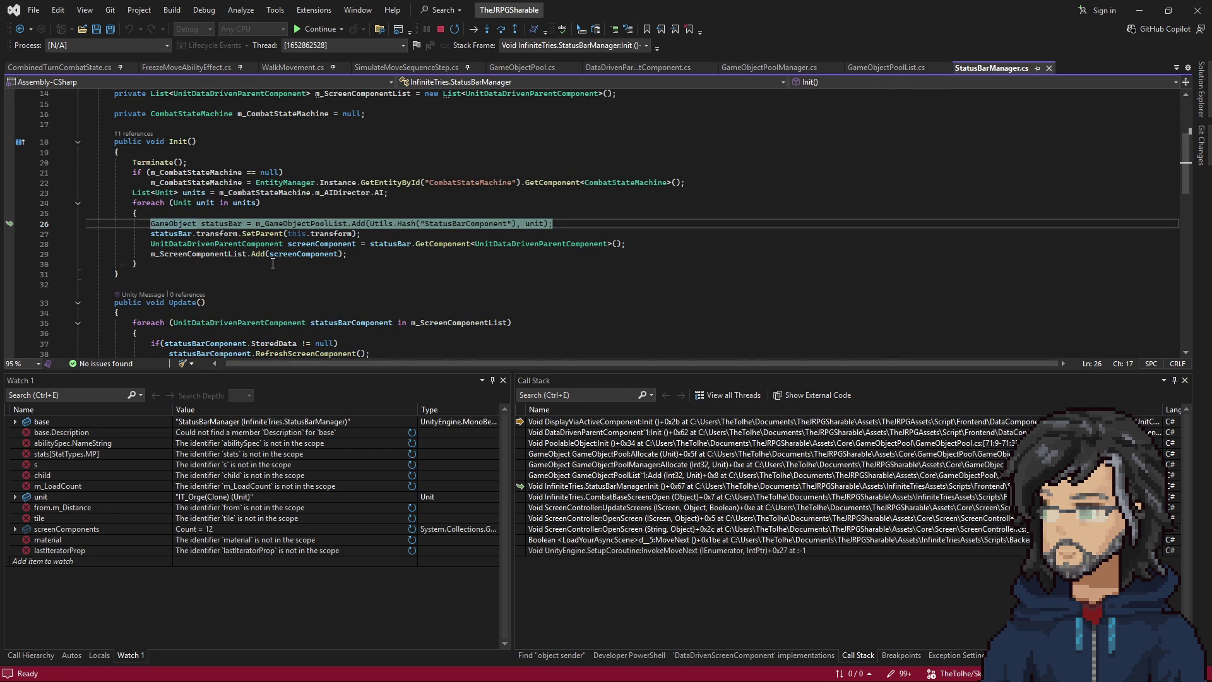
pyautogui.scroll(-4, 297, 268)
pyautogui.scroll(3, 335, 276)
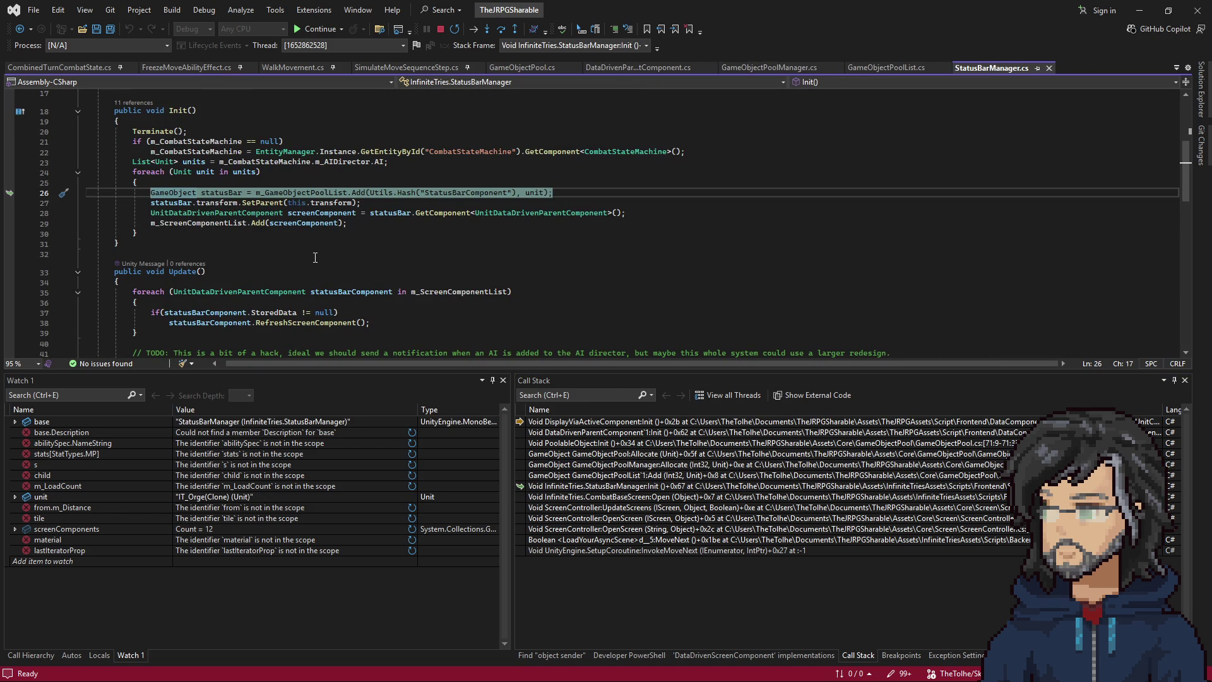
pyautogui.doubleClick(634, 431)
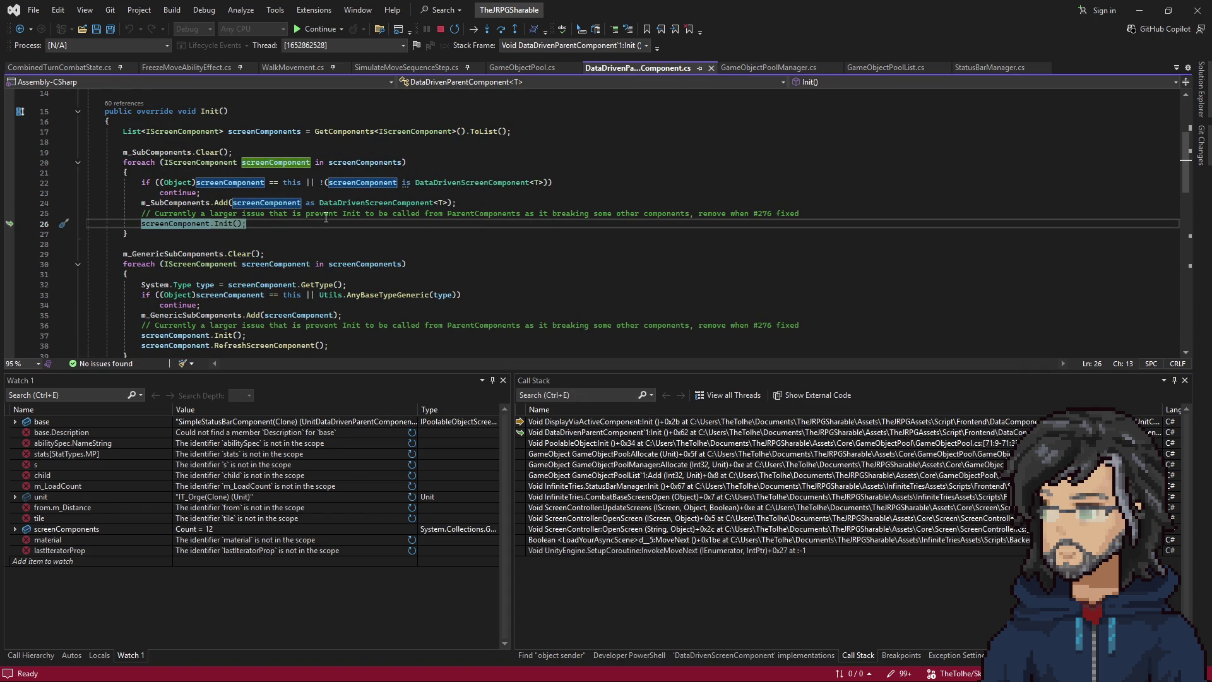
pyautogui.scroll(-1, 303, 227)
pyautogui.scroll(2, 298, 238)
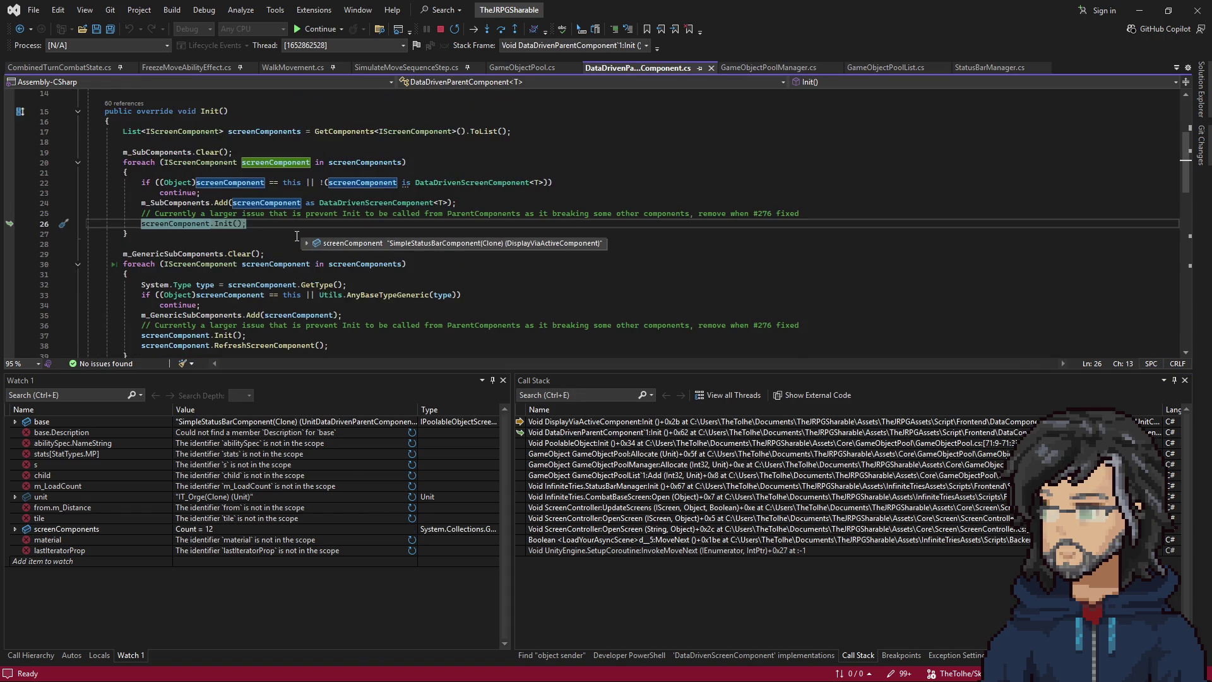
pyautogui.scroll(-3, 275, 279)
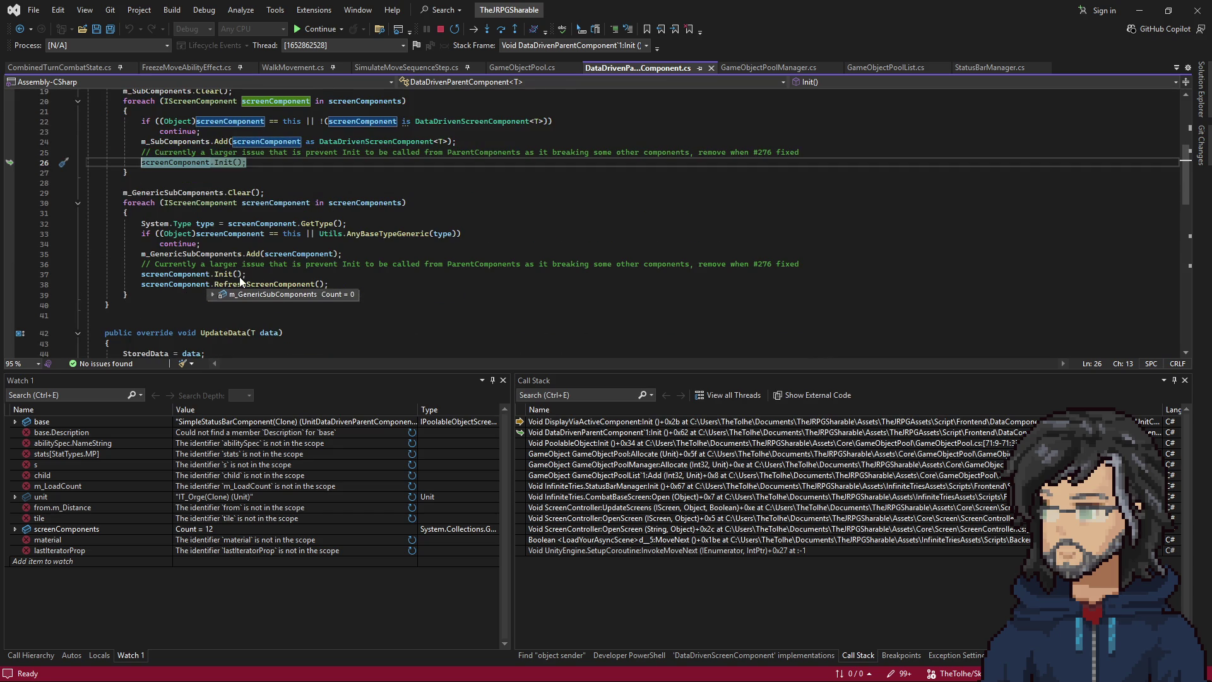
pyautogui.scroll(-4, 387, 222)
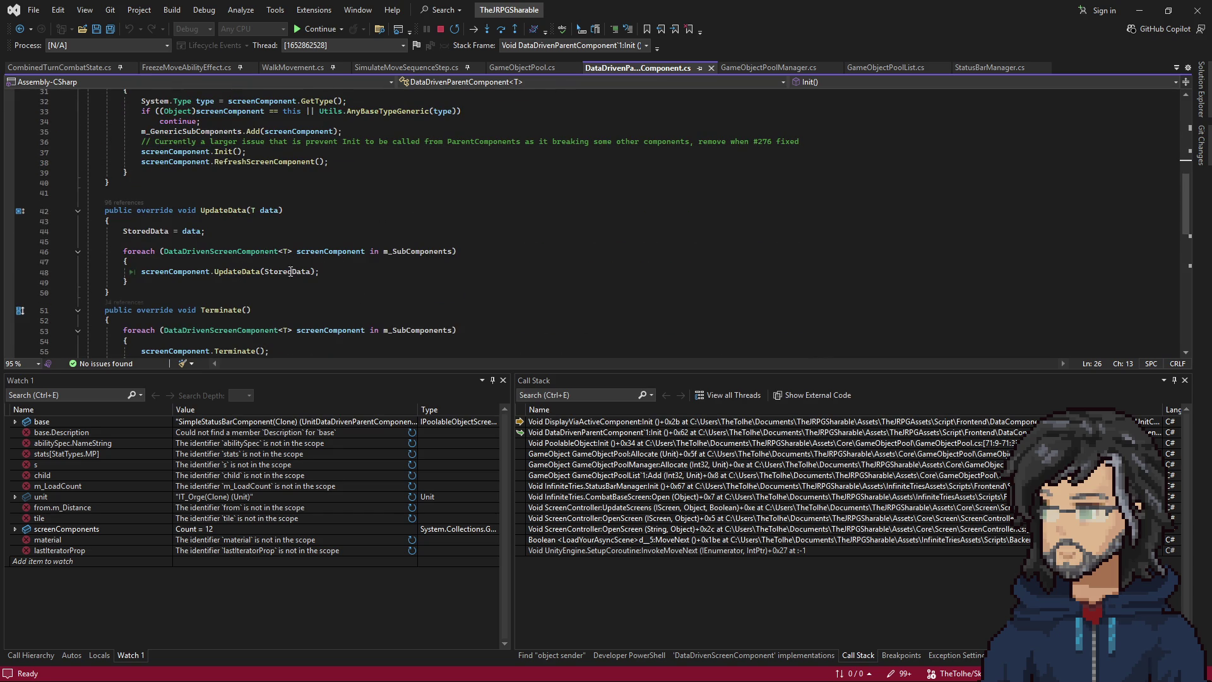
pyautogui.scroll(6, 291, 271)
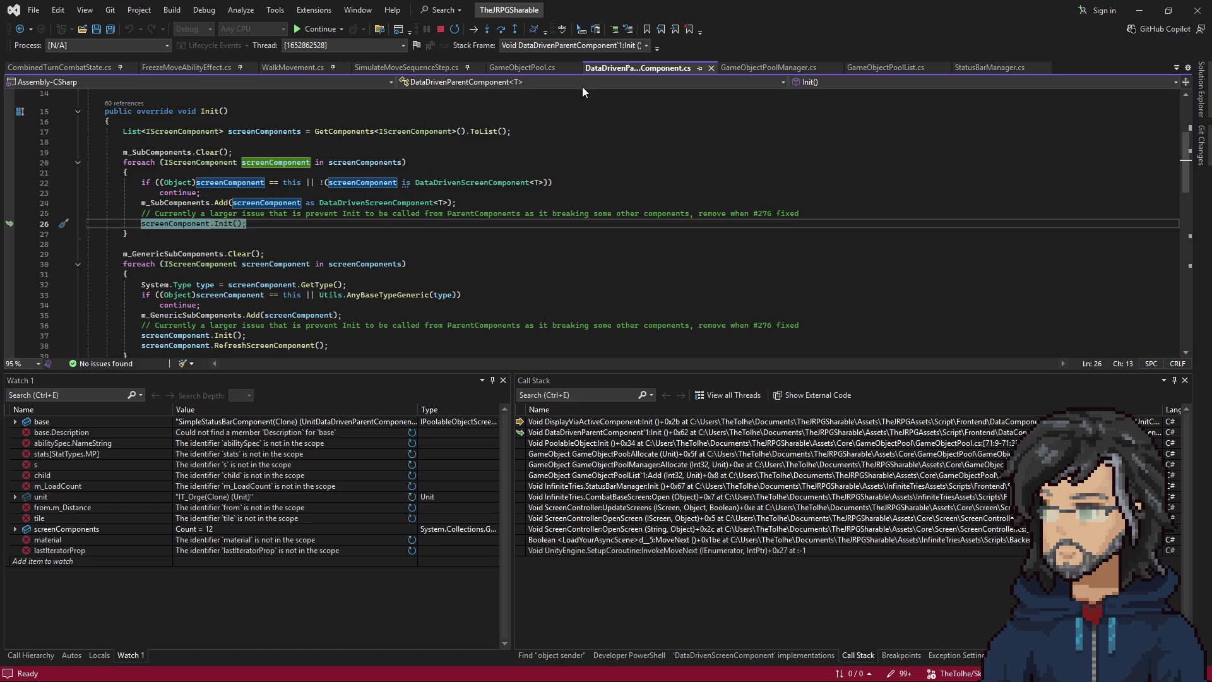
pyautogui.hotkey('ctrl', 'Tab')
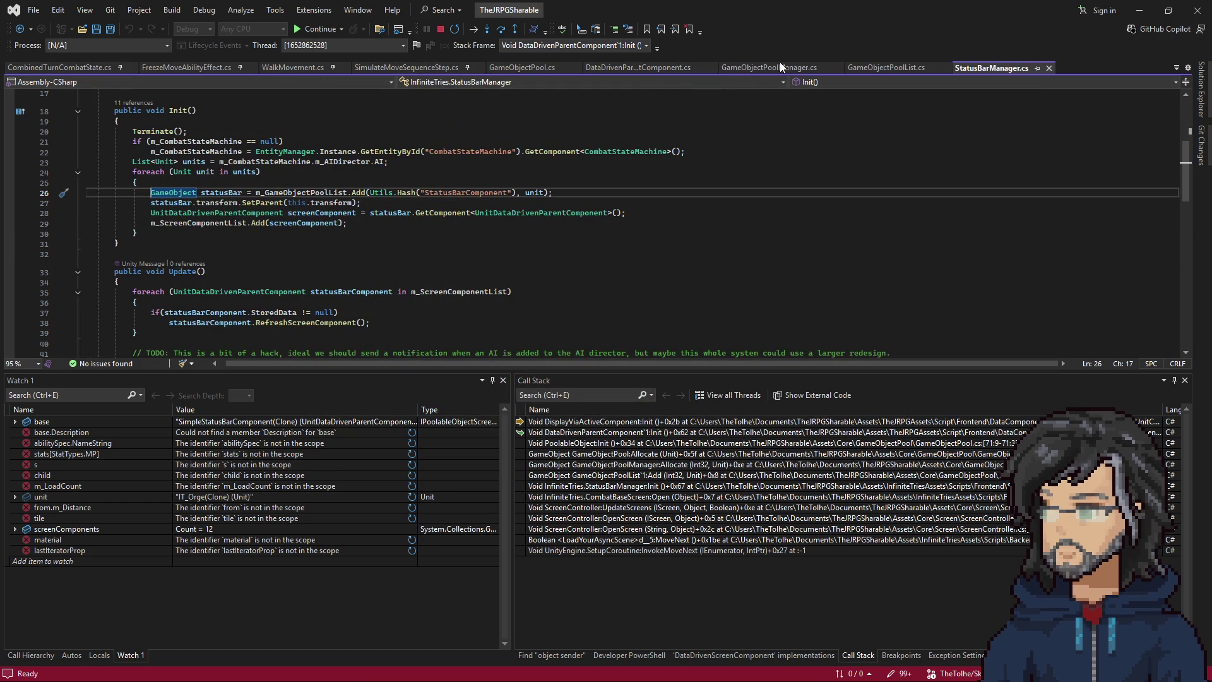
pyautogui.click(613, 68)
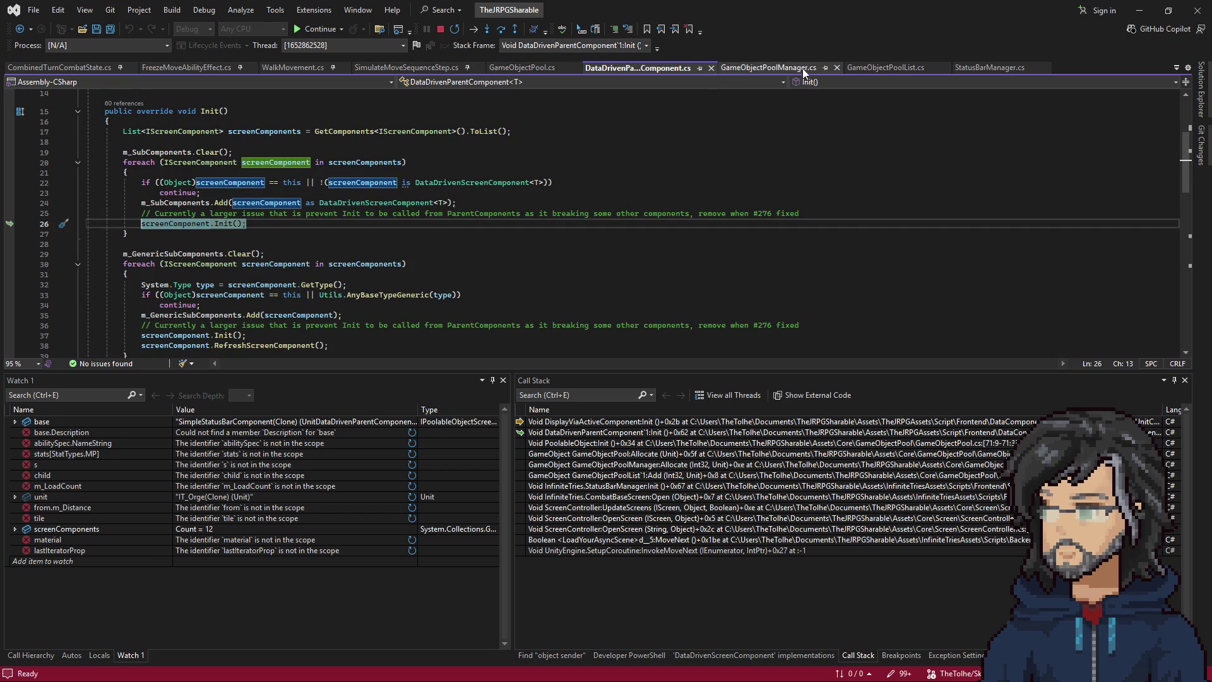
# In DisplayViaActiveComponent.cs, delete 'if (StoredData == null) return;' from Init, leaving AddObserver, and save.
pyautogui.hotkey('ctrl', 'Tab')
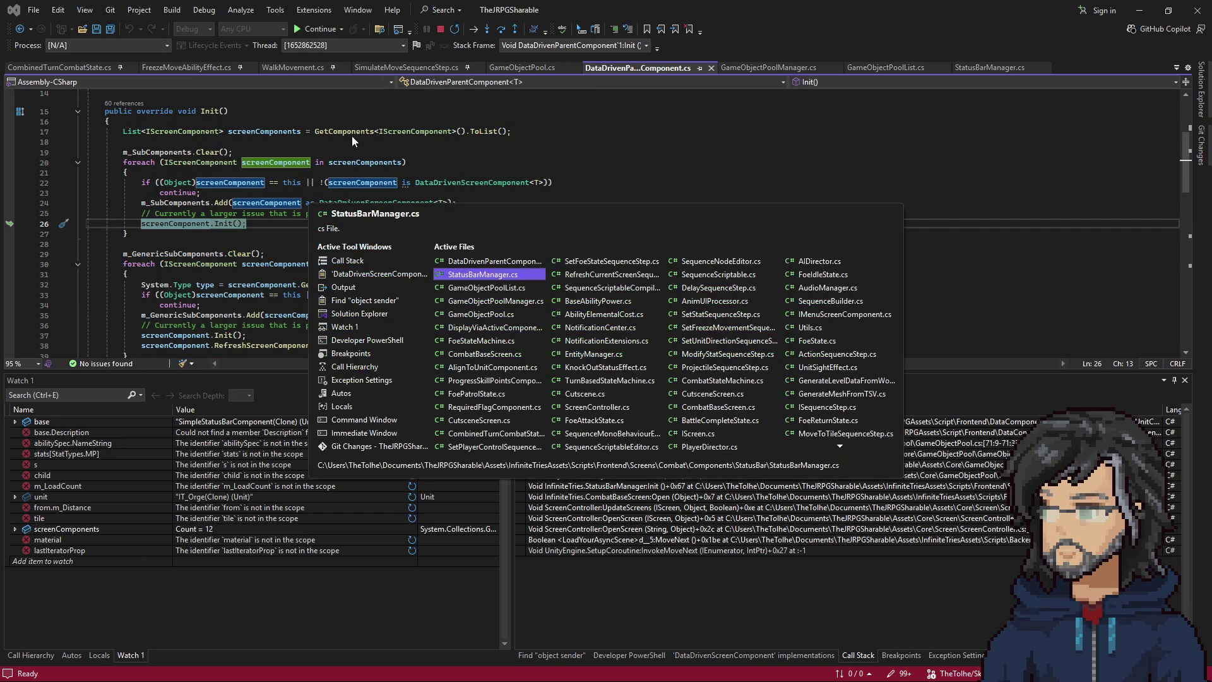
pyautogui.hotkey('ctrl', 'Tab')
pyautogui.hotkey('ctrl', 'Tab')
pyautogui.hotkey('ctrl', 'Tab')
pyautogui.hotkey('ctrl', 'Tab')
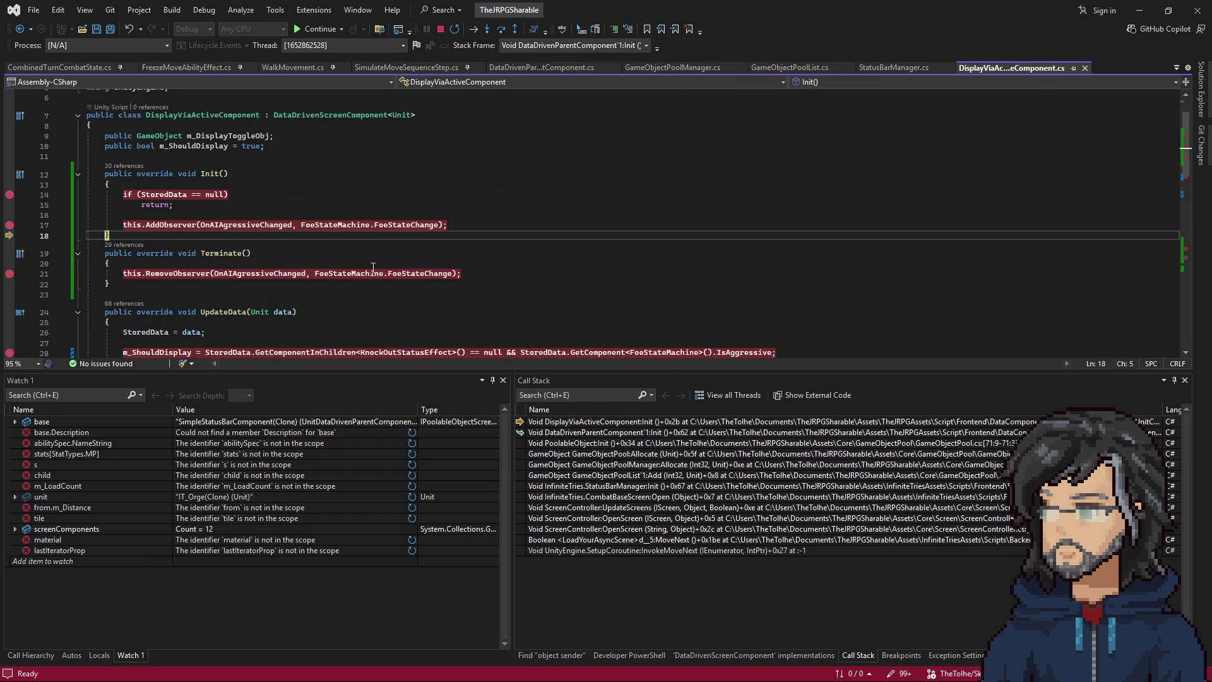
pyautogui.scroll(-2, 206, 244)
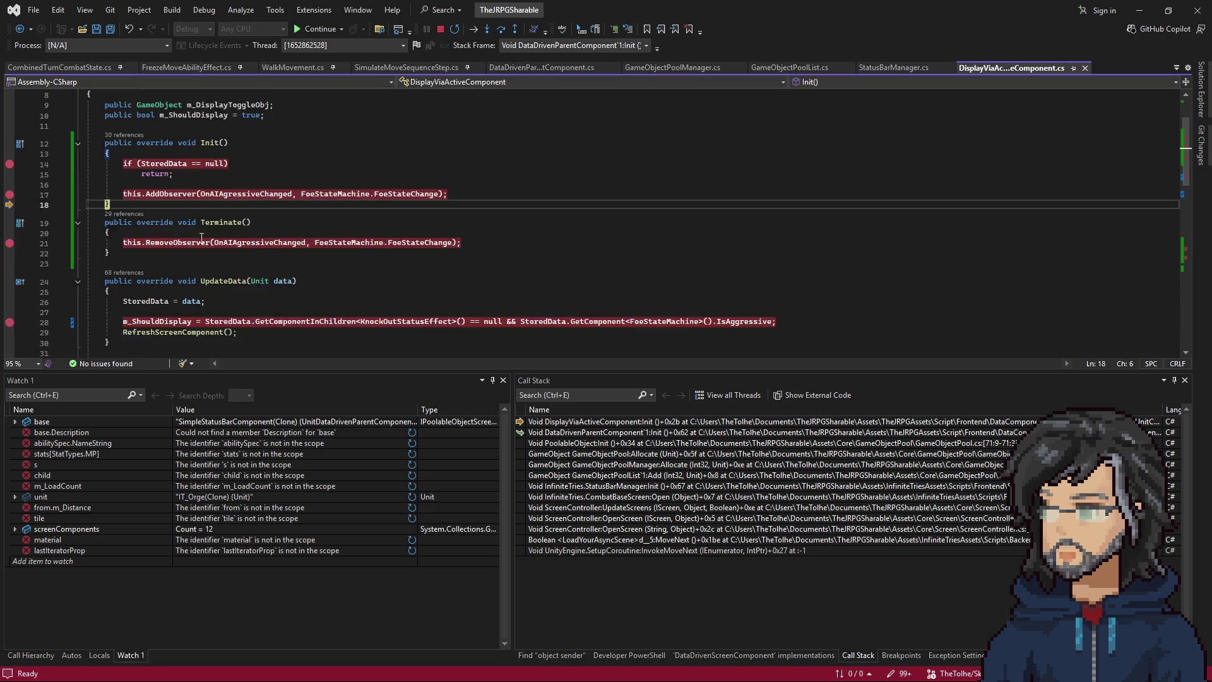
pyautogui.click(178, 174)
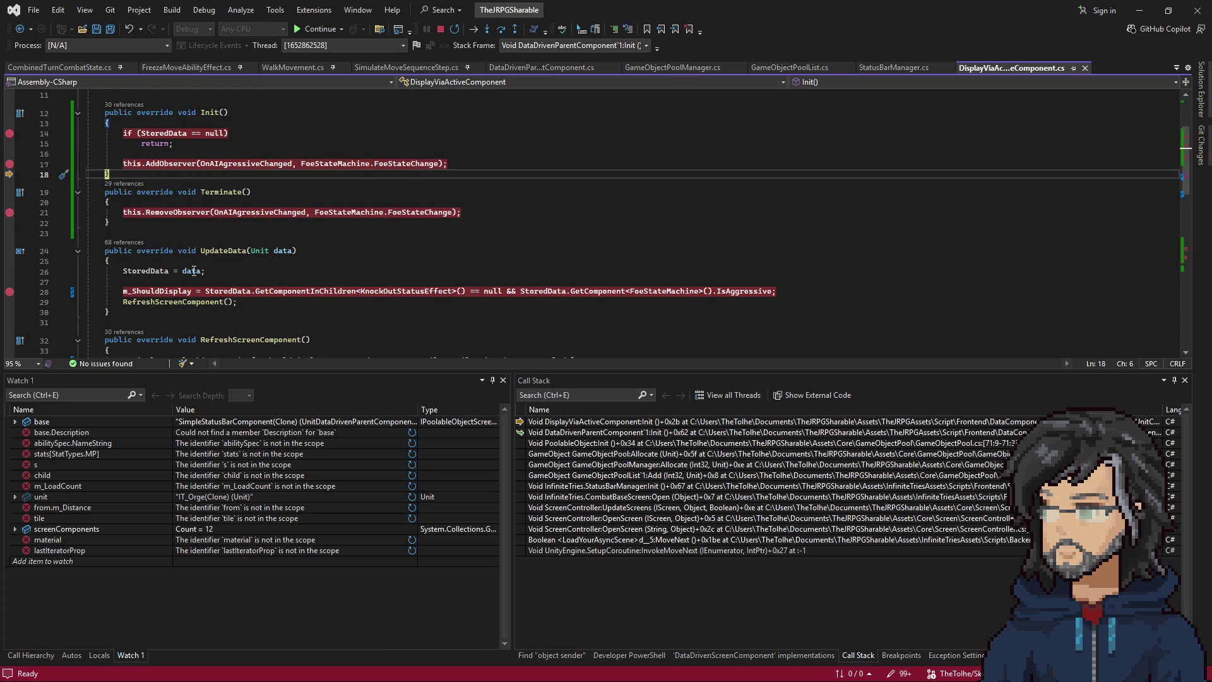
pyautogui.doubleClick(222, 164)
pyautogui.scroll(-5, 366, 164)
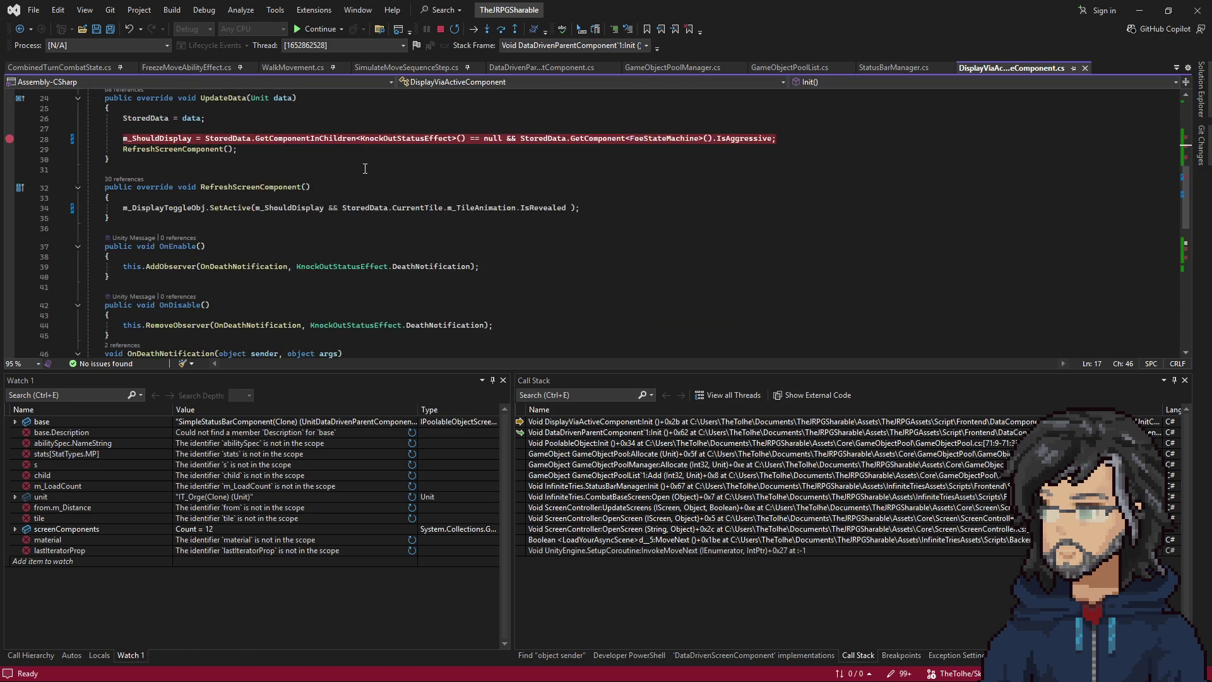
pyautogui.scroll(7, 357, 183)
pyautogui.moveTo(175, 204); pyautogui.dragTo(110, 183)
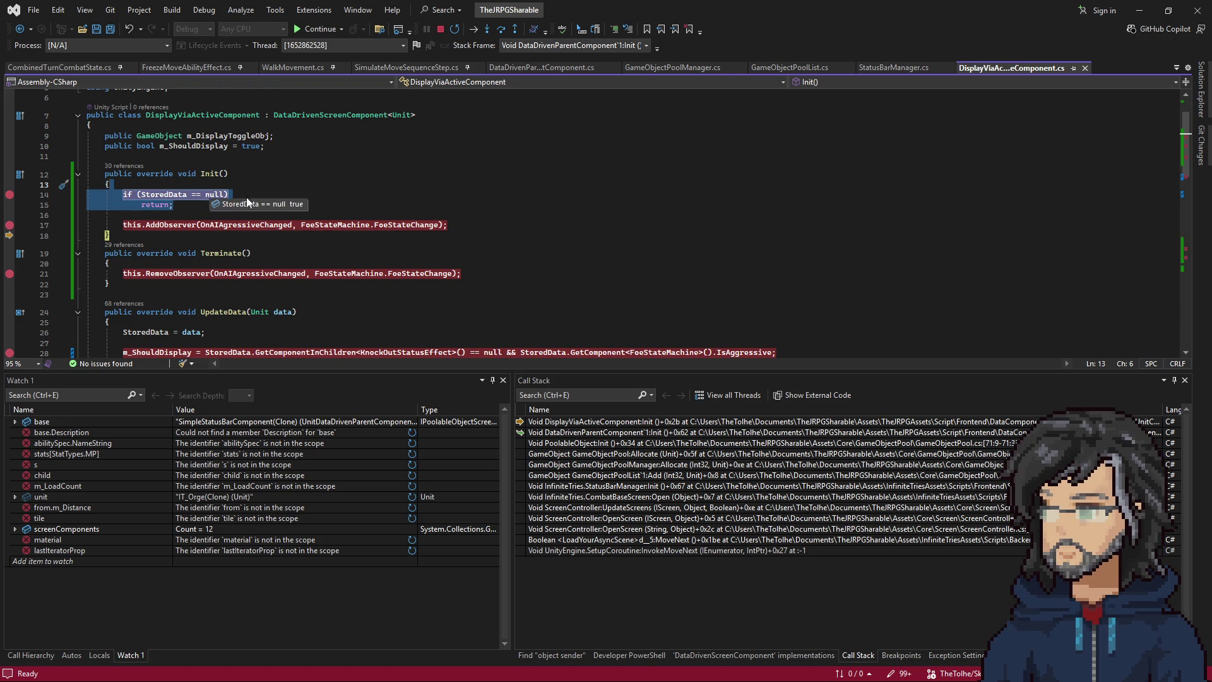
pyautogui.press('Delete')
pyautogui.press('Delete')
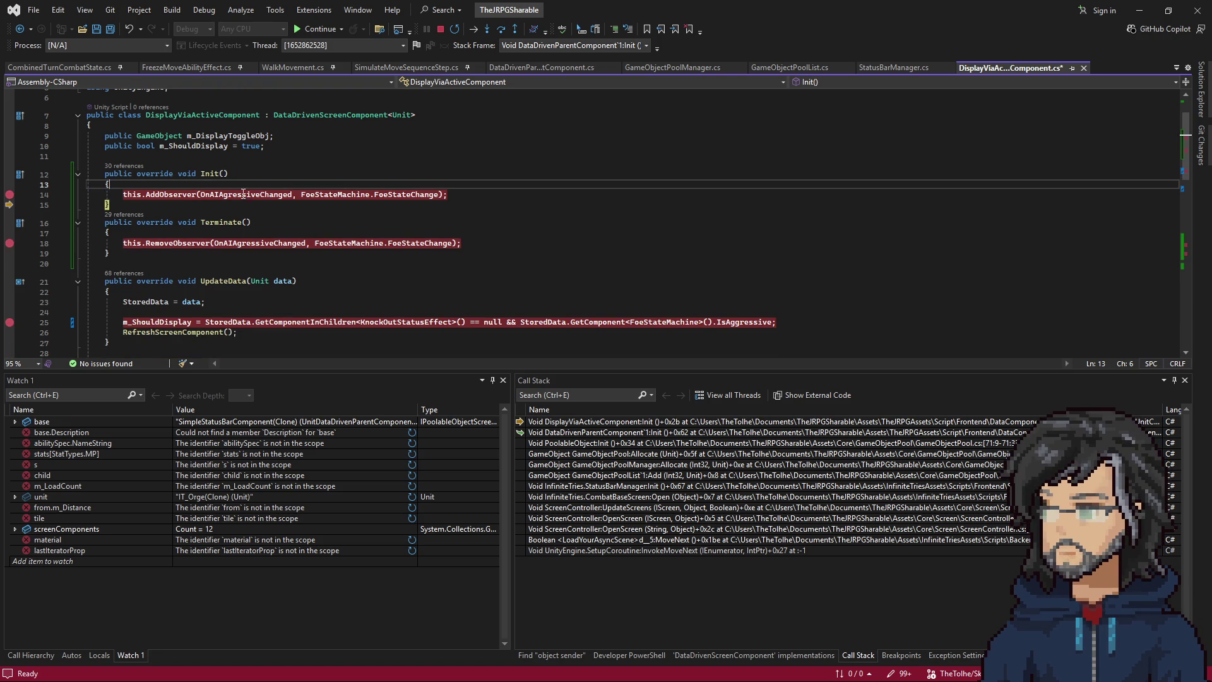
pyautogui.hotkey('ctrl', 's')
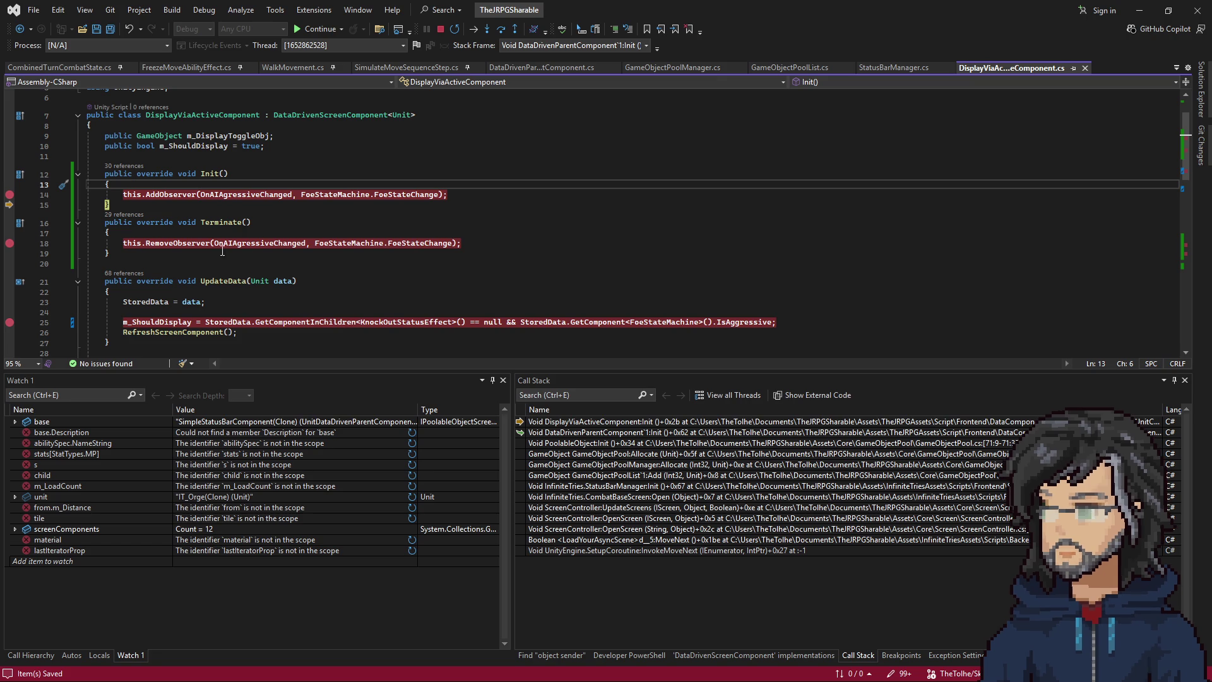
pyautogui.moveTo(123, 195)
pyautogui.mouseDown()
pyautogui.moveTo(423, 190)
pyautogui.moveTo(113, 171)
pyautogui.mouseUp()
pyautogui.scroll(-2, 270, 217)
pyautogui.scroll(-10, 249, 253)
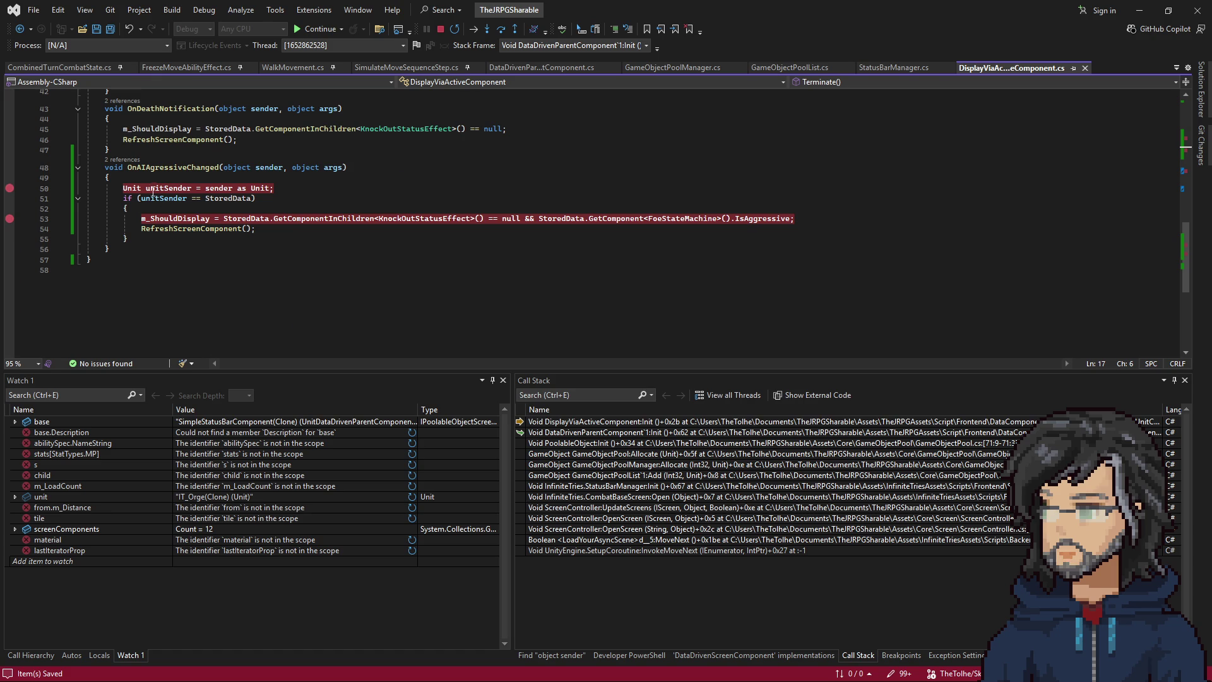
pyautogui.moveTo(152, 191)
pyautogui.mouseDown()
pyautogui.moveTo(189, 199)
pyautogui.moveTo(216, 234)
pyautogui.mouseUp()
pyautogui.click(231, 198)
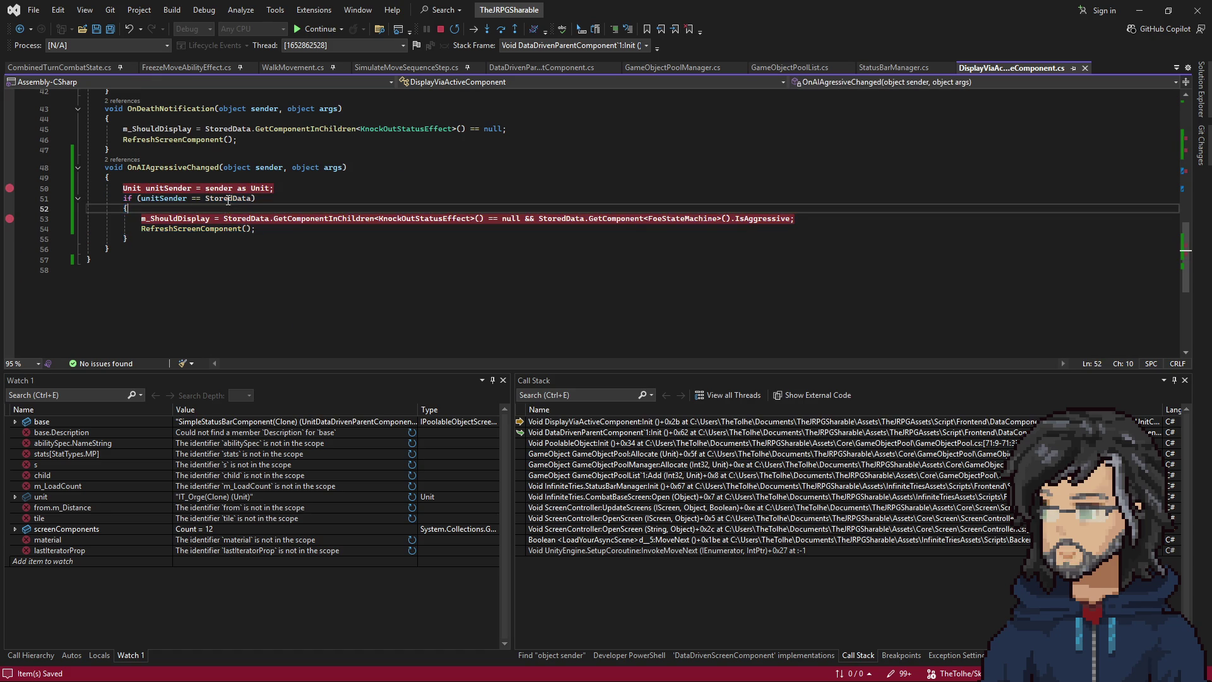
pyautogui.scroll(10, 280, 284)
pyautogui.scroll(2, 216, 270)
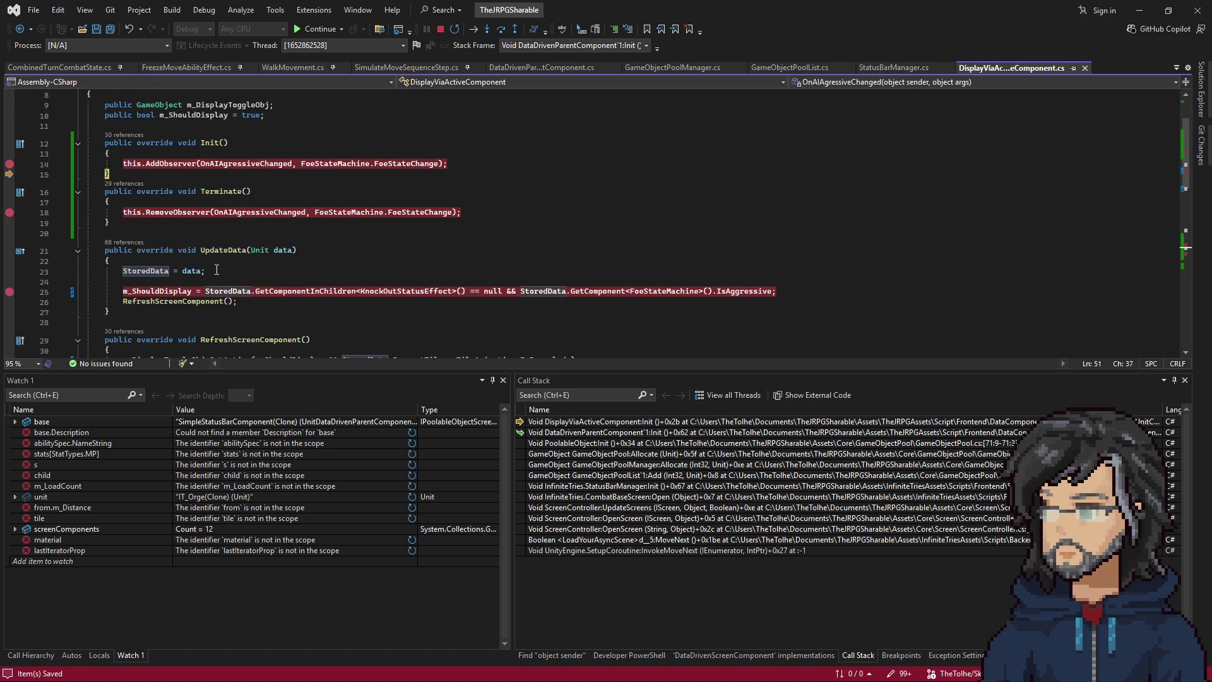
pyautogui.click(235, 268)
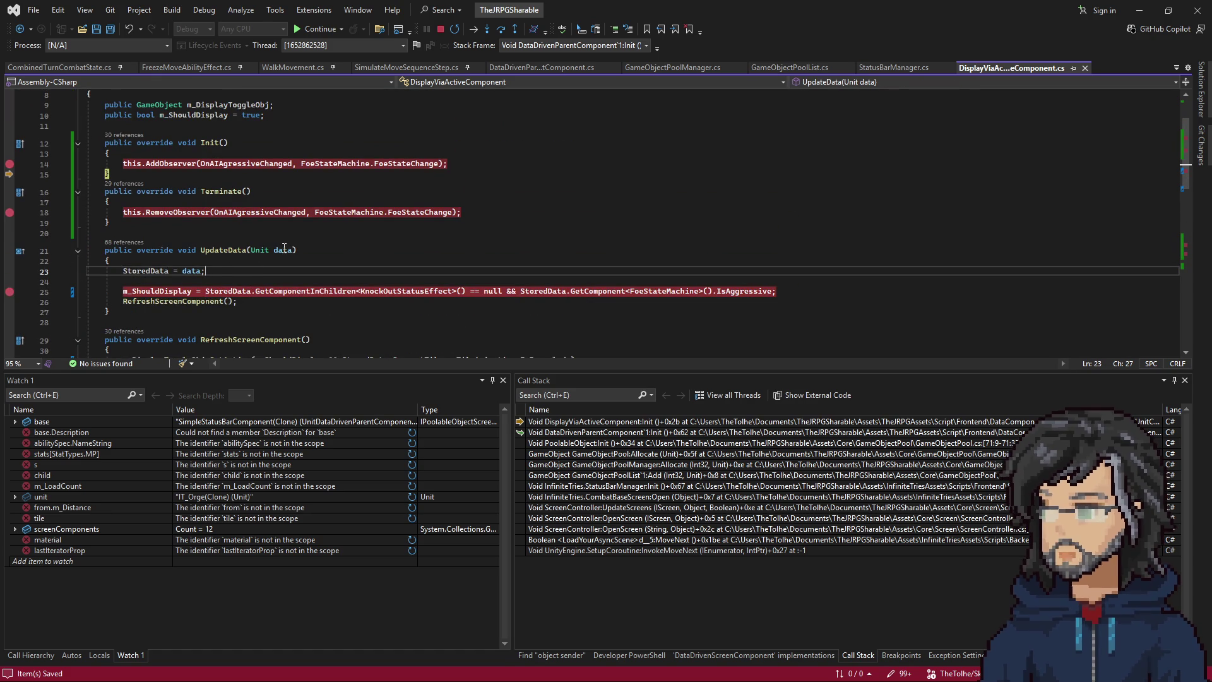
pyautogui.moveTo(237, 303); pyautogui.dragTo(189, 252)
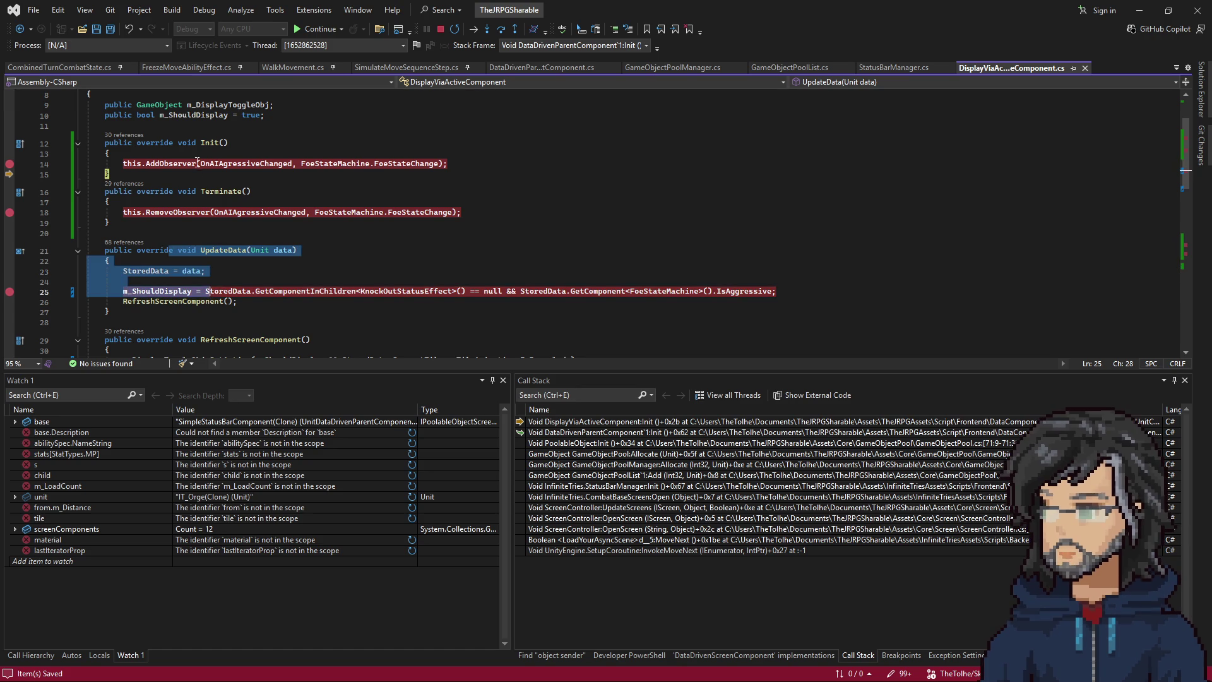
pyautogui.moveTo(166, 143); pyautogui.dragTo(111, 174)
pyautogui.moveTo(175, 250); pyautogui.dragTo(210, 303)
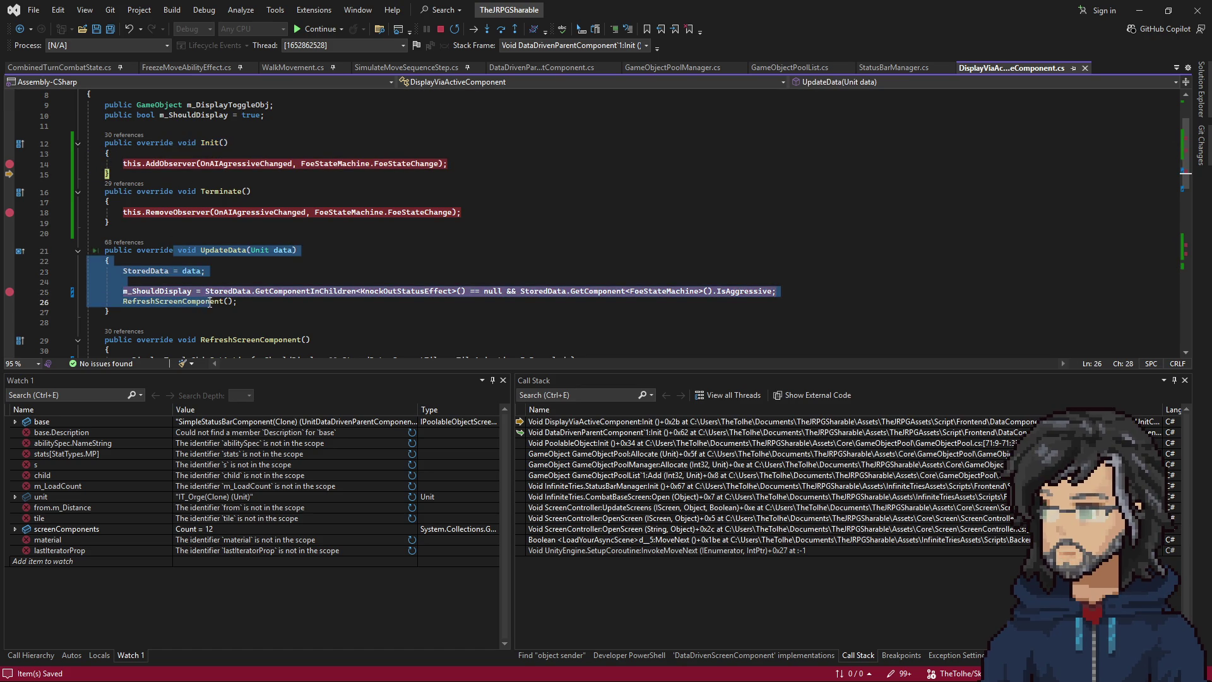
pyautogui.moveTo(188, 143); pyautogui.dragTo(111, 154)
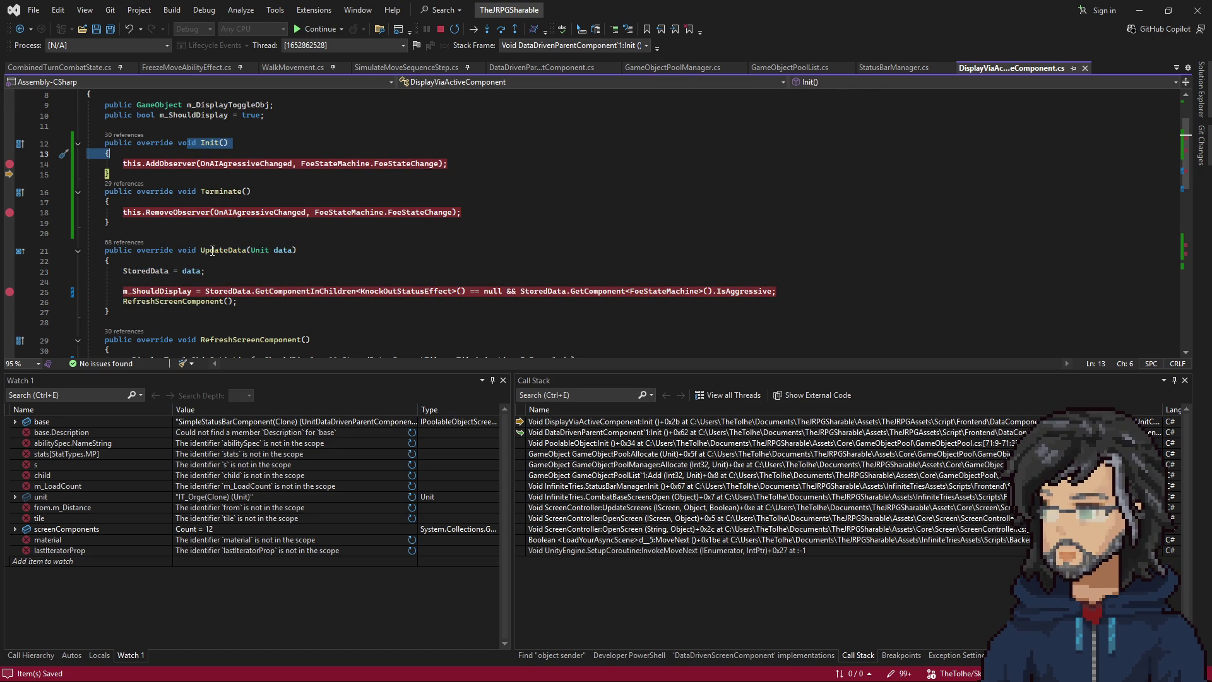
pyautogui.moveTo(171, 250); pyautogui.dragTo(109, 311)
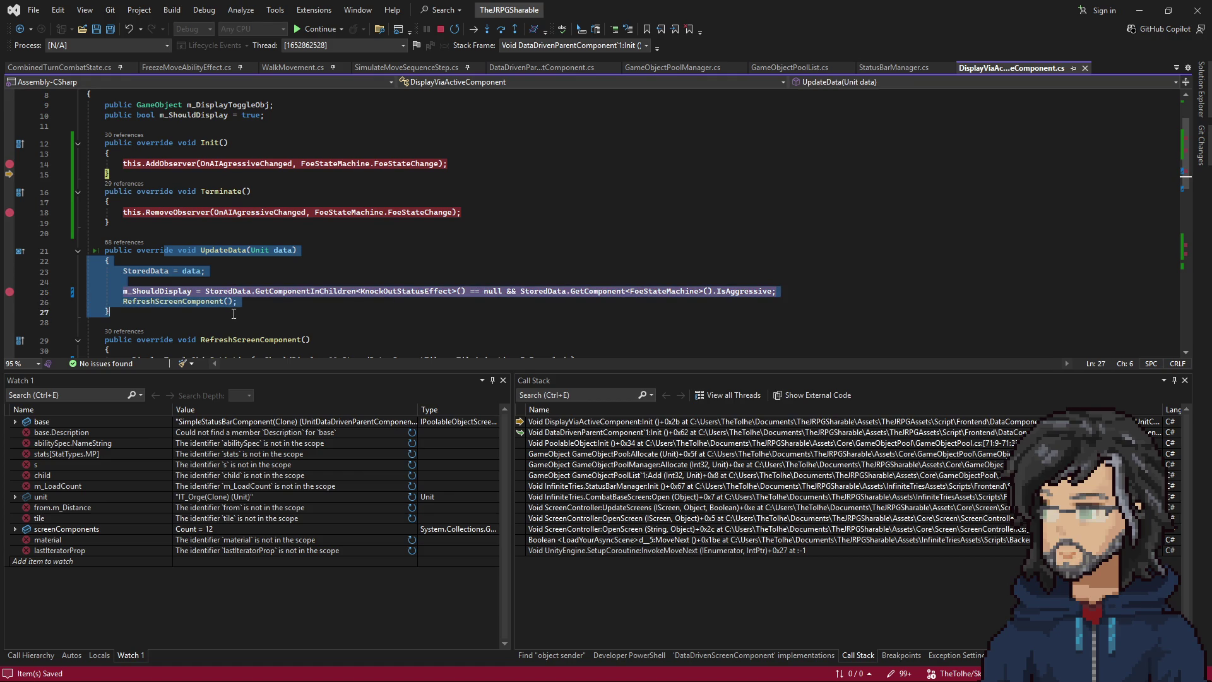
pyautogui.press('Escape')
pyautogui.moveTo(227, 250); pyautogui.dragTo(297, 250)
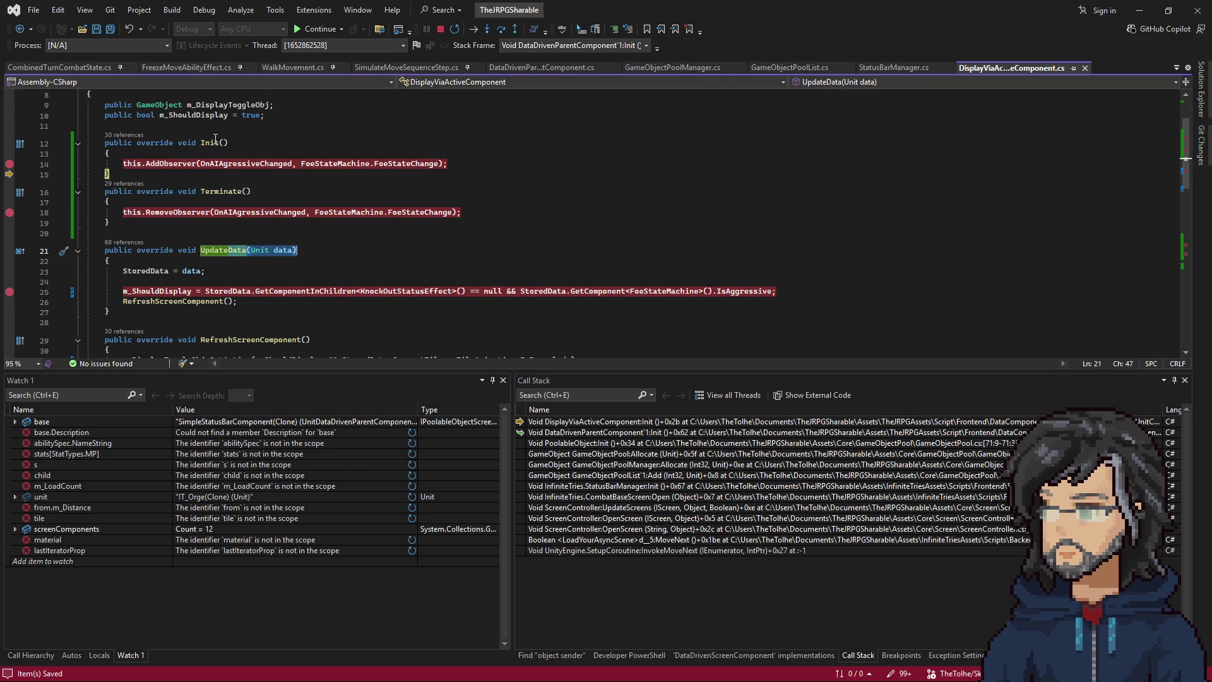
pyautogui.moveTo(178, 143)
pyautogui.mouseDown()
pyautogui.moveTo(231, 144)
pyautogui.moveTo(215, 173)
pyautogui.mouseUp()
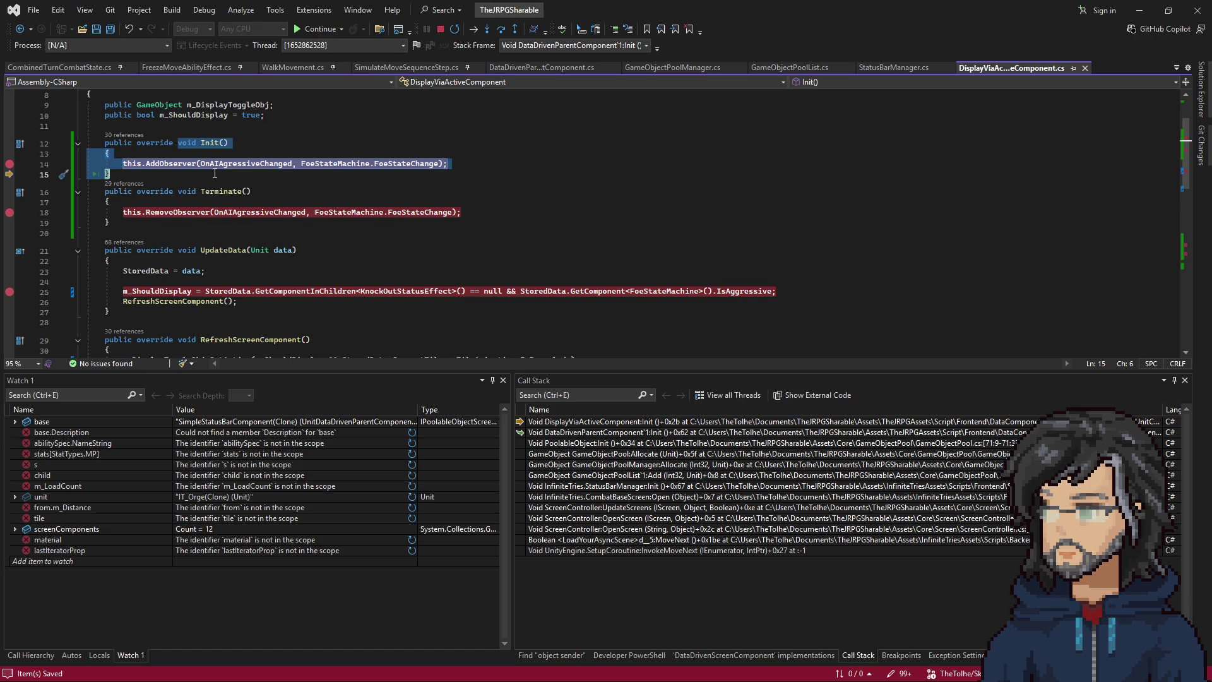
pyautogui.moveTo(140, 250)
pyautogui.mouseDown()
pyautogui.moveTo(297, 253)
pyautogui.moveTo(197, 315)
pyautogui.mouseUp()
pyautogui.click(183, 315)
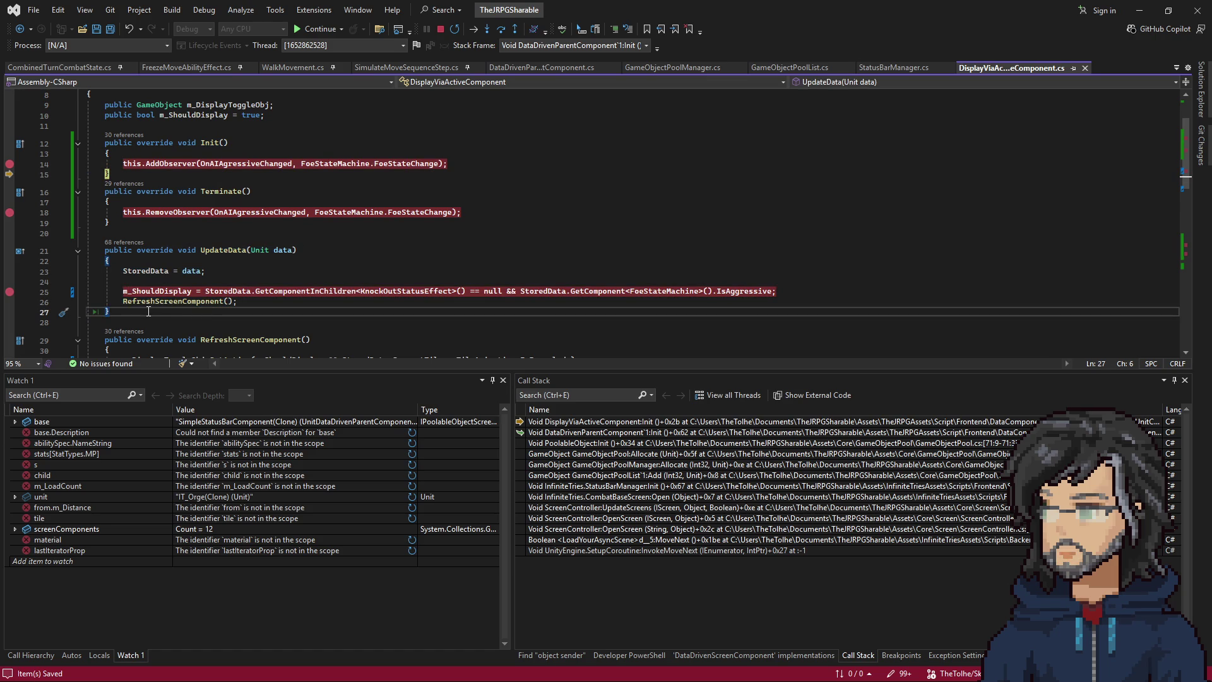
pyautogui.moveTo(140, 250)
pyautogui.mouseDown()
pyautogui.moveTo(148, 311)
pyautogui.moveTo(229, 301)
pyautogui.mouseUp()
pyautogui.click(229, 301)
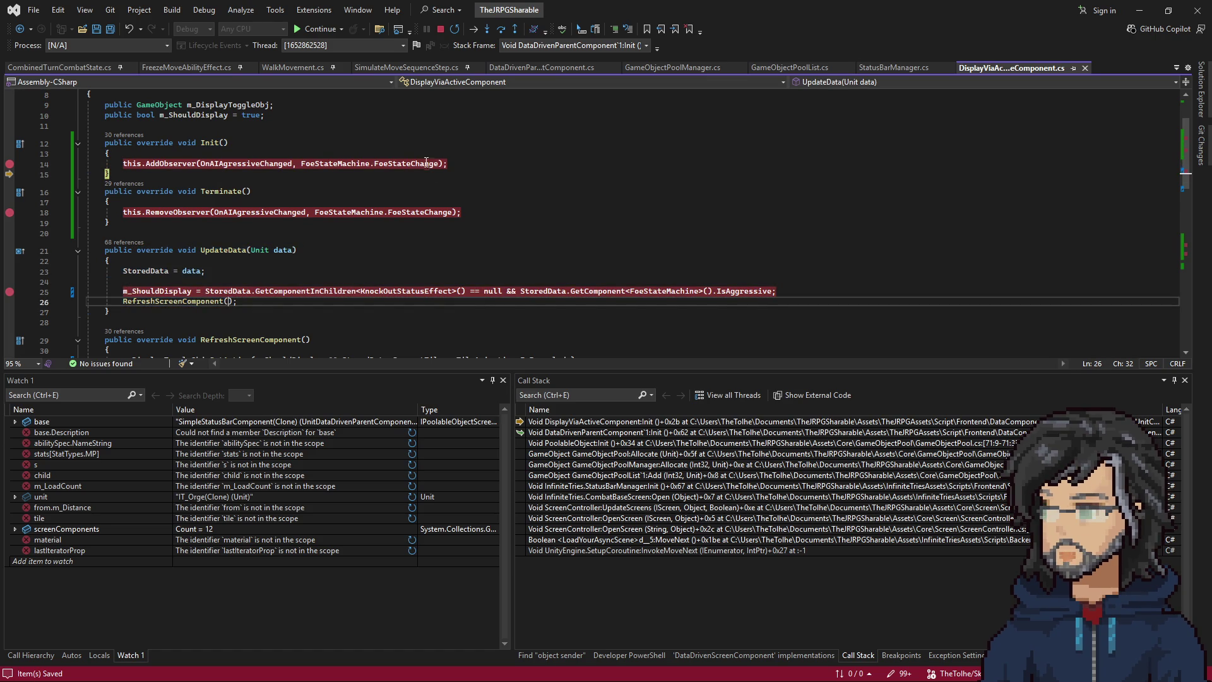
pyautogui.click(568, 115)
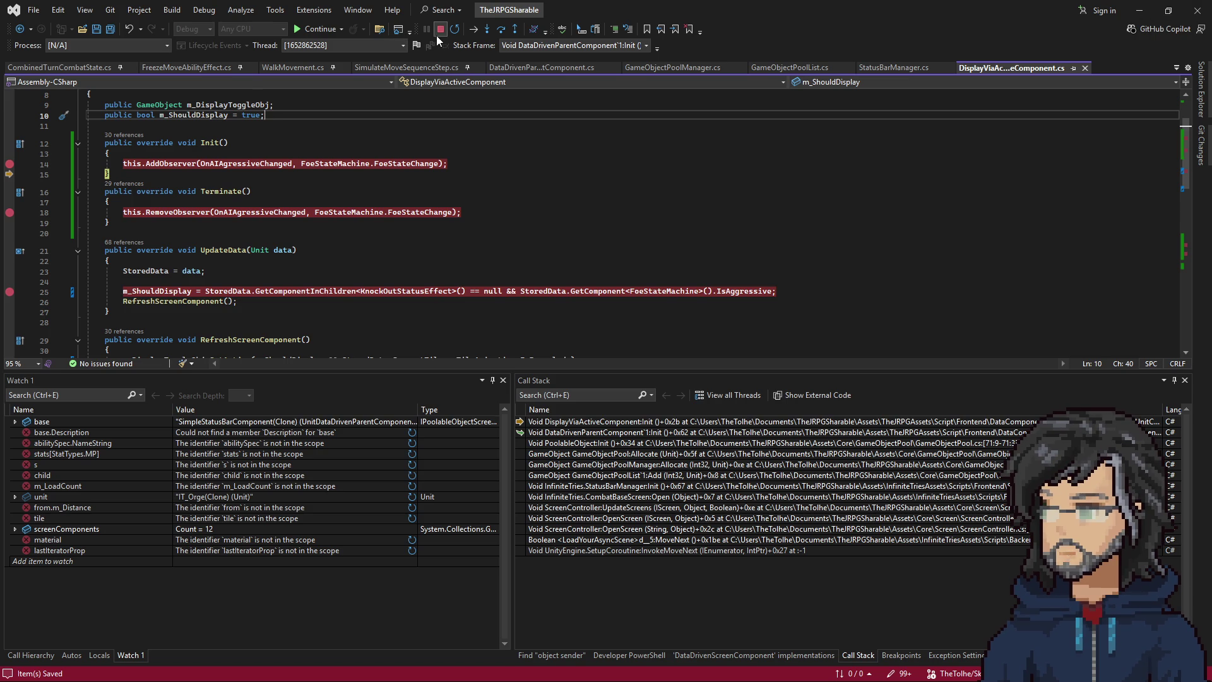
pyautogui.press('Down')
pyautogui.press('Down')
pyautogui.press('Down')
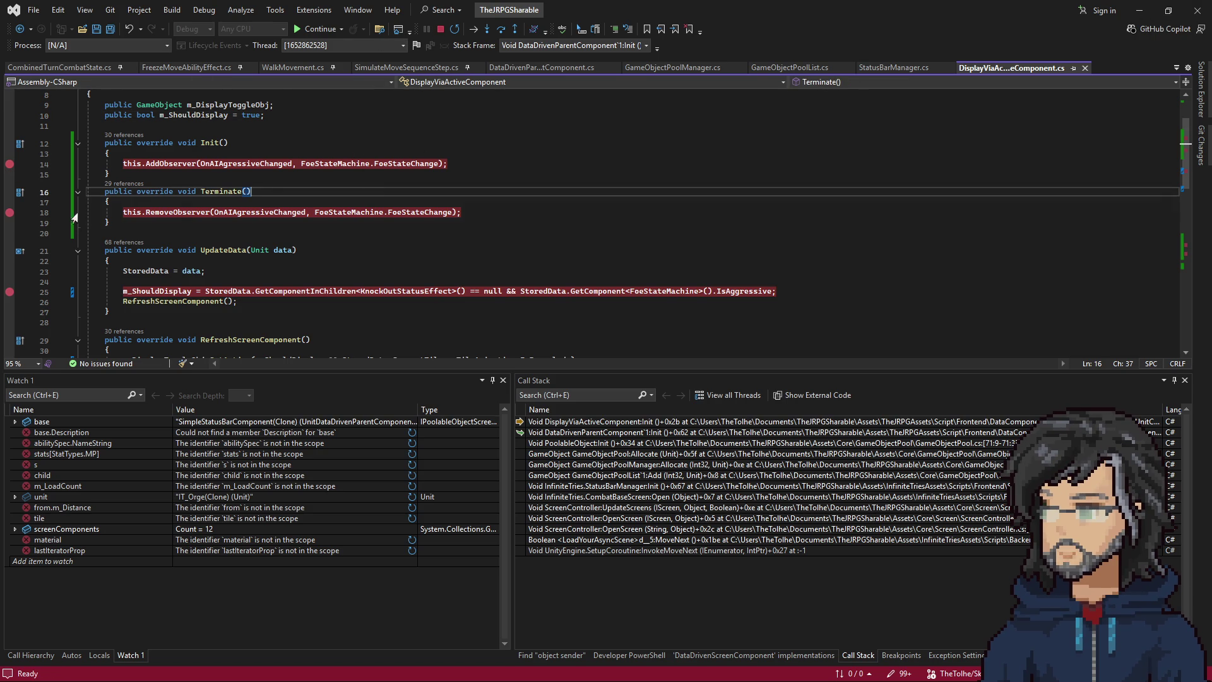
# Resume the debugger, then stop Play mode so Unity recompiles the Assembly-CSharp scripts.
pyautogui.press('F5')
pyautogui.hotkey('alt', 'Tab')
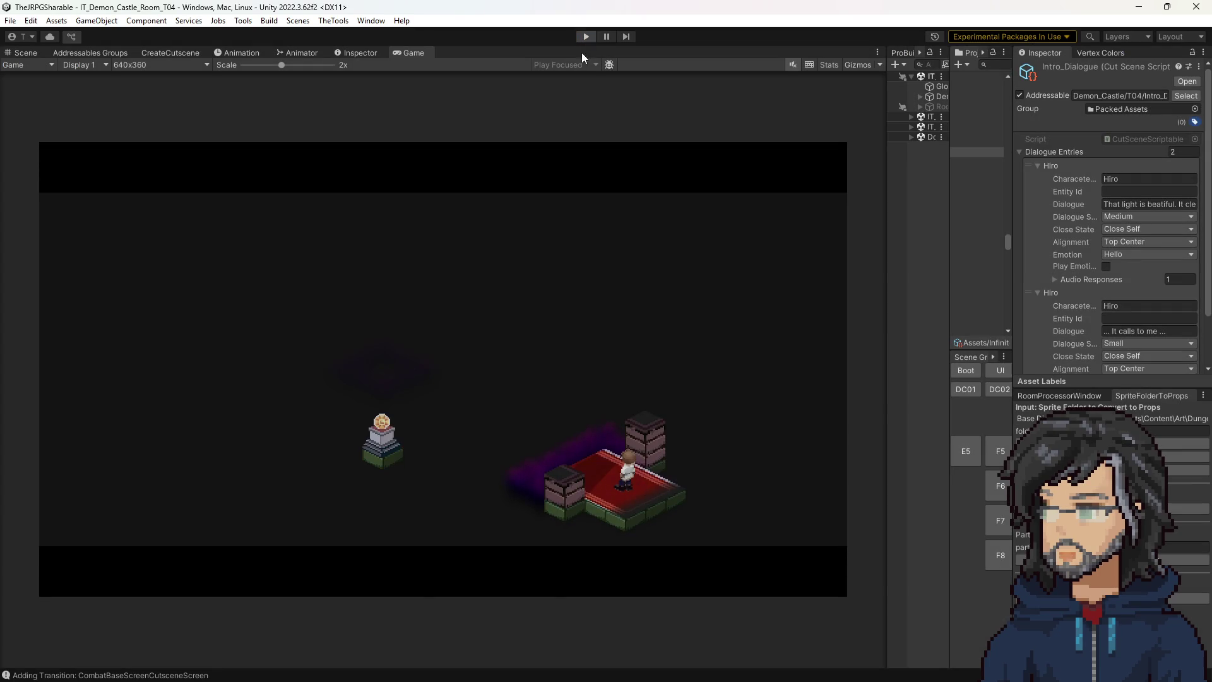
pyautogui.click(586, 37)
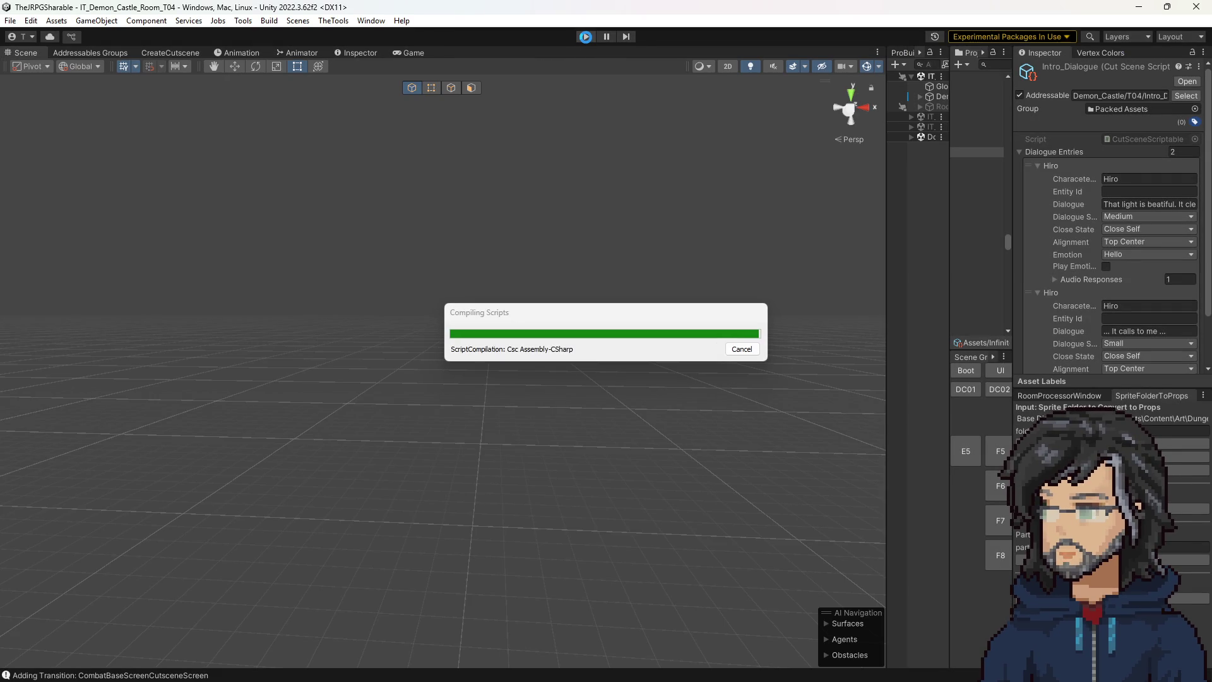
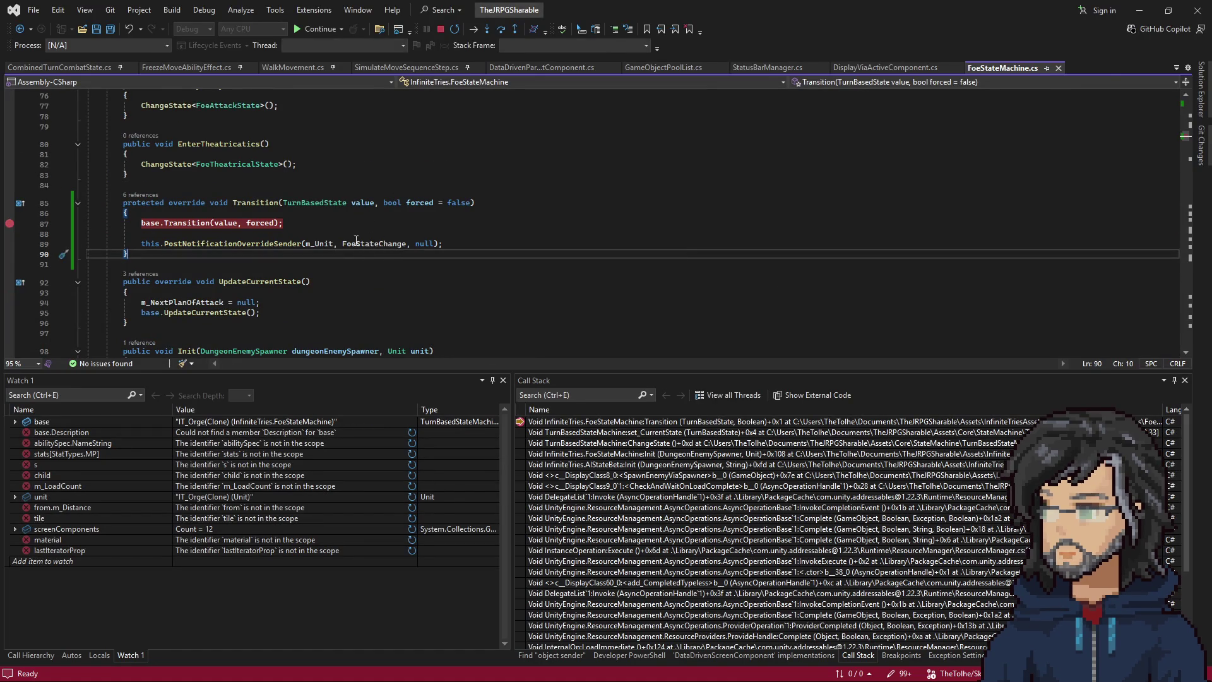
# Break on the AddObserver line in Init and continue through the FoeStateMachine and DisplayViaActiveComponent breakpoints.
pyautogui.press('F5')
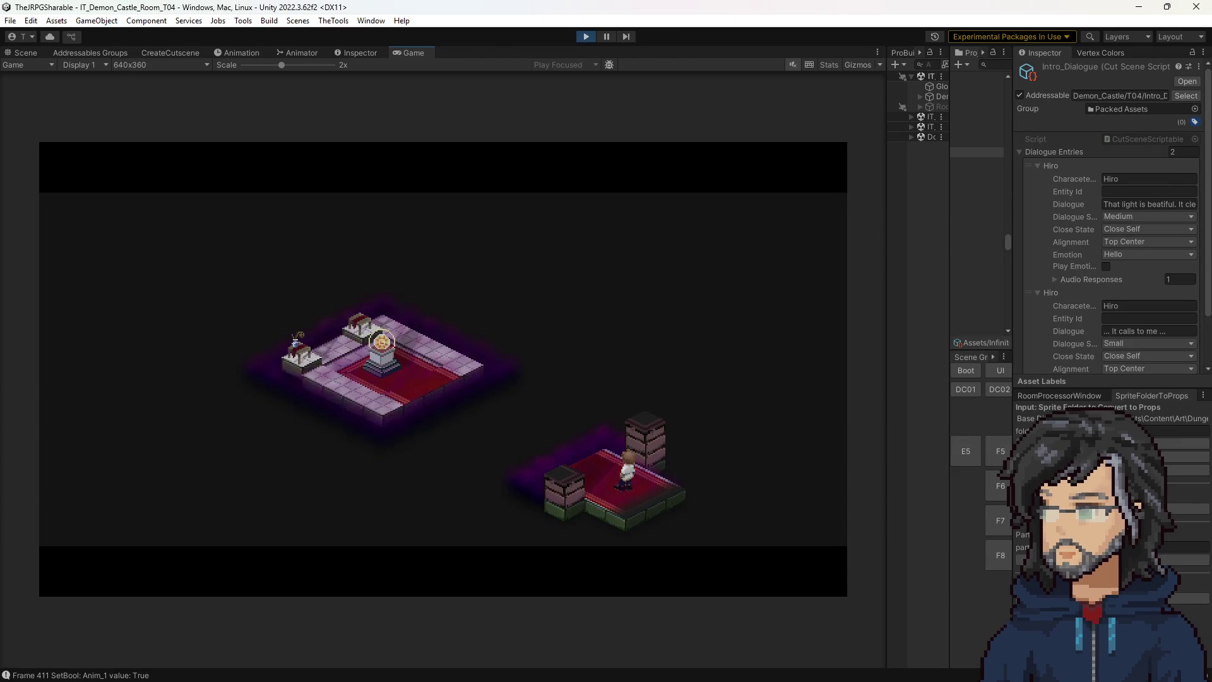
pyautogui.scroll(10, 274, 199)
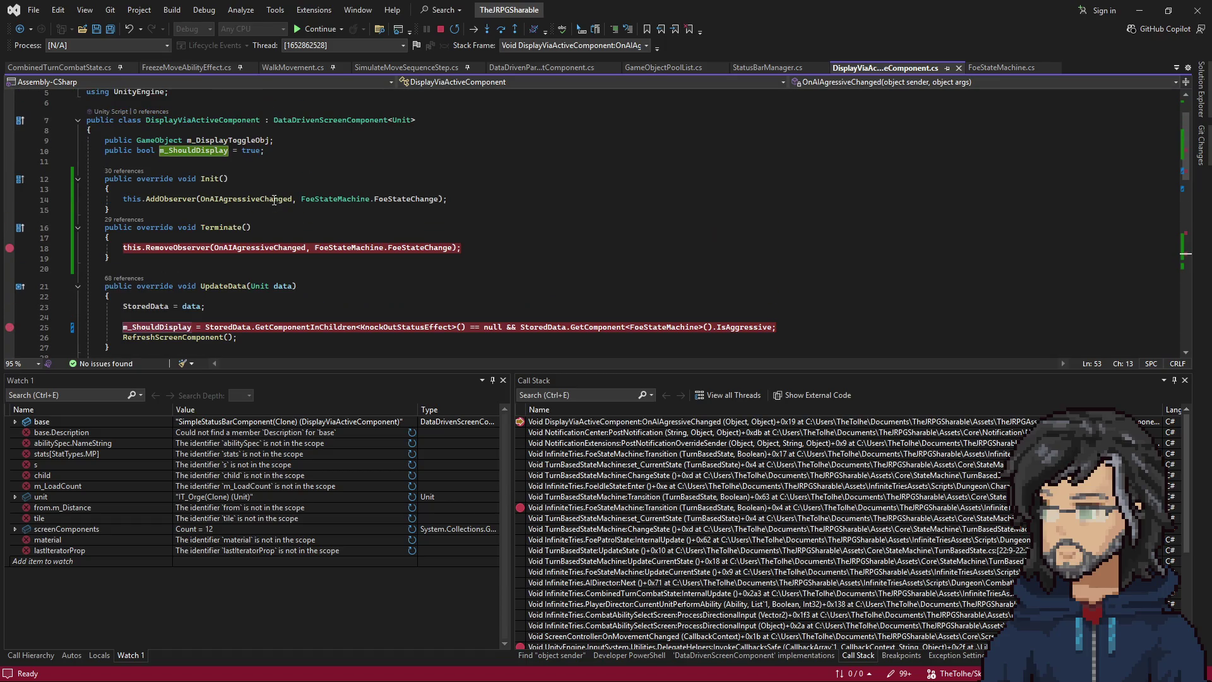
pyautogui.click(217, 199)
pyautogui.press('F9')
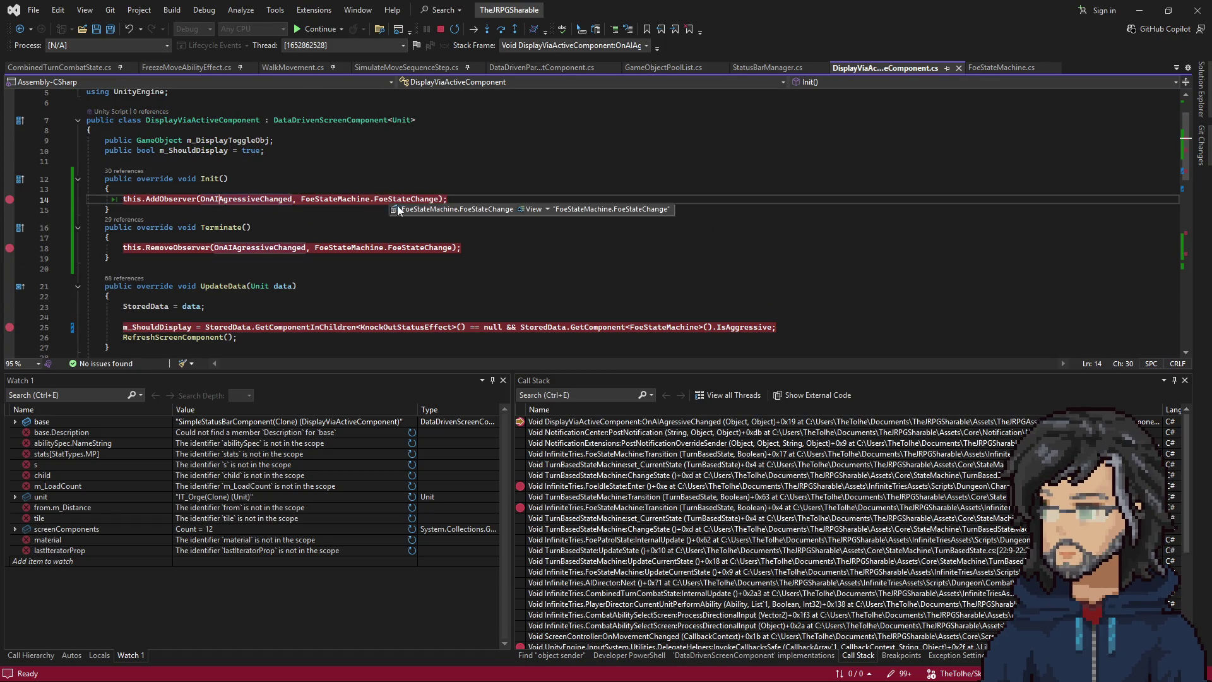
pyautogui.press('F5')
pyautogui.press('F5')
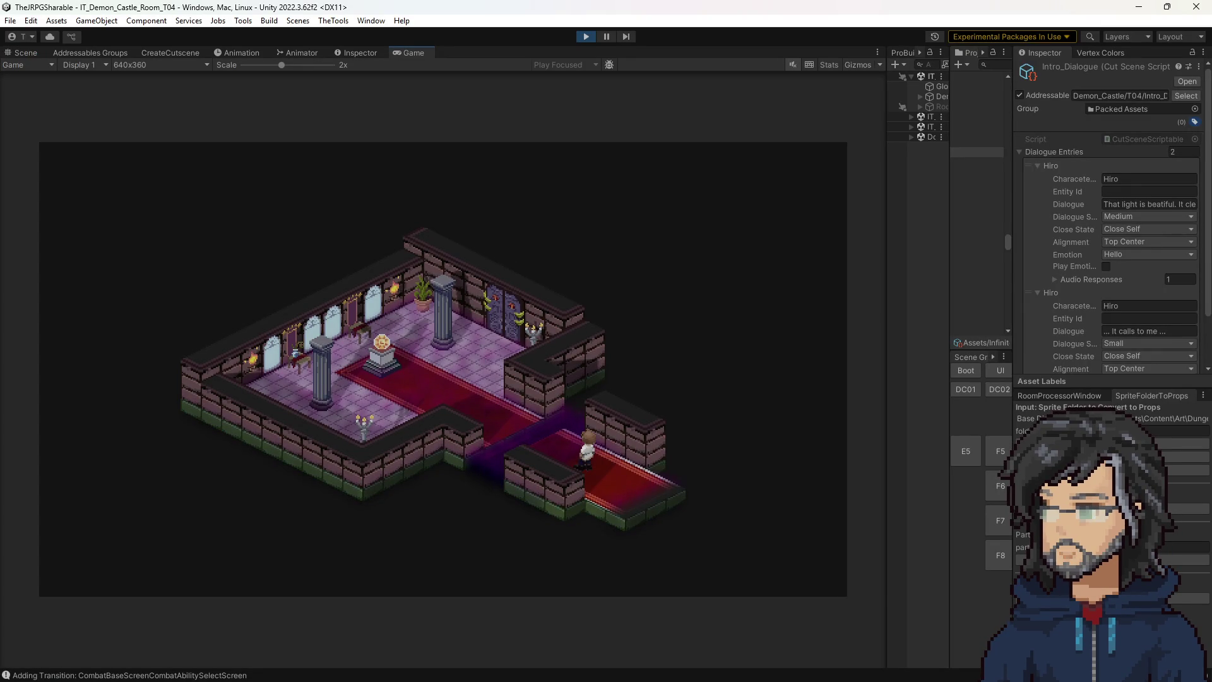
pyautogui.press('Right')
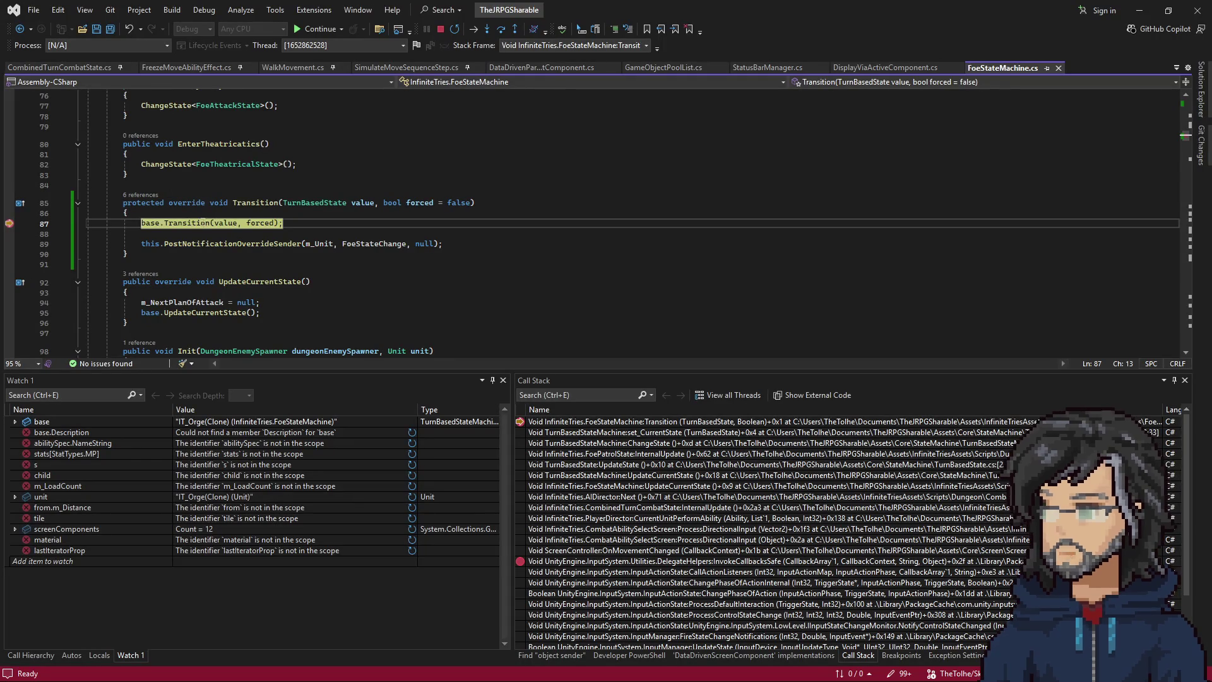
pyautogui.press('F5')
pyautogui.press('F5')
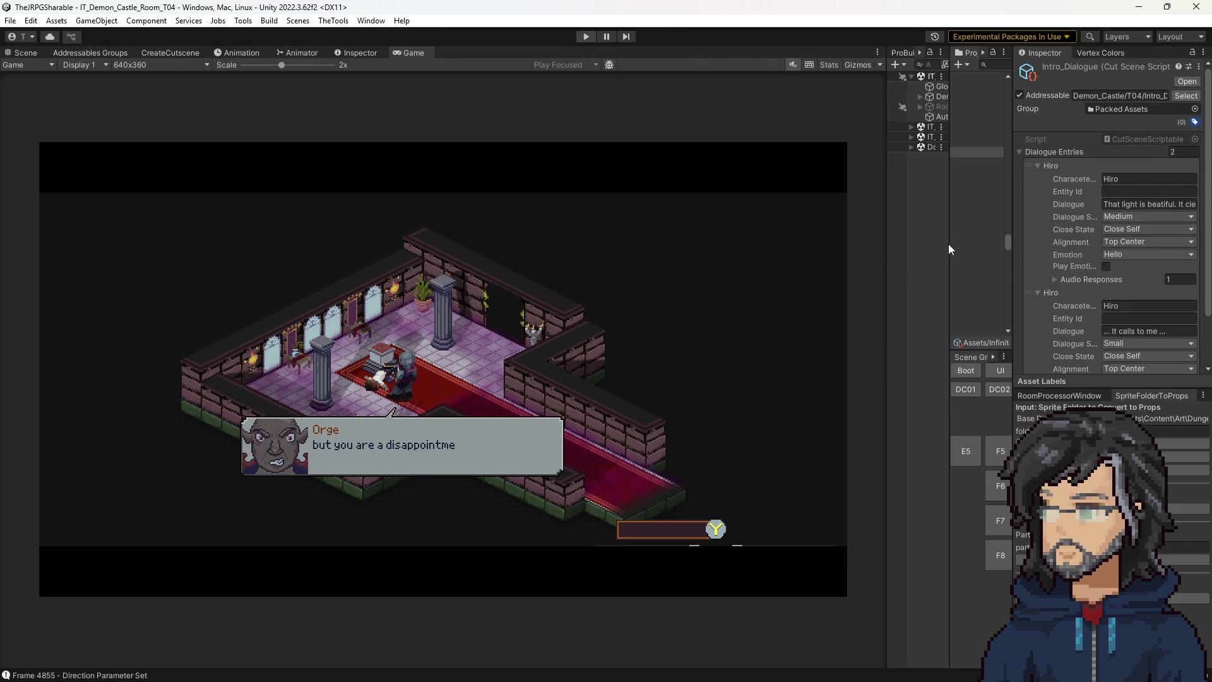
# Exit play mode with Ctrl+P once the Orge dialogue box appears.
pyautogui.hotkey('ctrl', 'p')
# Tick Is Enabled on the DemonCastleComplete debug preset and launch the Goddess_Realm scene loader.
pyautogui.moveTo(949, 249); pyautogui.dragTo(782, 252)
pyautogui.scroll(-15, 907, 250)
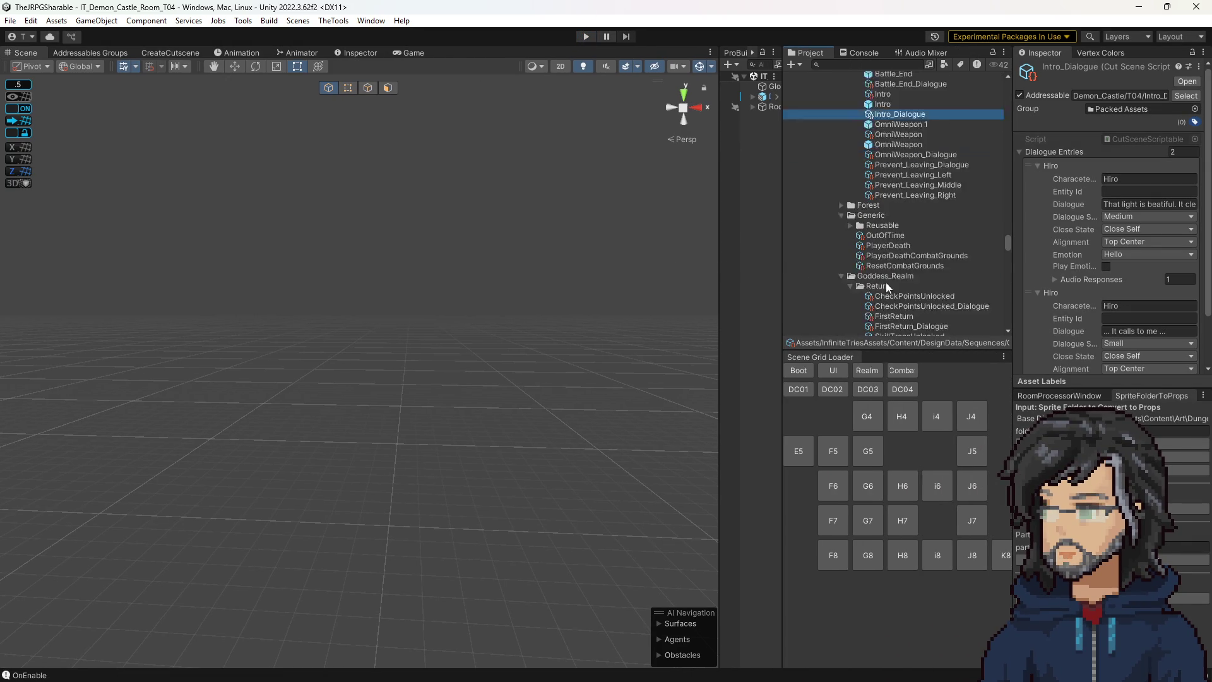
pyautogui.scroll(-15, 907, 239)
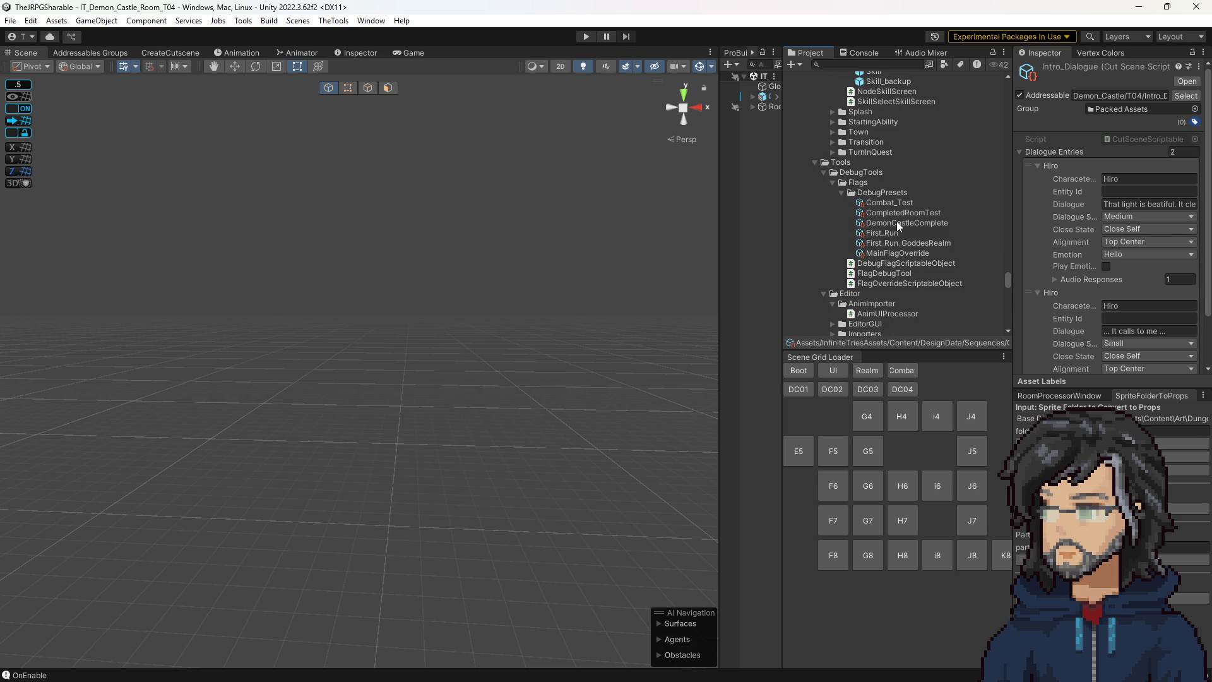
pyautogui.click(896, 223)
pyautogui.click(1106, 124)
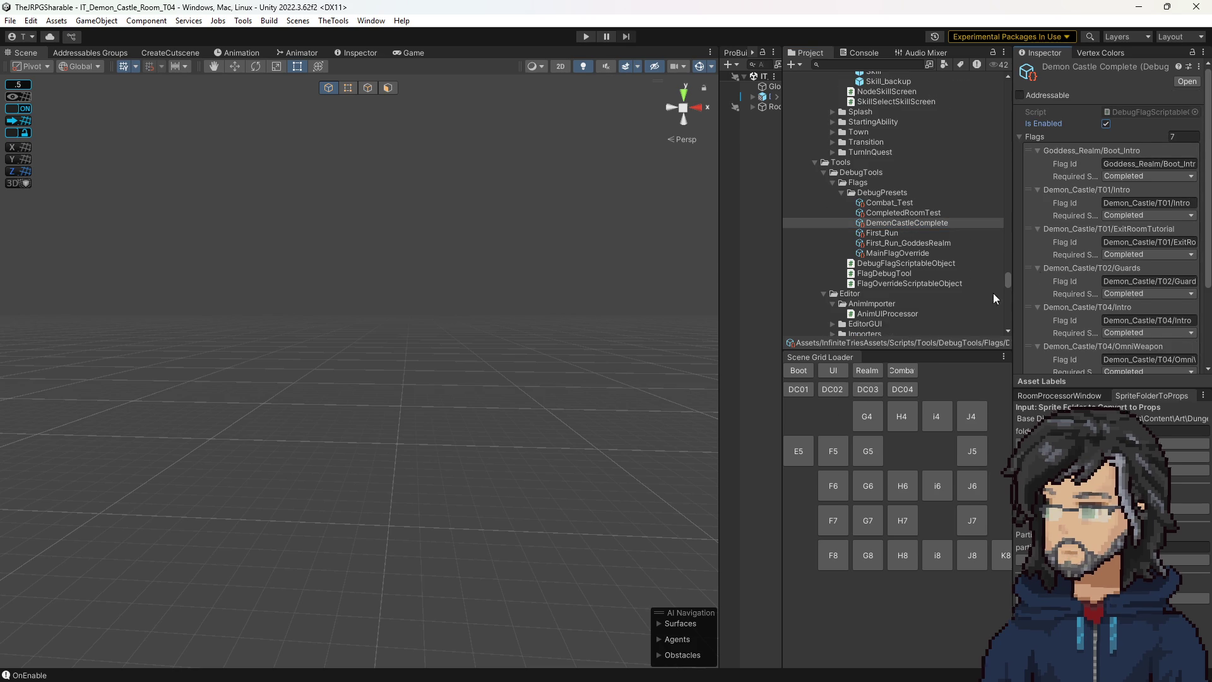
pyautogui.scroll(-3, 1111, 221)
pyautogui.click(867, 370)
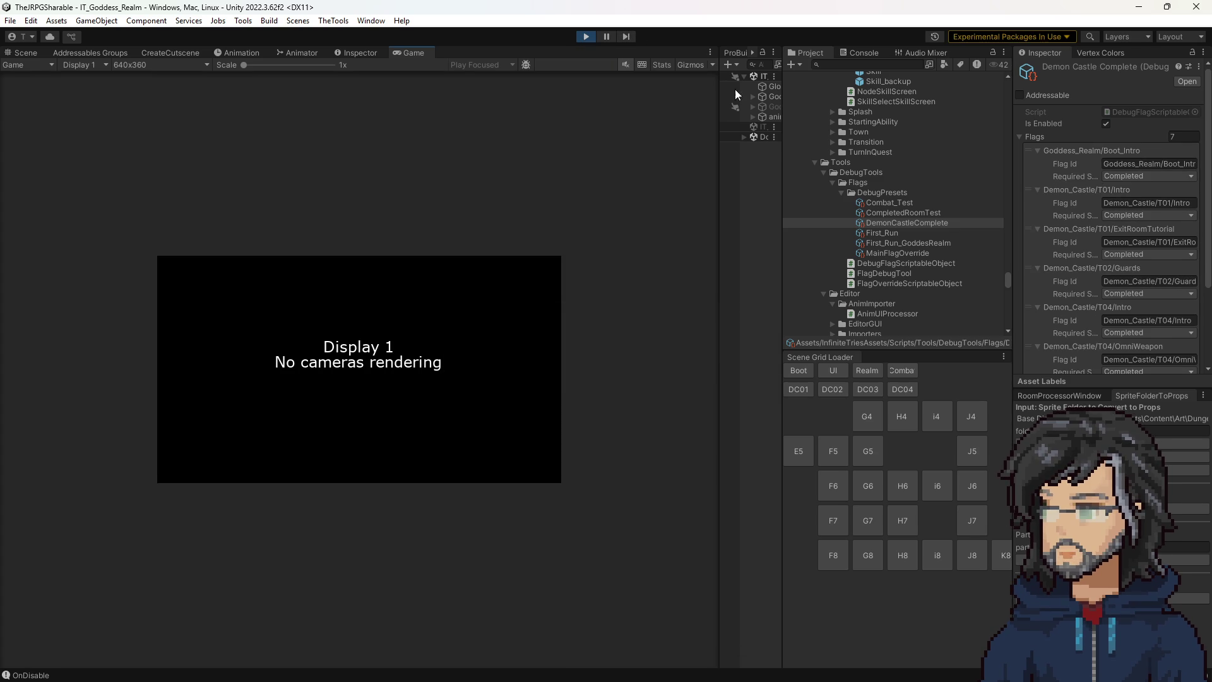
# Walk the hero down, right and back up toward the fountain, then stop play mode.
pyautogui.moveTo(717, 197); pyautogui.dragTo(870, 209)
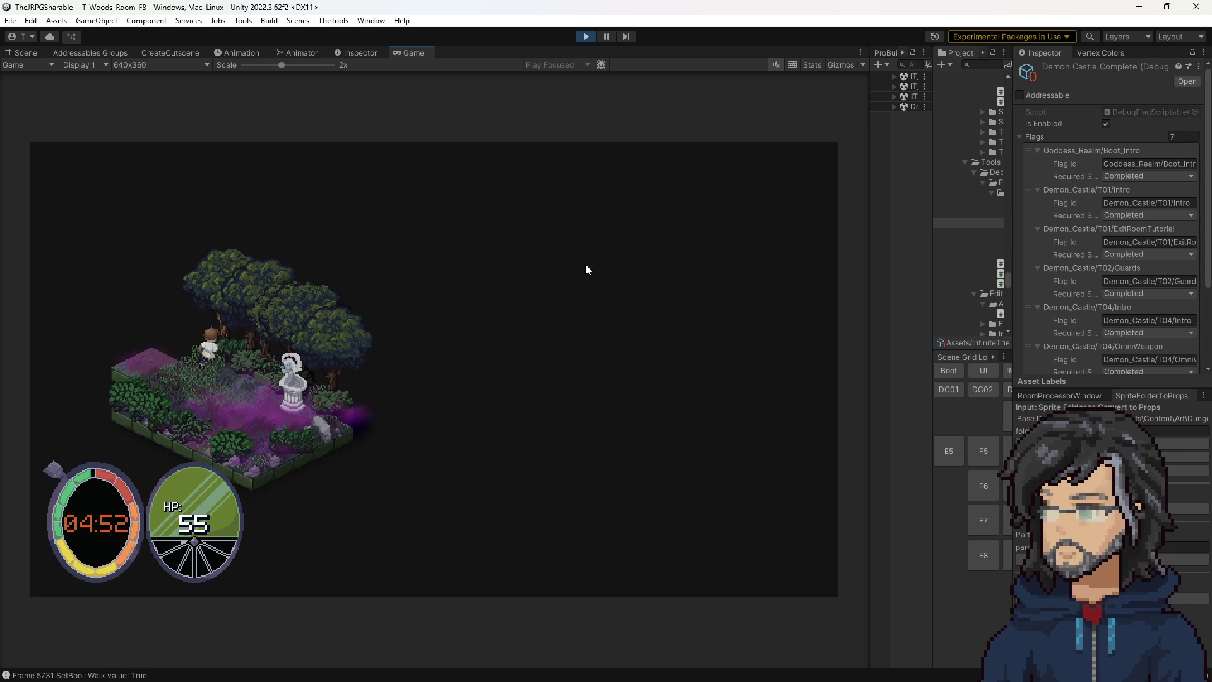
pyautogui.press('Down')
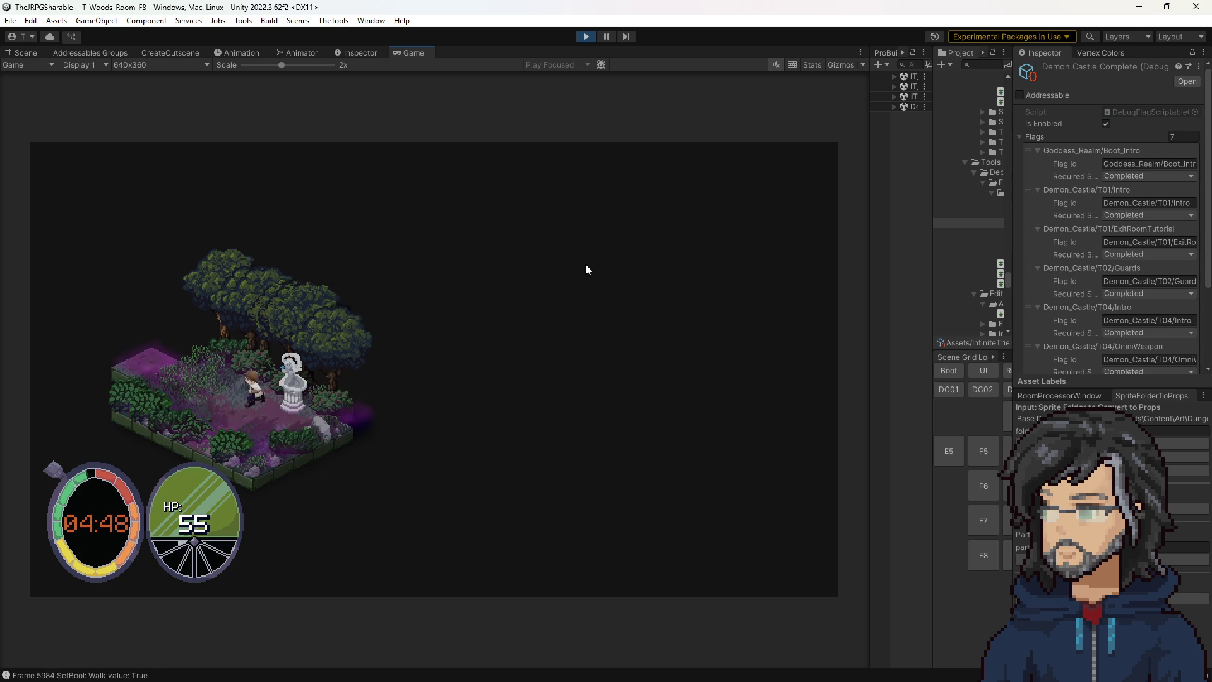
pyautogui.press('Right')
pyautogui.press('Up')
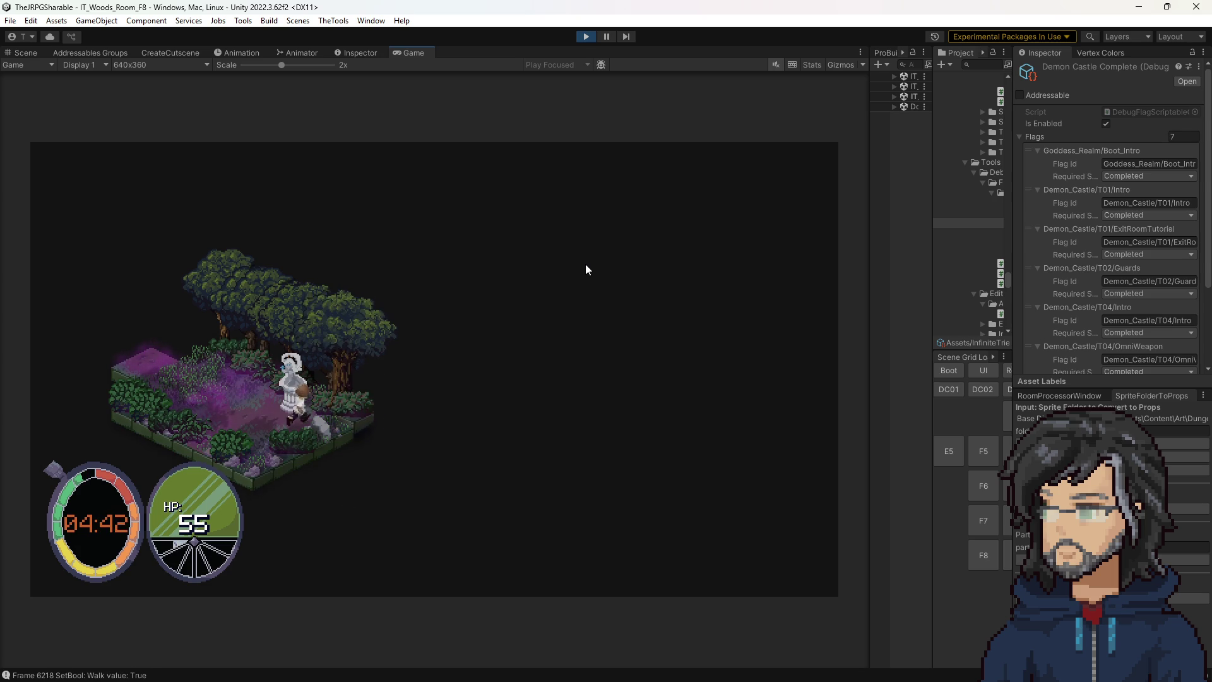
pyautogui.click(585, 37)
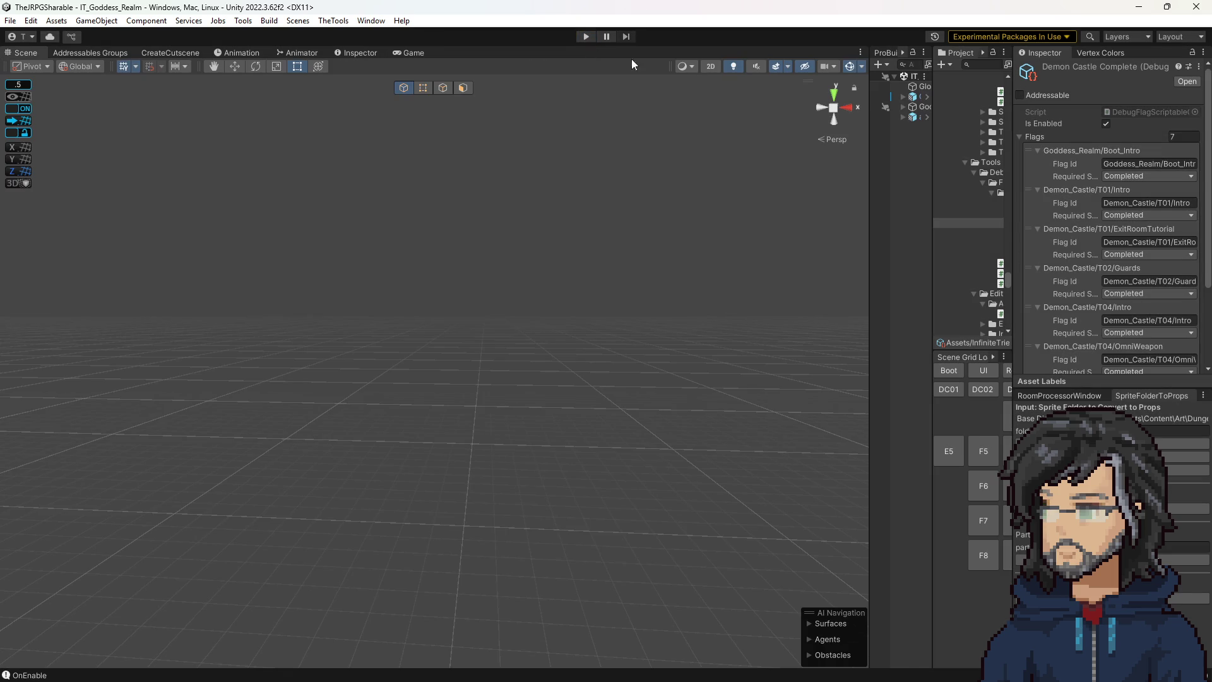
# Widen the Project panel and browse its assets, collapsing the Skill folder.
pyautogui.moveTo(923, 124); pyautogui.dragTo(825, 125)
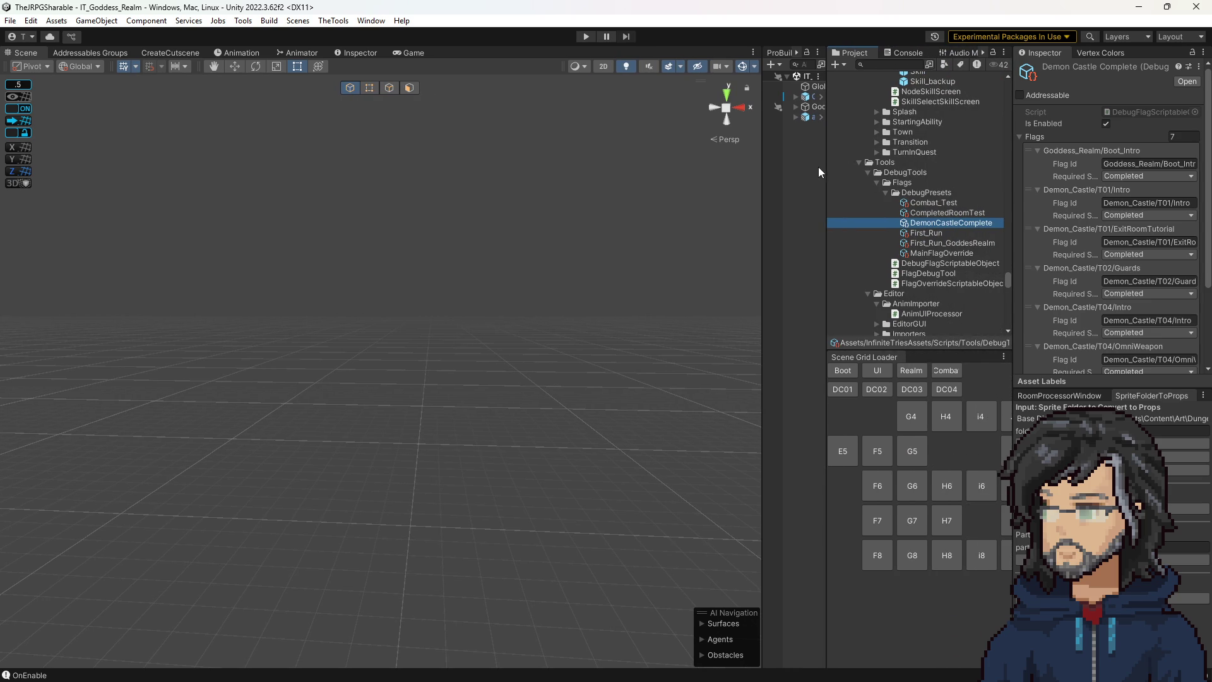
pyautogui.click(891, 64)
pyautogui.scroll(5, 935, 237)
pyautogui.scroll(-3, 927, 237)
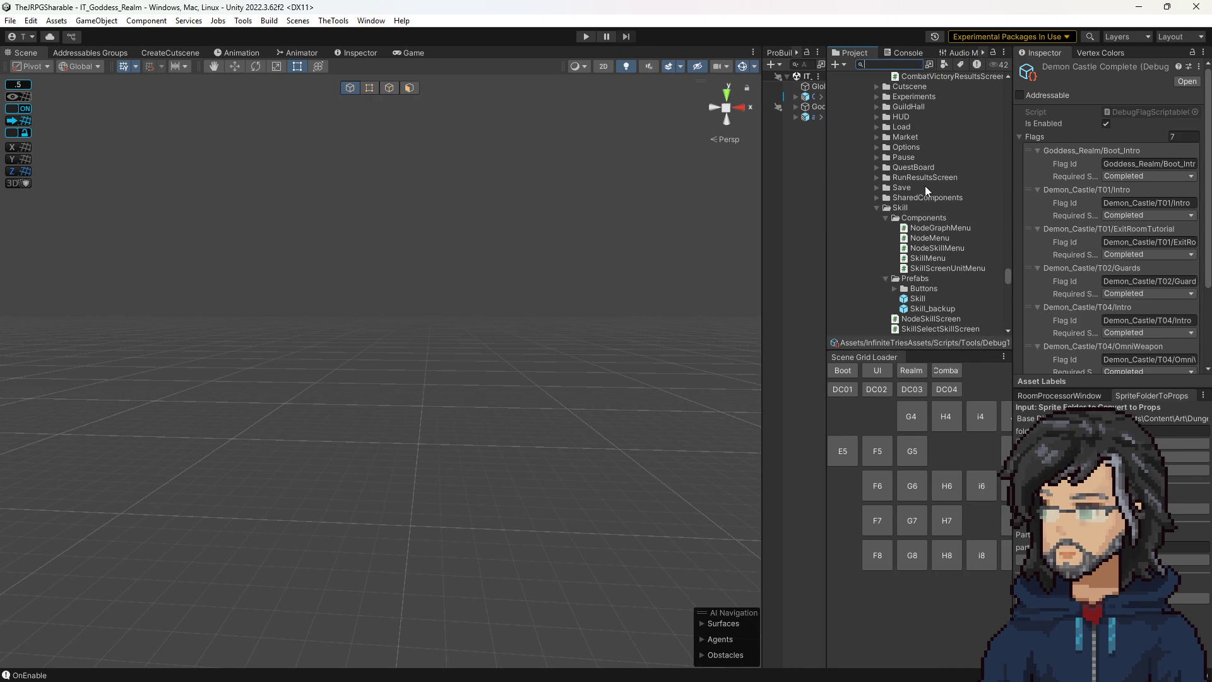
pyautogui.scroll(5, 926, 197)
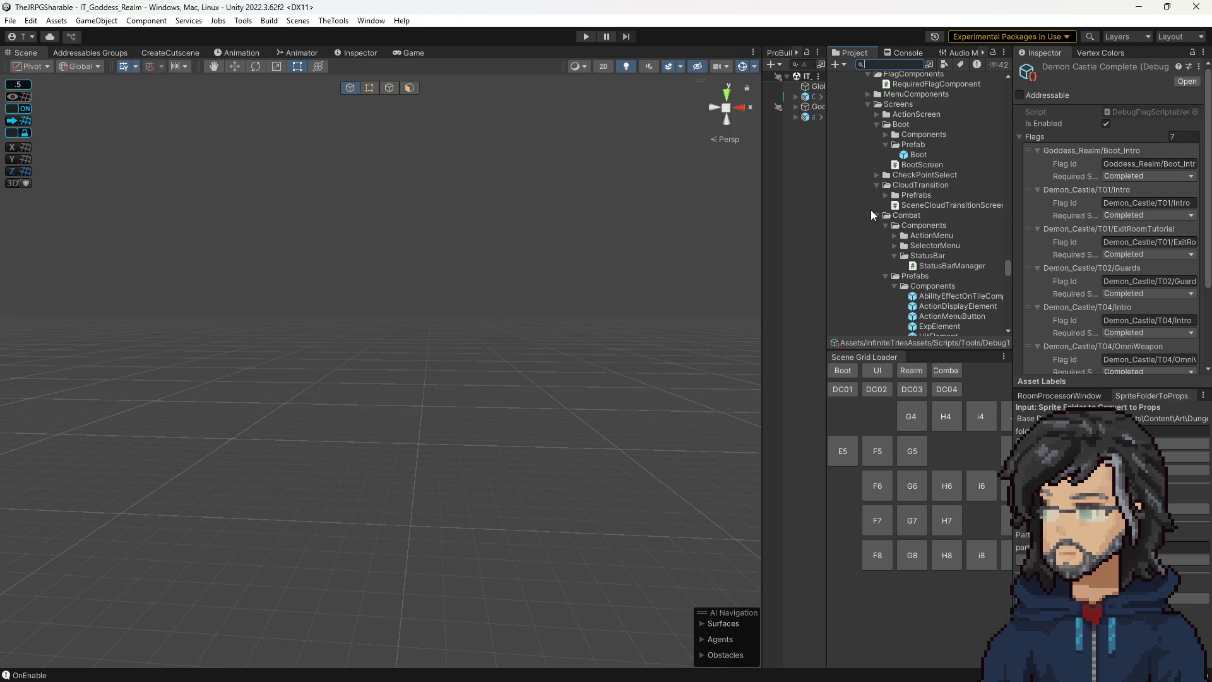
pyautogui.scroll(-10, 880, 209)
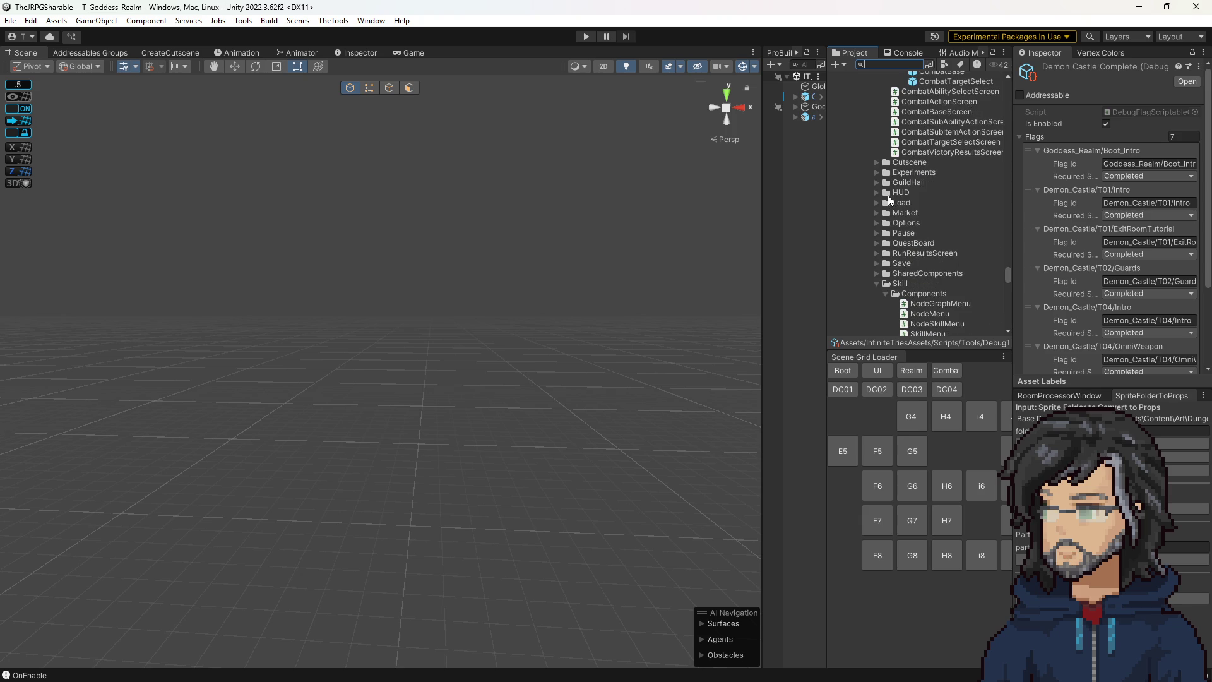
pyautogui.scroll(3, 884, 189)
pyautogui.scroll(-3, 884, 177)
pyautogui.scroll(5, 885, 158)
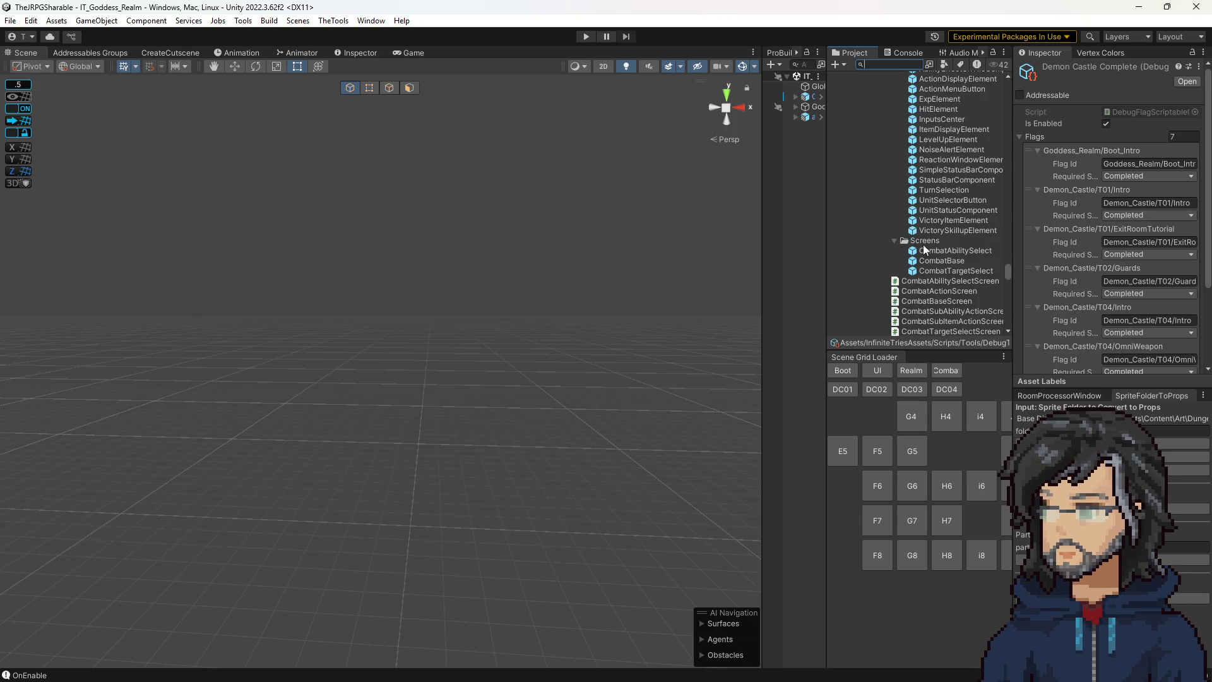
pyautogui.scroll(3, 916, 225)
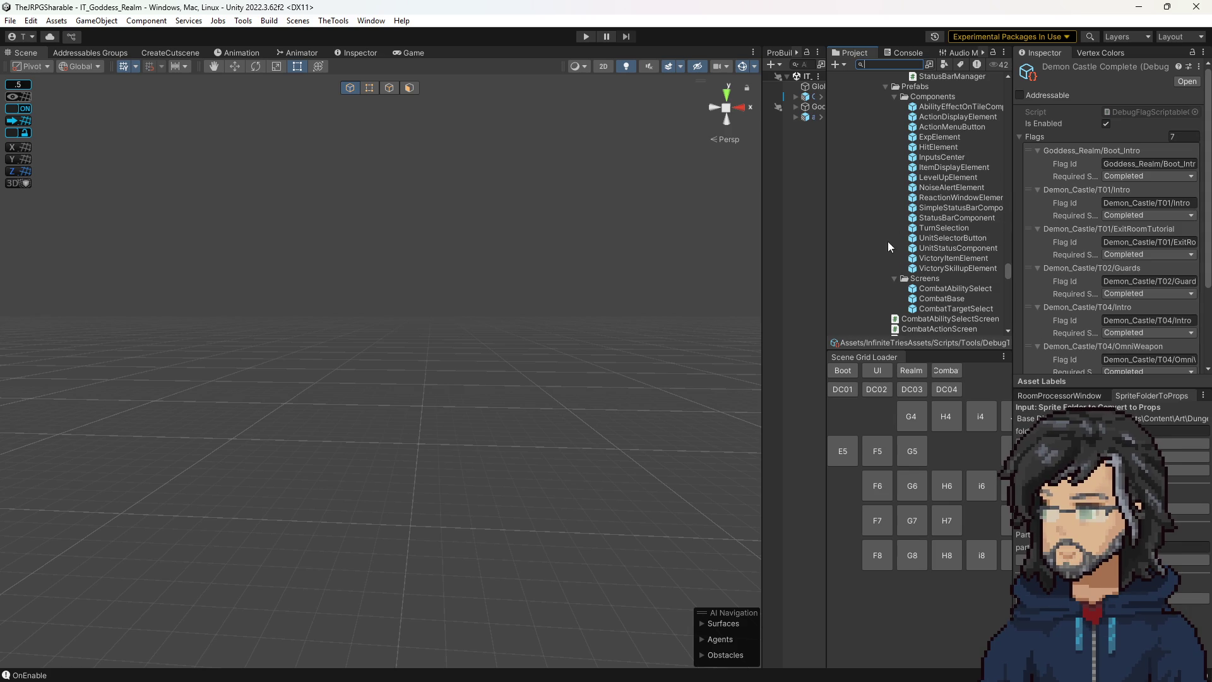
pyautogui.scroll(-6, 956, 256)
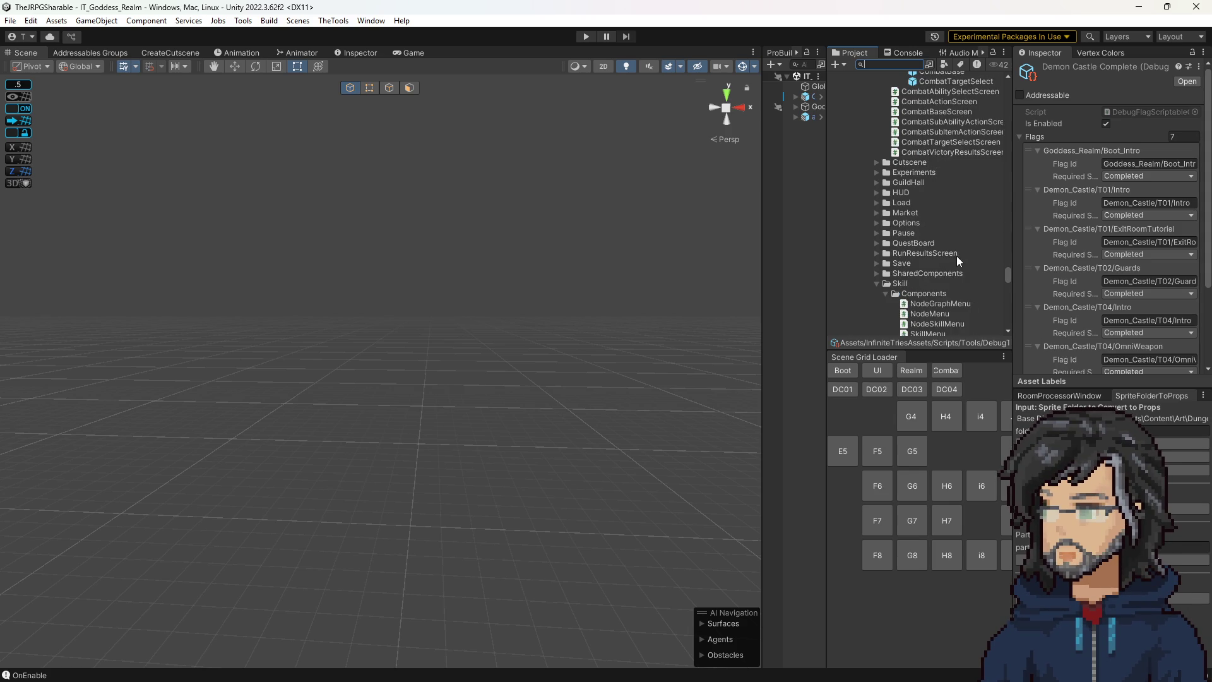
pyautogui.scroll(-2, 940, 246)
pyautogui.scroll(2, 931, 244)
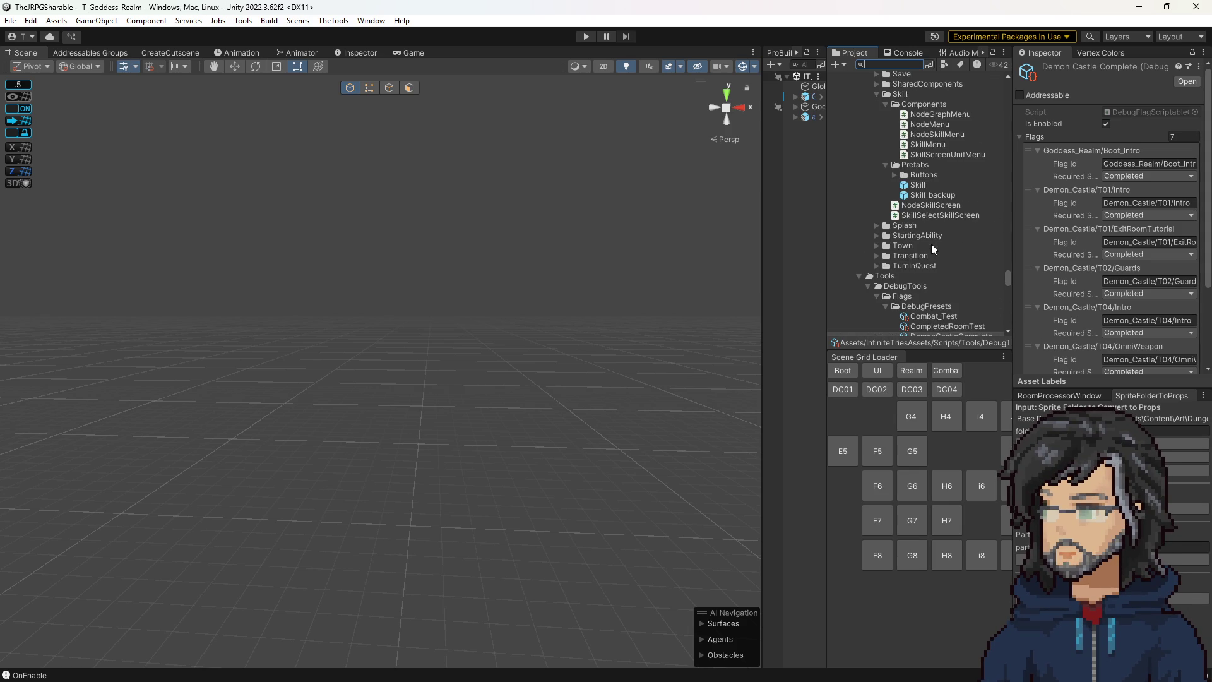
pyautogui.scroll(6, 925, 228)
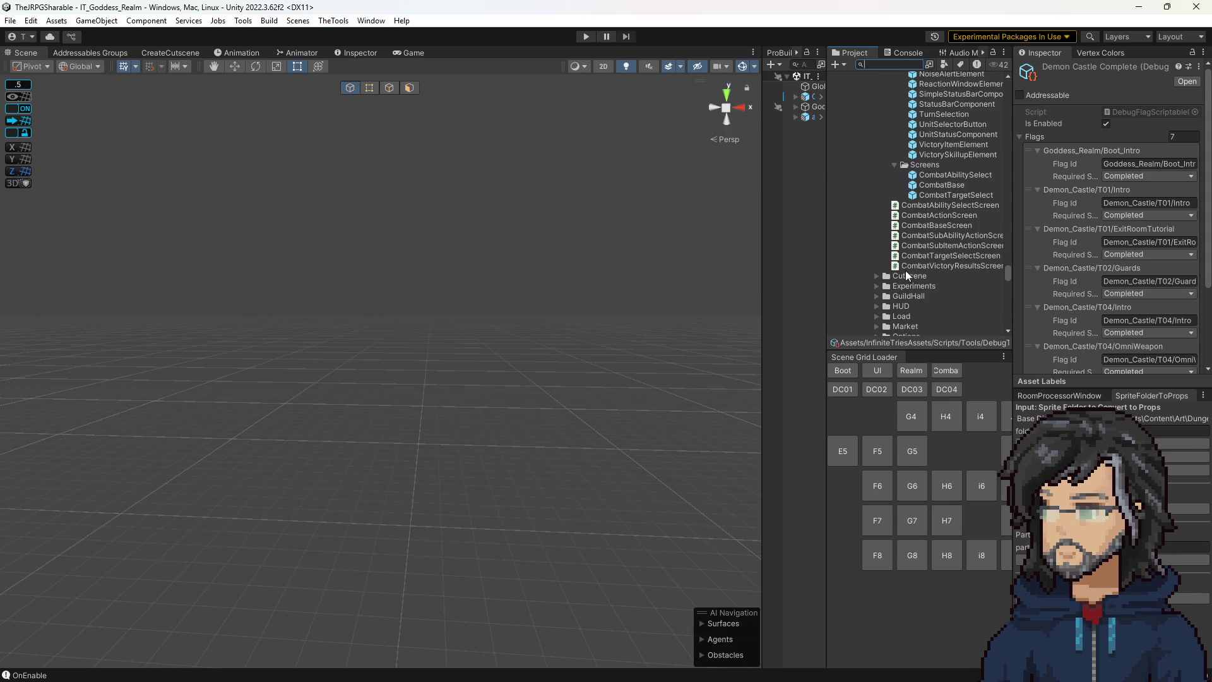
pyautogui.scroll(-3, 906, 266)
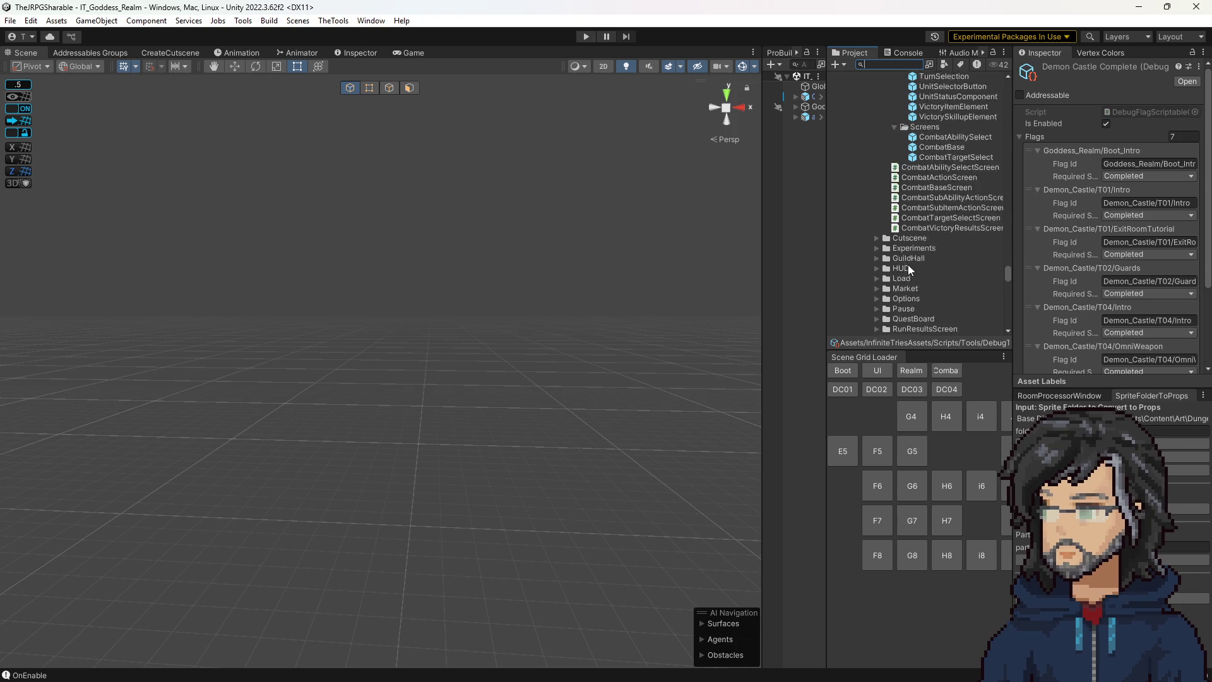
pyautogui.click(876, 282)
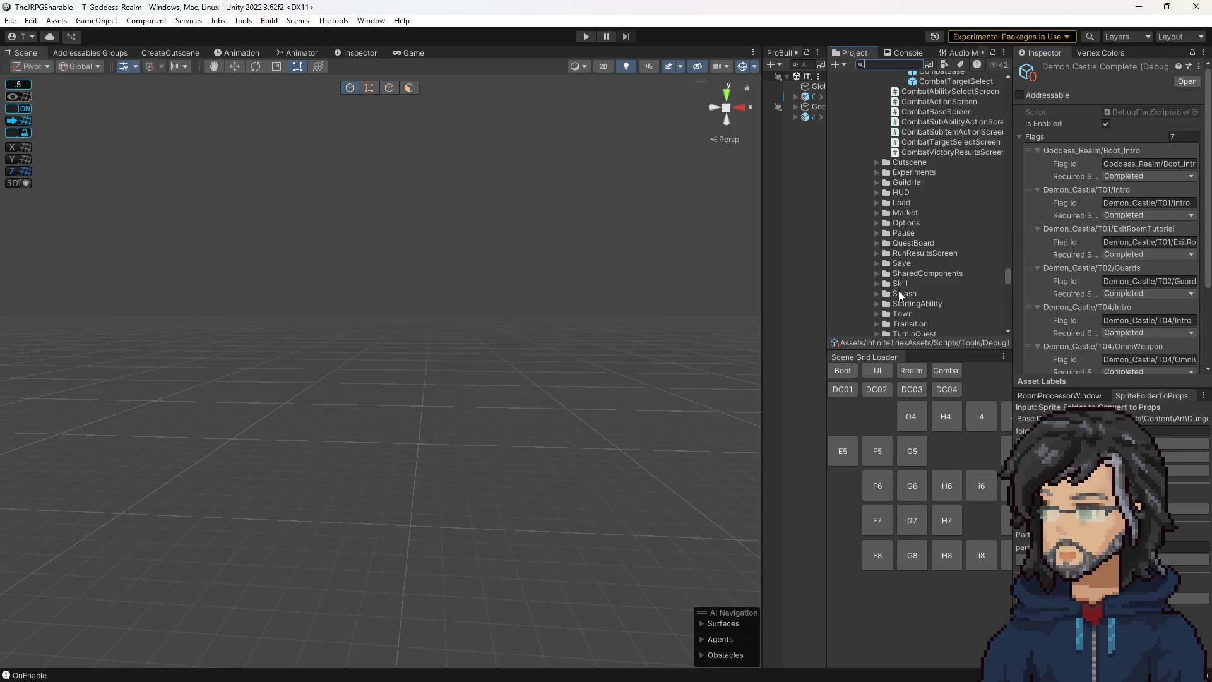
# Find the ScreenTransition/Cutscene folder and select the OpenCutscene sequence asset.
pyautogui.scroll(-3, 885, 286)
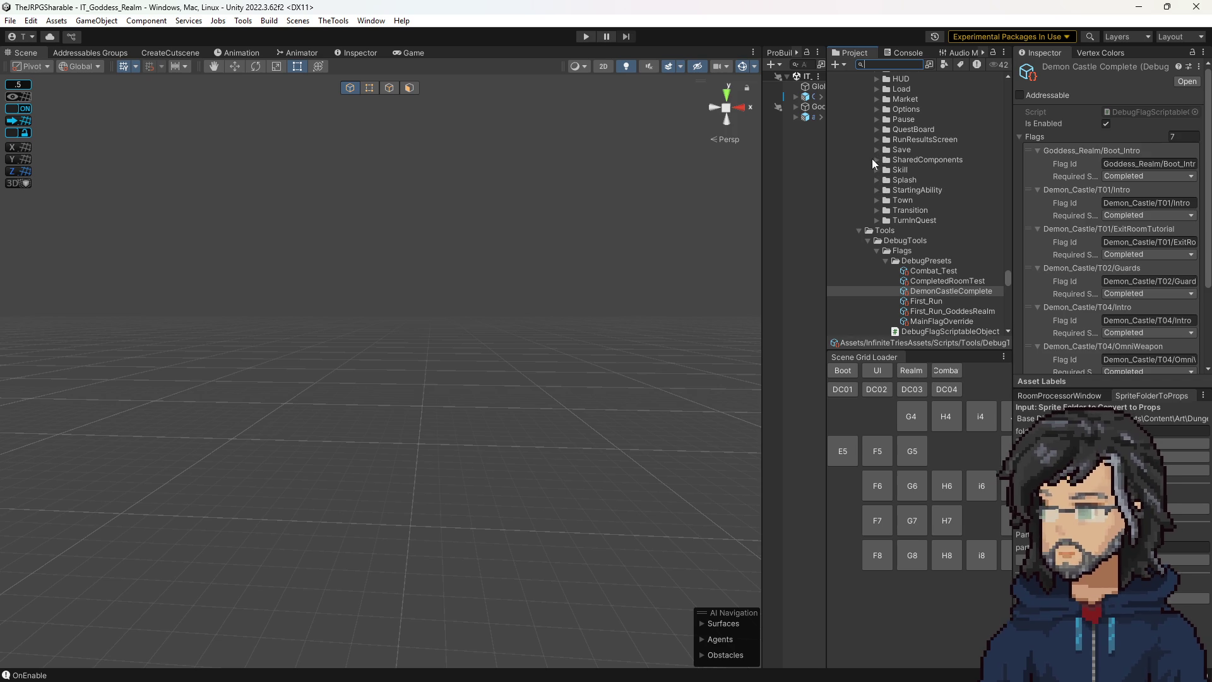
pyautogui.scroll(3, 874, 192)
pyautogui.scroll(5, 875, 203)
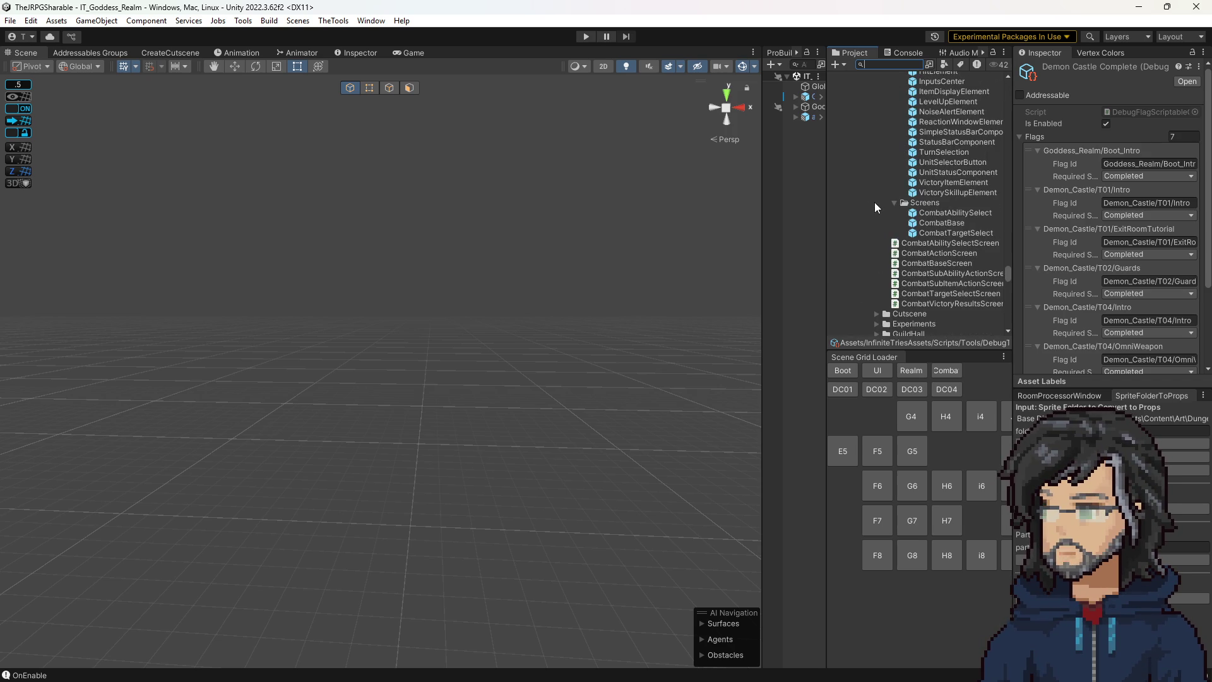
pyautogui.scroll(10, 874, 186)
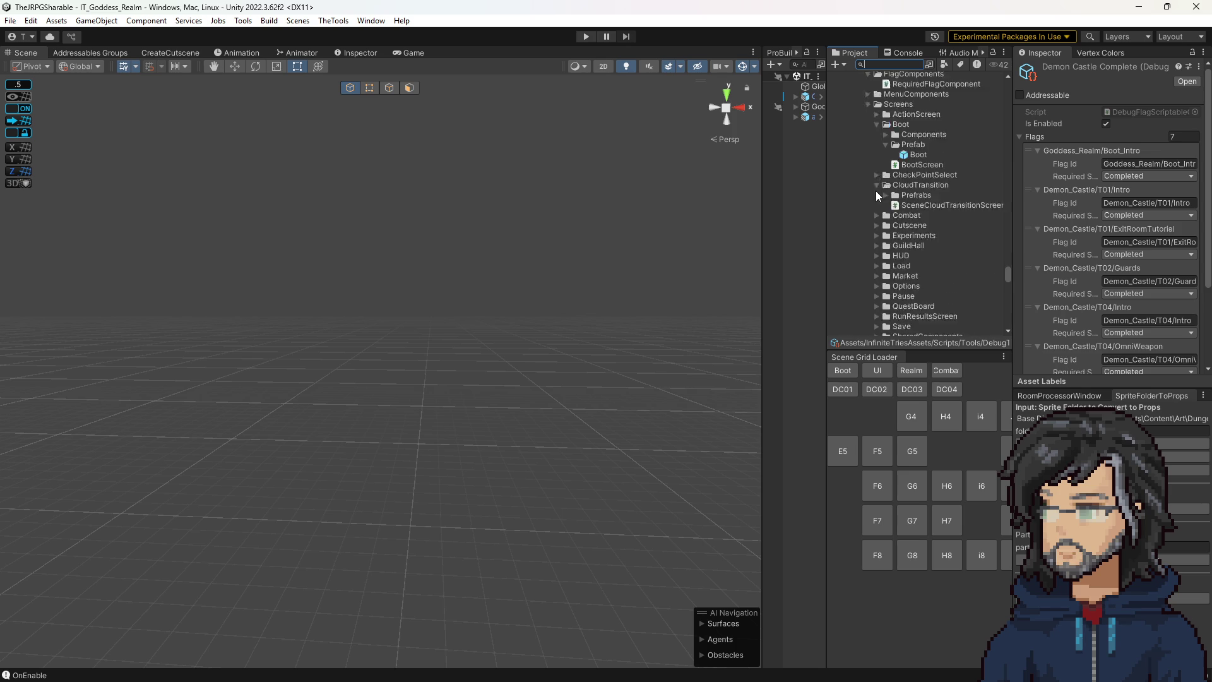
pyautogui.scroll(-10, 859, 218)
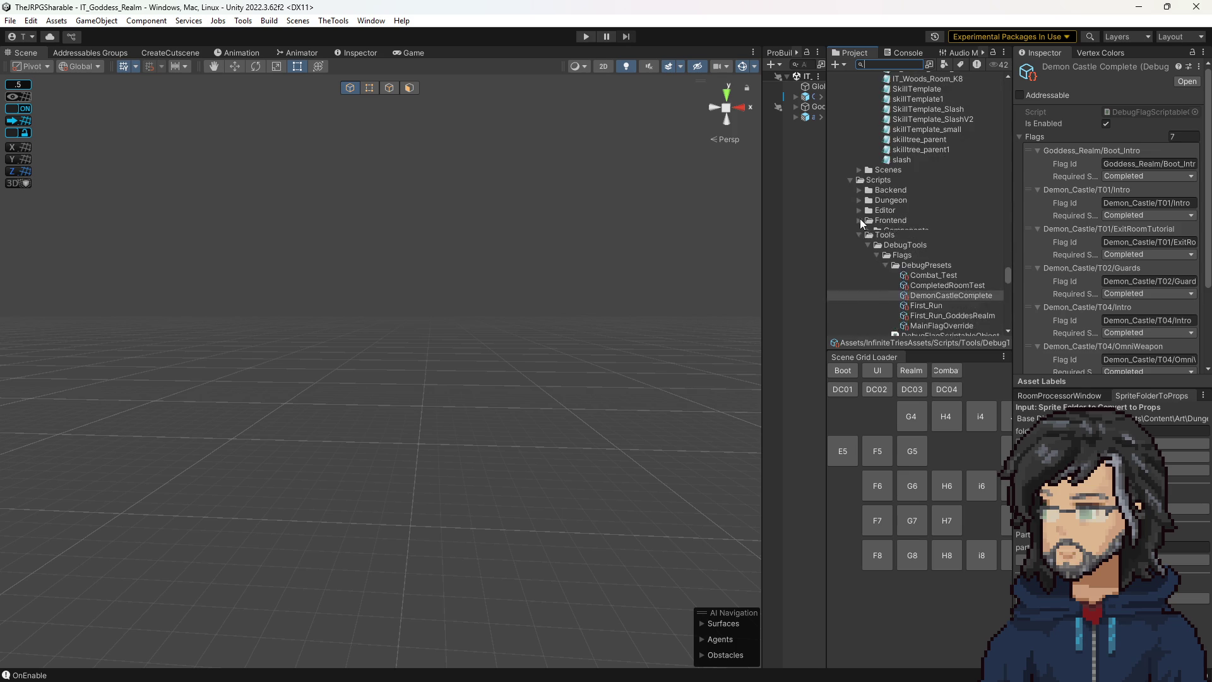
pyautogui.scroll(-5, 890, 203)
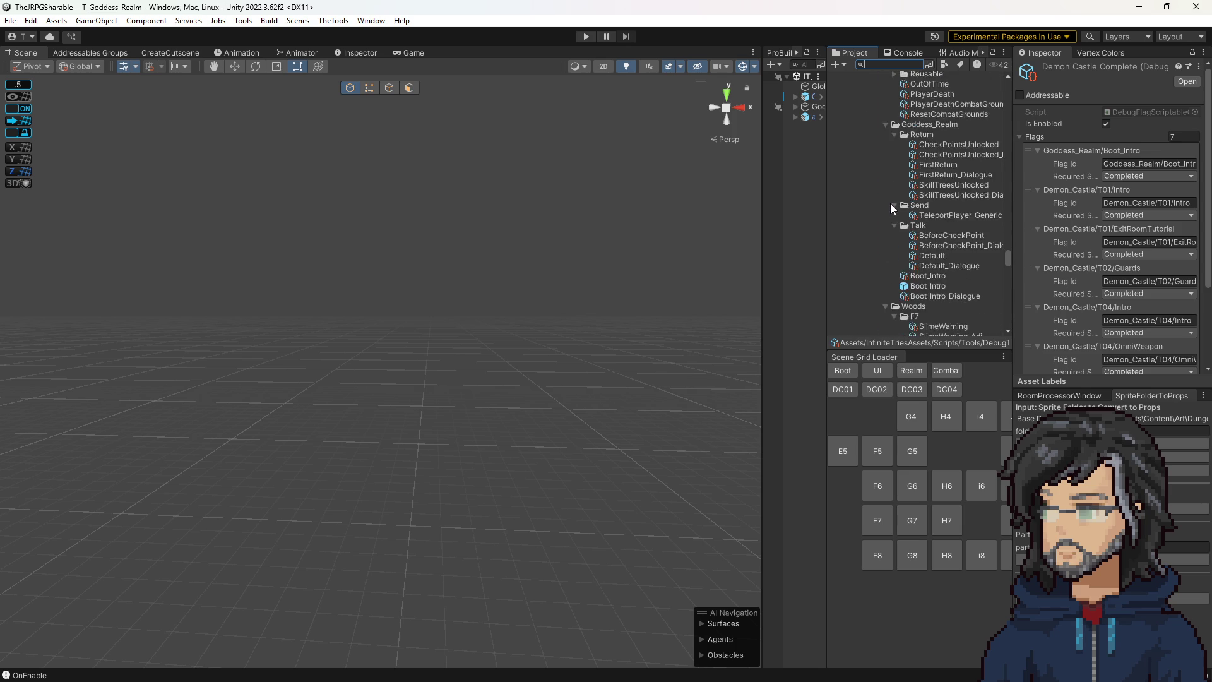
pyautogui.scroll(5, 888, 203)
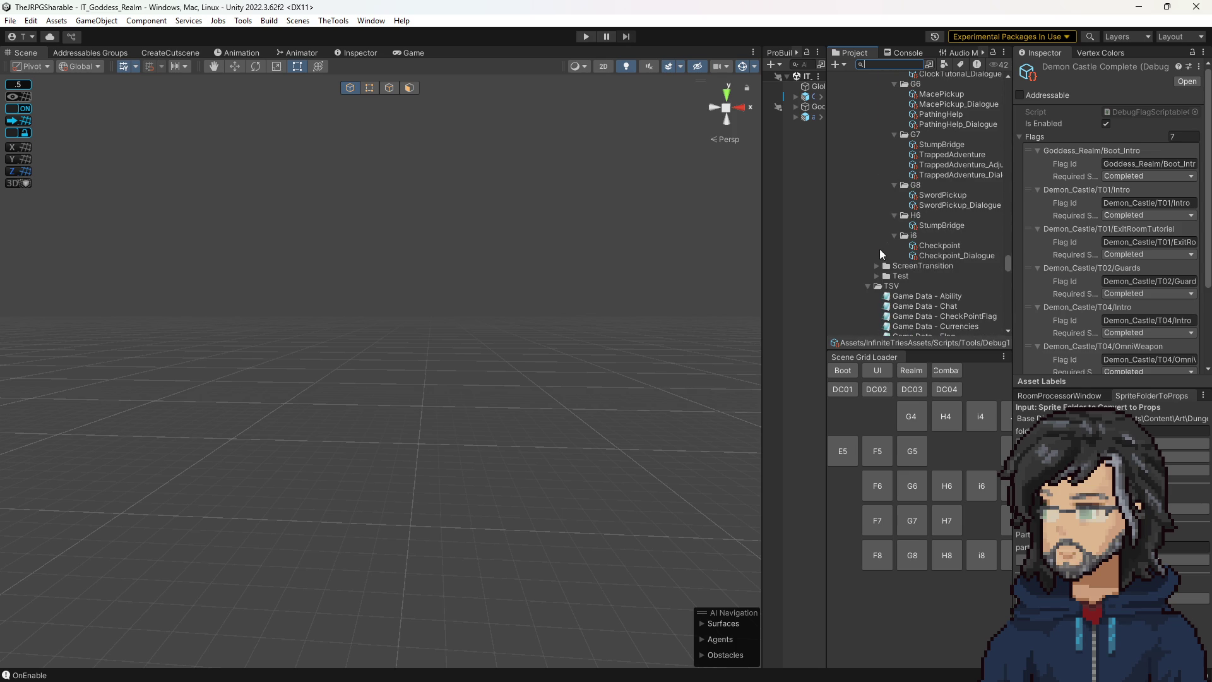
pyautogui.scroll(-5, 877, 263)
pyautogui.scroll(-3, 894, 213)
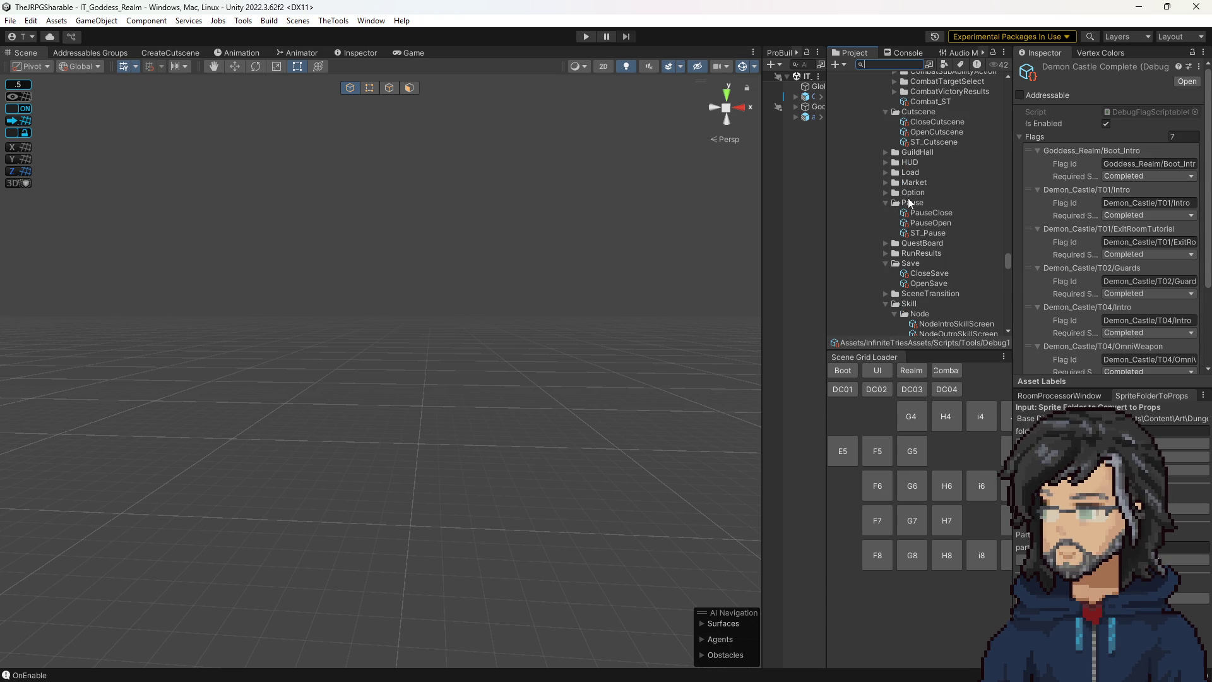
pyautogui.click(919, 132)
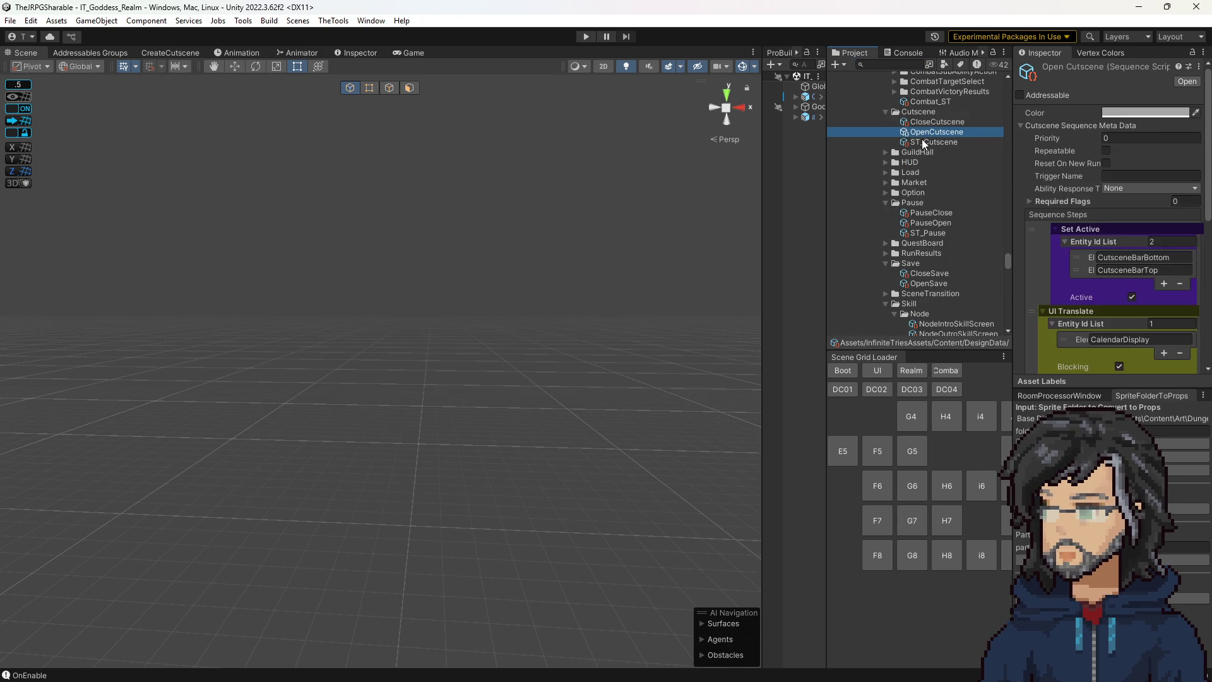
pyautogui.click(921, 142)
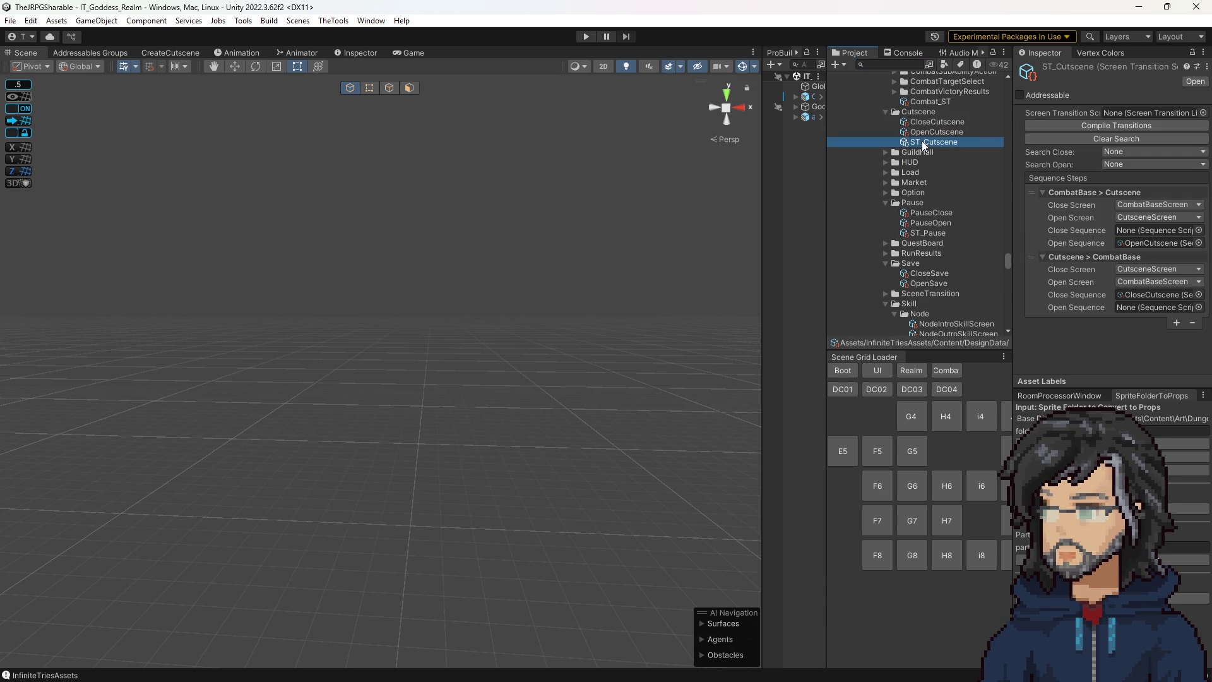
pyautogui.click(1138, 243)
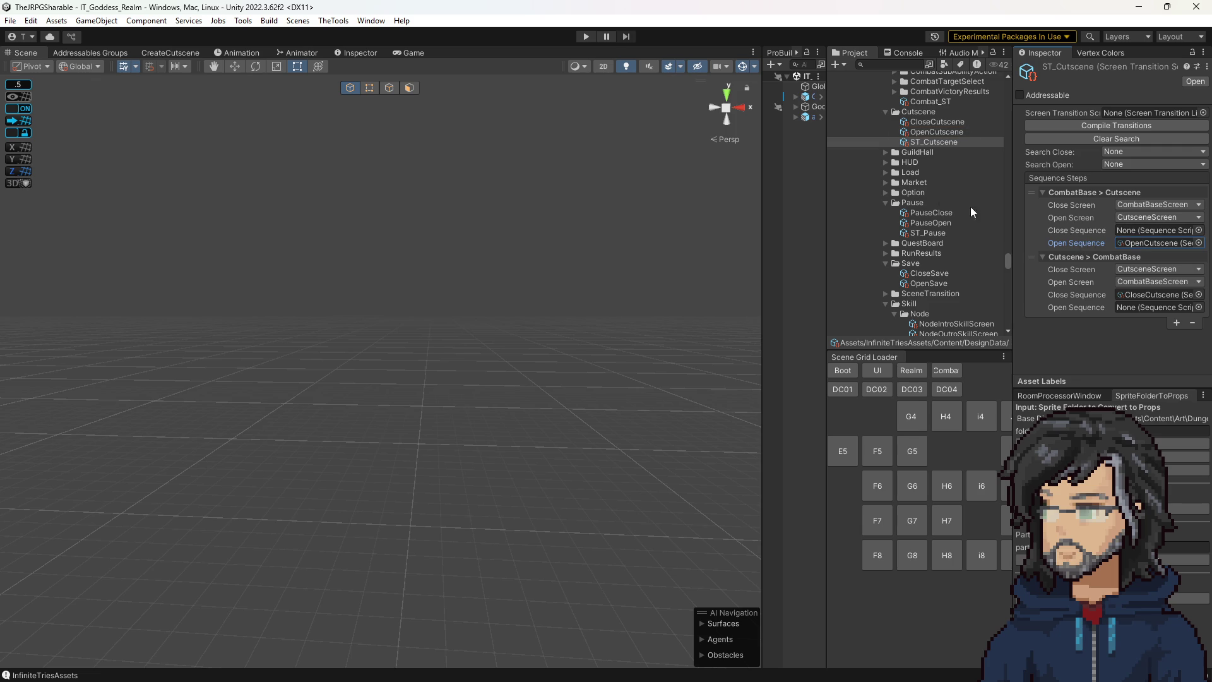
pyautogui.scroll(3, 959, 206)
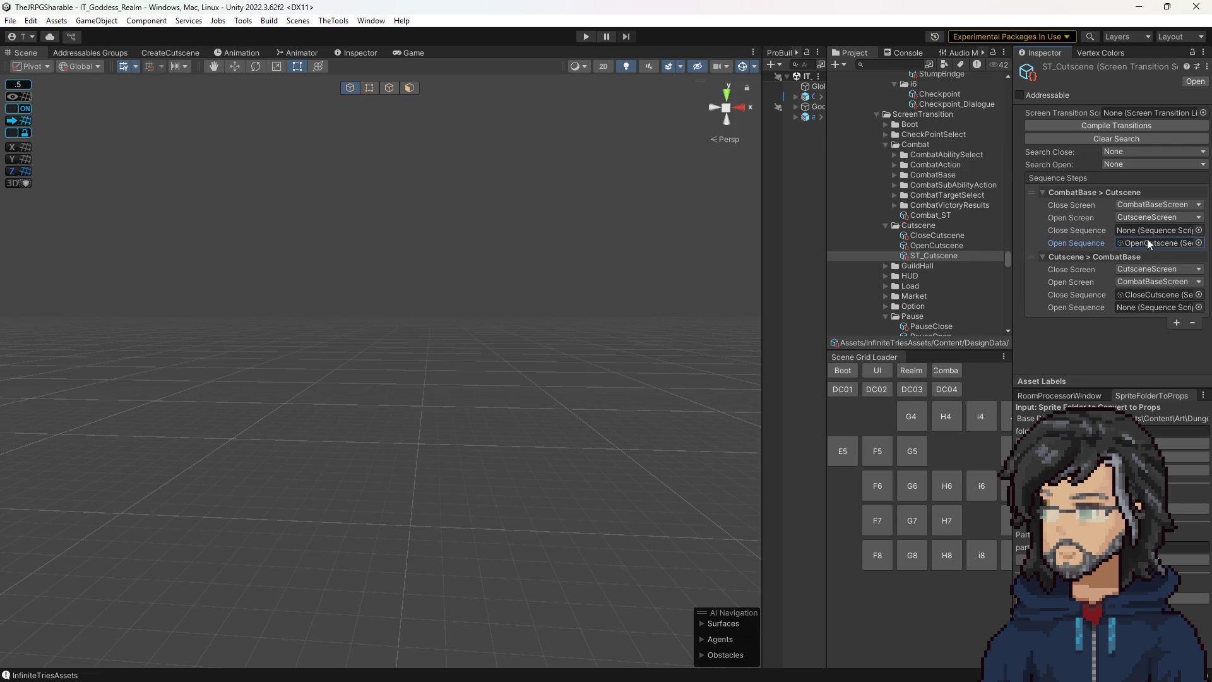
pyautogui.click(937, 247)
pyautogui.scroll(-5, 1117, 234)
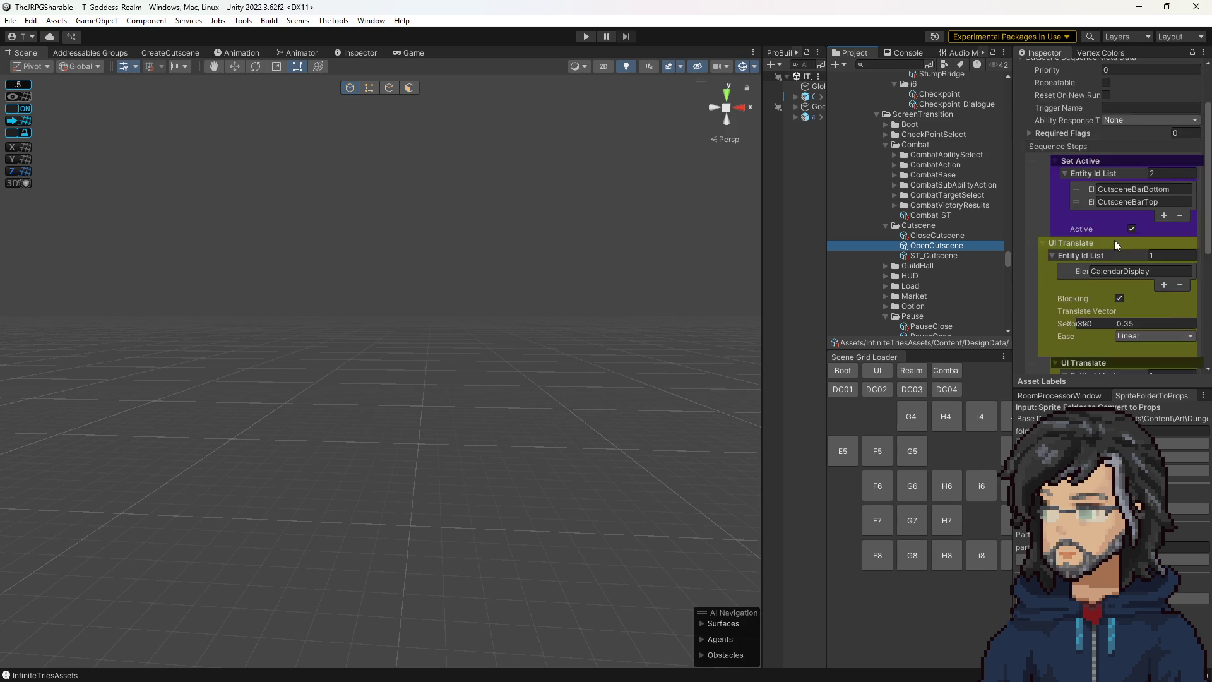
pyautogui.scroll(-3, 1093, 227)
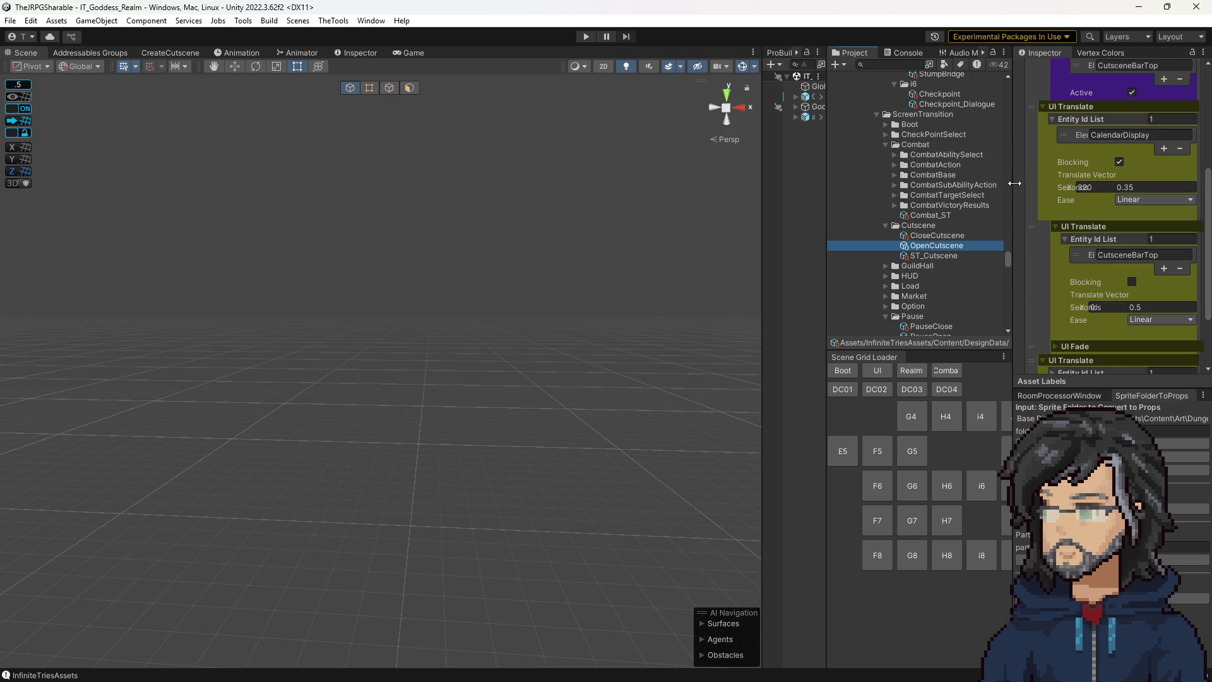
# Widen the Inspector and expand the UI Fade step and the UI Translate entity list.
pyautogui.moveTo(1015, 183)
pyautogui.mouseDown()
pyautogui.moveTo(840, 209)
pyautogui.moveTo(885, 214)
pyautogui.mouseUp()
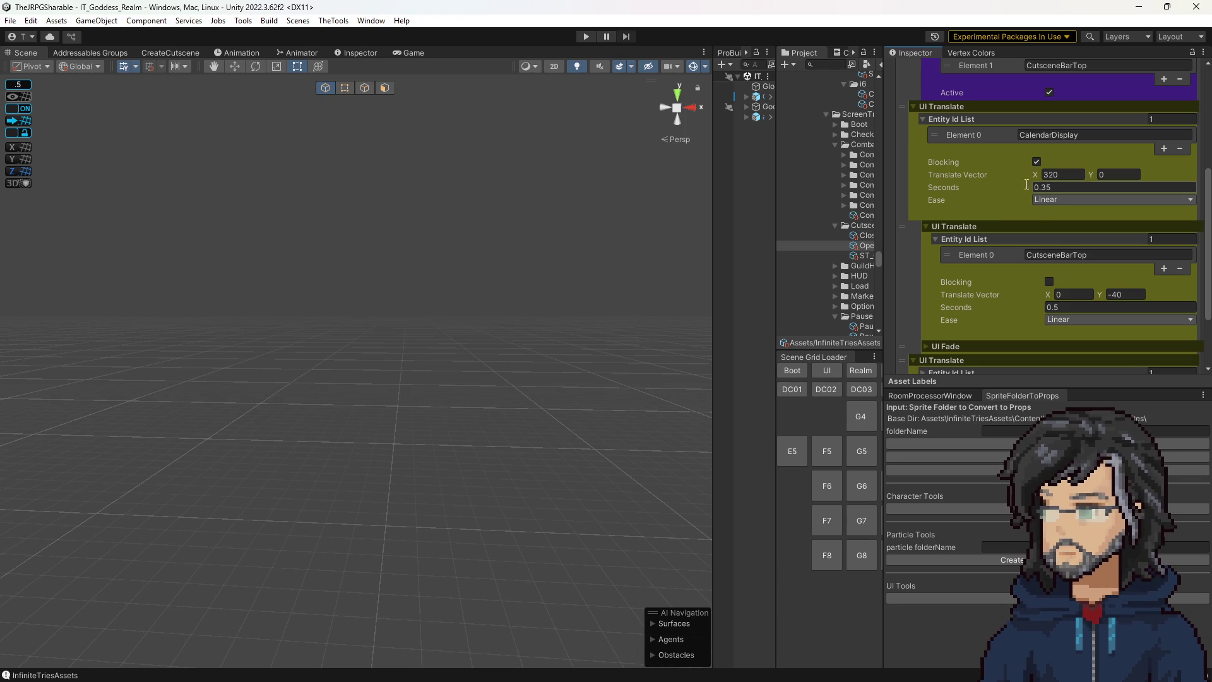
pyautogui.scroll(-3, 1013, 214)
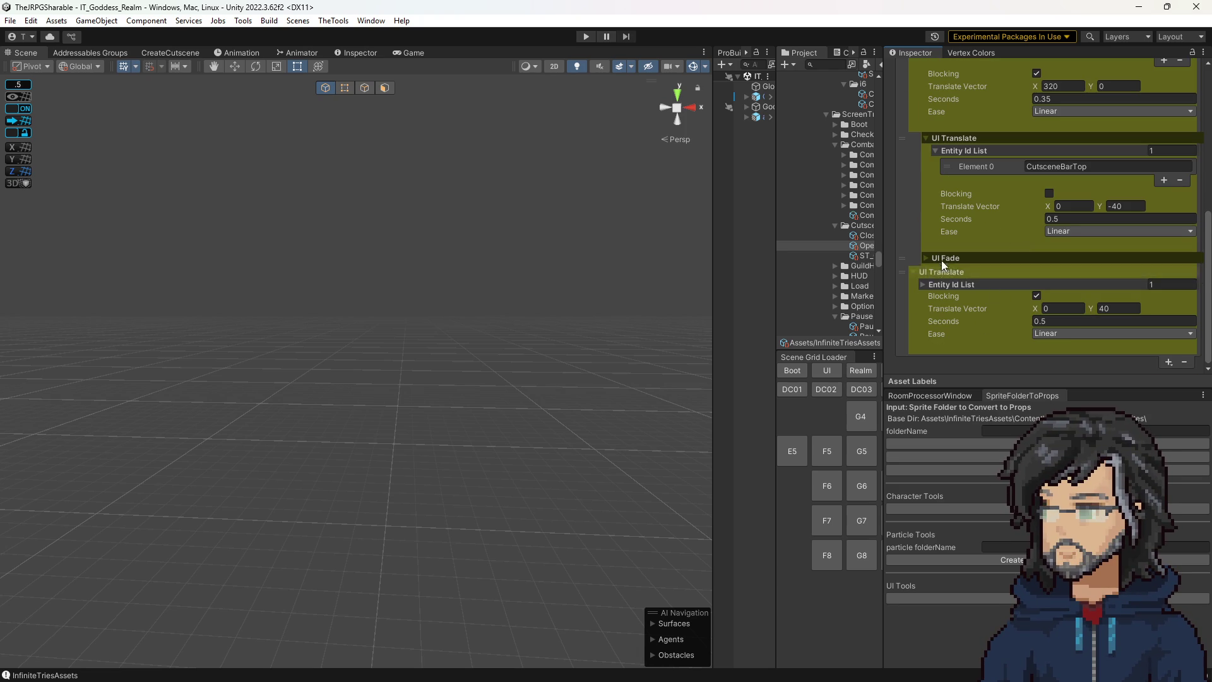
pyautogui.click(975, 259)
pyautogui.scroll(-3, 986, 306)
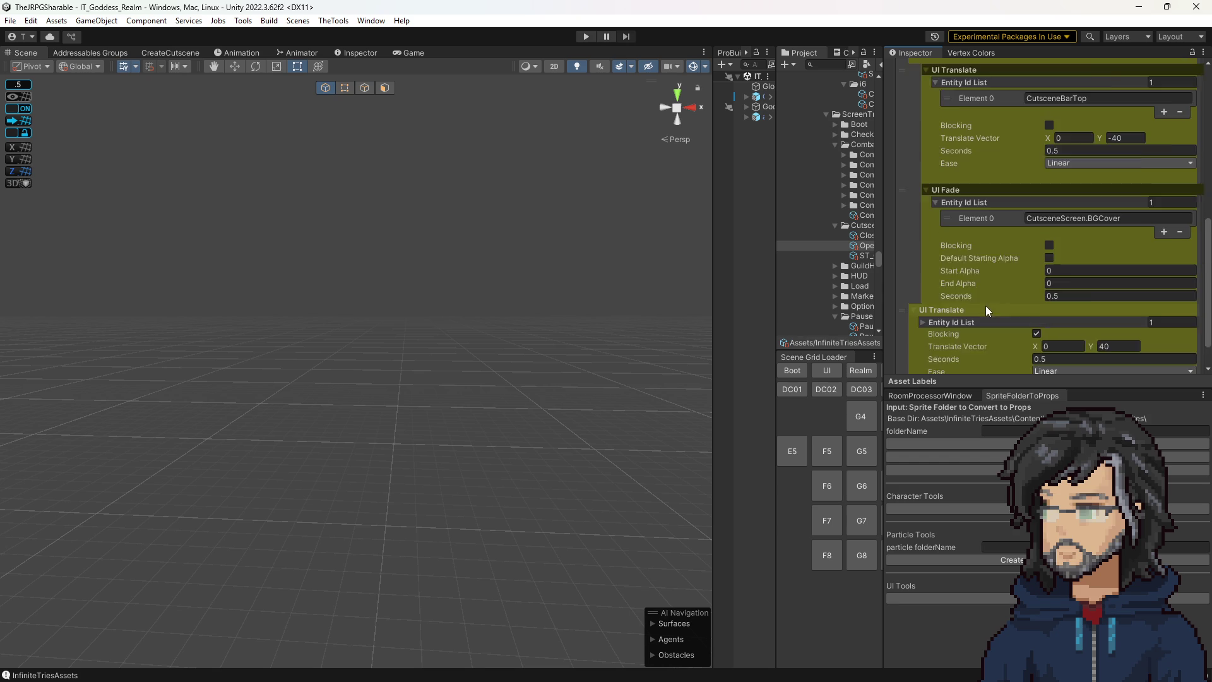
pyautogui.click(977, 284)
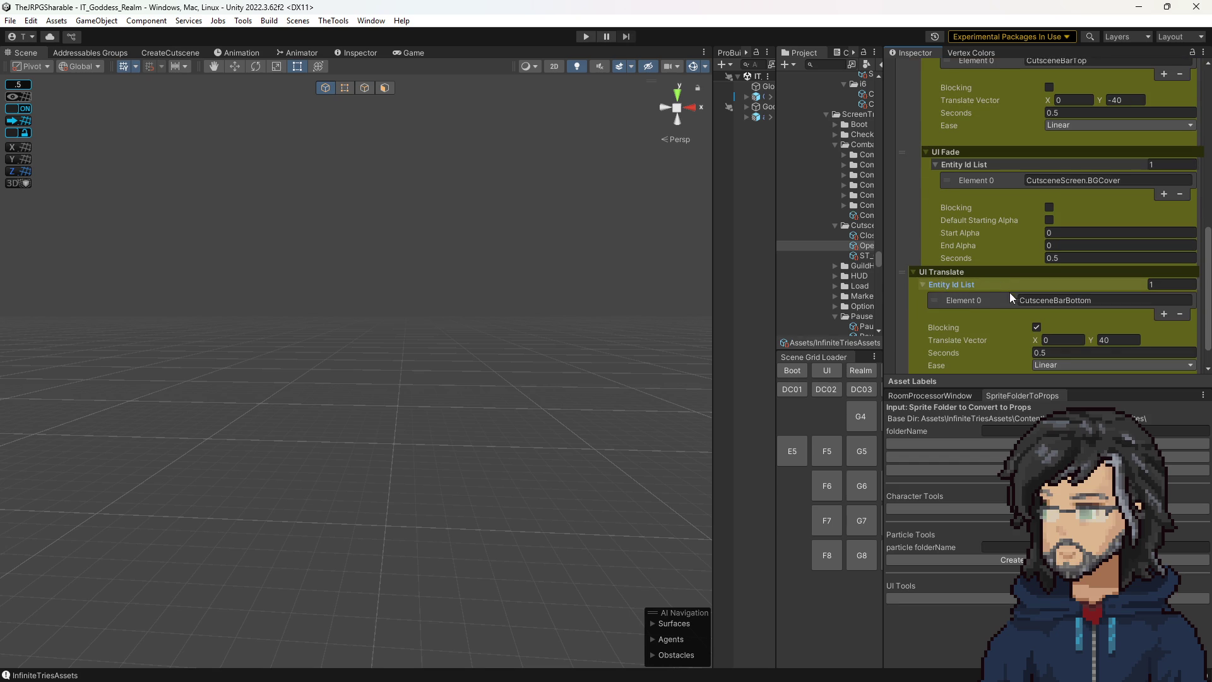
pyautogui.scroll(10, 987, 271)
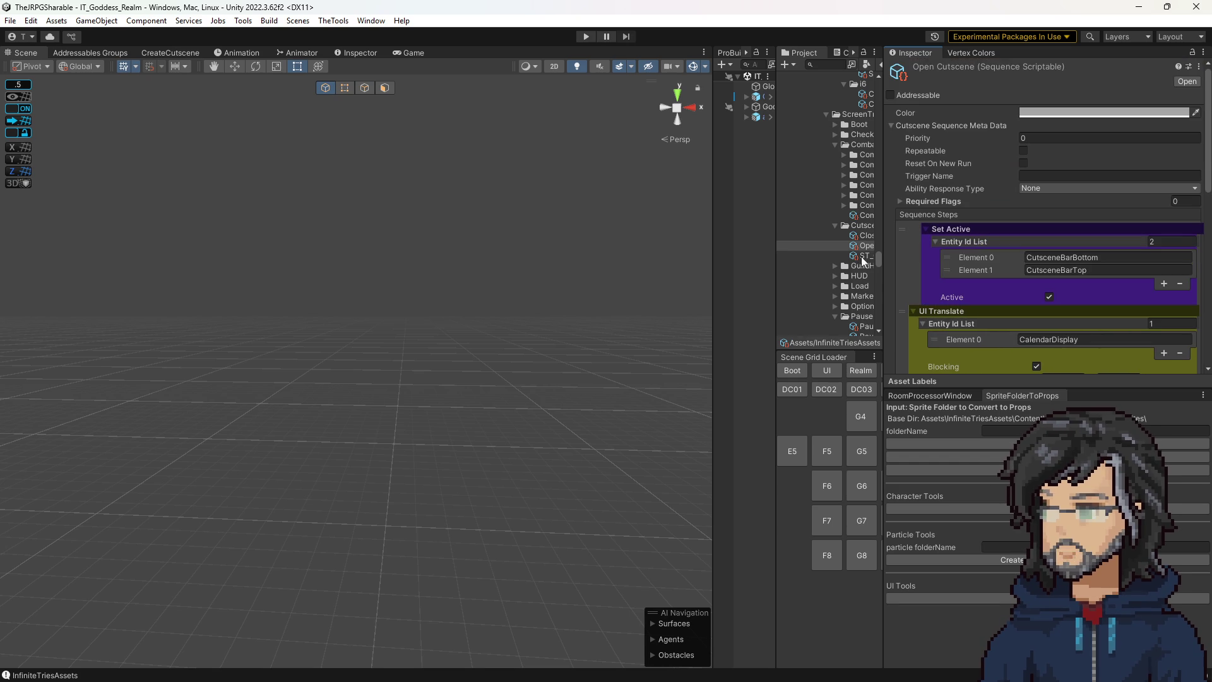
# Select the CloseCutscene sequence and scroll through its steps.
pyautogui.click(865, 236)
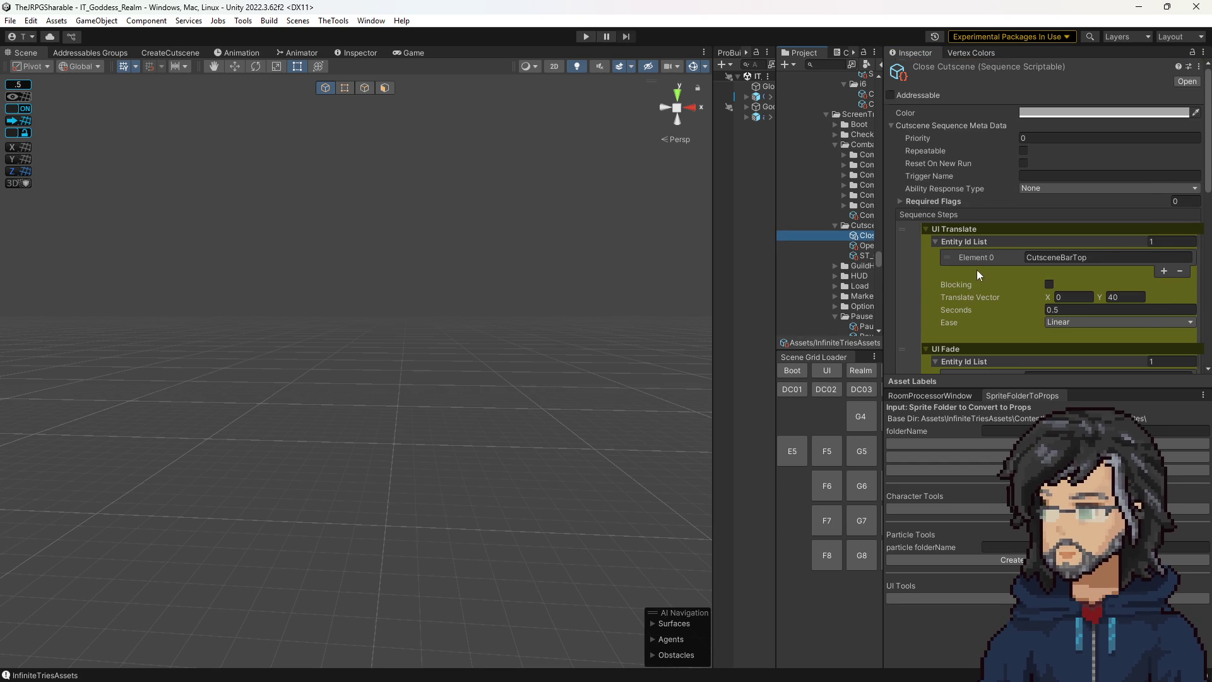
pyautogui.scroll(-5, 976, 271)
pyautogui.scroll(-3, 988, 240)
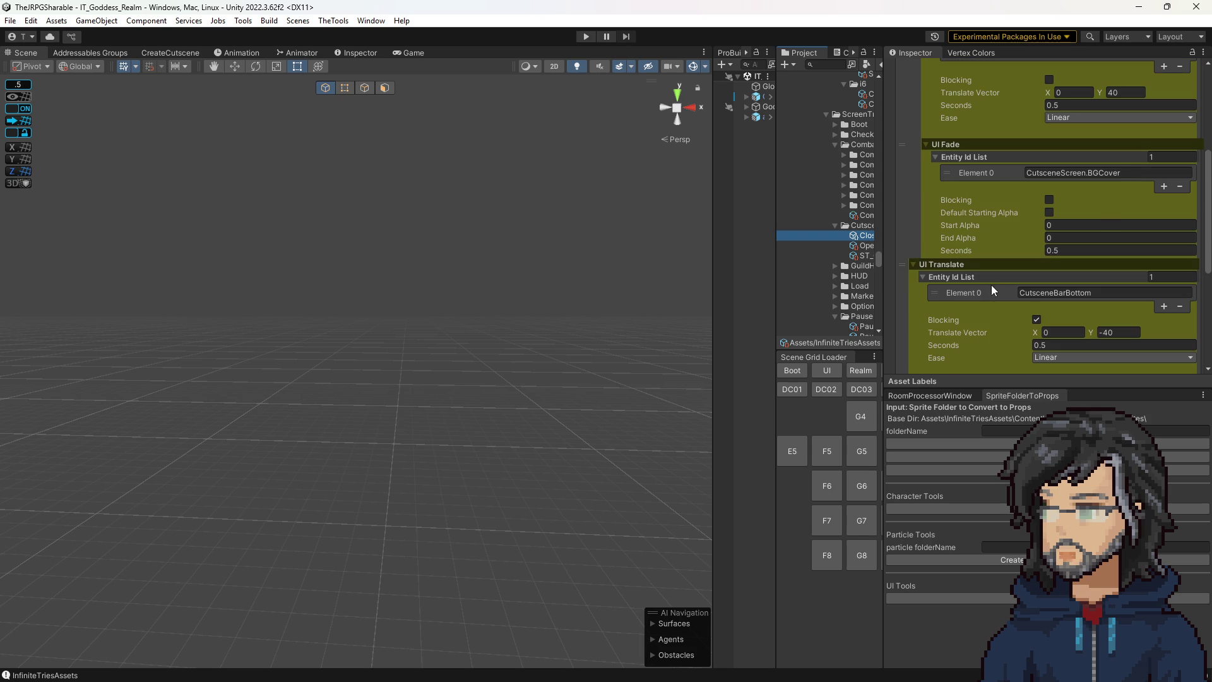
pyautogui.scroll(-10, 991, 285)
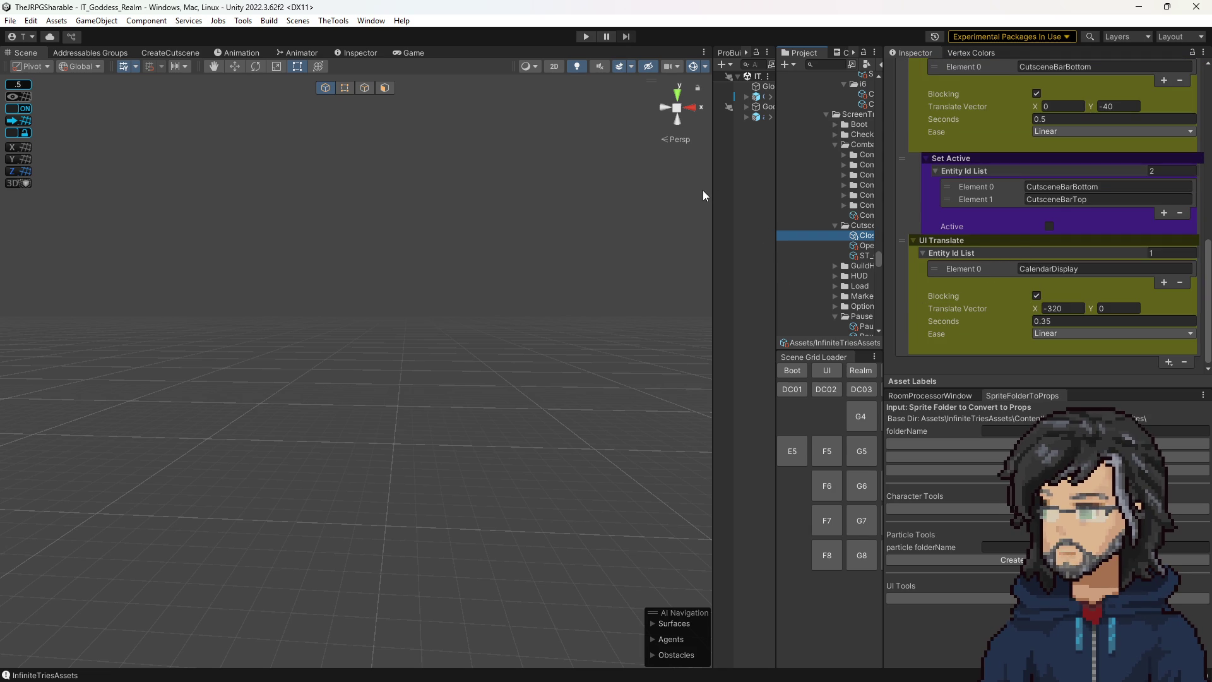
# Widen the Hierarchy panel and load the UI scene from the Scene Grid Loader.
pyautogui.moveTo(713, 183); pyautogui.dragTo(638, 189)
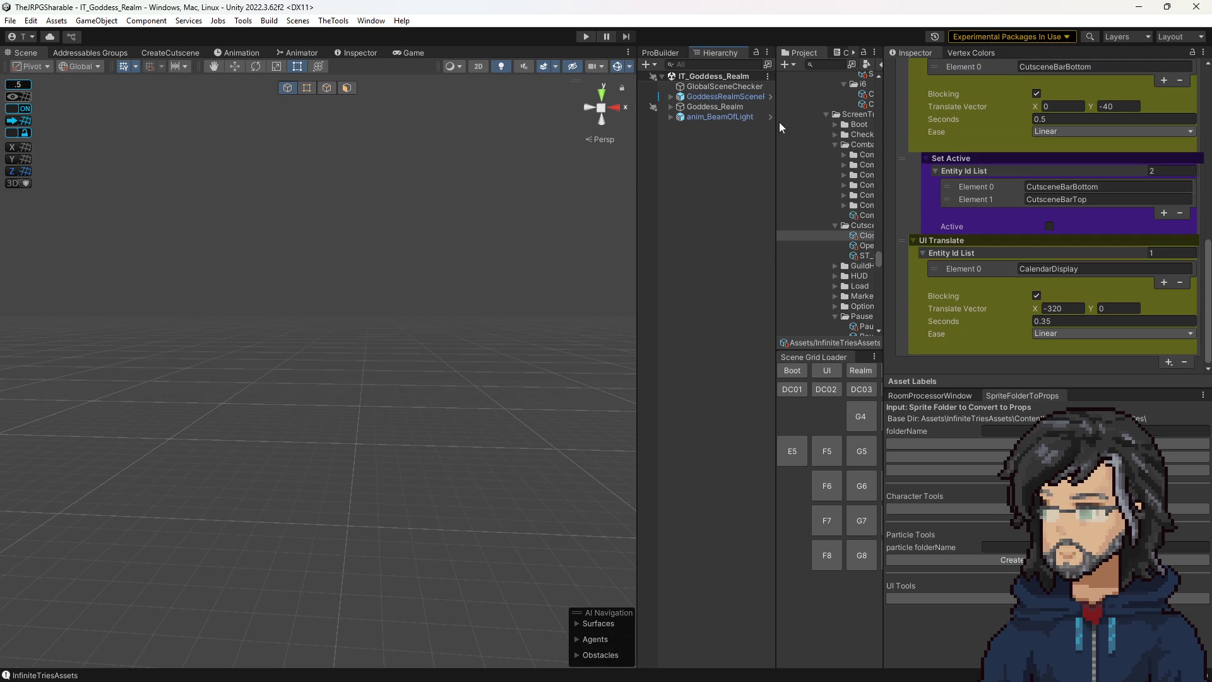
pyautogui.moveTo(781, 127); pyautogui.dragTo(806, 132)
pyautogui.click(852, 371)
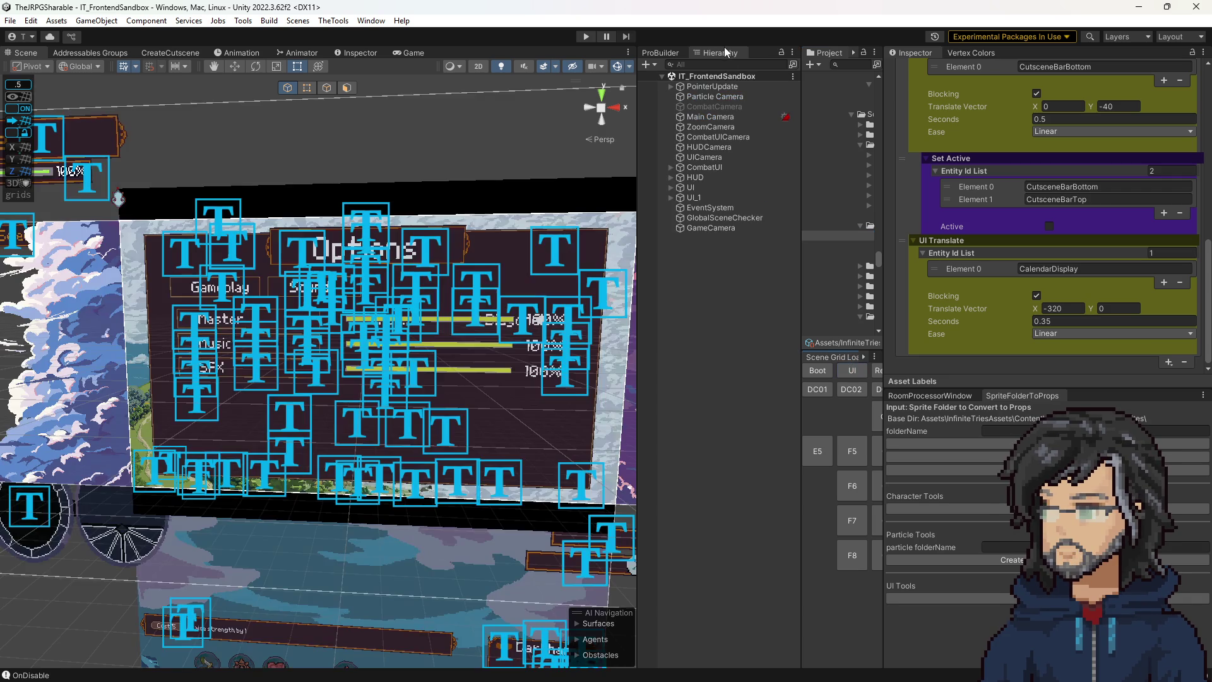
# Search the Hierarchy for CalendarDisplay and frame it in the Scene view.
pyautogui.click(722, 63)
pyautogui.write('c')
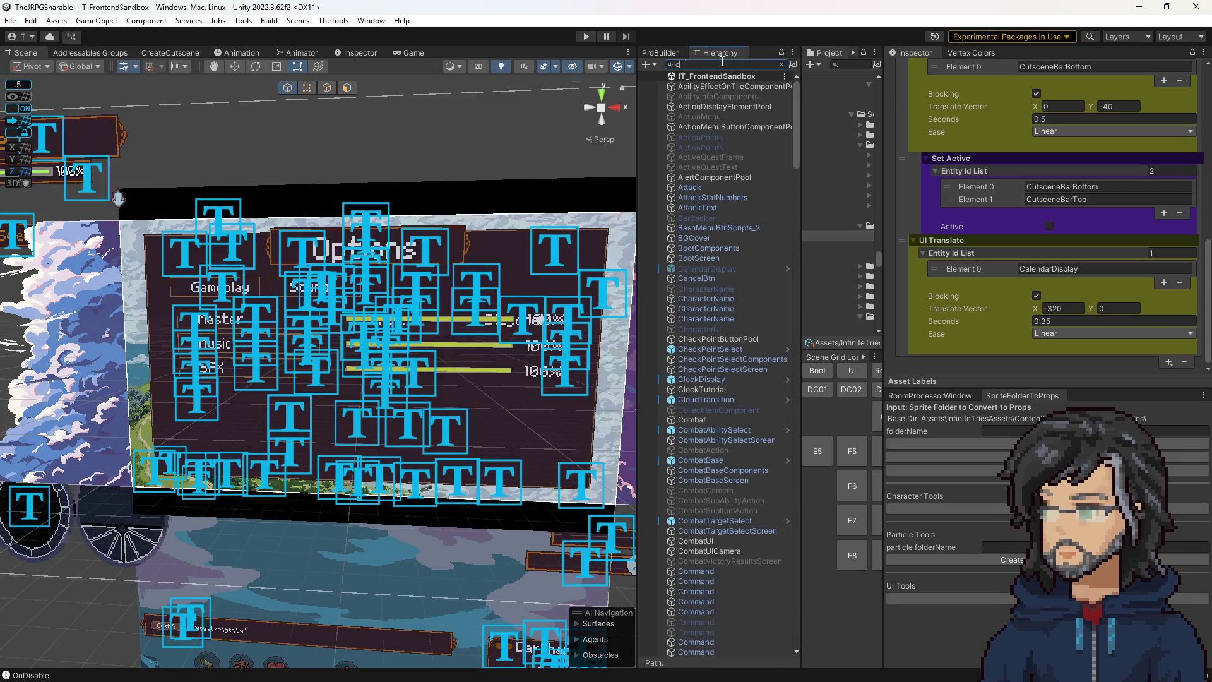
pyautogui.write('land')
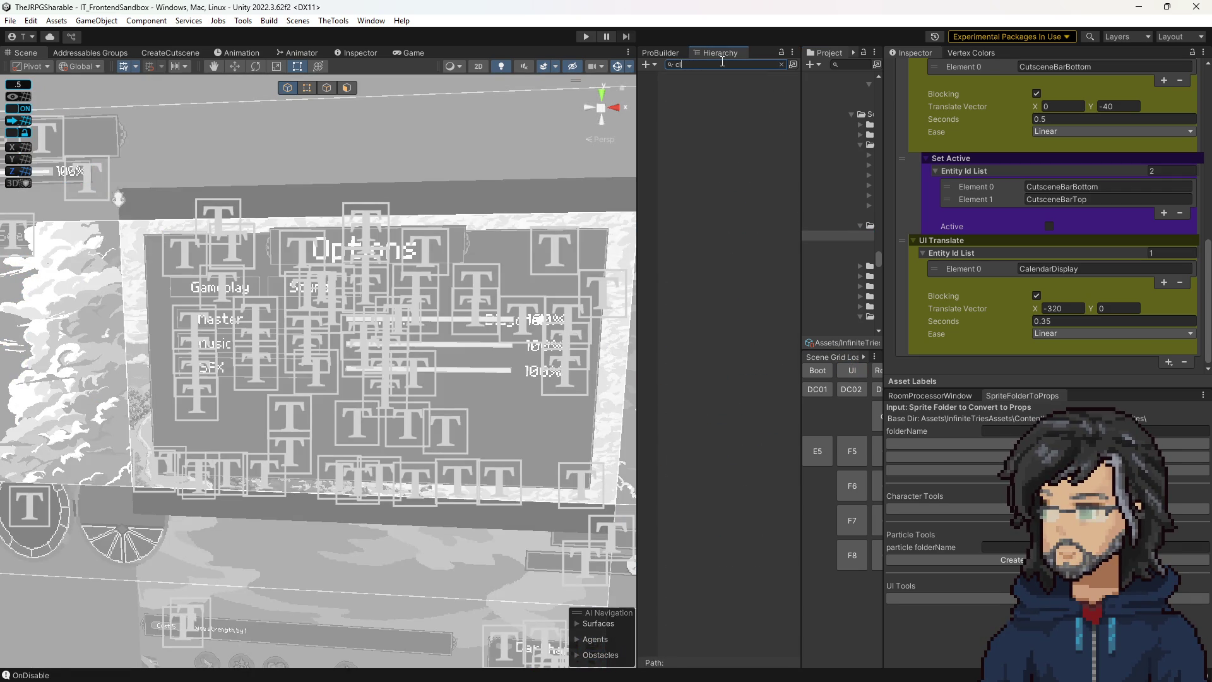
pyautogui.press('BackSpace')
pyautogui.write('la')
pyautogui.write('n')
pyautogui.press('Down')
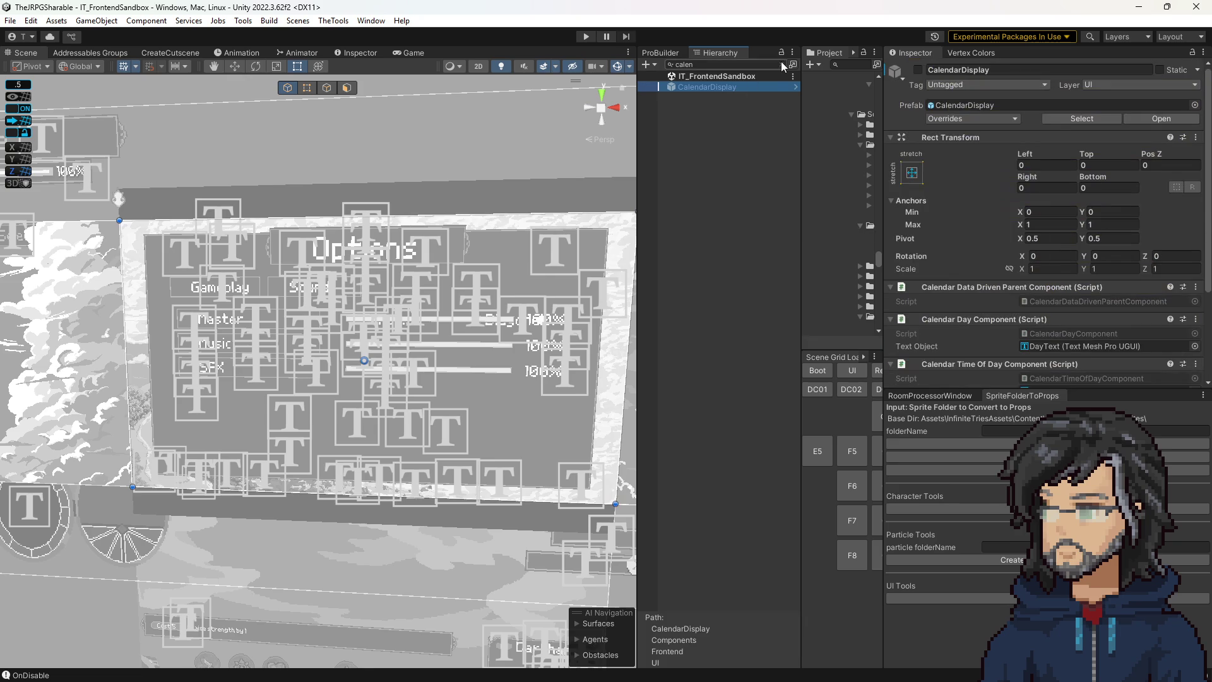
pyautogui.click(783, 64)
pyautogui.scroll(-4, 929, 143)
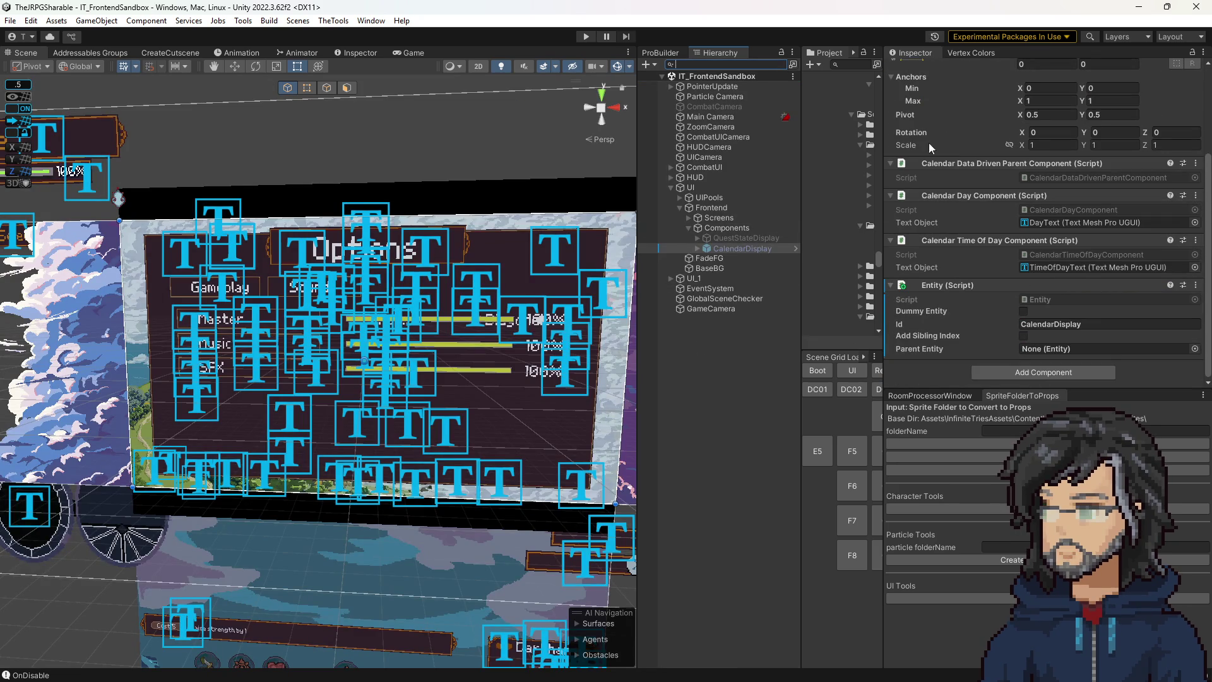
pyautogui.scroll(4, 926, 135)
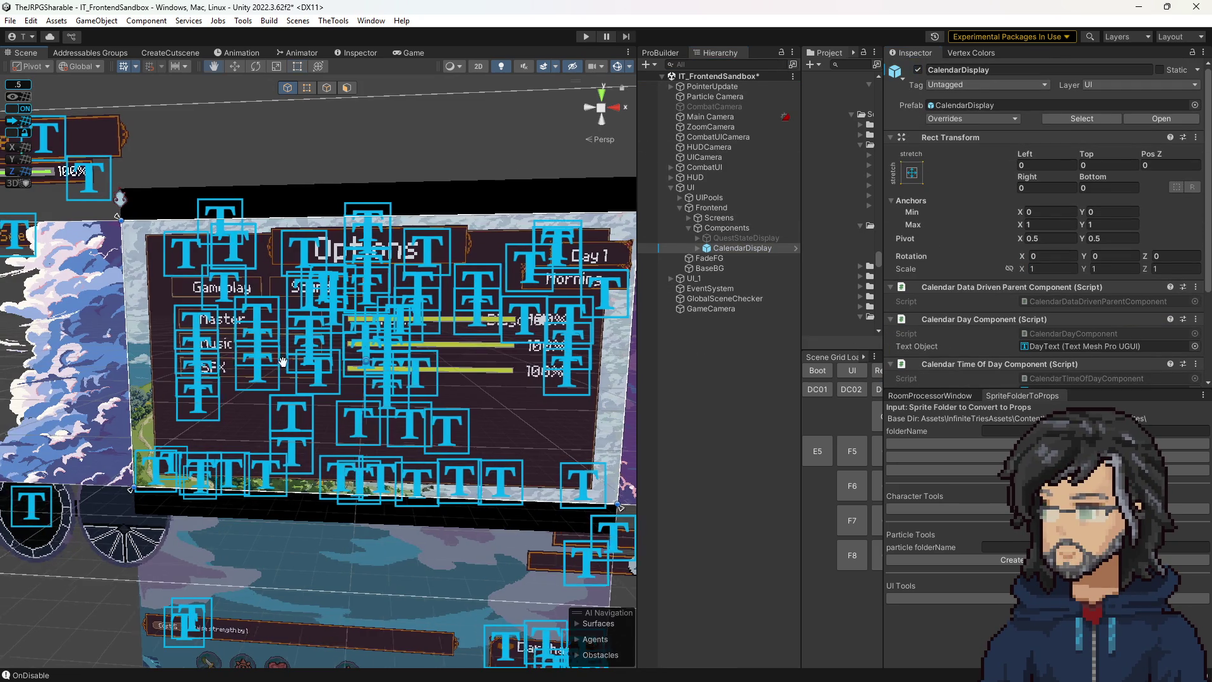
pyautogui.press('f')
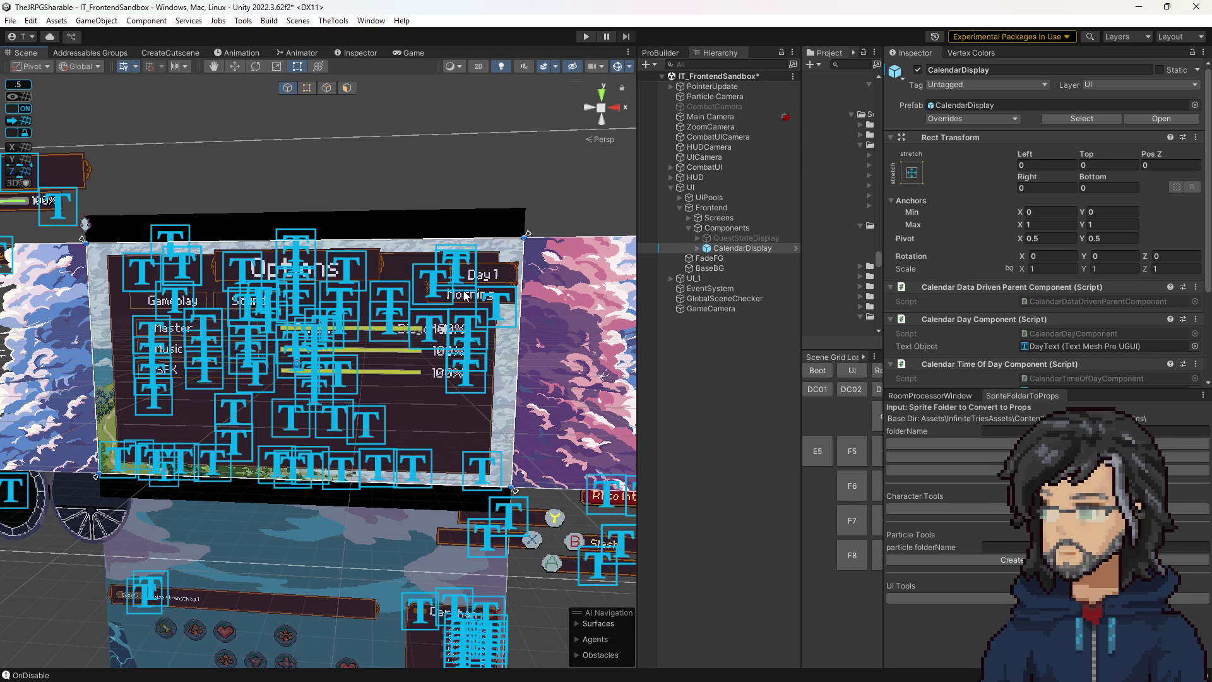
# Deactivate CalendarDisplay, check its Entity Id, and select the ClockTutorial object.
pyautogui.click(917, 70)
pyautogui.moveTo(174, 427); pyautogui.dragTo(309, 393)
pyautogui.scroll(-4, 1066, 325)
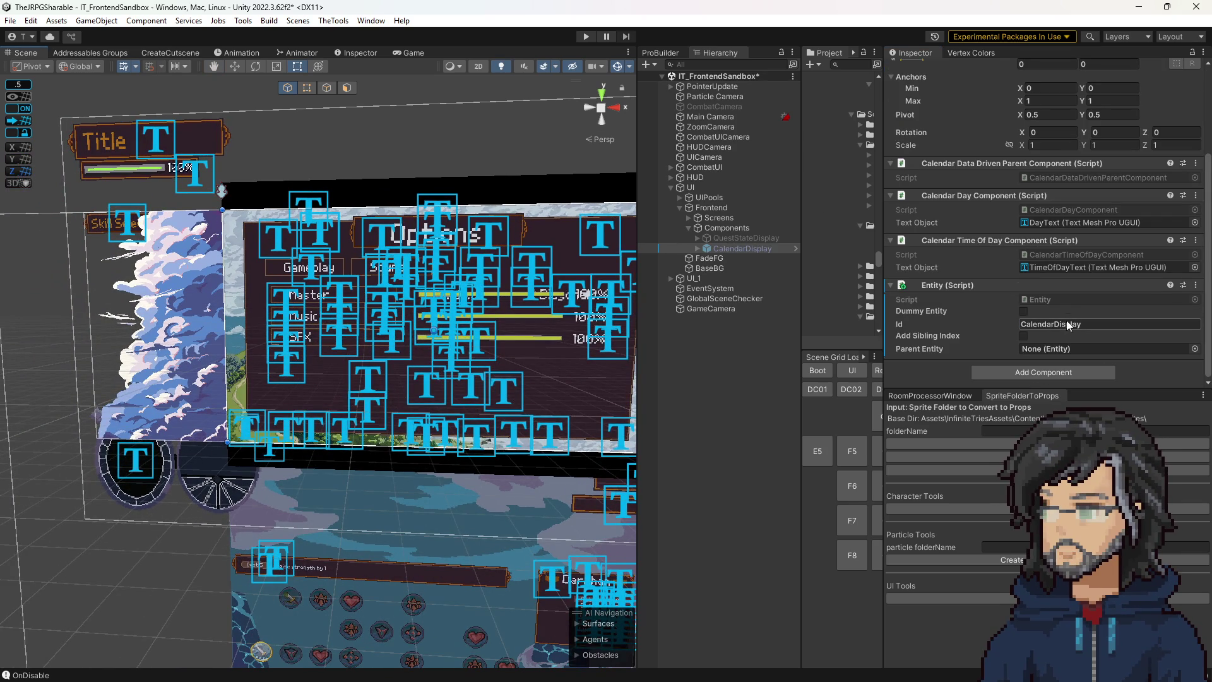
pyautogui.click(1067, 325)
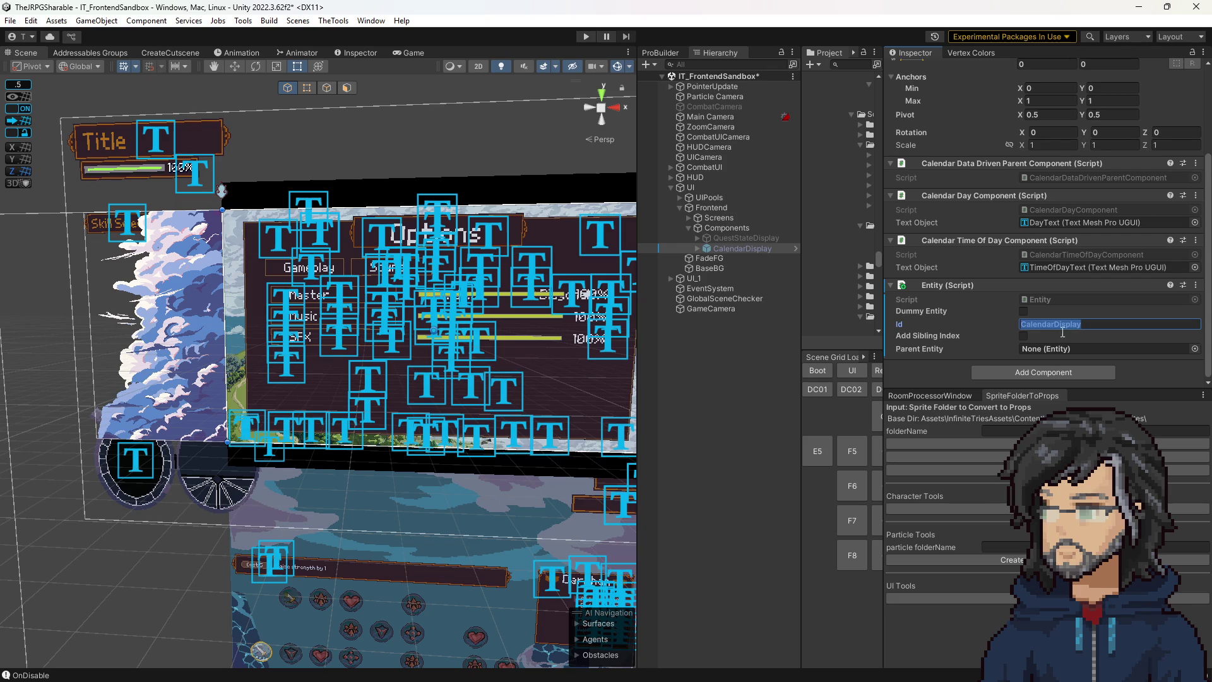
pyautogui.click(103, 511)
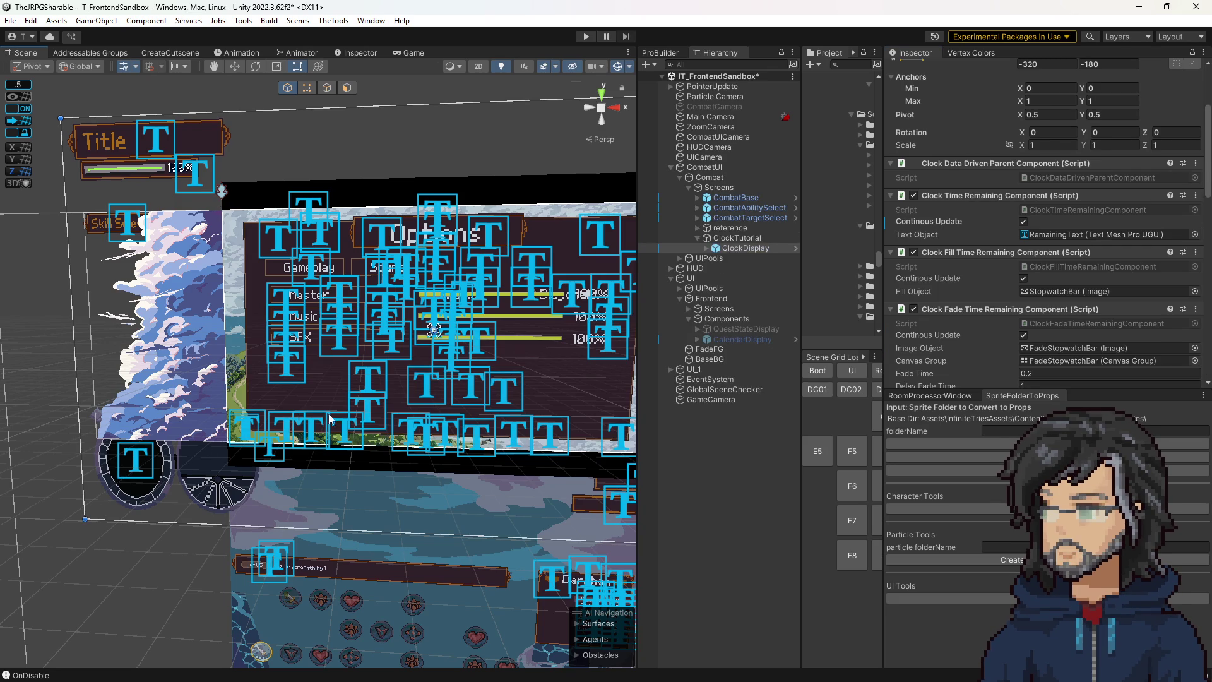
# Inspect the components on ClockDisplay and ClockTutorial.
pyautogui.click(747, 247)
pyautogui.scroll(-8, 1048, 316)
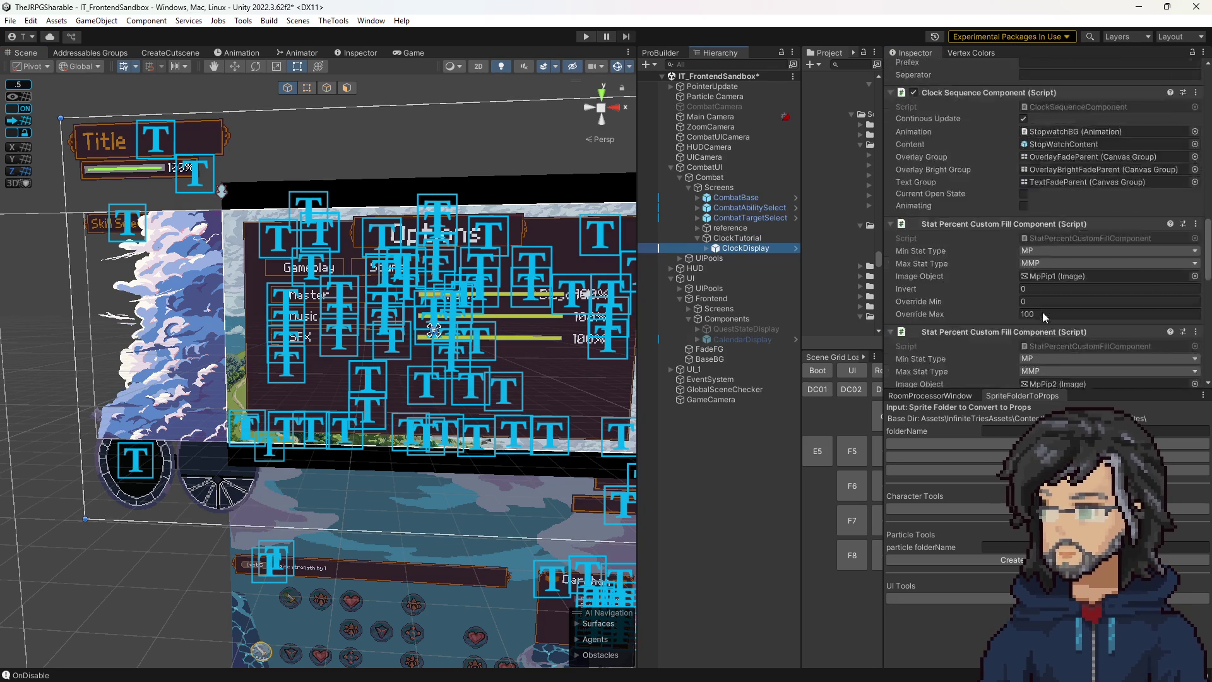
pyautogui.scroll(-10, 1043, 312)
pyautogui.click(752, 237)
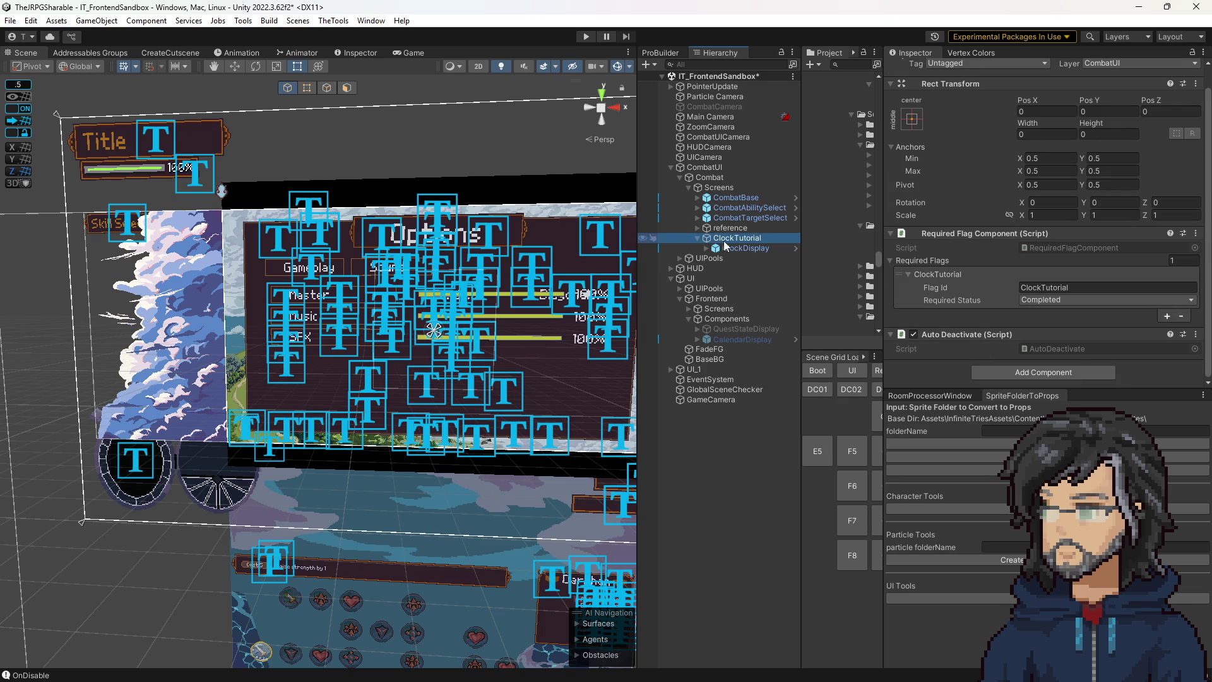
pyautogui.click(726, 248)
pyautogui.scroll(-10, 1040, 374)
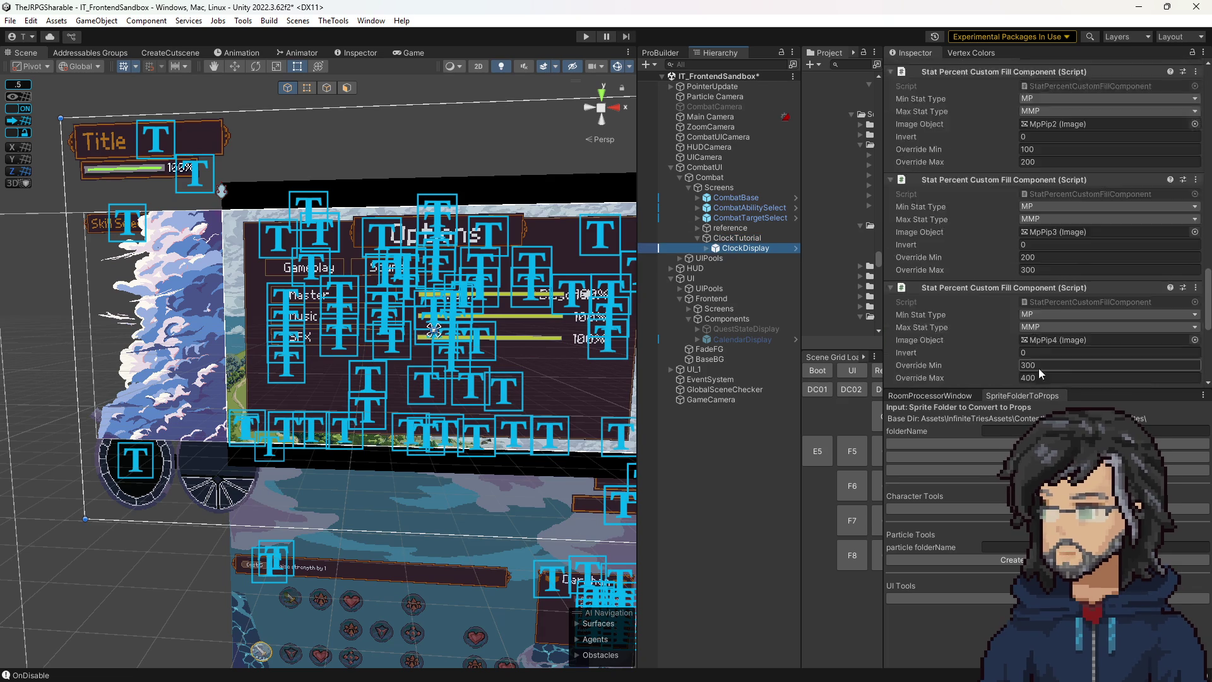
pyautogui.scroll(-5, 1035, 360)
# Add an Entity component to ClockDisplay with Id 'ClockDisplay', then reopen OpenCutscene.
pyautogui.click(1013, 369)
pyautogui.write('en')
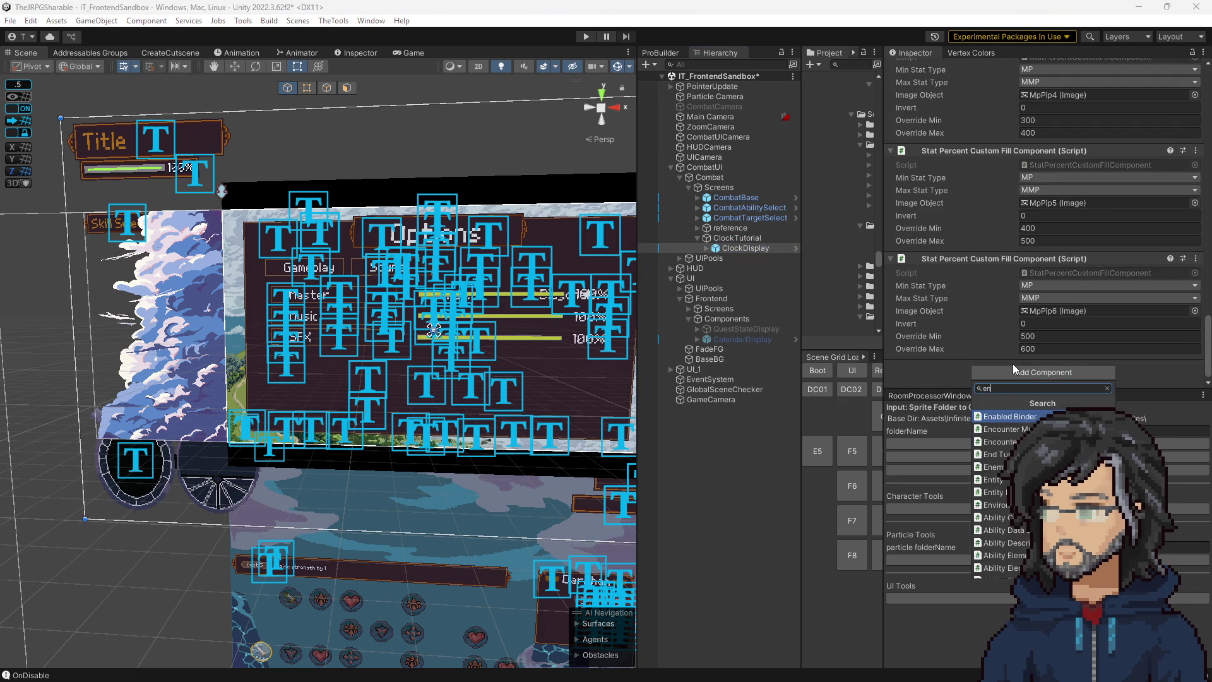
pyautogui.write('tity')
pyautogui.press('Return')
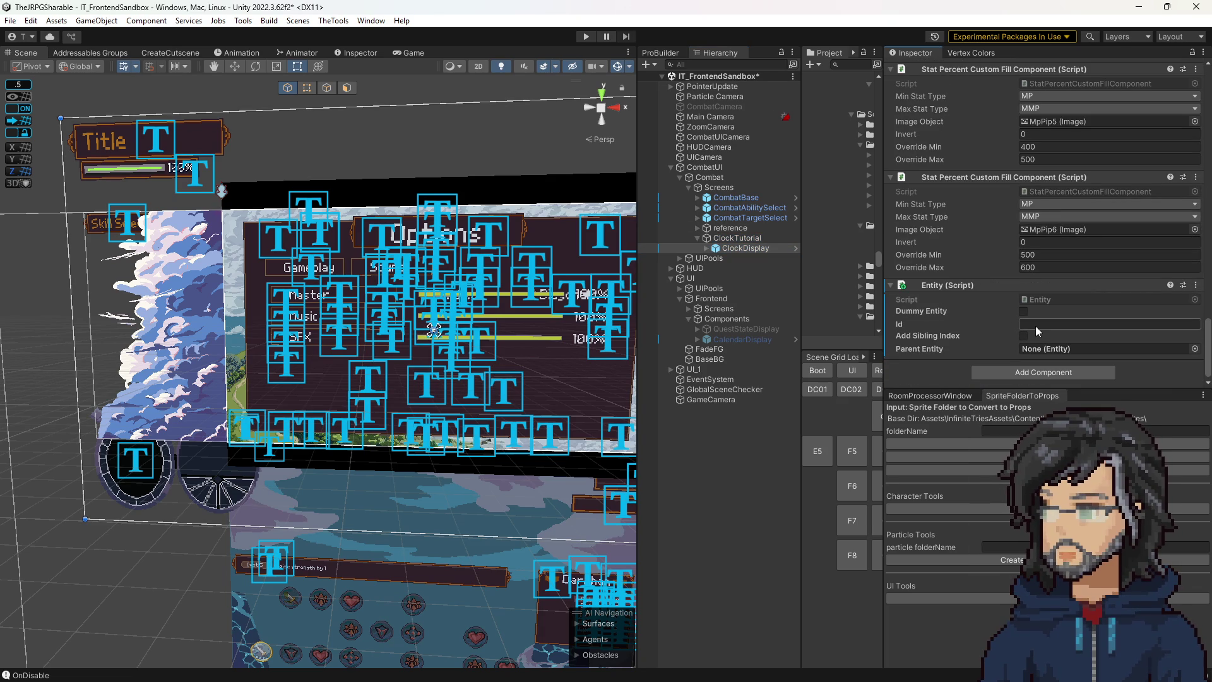
pyautogui.write('Clock')
pyautogui.write('Display')
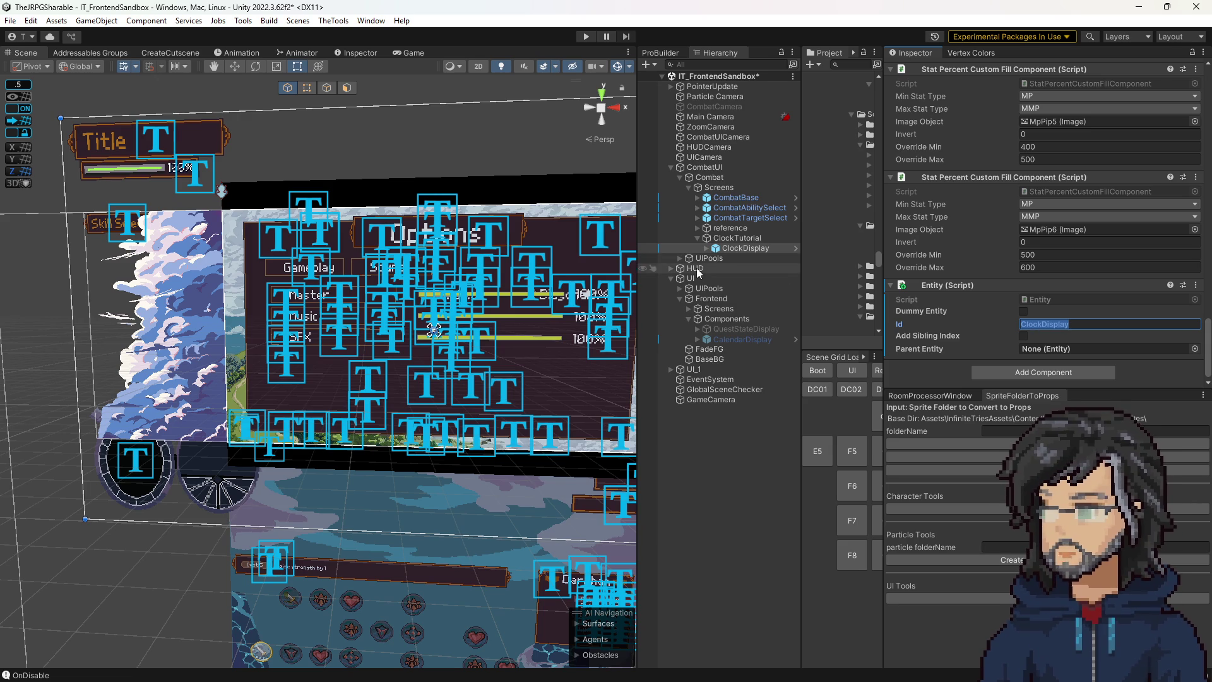
pyautogui.moveTo(801, 265); pyautogui.dragTo(750, 266)
pyautogui.click(857, 246)
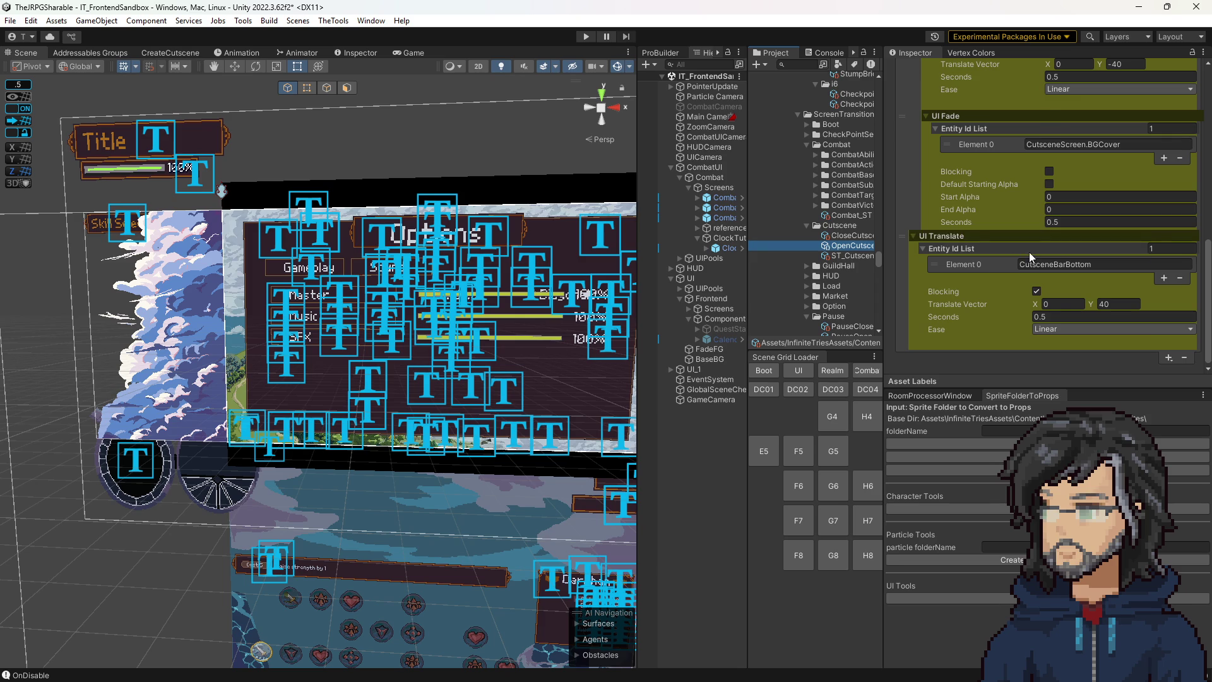
# Review the OpenCutscene steps and collapse the CalendarDisplay UI Translate step.
pyautogui.scroll(4, 1029, 252)
pyautogui.scroll(1, 1029, 265)
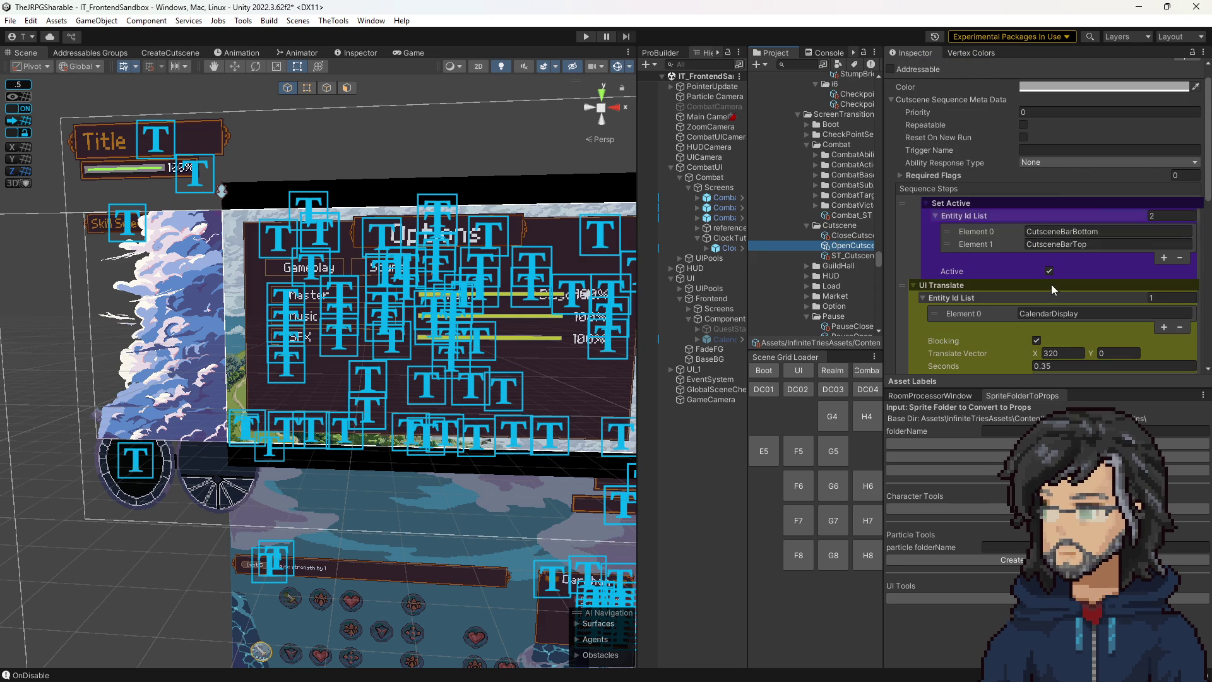
pyautogui.scroll(1, 1050, 284)
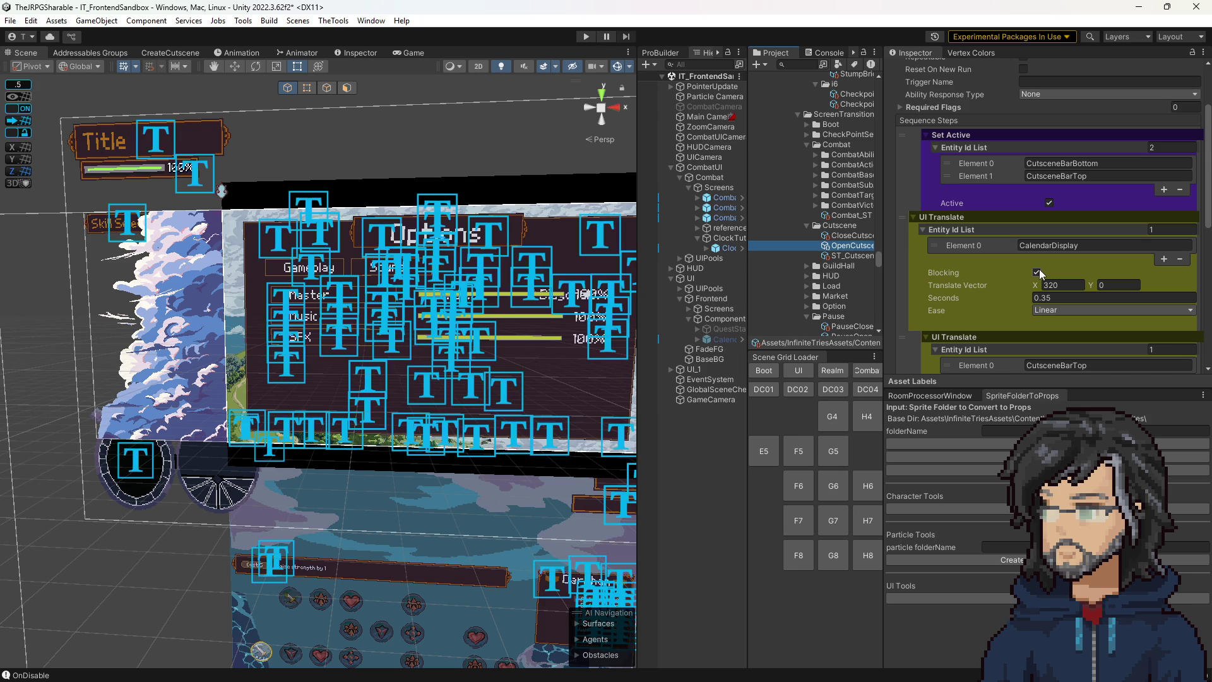
pyautogui.click(1039, 245)
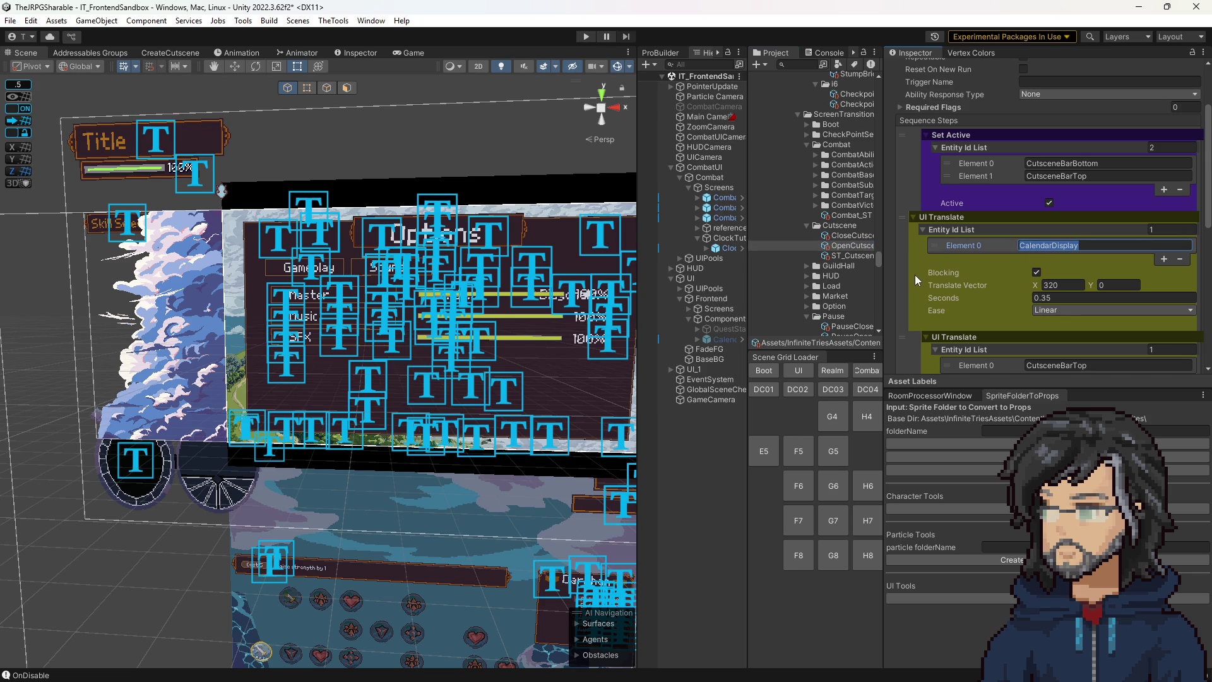
pyautogui.click(913, 216)
pyautogui.scroll(-5, 1109, 315)
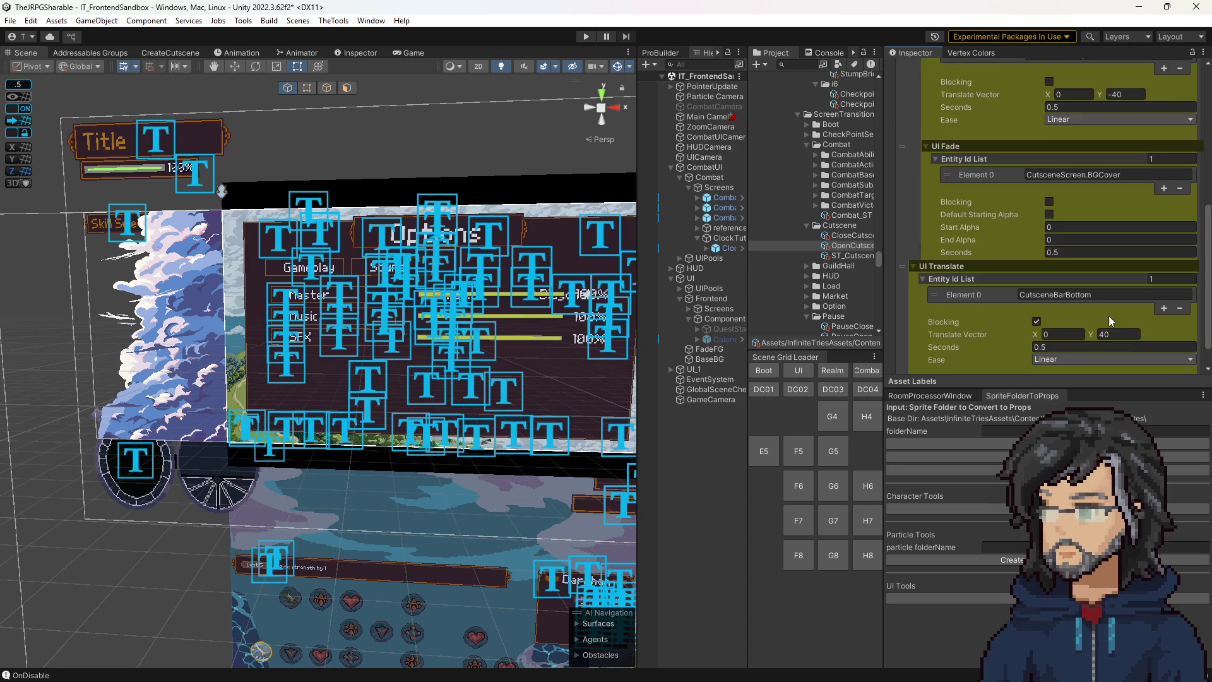
# Add a TranslateUISequenceStep and drag it up near the start of the sequence.
pyautogui.click(1168, 357)
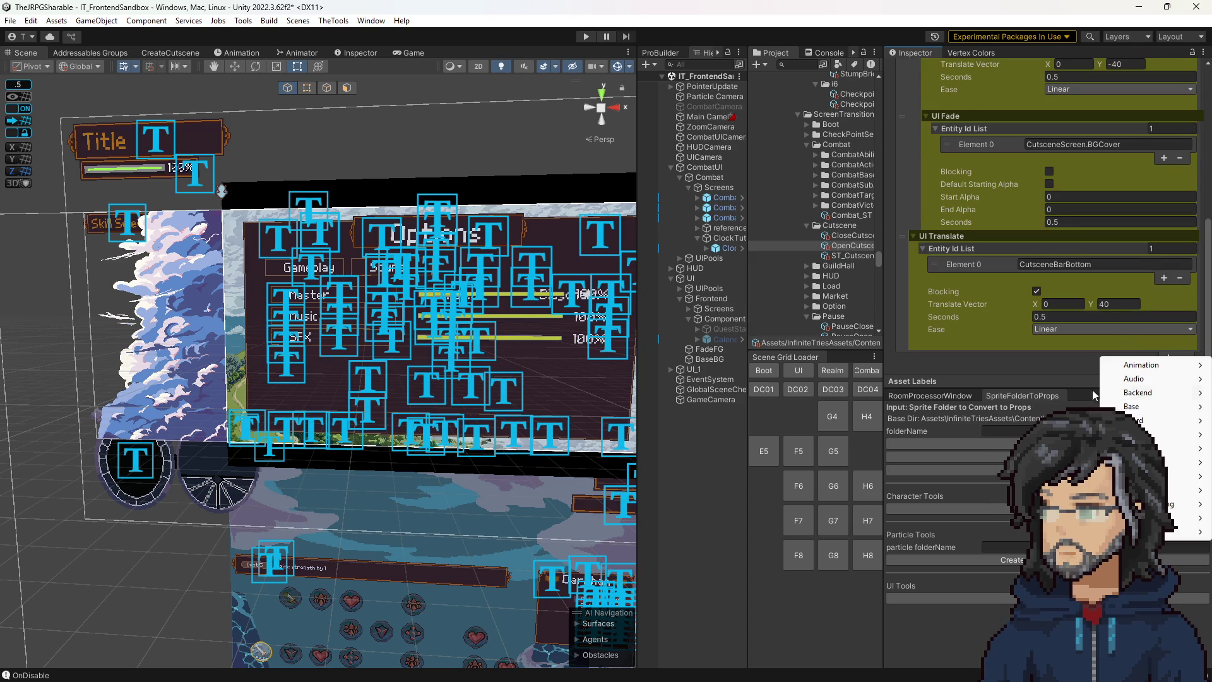
pyautogui.moveTo(1174, 531)
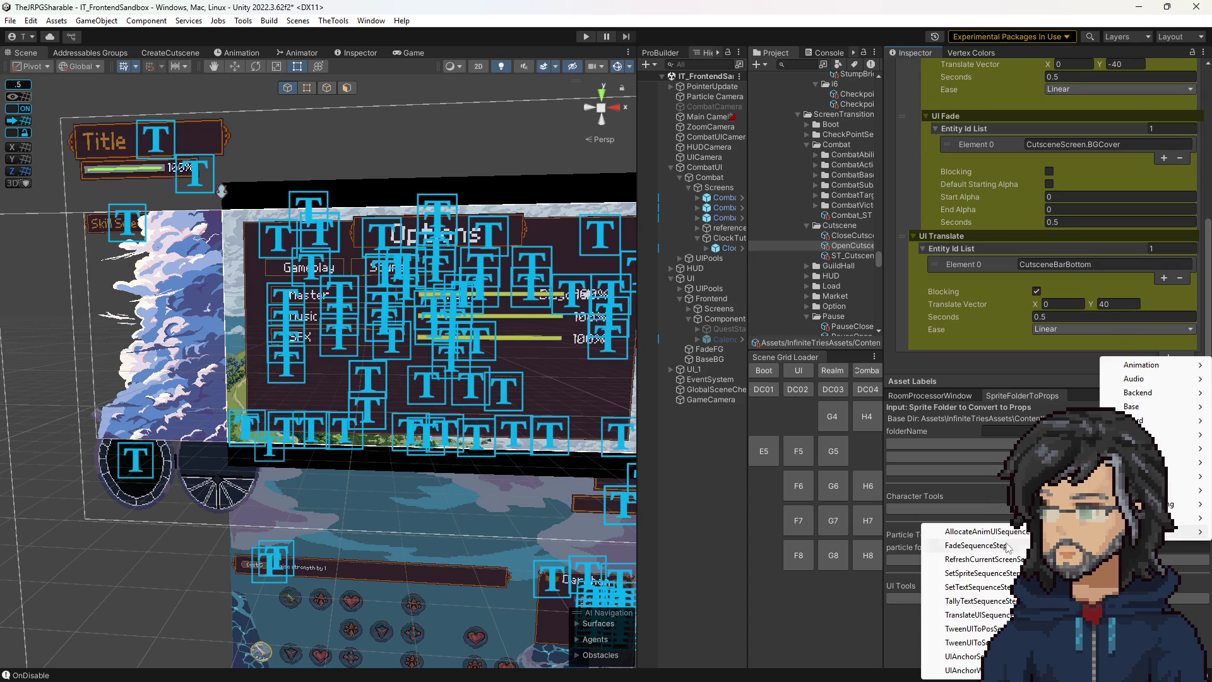
pyautogui.click(978, 615)
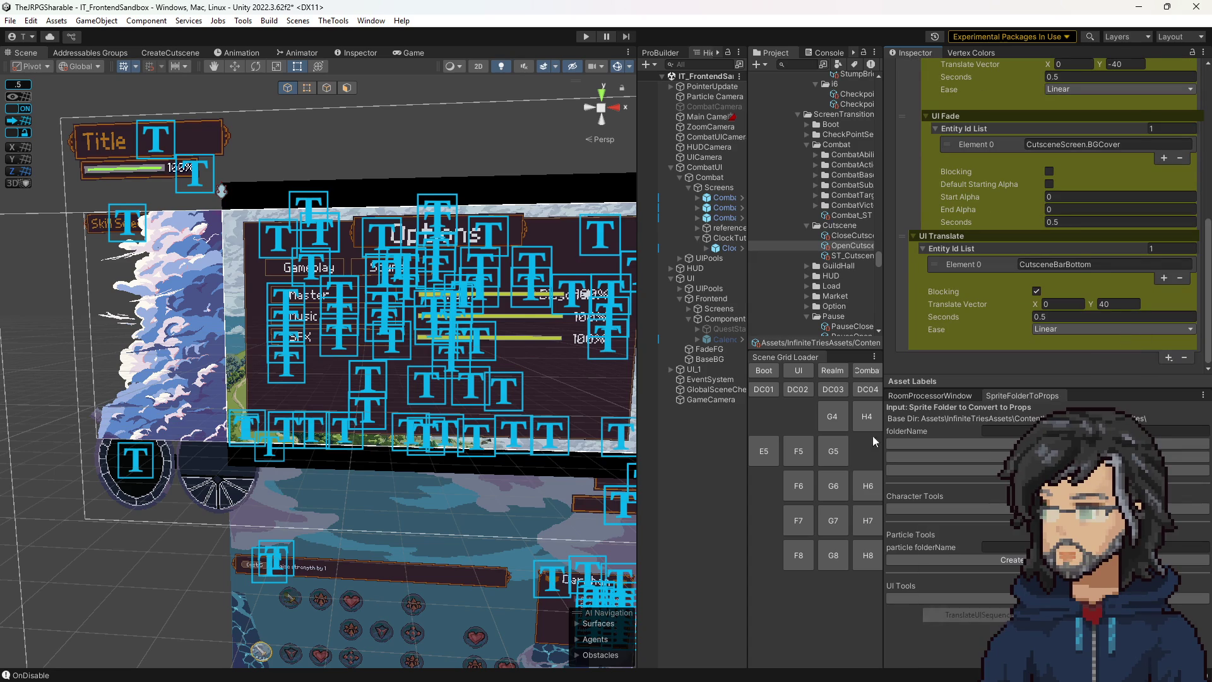
pyautogui.scroll(10, 915, 81)
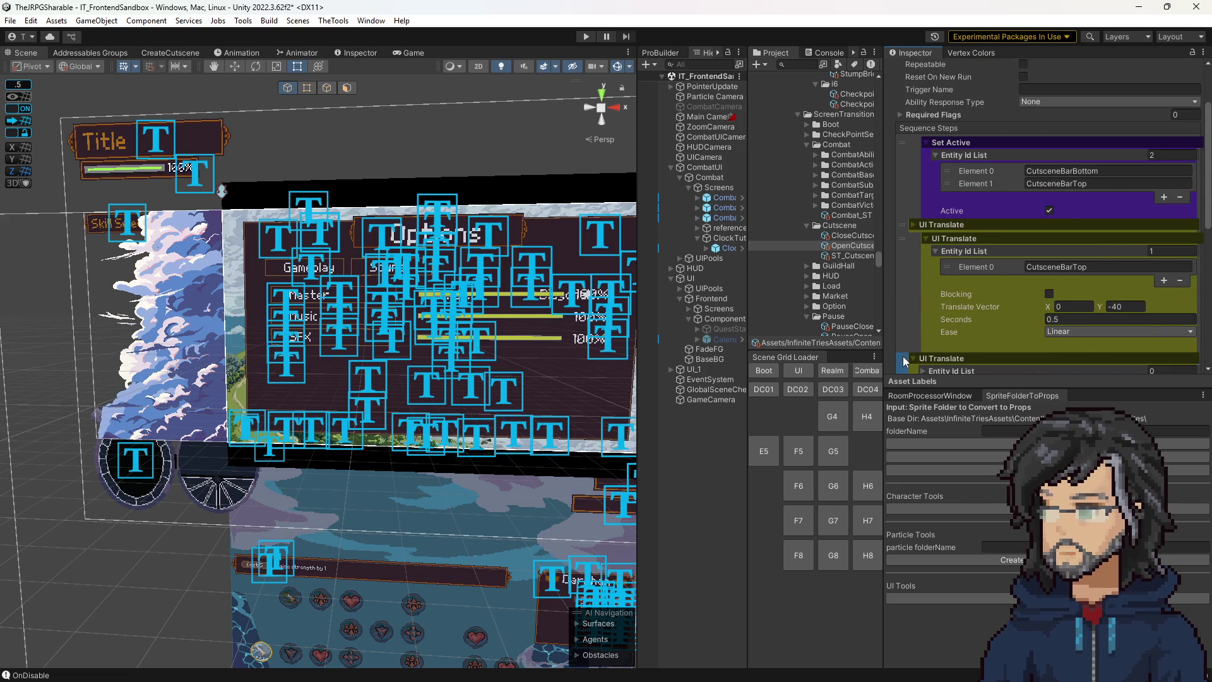
pyautogui.moveTo(906, 357); pyautogui.dragTo(907, 241)
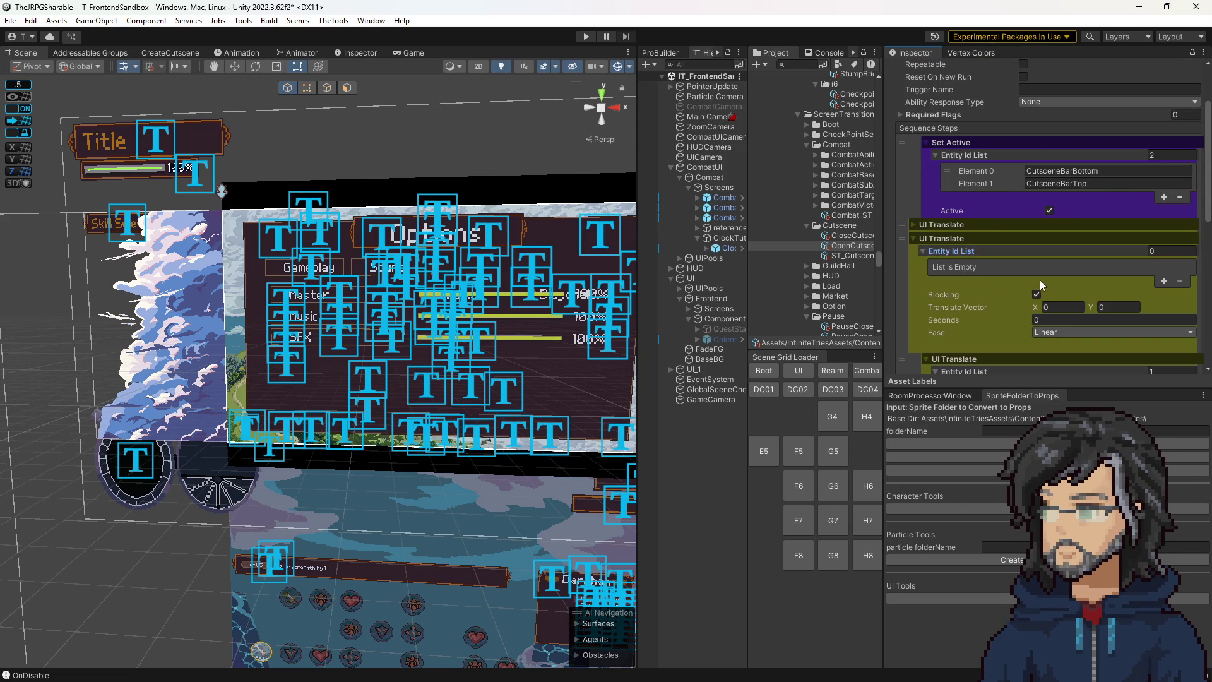
# Point the new step at ClockDisplay with Y -40 over 0.5 seconds.
pyautogui.click(1162, 282)
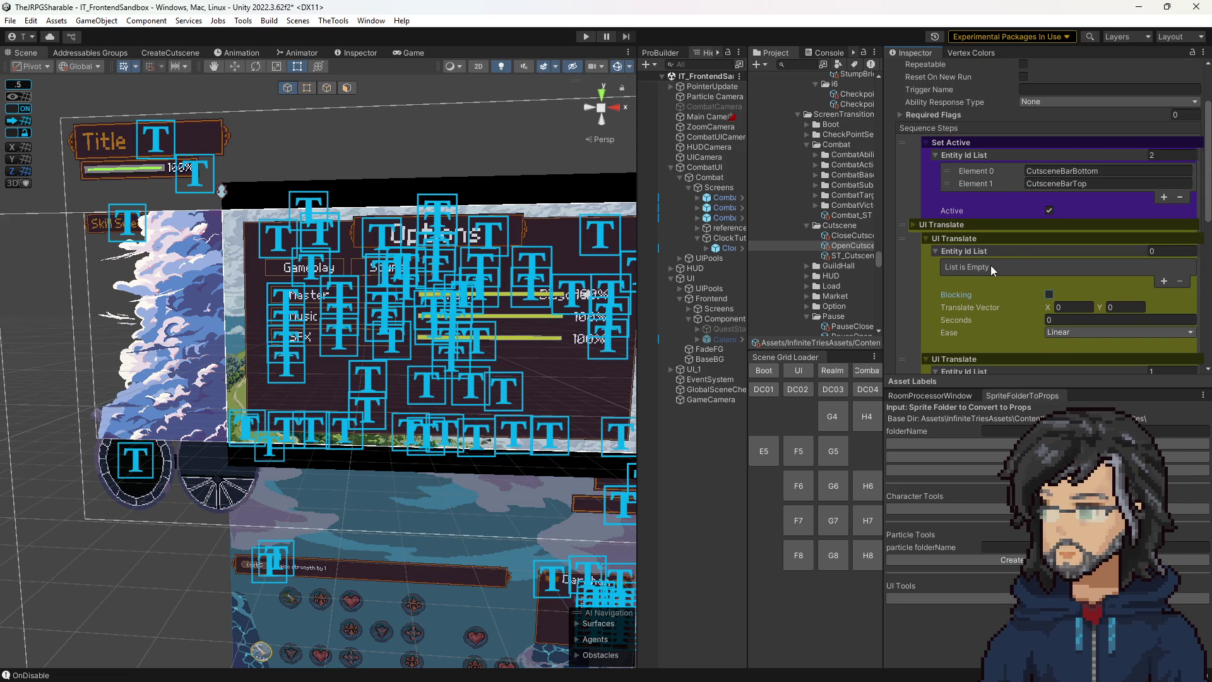
pyautogui.click(1028, 266)
pyautogui.write('ClockDisplay')
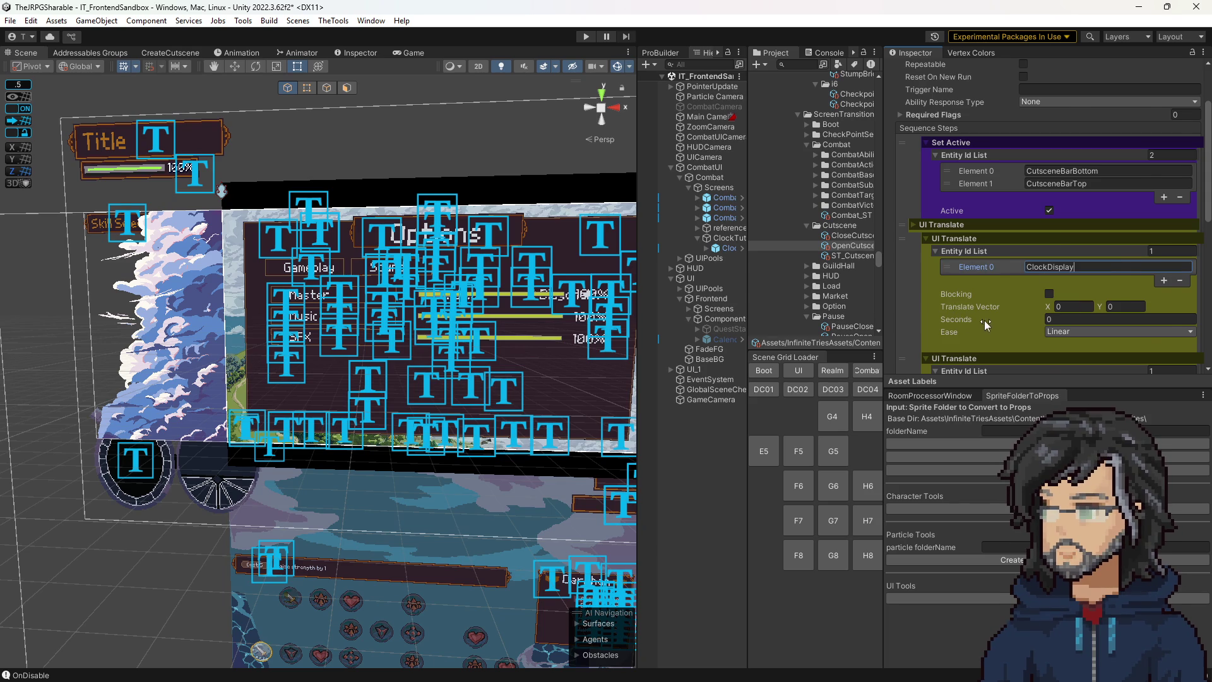
pyautogui.scroll(-2, 983, 320)
pyautogui.scroll(-1, 1017, 324)
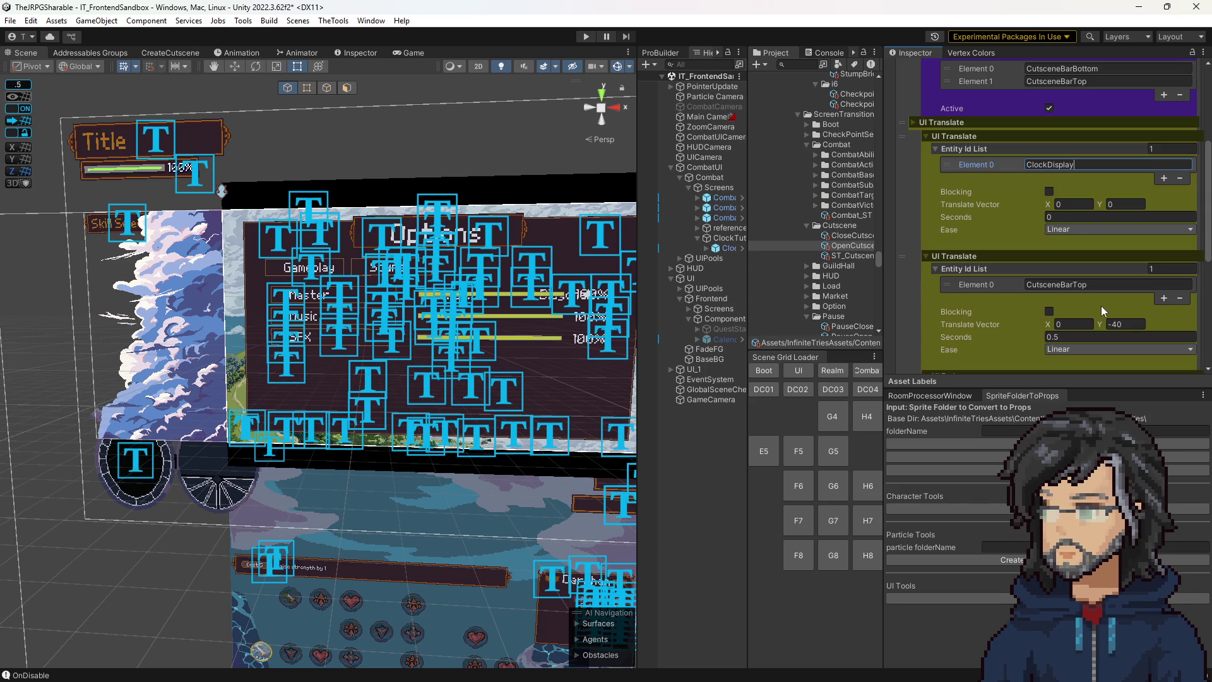
pyautogui.click(1134, 324)
pyautogui.write('-40')
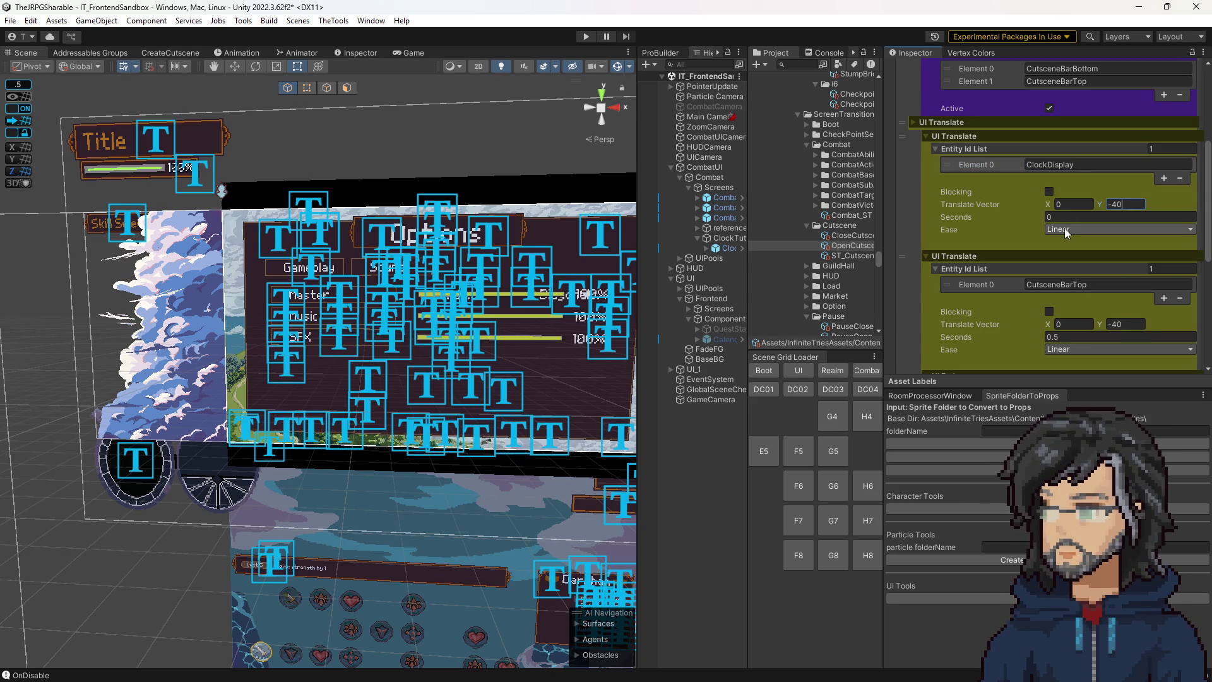
pyautogui.write('.5')
pyautogui.click(1059, 164)
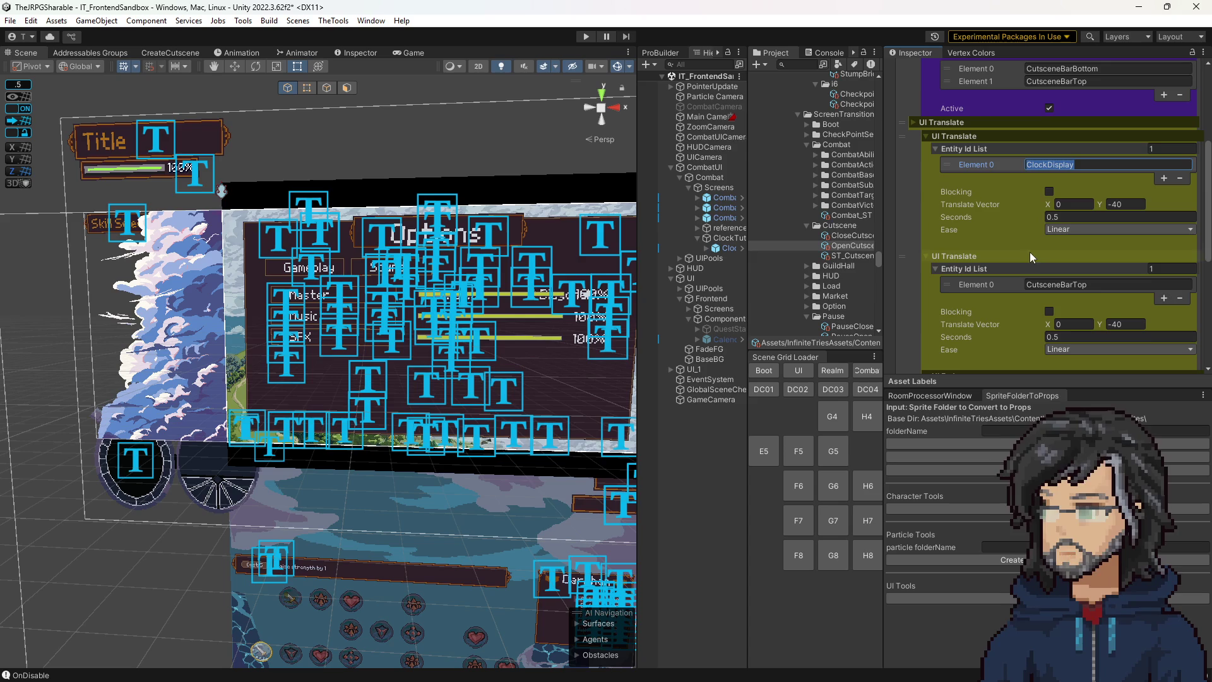
# Collapse the new translate step and open the CloseCutscene sequence asset.
pyautogui.scroll(-3, 1017, 257)
pyautogui.scroll(3, 1010, 278)
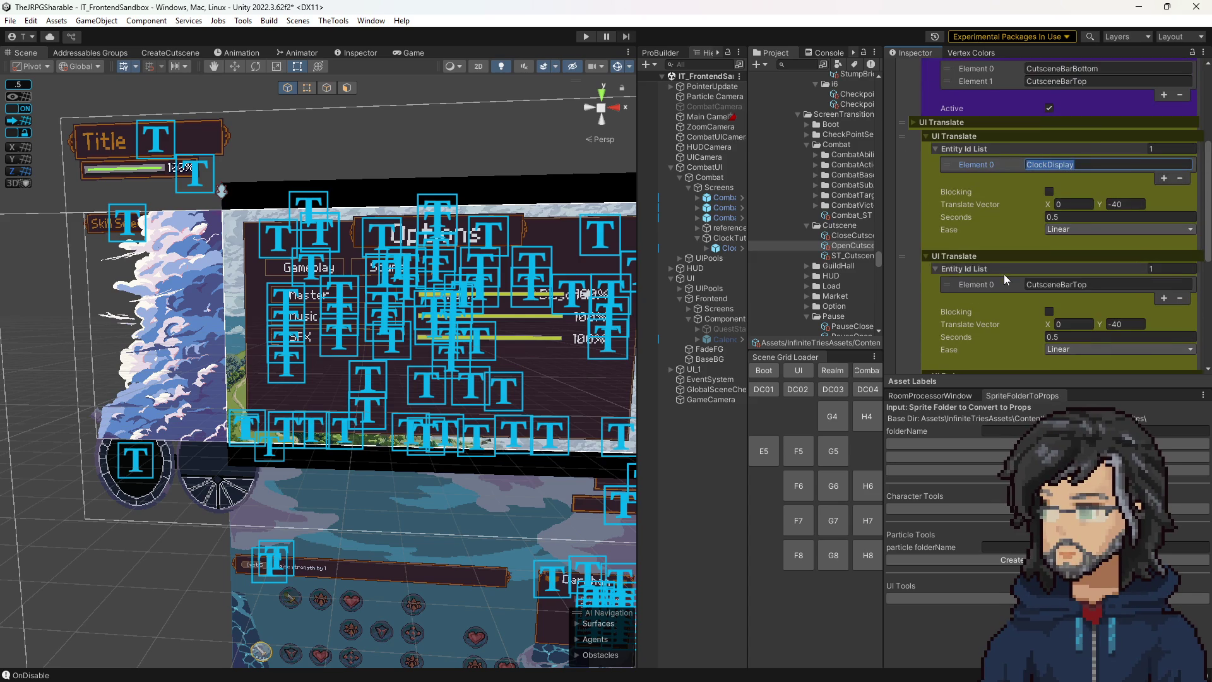
pyautogui.click(929, 131)
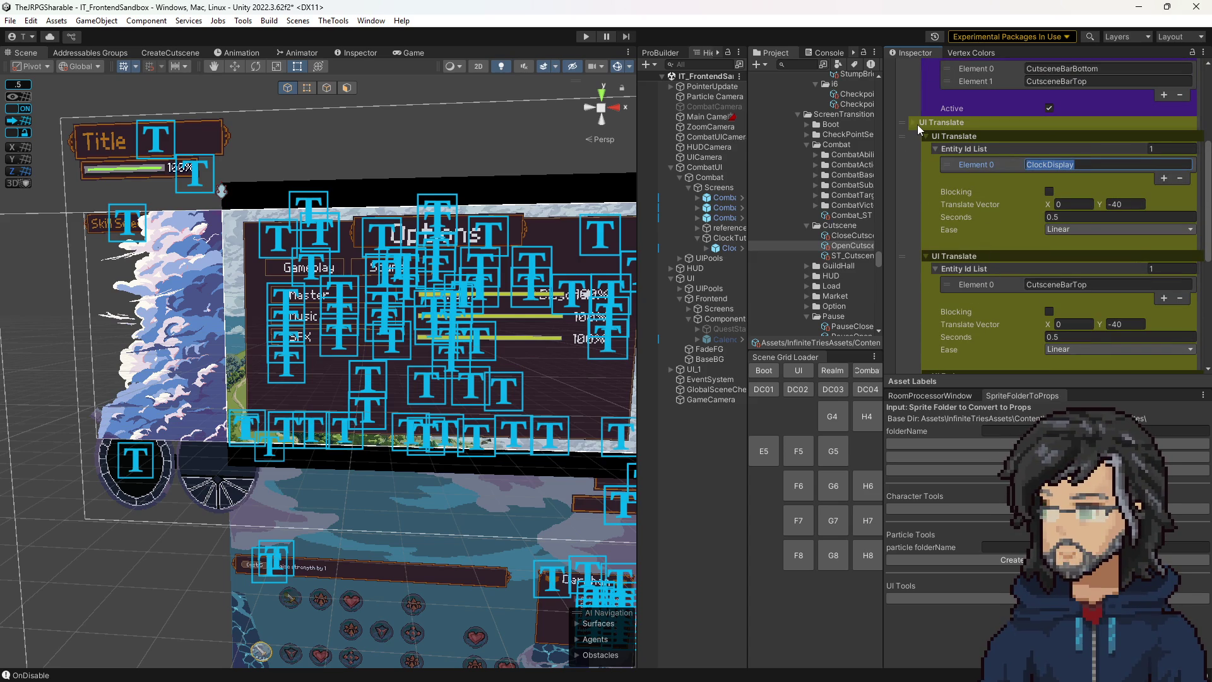
pyautogui.click(846, 236)
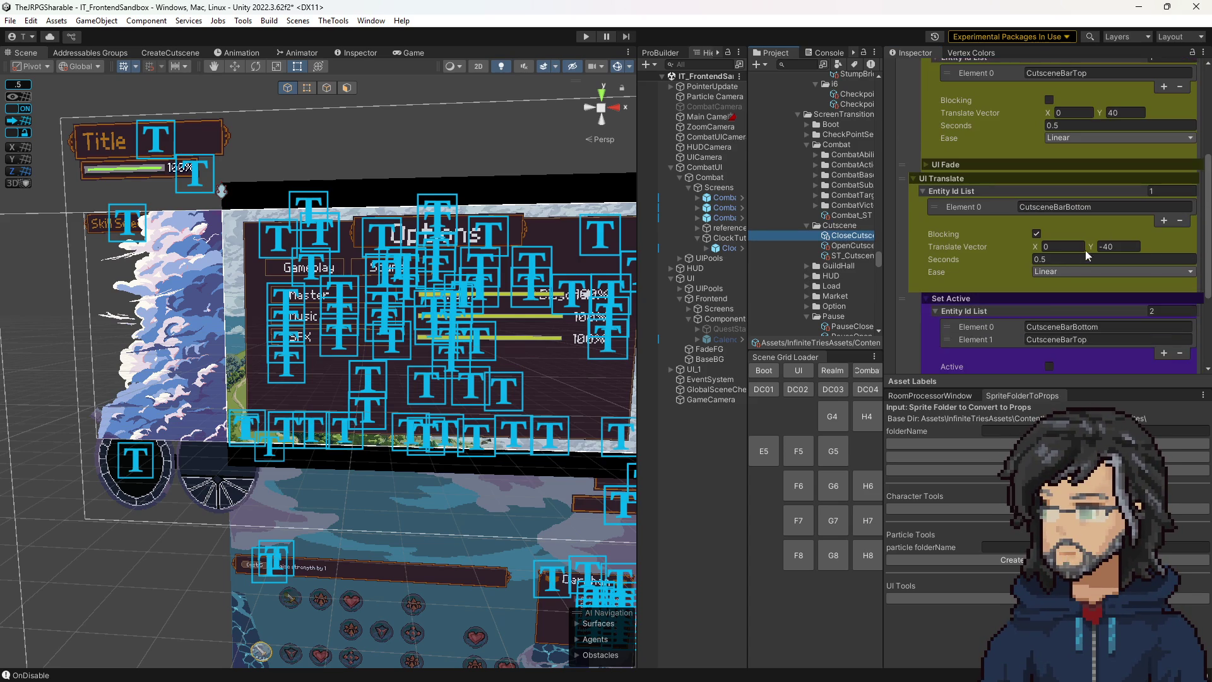
# Add a UI Translate step to CloseCutscene with one entity named ClockDisplay.
pyautogui.scroll(-4, 1038, 305)
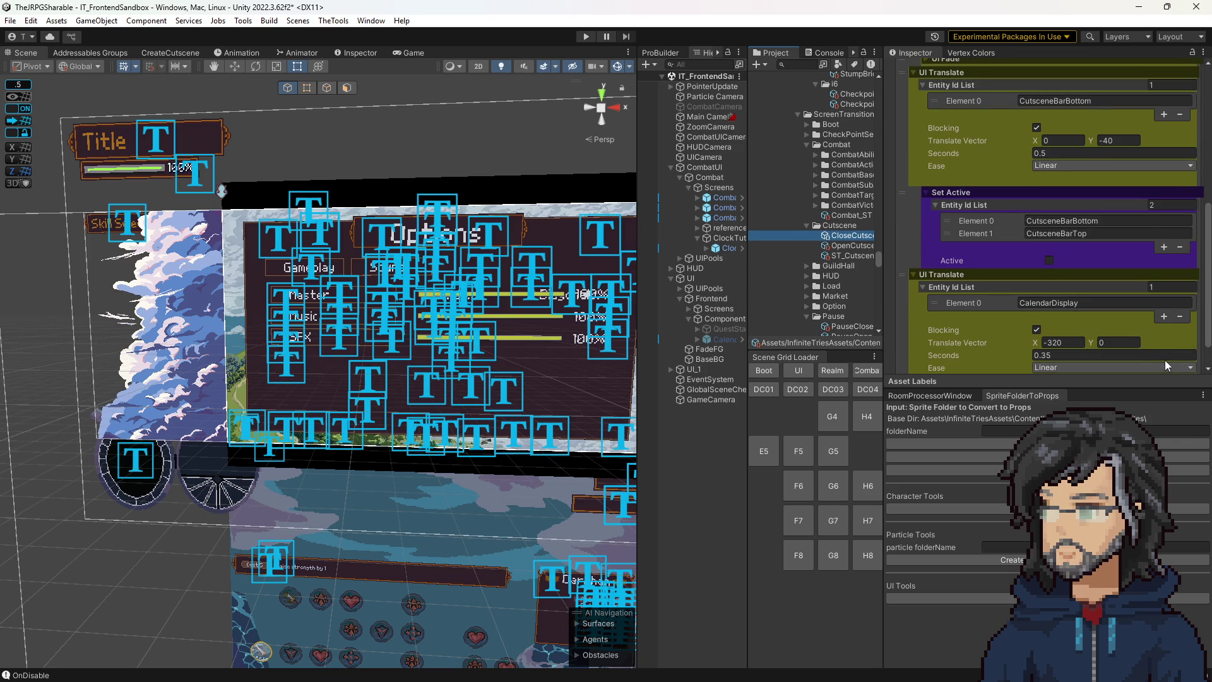
pyautogui.click(1167, 361)
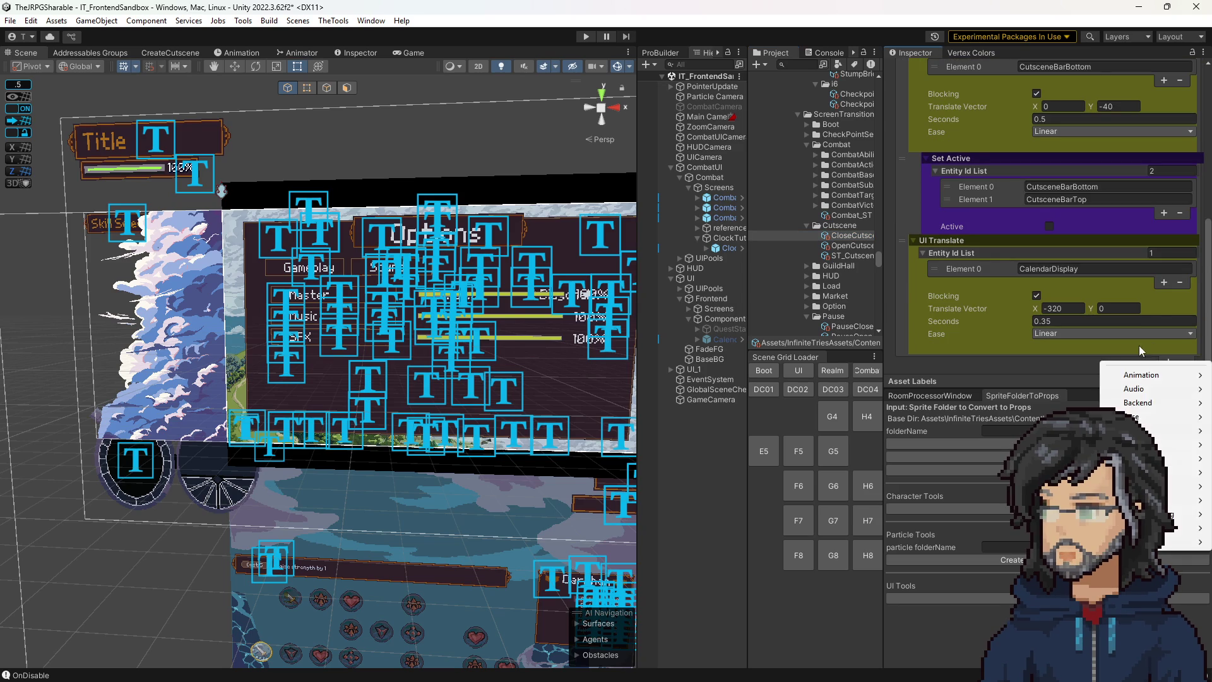
pyautogui.moveTo(1141, 419)
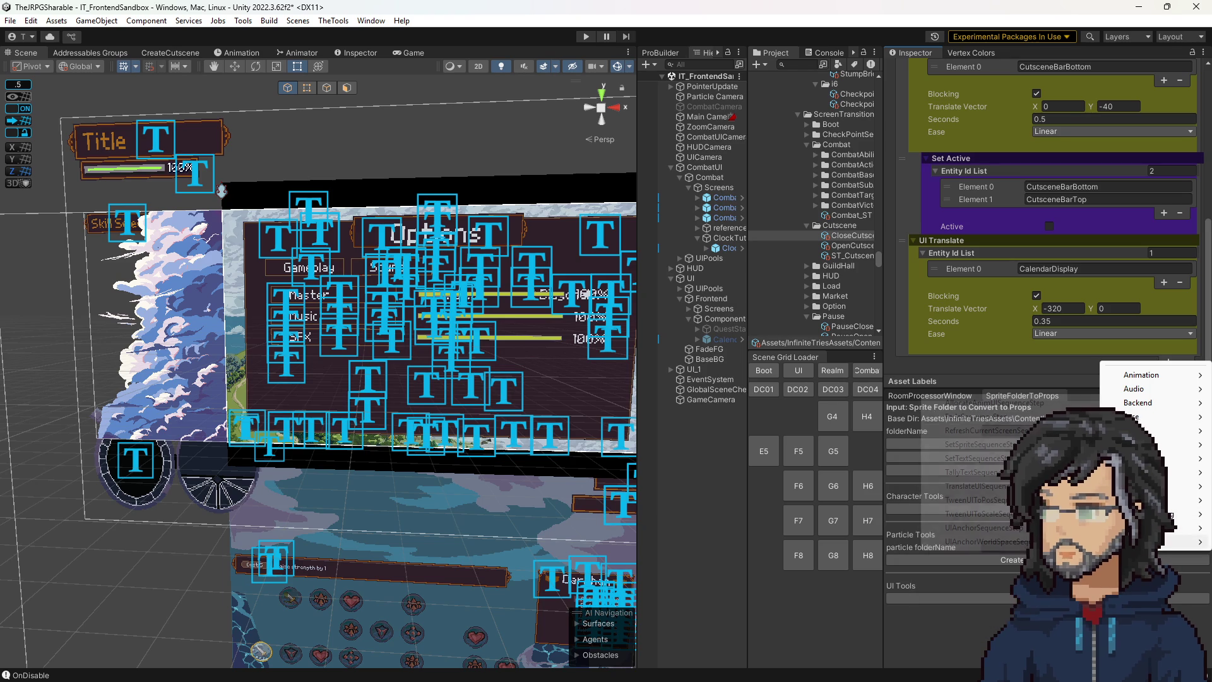
pyautogui.moveTo(1116, 541)
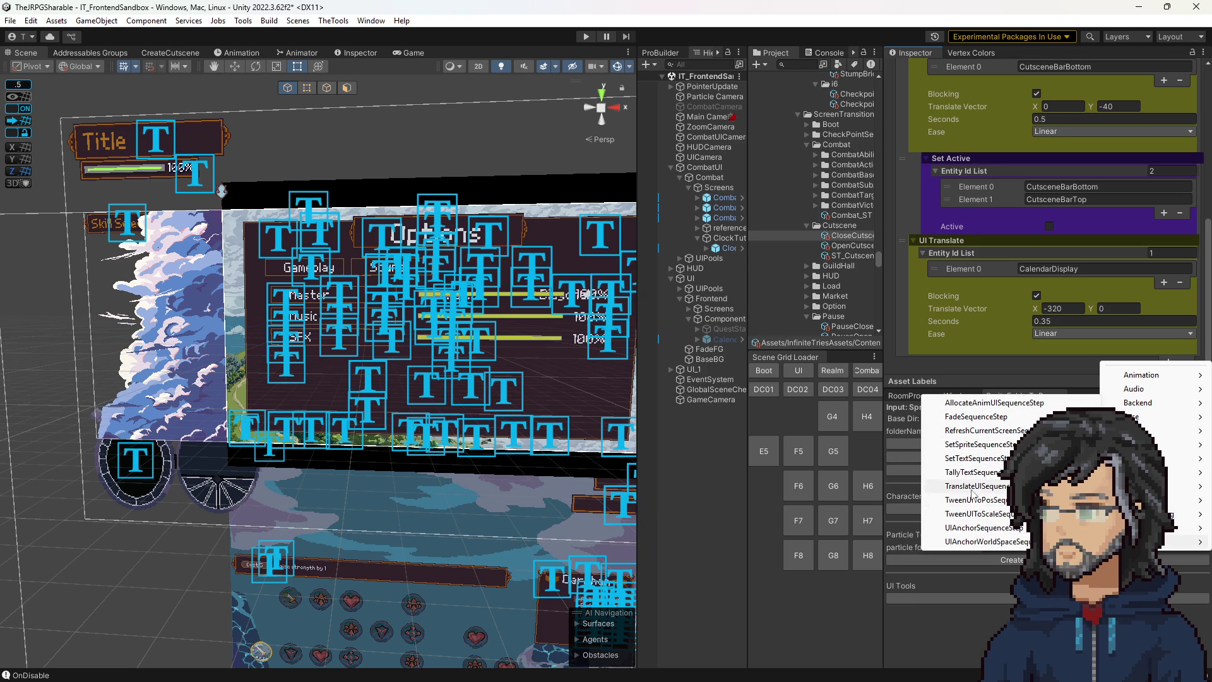
pyautogui.click(975, 485)
pyautogui.scroll(-3, 979, 326)
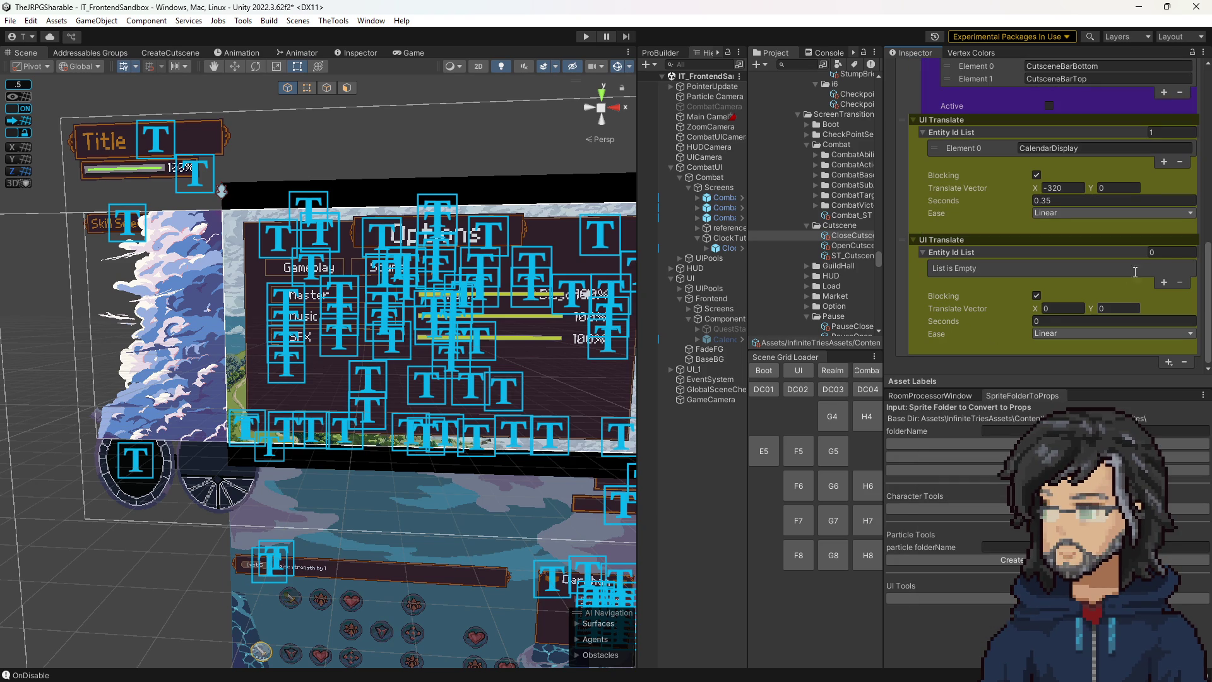
pyautogui.click(1166, 252)
pyautogui.write('1')
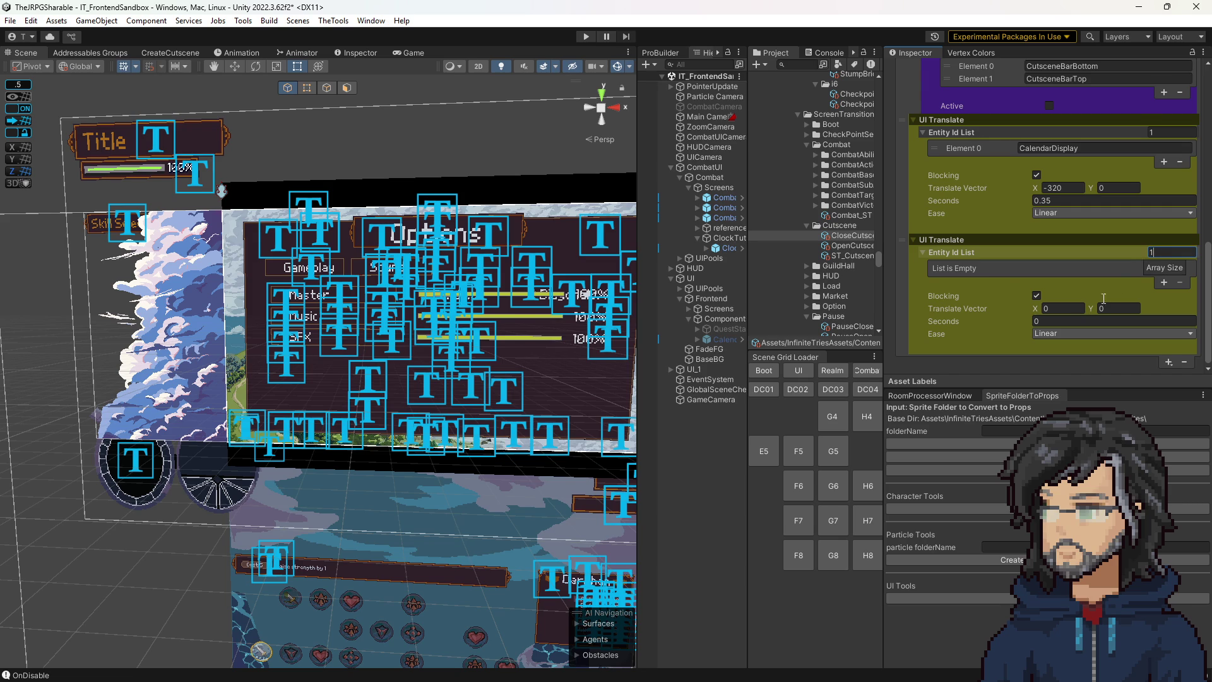
pyautogui.press('Return')
pyautogui.click(1061, 268)
pyautogui.write('ClockDisplay')
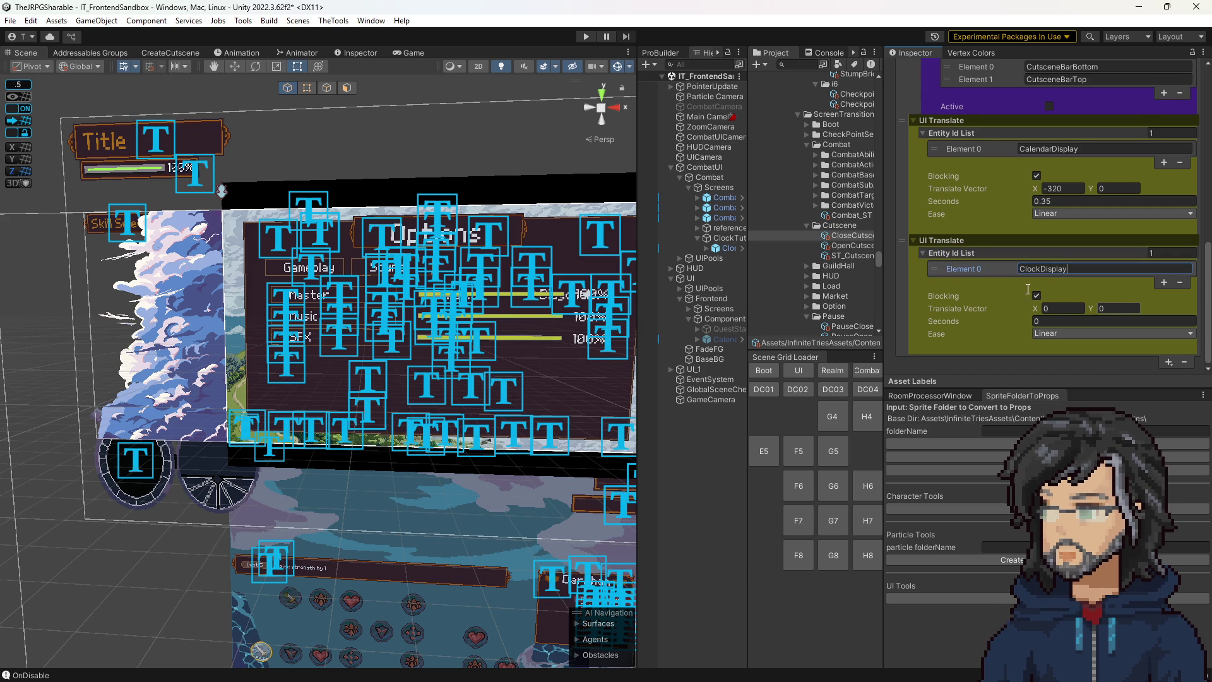
# Move the ClockDisplay step above CalendarDisplay and CutsceneBarBottom and turn off its blocking.
pyautogui.scroll(2, 907, 252)
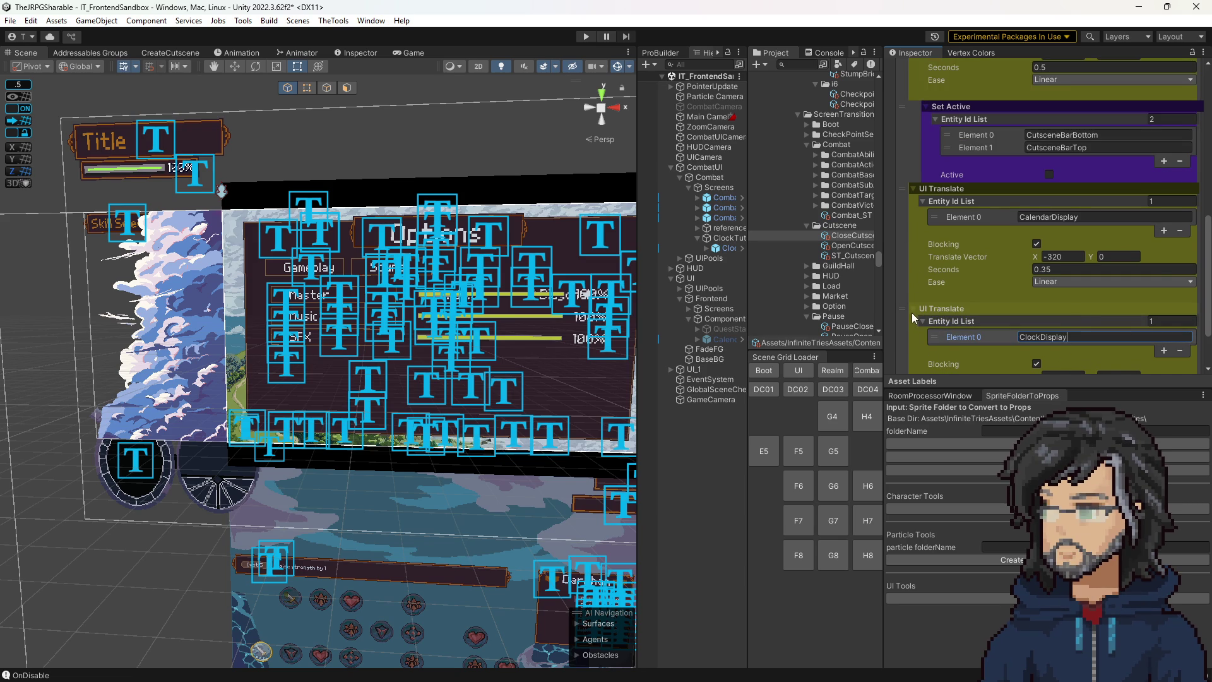
pyautogui.moveTo(902, 308); pyautogui.dragTo(909, 115)
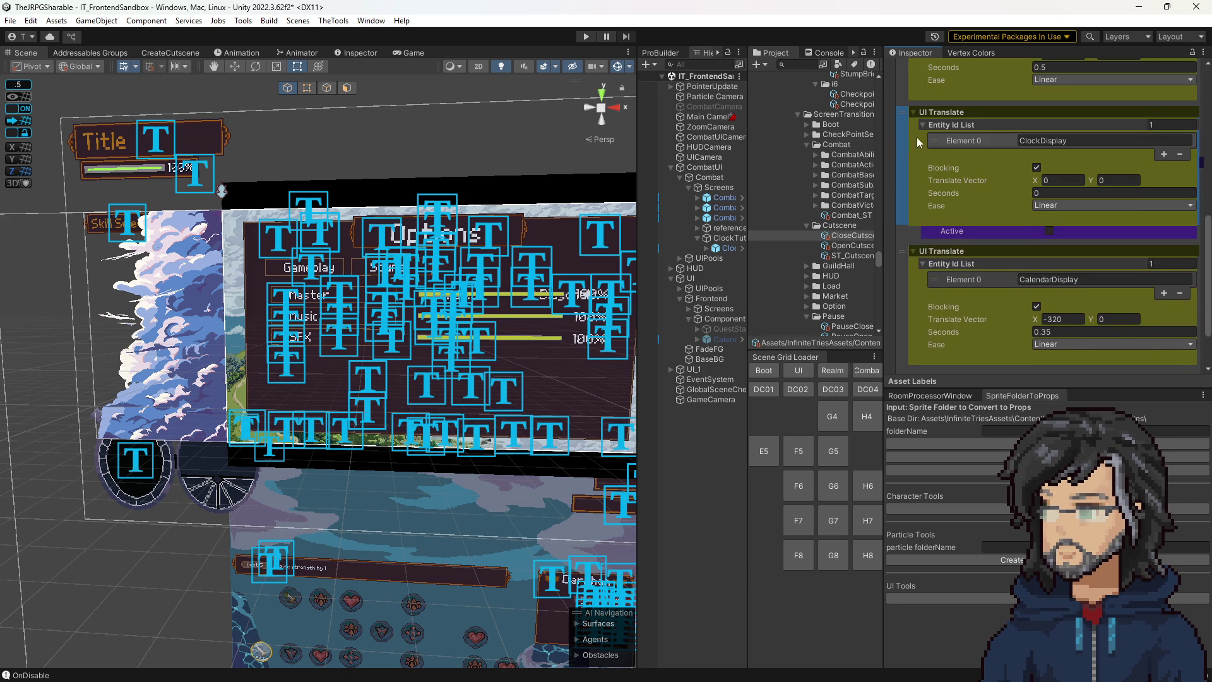
pyautogui.scroll(3, 916, 138)
pyautogui.scroll(1, 1019, 149)
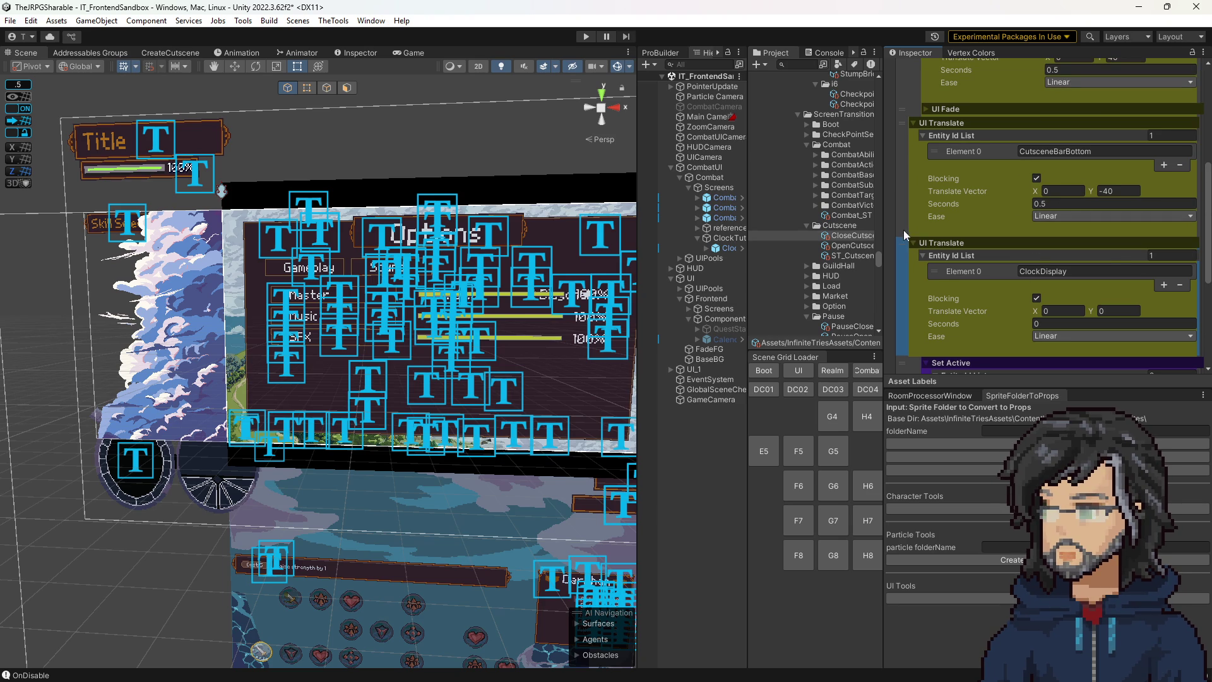
pyautogui.moveTo(901, 219); pyautogui.dragTo(907, 159)
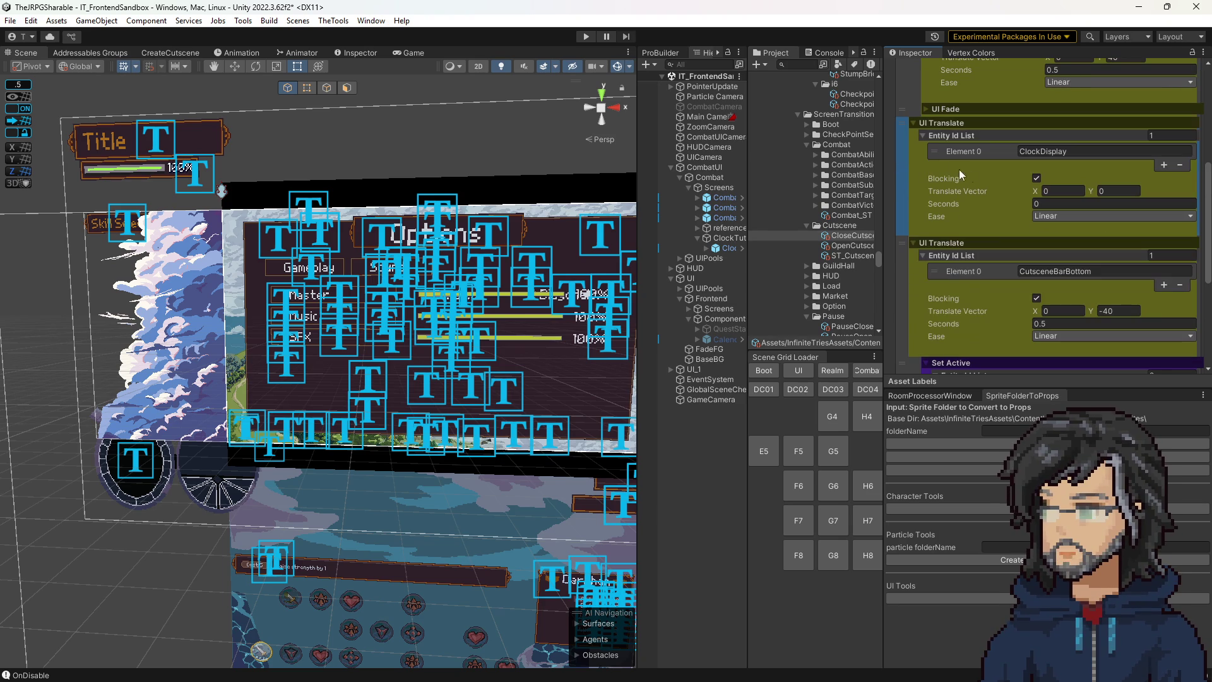
pyautogui.click(1035, 177)
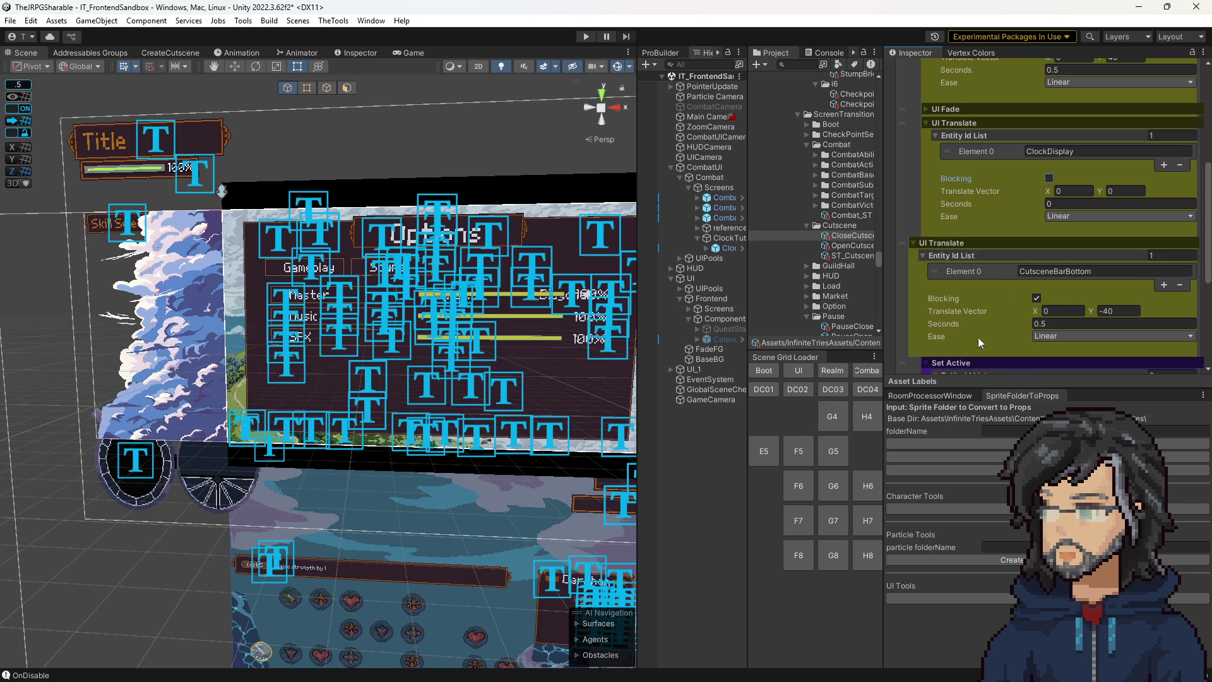
# Make ClockDisplay slide 40 on Y over 0.5 seconds, then load IT_Goddess_Realm.
pyautogui.scroll(-2, 979, 311)
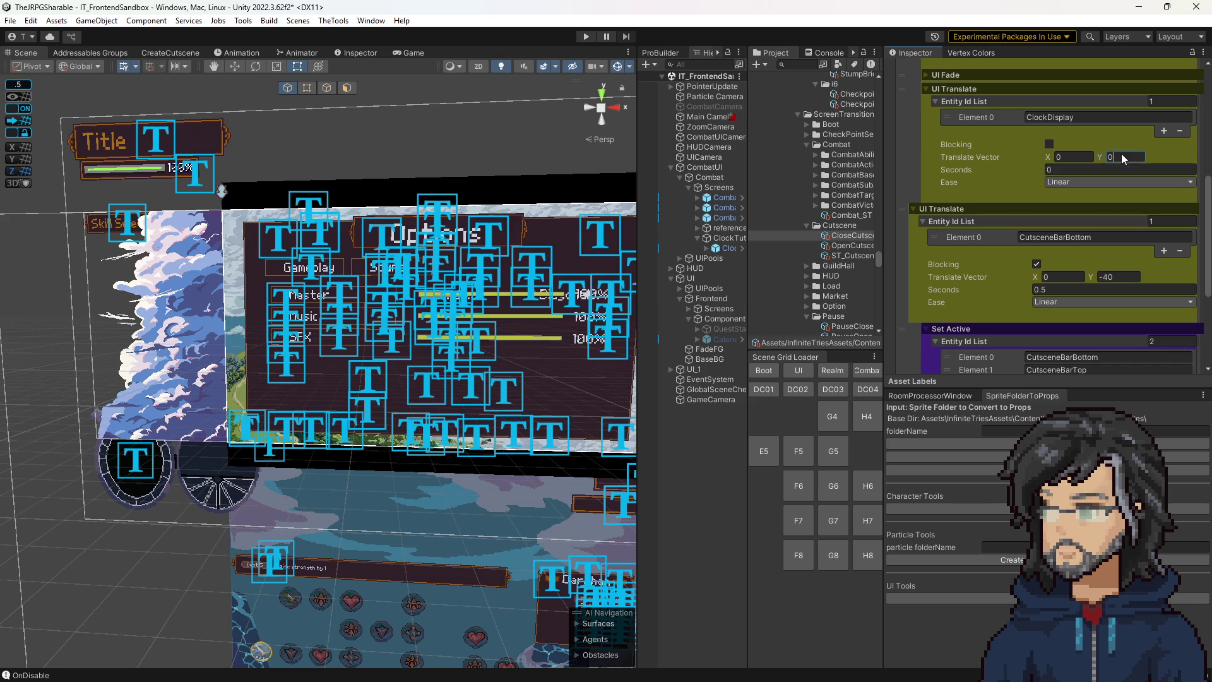
pyautogui.write('4')
pyautogui.click(1075, 170)
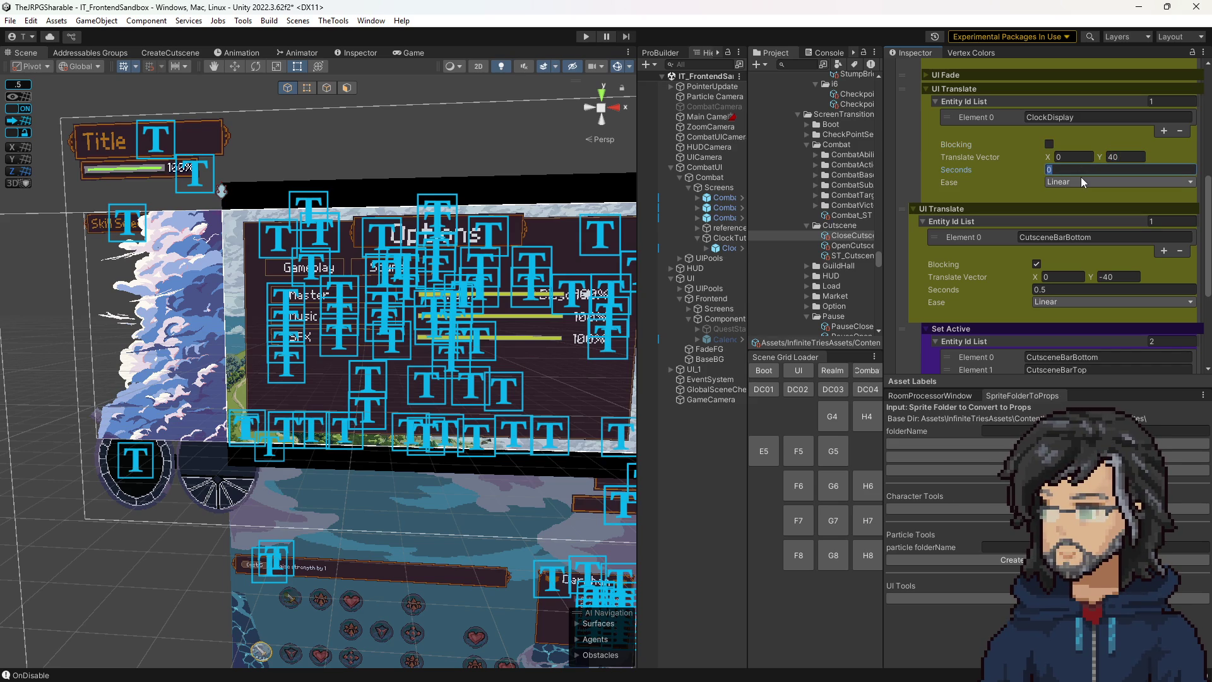
pyautogui.write('.5')
pyautogui.click(833, 373)
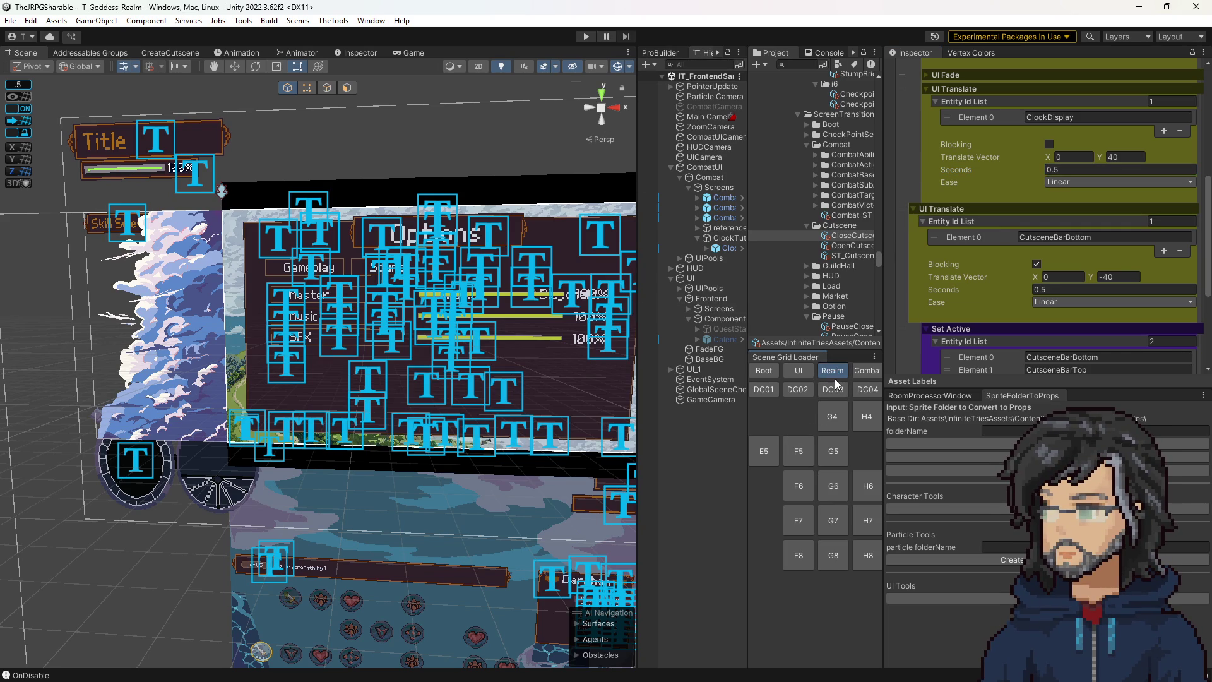
# Run the game with an enlarged Game view through the Goddess cutscene into the woods room, then stop.
pyautogui.click(586, 36)
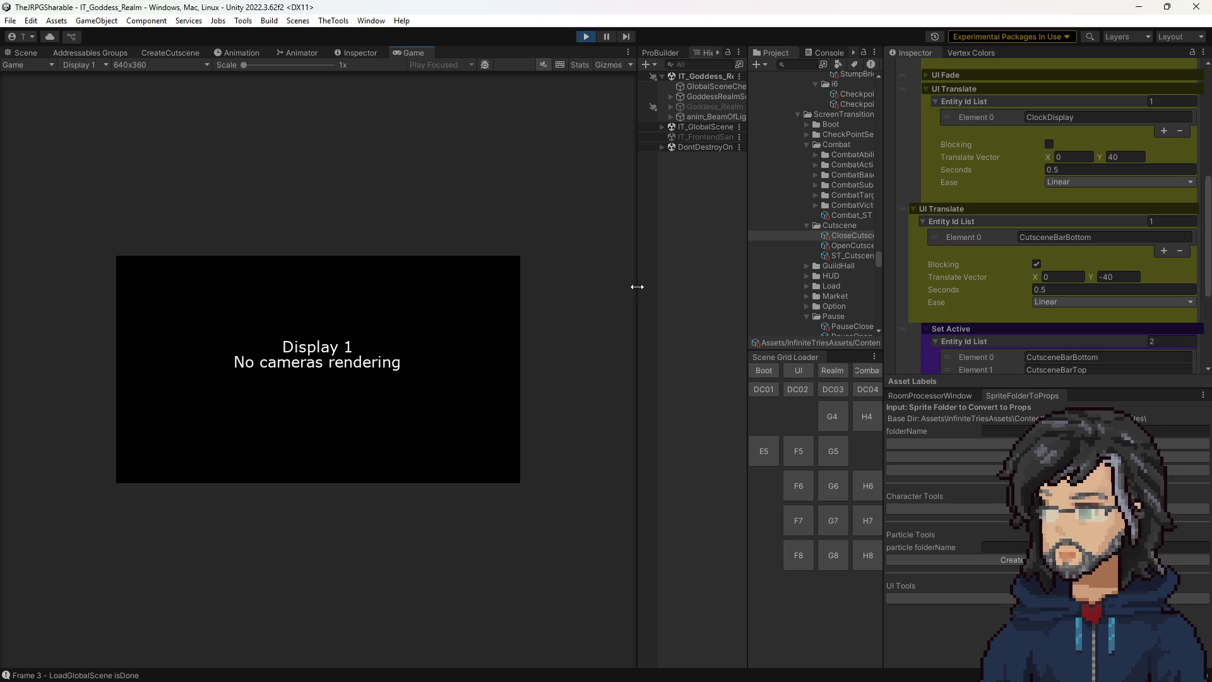
pyautogui.moveTo(679, 286); pyautogui.dragTo(852, 292)
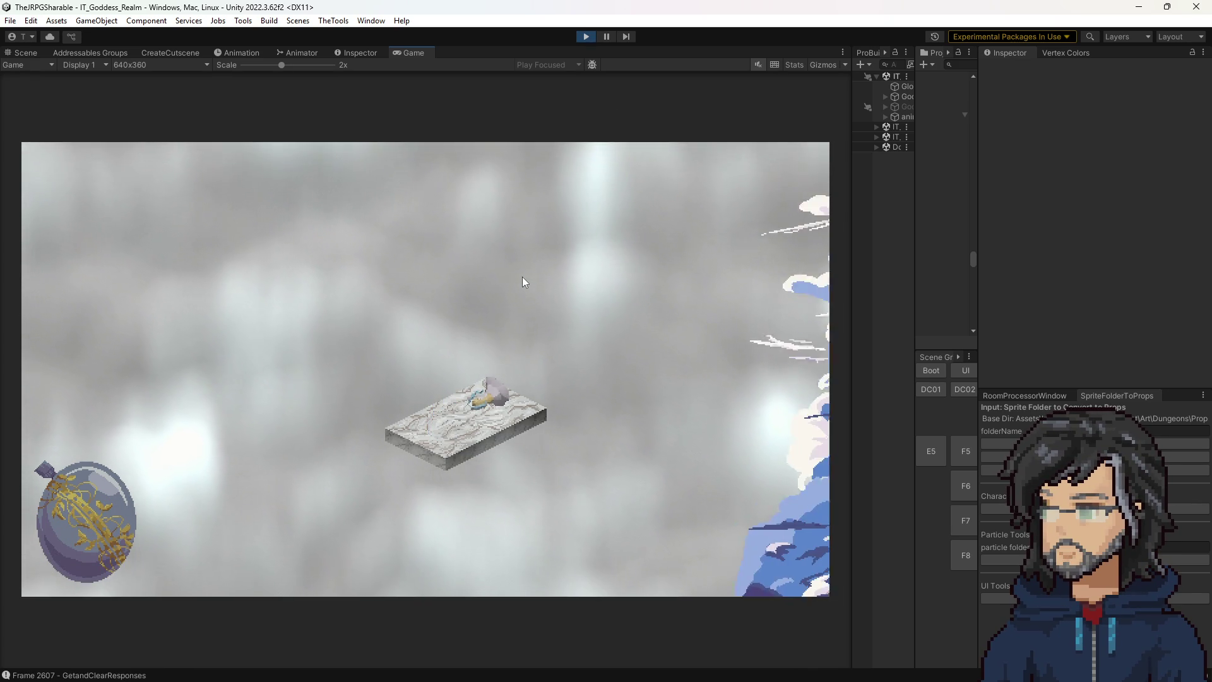
pyautogui.hotkey('ctrl', 'p')
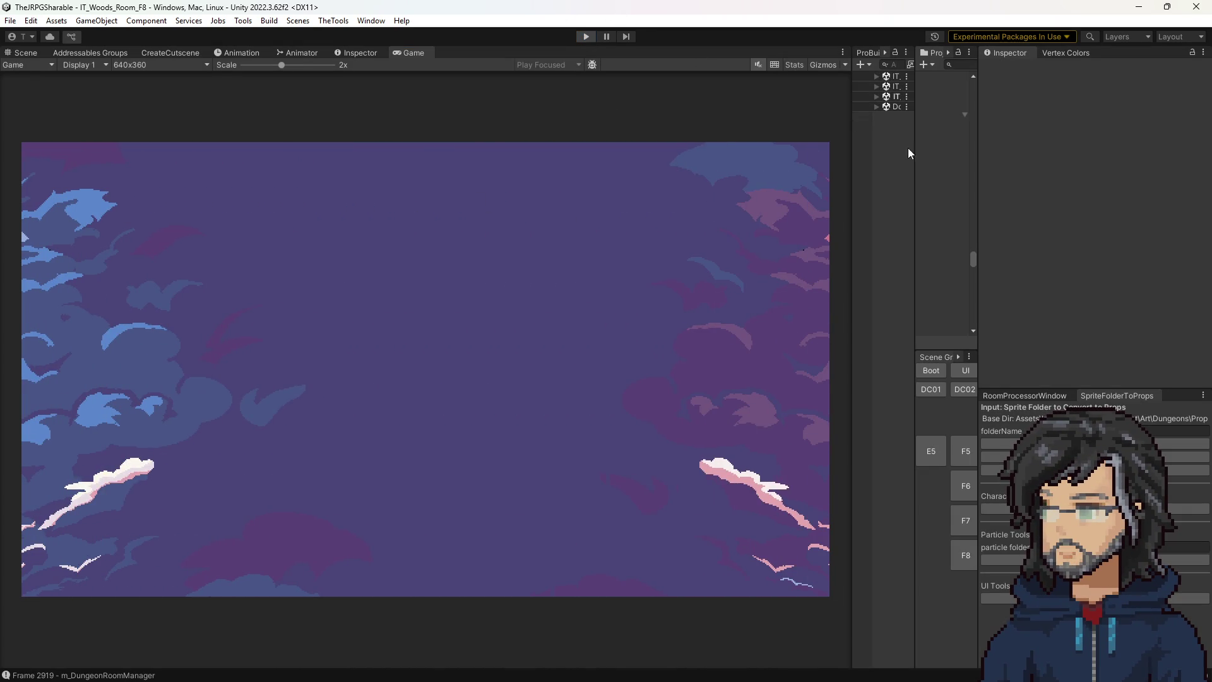
pyautogui.moveTo(915, 145); pyautogui.dragTo(719, 166)
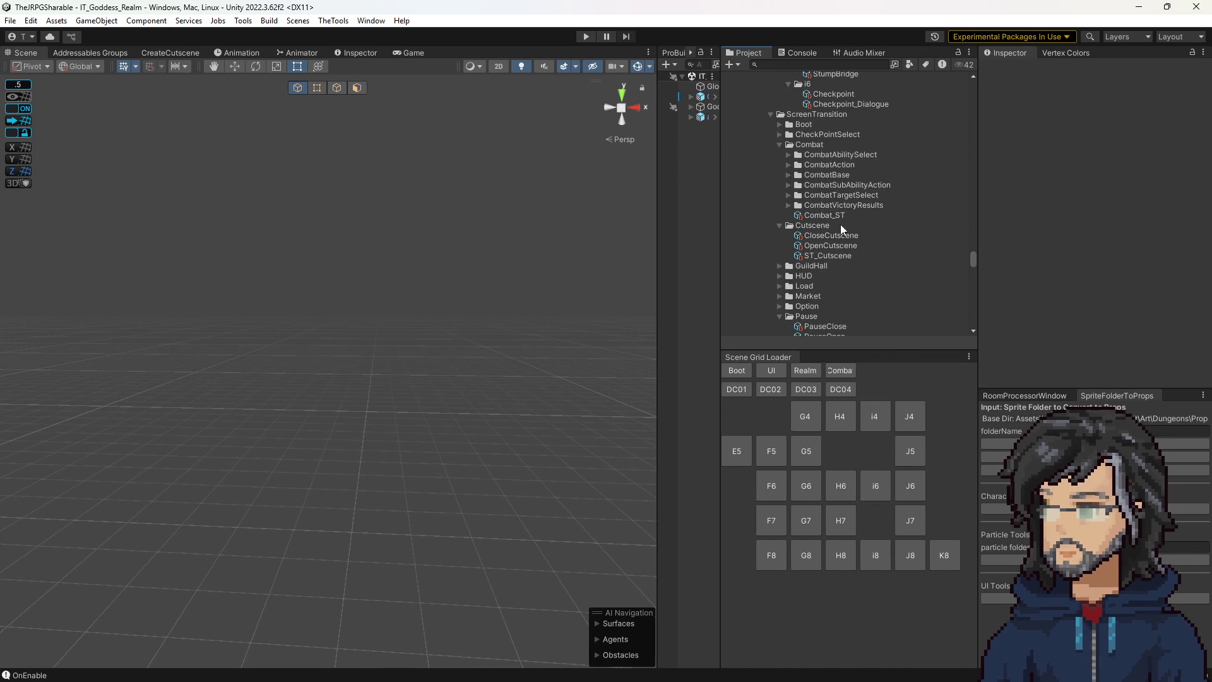
# Review the UI Translate Y offsets in OpenCutscene, editing CutsceneBarBottom's vertical value.
pyautogui.click(831, 244)
pyautogui.scroll(-10, 1101, 256)
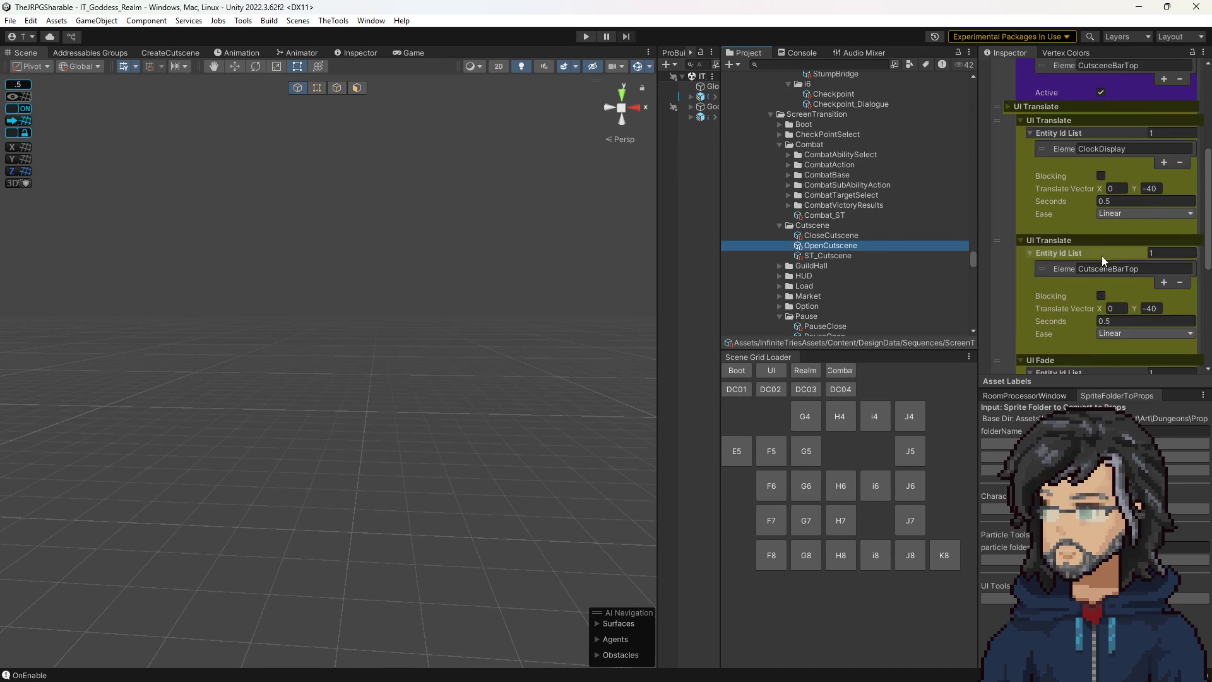
pyautogui.scroll(-2, 1108, 294)
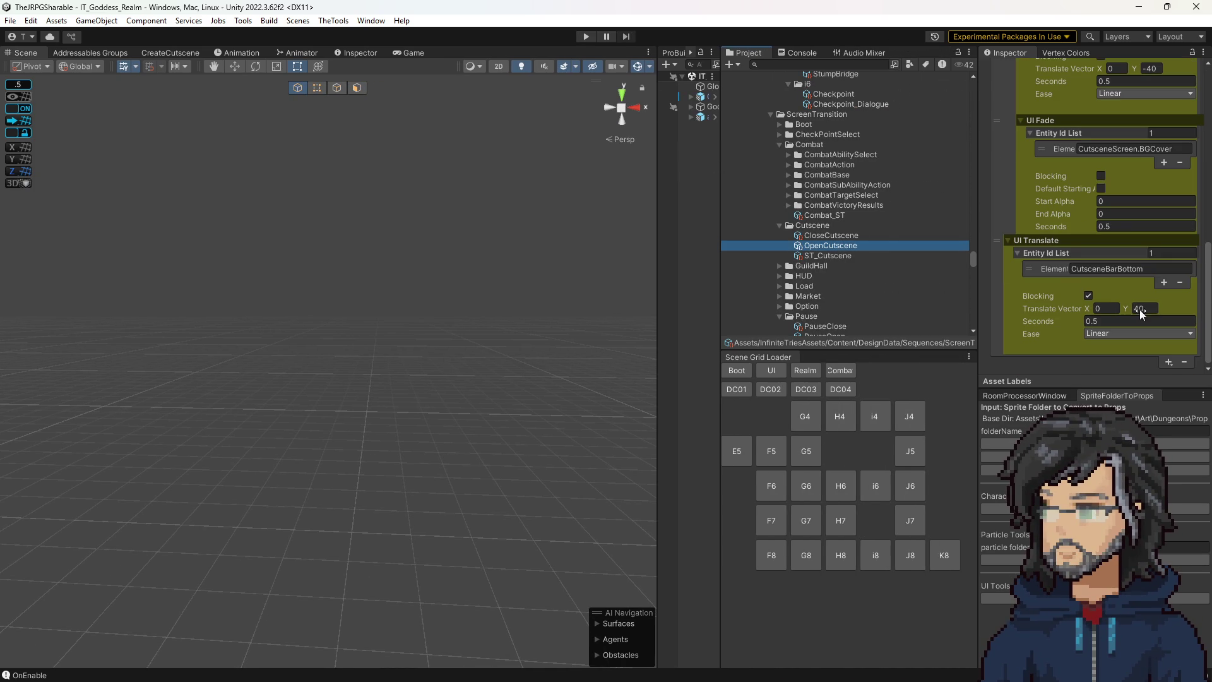
pyautogui.click(1154, 308)
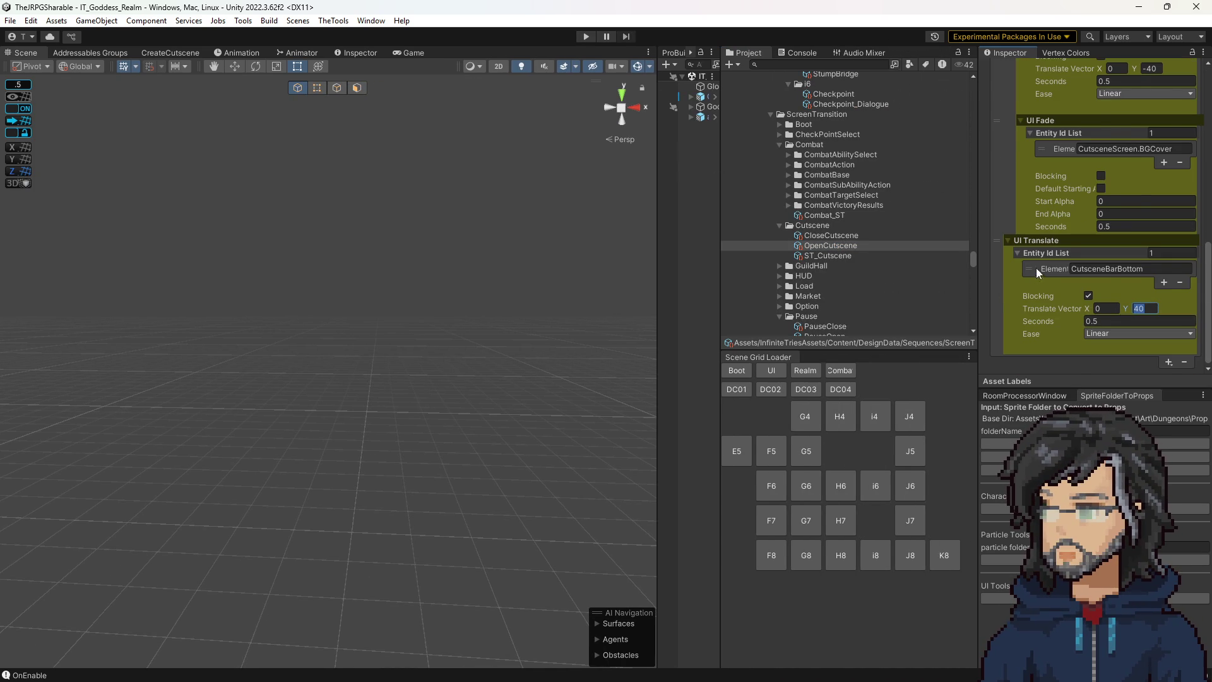
pyautogui.scroll(8, 1036, 267)
pyautogui.scroll(3, 1091, 235)
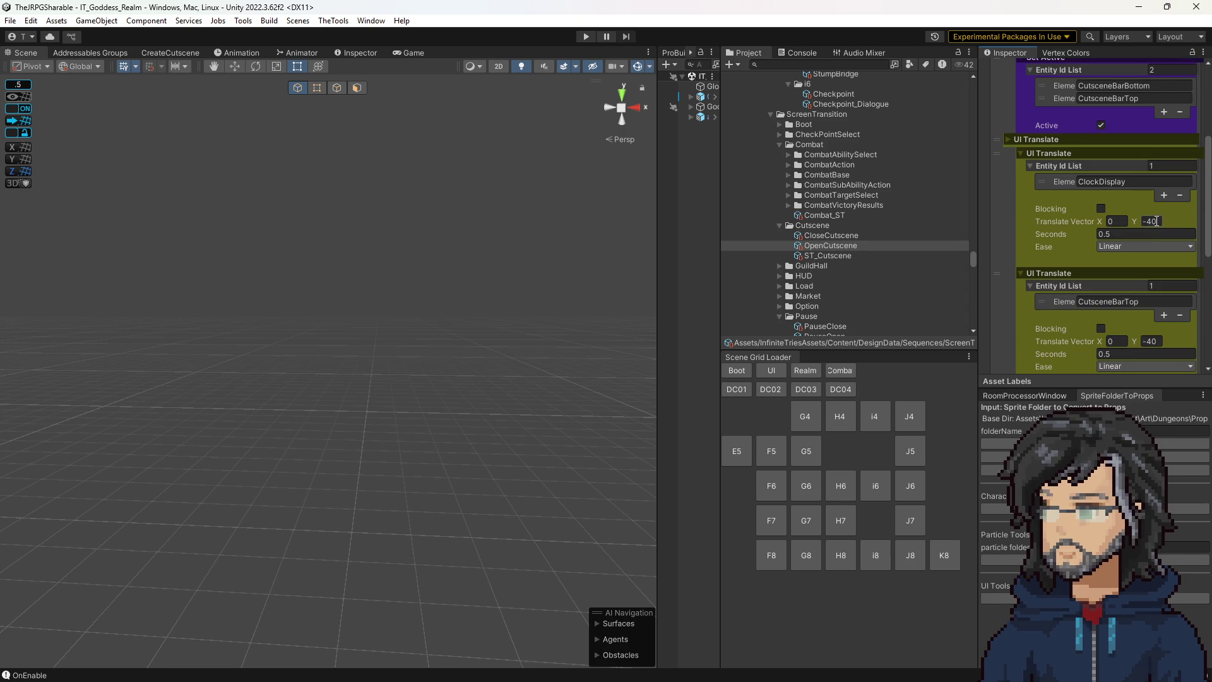
pyautogui.write('4')
# Flip ClockDisplay's Translate Y in CloseCutscene to -40.
pyautogui.click(851, 236)
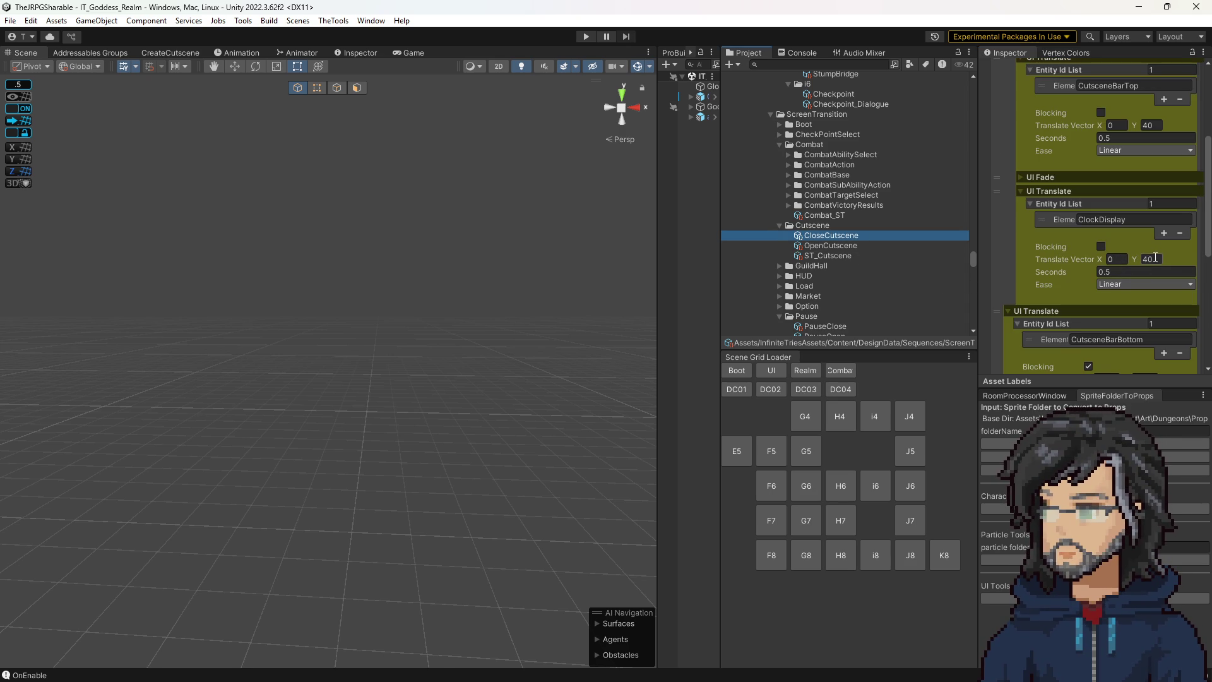
pyautogui.click(1155, 258)
pyautogui.write('-')
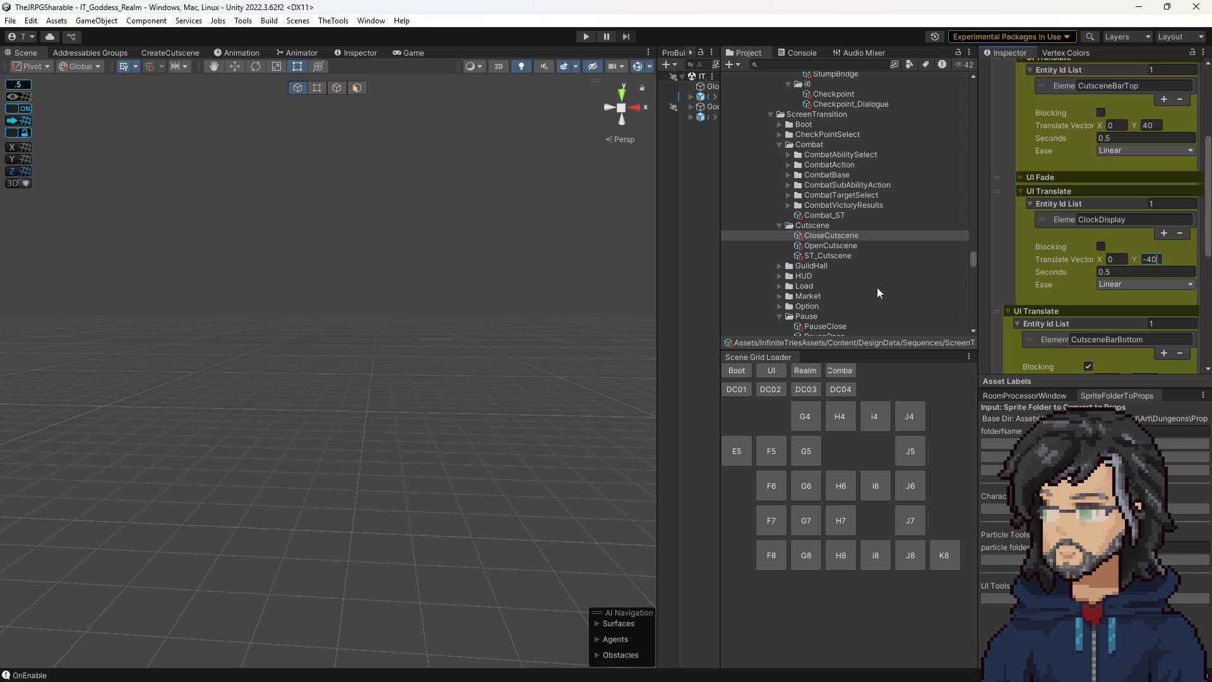
pyautogui.click(687, 223)
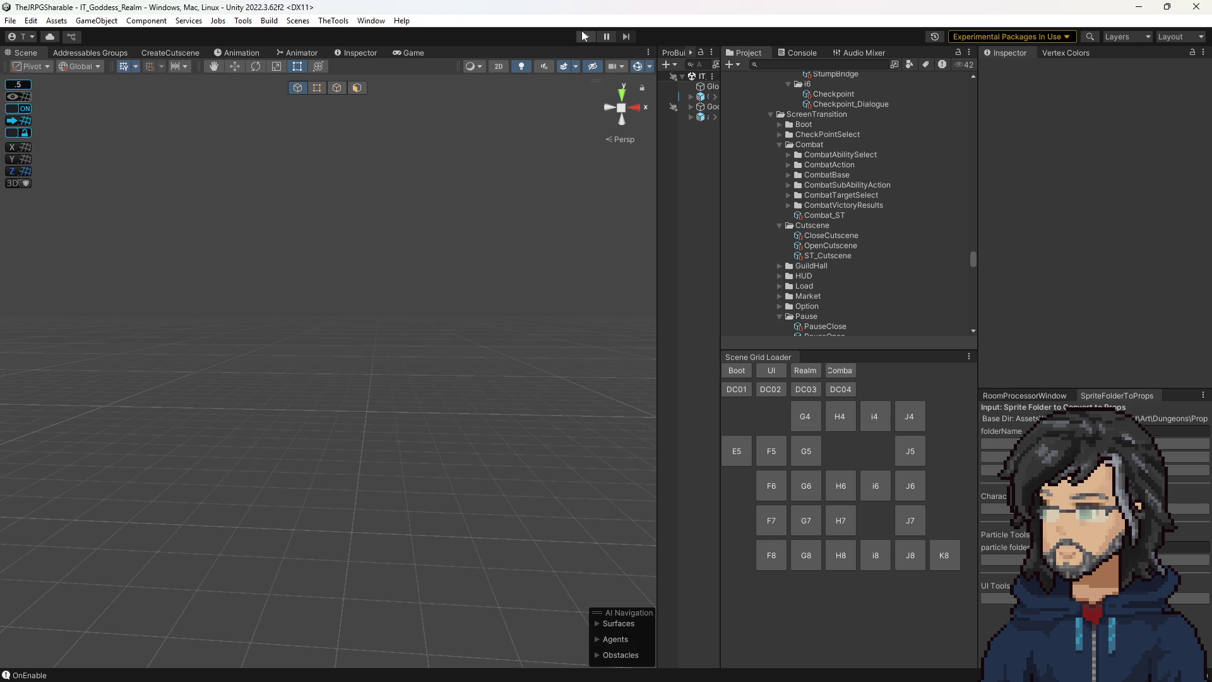
pyautogui.click(585, 36)
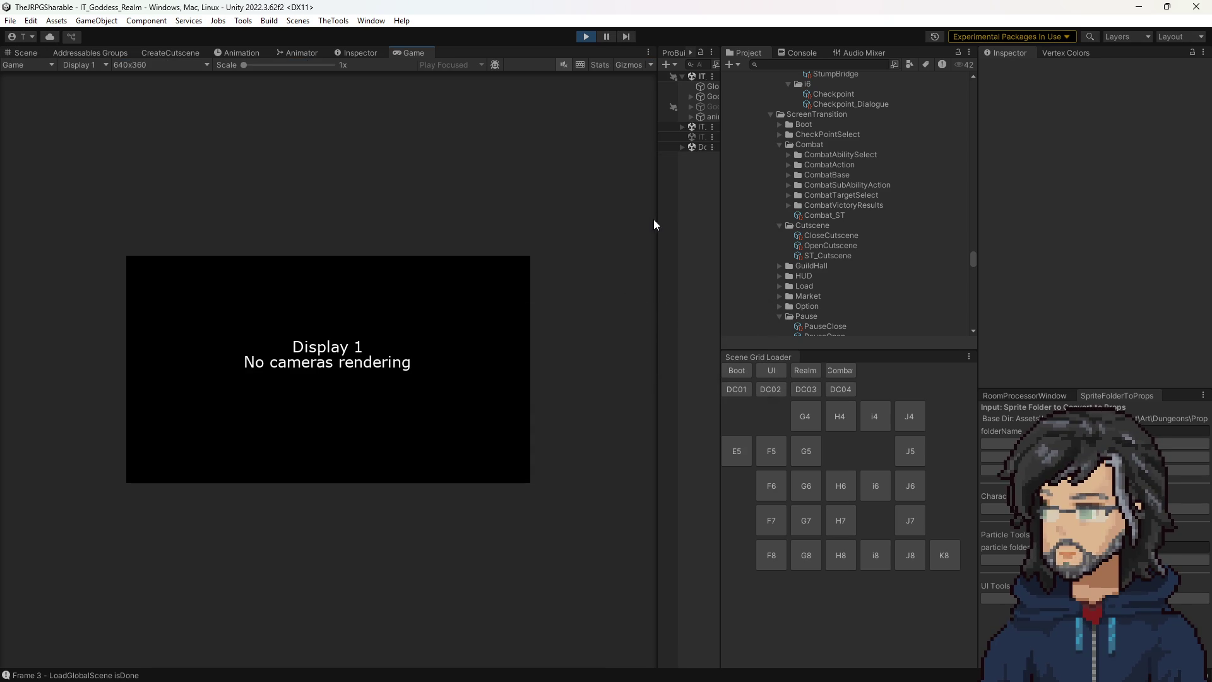
pyautogui.moveTo(657, 218); pyautogui.dragTo(905, 216)
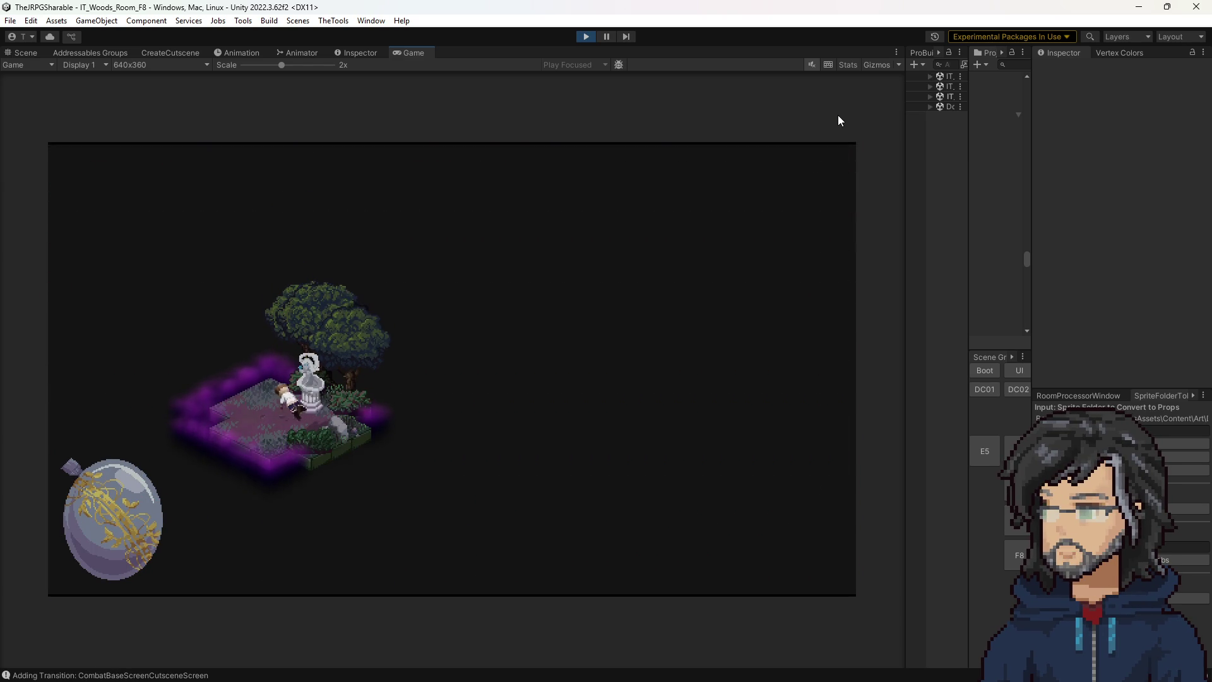
pyautogui.press('space')
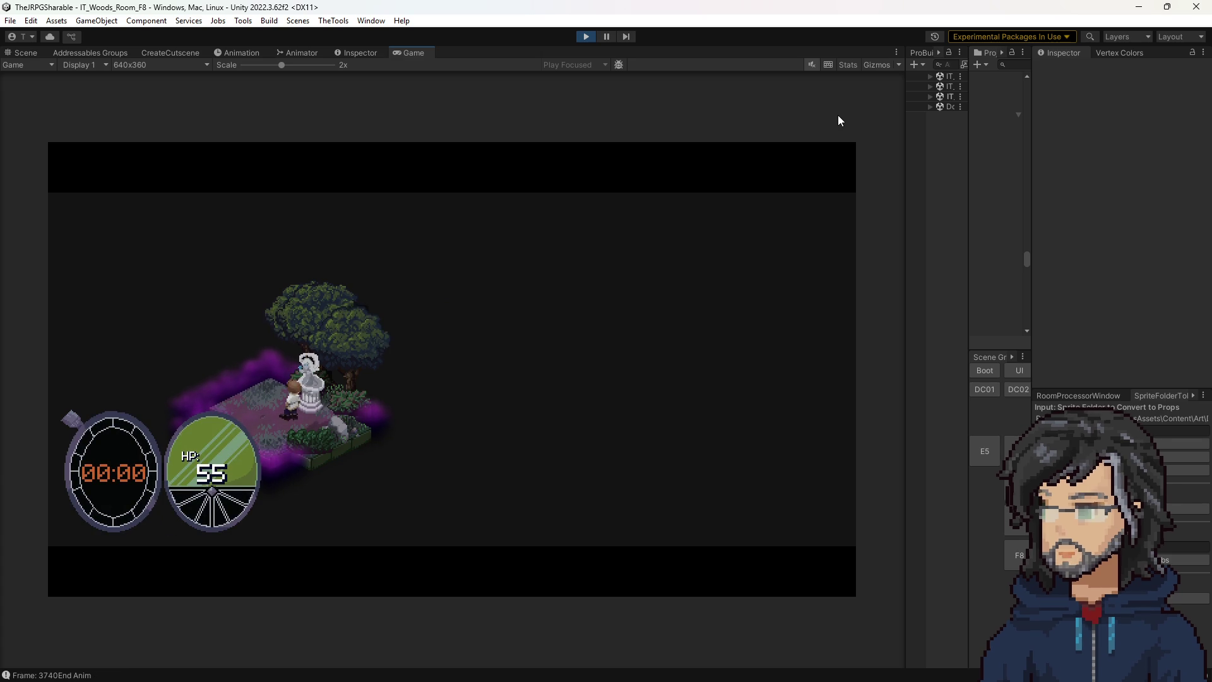
pyautogui.press('space')
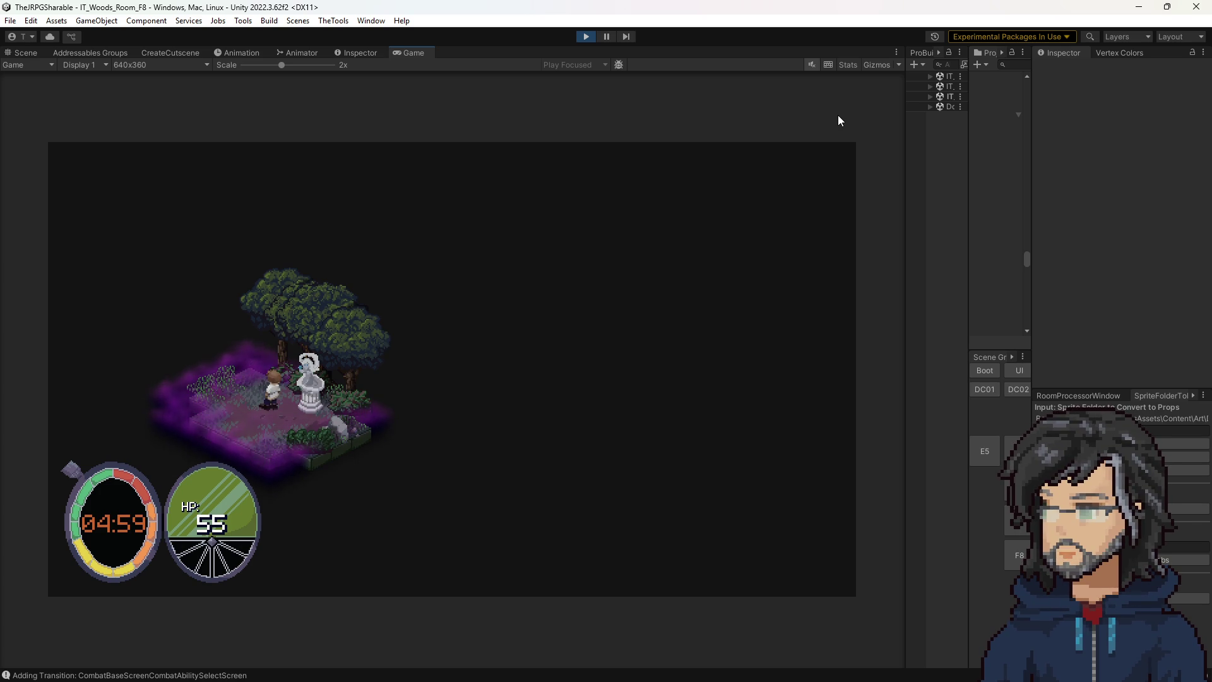
pyautogui.click(581, 36)
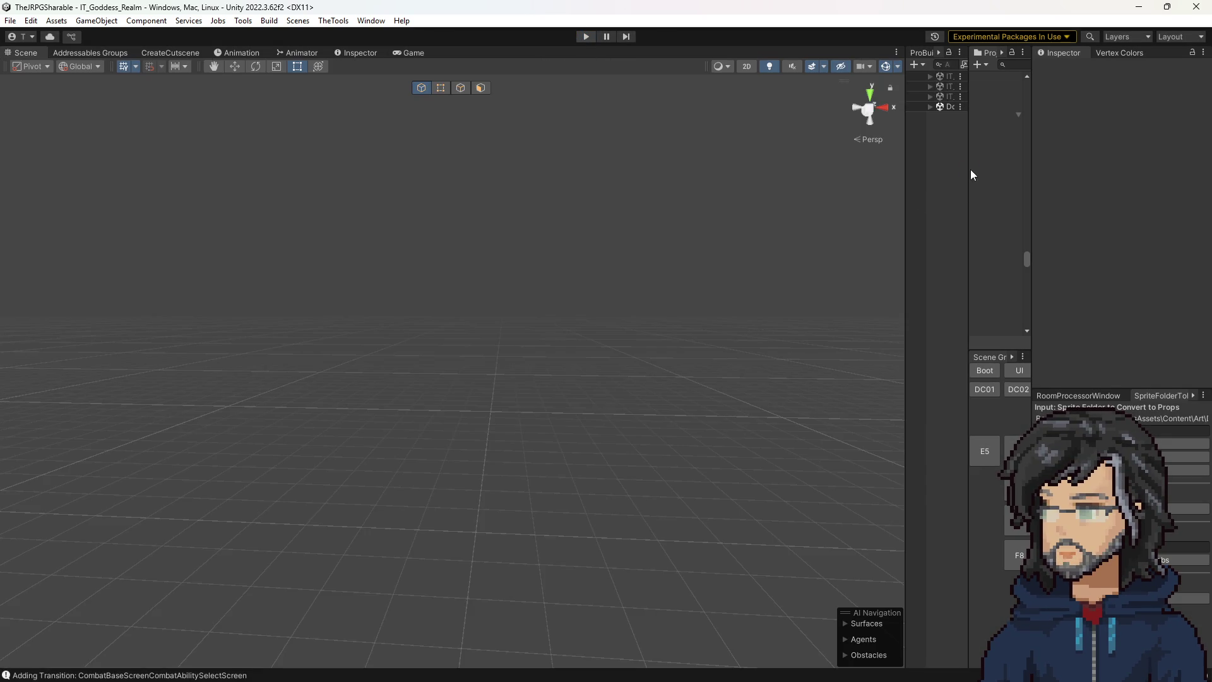
# Widen the Project and Hierarchy panels and select FirstReturn in Cutscenes/Goddess_Realm/Return.
pyautogui.moveTo(964, 170); pyautogui.dragTo(802, 199)
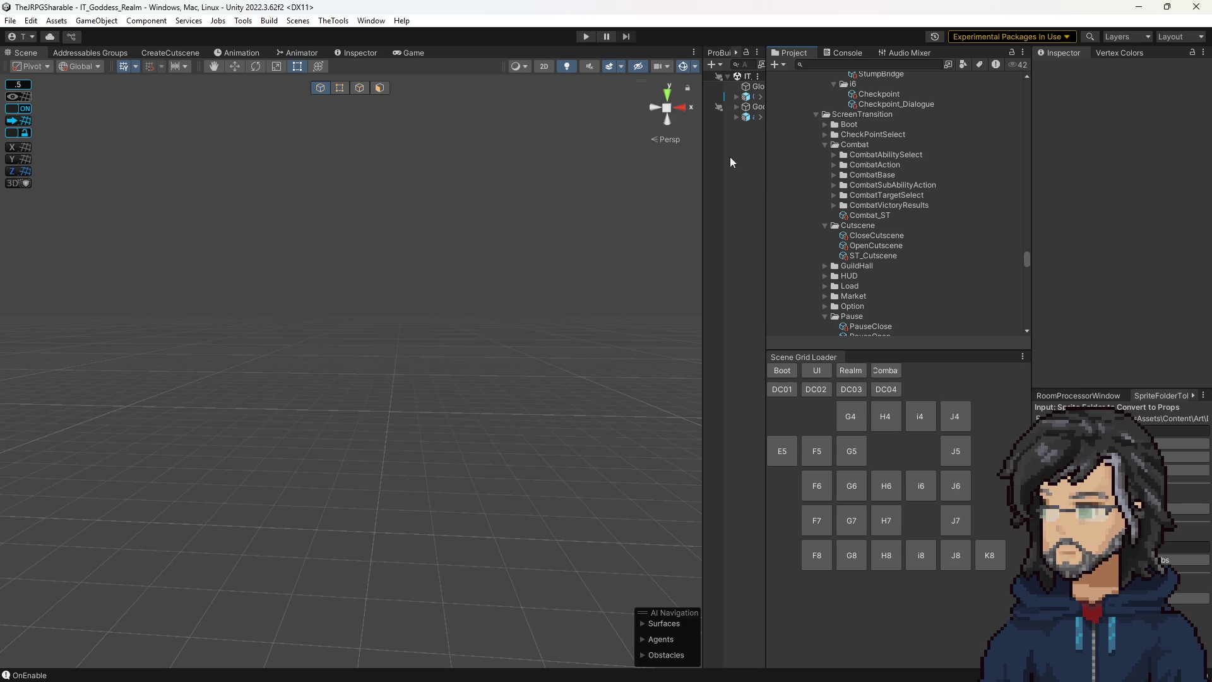
pyautogui.moveTo(765, 156)
pyautogui.mouseDown()
pyautogui.moveTo(879, 162)
pyautogui.moveTo(866, 156)
pyautogui.mouseUp()
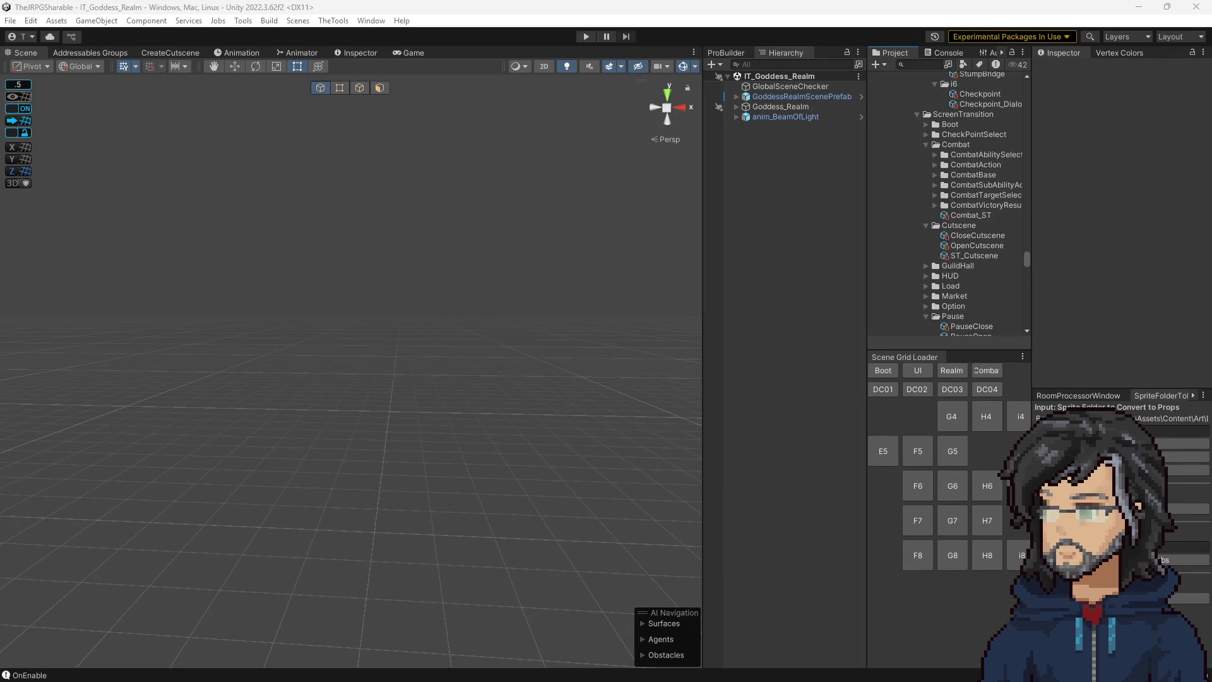
pyautogui.scroll(-10, 960, 255)
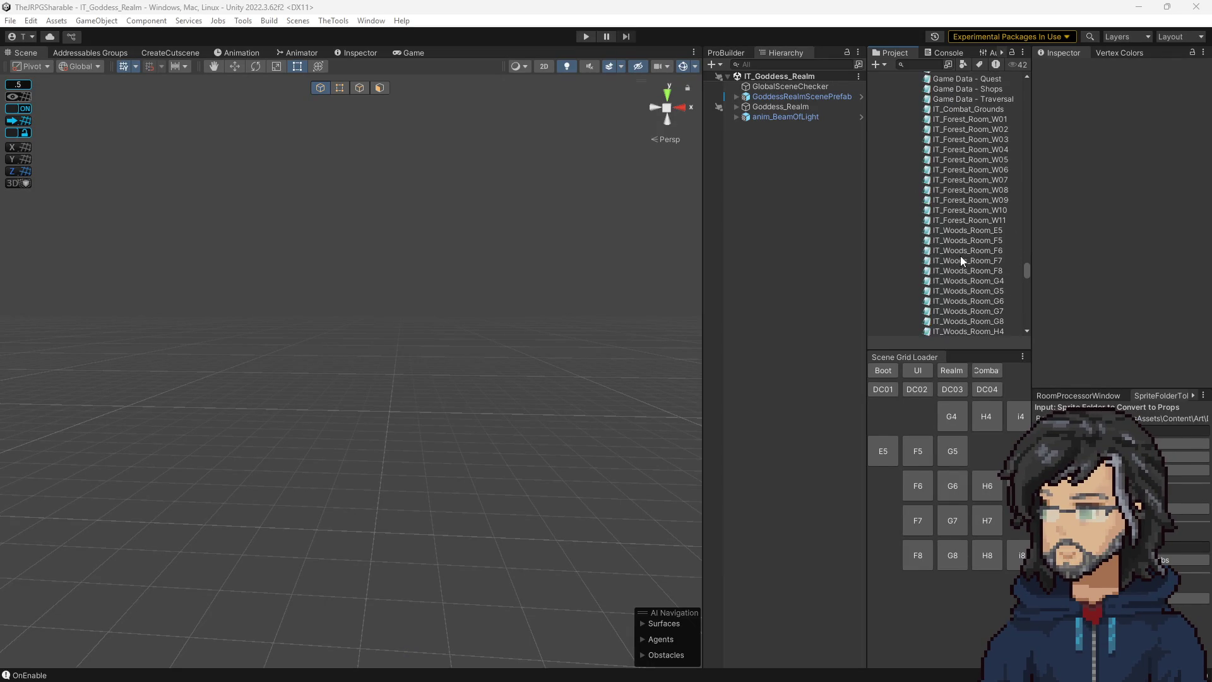
pyautogui.scroll(-15, 960, 256)
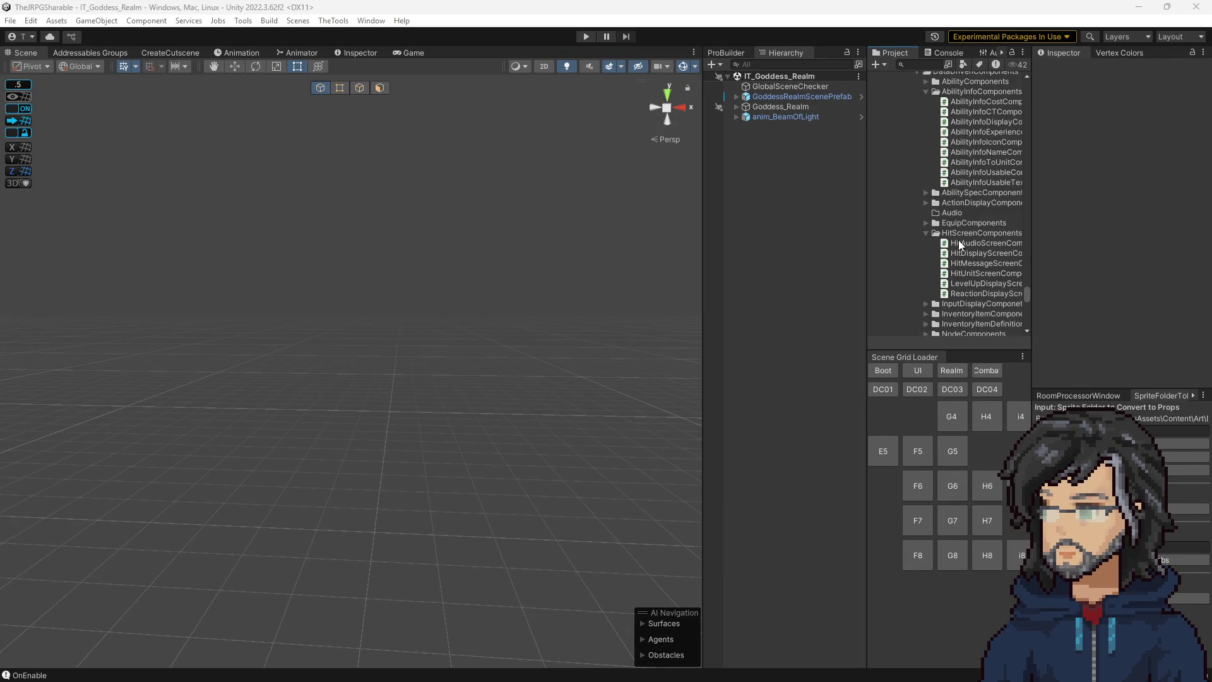
pyautogui.scroll(-15, 959, 245)
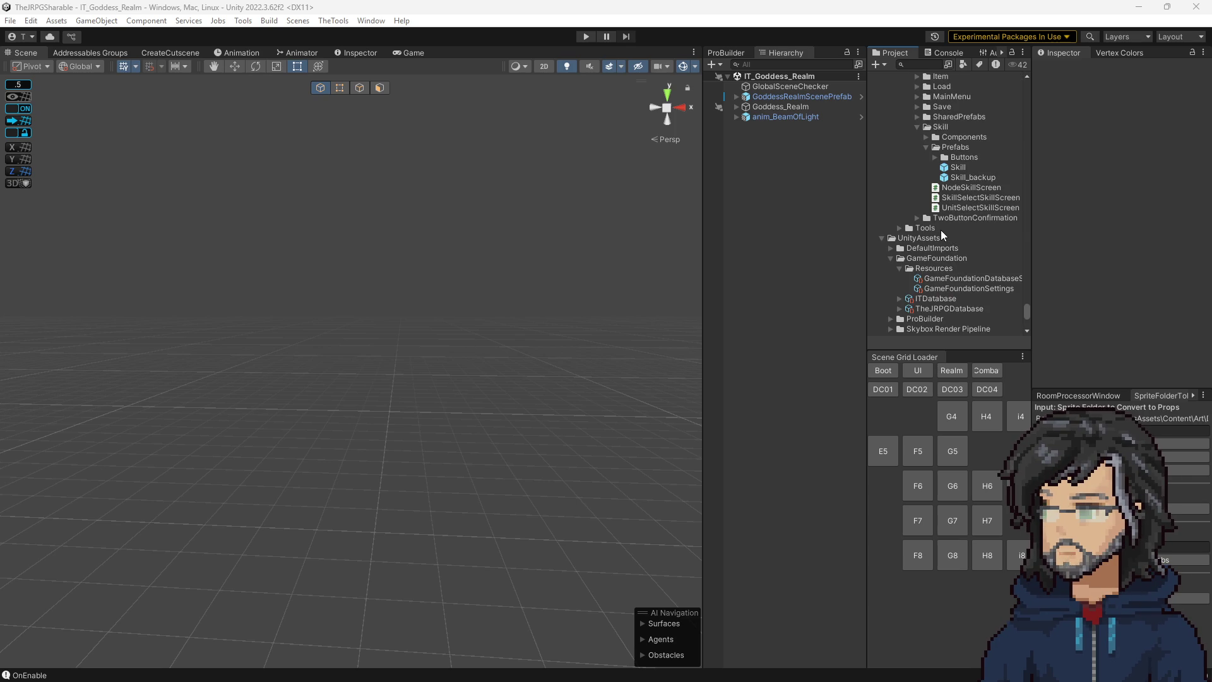
pyautogui.scroll(15, 943, 235)
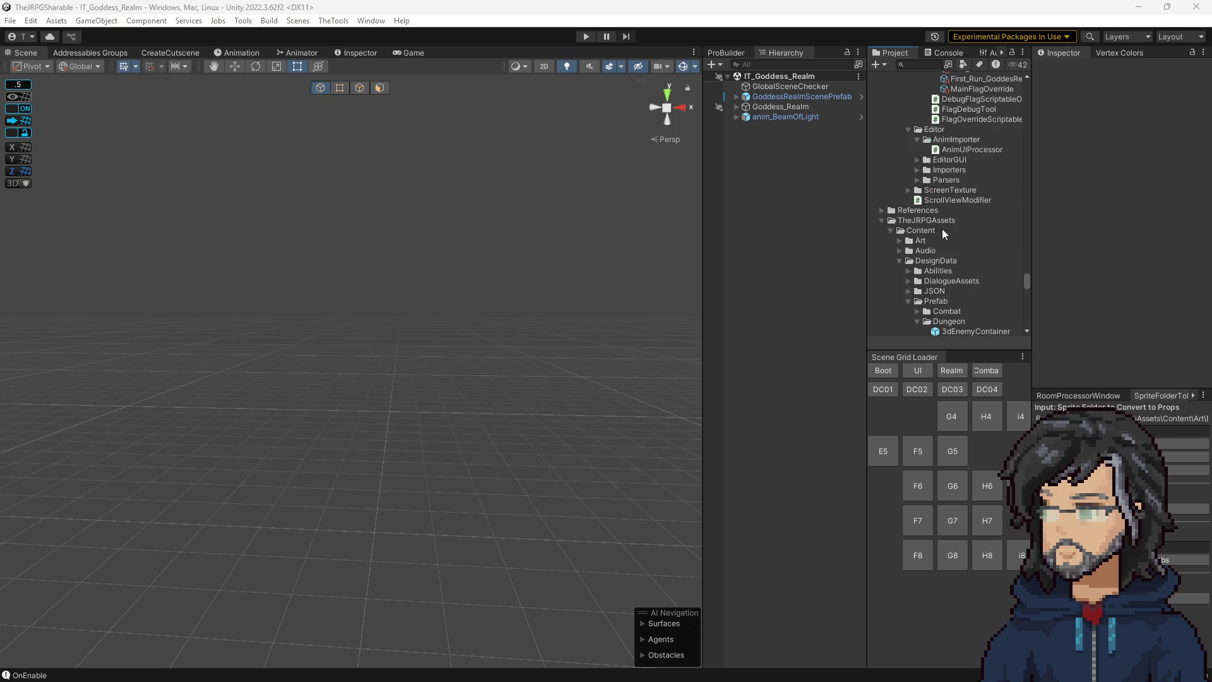
pyautogui.scroll(15, 947, 235)
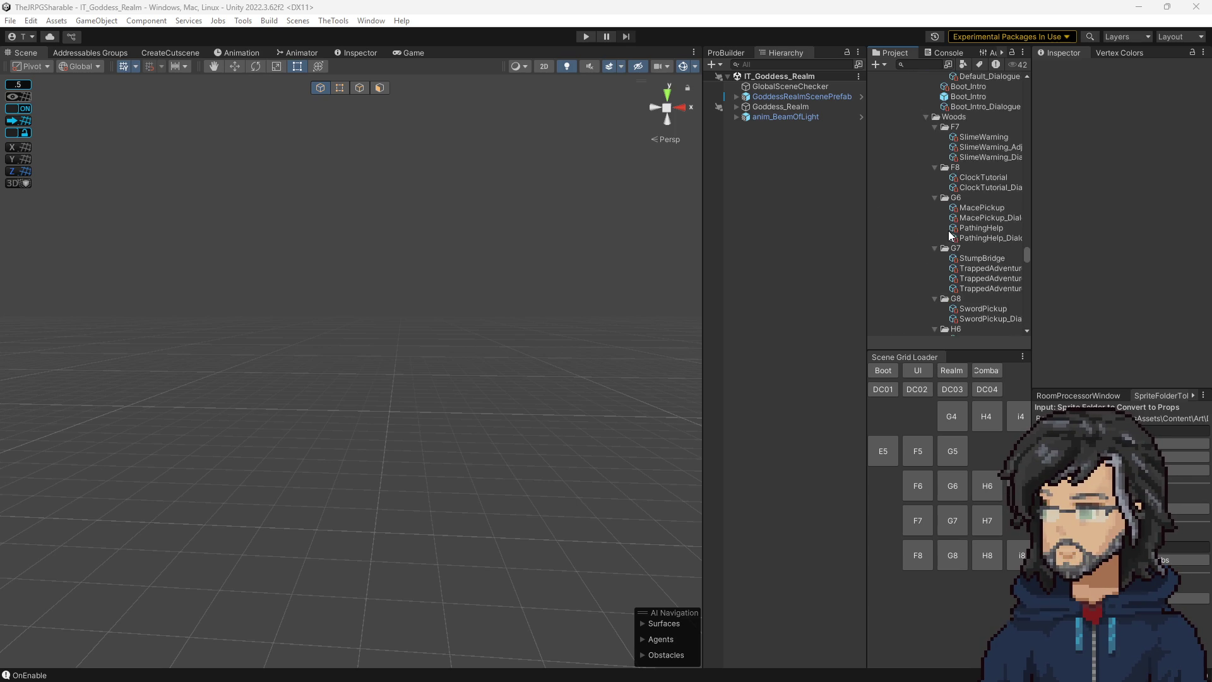
pyautogui.scroll(10, 951, 235)
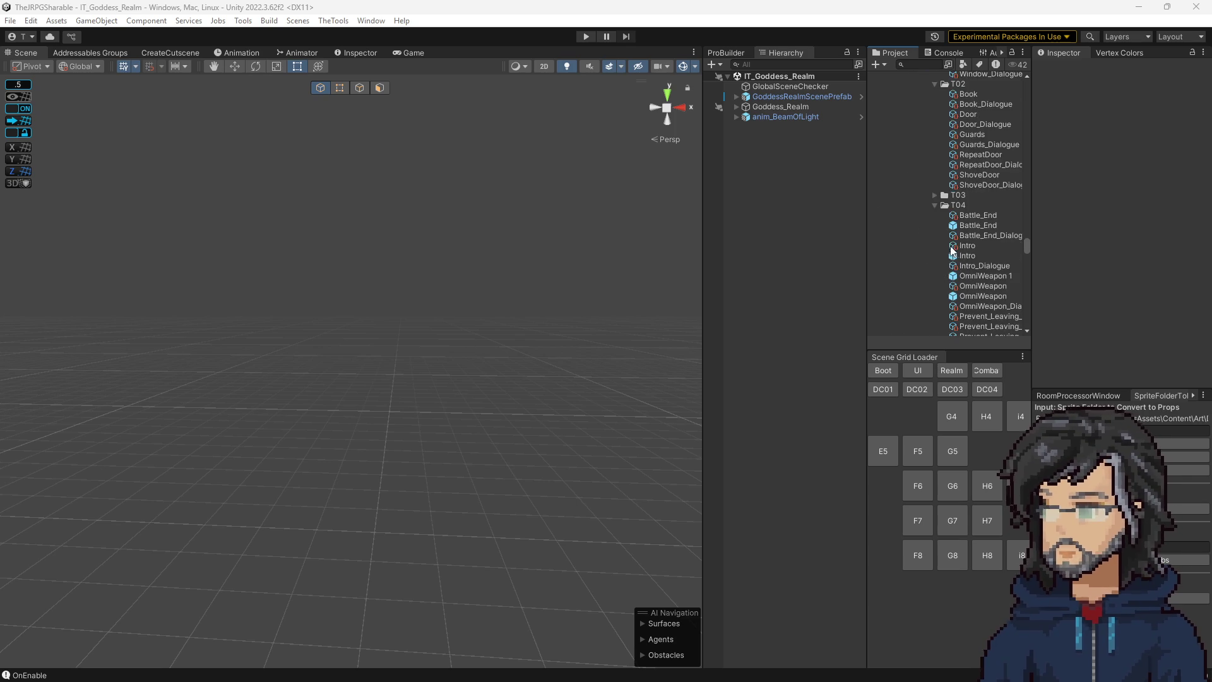
pyautogui.scroll(6, 959, 242)
pyautogui.click(926, 230)
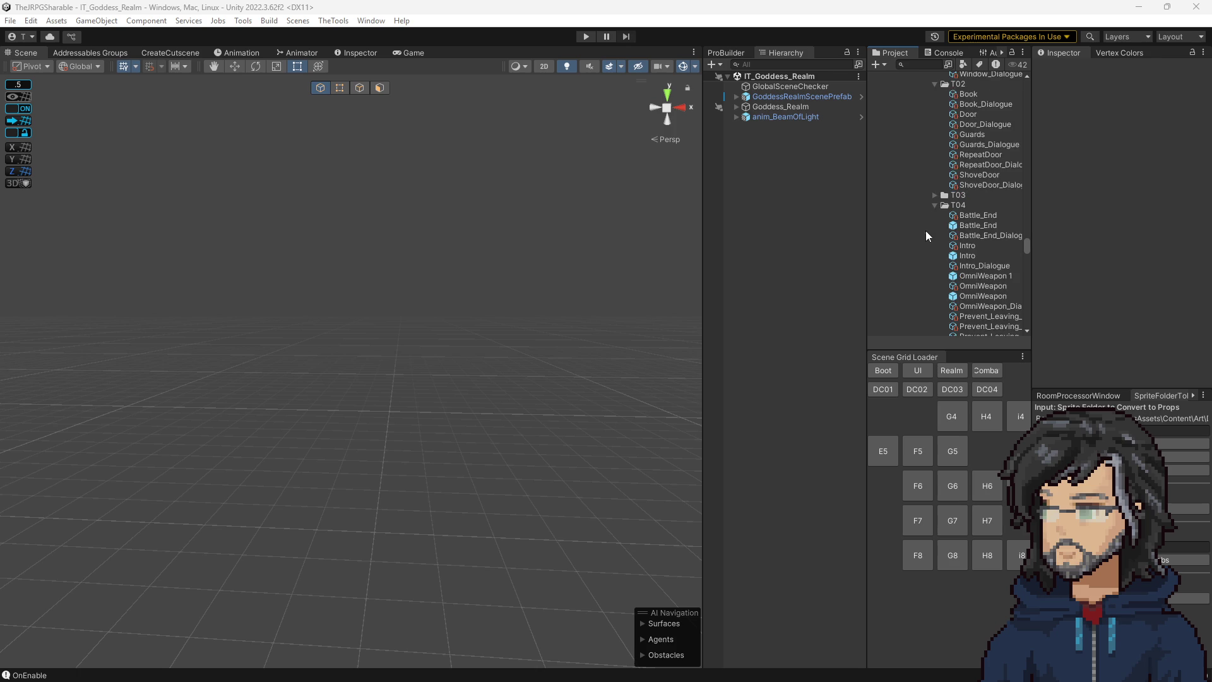
pyautogui.scroll(-1, 930, 180)
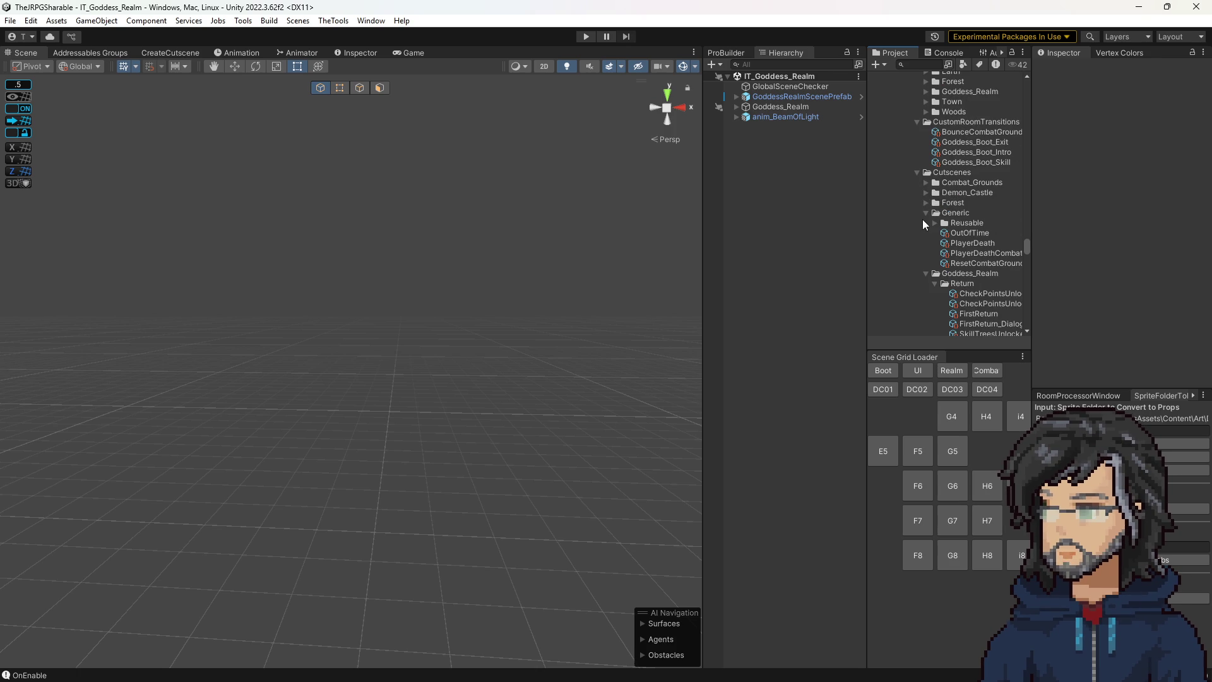
pyautogui.scroll(-2, 922, 218)
pyautogui.scroll(-2, 933, 208)
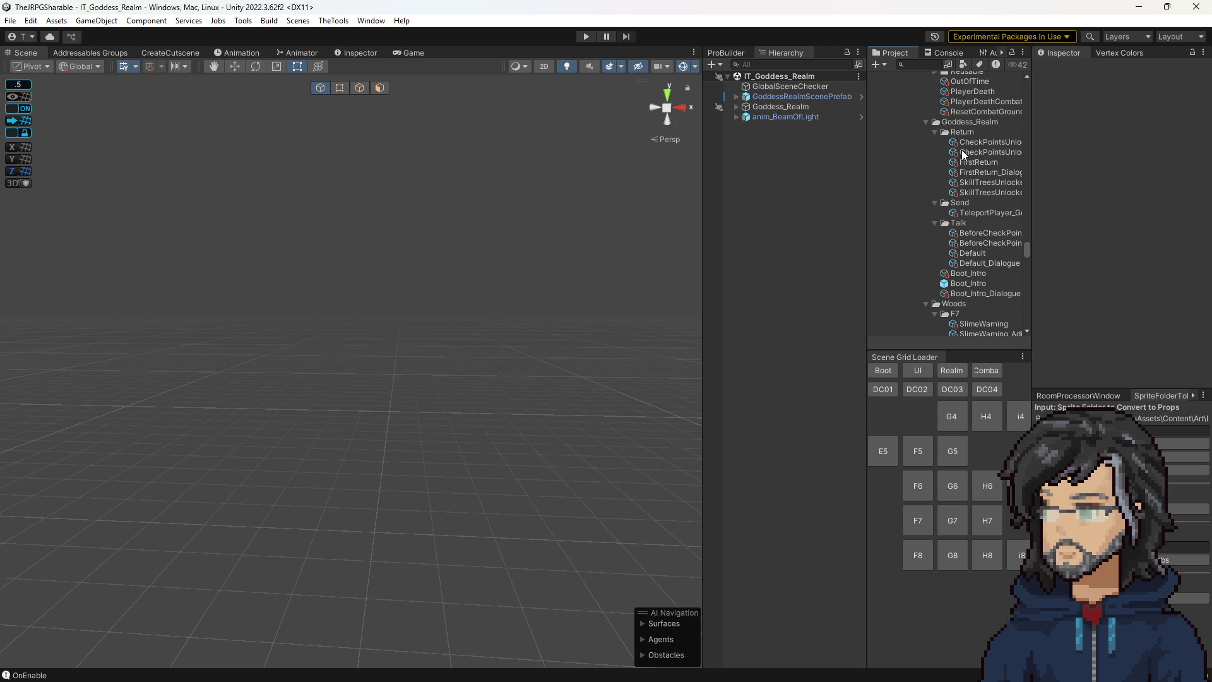
pyautogui.click(978, 165)
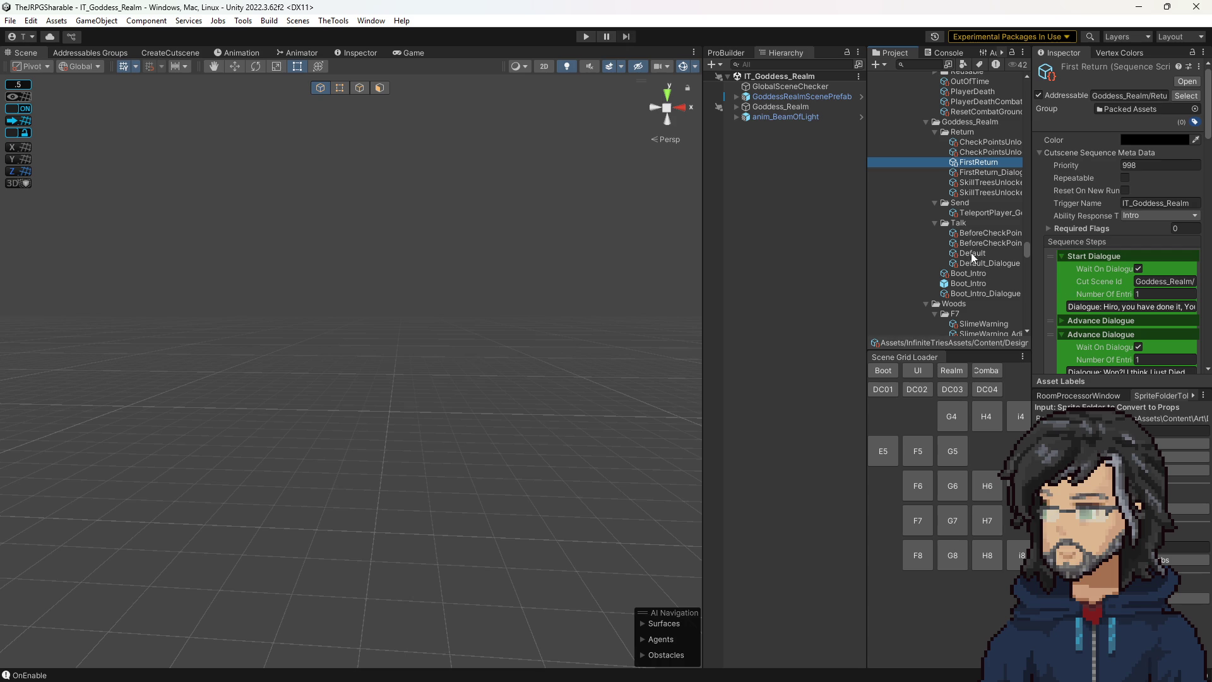
# Show FirstReturn_Dialogue in a larger inspector and end the first Goddess line with 'won!'.
pyautogui.scroll(-3, 1117, 270)
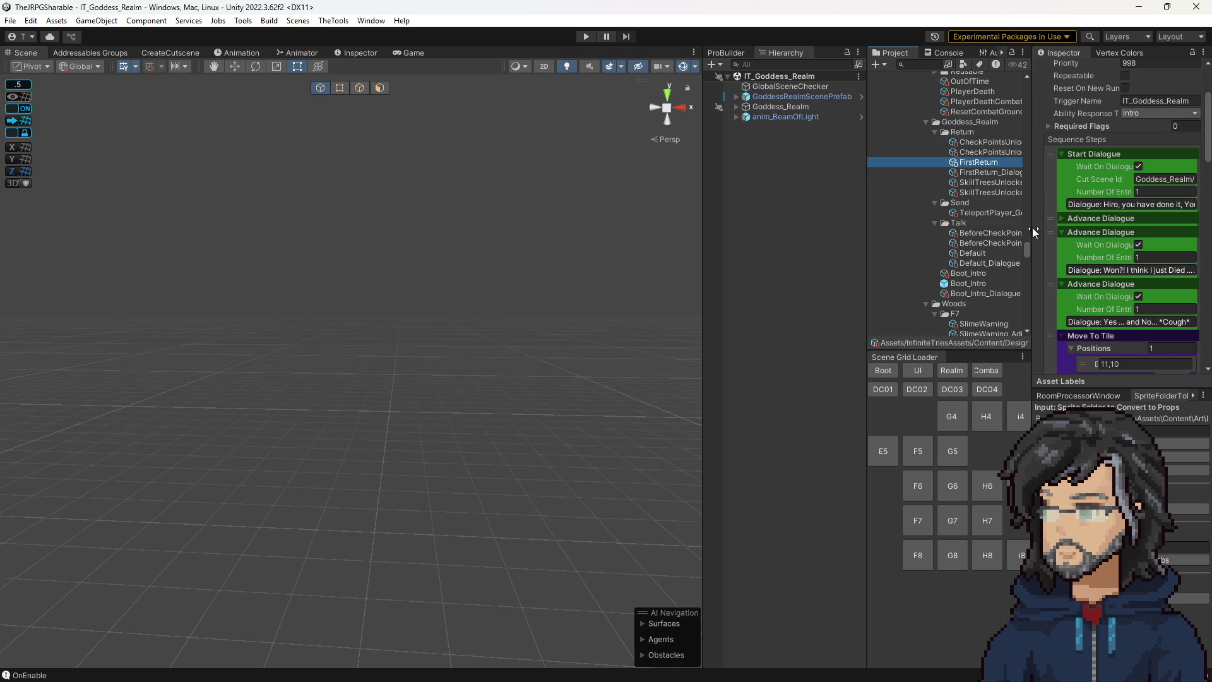
pyautogui.click(982, 171)
pyautogui.click(336, 50)
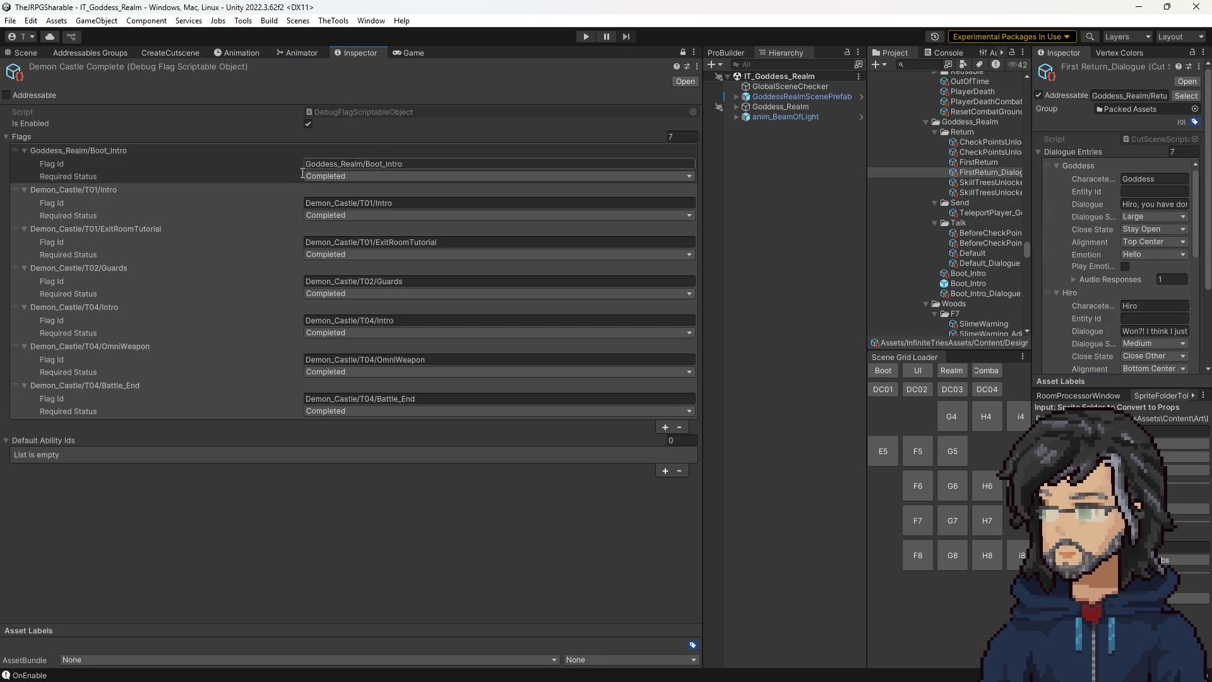
pyautogui.click(683, 53)
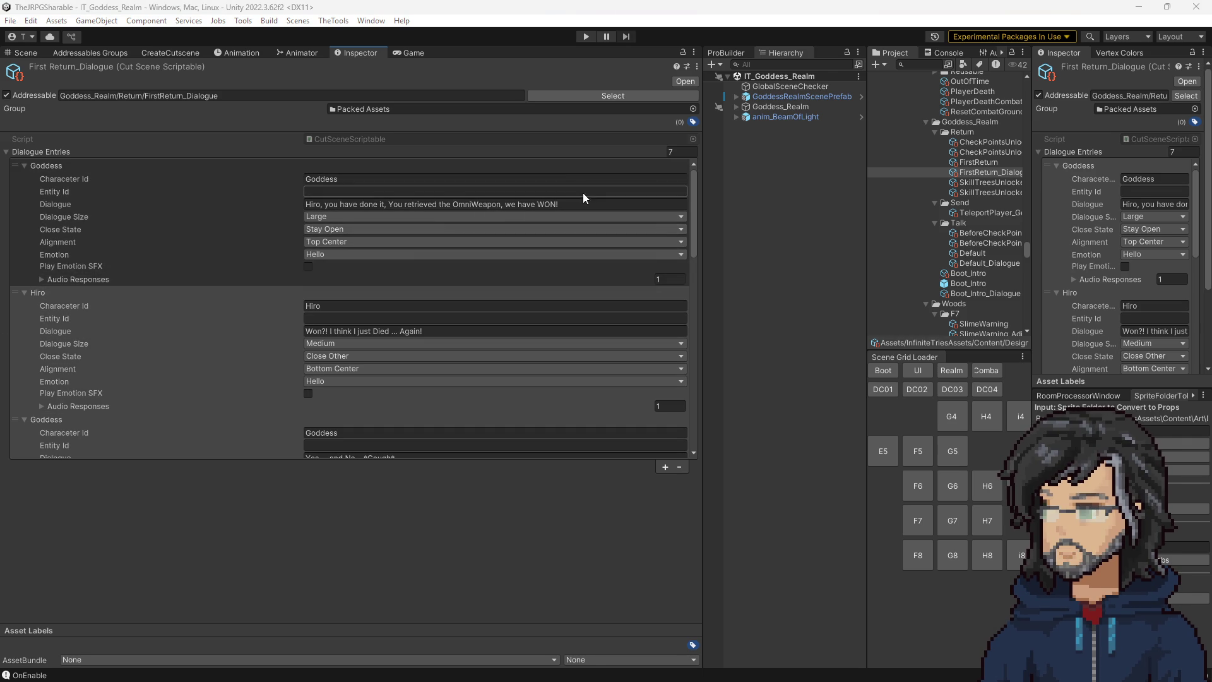
pyautogui.click(566, 203)
pyautogui.press('BackSpace')
pyautogui.press('BackSpace')
pyautogui.press('BackSpace')
pyautogui.write('won!')
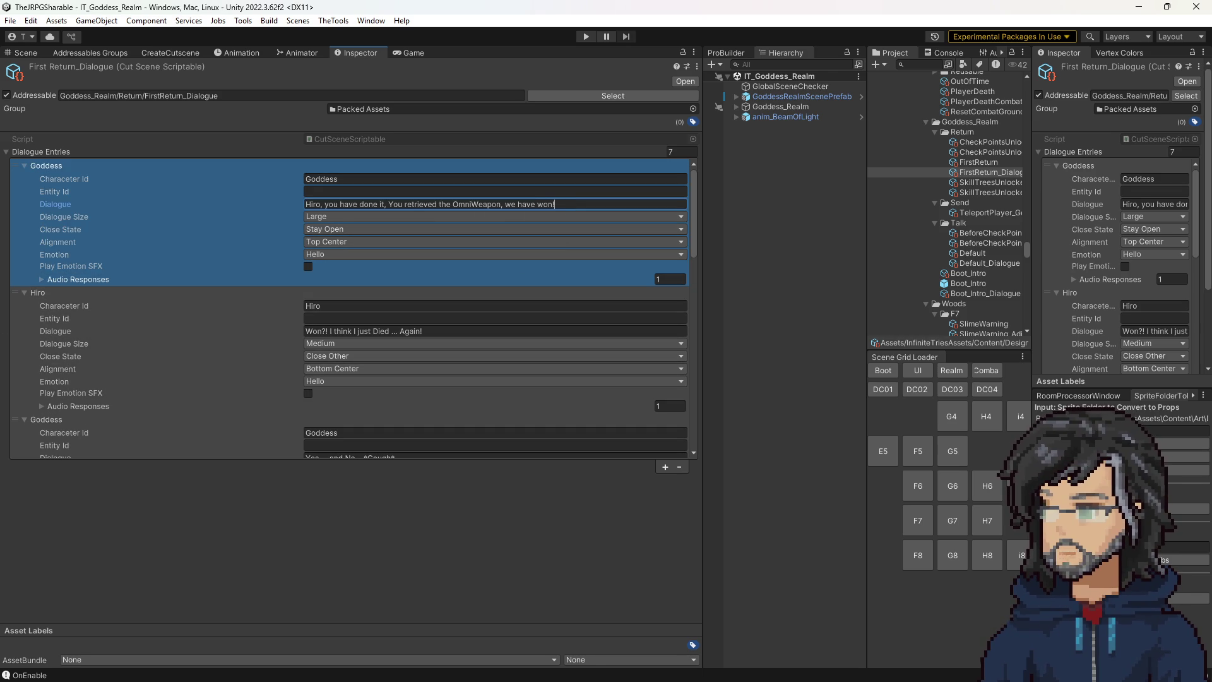
# Replace the later Goddess lines with the conduit explanation and the infinite-time farewell.
pyautogui.click(355, 332)
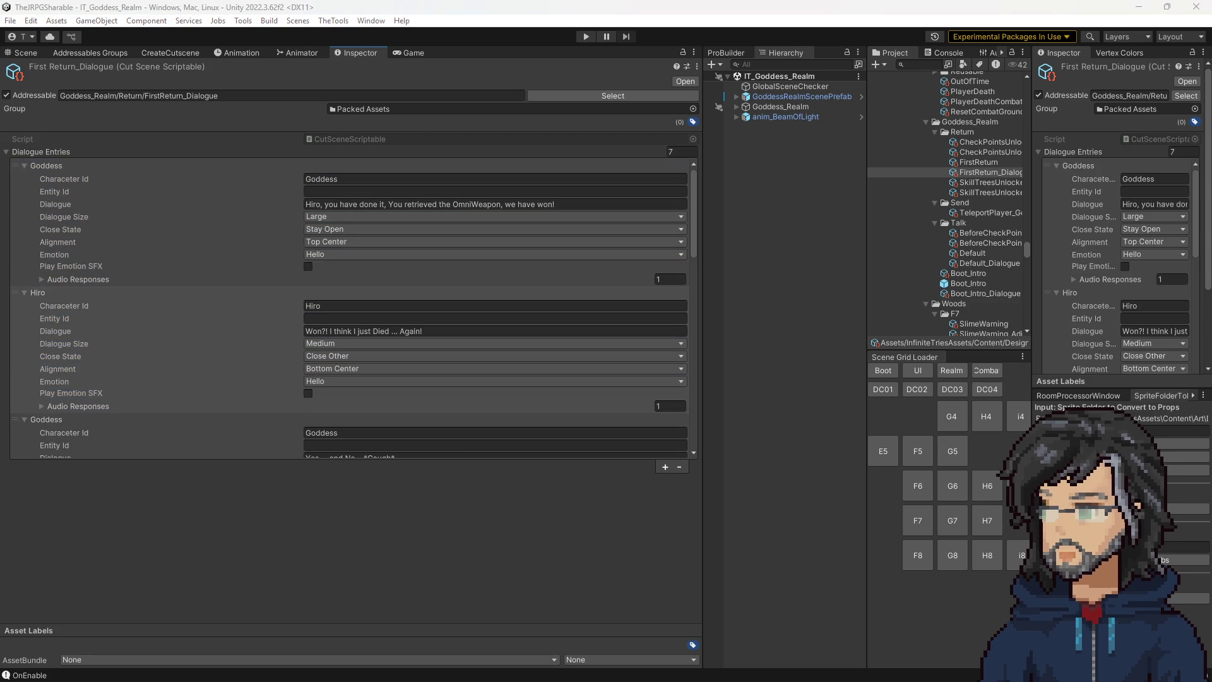
pyautogui.scroll(-5, 465, 400)
pyautogui.scroll(-5, 387, 389)
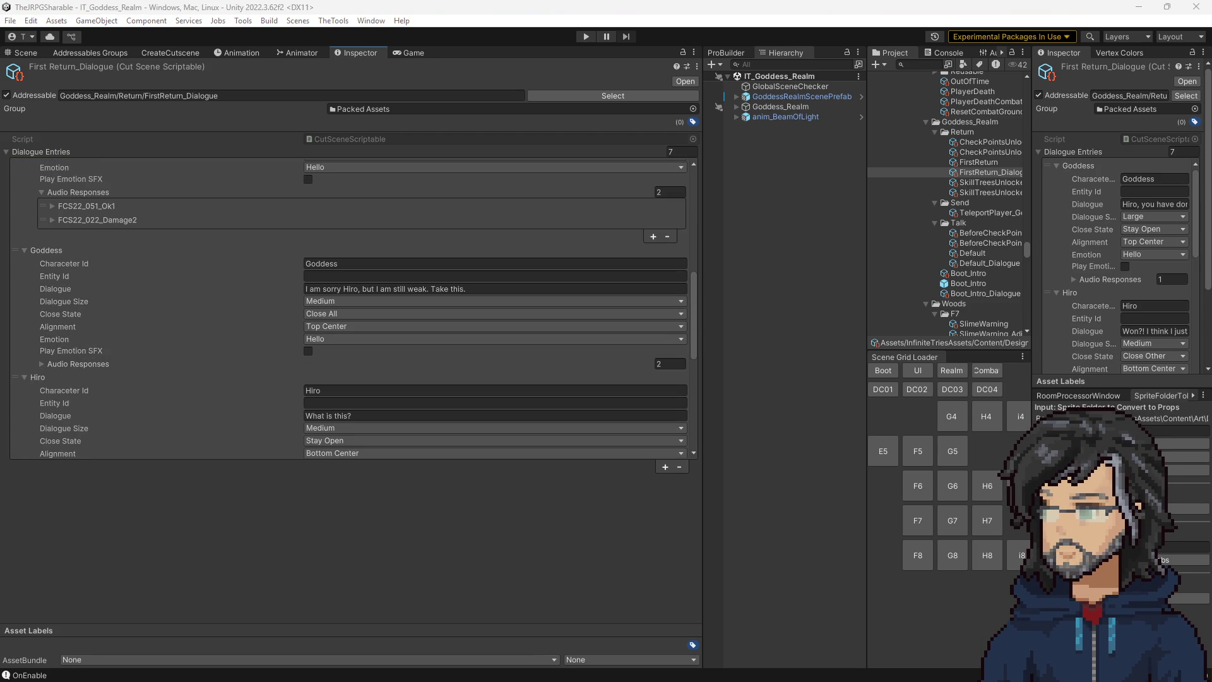
pyautogui.scroll(-5, 482, 401)
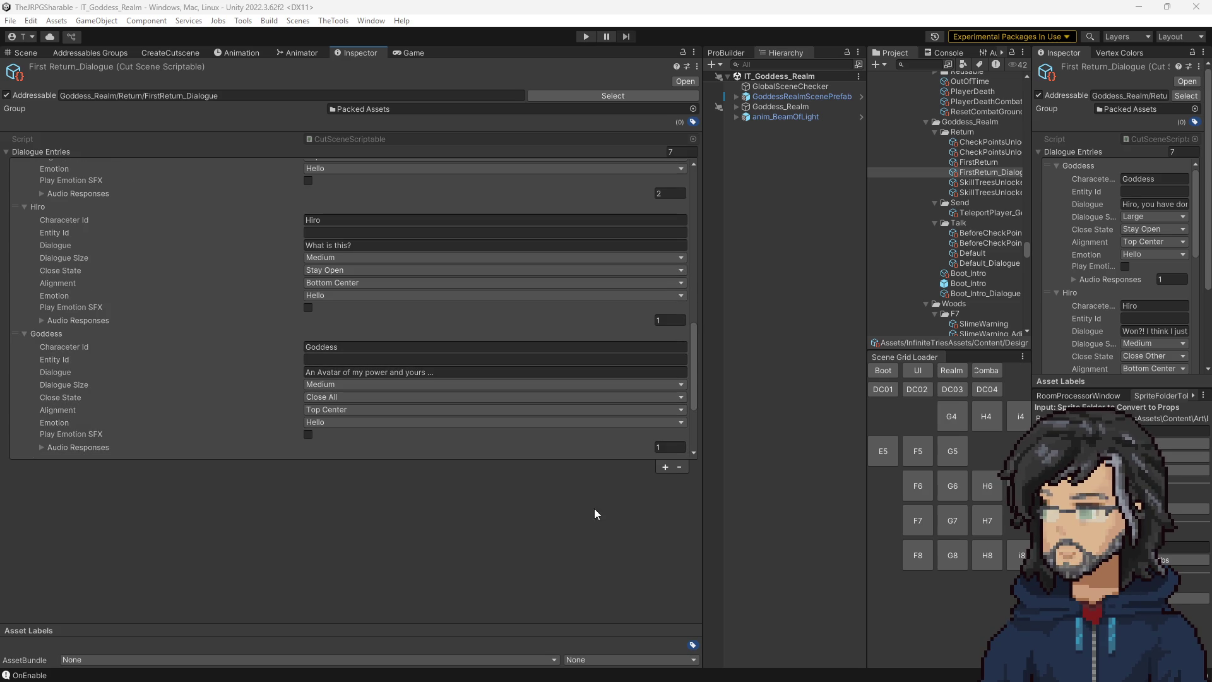
pyautogui.click(452, 372)
pyautogui.write('An conduit of sorts, but it will be faster to show then to explain.')
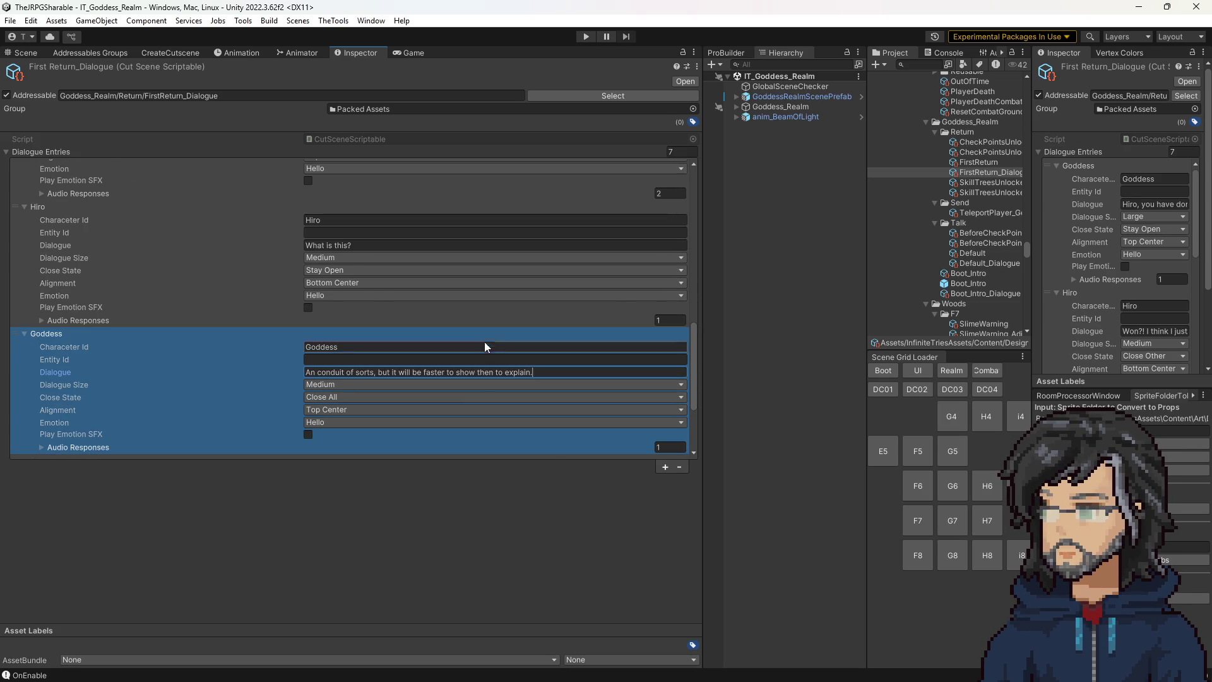
pyautogui.scroll(-3, 485, 347)
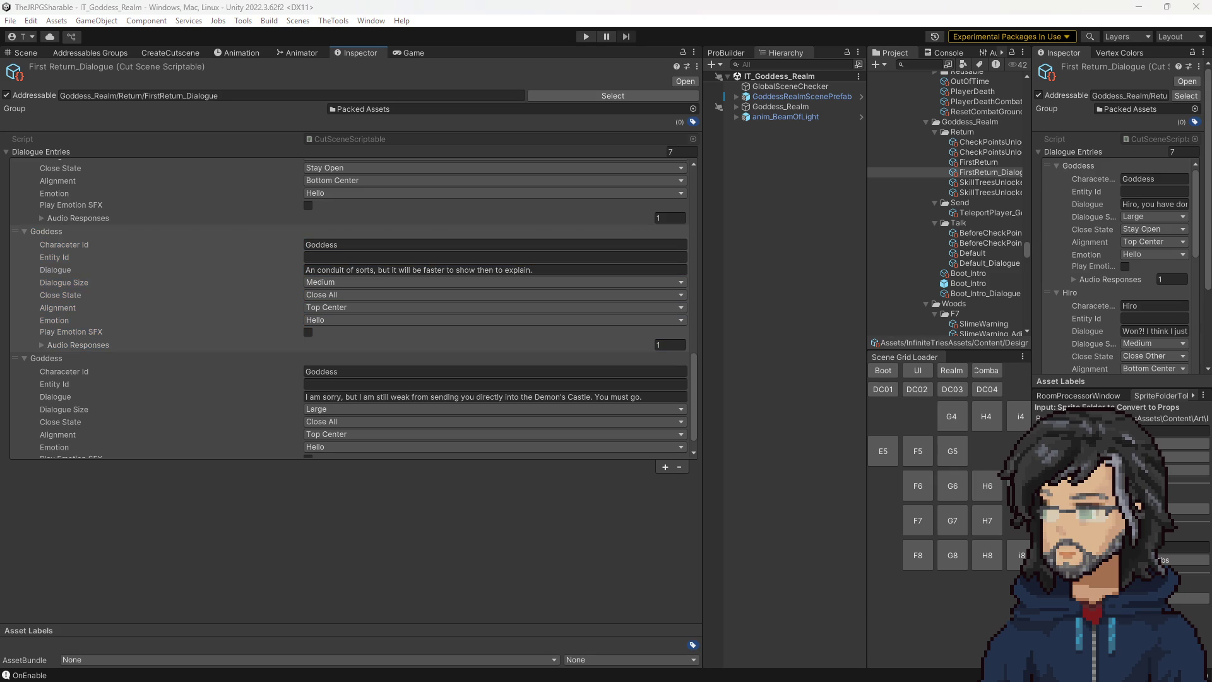
pyautogui.click(377, 396)
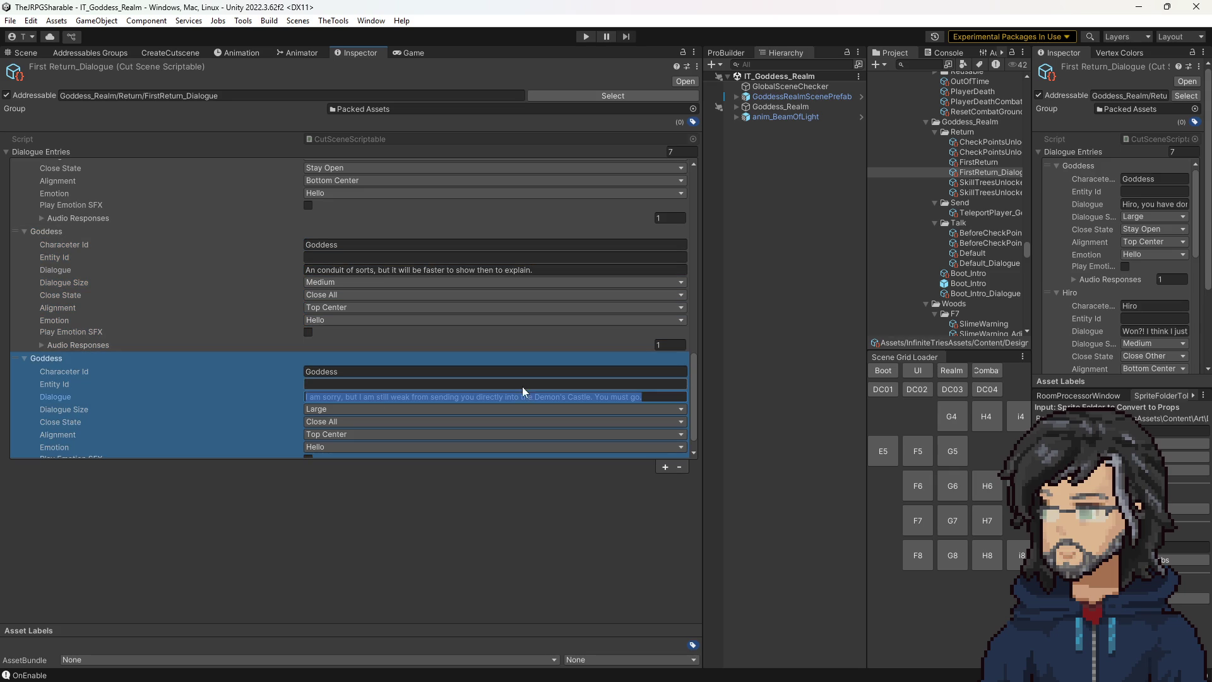
pyautogui.write('We may have little time, but we will have infinite time to chat. For now you must go.')
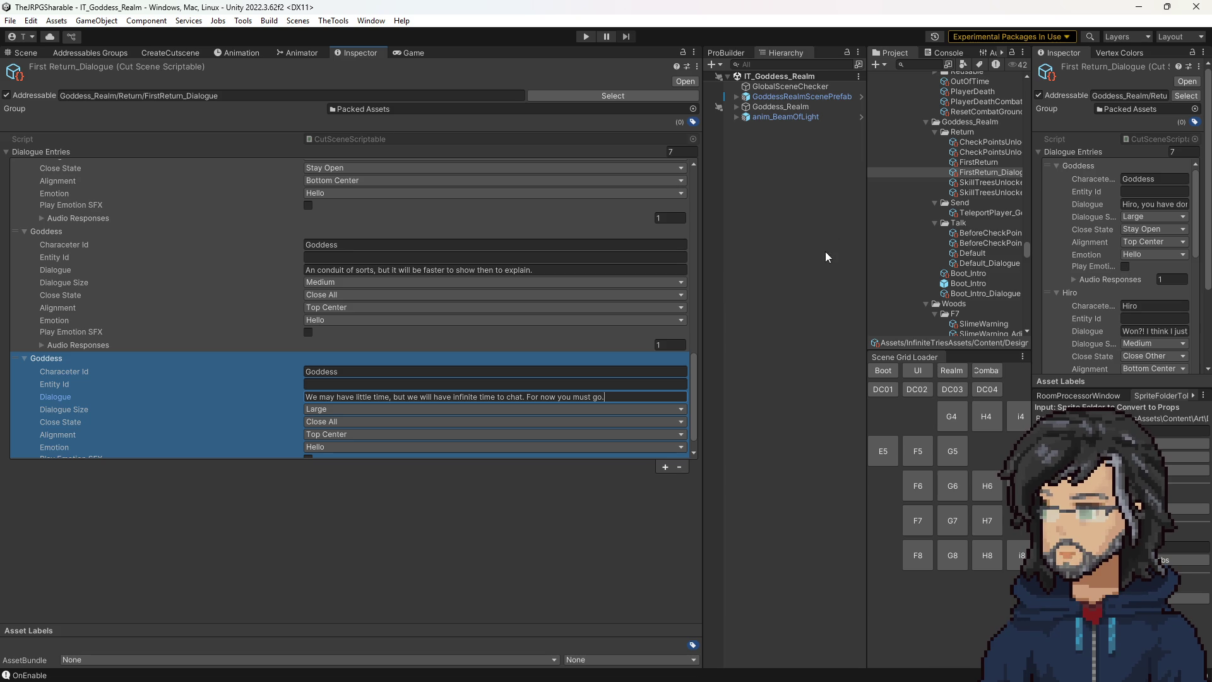
pyautogui.click(813, 288)
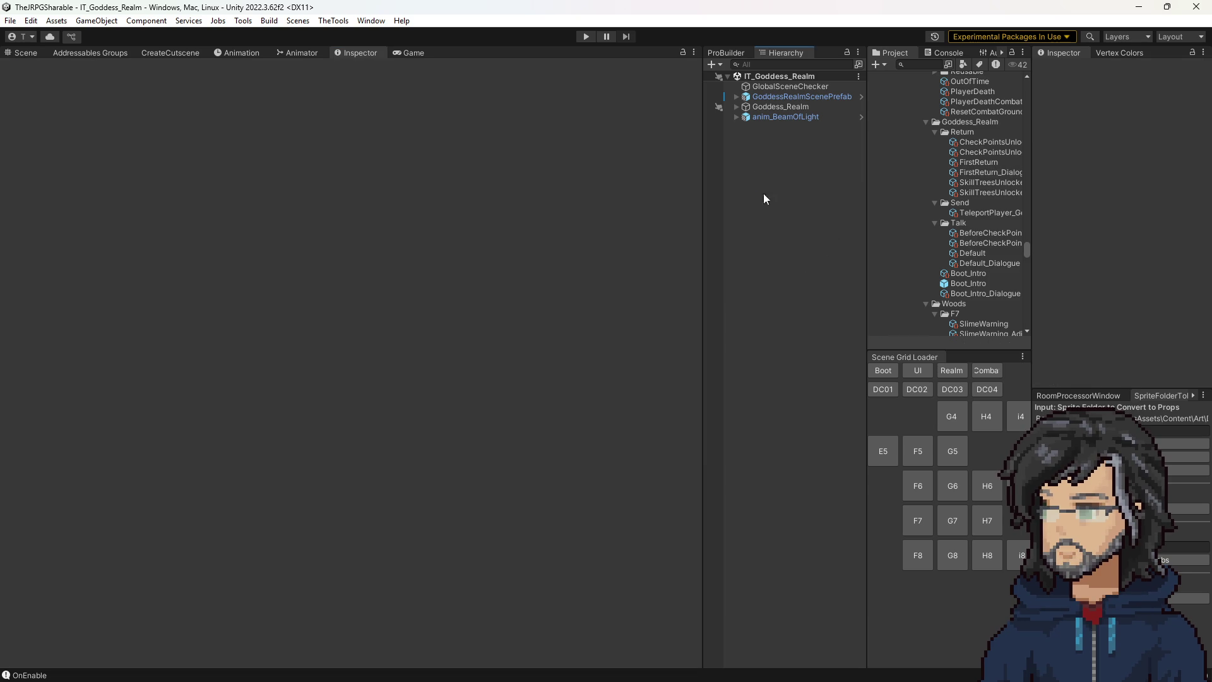
# In the Scene view, check FirstReturn's steps: ClockTutorial flag Completed, Goddess dialogue, woods transition.
pyautogui.click(40, 53)
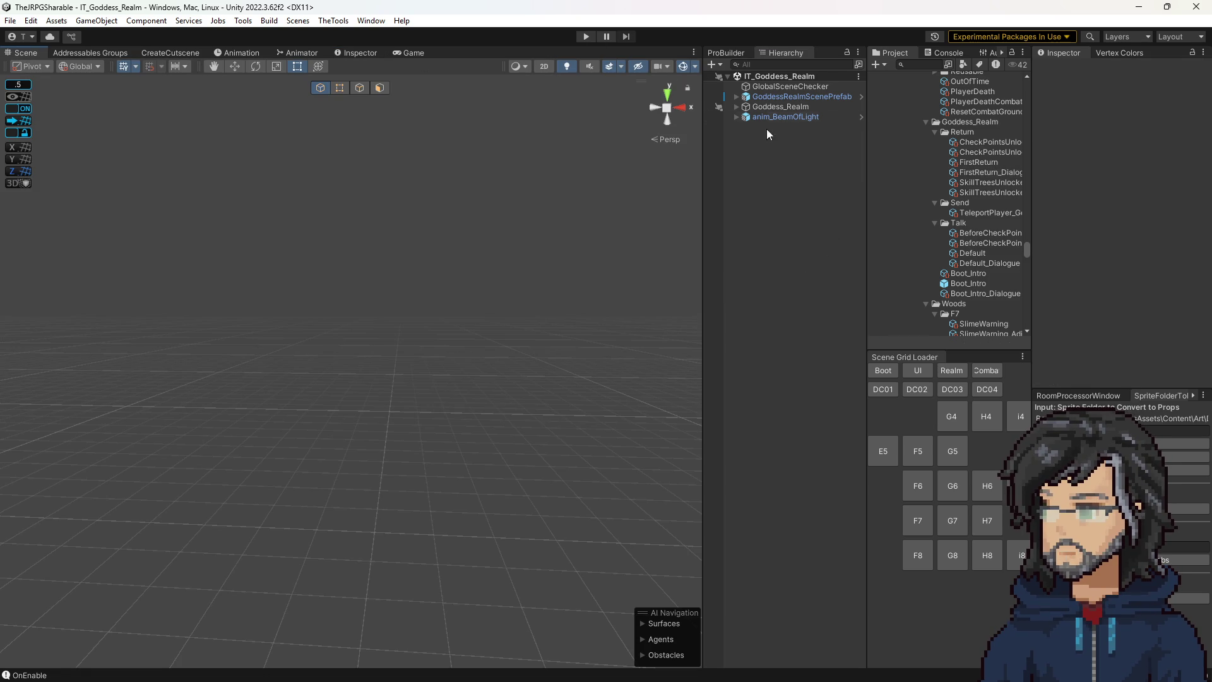
pyautogui.click(968, 163)
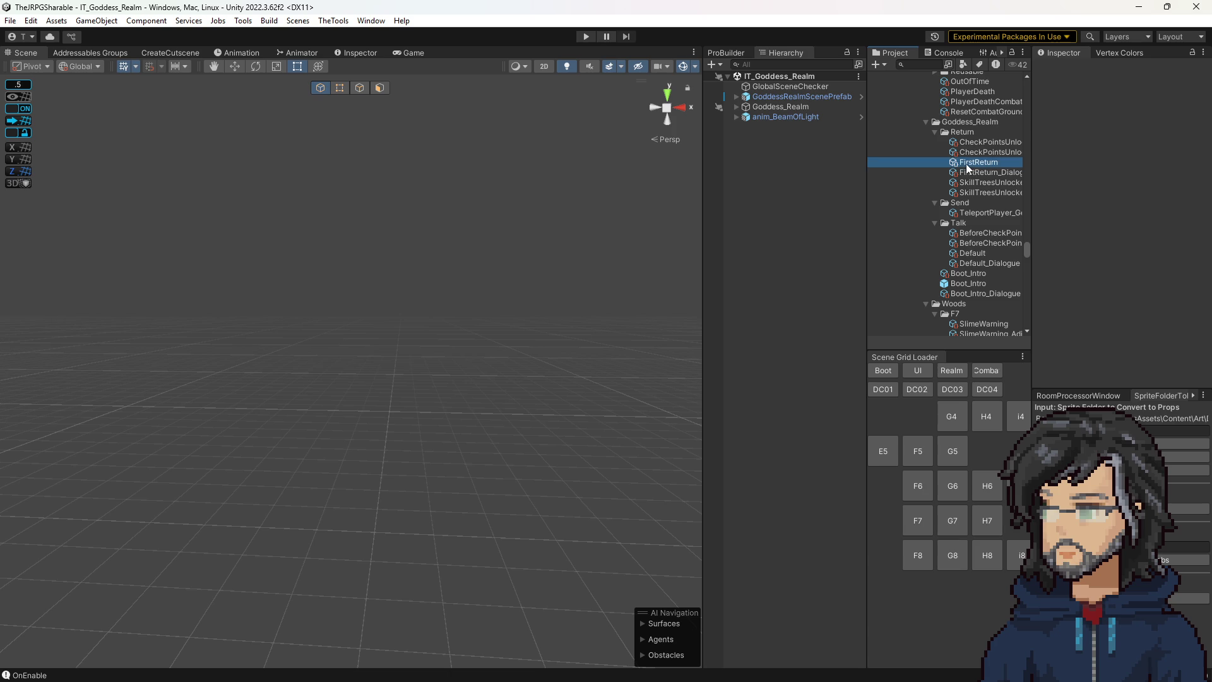
pyautogui.scroll(-15, 1118, 282)
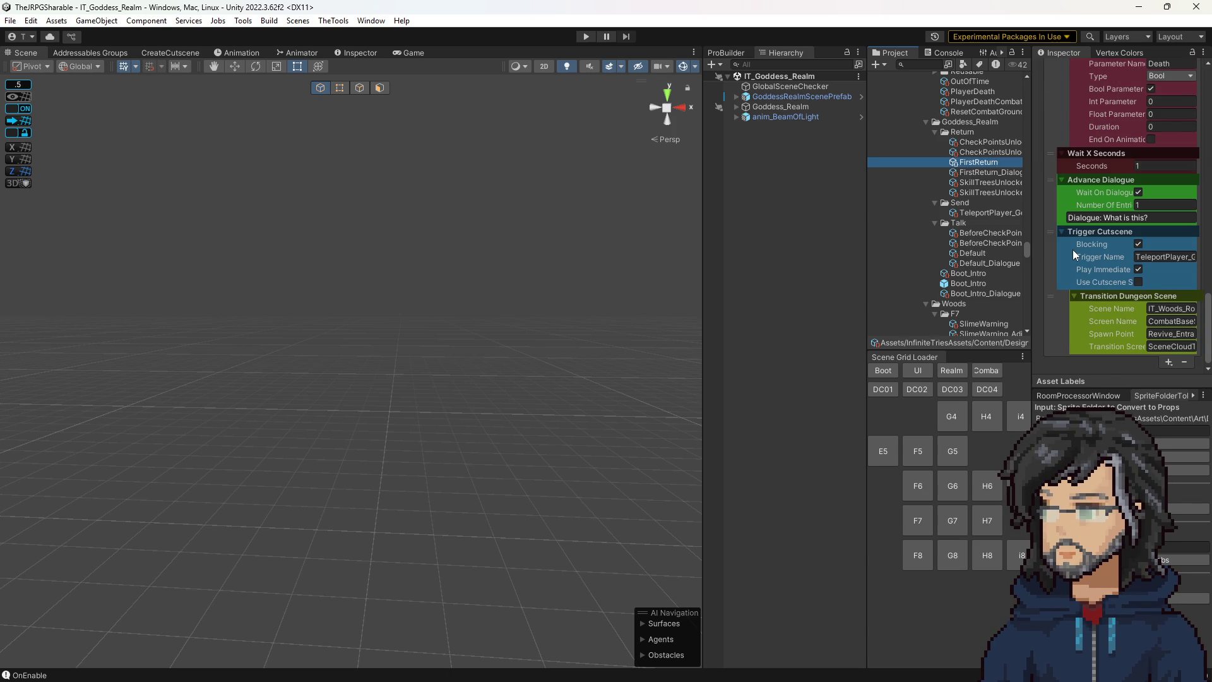
pyautogui.scroll(5, 1085, 218)
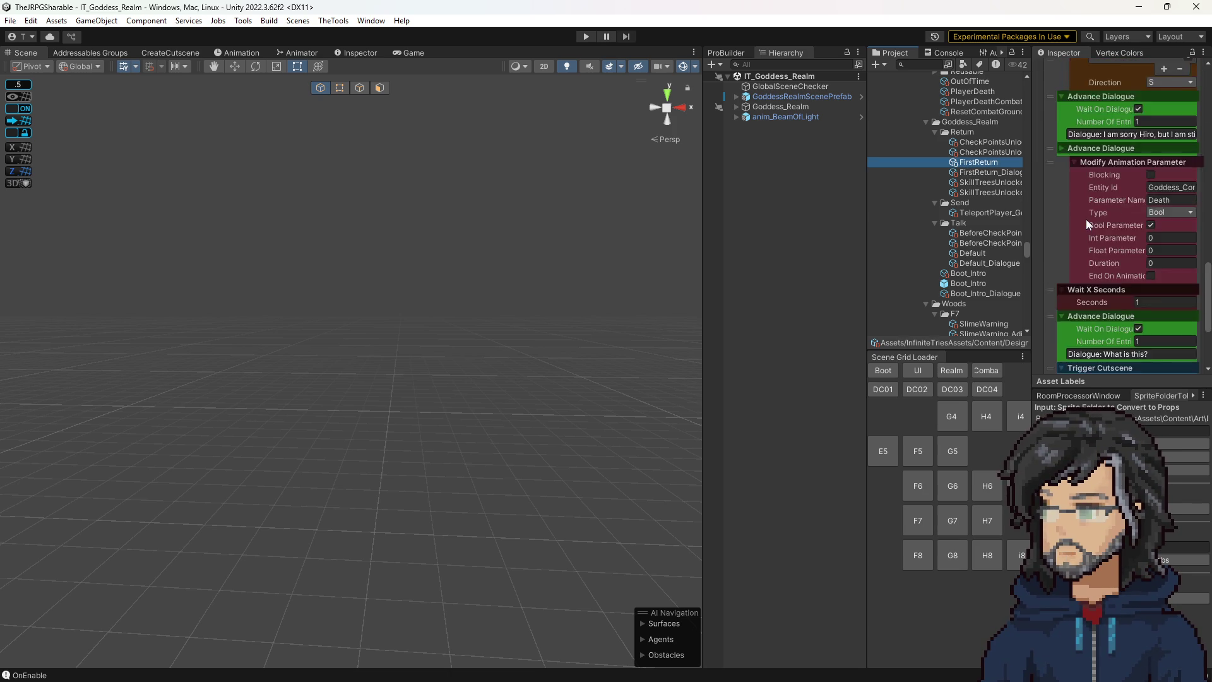
pyautogui.scroll(4, 1071, 189)
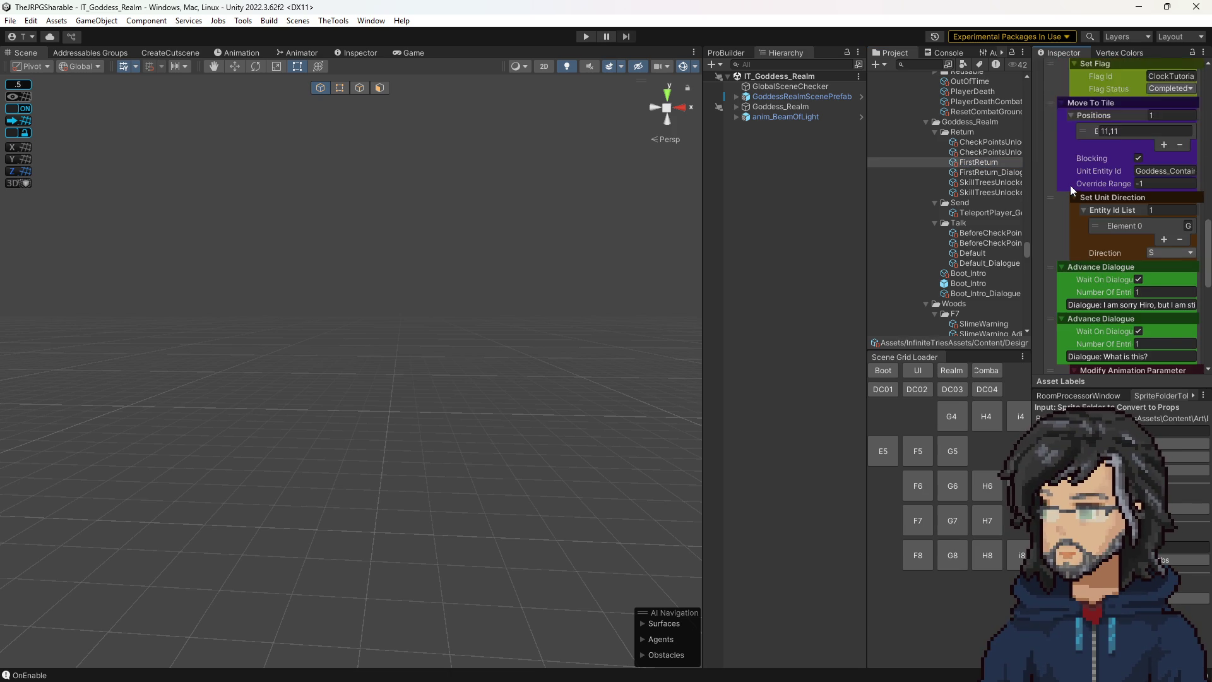
pyautogui.scroll(10, 1070, 184)
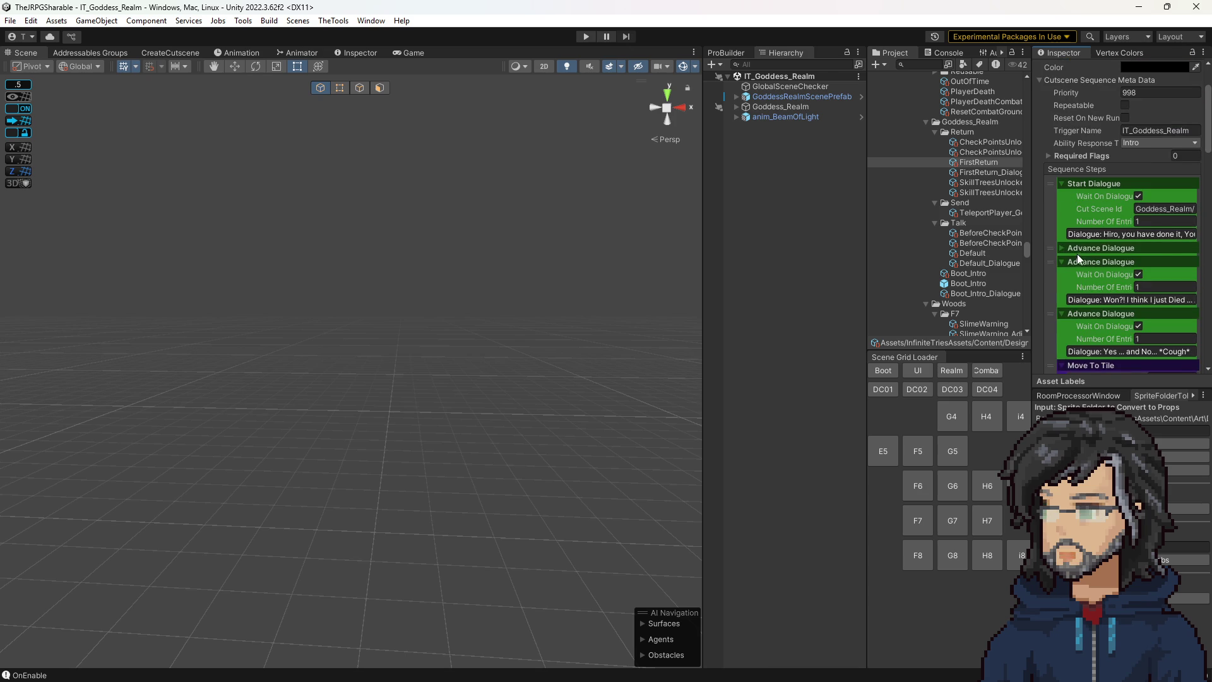
pyautogui.scroll(-15, 1088, 297)
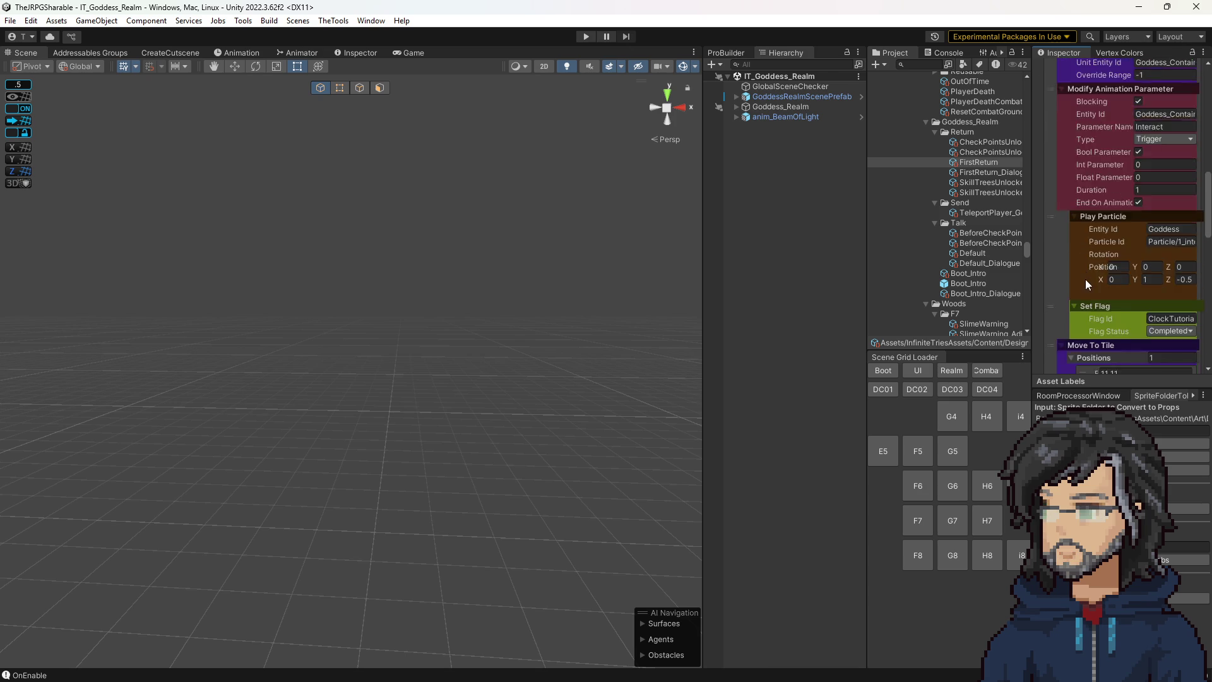
pyautogui.scroll(-5, 1087, 282)
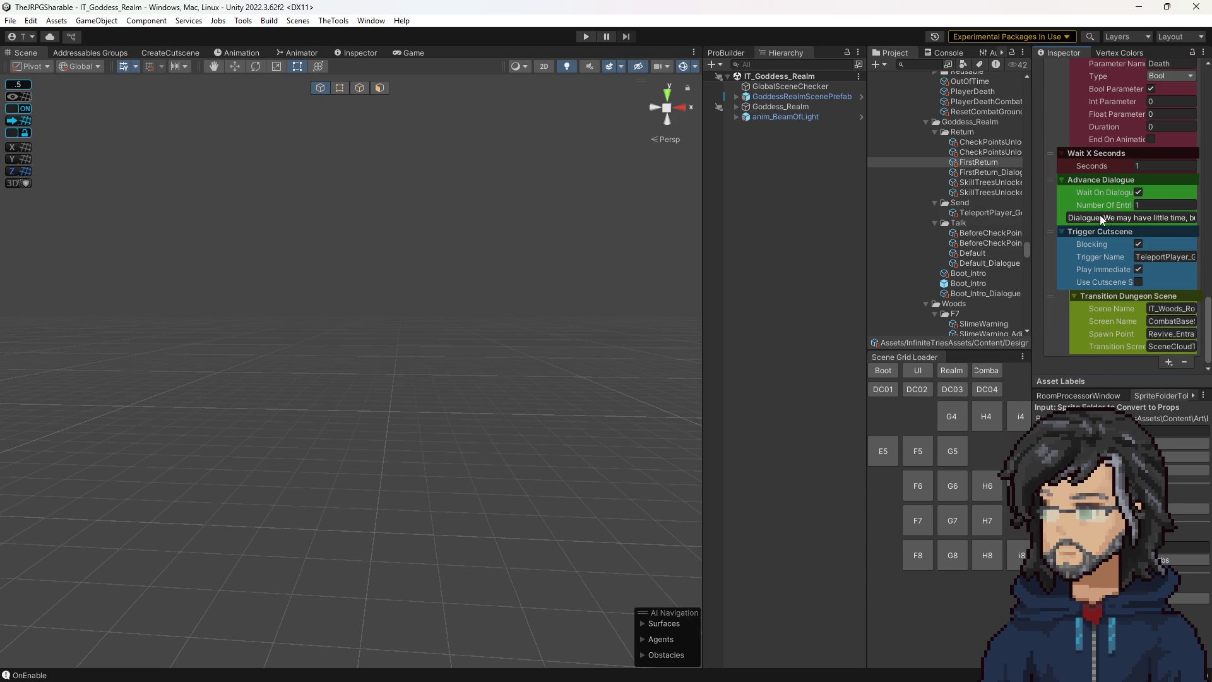
pyautogui.click(819, 165)
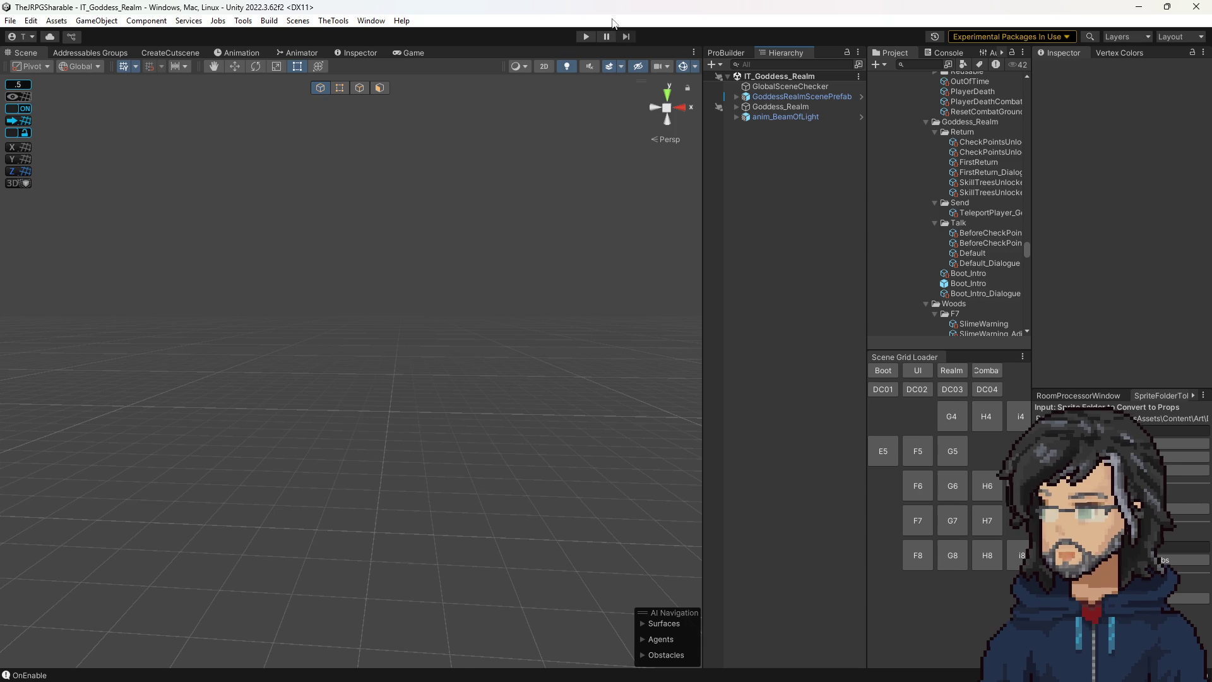
# Run the game in a widened Game view, advance the Goddess dialogue to the woods room F8, then stop.
pyautogui.hotkey('ctrl', 'p')
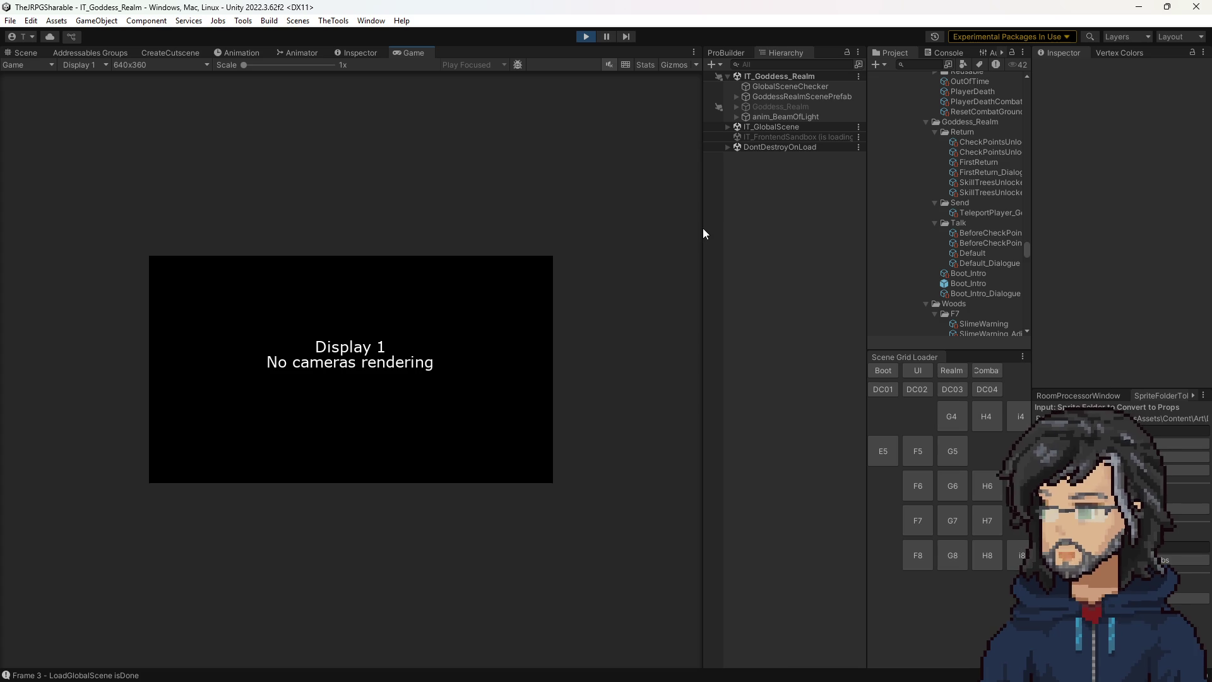
pyautogui.moveTo(709, 221); pyautogui.dragTo(859, 222)
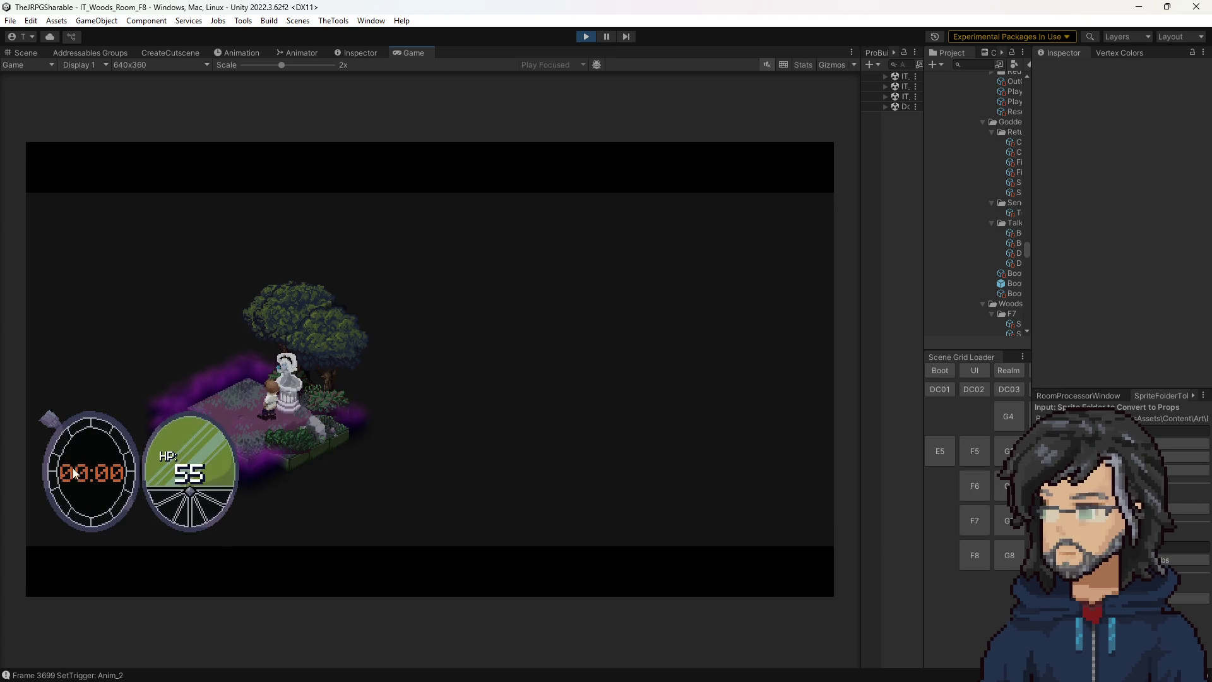
pyautogui.click(259, 437)
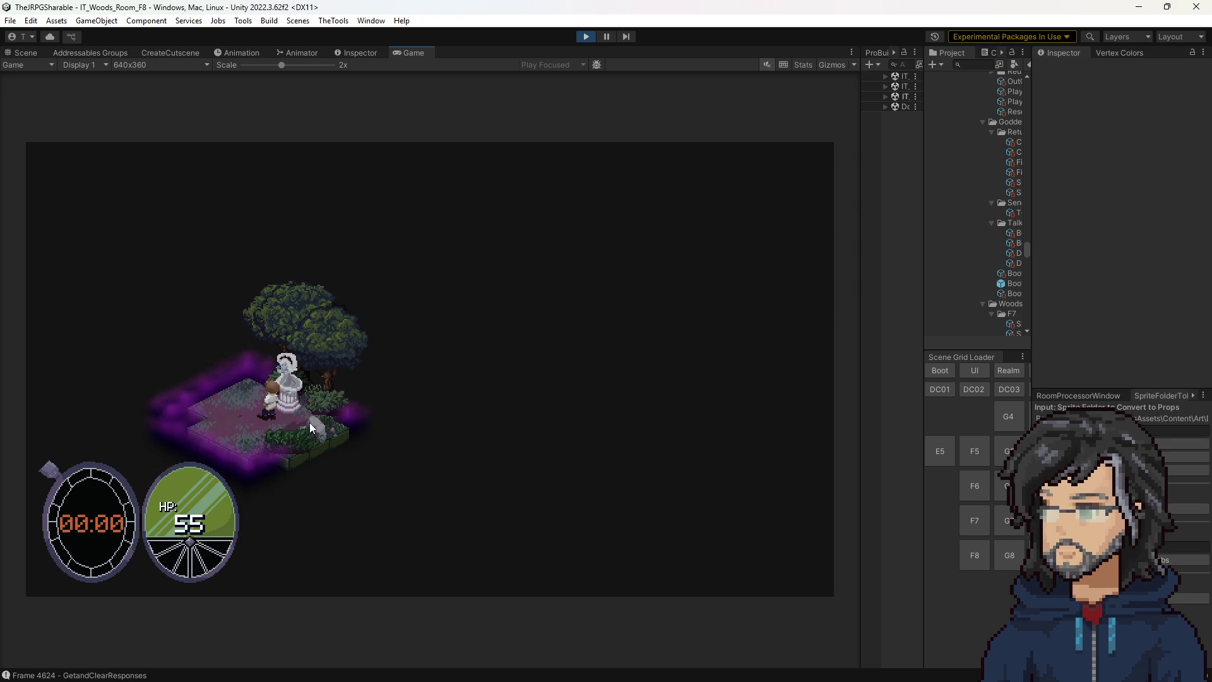
pyautogui.click(585, 35)
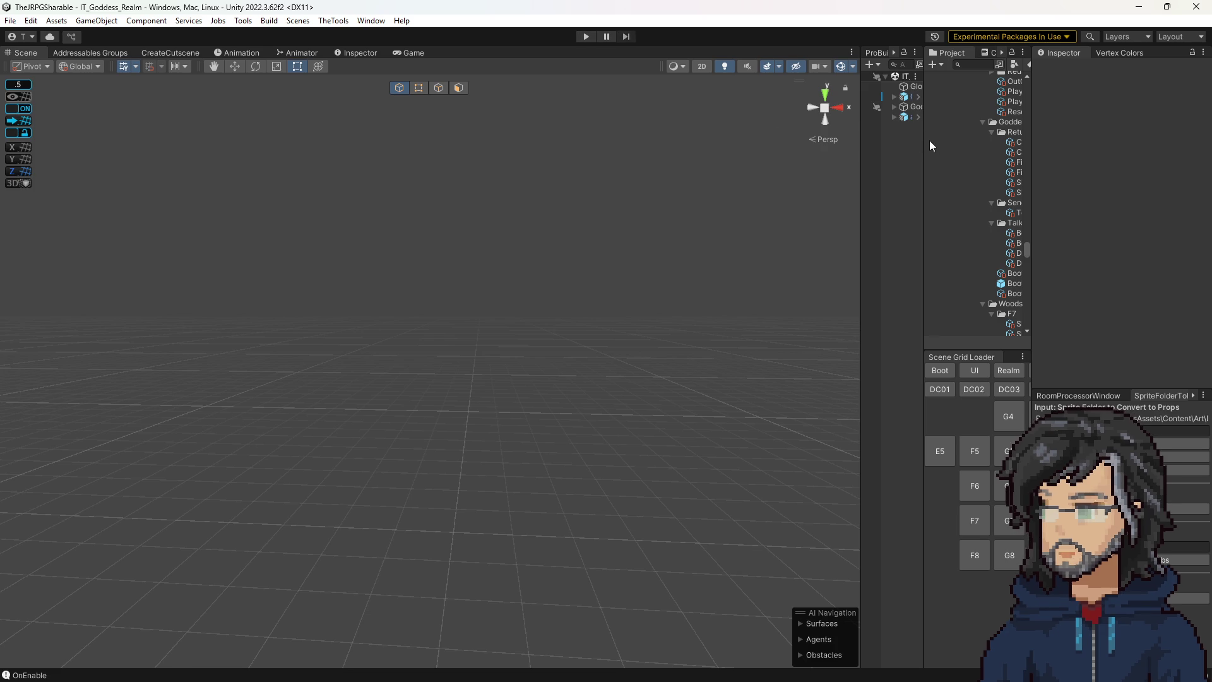
# Load IT_Woods_Room_F8 from the Scene Grid Loader and orbit to view its labelled tiles.
pyautogui.moveTo(923, 140)
pyautogui.mouseDown()
pyautogui.moveTo(766, 157)
pyautogui.moveTo(877, 155)
pyautogui.moveTo(867, 158)
pyautogui.mouseUp()
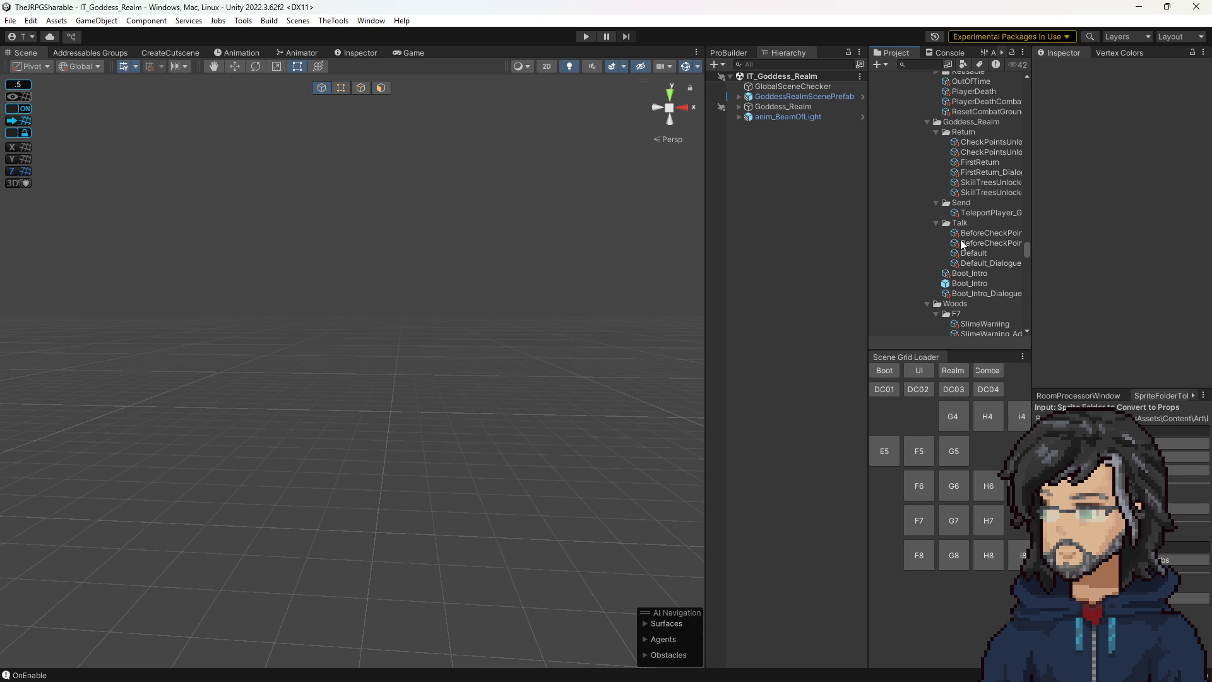
pyautogui.click(918, 554)
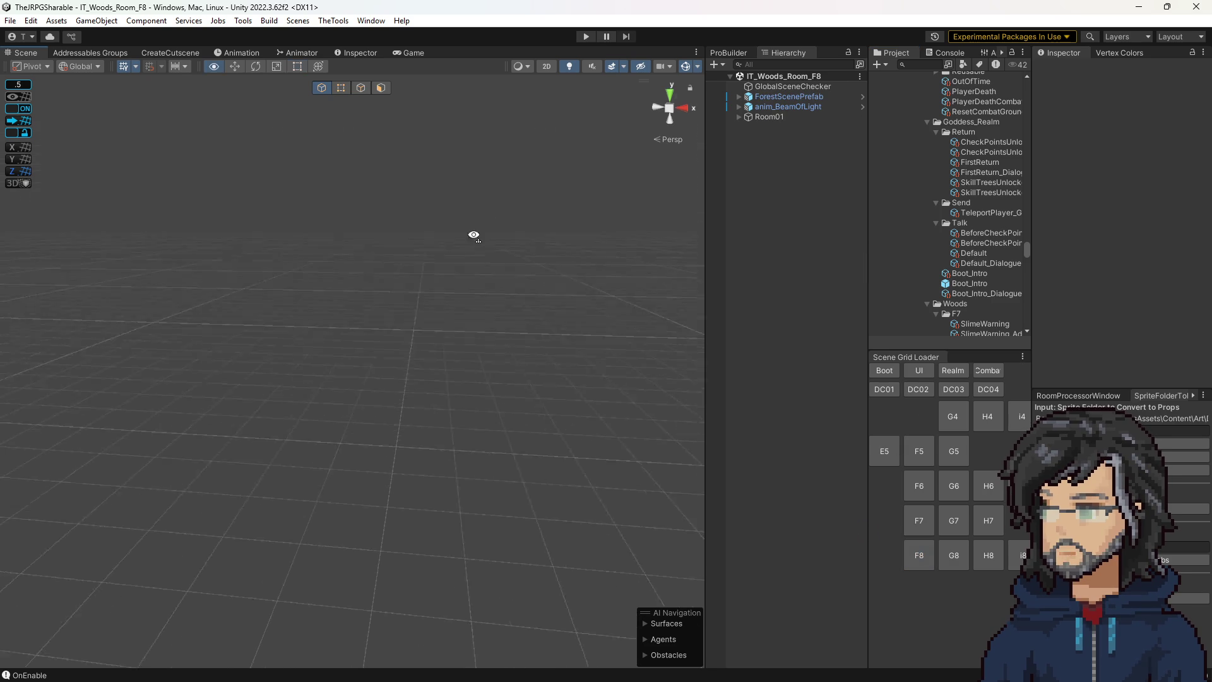
pyautogui.moveTo(473, 236)
pyautogui.mouseDown()
pyautogui.moveTo(444, 284)
pyautogui.moveTo(498, 265)
pyautogui.moveTo(387, 312)
pyautogui.moveTo(93, 273)
pyautogui.moveTo(288, 349)
pyautogui.mouseUp()
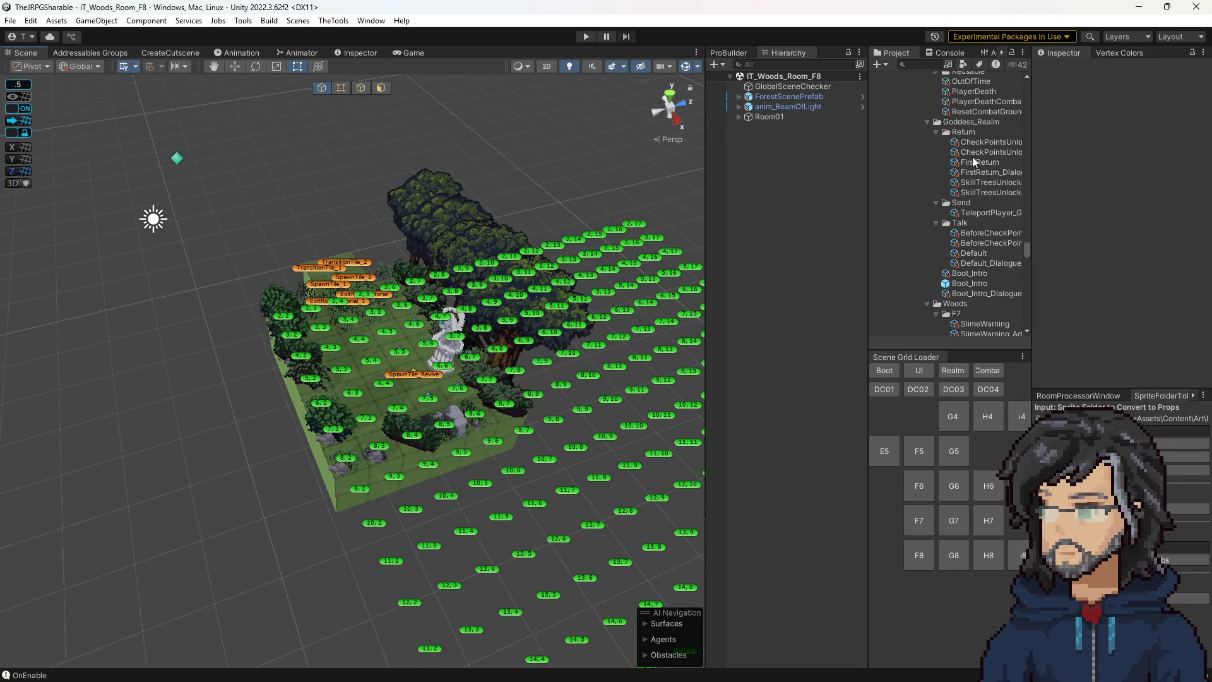
# Scroll the Project window and expand Script > Tools > Editor.
pyautogui.scroll(-15, 978, 221)
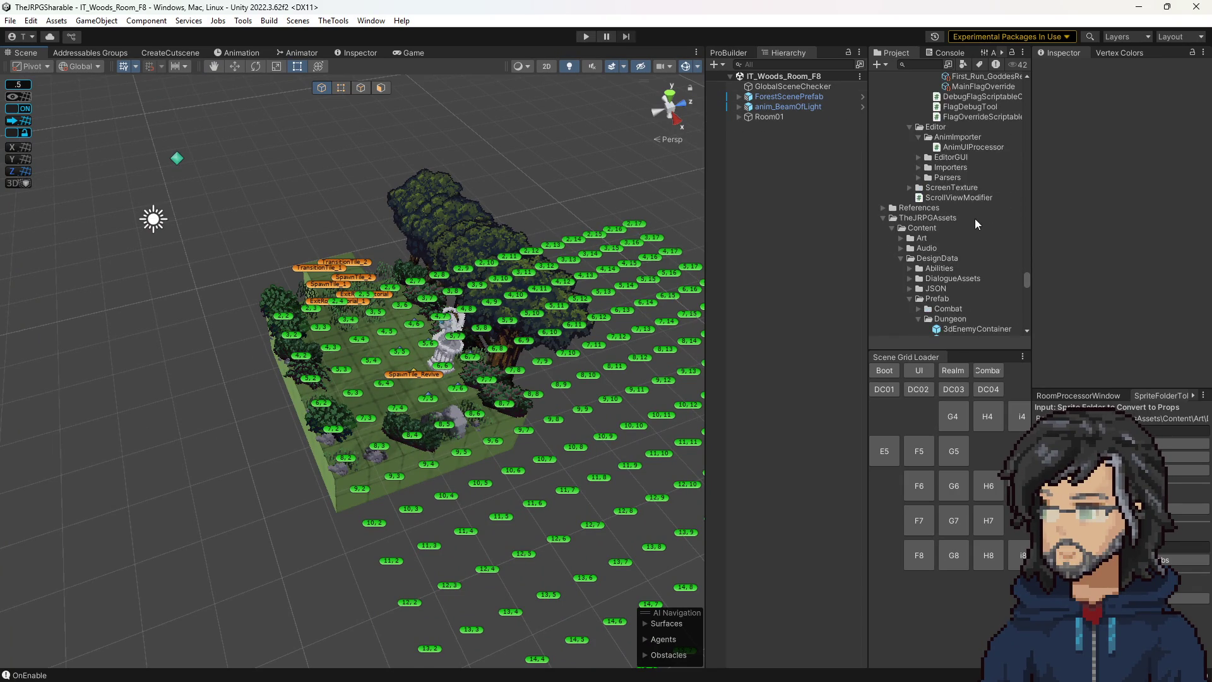
pyautogui.scroll(-15, 970, 215)
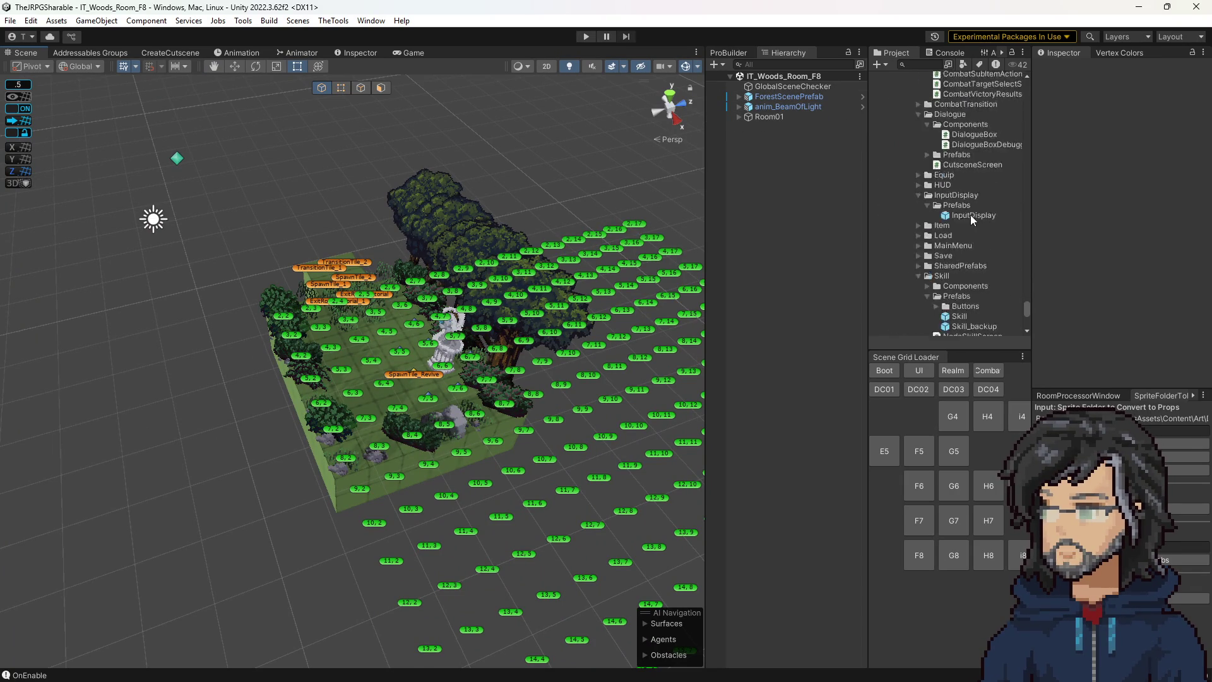
pyautogui.scroll(10, 971, 214)
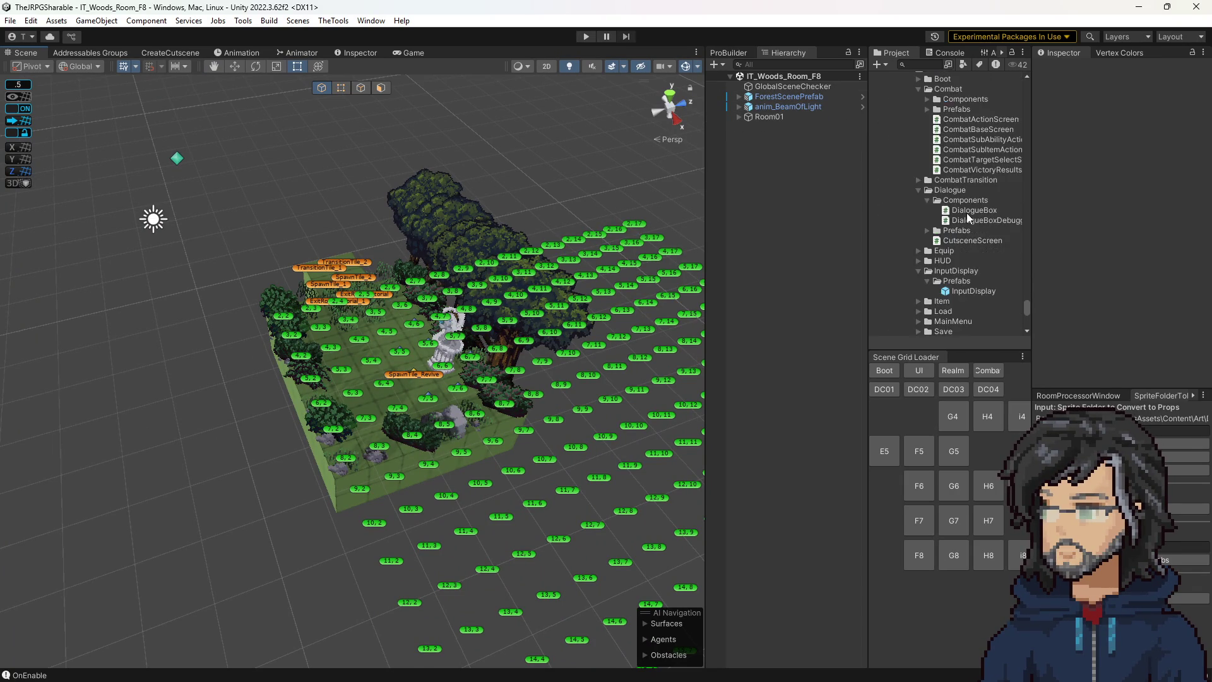
pyautogui.scroll(-10, 968, 222)
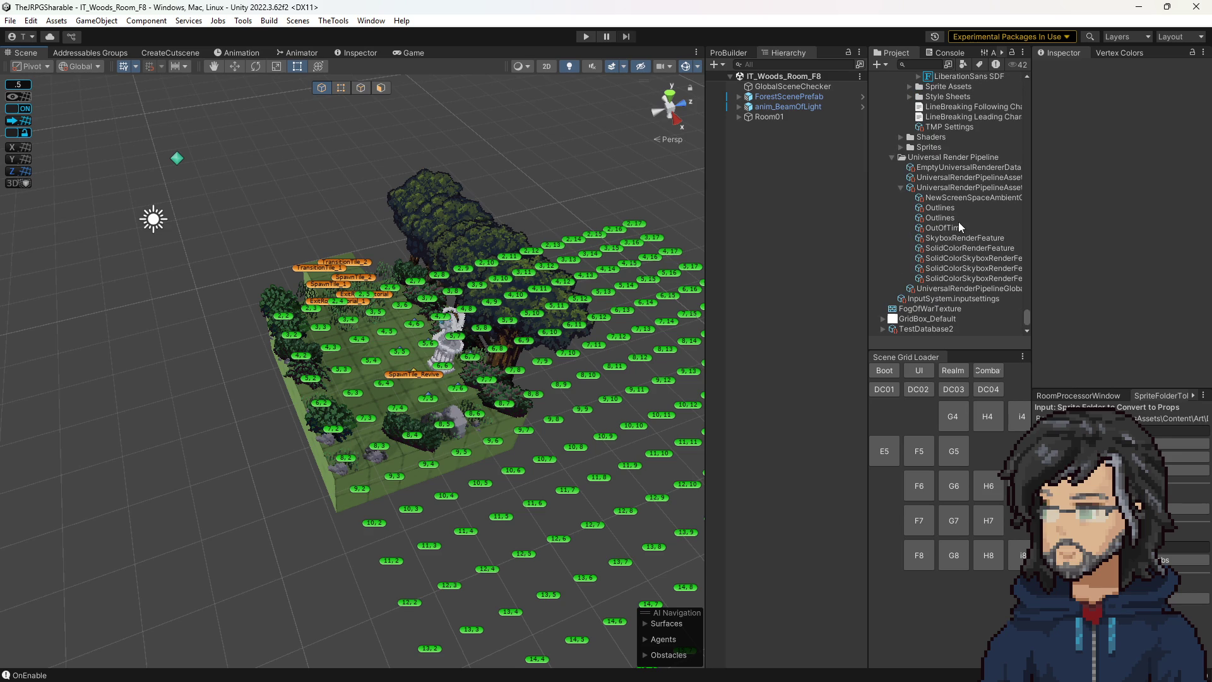
pyautogui.scroll(8, 965, 261)
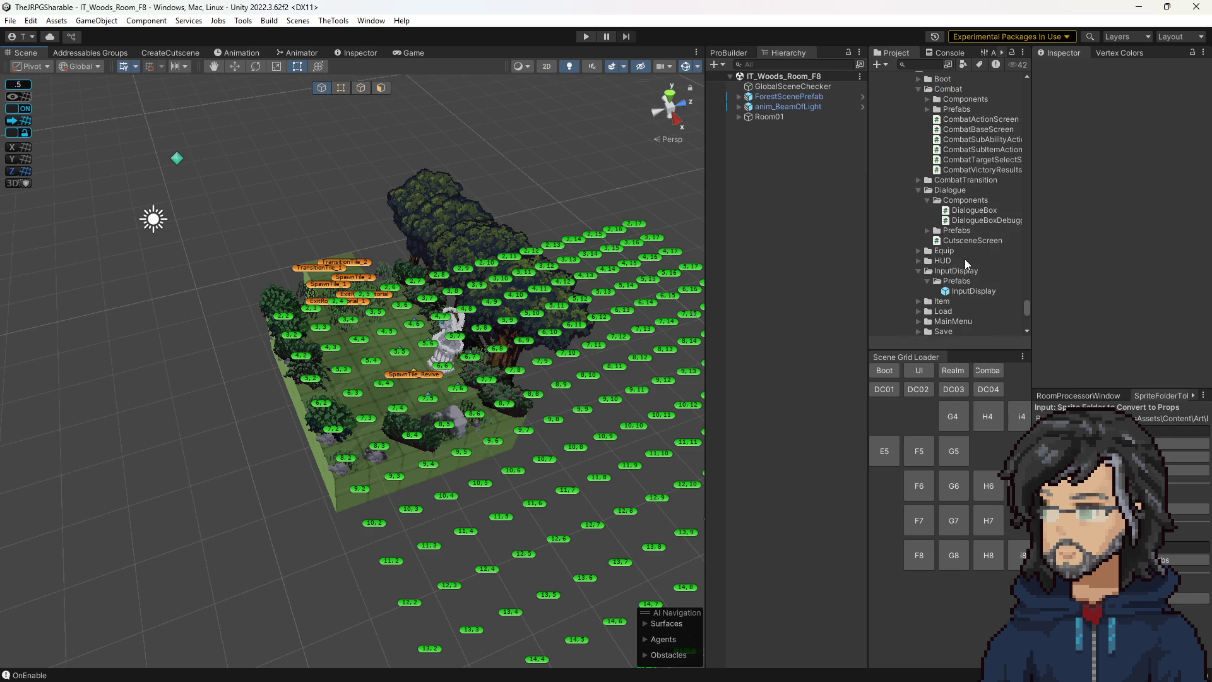
pyautogui.scroll(10, 956, 259)
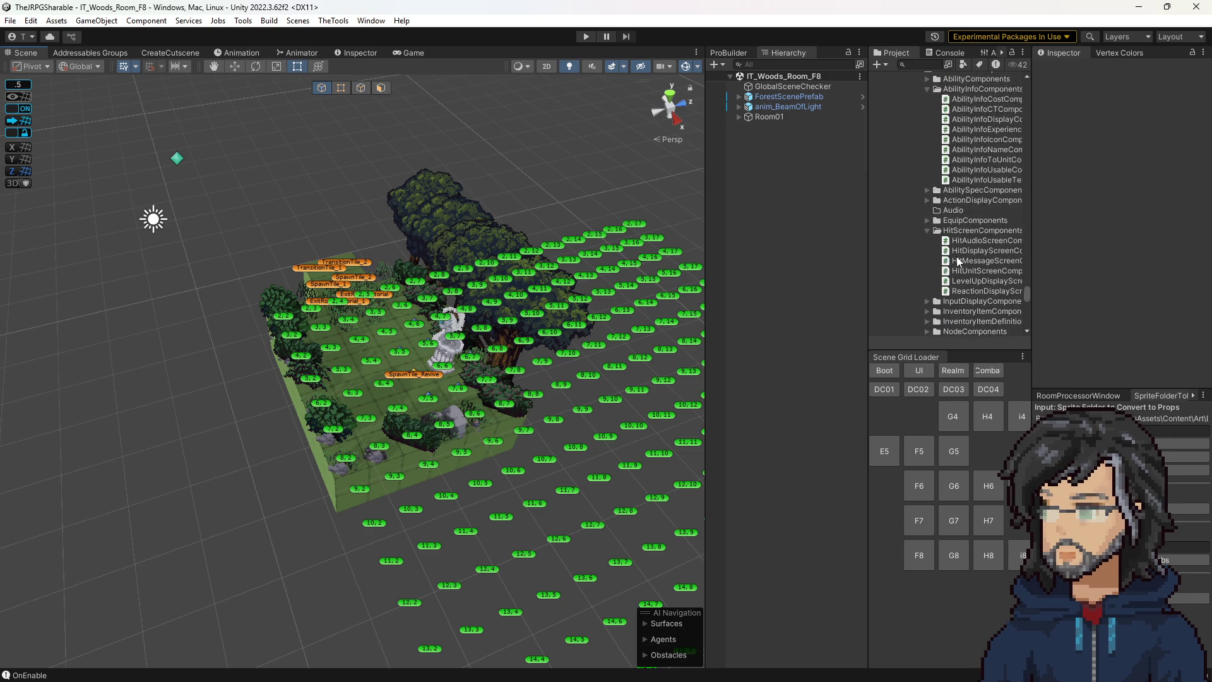
pyautogui.scroll(-5, 956, 256)
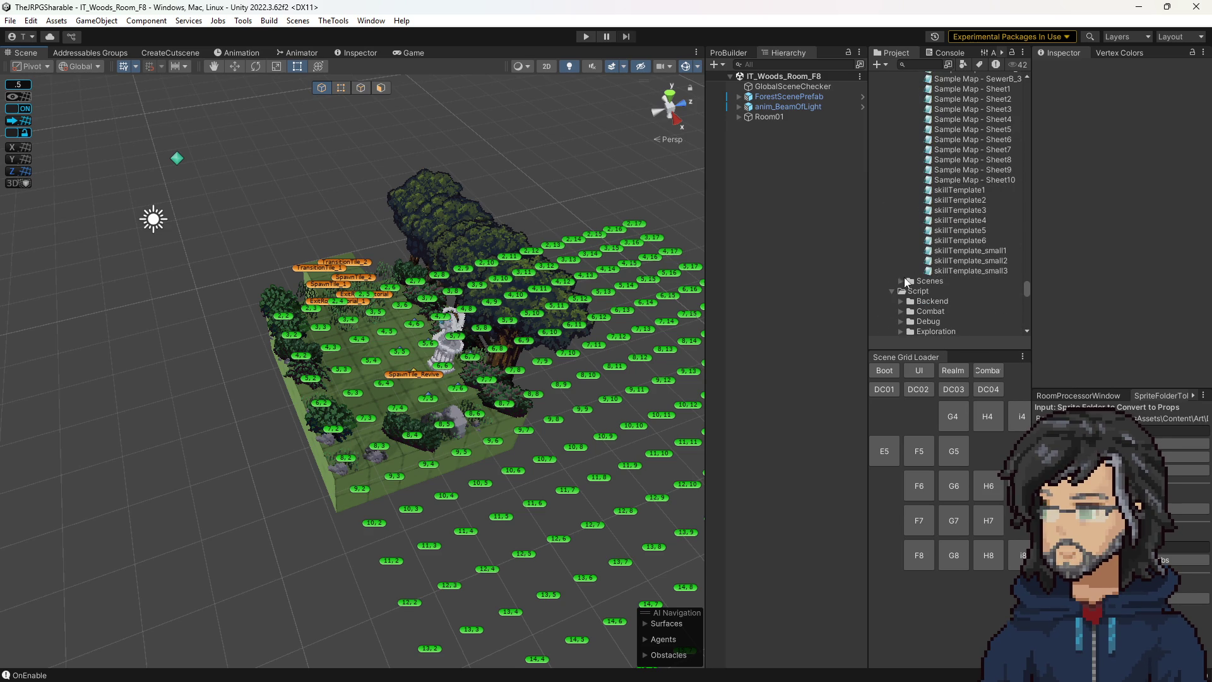
pyautogui.scroll(-8, 907, 293)
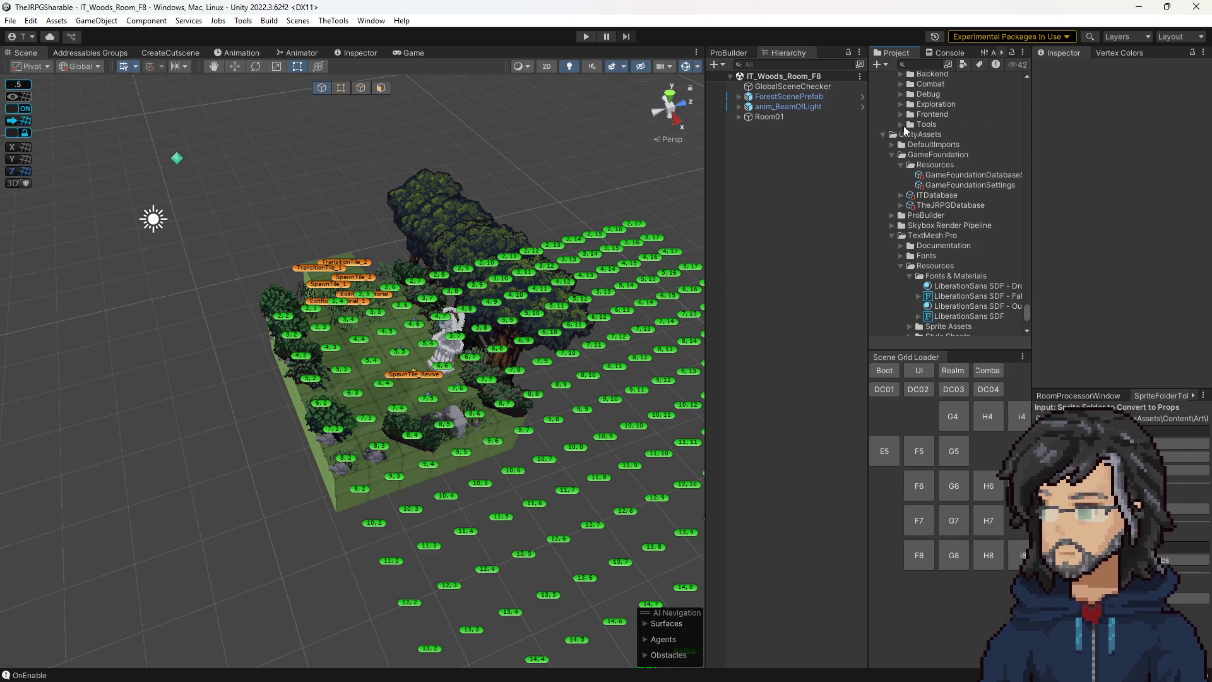
pyautogui.click(901, 125)
pyautogui.click(909, 134)
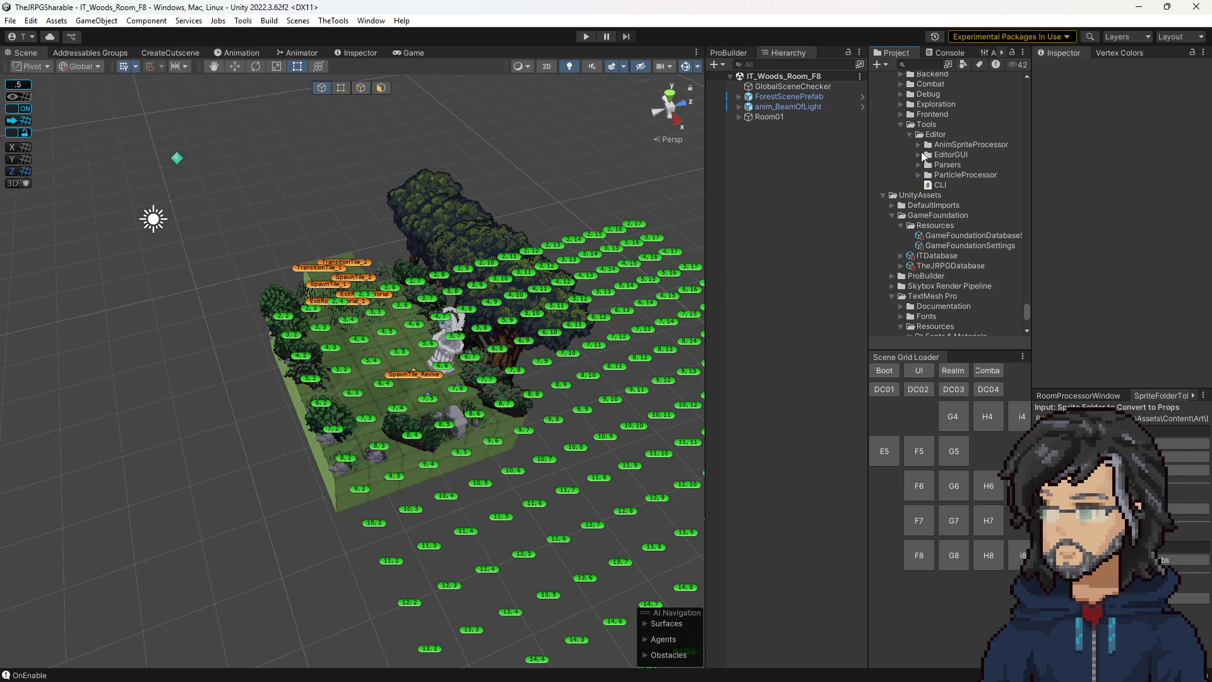
# Browse the Debug, ParticleProcessor, EditorGUI, Parsers and AnimSpriteProcessor folders, then collapse Tools.
pyautogui.scroll(5, 915, 189)
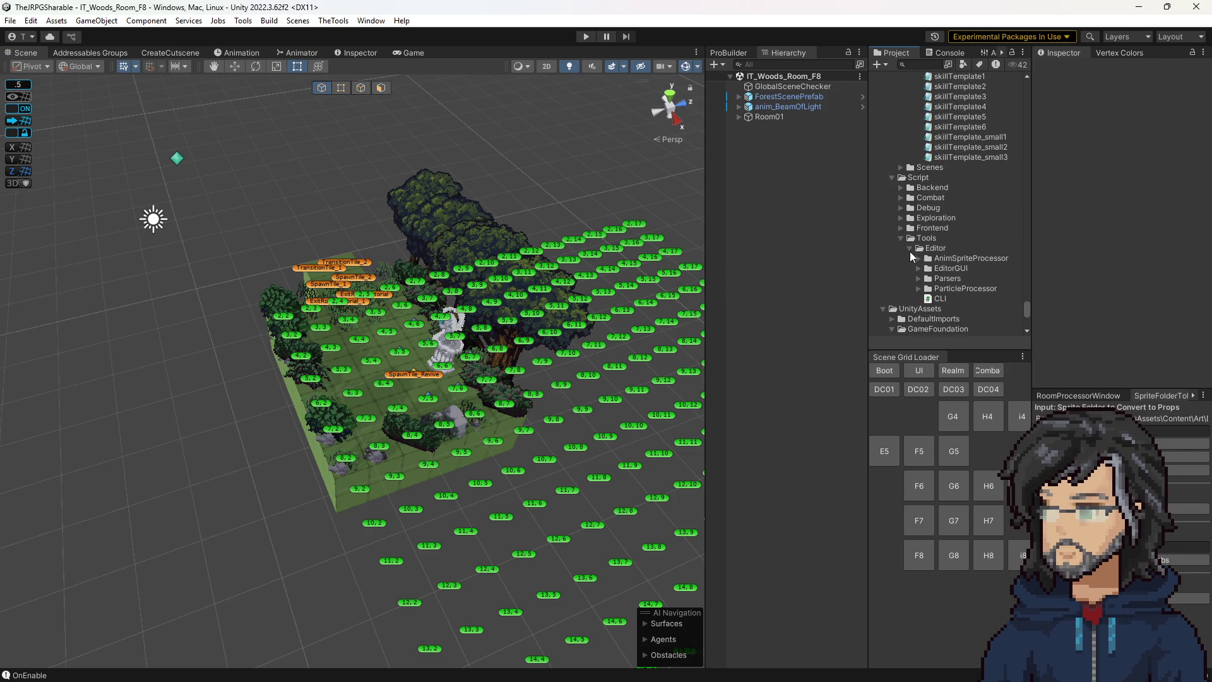
pyautogui.click(900, 207)
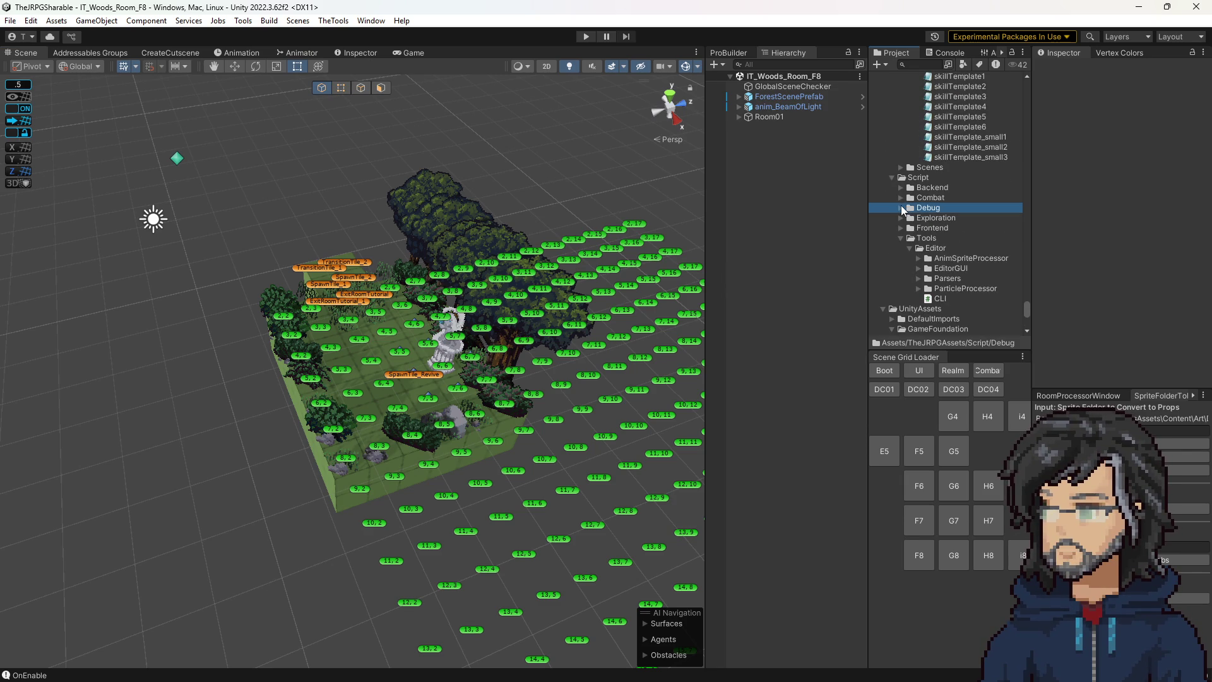
pyautogui.click(900, 207)
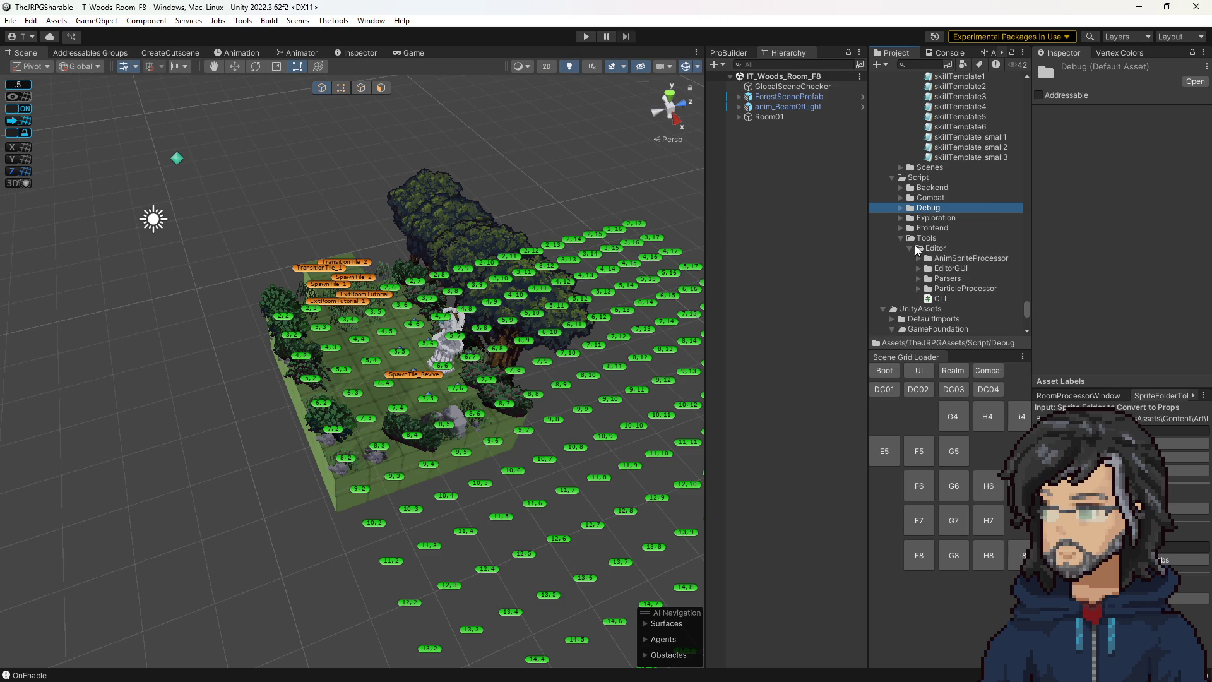
pyautogui.click(919, 286)
pyautogui.click(918, 279)
pyautogui.click(918, 268)
pyautogui.click(919, 258)
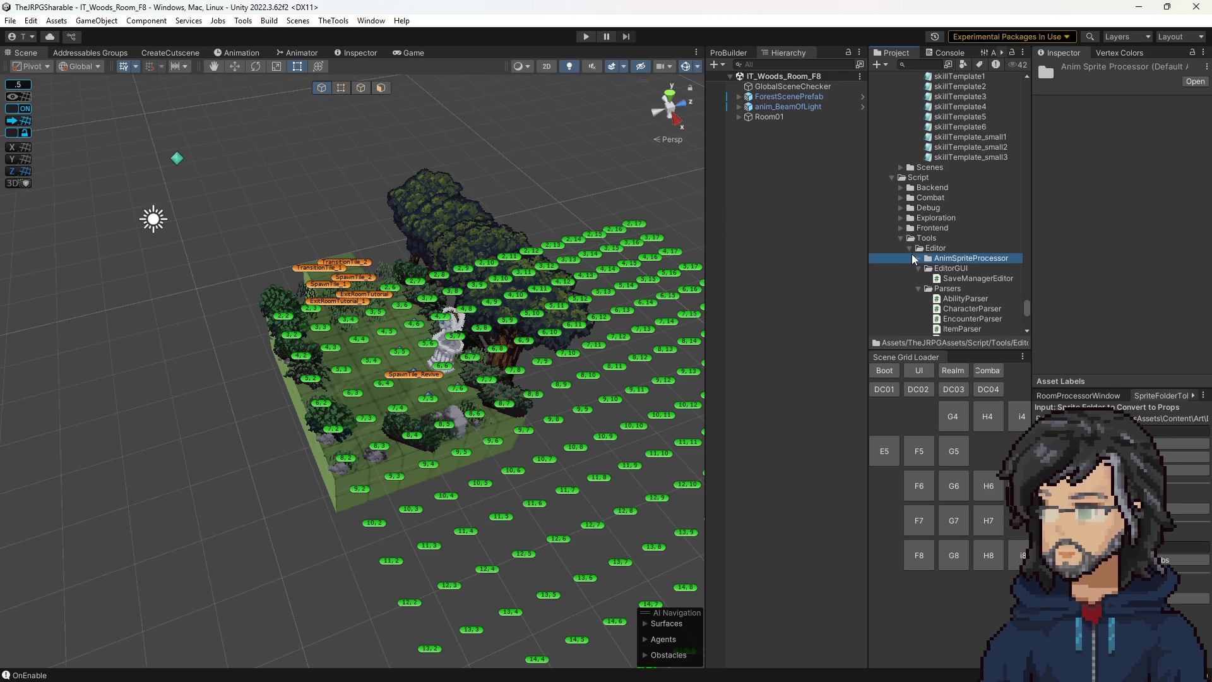
pyautogui.click(918, 258)
pyautogui.click(901, 237)
pyautogui.write('dem')
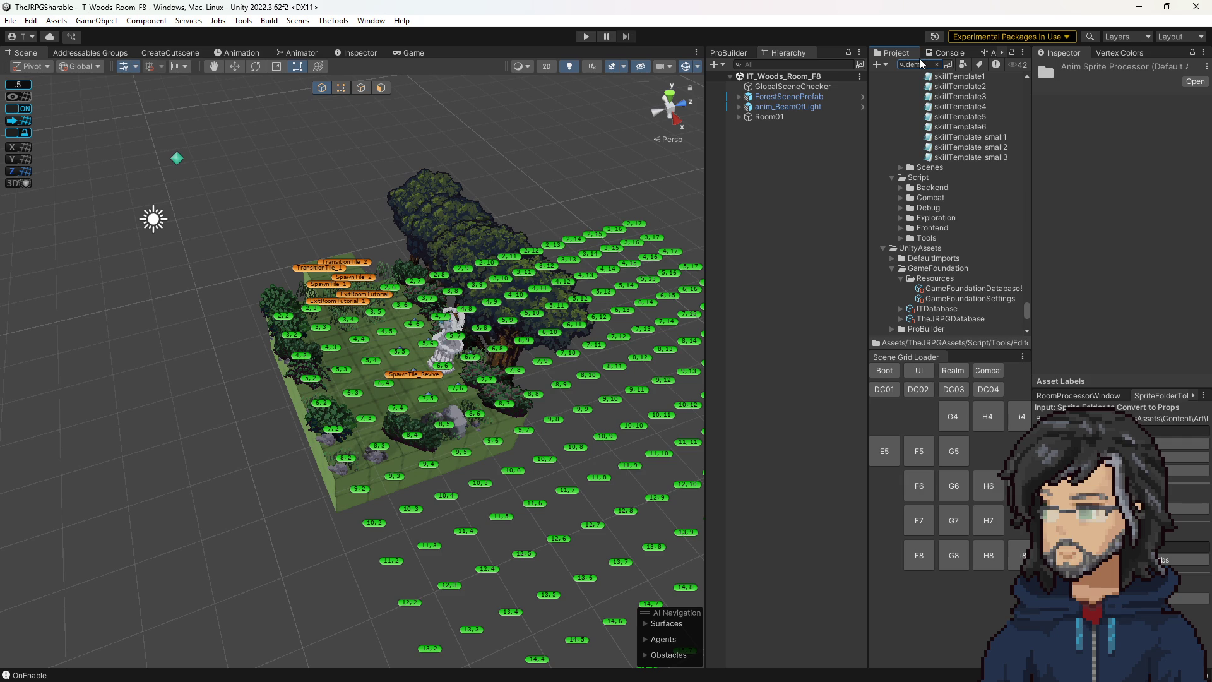
# Search 'demonca' and reveal DemonCastleComplete in the DebugPresets folder.
pyautogui.write('oncast')
pyautogui.press('Down')
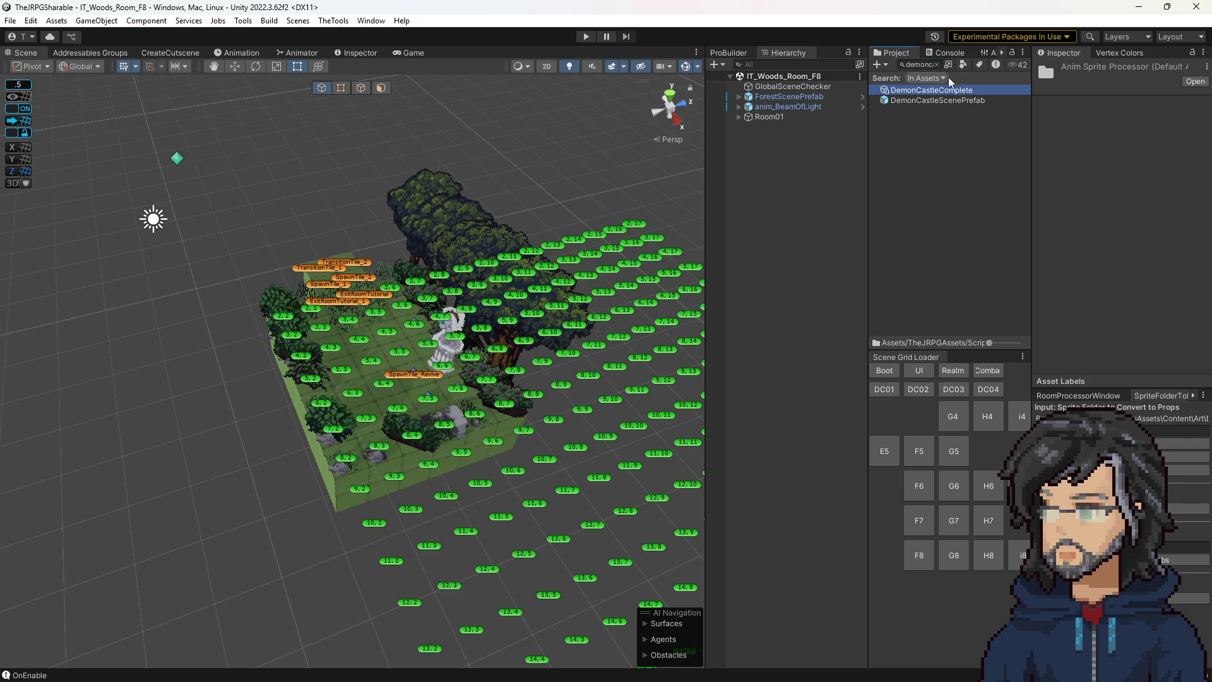
pyautogui.click(938, 66)
pyautogui.scroll(5, 953, 219)
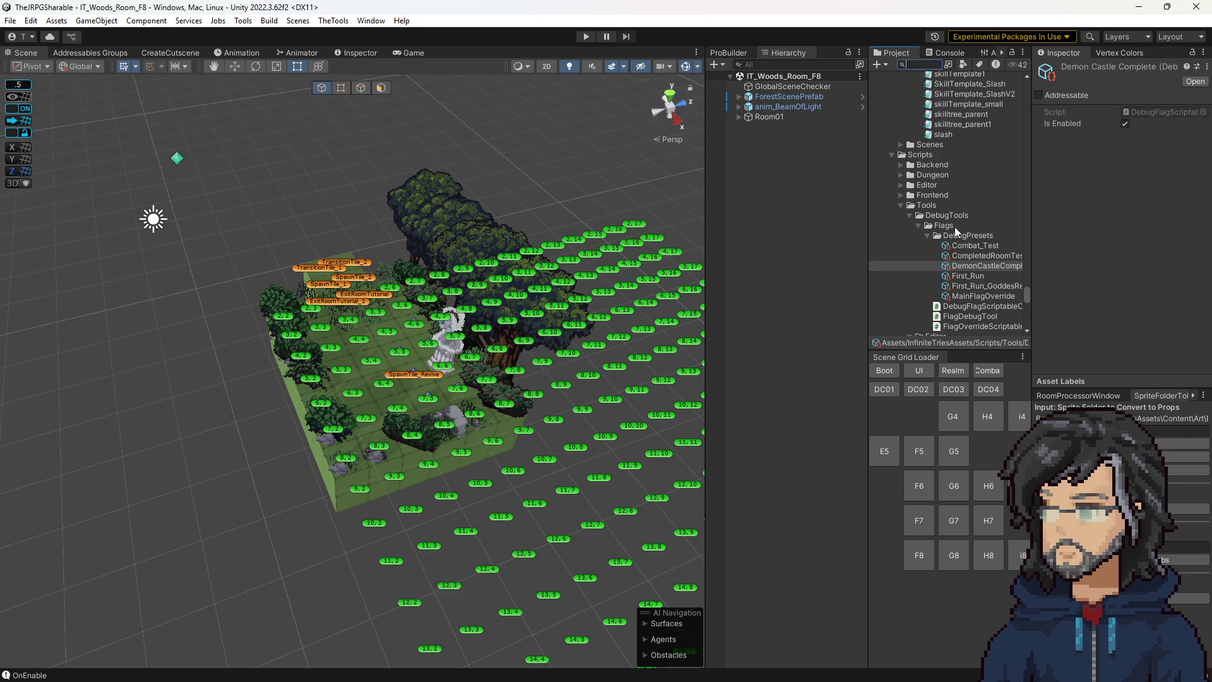
pyautogui.scroll(-6, 954, 228)
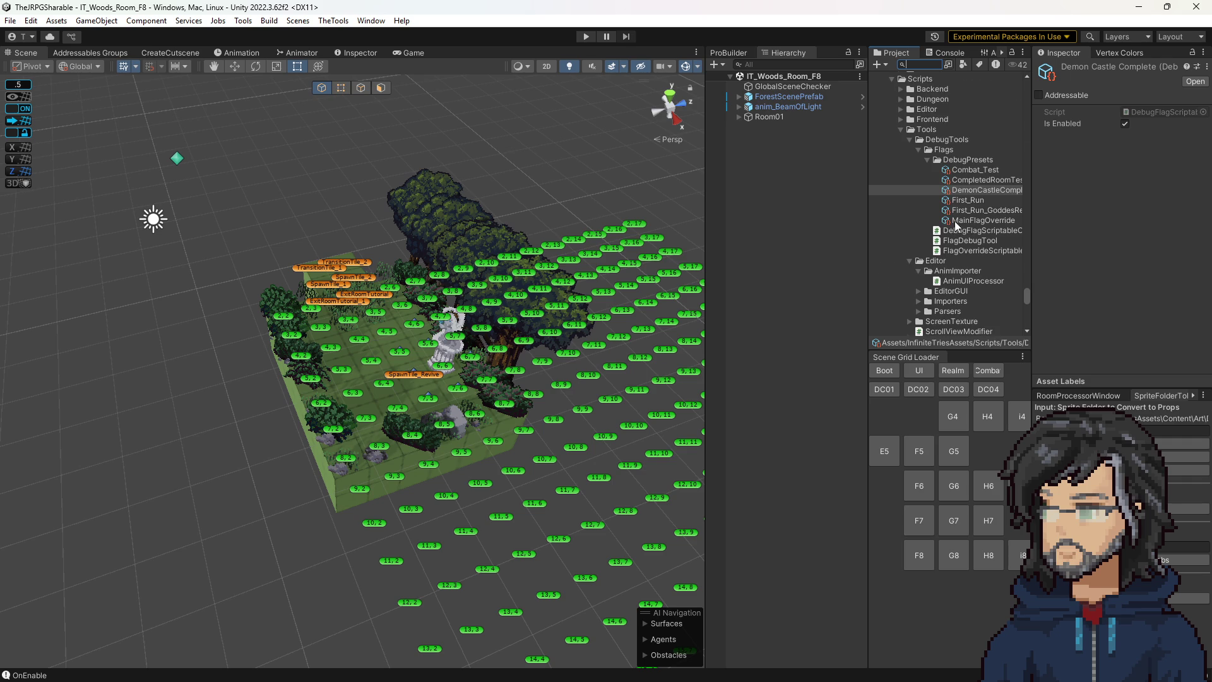
pyautogui.click(879, 197)
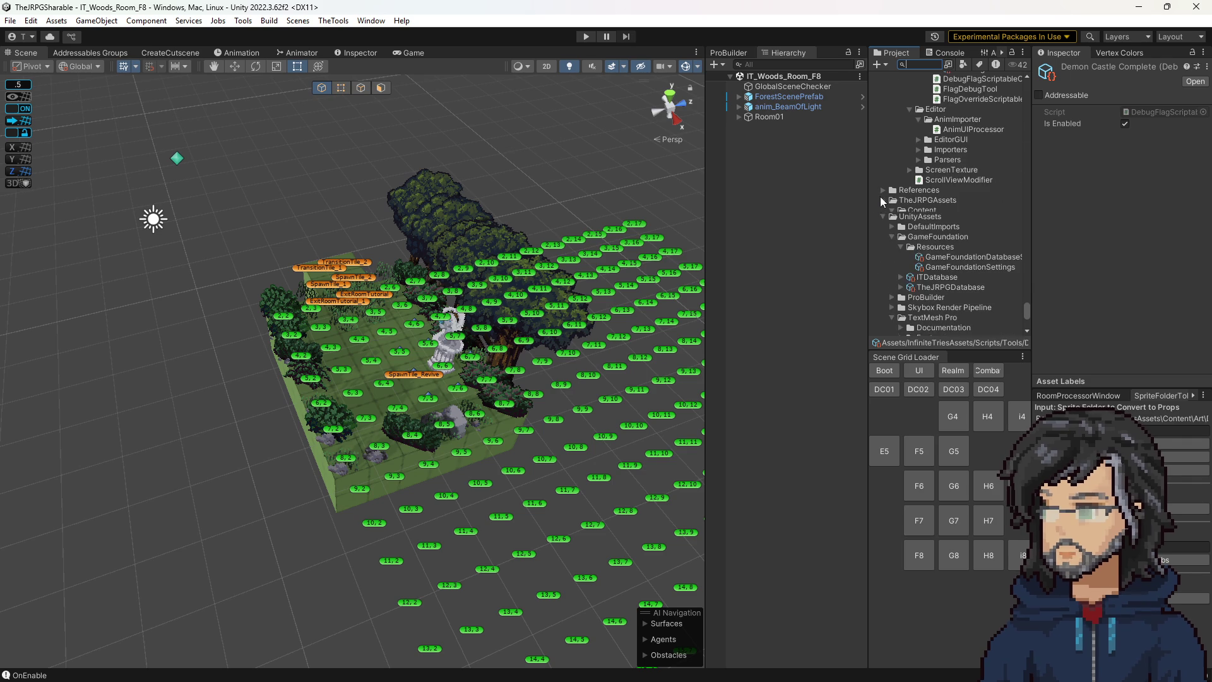
pyautogui.scroll(4, 949, 207)
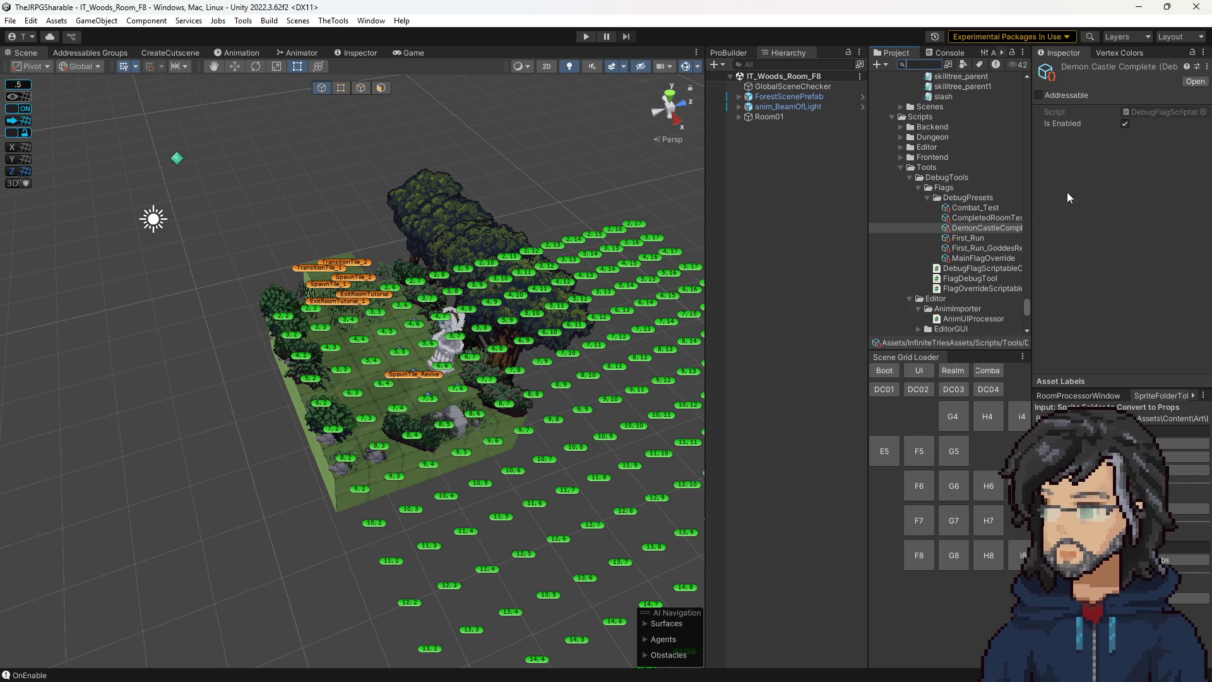
# Add an eighth DemonCastleComplete flag set to Goddess_Realm/Return/FirstReturn, copied from First_Run.
pyautogui.click(970, 228)
pyautogui.scroll(-5, 1140, 234)
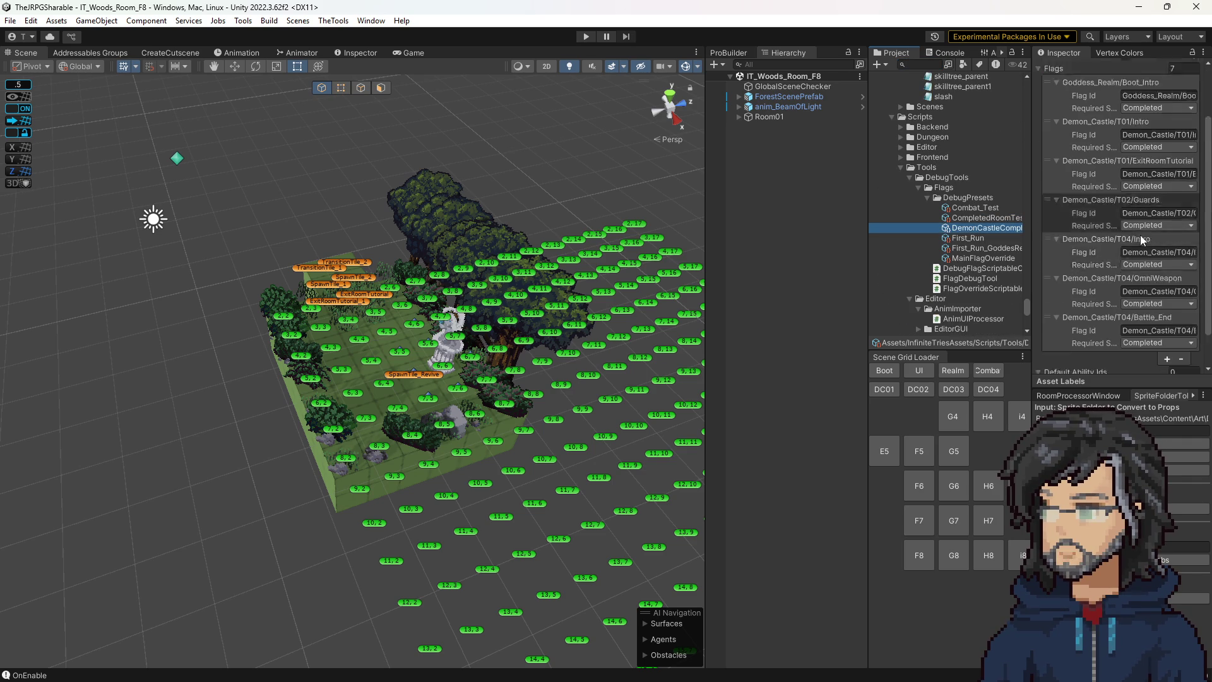
pyautogui.click(1166, 334)
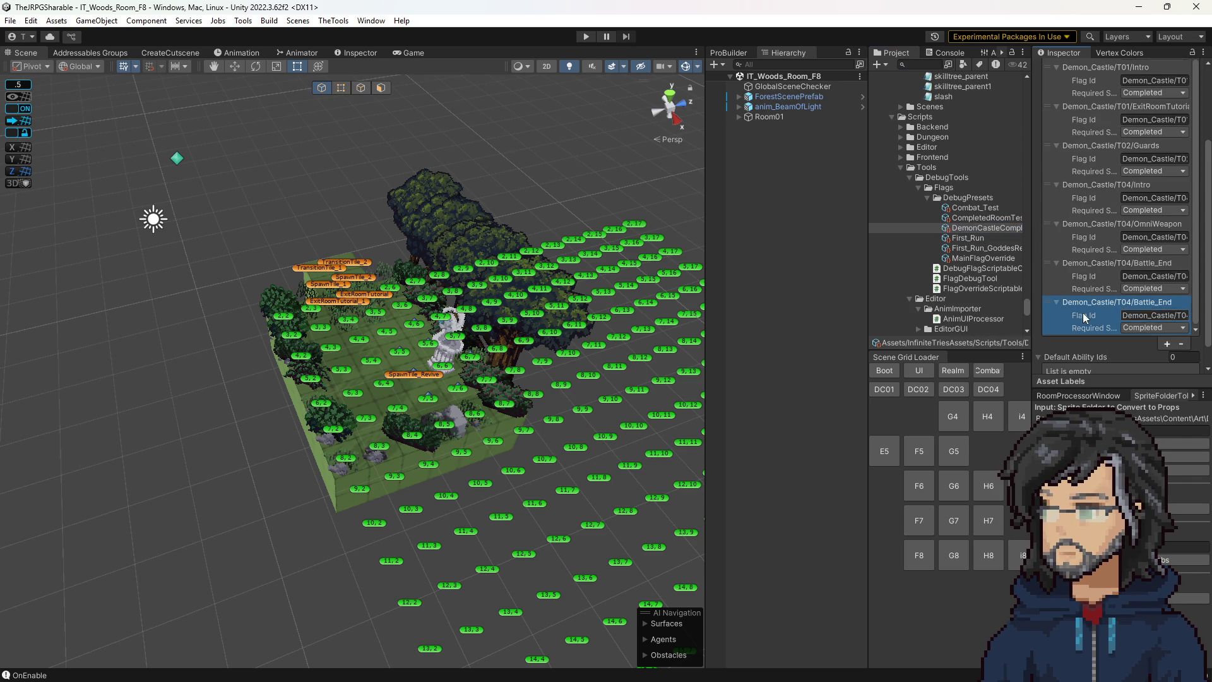
pyautogui.click(964, 238)
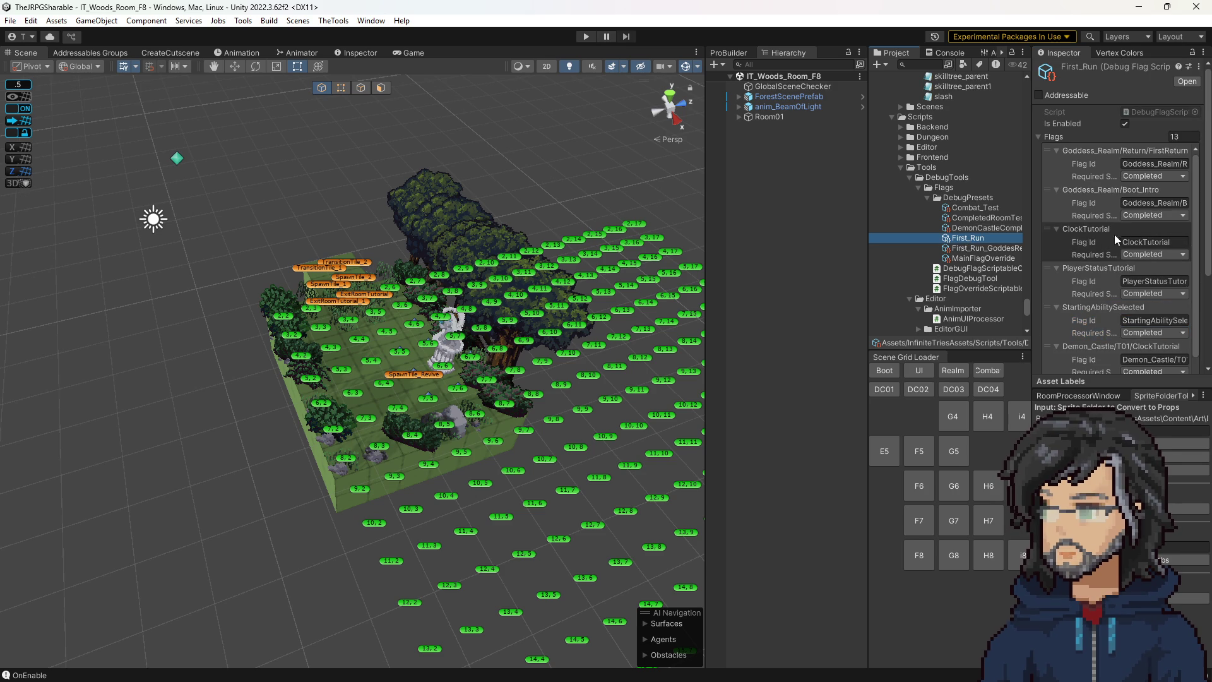
pyautogui.click(1146, 165)
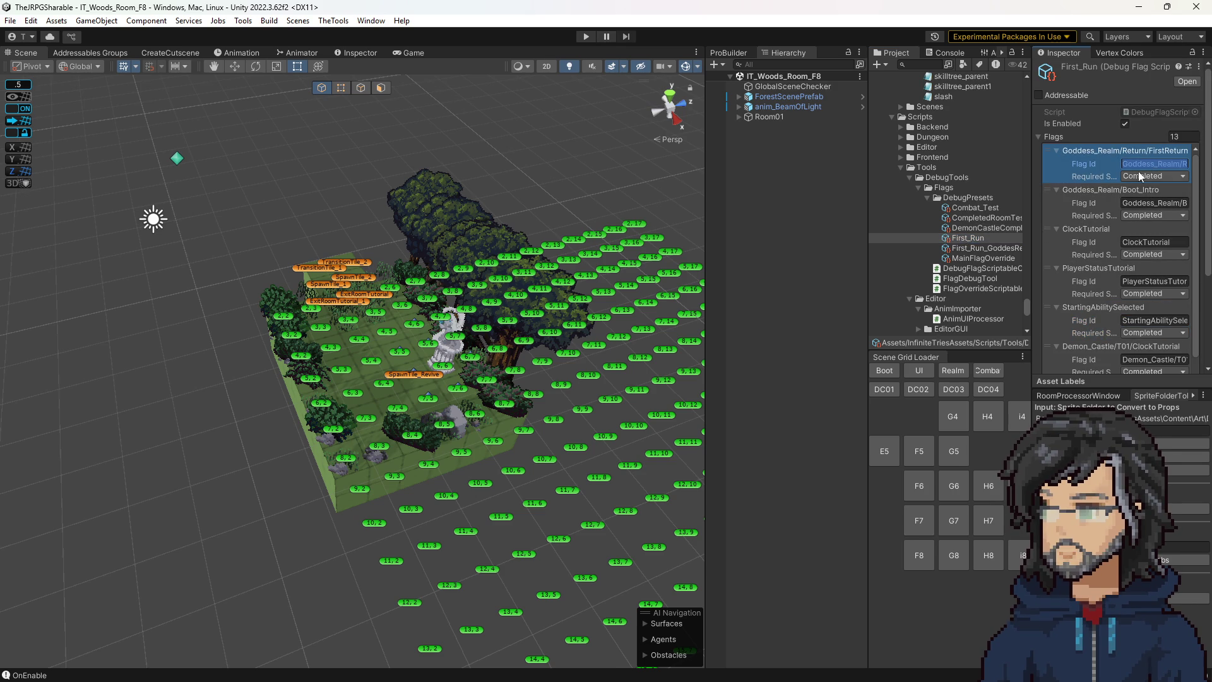
pyautogui.click(982, 228)
pyautogui.scroll(-5, 1115, 249)
pyautogui.click(1146, 290)
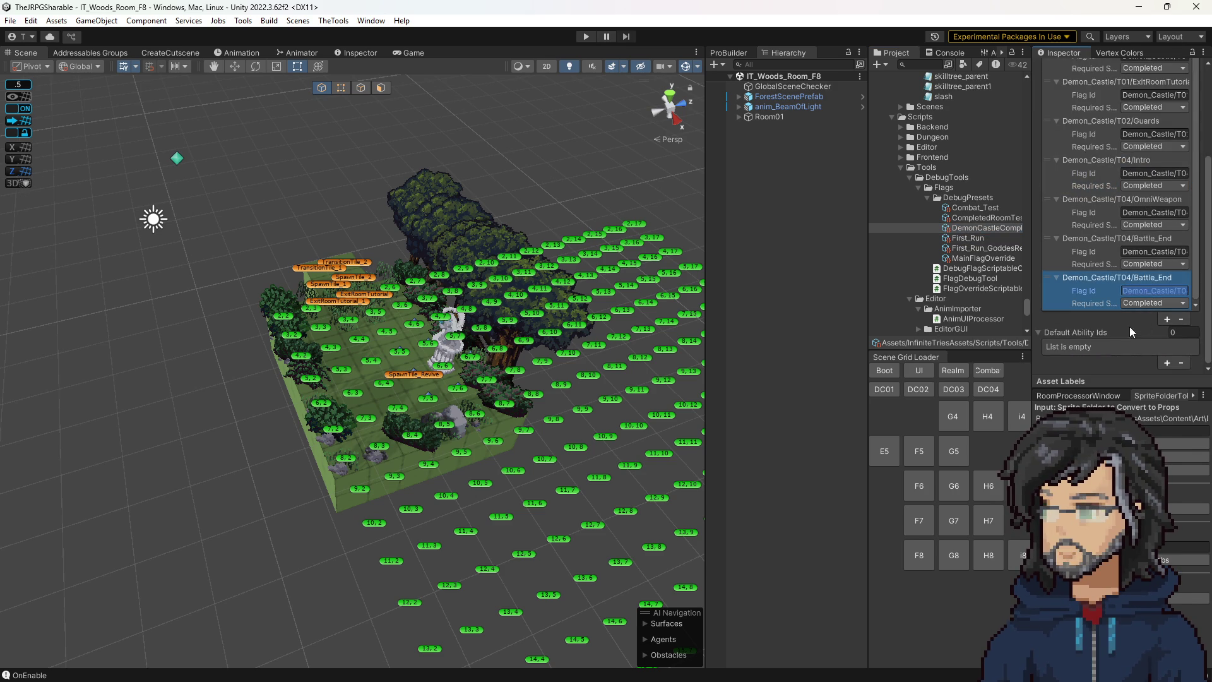
pyautogui.write('Goddess_Realm/Return/FirstReturn')
pyautogui.click(753, 251)
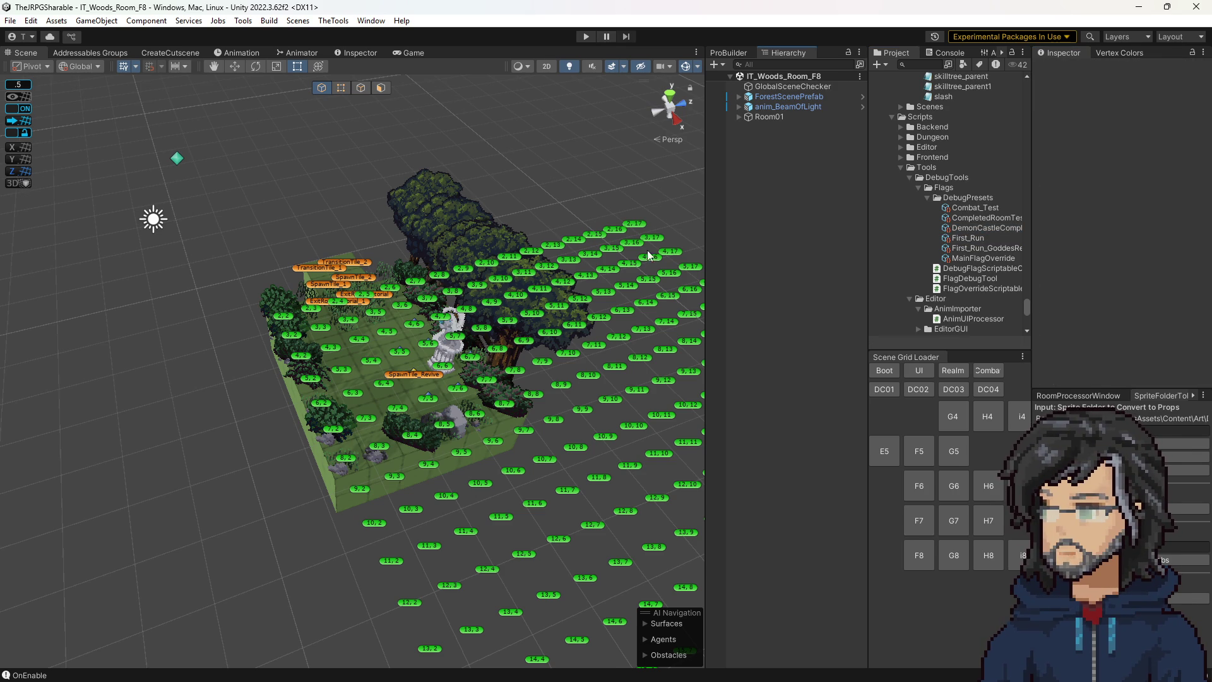
pyautogui.moveTo(646, 250)
pyautogui.mouseDown()
pyautogui.moveTo(547, 324)
pyautogui.moveTo(573, 319)
pyautogui.moveTo(482, 324)
pyautogui.mouseUp()
pyautogui.scroll(2, 602, 309)
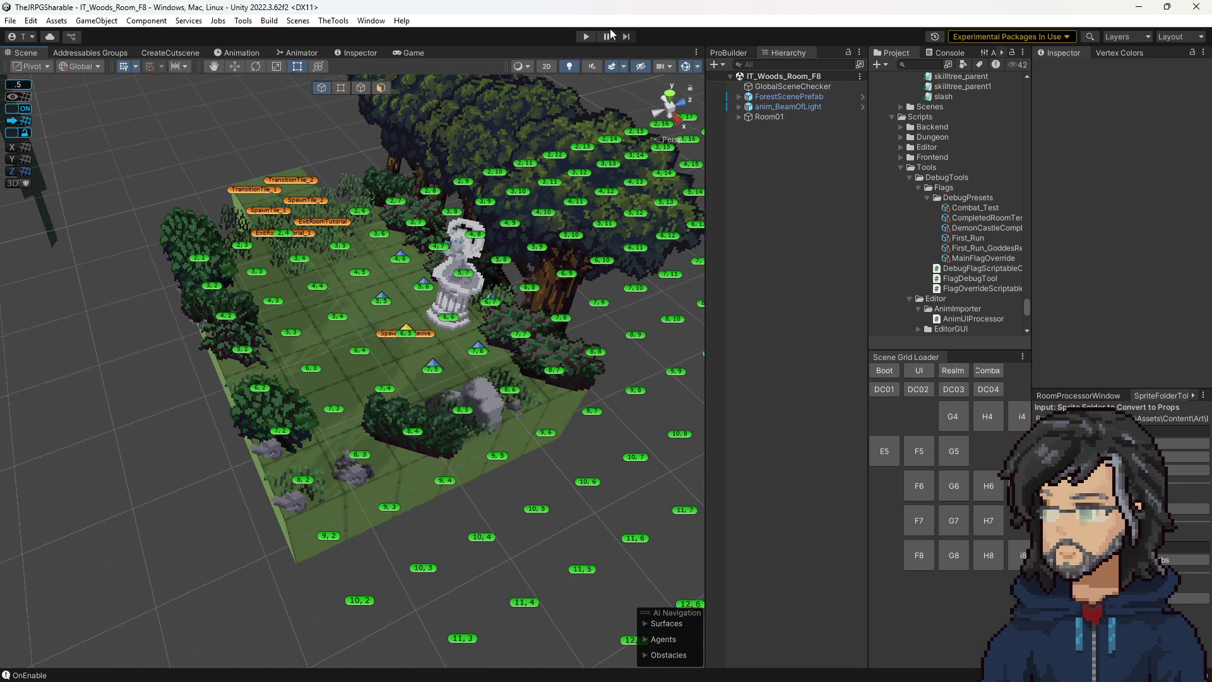
pyautogui.click(586, 36)
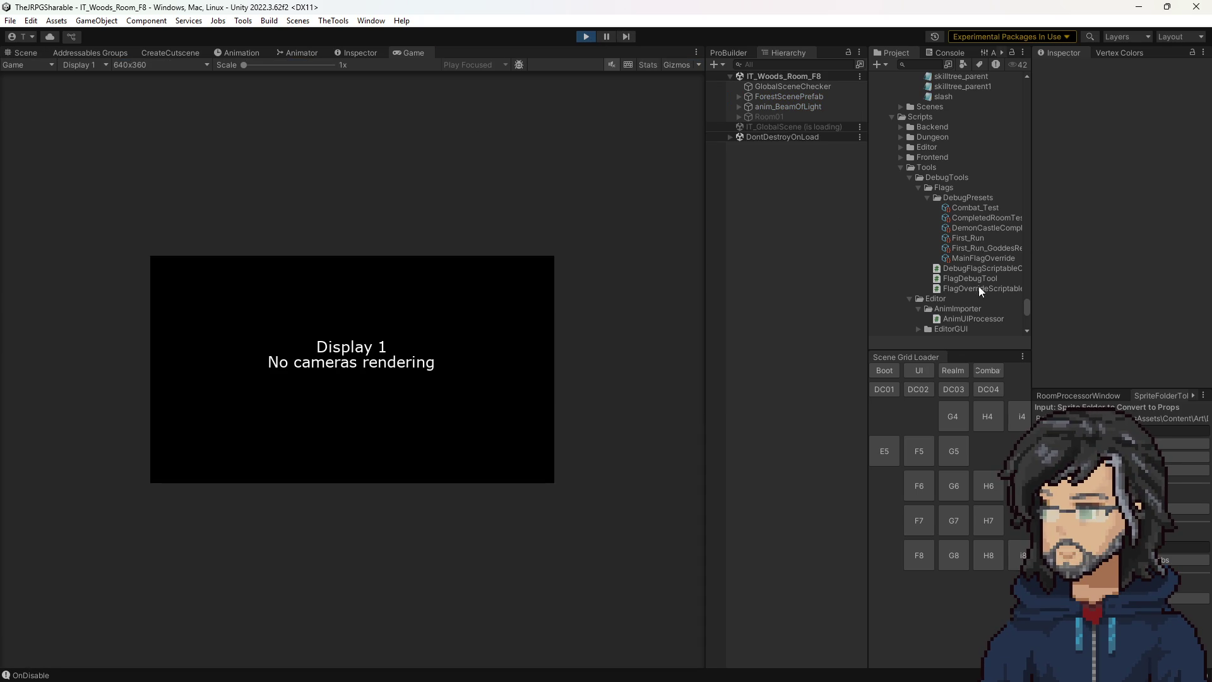
pyautogui.click(961, 237)
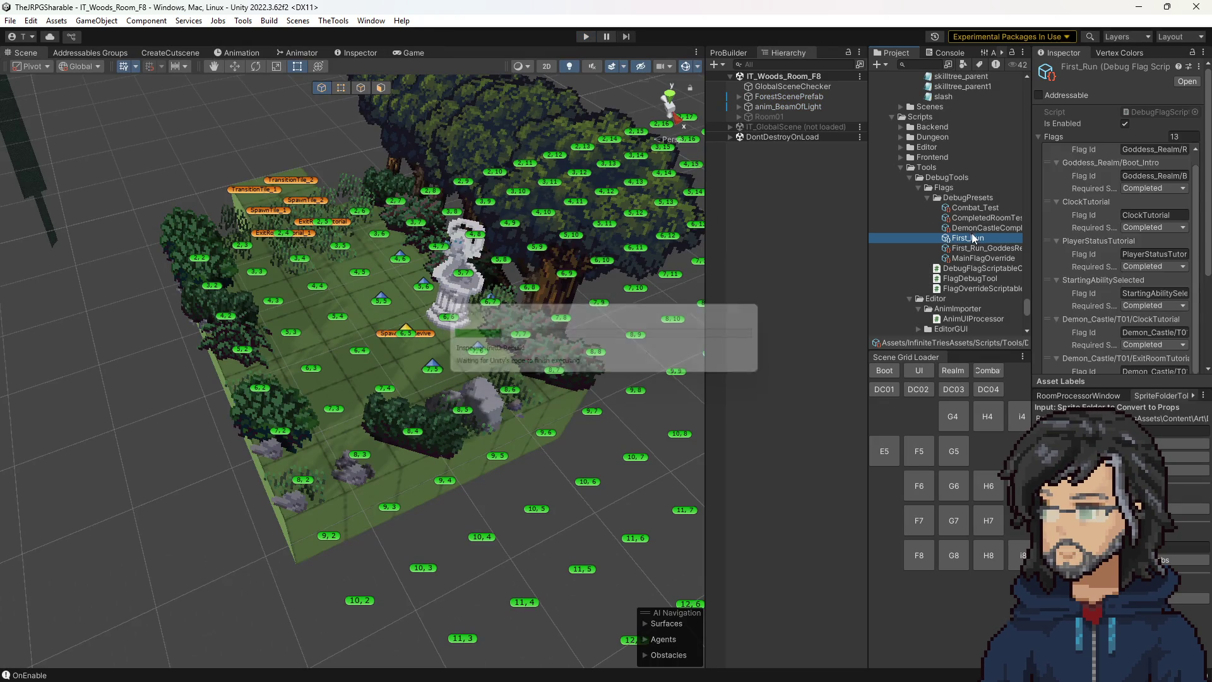
# Copy the ClockTutorial flag from First_Run into a new DemonCastleComplete flag entry.
pyautogui.click(976, 230)
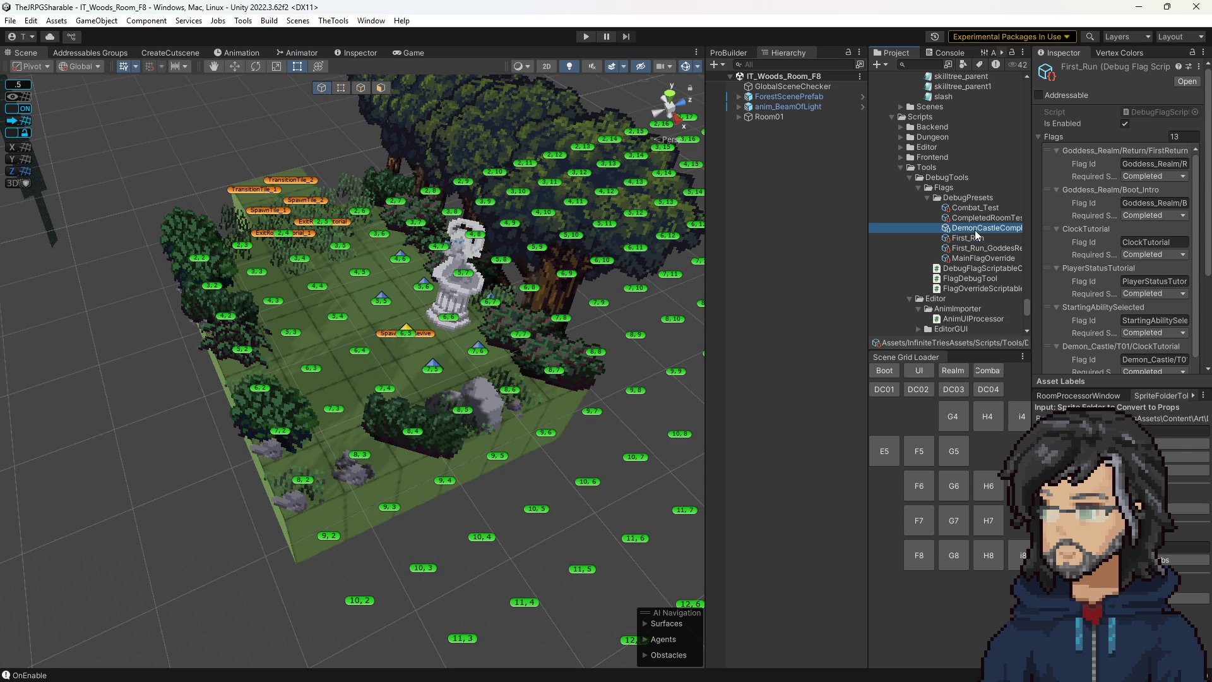
pyautogui.click(363, 53)
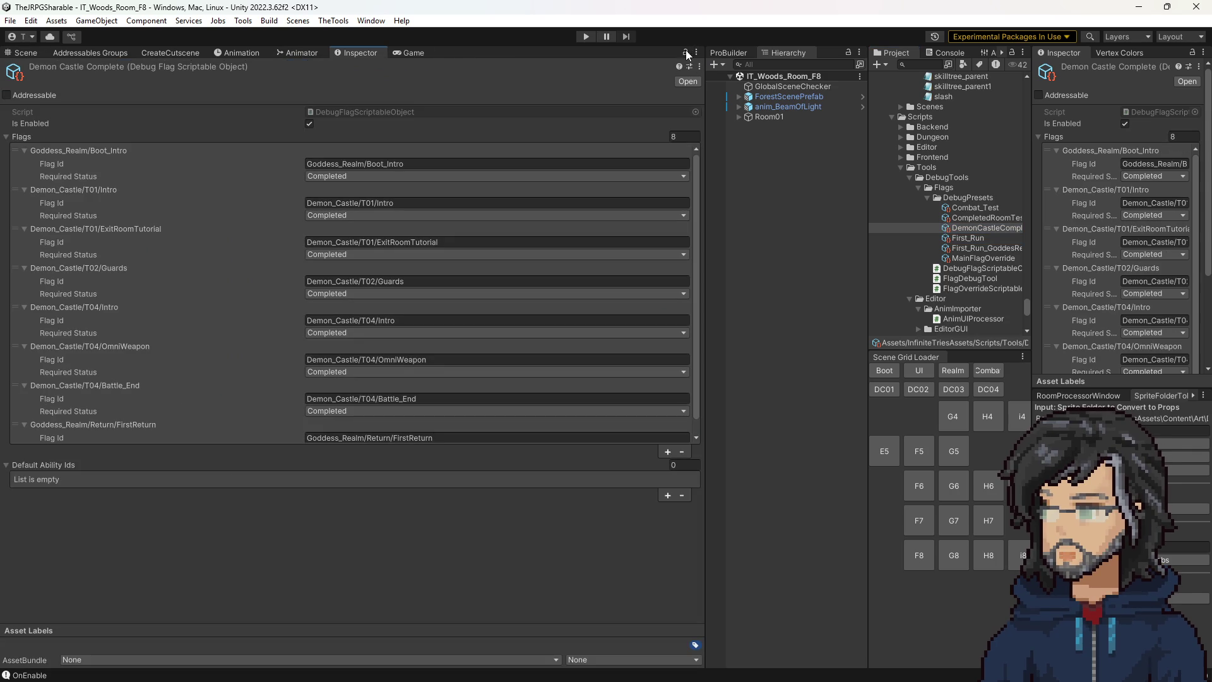
pyautogui.click(961, 236)
pyautogui.click(1143, 243)
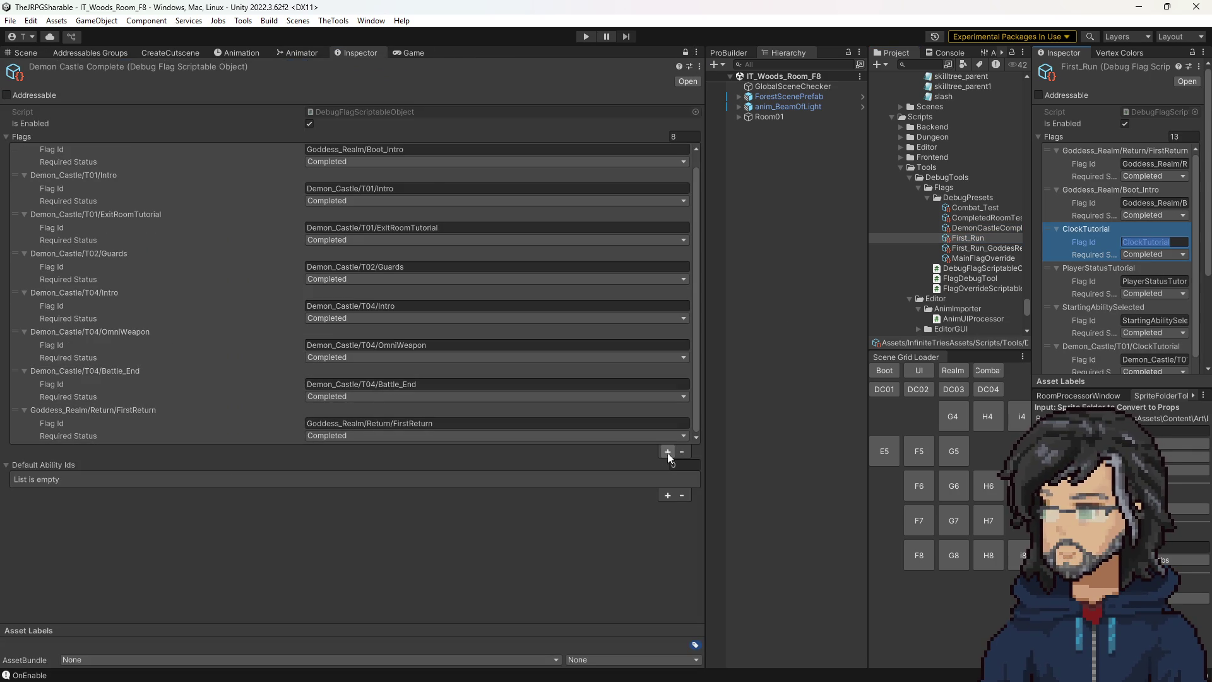
pyautogui.click(668, 452)
pyautogui.click(348, 420)
pyautogui.write('ClockTutorial')
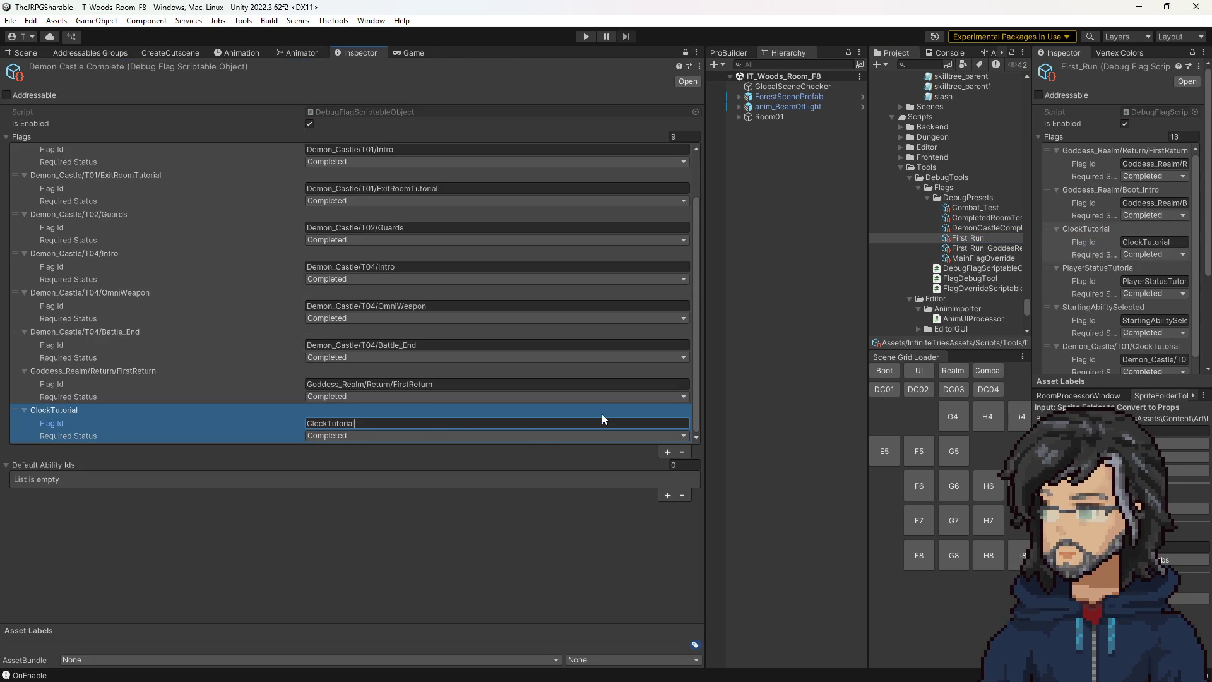
pyautogui.scroll(-5, 1142, 267)
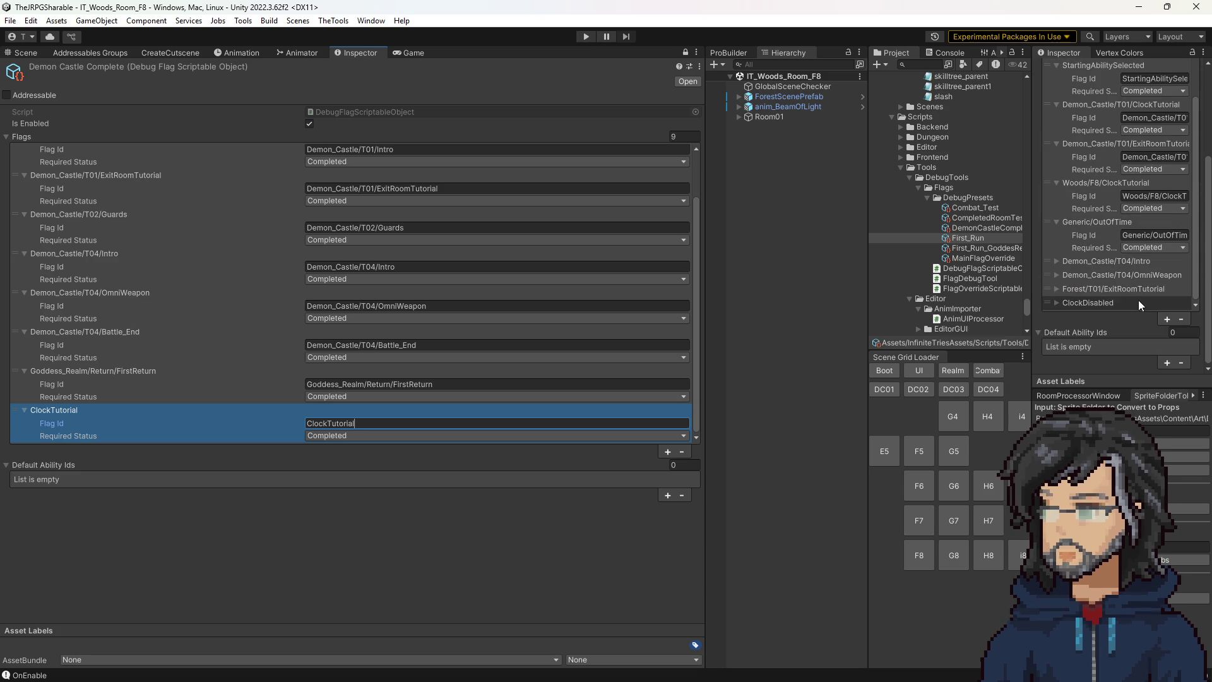
# Add a Not Started ClockDisabled flag to DemonCastleComplete, then run the game.
pyautogui.click(1118, 304)
pyautogui.scroll(-1, 1131, 291)
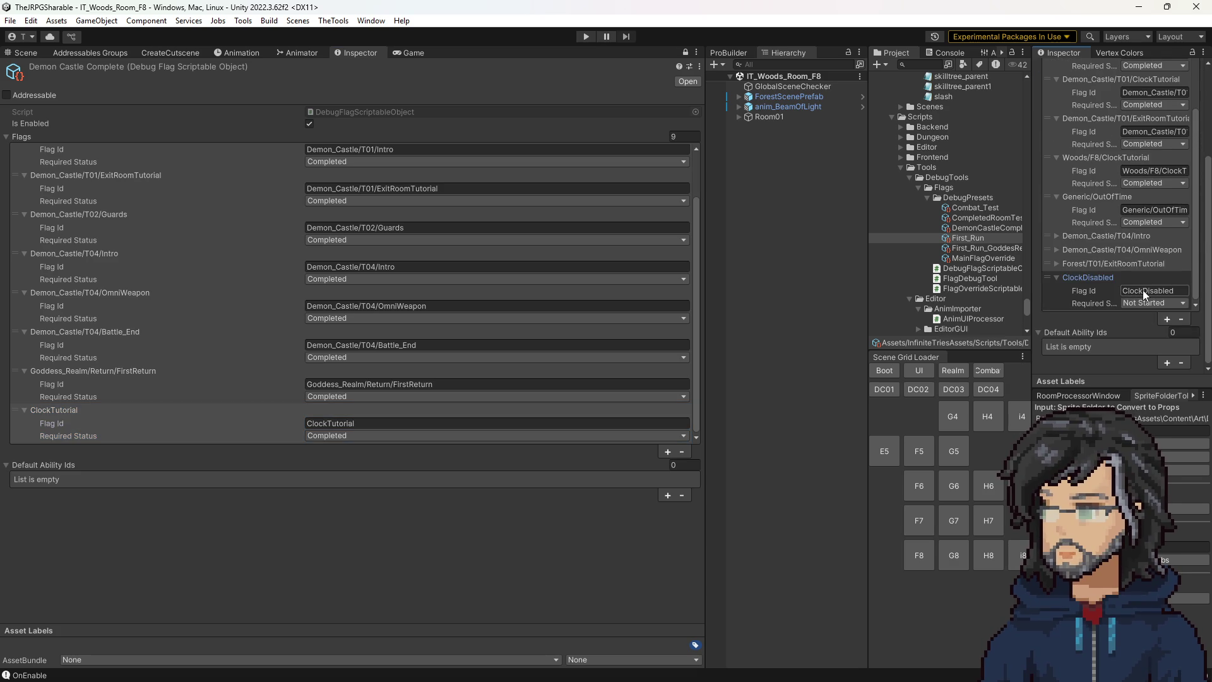
pyautogui.click(1142, 290)
pyautogui.click(666, 452)
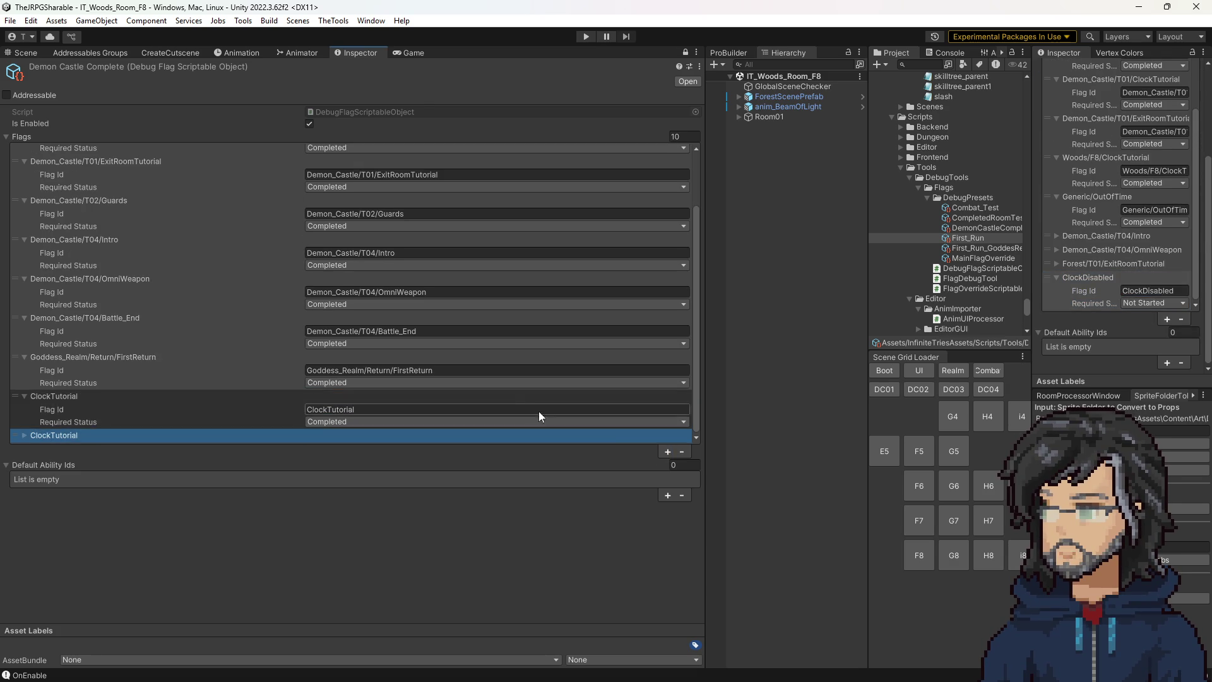
pyautogui.rightClick(356, 427)
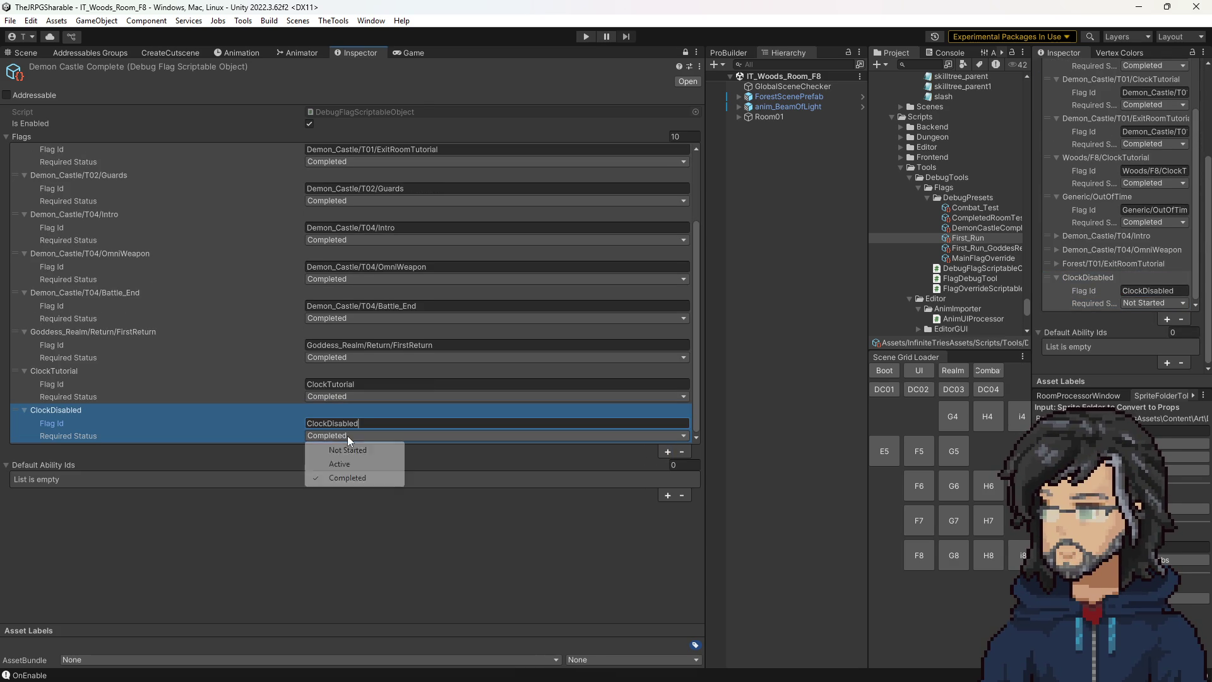
pyautogui.click(344, 470)
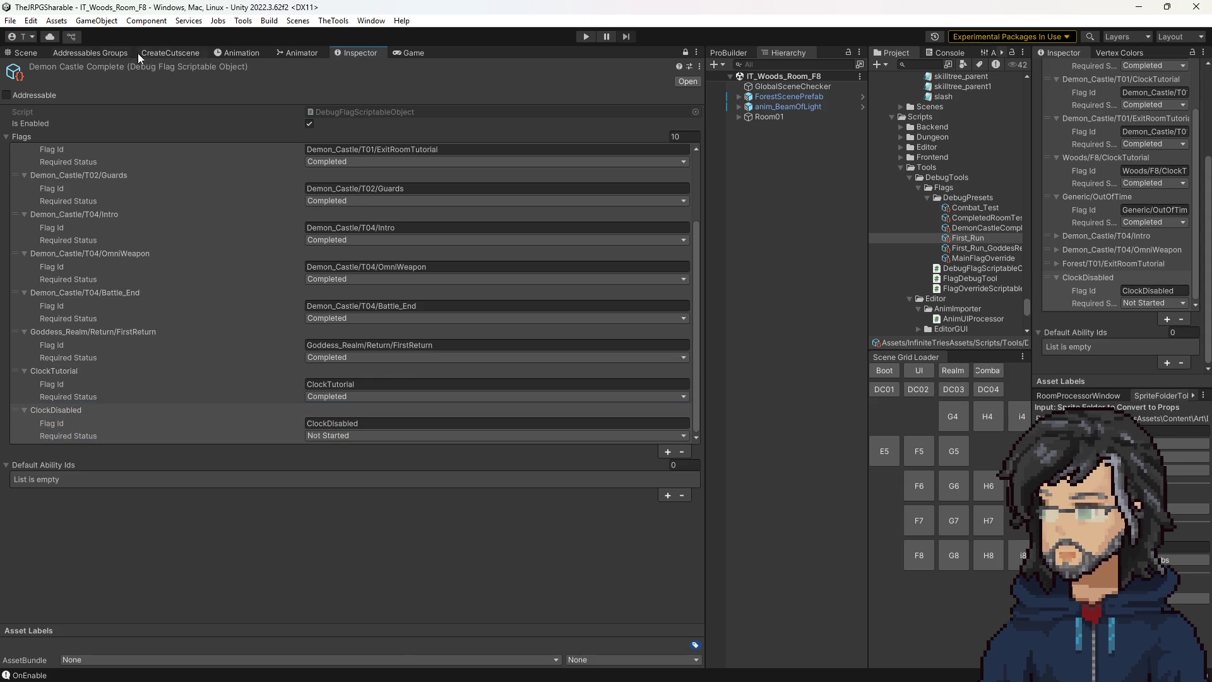
pyautogui.click(29, 54)
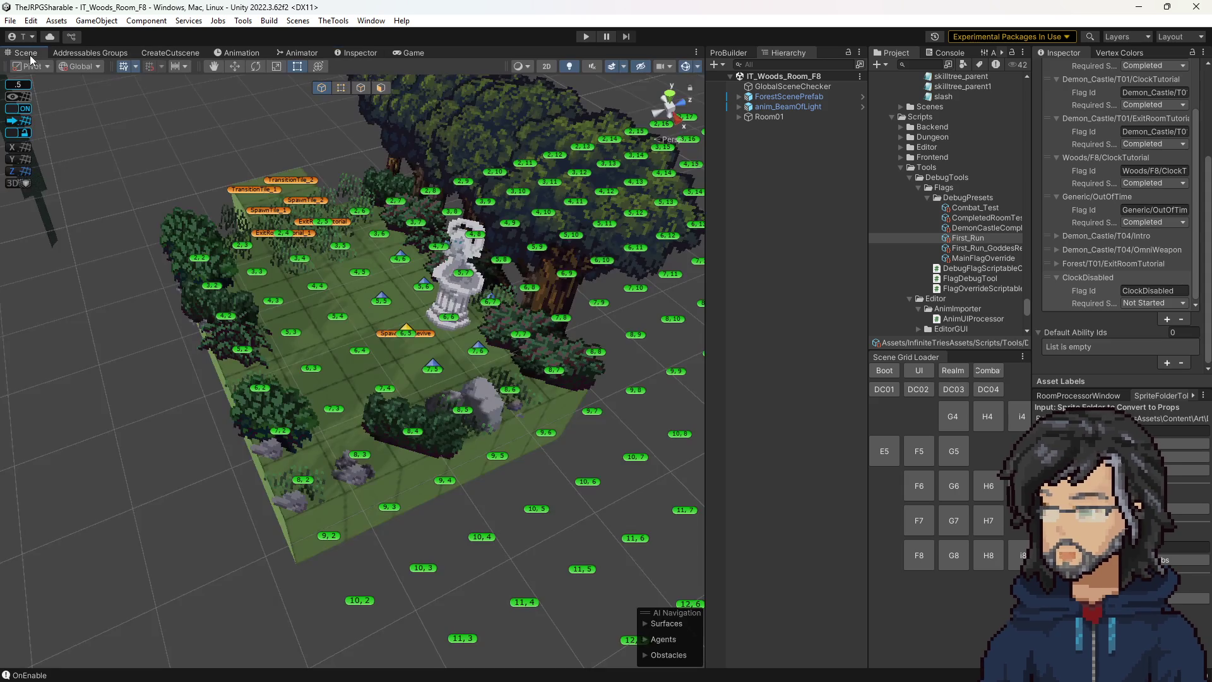
pyautogui.click(585, 36)
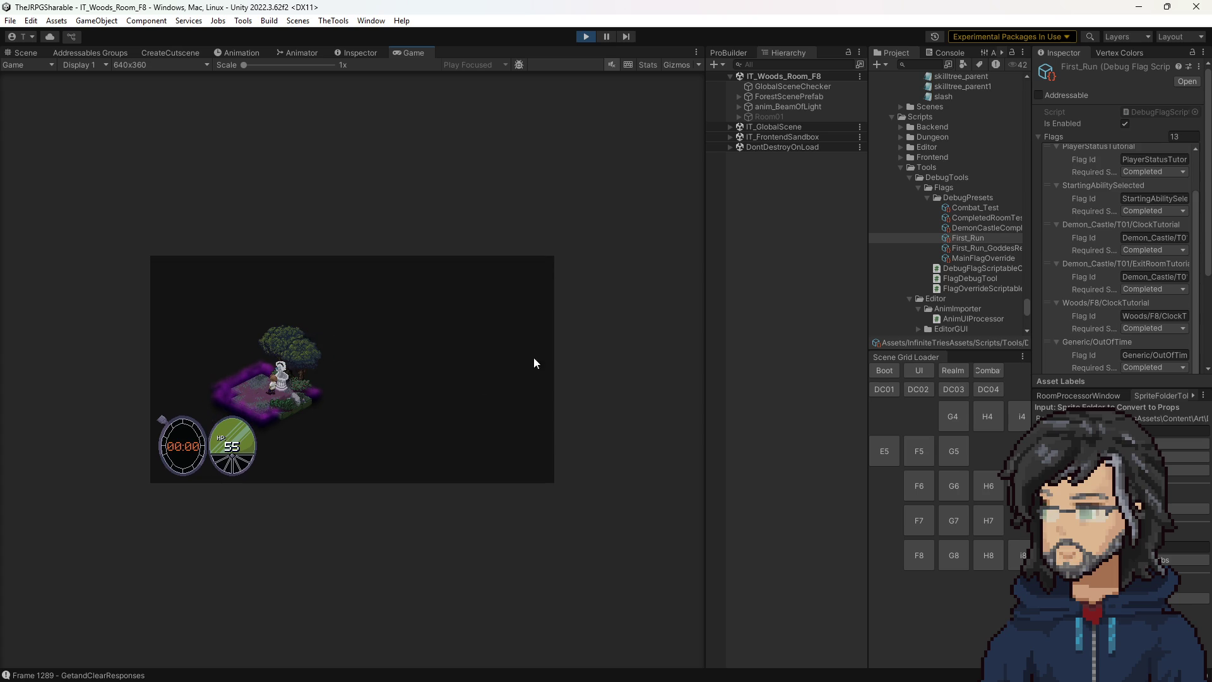
# Stop play mode and scroll the Project panel to the Woods F8 cutscene assets.
pyautogui.click(586, 36)
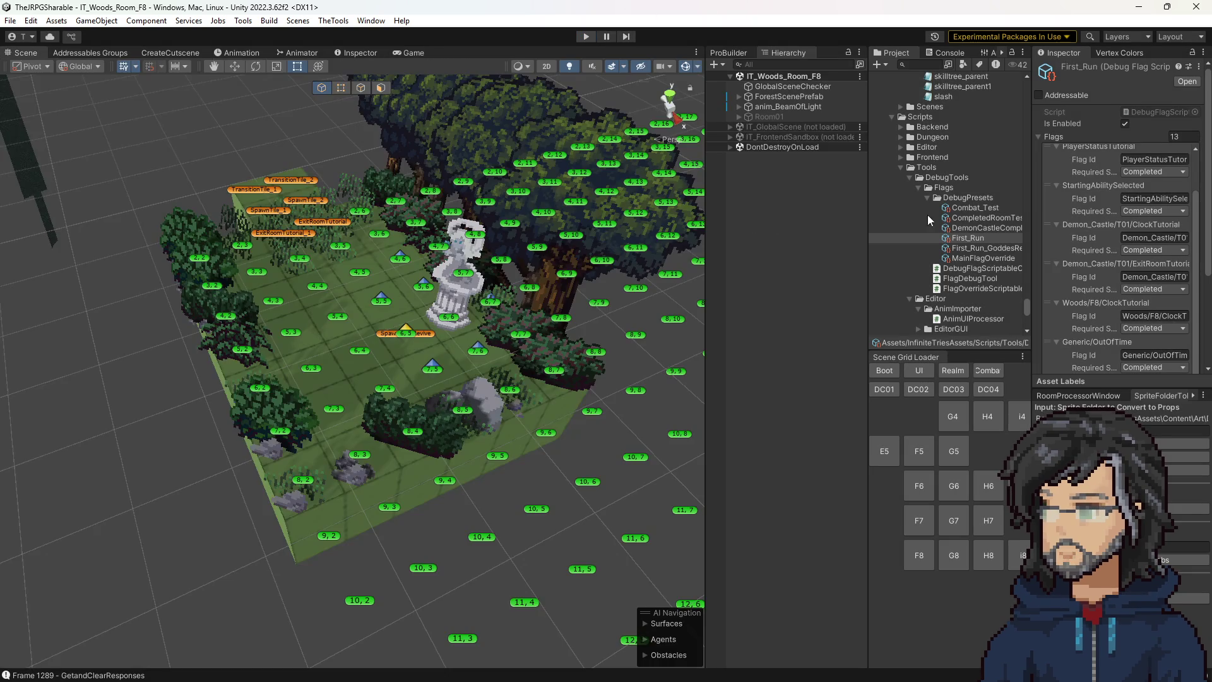
pyautogui.scroll(-5, 956, 241)
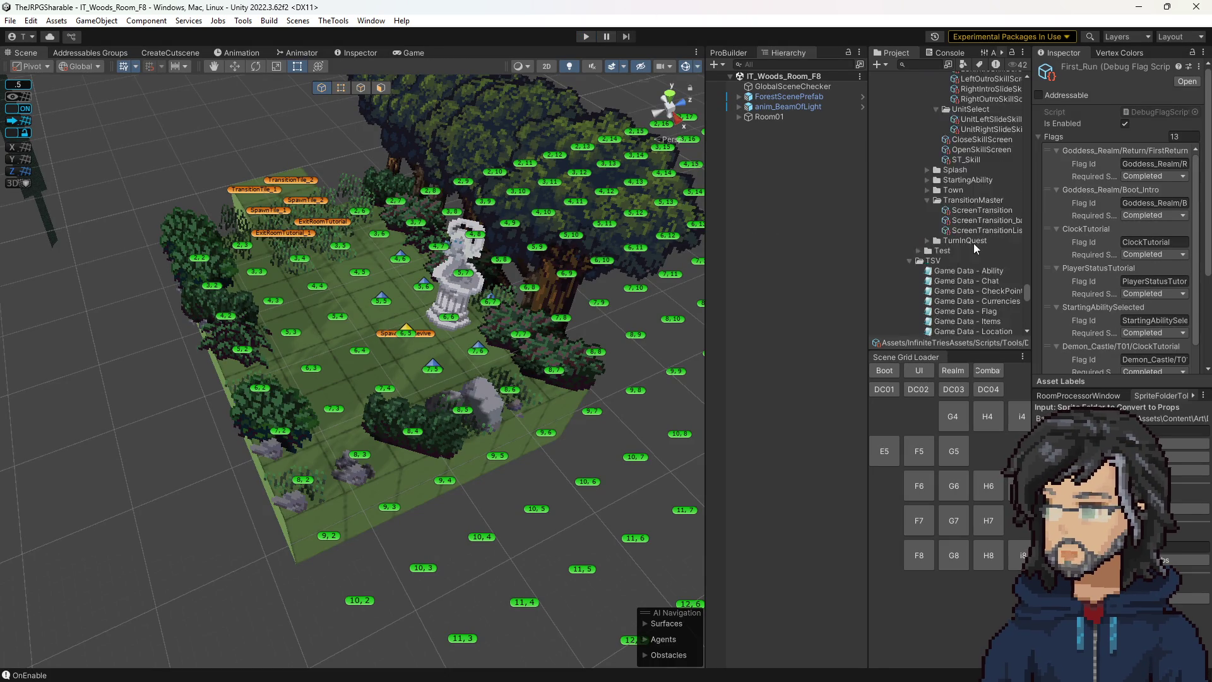
pyautogui.scroll(-10, 969, 240)
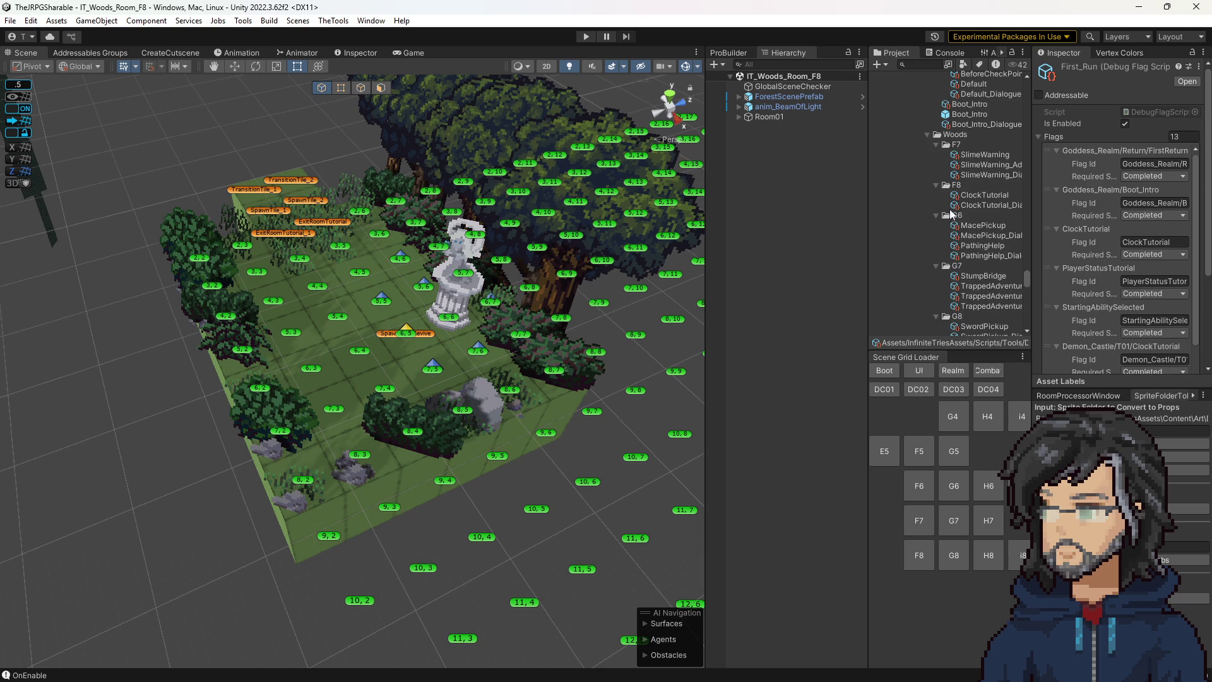
# Select ClockTutorial_Dialogue and show its entries in an added second Inspector tab.
pyautogui.click(976, 195)
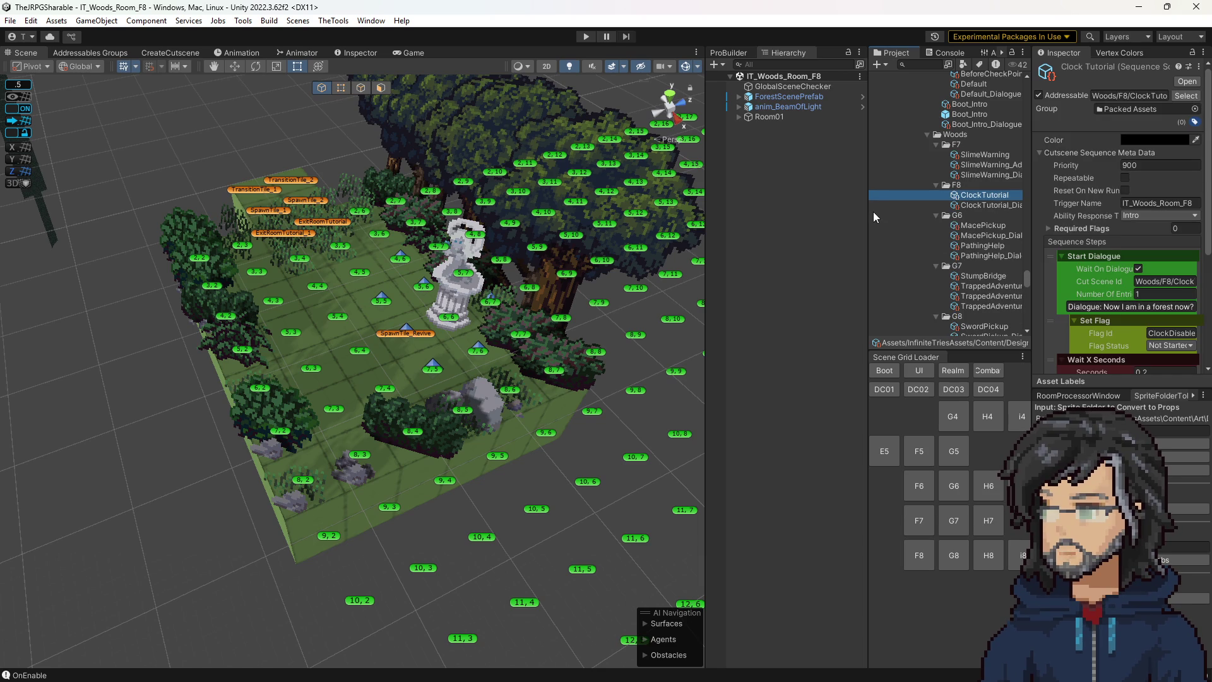
pyautogui.moveTo(866, 211); pyautogui.dragTo(764, 211)
pyautogui.click(897, 205)
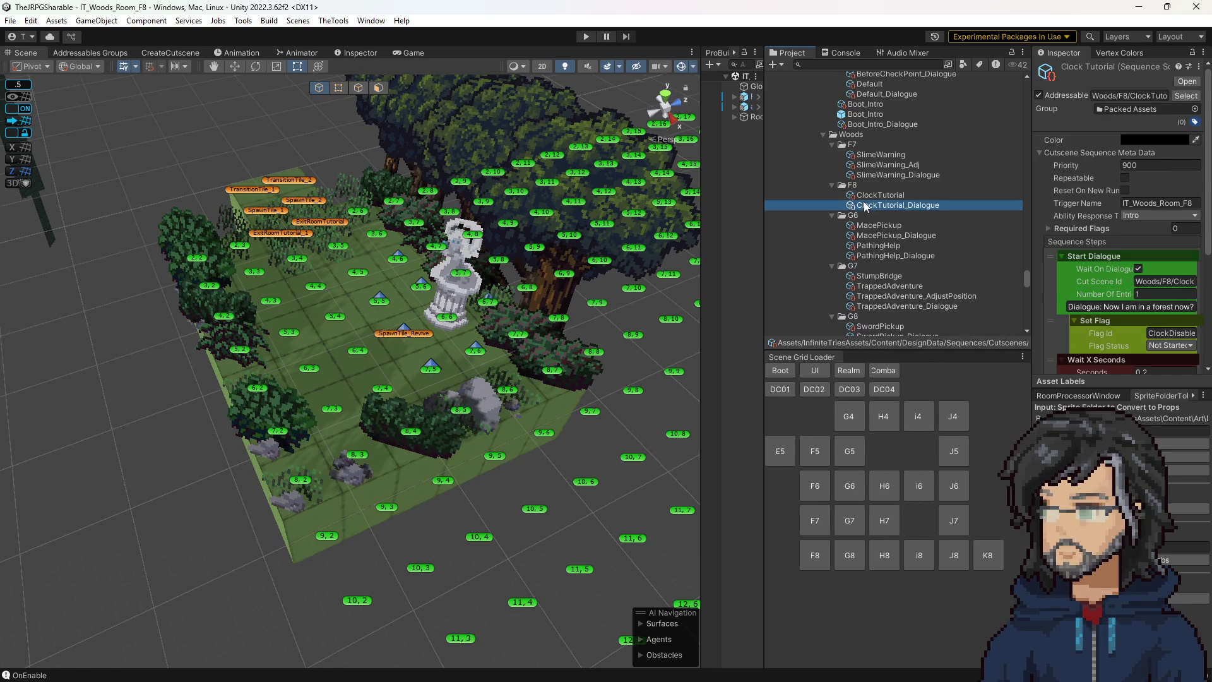
pyautogui.click(354, 53)
pyautogui.rightClick(354, 55)
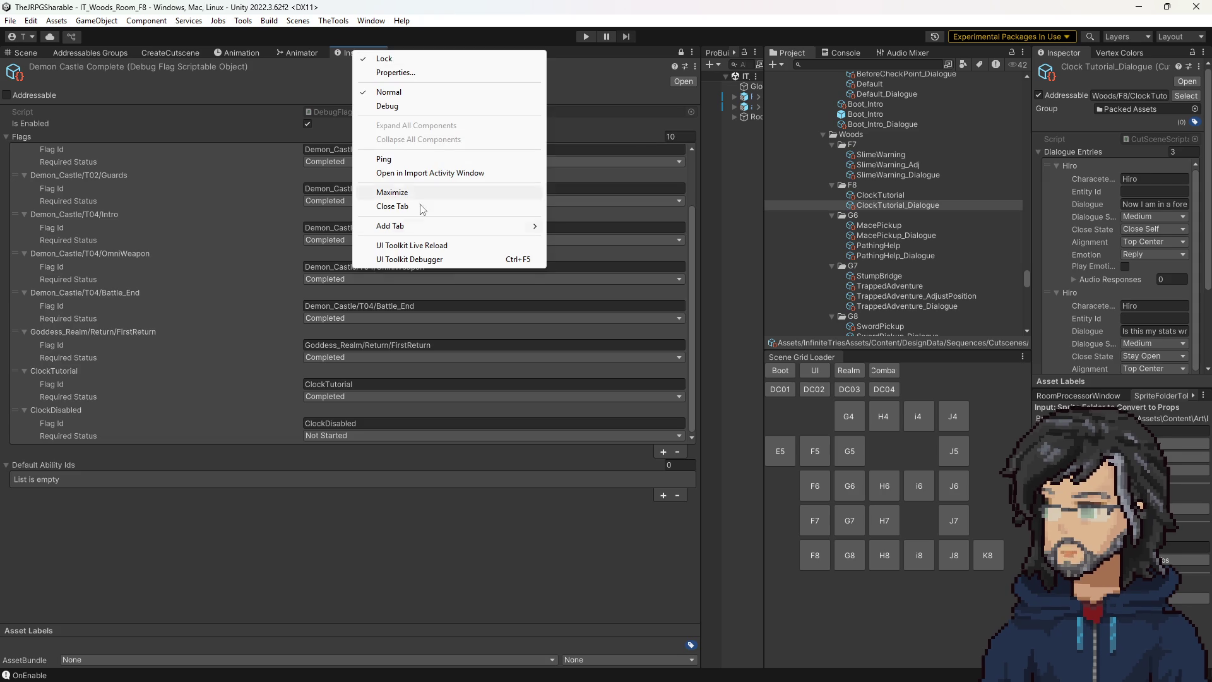
pyautogui.moveTo(411, 226)
pyautogui.click(572, 253)
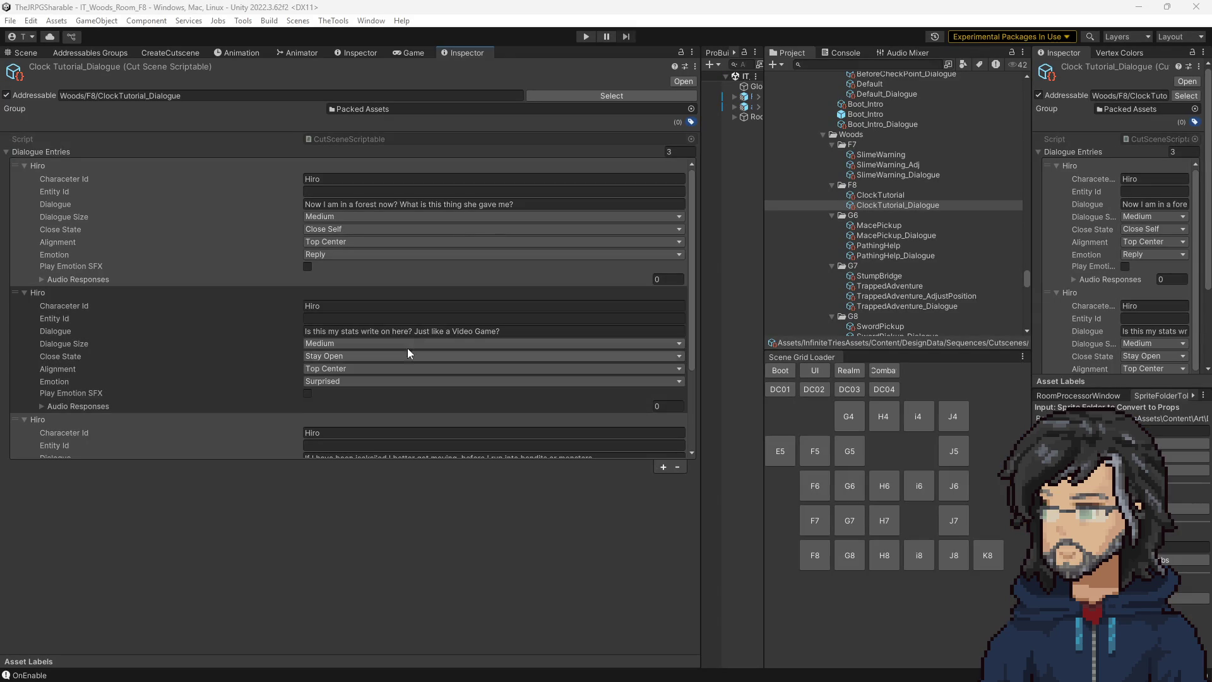
# Rewrite the first two Hiro dialogue lines with the new text.
pyautogui.click(372, 206)
pyautogui.write('Great! Now I am in a forest. And what did she give me?')
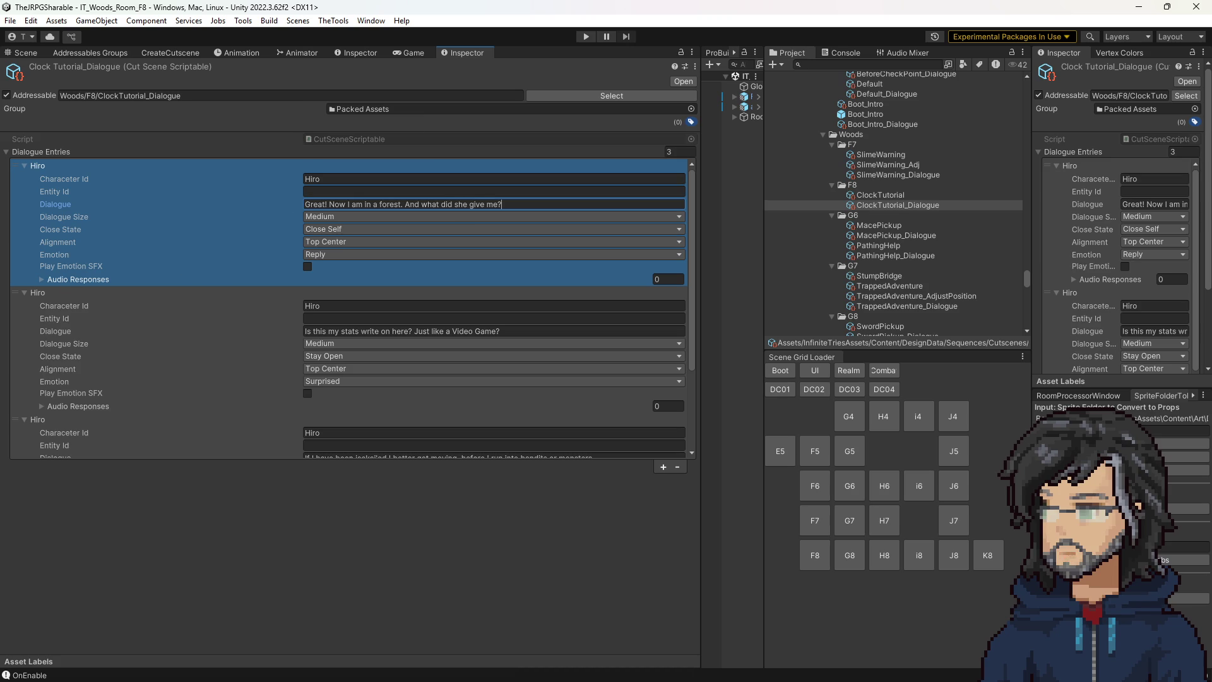
pyautogui.click(482, 333)
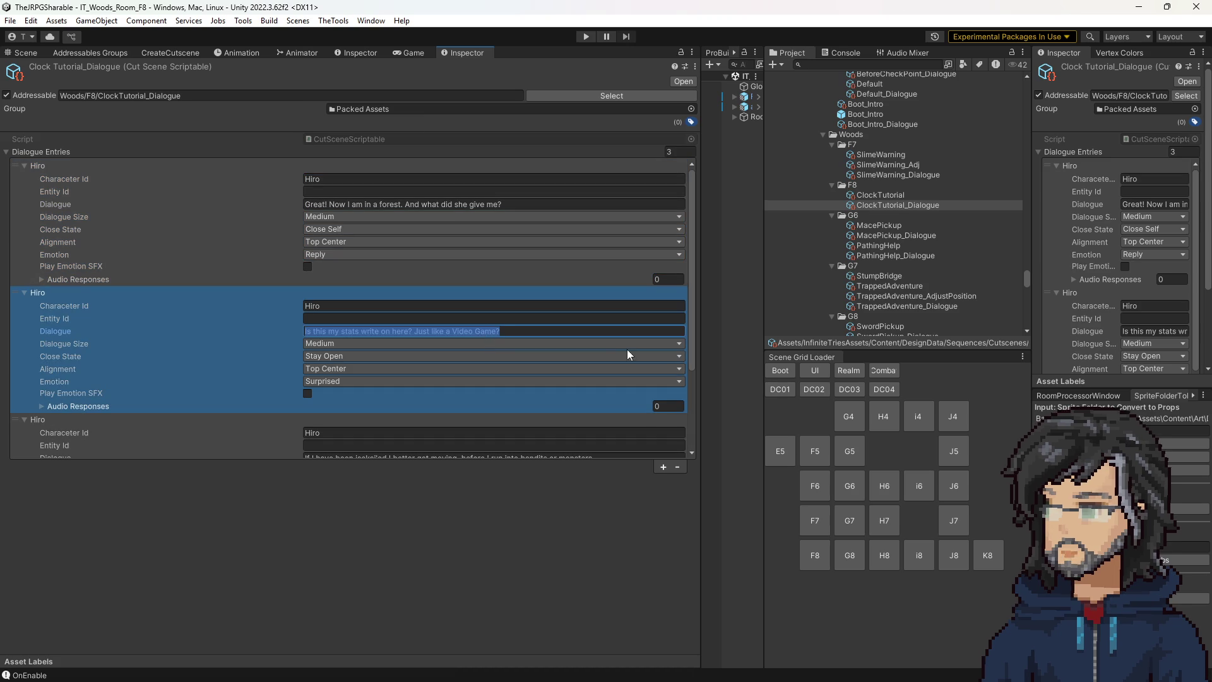
pyautogui.write('A watch?')
pyautogui.click(317, 331)
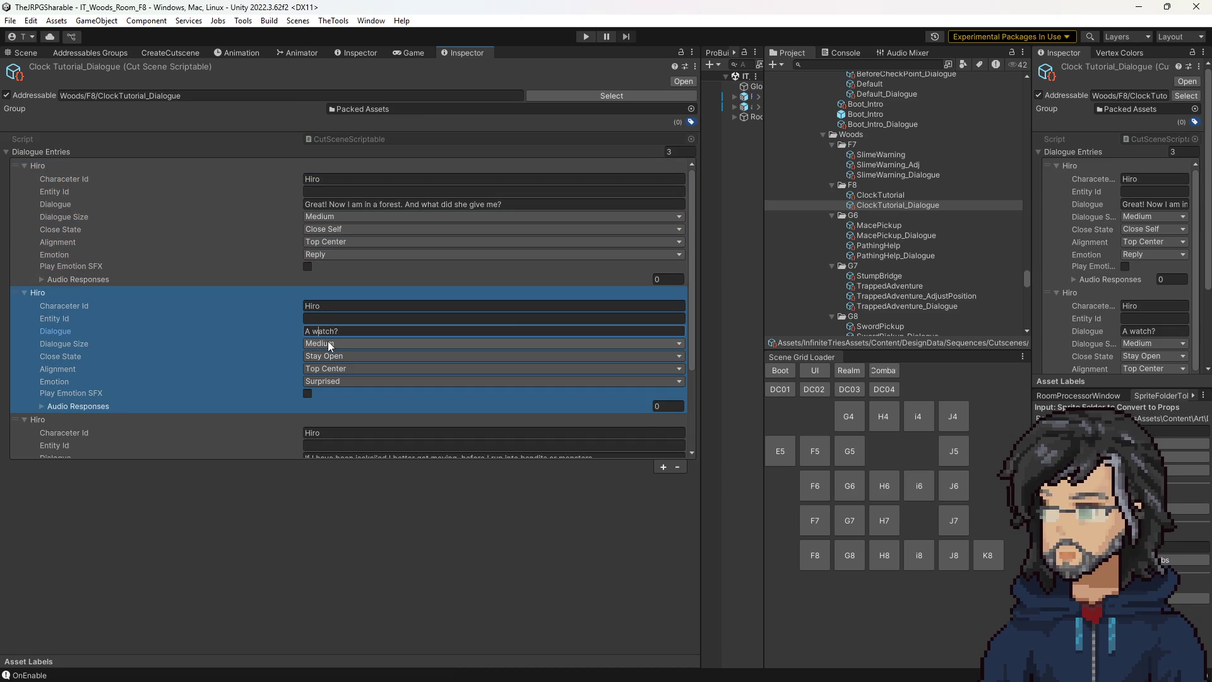
pyautogui.press('BackSpace')
pyautogui.write('W')
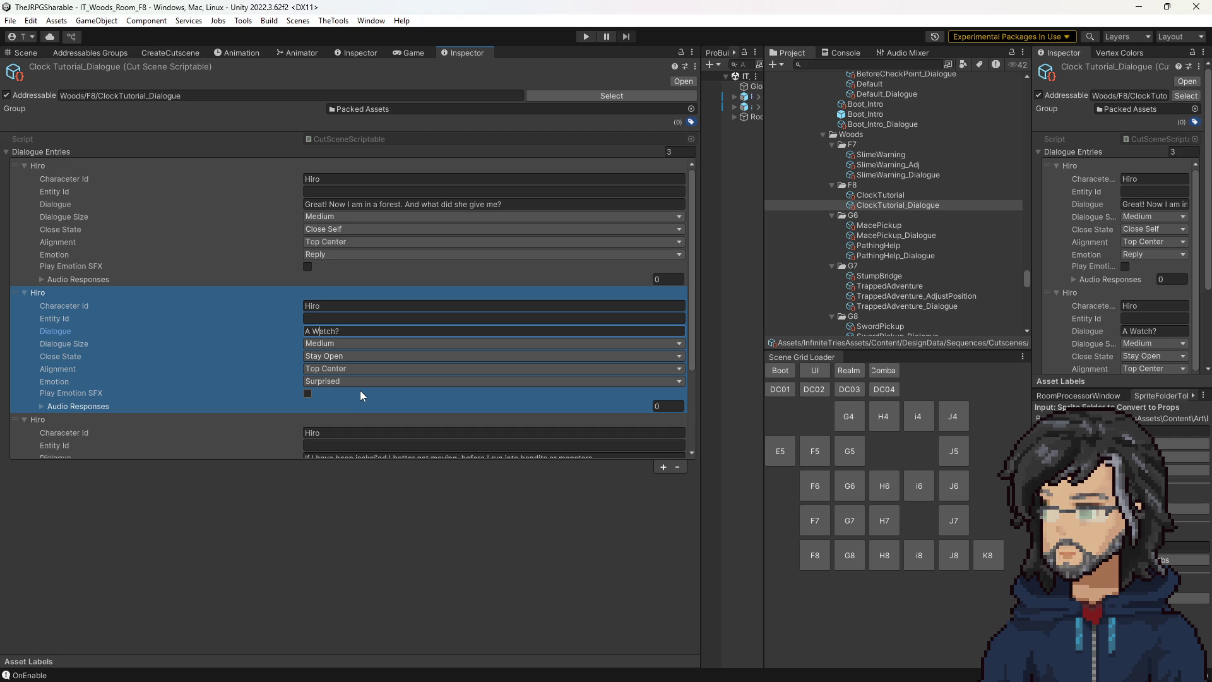
pyautogui.scroll(-2, 358, 381)
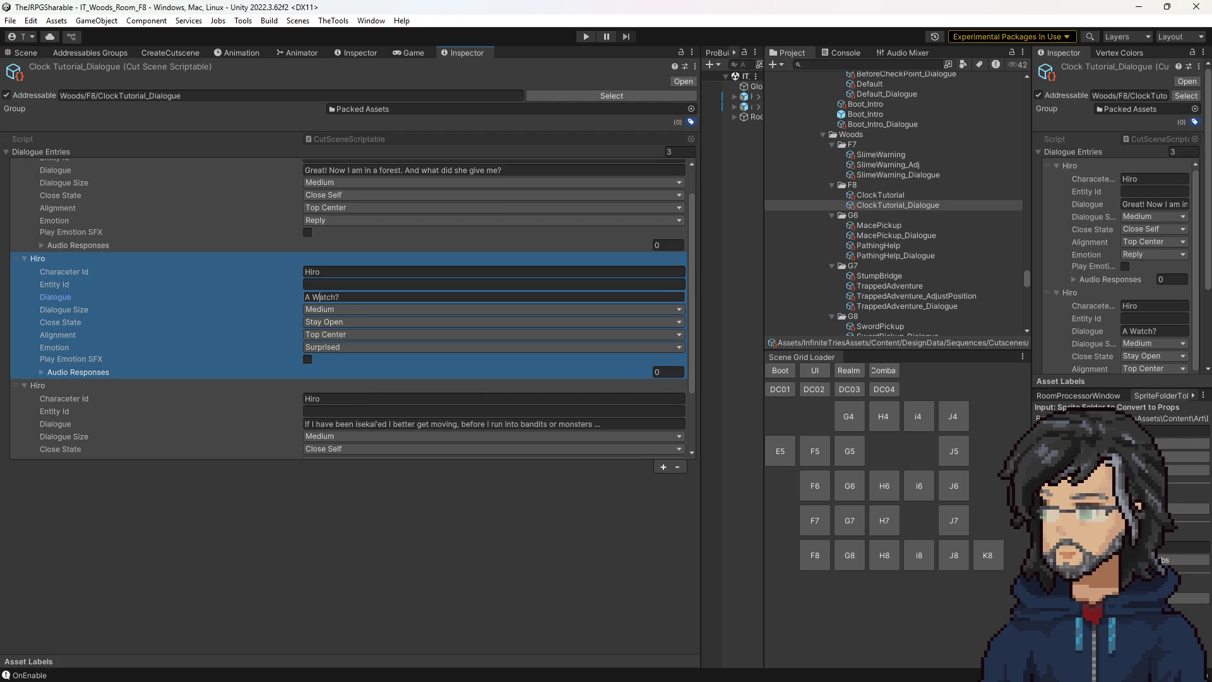
pyautogui.click(331, 294)
pyautogui.write('It seems to tick down as I move?')
# Paste a new third line, make Goddess its speaker, and add a duplicate fourth entry.
pyautogui.scroll(-1, 328, 366)
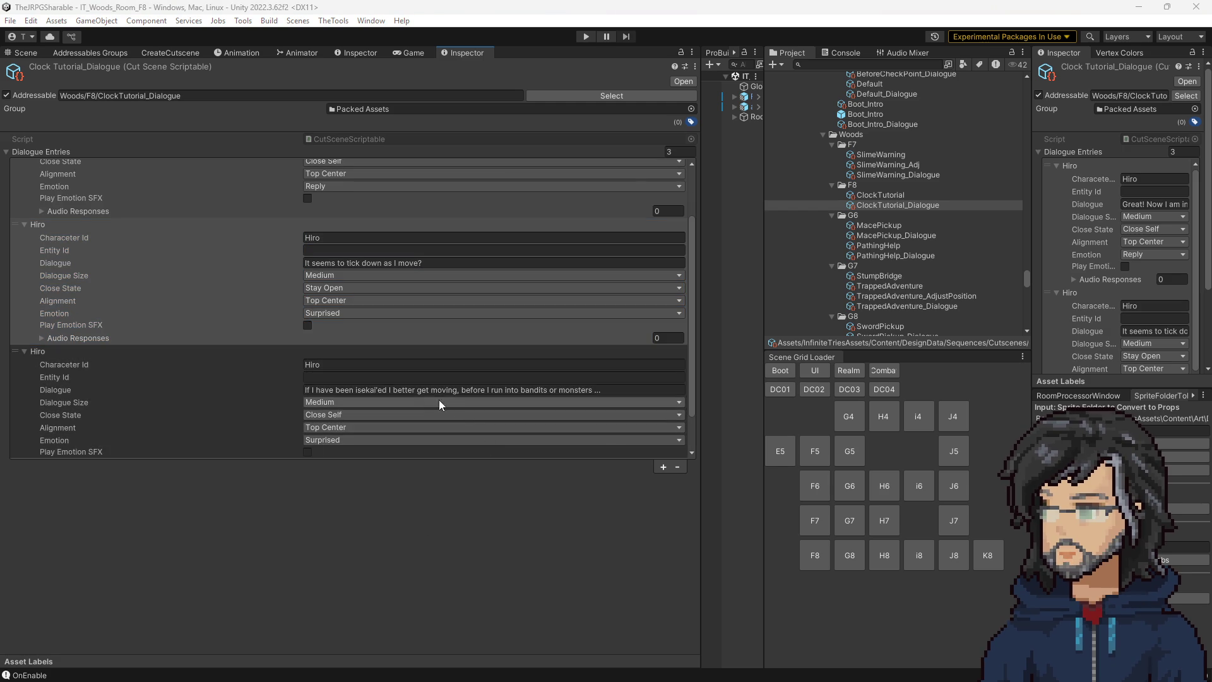
pyautogui.click(410, 389)
pyautogui.write('See I told you it be easier to show then to explain.')
pyautogui.click(384, 365)
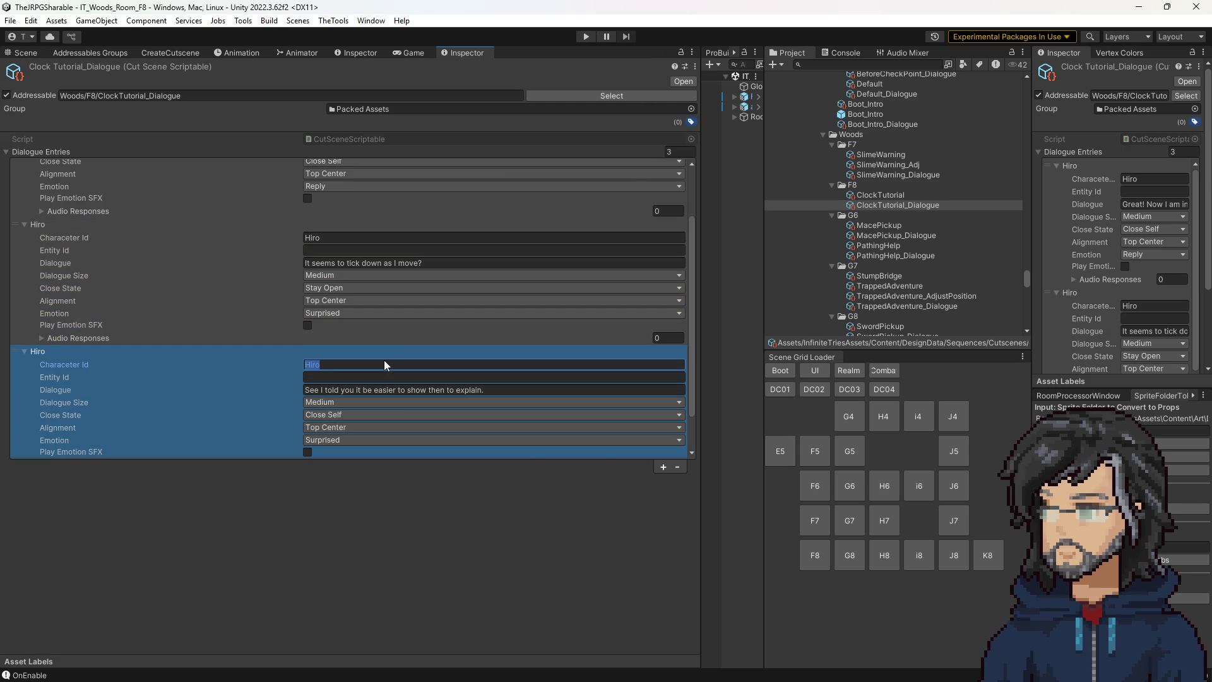
pyautogui.write('Goddess')
pyautogui.scroll(-2, 456, 343)
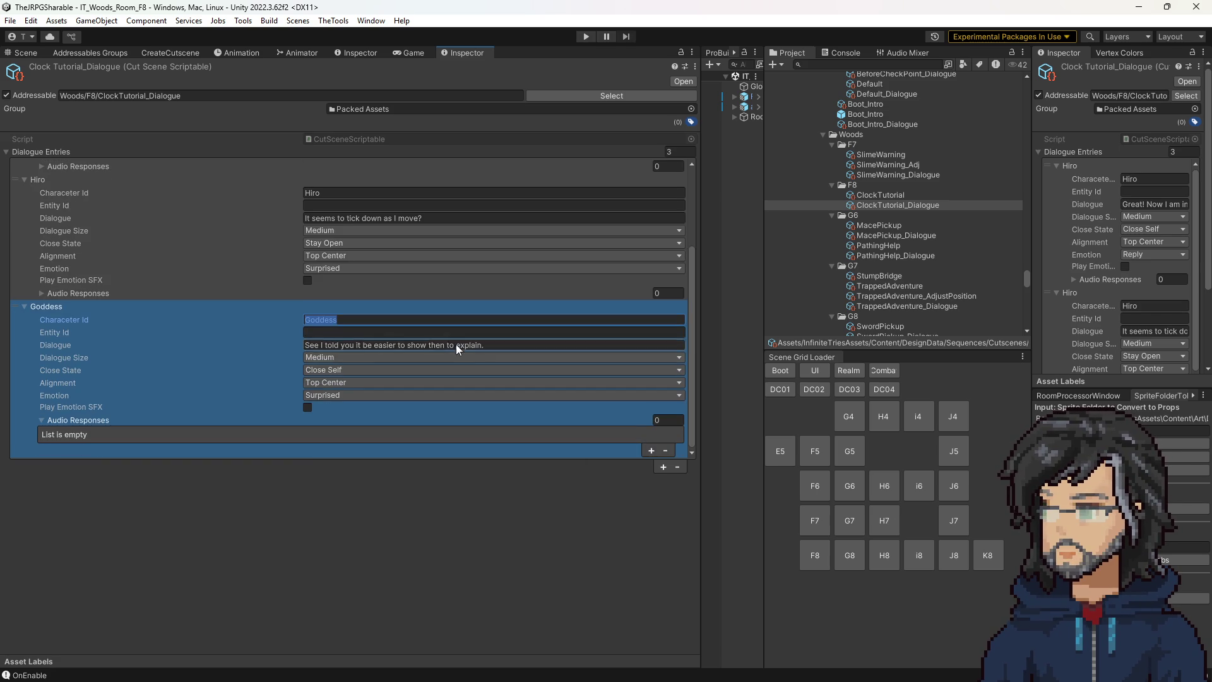
pyautogui.click(662, 467)
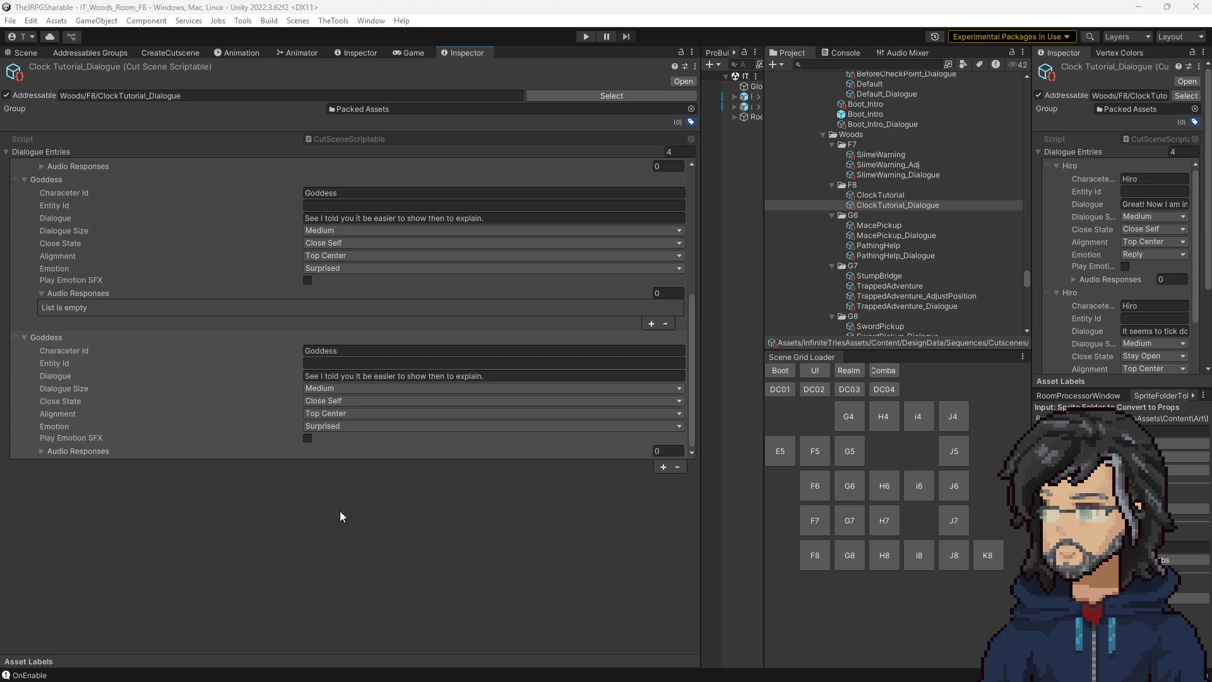
# Give the fourth entry Hiro's question about the watch's voice, spoken by Hiro.
pyautogui.click(342, 378)
pyautogui.write('Your voice is coming from the watch? and you can hear me, I have so many questions!')
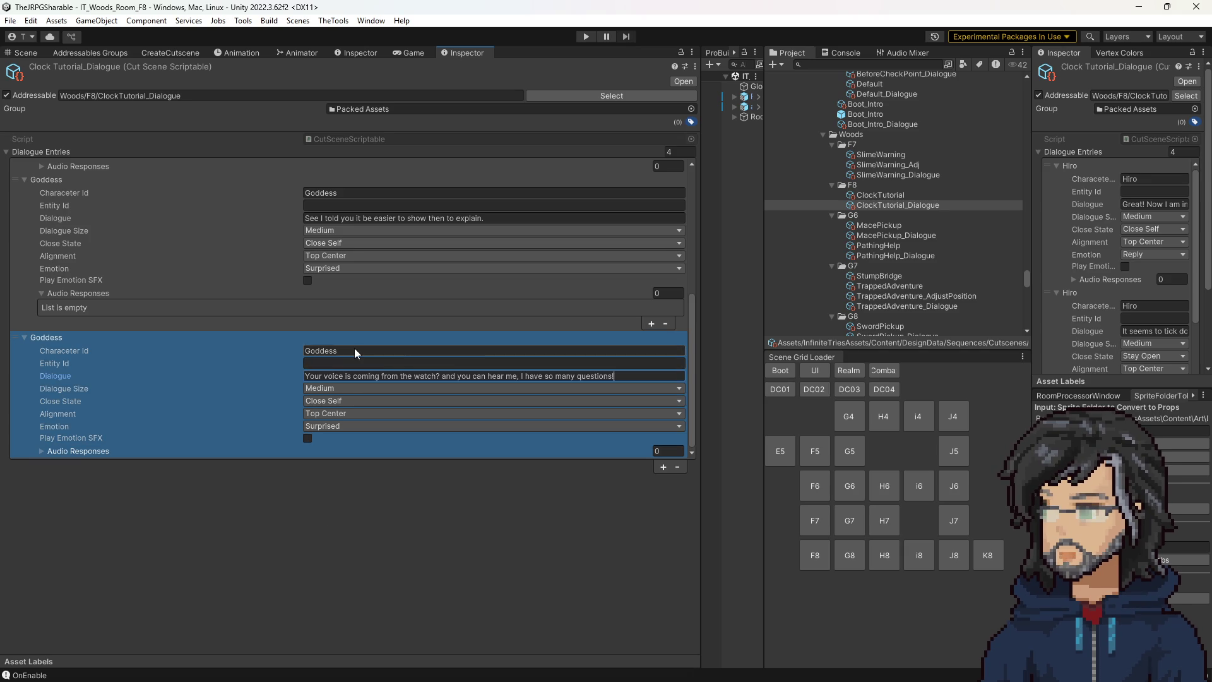
pyautogui.click(355, 350)
pyautogui.write('Hiro')
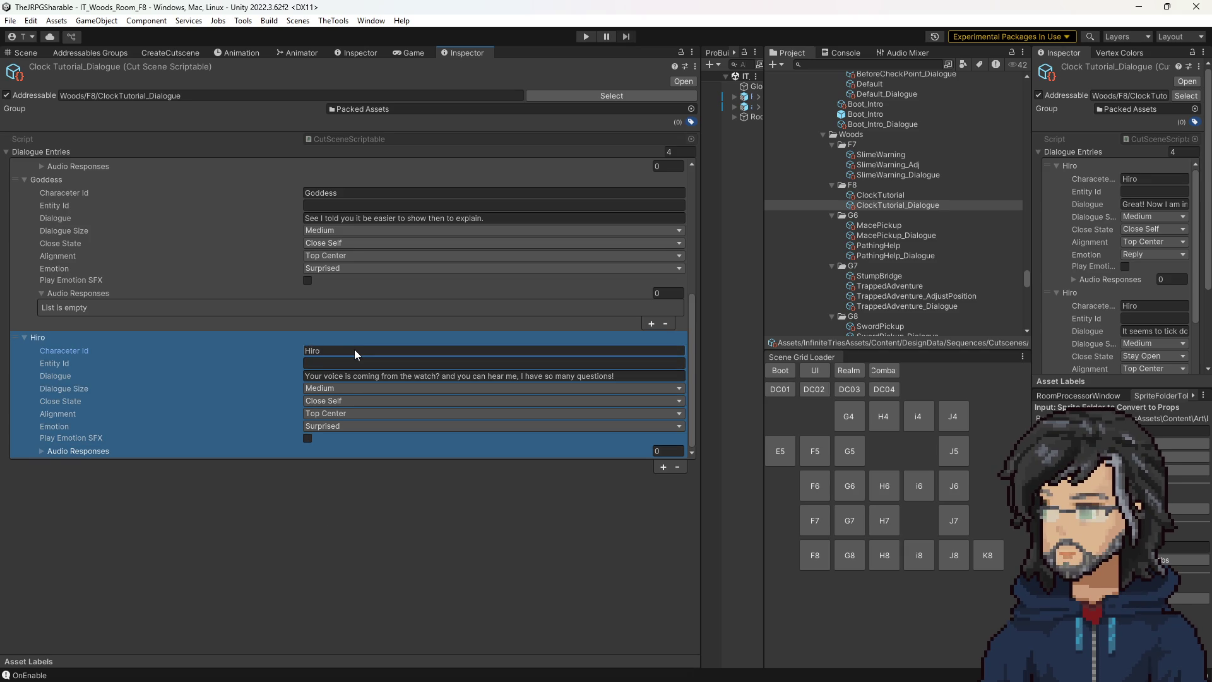
# Align the Goddess line Top Left and keep the last Hiro line at Top Center.
pyautogui.scroll(3, 301, 282)
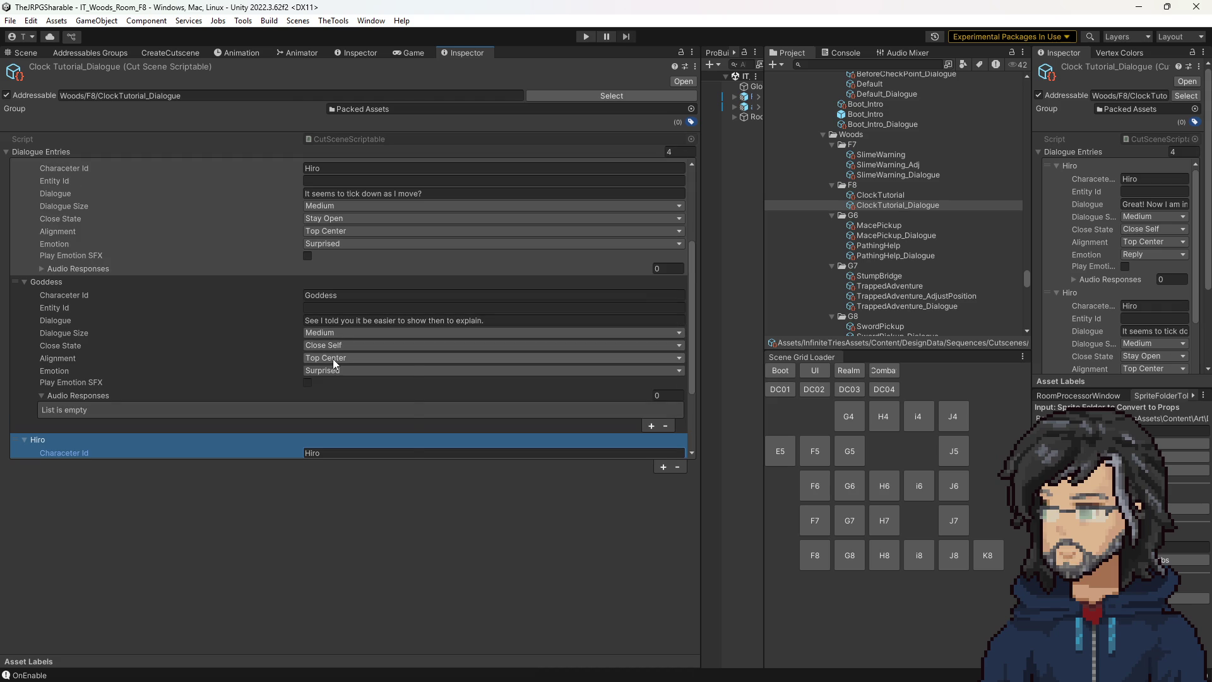
pyautogui.click(332, 358)
pyautogui.click(335, 386)
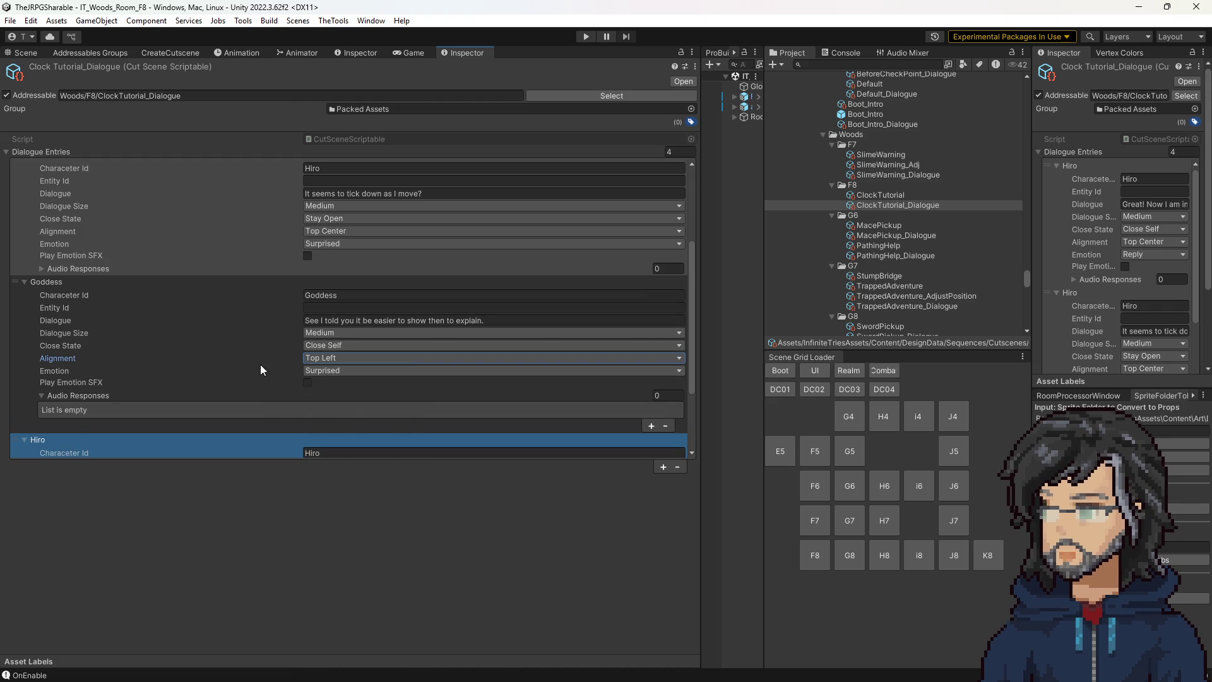
pyautogui.scroll(3, 293, 362)
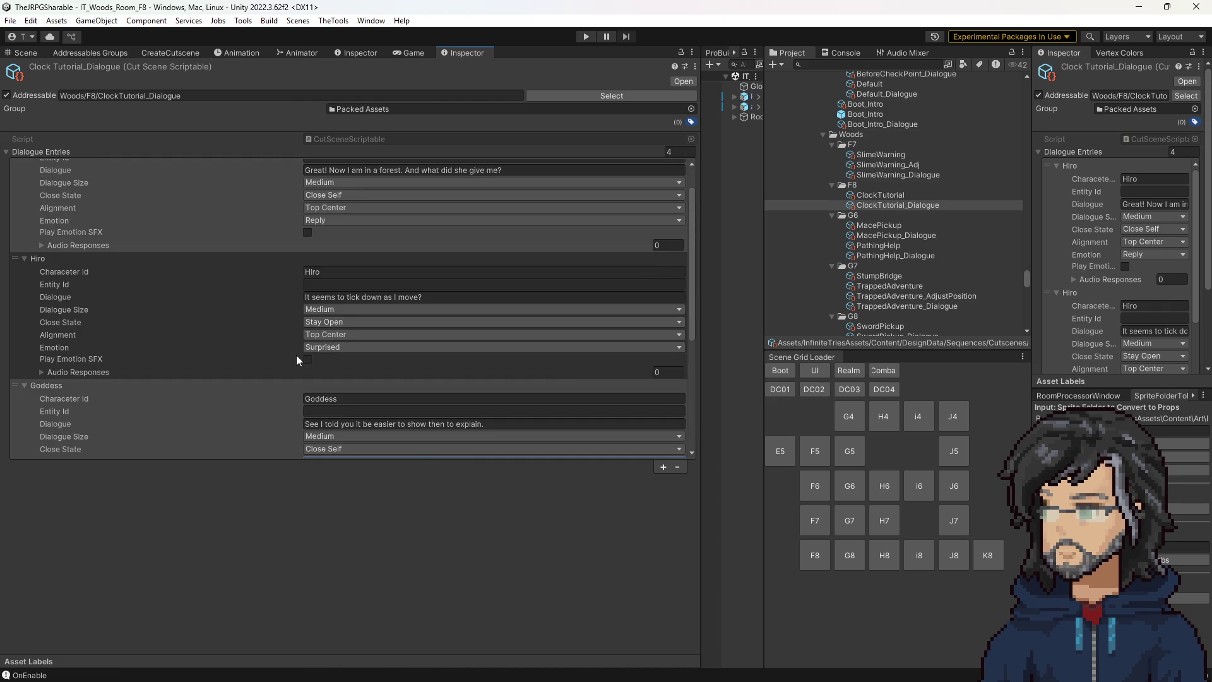
pyautogui.scroll(1, 297, 354)
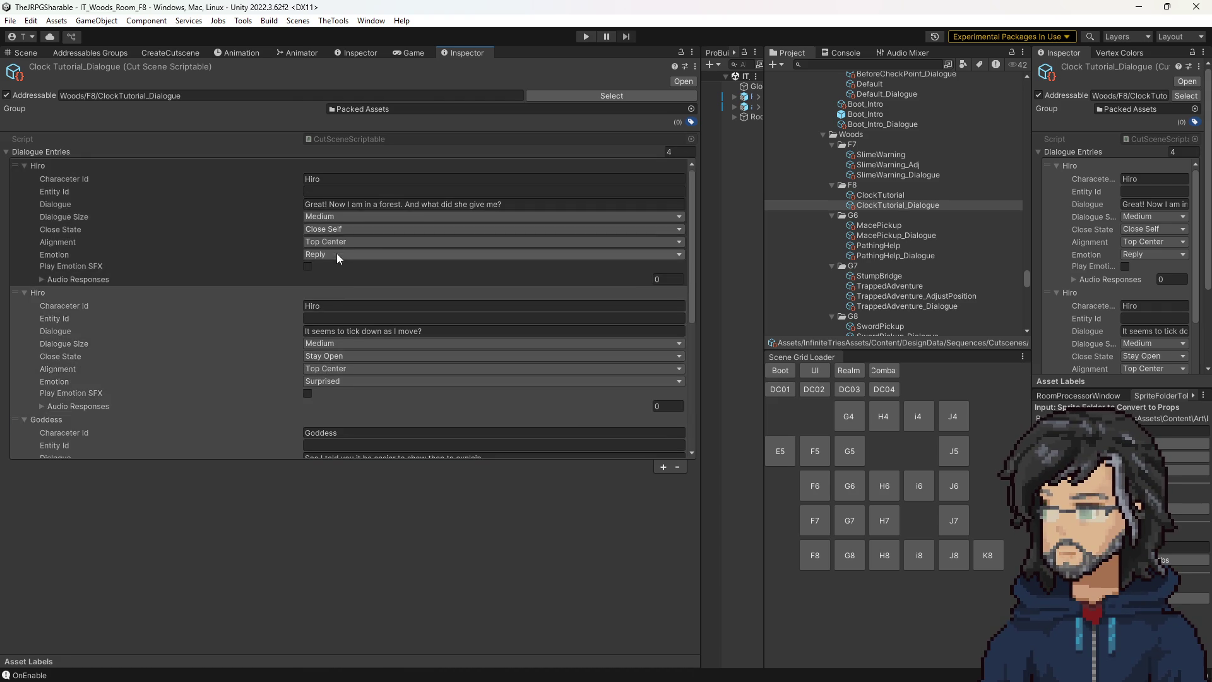
pyautogui.scroll(-7, 337, 255)
pyautogui.click(343, 401)
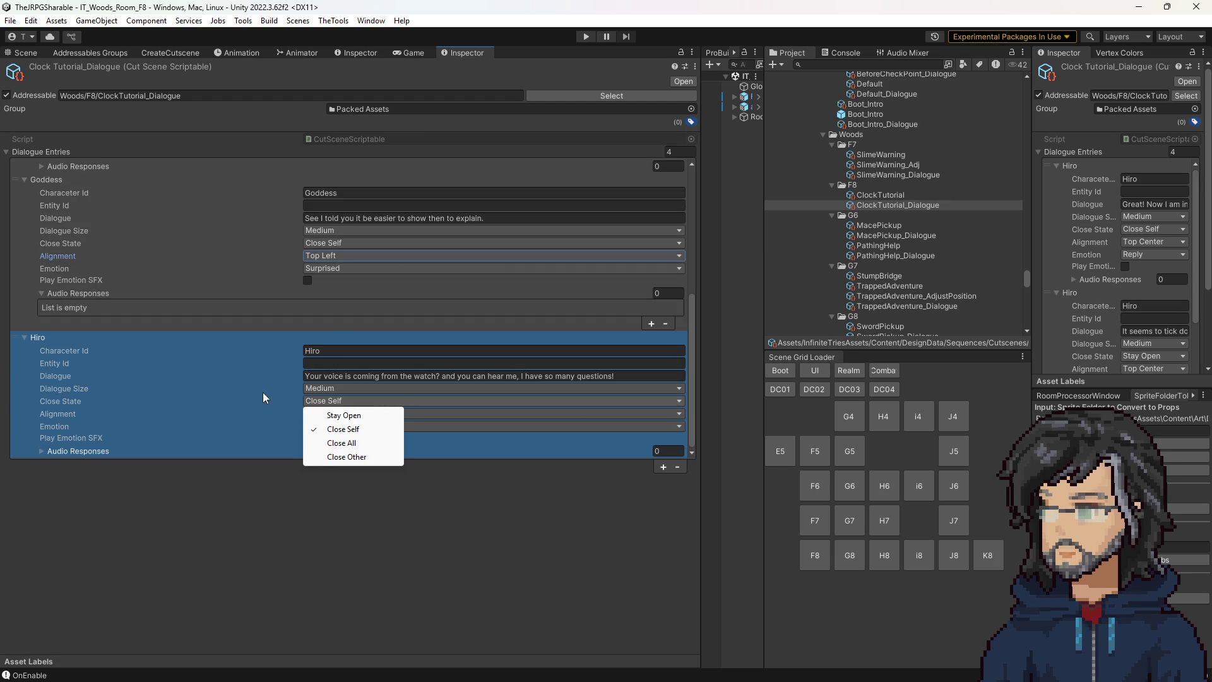
pyautogui.click(289, 406)
pyautogui.click(315, 413)
pyautogui.click(346, 454)
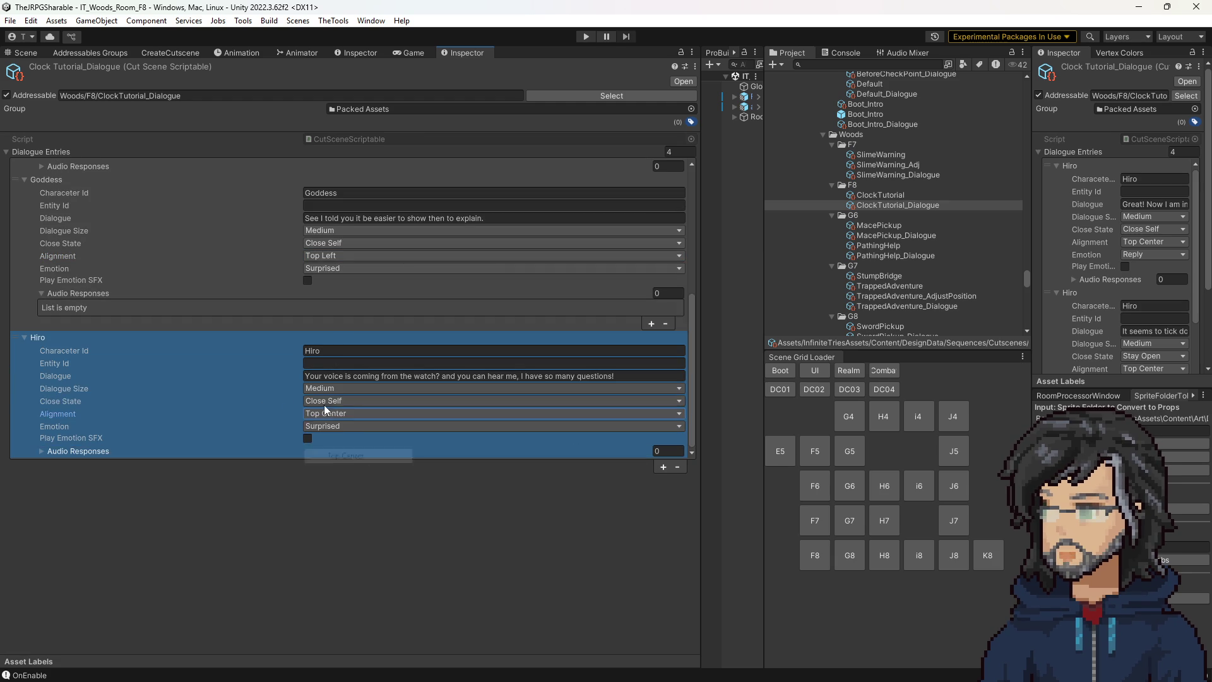
# Set the first Hiro line's Close State to Stay Open.
pyautogui.scroll(7, 323, 404)
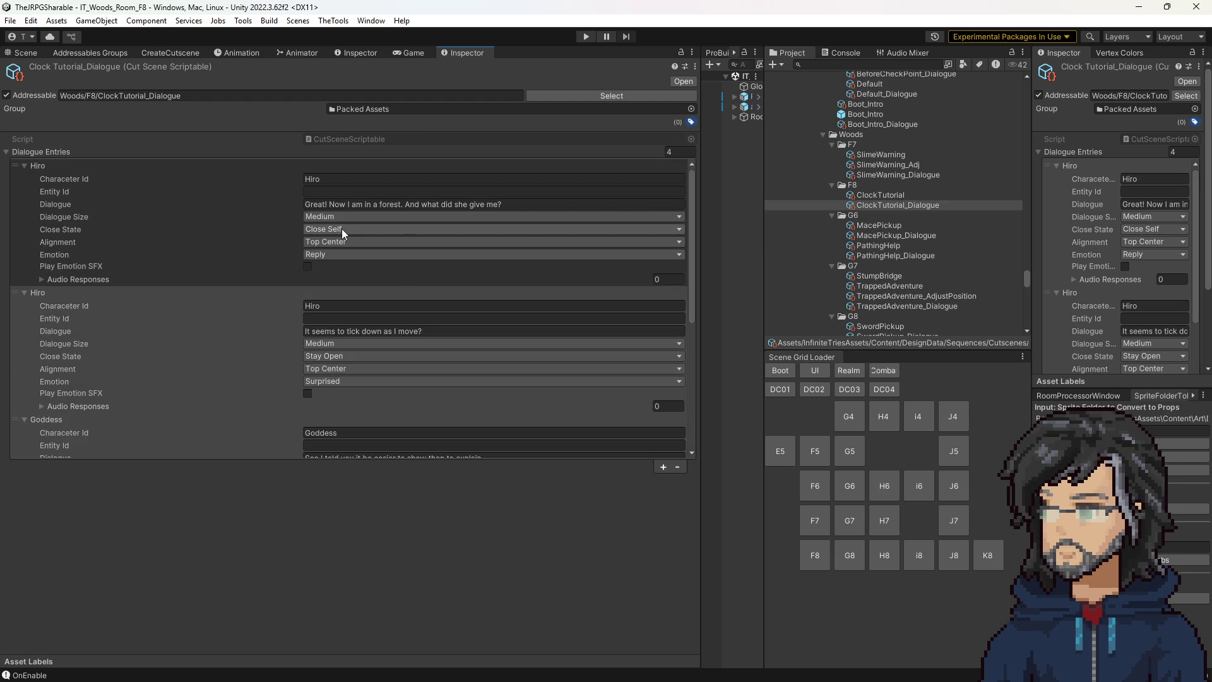
pyautogui.click(342, 228)
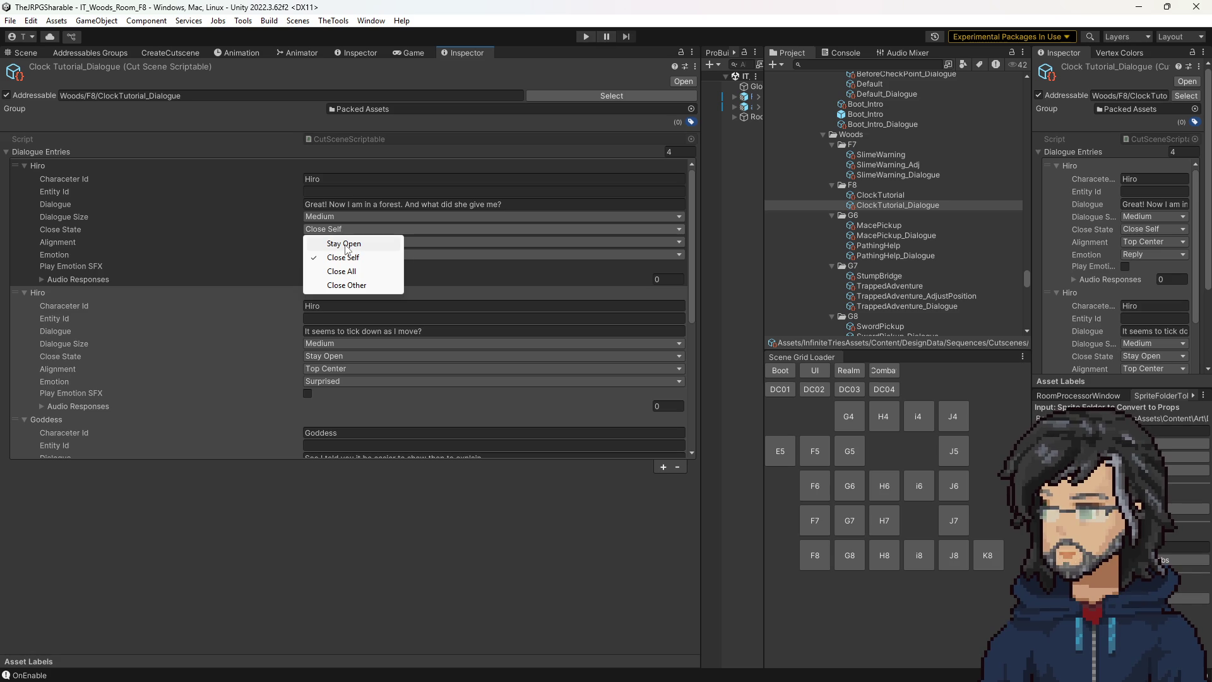
pyautogui.click(345, 244)
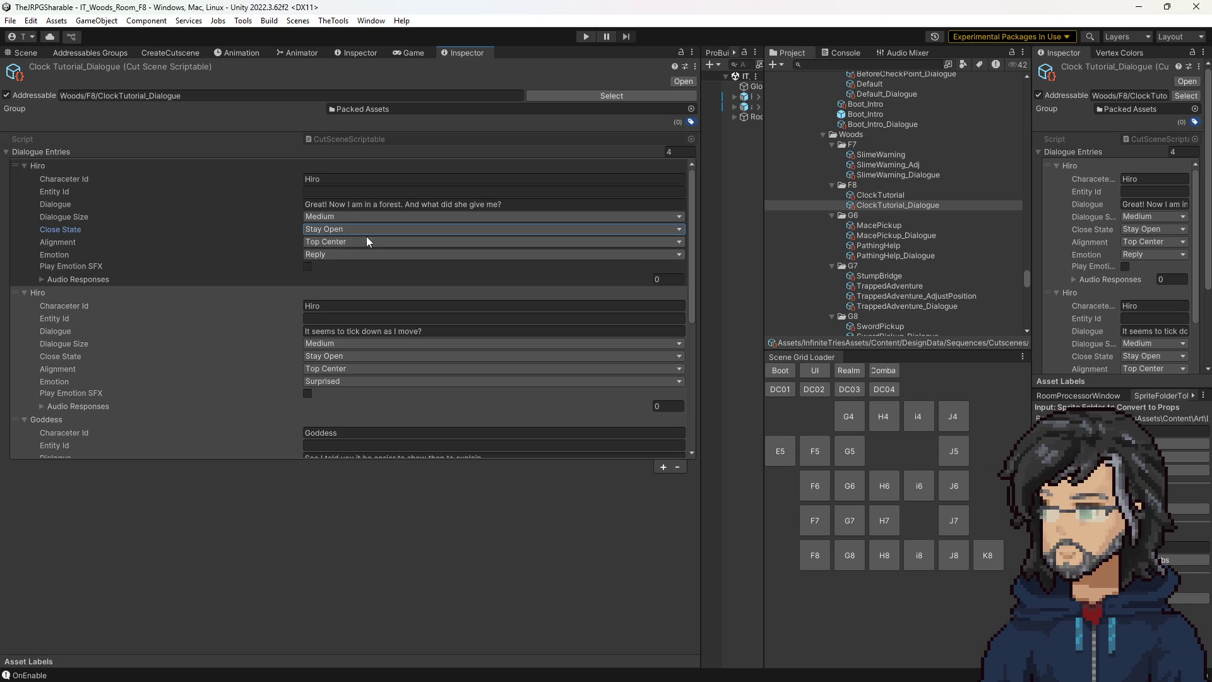
pyautogui.scroll(-3, 252, 262)
pyautogui.scroll(3, 262, 278)
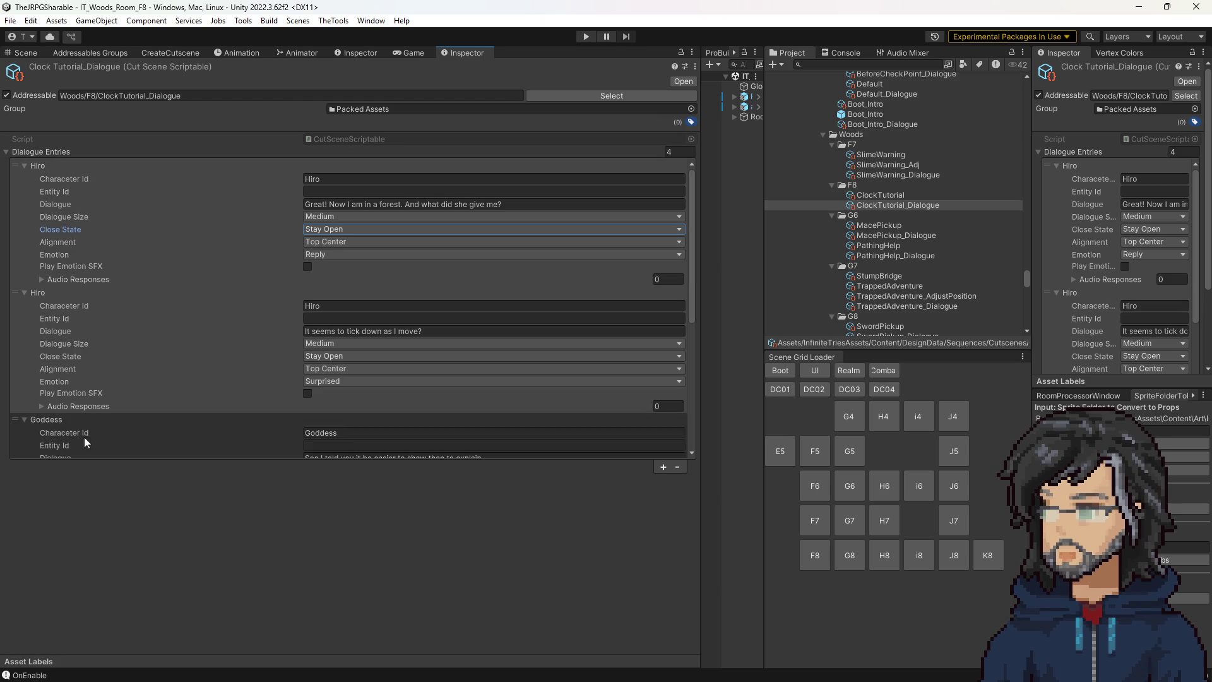
# Duplicate the second Hiro entry twice, then remove two trailing entries.
pyautogui.rightClick(209, 293)
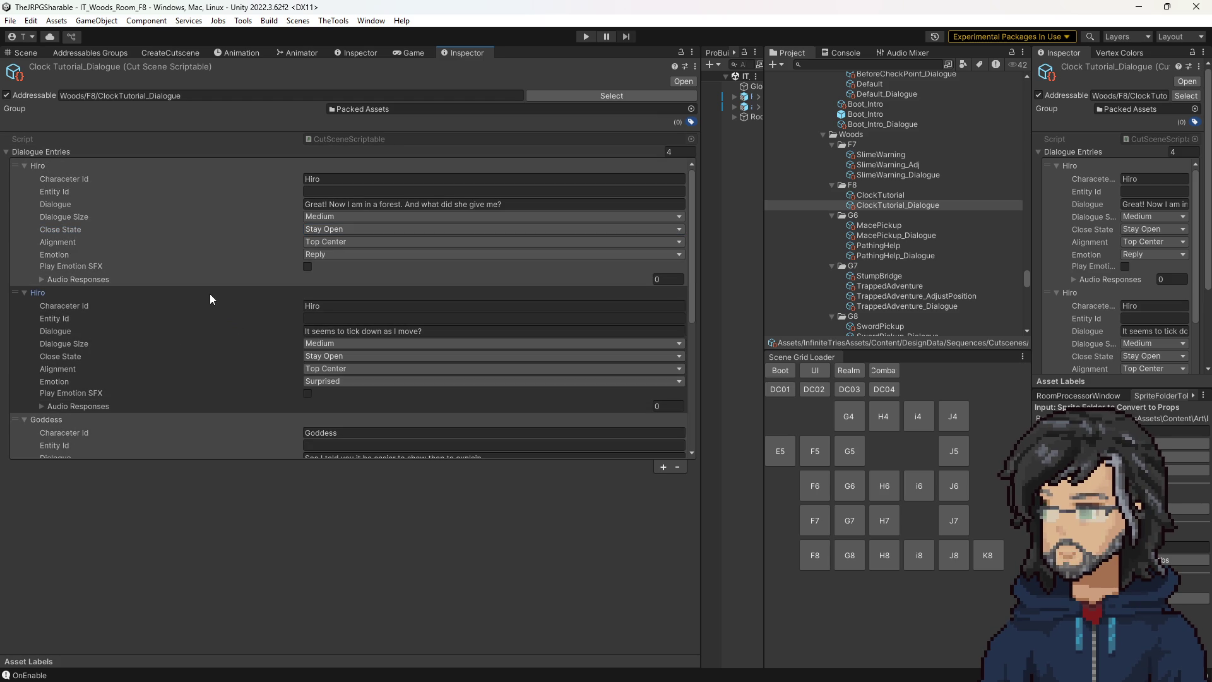
pyautogui.click(274, 355)
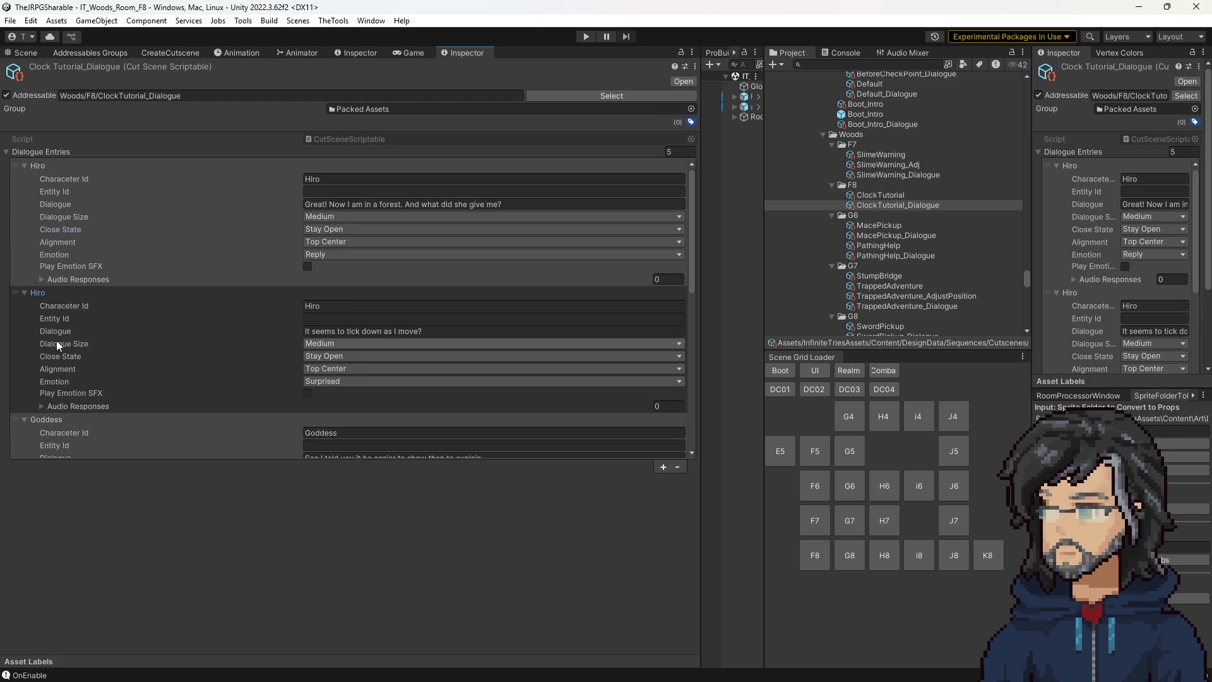
pyautogui.rightClick(56, 290)
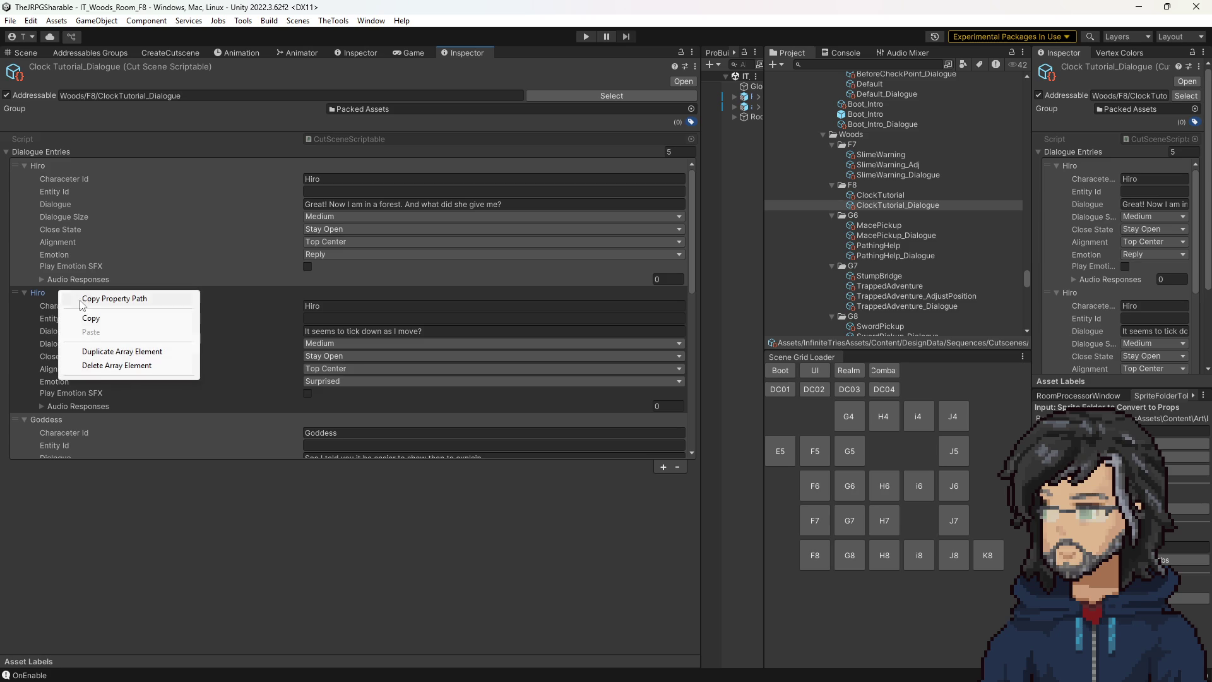
pyautogui.click(98, 352)
pyautogui.scroll(-10, 111, 346)
pyautogui.click(111, 346)
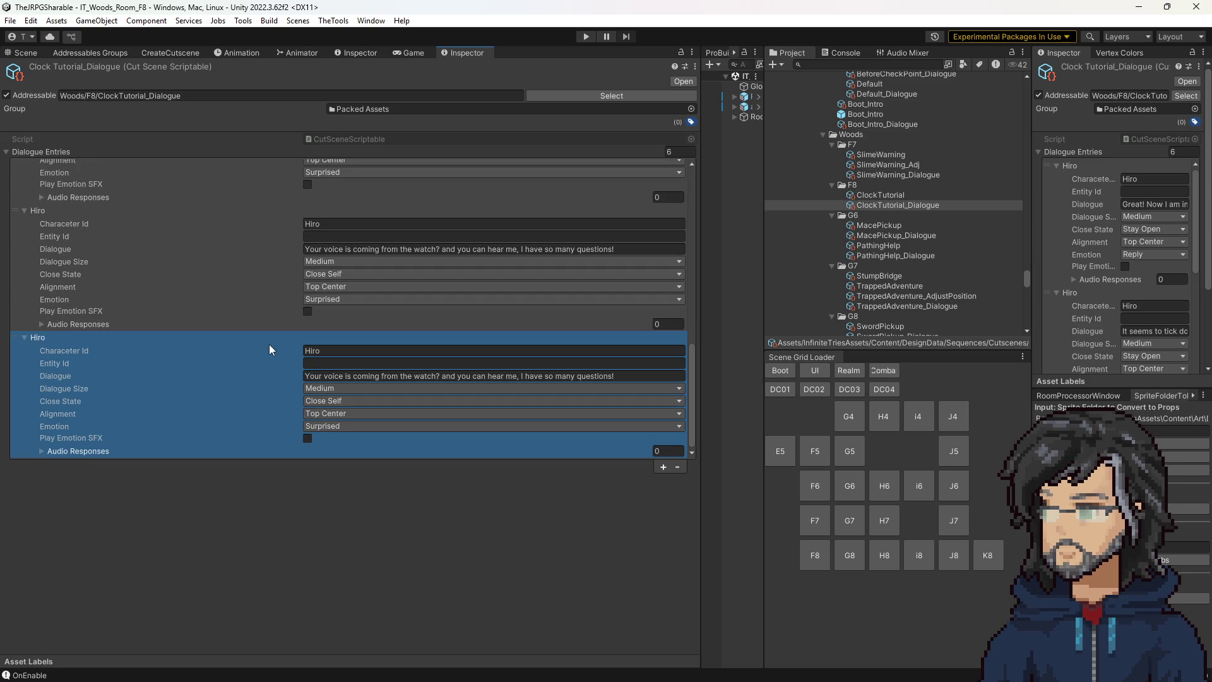
pyautogui.click(677, 467)
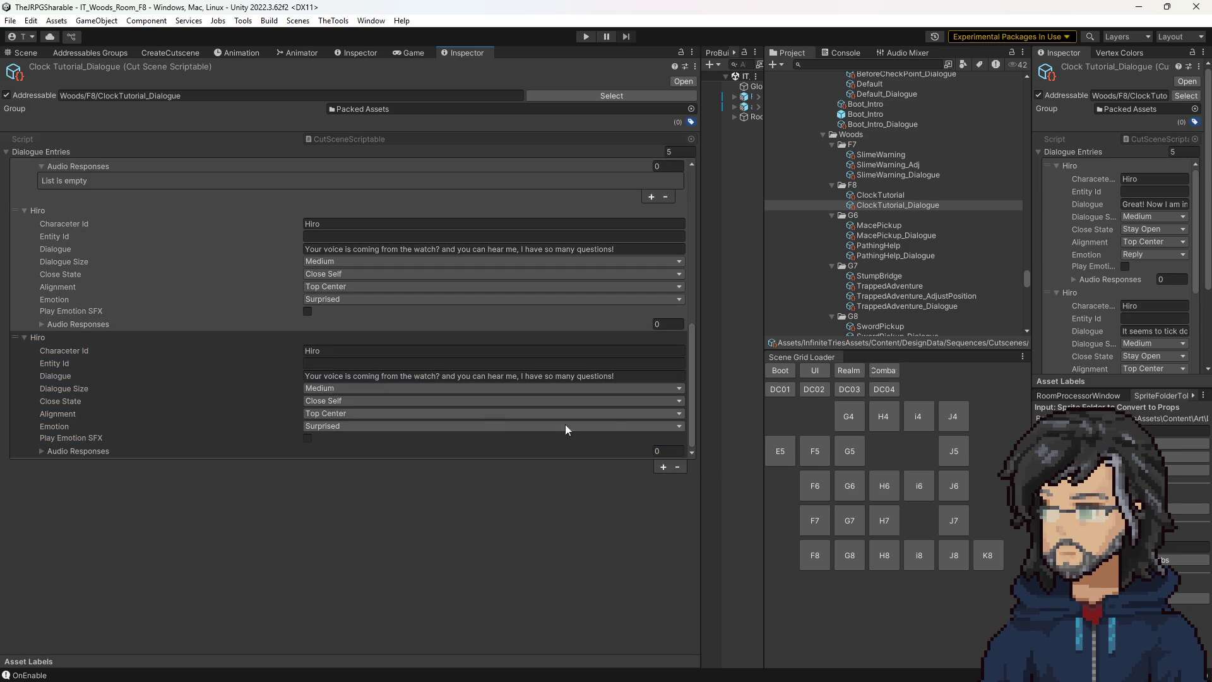
pyautogui.click(678, 467)
pyautogui.scroll(5, 162, 357)
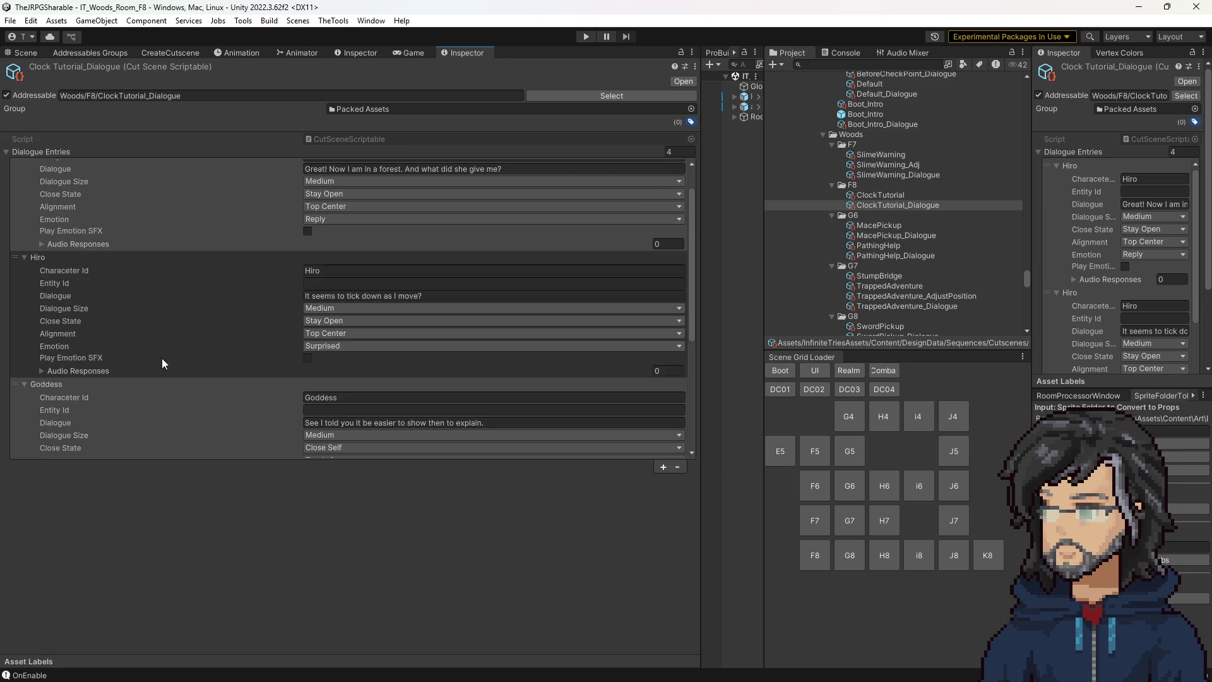
# Duplicate the second Hiro entry as 'A watch?' with Close State Close Self.
pyautogui.click(164, 310)
pyautogui.scroll(1, 153, 347)
pyautogui.rightClick(145, 320)
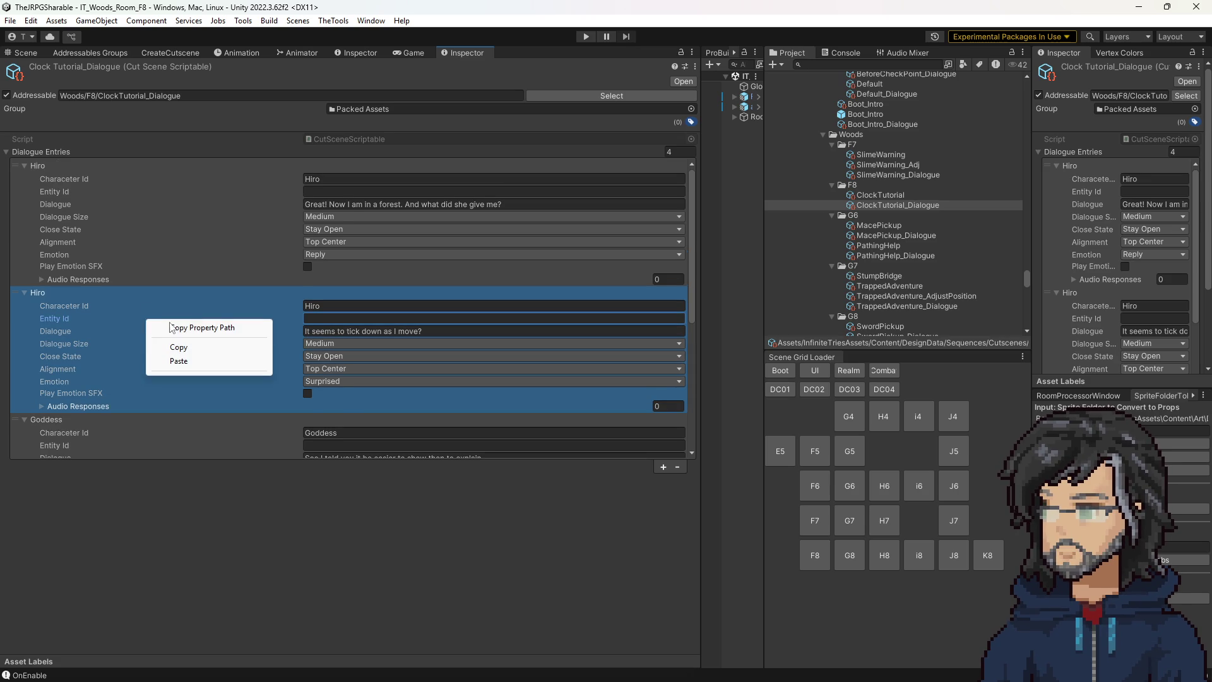
pyautogui.rightClick(69, 287)
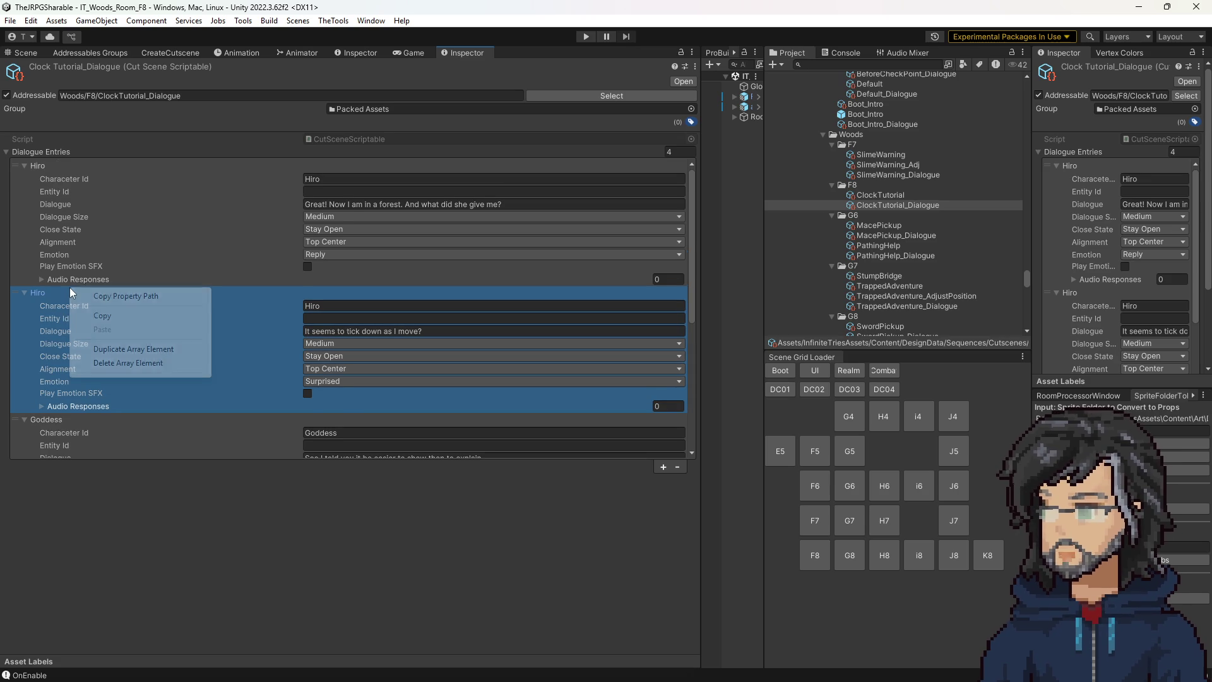
pyautogui.click(131, 348)
pyautogui.click(340, 332)
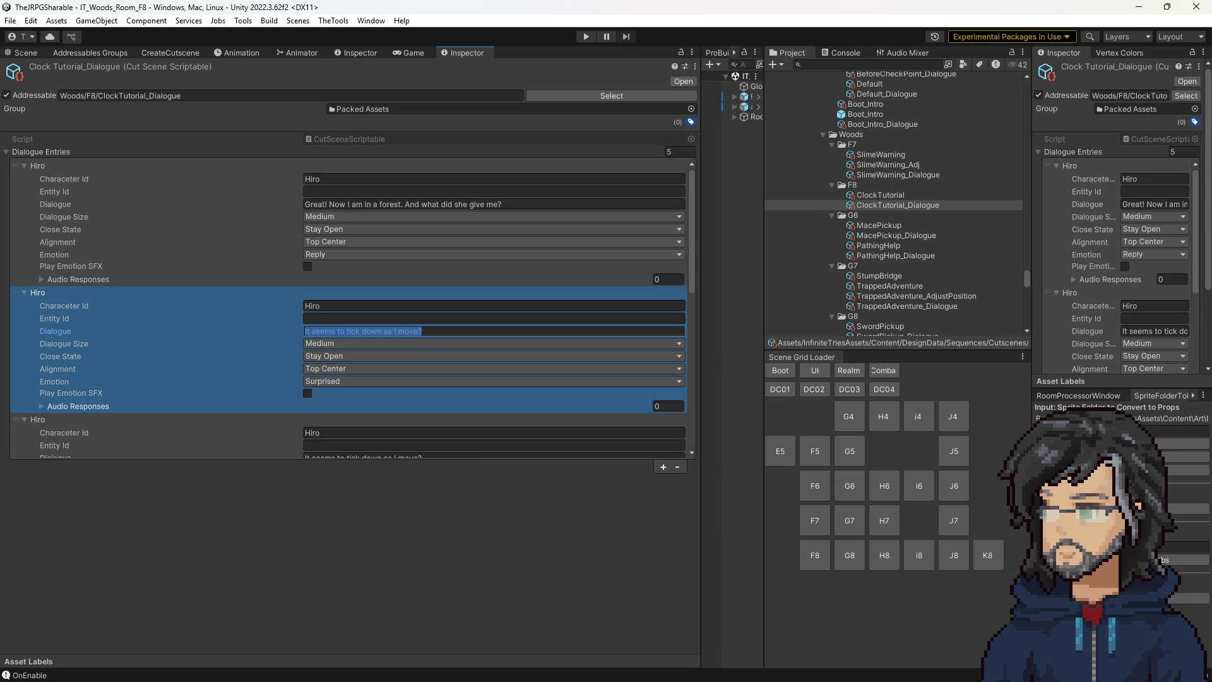
pyautogui.click(380, 331)
pyautogui.write('A watch?')
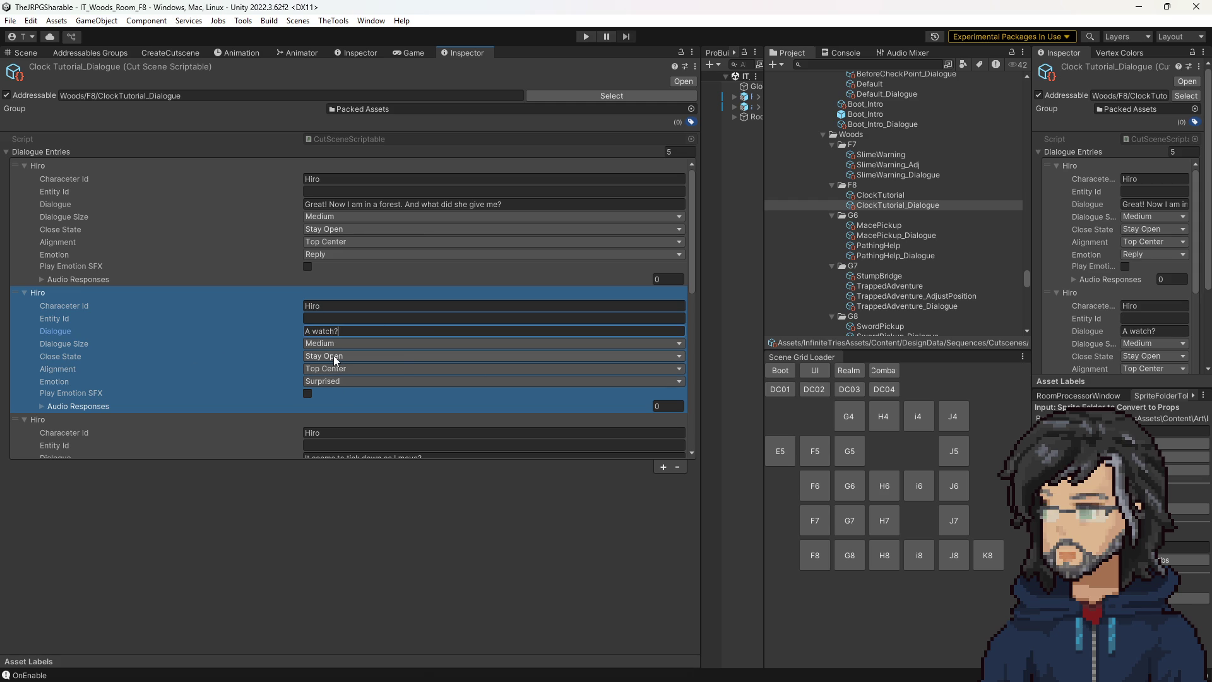
pyautogui.click(334, 355)
pyautogui.click(328, 383)
# Keep Stay Open close states on the tick-down Hiro, Goddess and watch-voice lines.
pyautogui.scroll(-3, 226, 351)
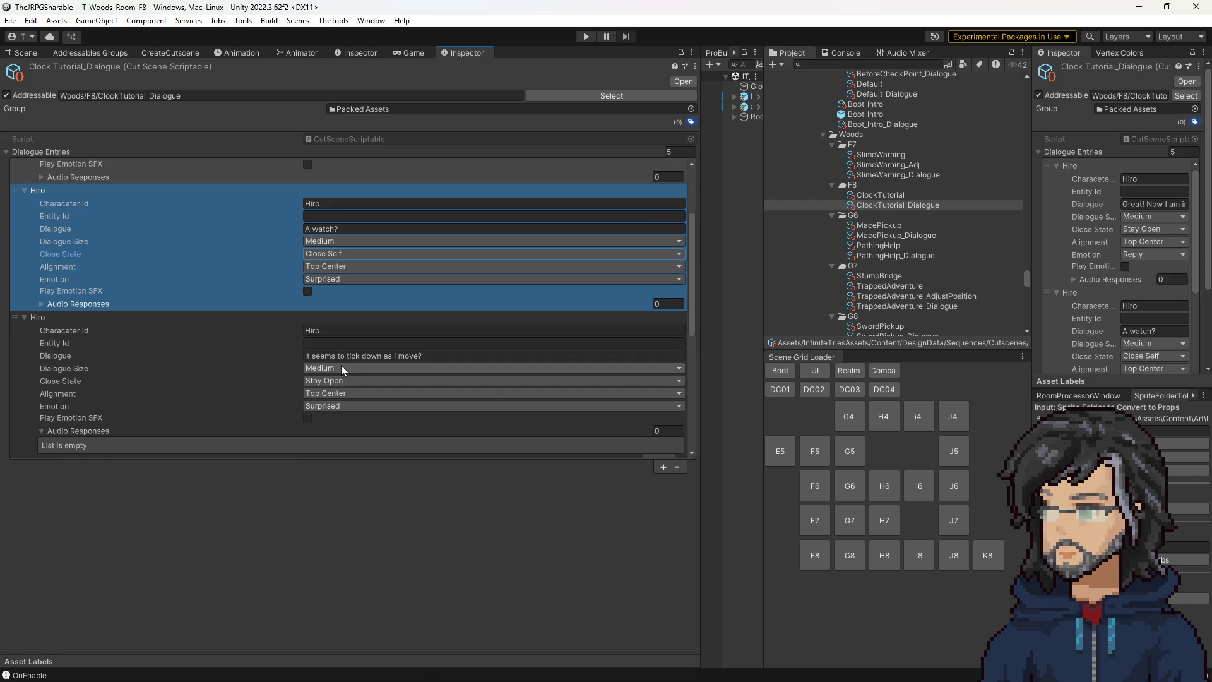
pyautogui.click(364, 381)
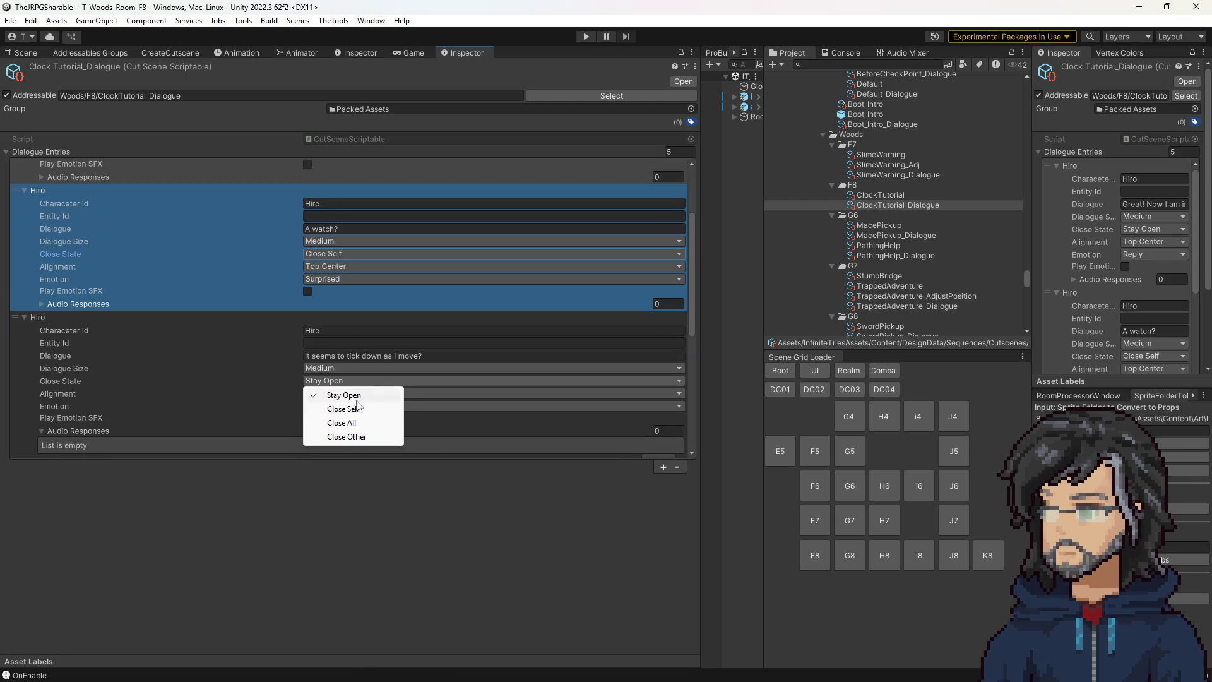
pyautogui.click(366, 345)
pyautogui.scroll(-4, 355, 381)
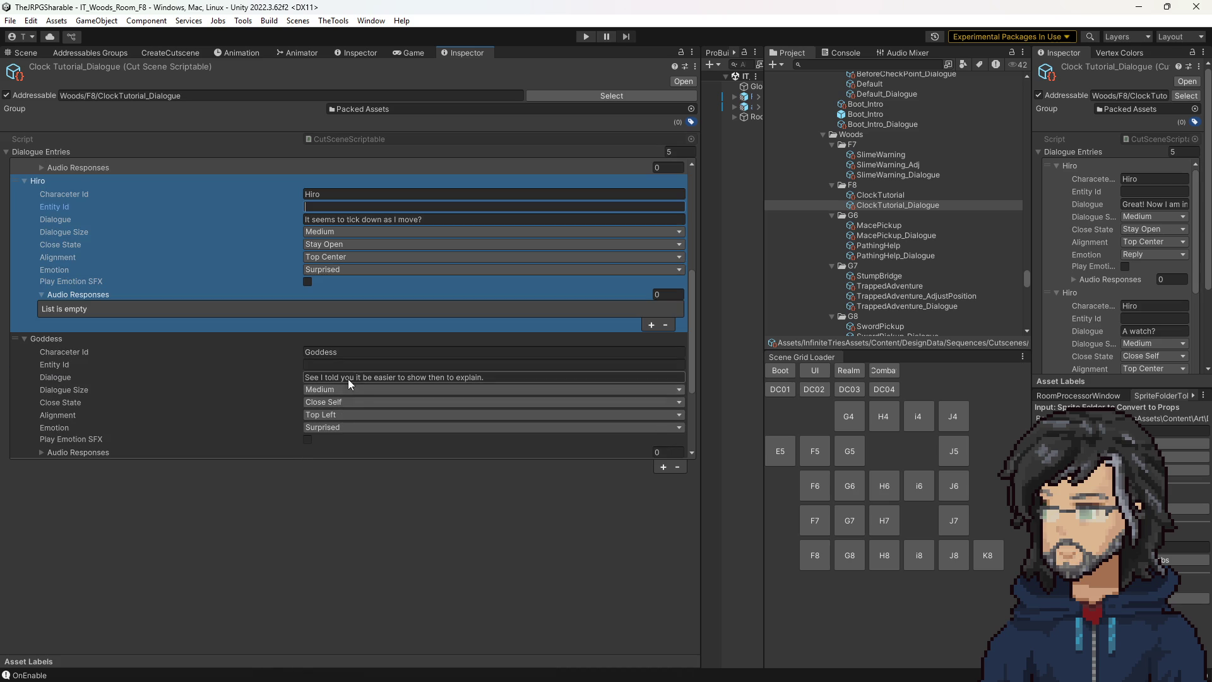
pyautogui.click(346, 401)
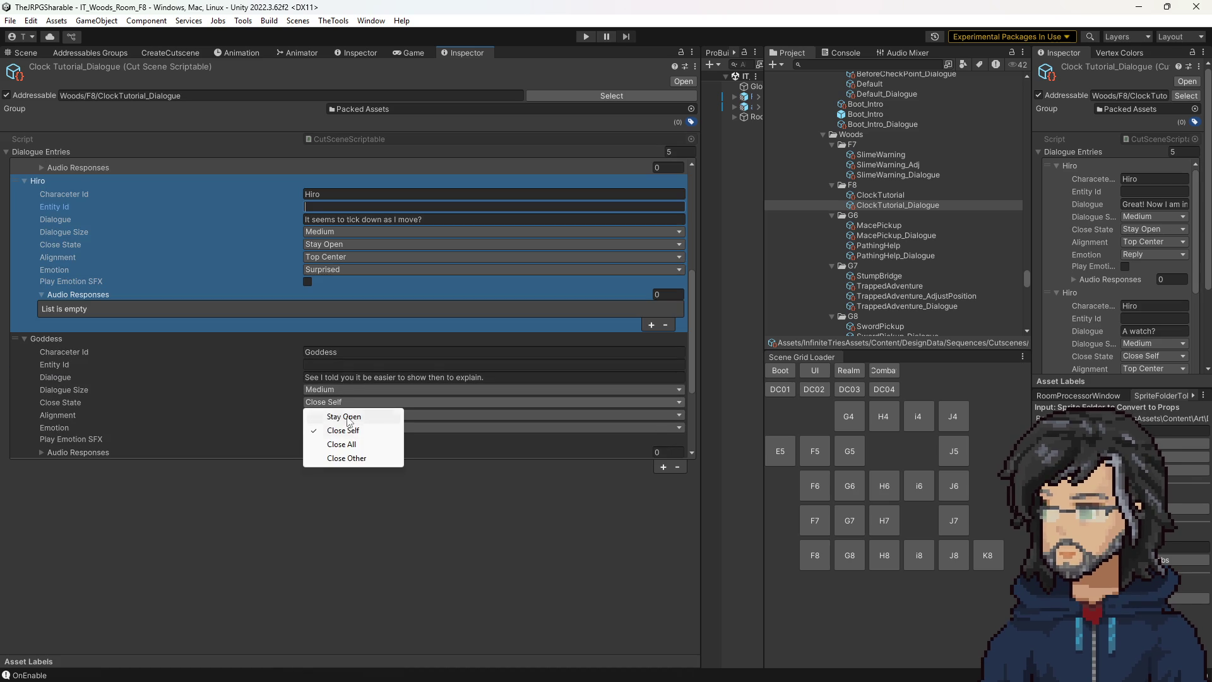
pyautogui.click(351, 415)
pyautogui.scroll(-2, 364, 395)
pyautogui.scroll(-2, 364, 397)
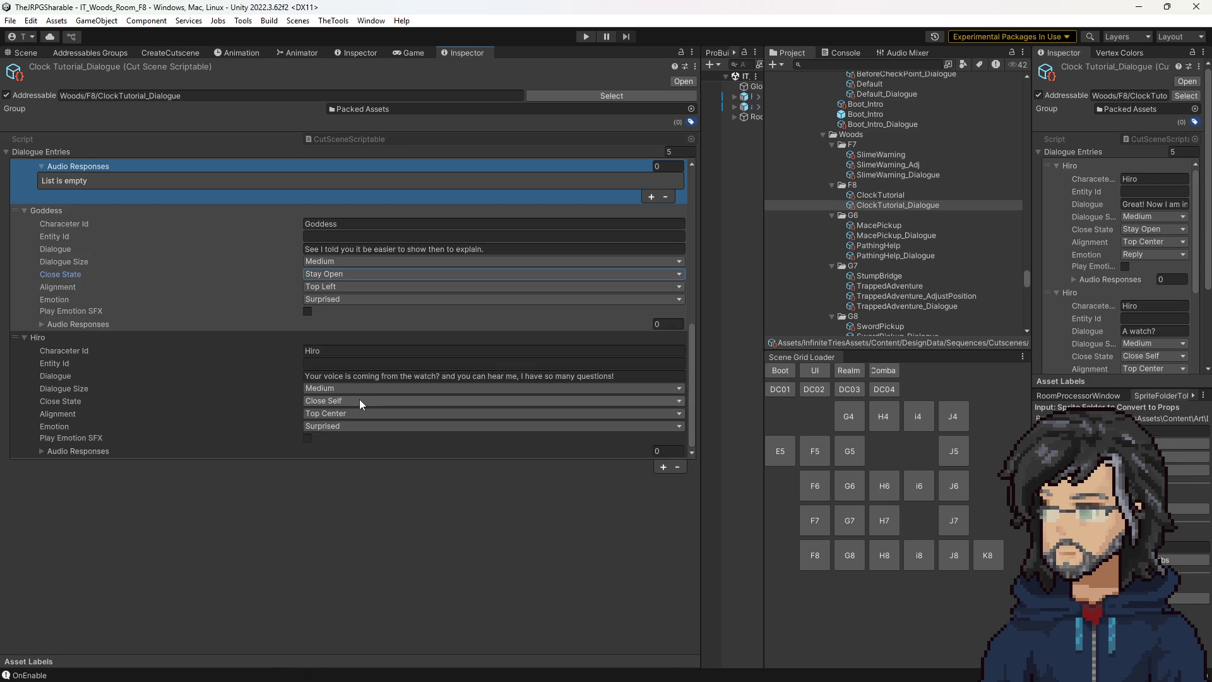
pyautogui.click(360, 401)
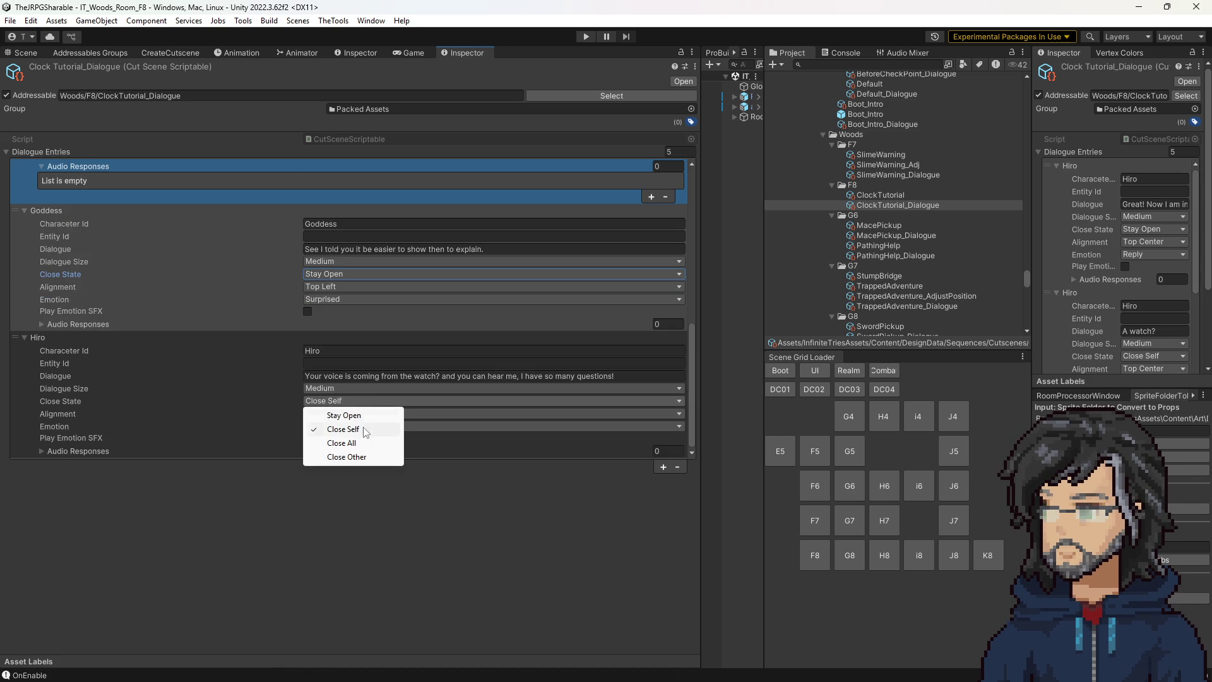
pyautogui.click(357, 414)
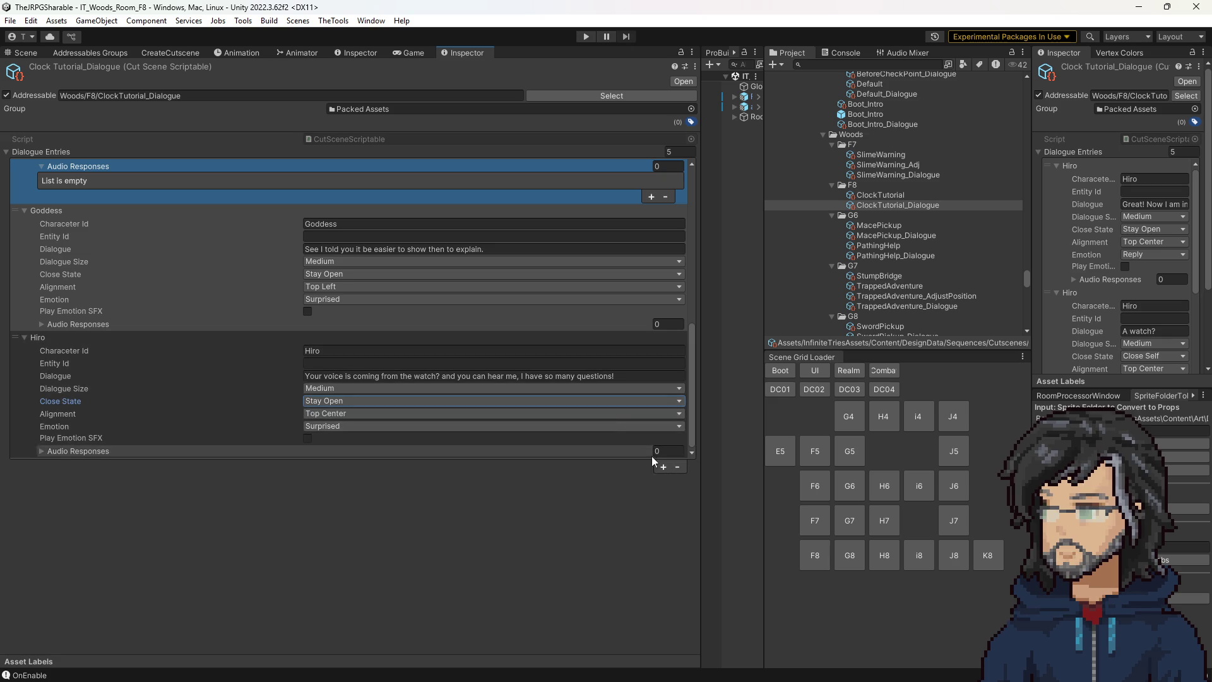
# Add a Goddess entry containing the dungeon reply.
pyautogui.click(664, 467)
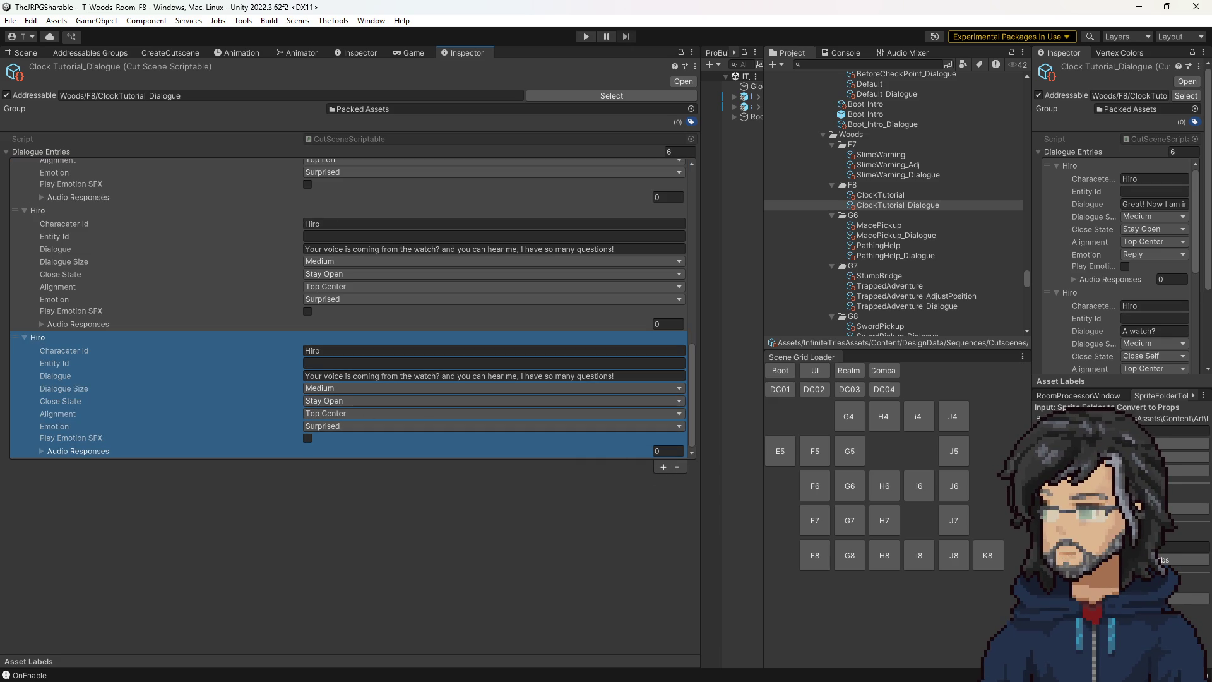
pyautogui.click(335, 378)
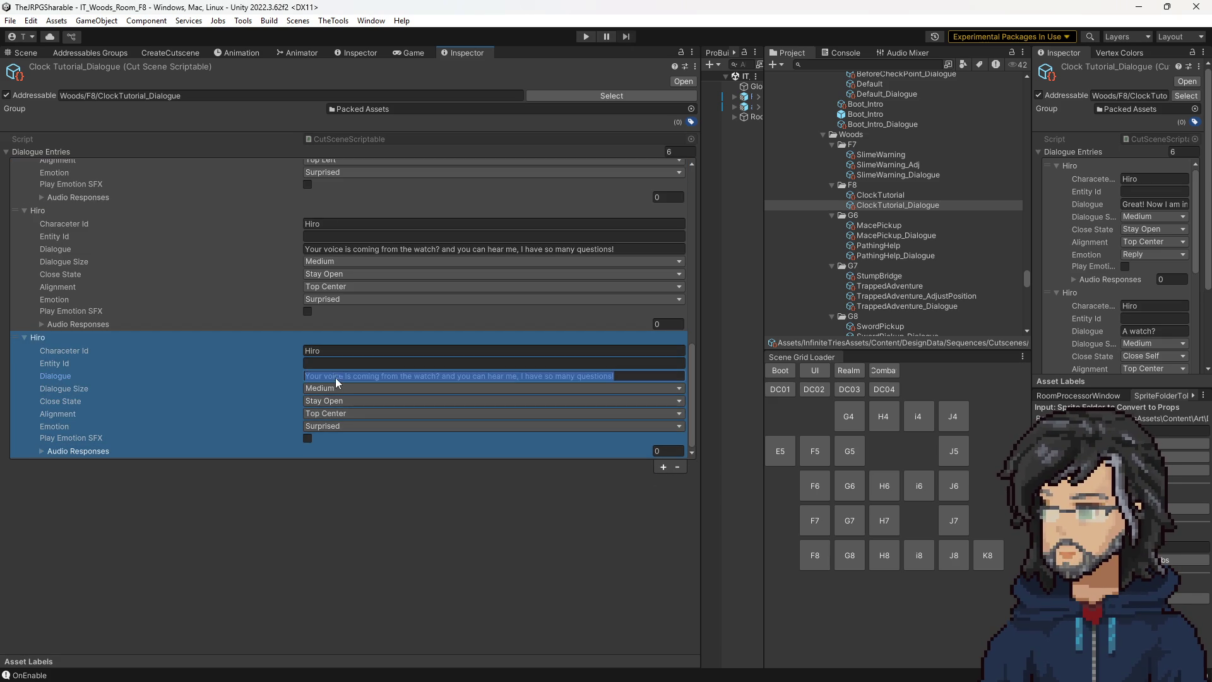
pyautogui.write('I am sure you do, but our time would be better served looking for the dungeon.')
pyautogui.moveTo(266, 392)
pyautogui.mouseDown()
pyautogui.moveTo(330, 261)
pyautogui.moveTo(344, 191)
pyautogui.moveTo(318, 392)
pyautogui.mouseUp()
pyautogui.doubleClick(334, 351)
pyautogui.write('Goddess')
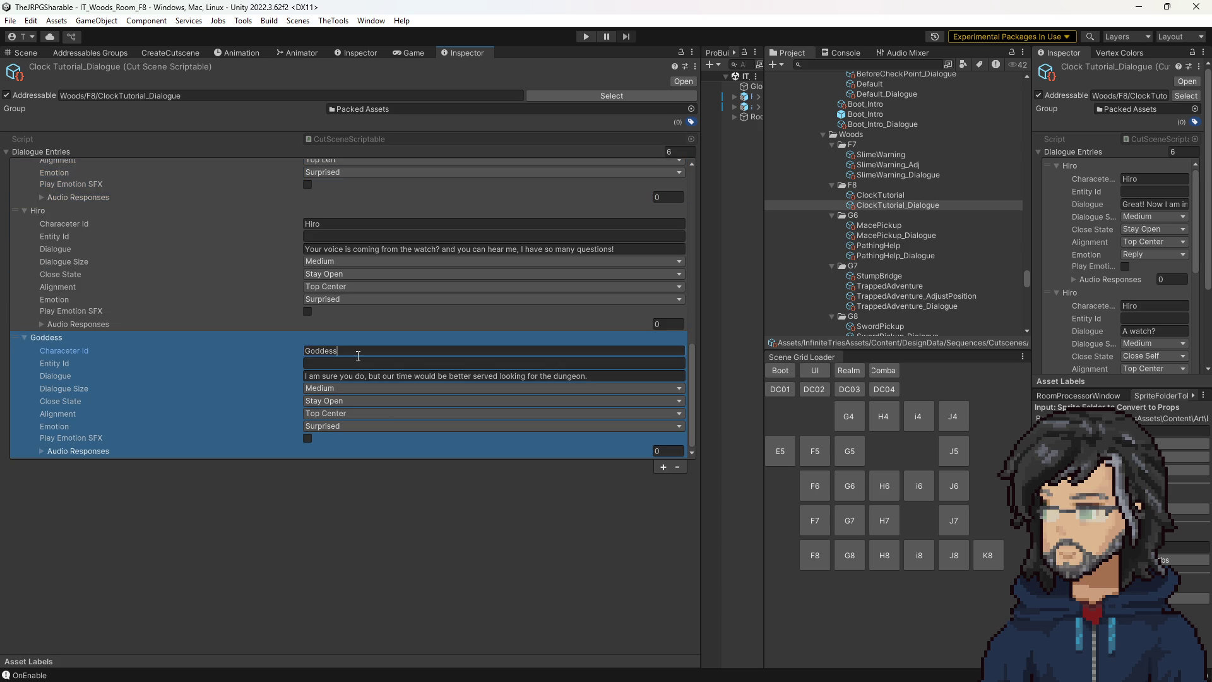
# Add a Hiro entry with the line 'Dungeon?'.
pyautogui.click(662, 467)
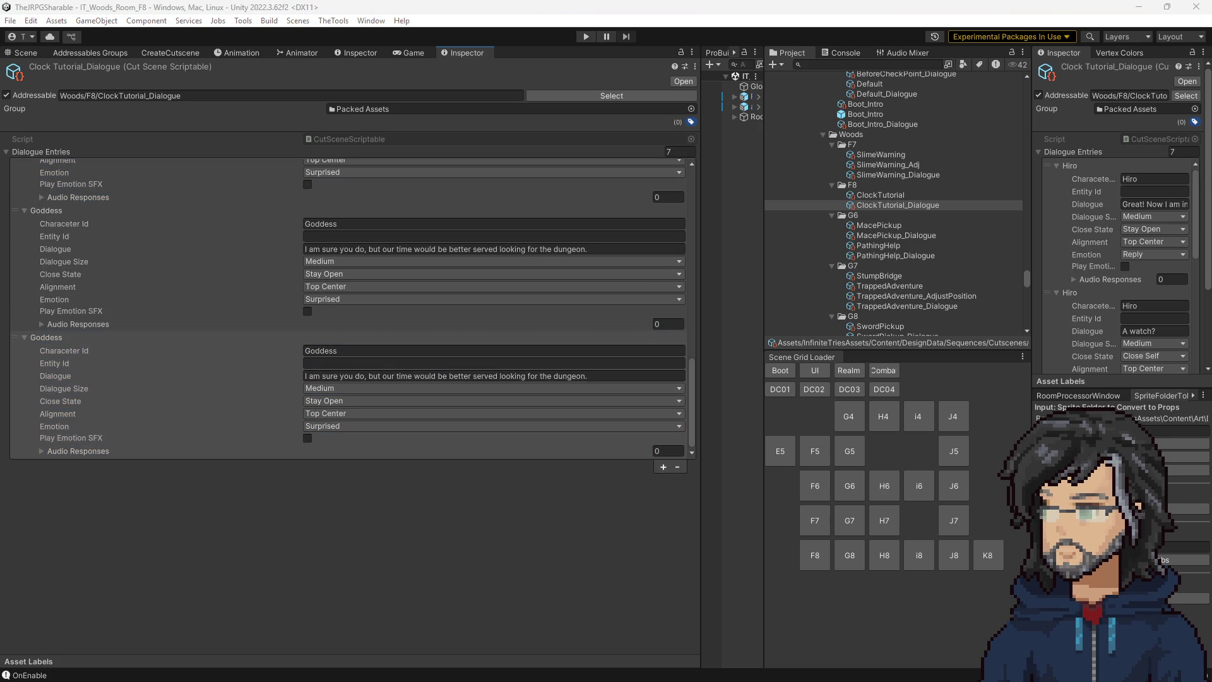
pyautogui.click(397, 362)
pyautogui.hotkey('shift', 'Tab')
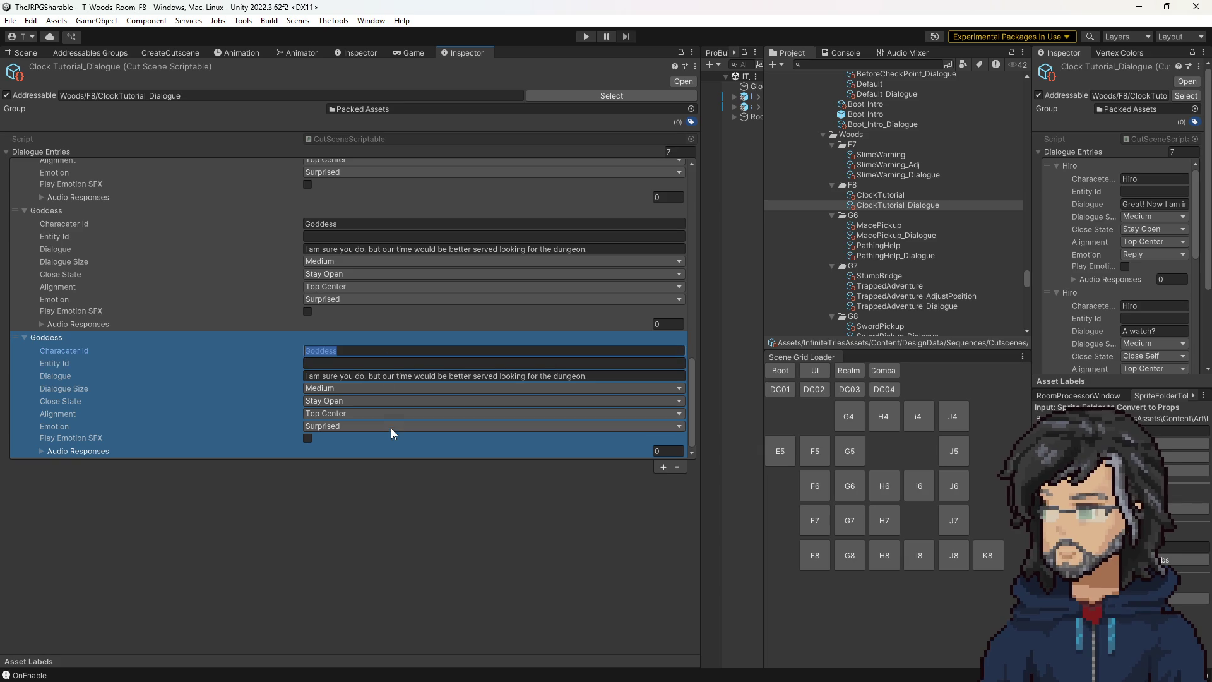
pyautogui.write('Hir')
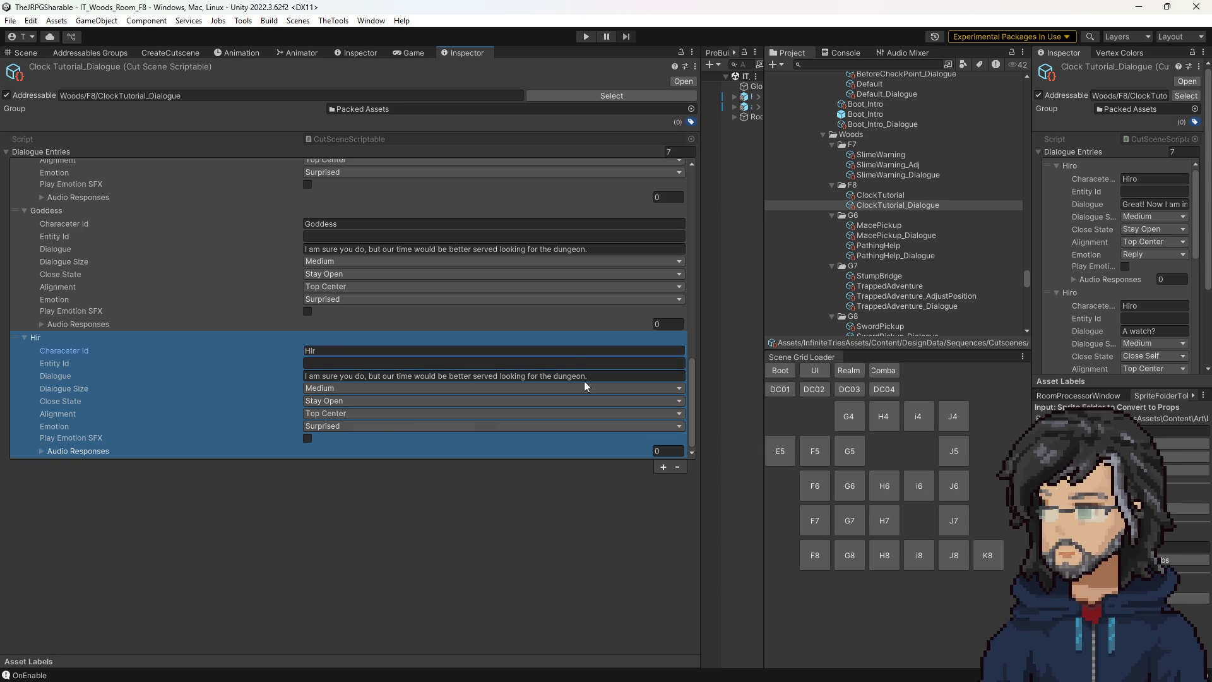
pyautogui.click(414, 351)
pyautogui.write('o')
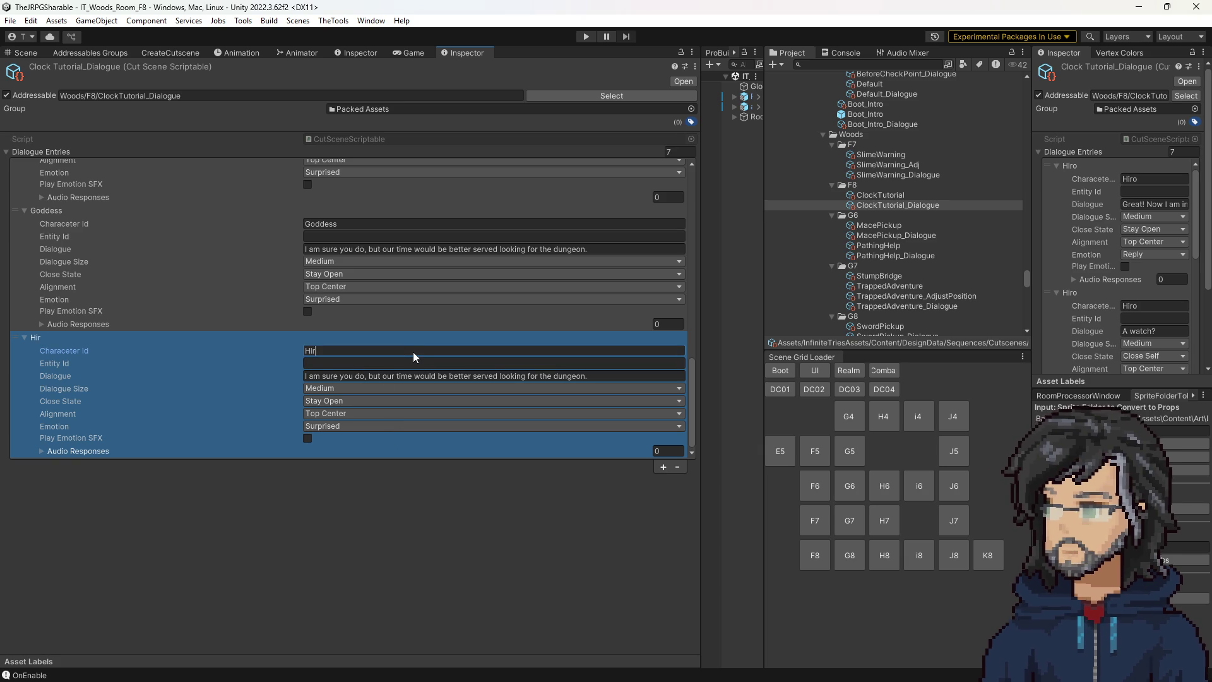
pyautogui.click(415, 377)
pyautogui.write('Dungeon?')
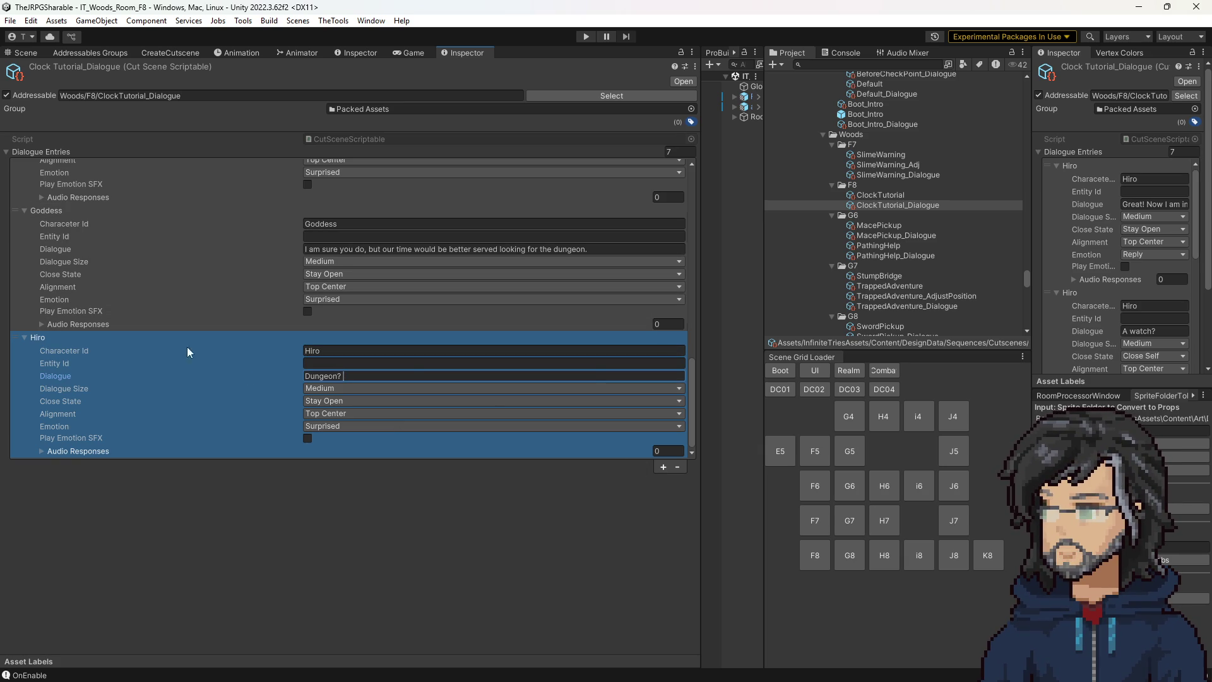
# Add a final Goddess entry with the line urging Hiro onward through the forest.
pyautogui.click(663, 466)
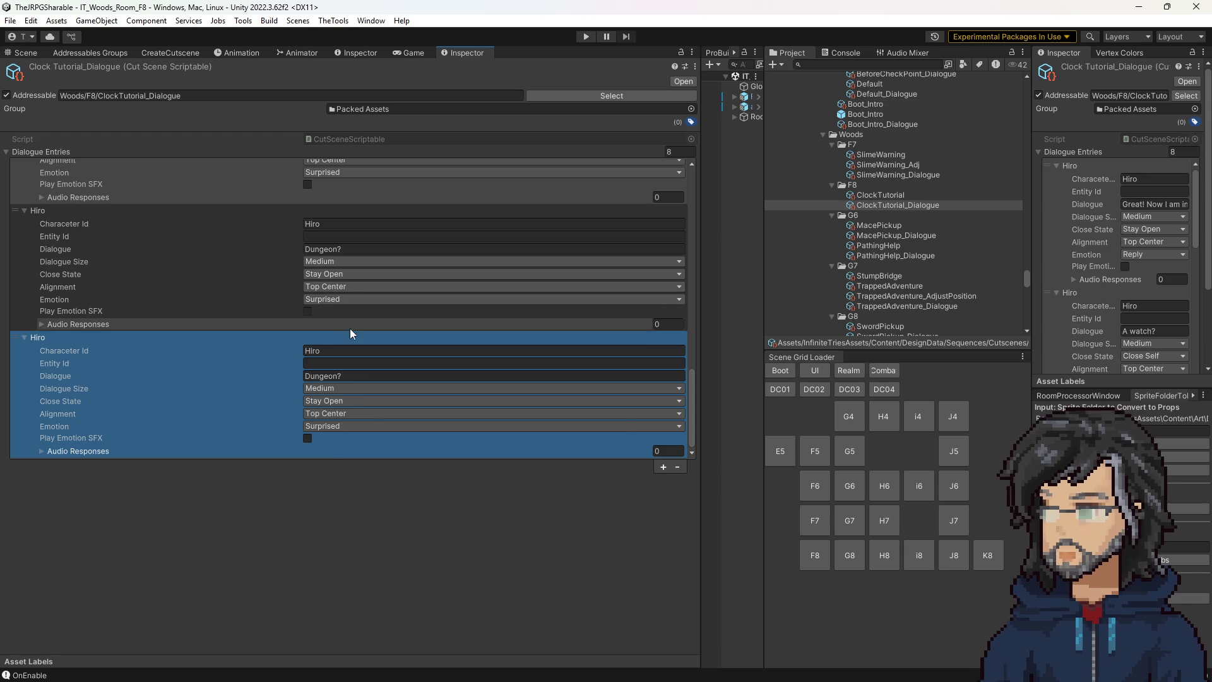
pyautogui.scroll(-2, 349, 284)
pyautogui.click(369, 244)
pyautogui.click(331, 419)
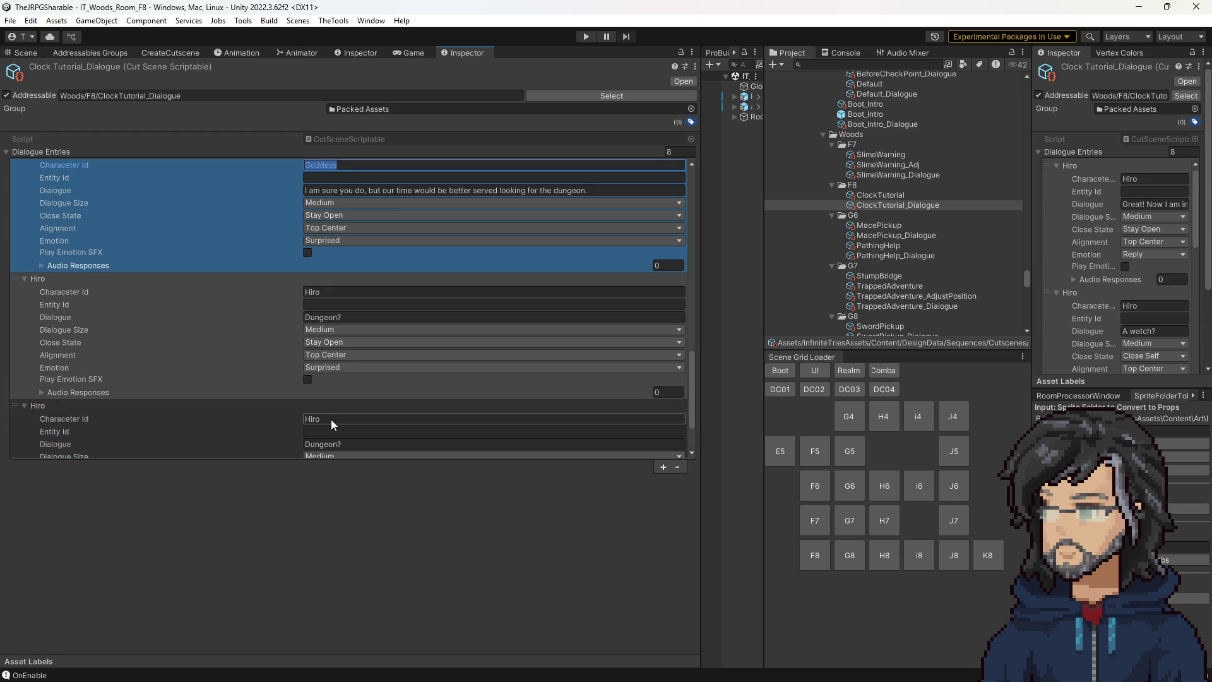
pyautogui.write('Goddess')
pyautogui.scroll(-2, 369, 395)
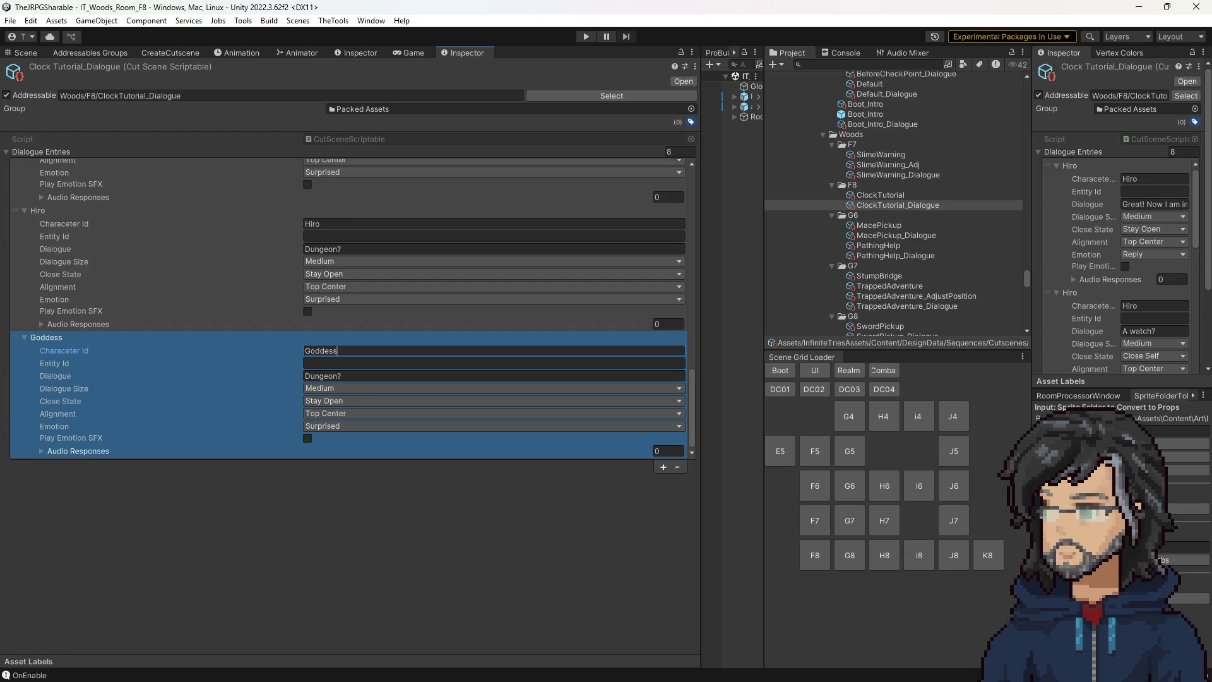
pyautogui.click(359, 376)
pyautogui.write('It should be somewhere in this forest, now get a move on! No point in standing here all day.')
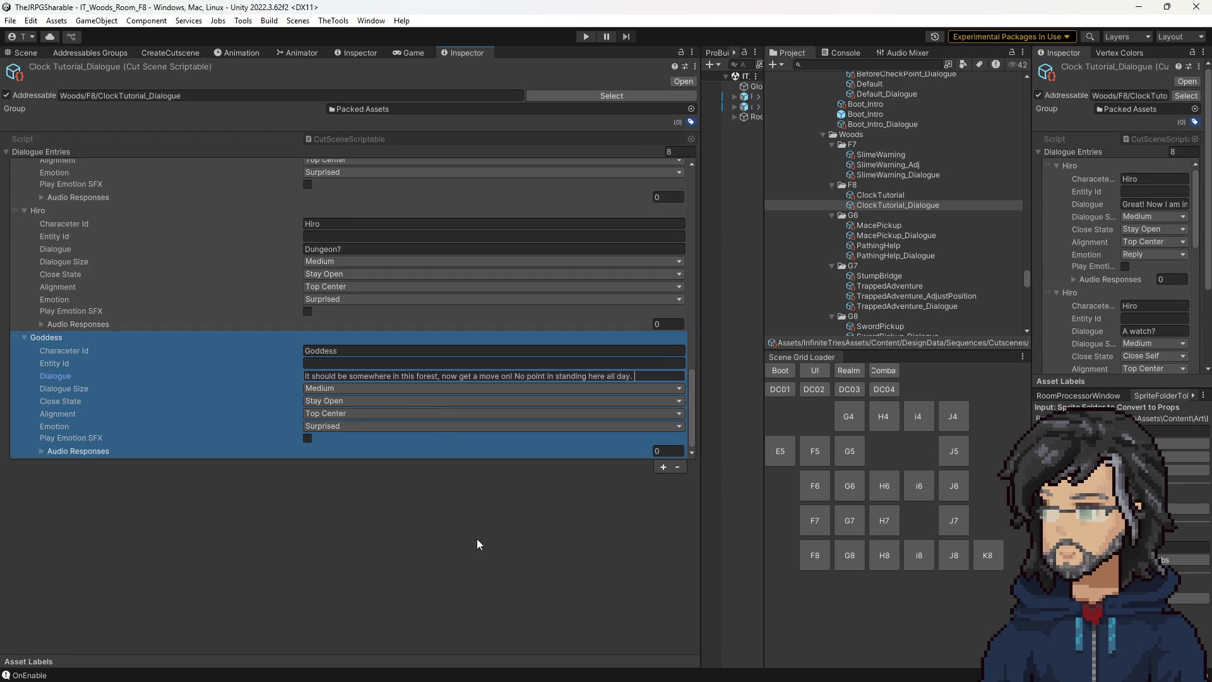
pyautogui.click(458, 529)
# Check a word in the final Goddess line's dialogue text.
pyautogui.click(208, 403)
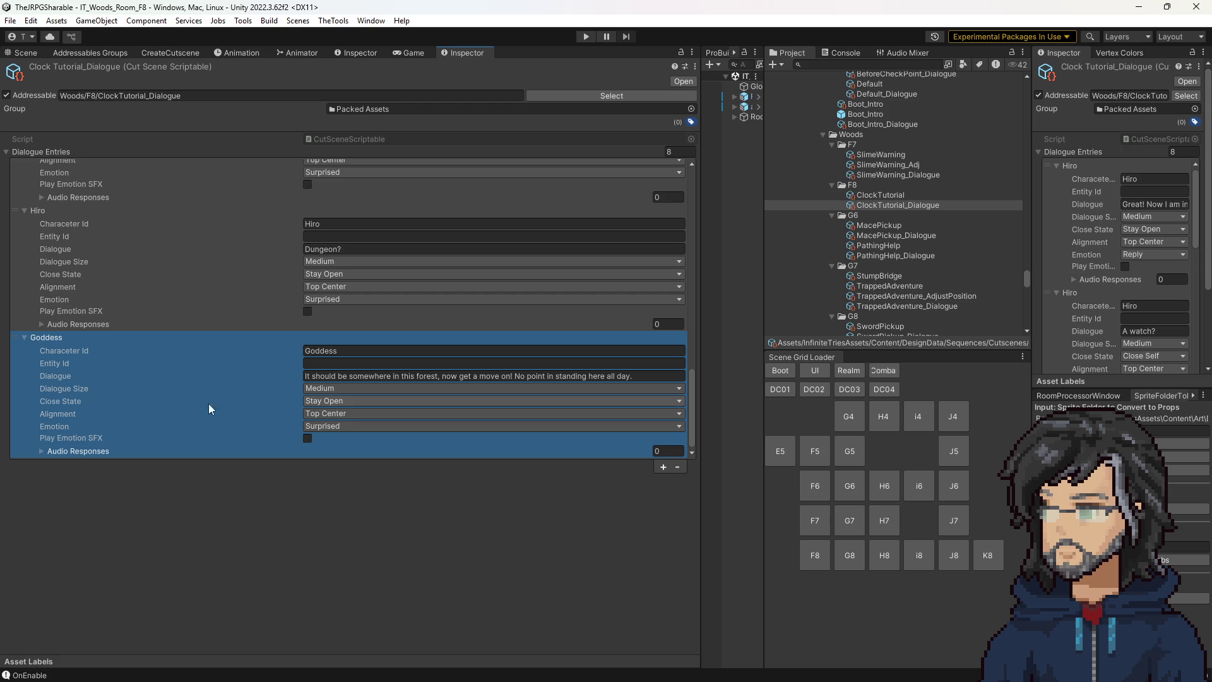
pyautogui.scroll(3, 347, 414)
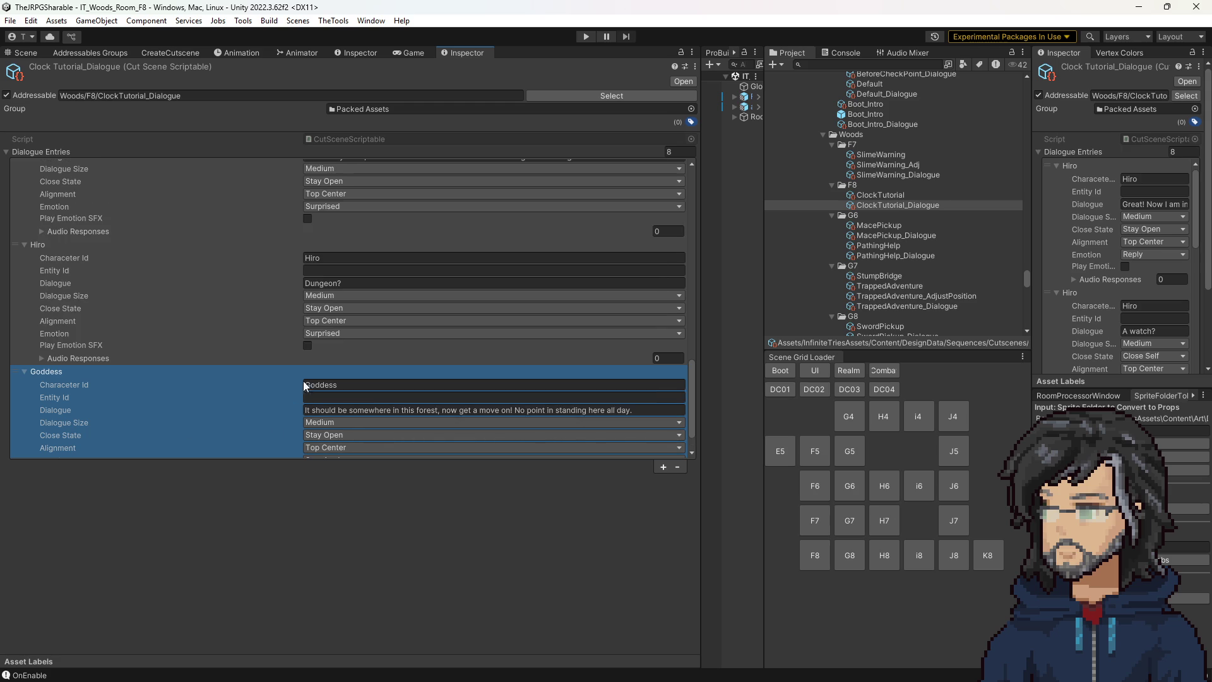
pyautogui.scroll(-3, 346, 414)
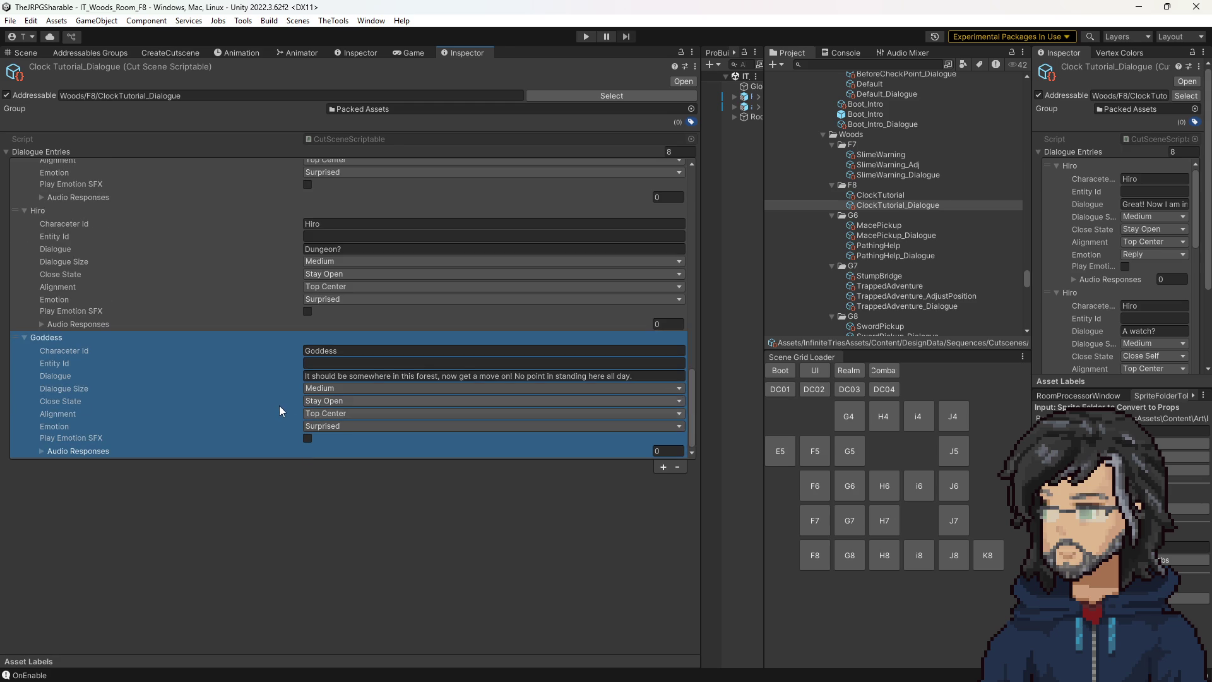
pyautogui.click(589, 374)
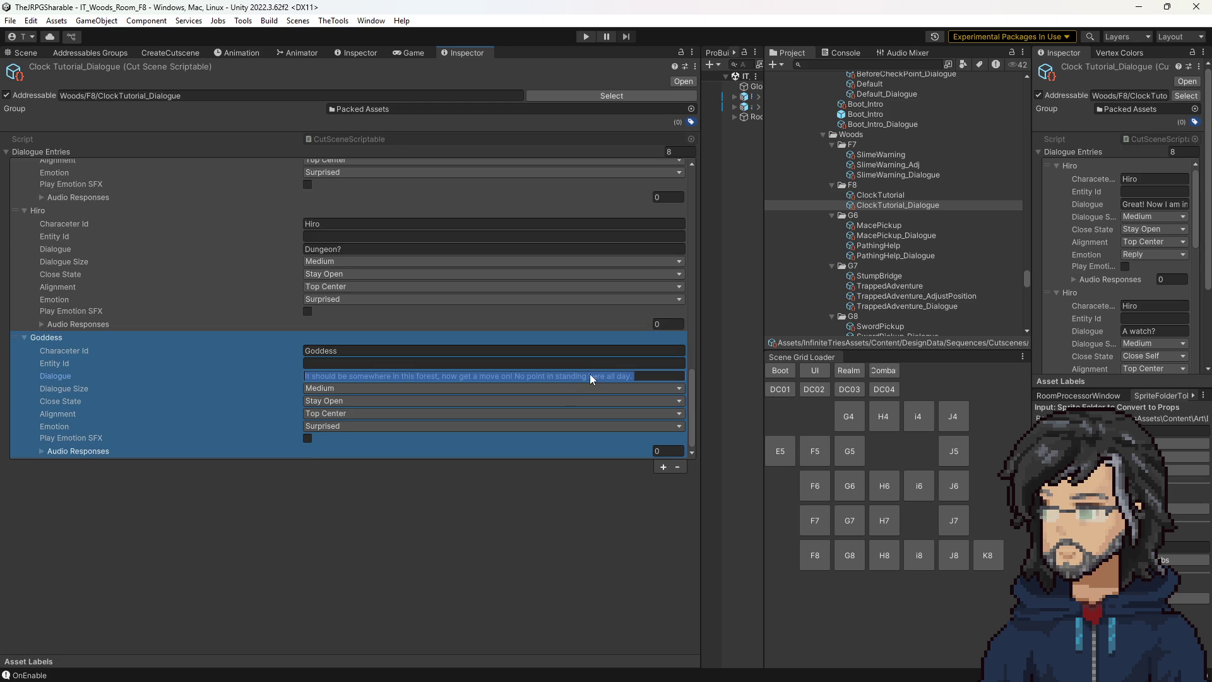
pyautogui.moveTo(589, 376); pyautogui.dragTo(606, 377)
pyautogui.click(611, 377)
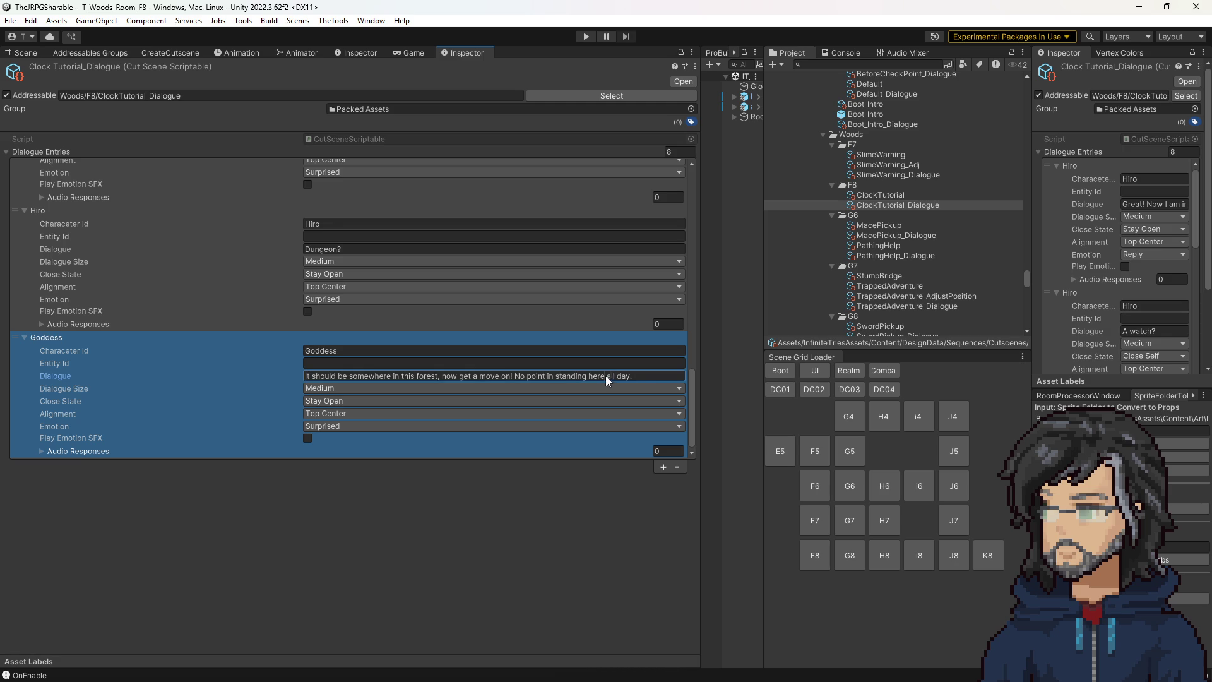
# Set the Goddess's forest line to Close All with Top Left alignment.
pyautogui.scroll(2, 250, 350)
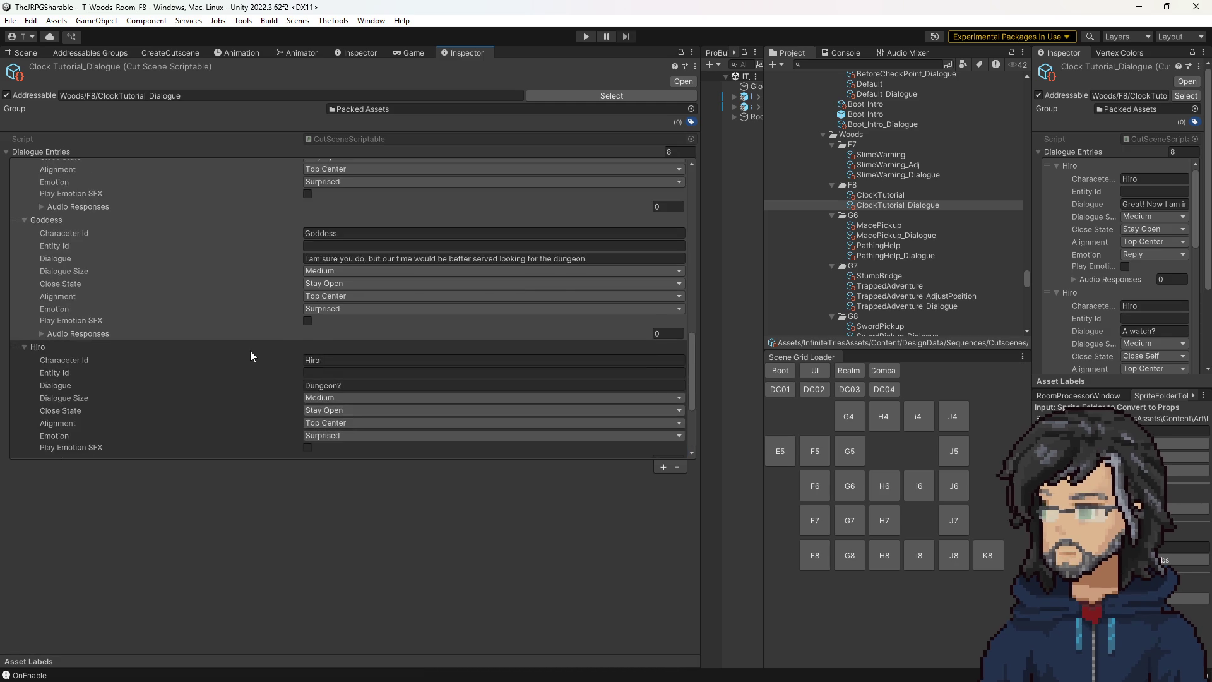
pyautogui.scroll(8, 251, 343)
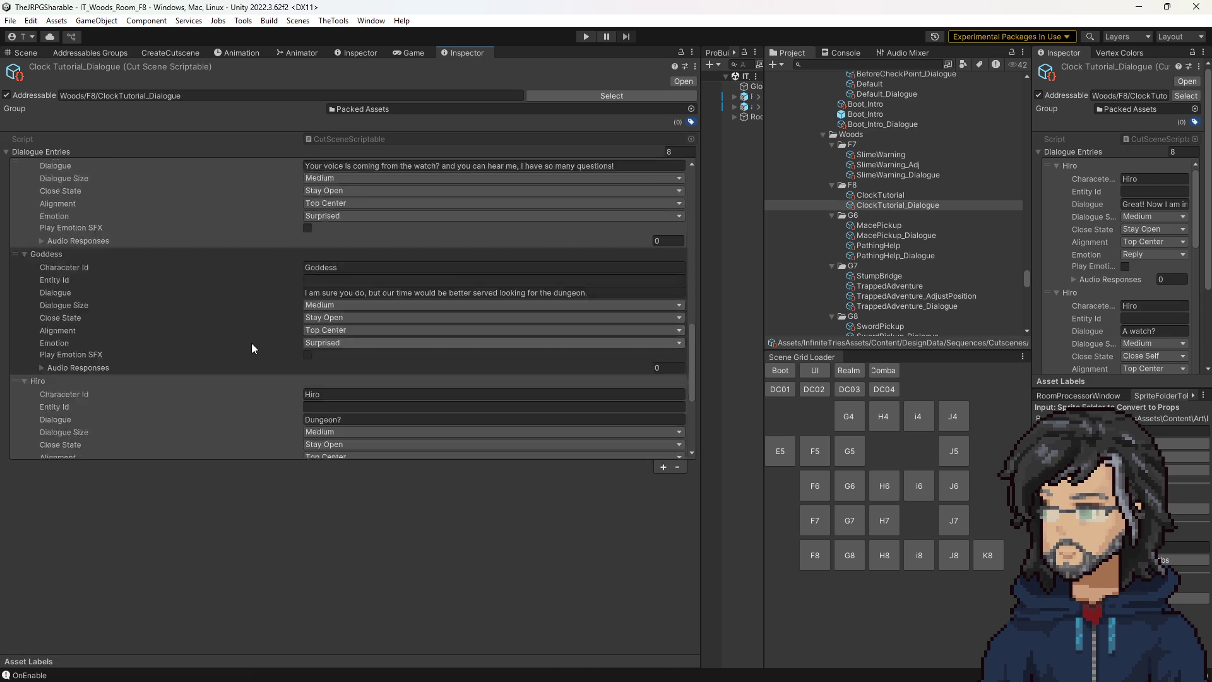
pyautogui.scroll(10, 254, 349)
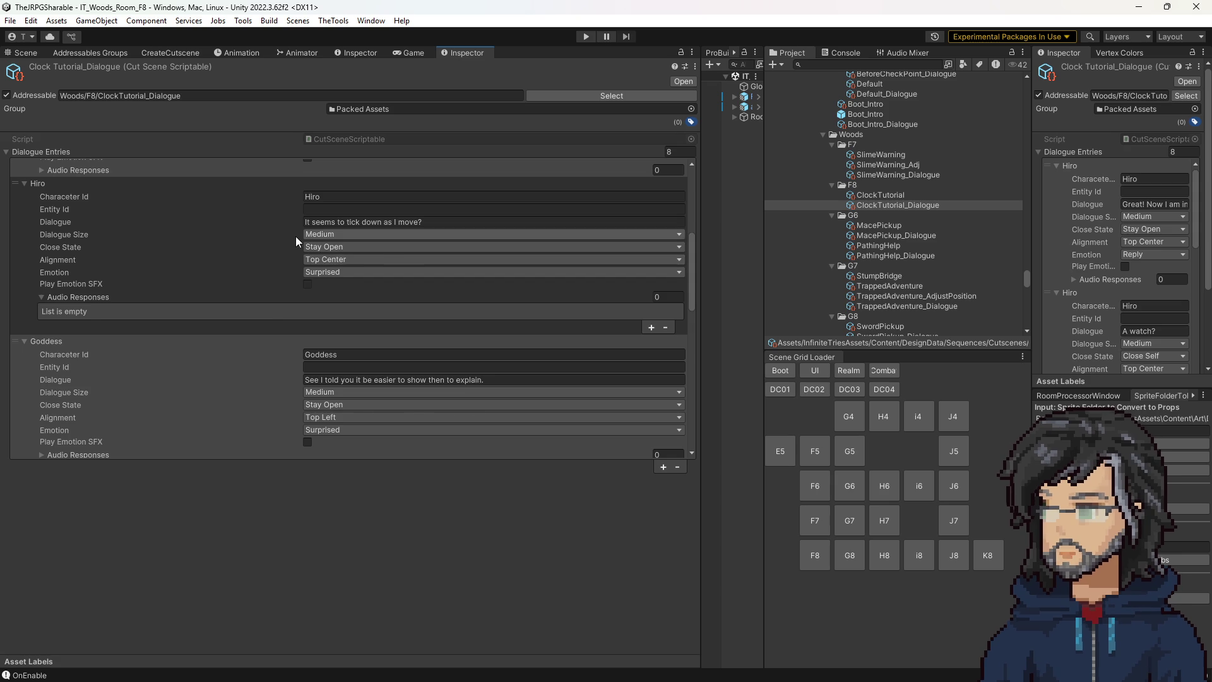
pyautogui.scroll(2, 296, 236)
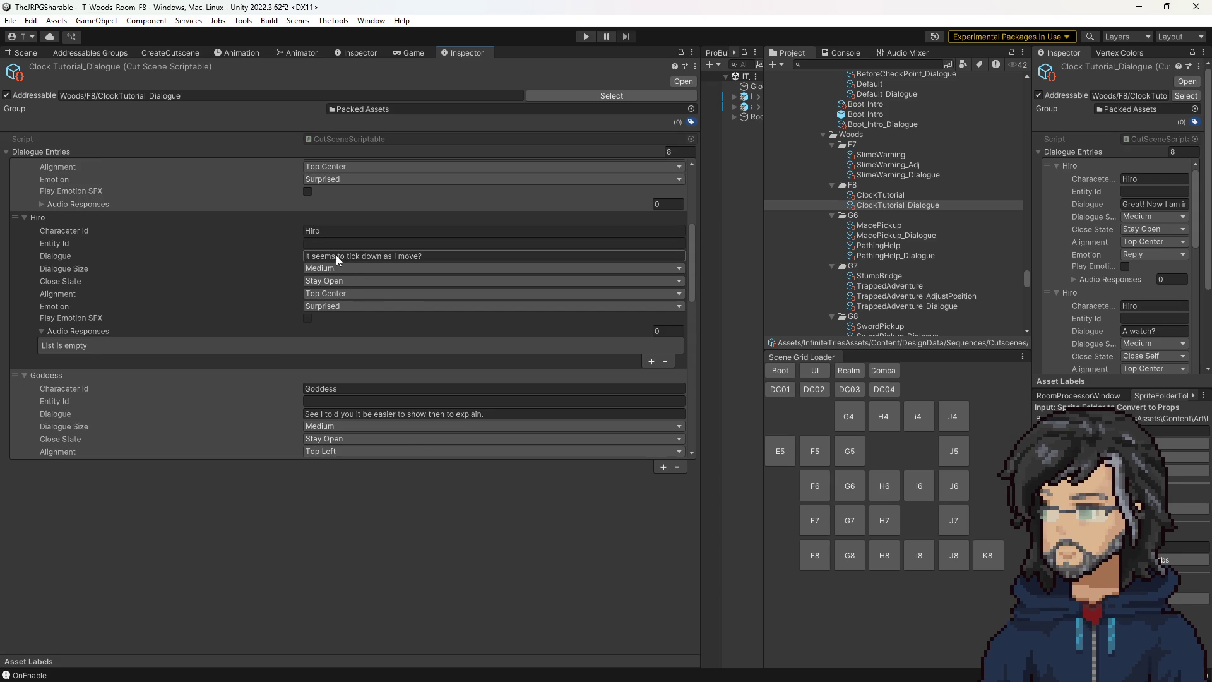
pyautogui.scroll(-5, 331, 283)
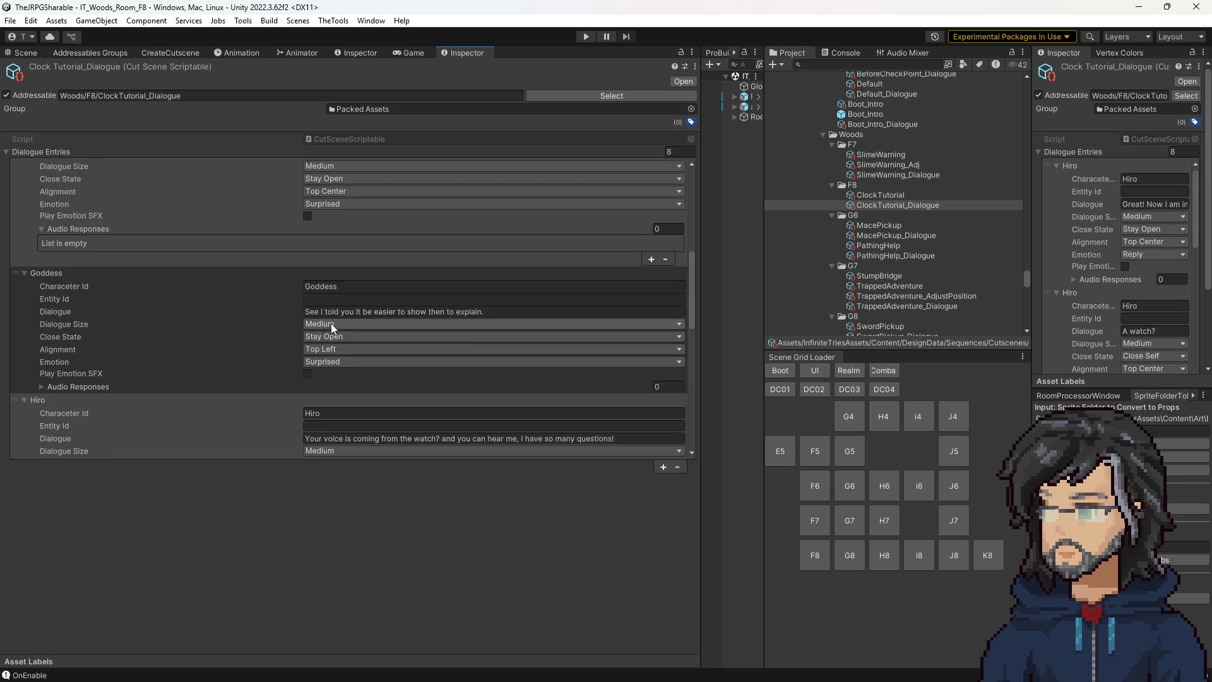
pyautogui.scroll(-2, 331, 337)
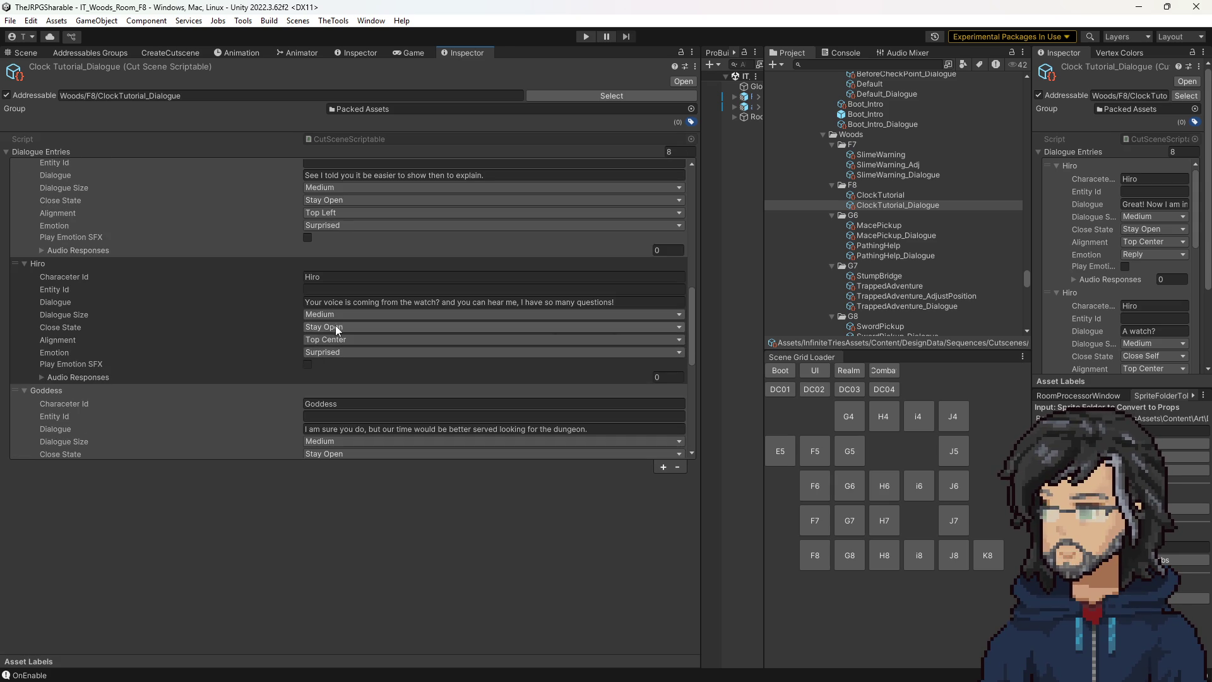
pyautogui.scroll(-2, 335, 324)
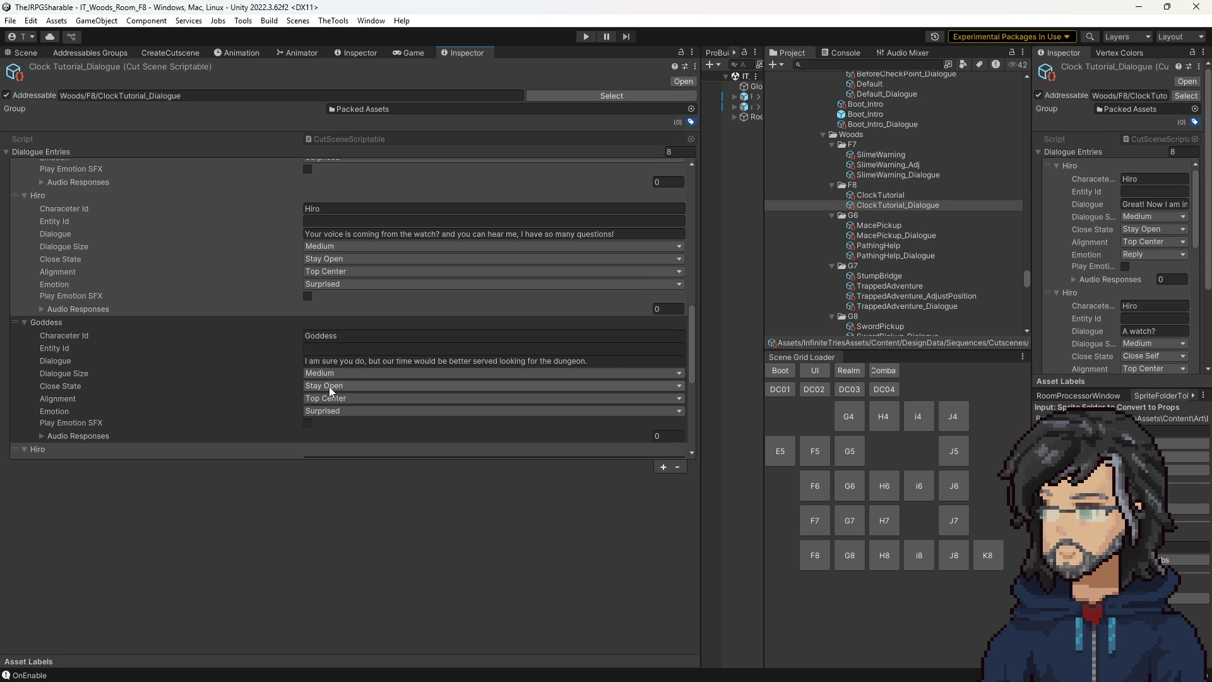
pyautogui.scroll(-5, 303, 381)
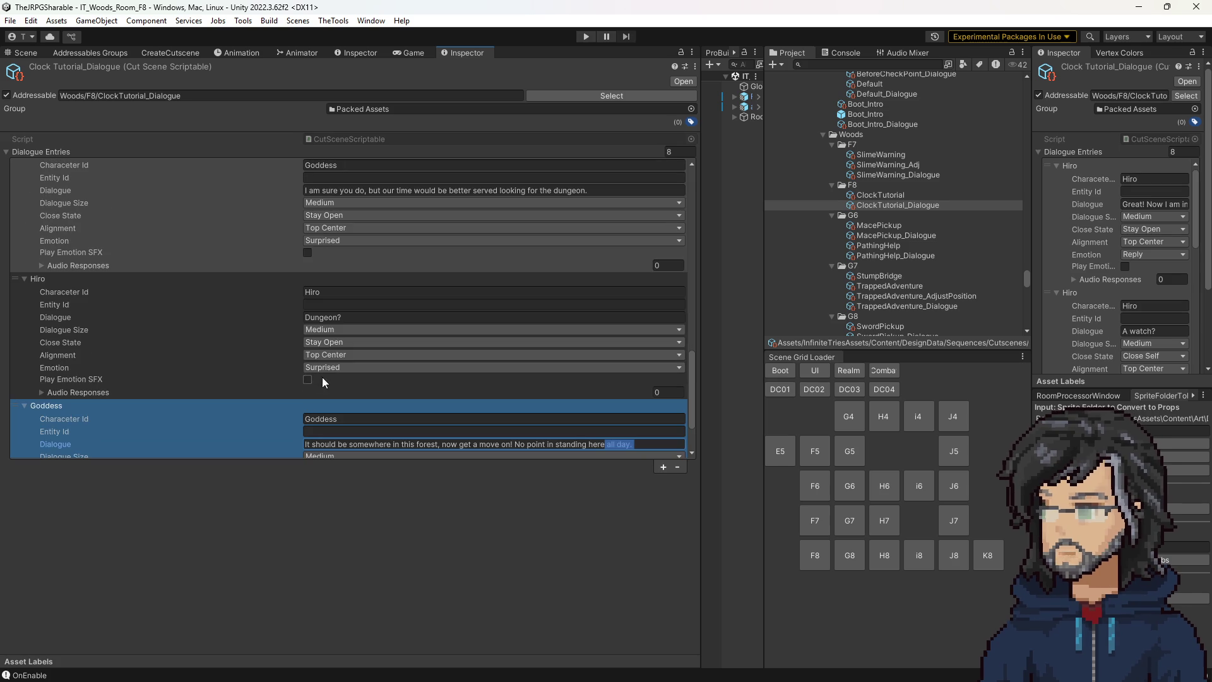
pyautogui.scroll(-2, 331, 342)
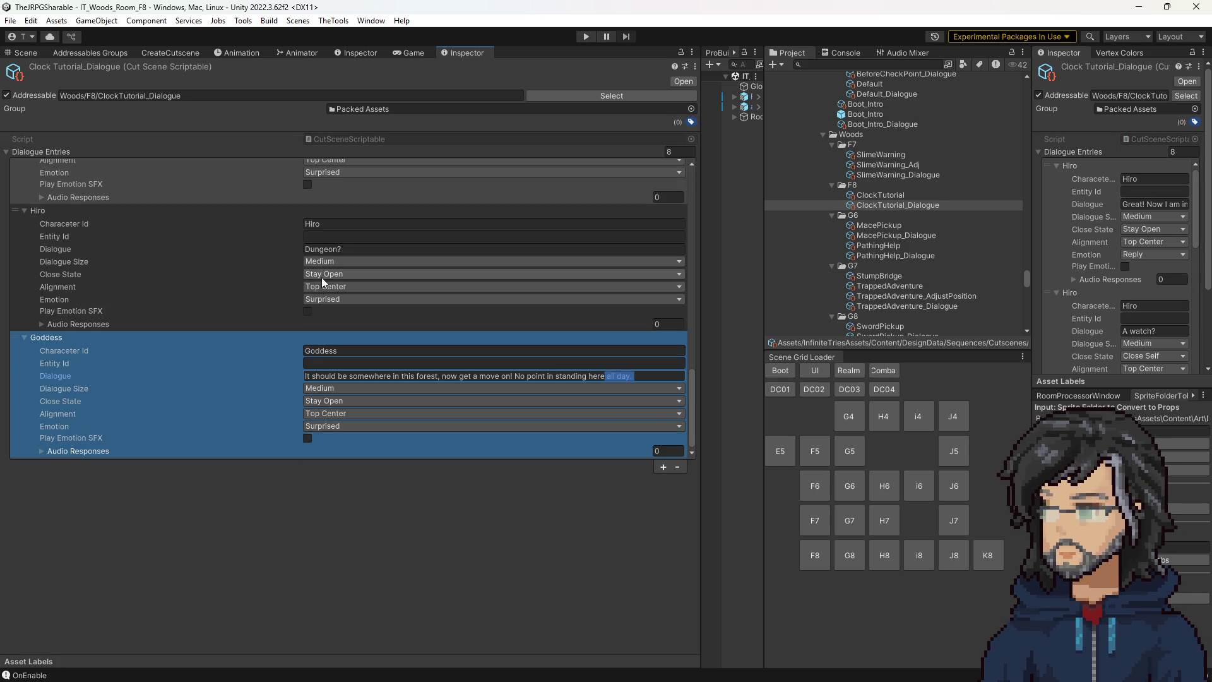
pyautogui.click(339, 402)
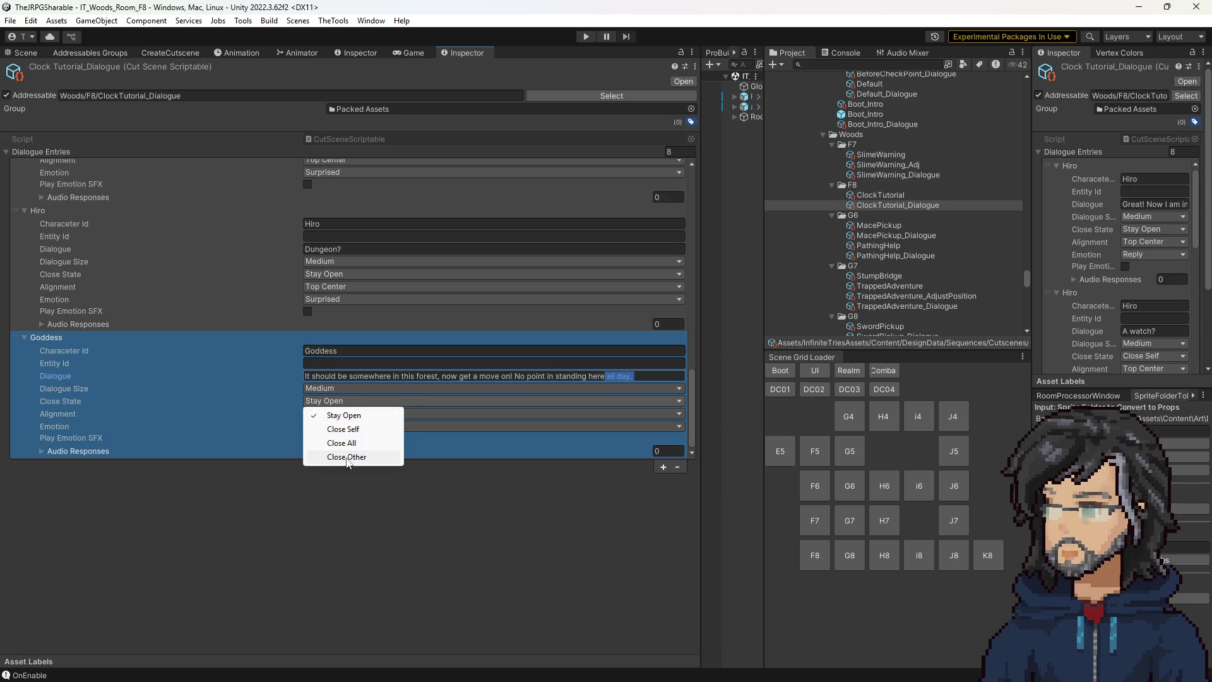
pyautogui.click(346, 443)
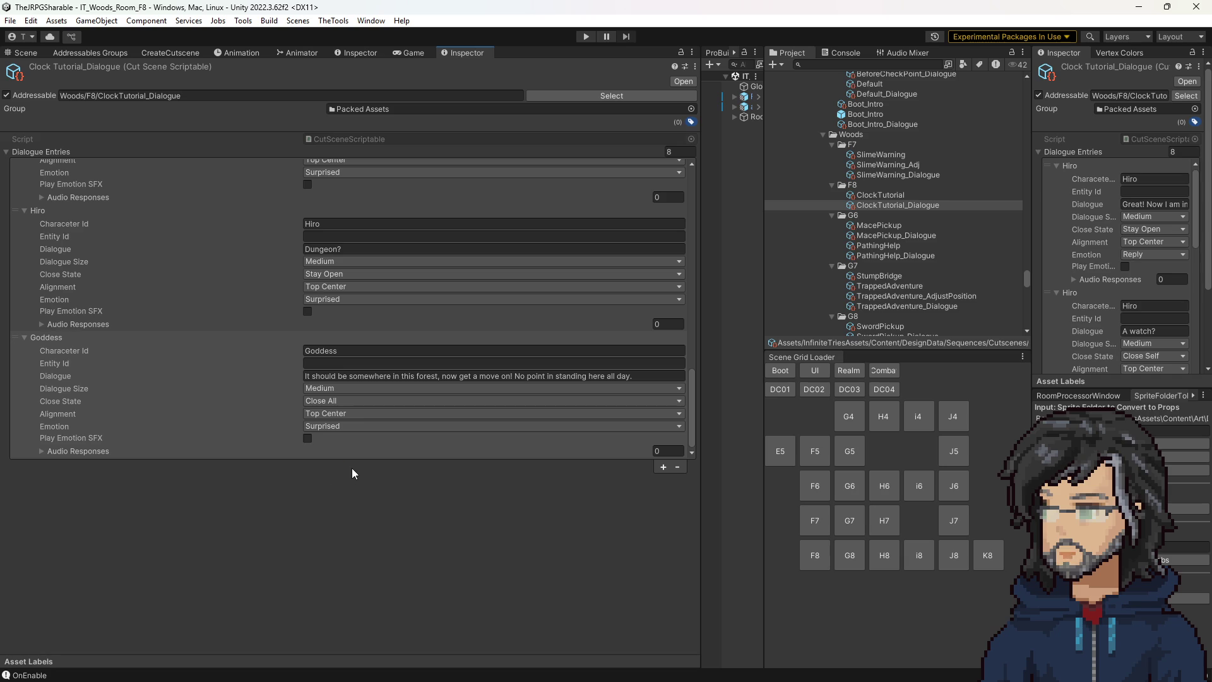
pyautogui.click(341, 414)
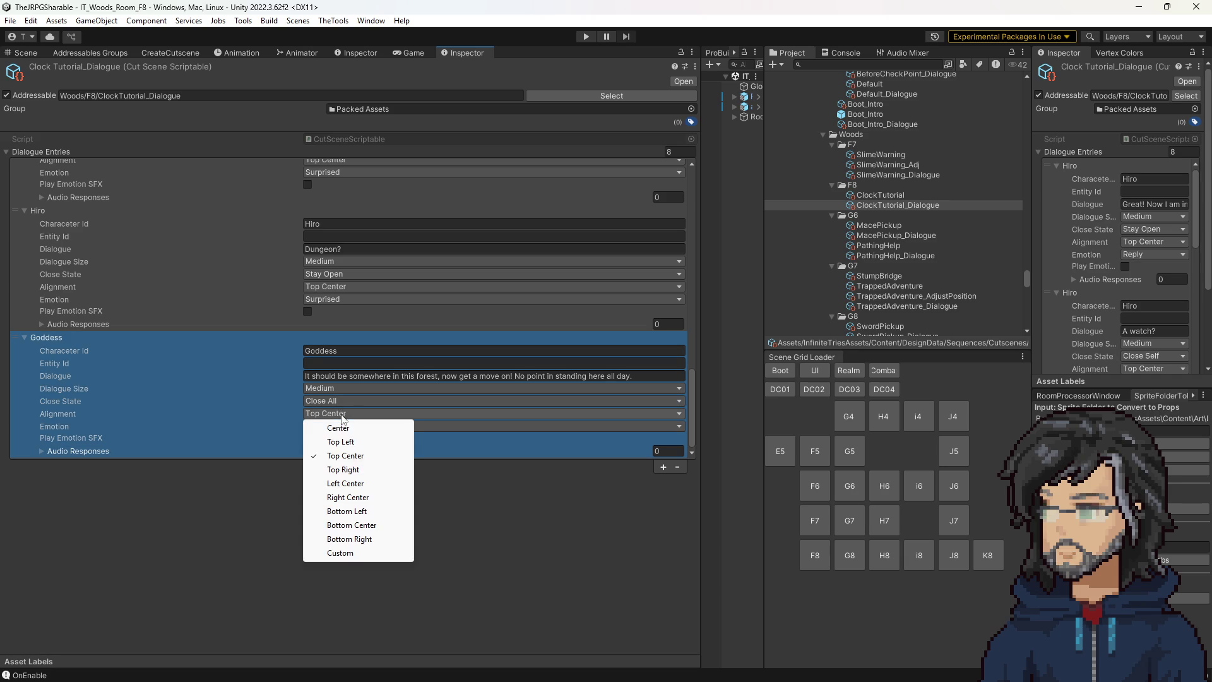
pyautogui.click(345, 455)
# Keep the earlier Goddess dungeon line at Stay Open and align it Top Left.
pyautogui.scroll(5, 306, 347)
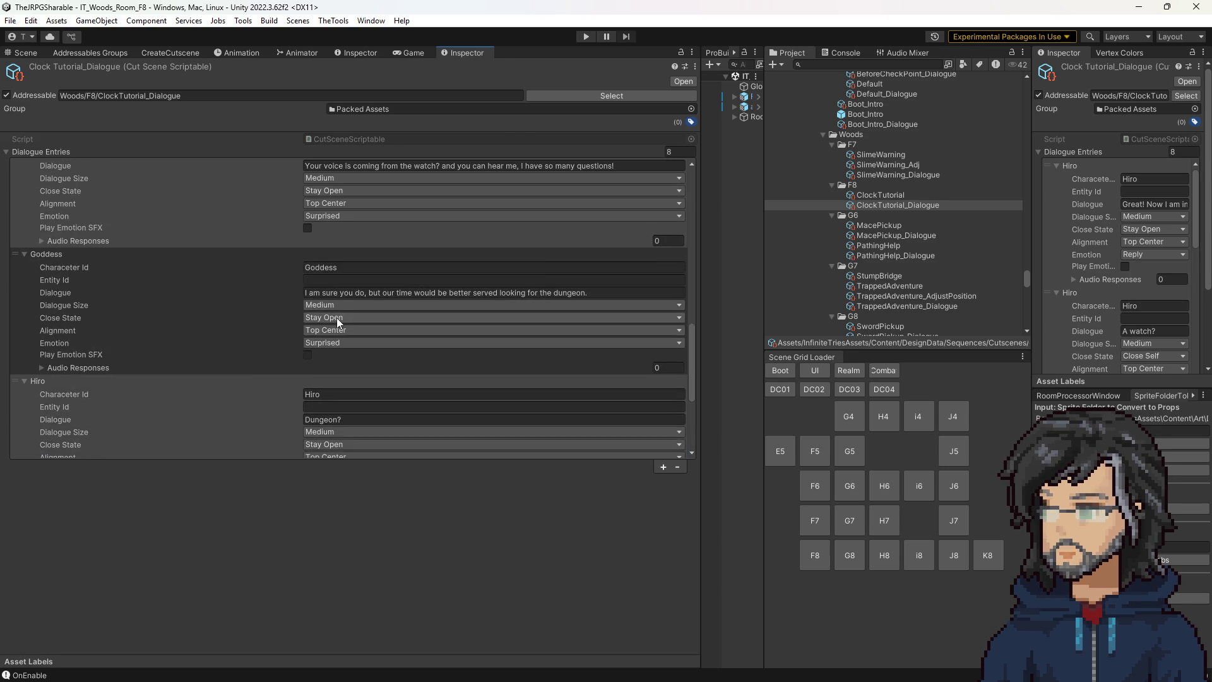
pyautogui.click(336, 316)
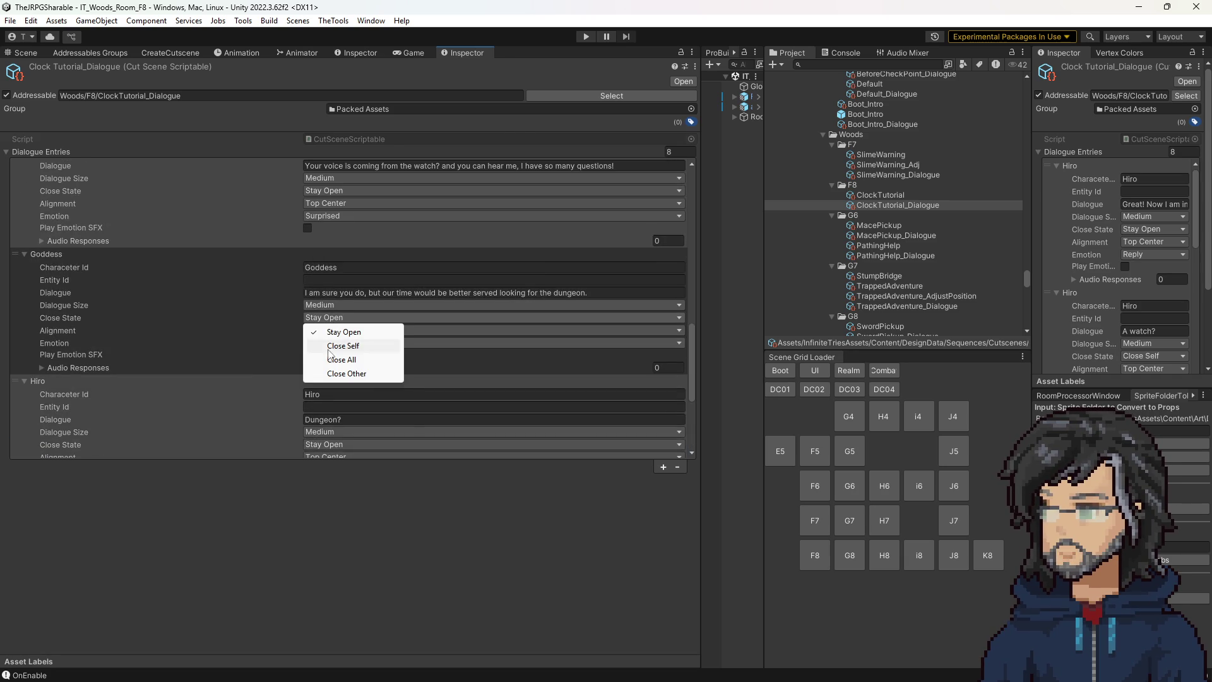
pyautogui.click(316, 332)
pyautogui.click(316, 332)
pyautogui.click(328, 357)
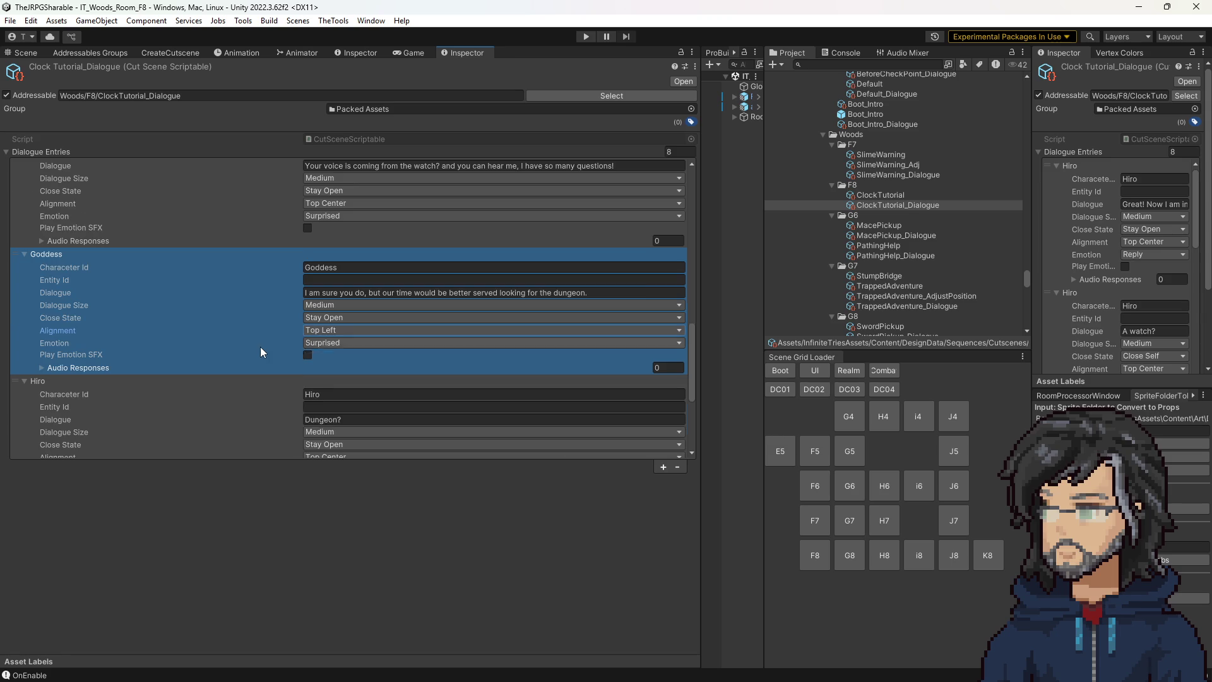
# Select the ClockTutorial sequence in the Project window.
pyautogui.scroll(5, 271, 347)
pyautogui.scroll(10, 280, 348)
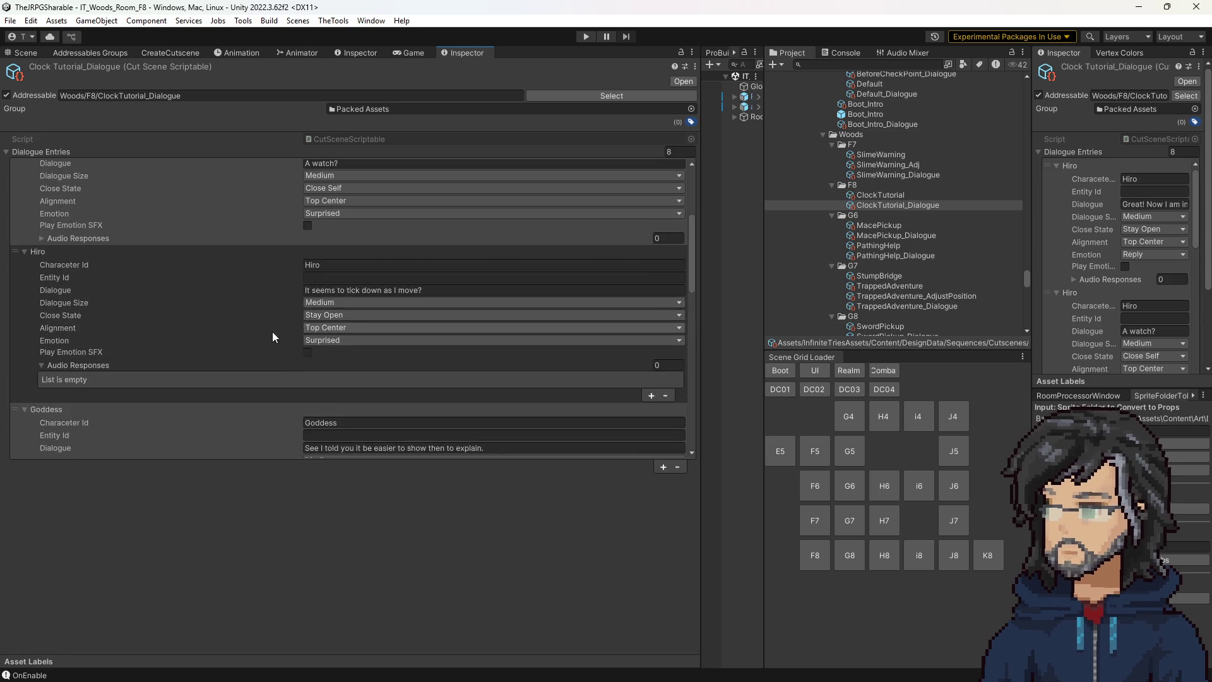
pyautogui.scroll(-6, 308, 324)
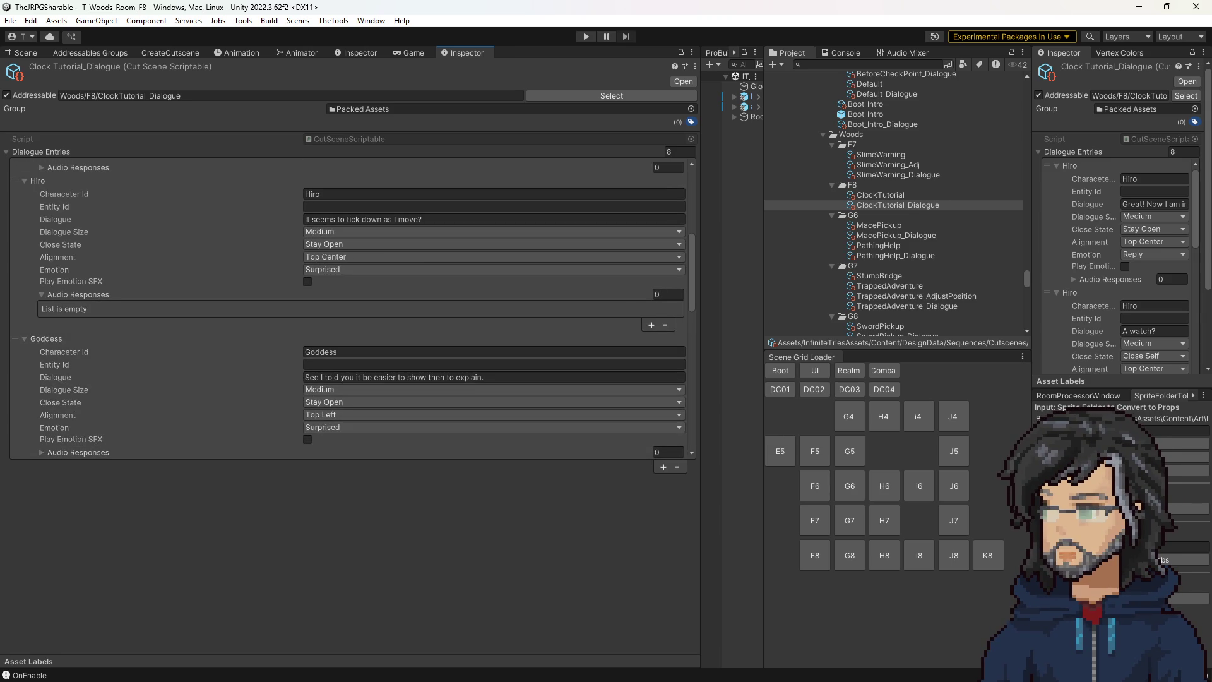
pyautogui.scroll(-10, 295, 346)
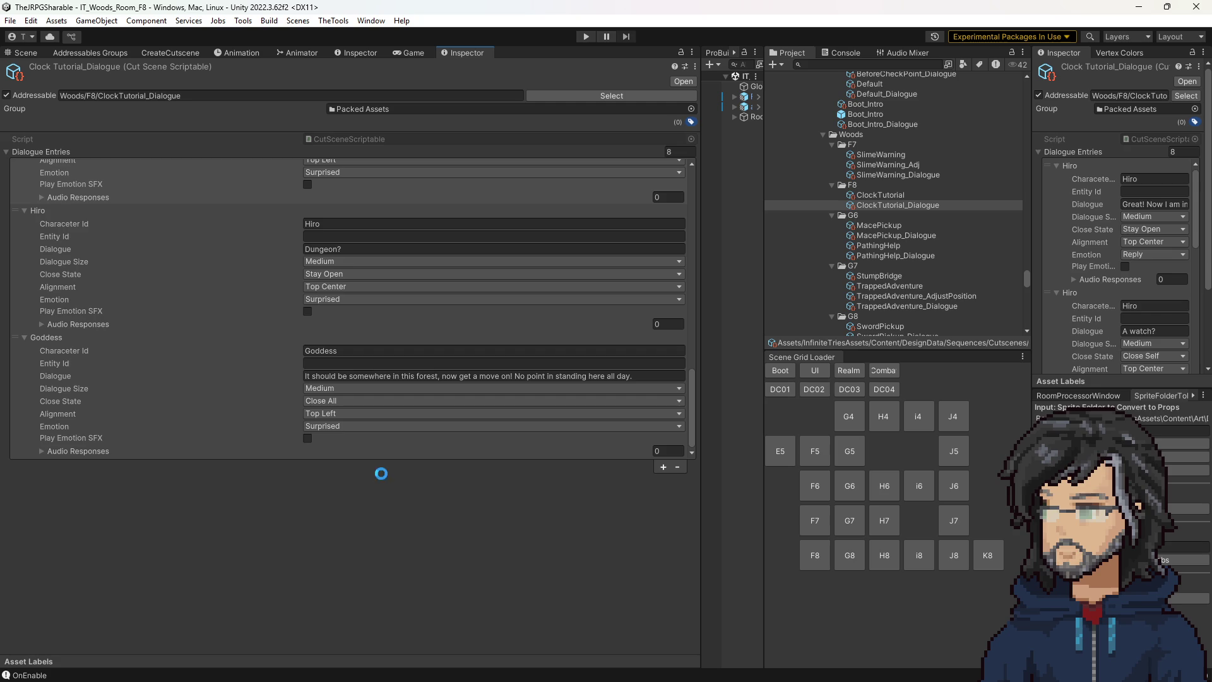
pyautogui.click(849, 196)
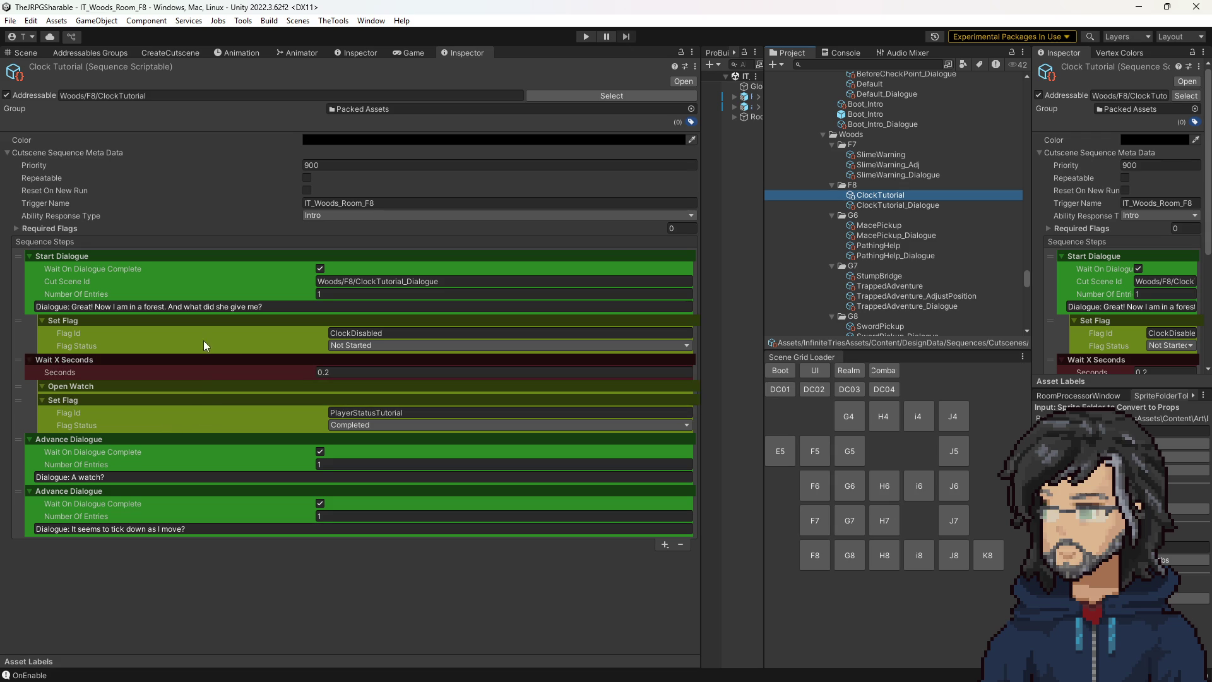
pyautogui.click(421, 412)
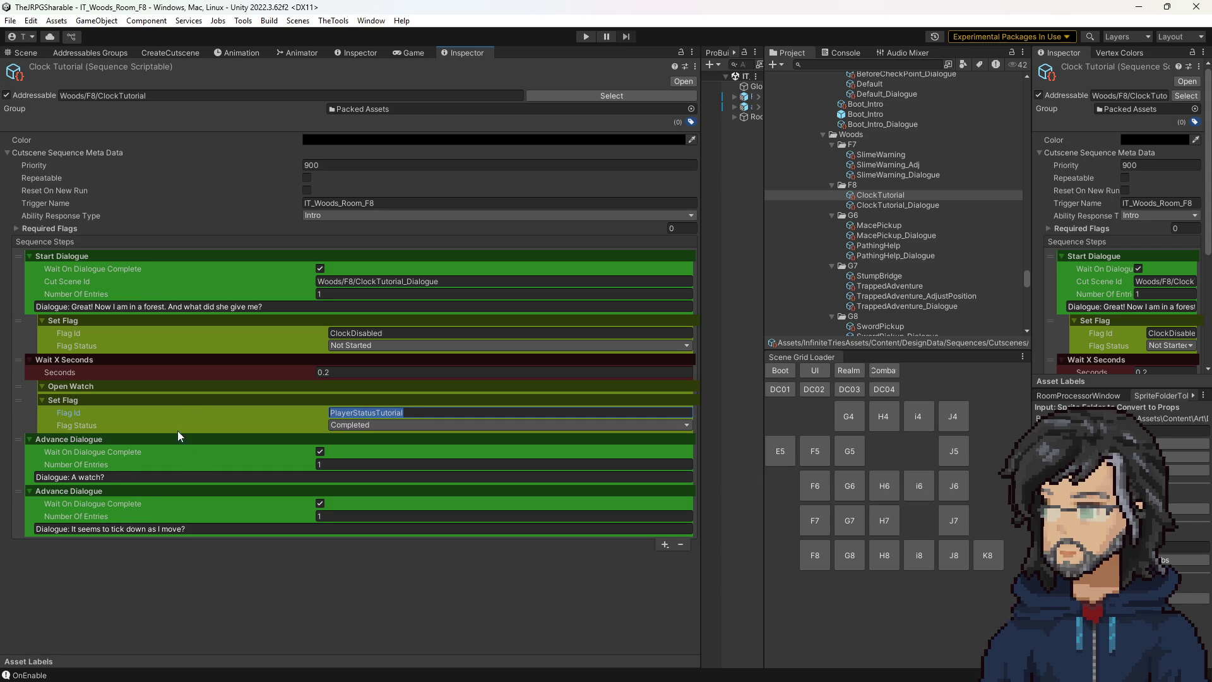
# Add a NavigateInDirectionSequenceStep and move it above the last Advance Dialogue.
pyautogui.click(663, 544)
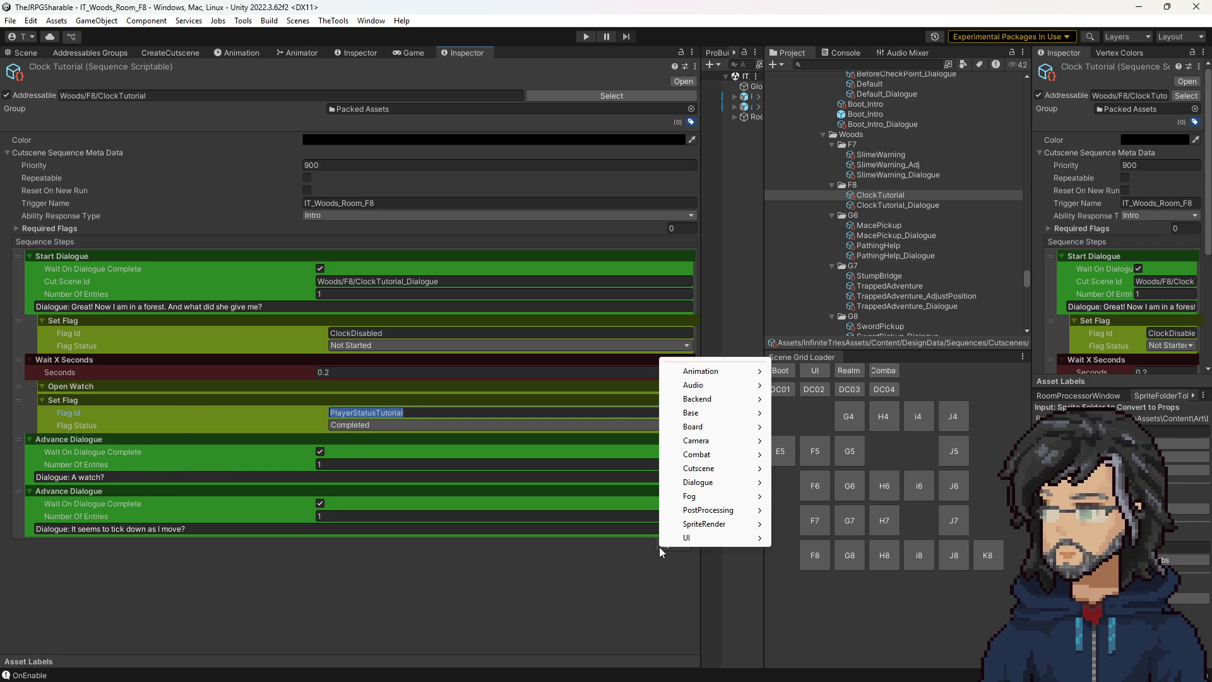
pyautogui.moveTo(698, 468)
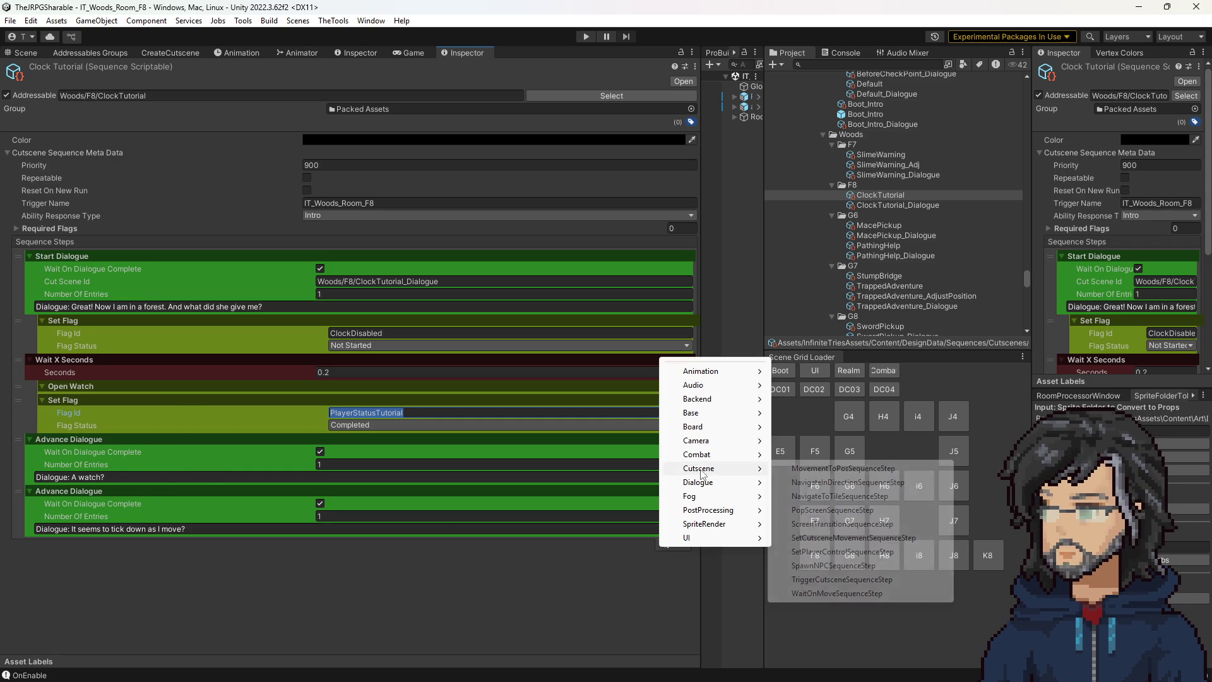
pyautogui.click(839, 482)
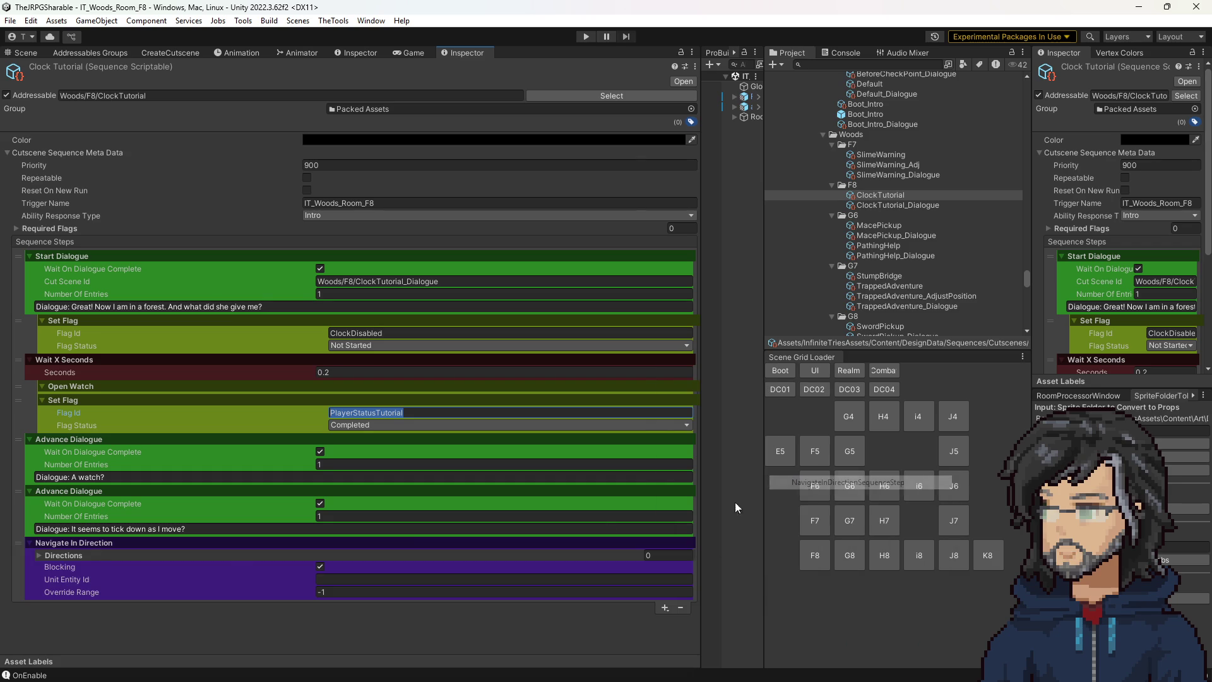
pyautogui.moveTo(19, 544); pyautogui.dragTo(33, 494)
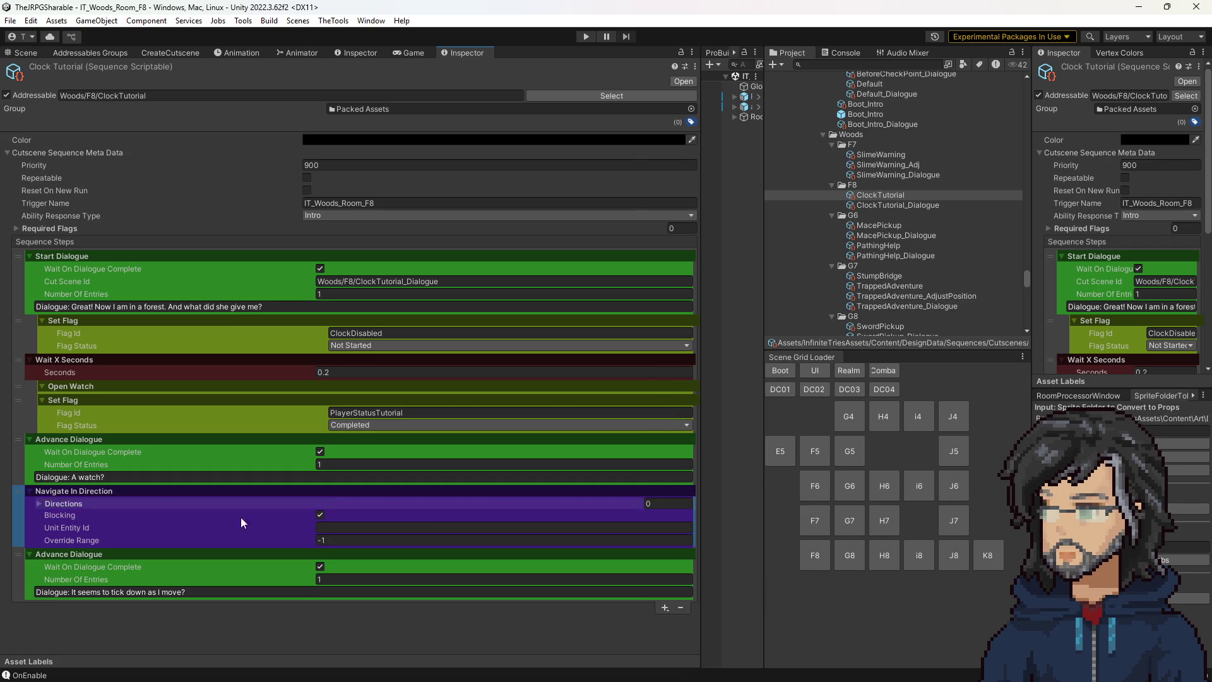
# Give the step one direction, W, and unit entity id Player.
pyautogui.click(662, 503)
pyautogui.write('1')
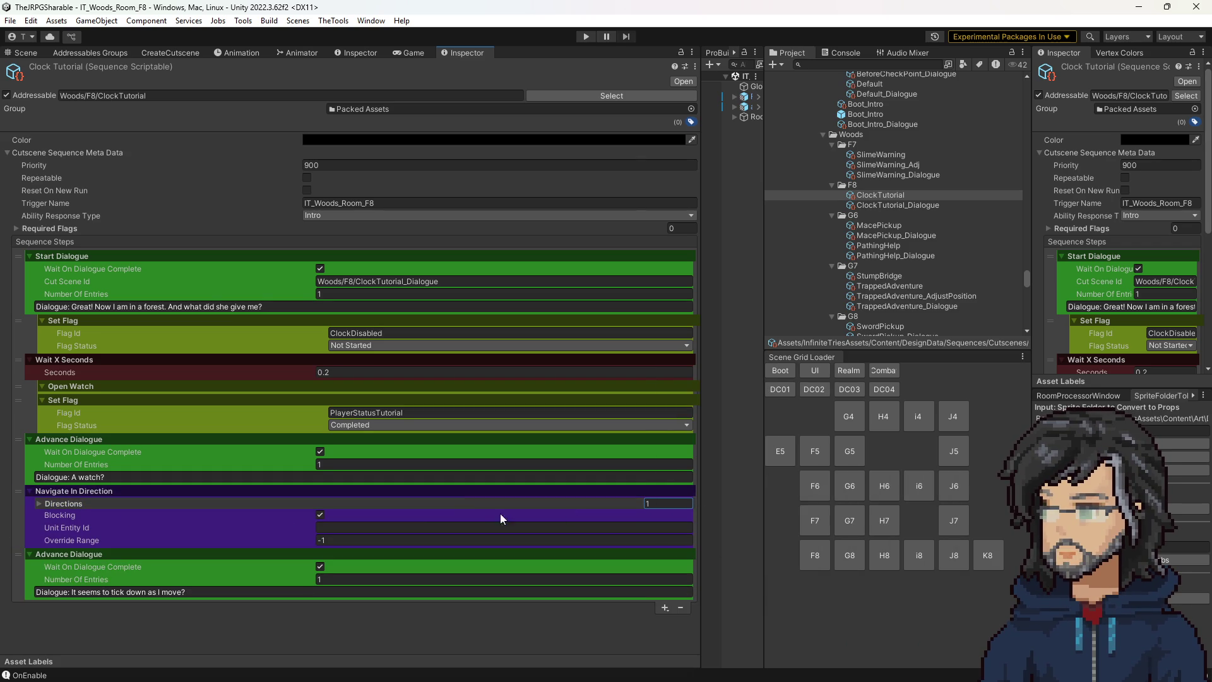
pyautogui.click(114, 505)
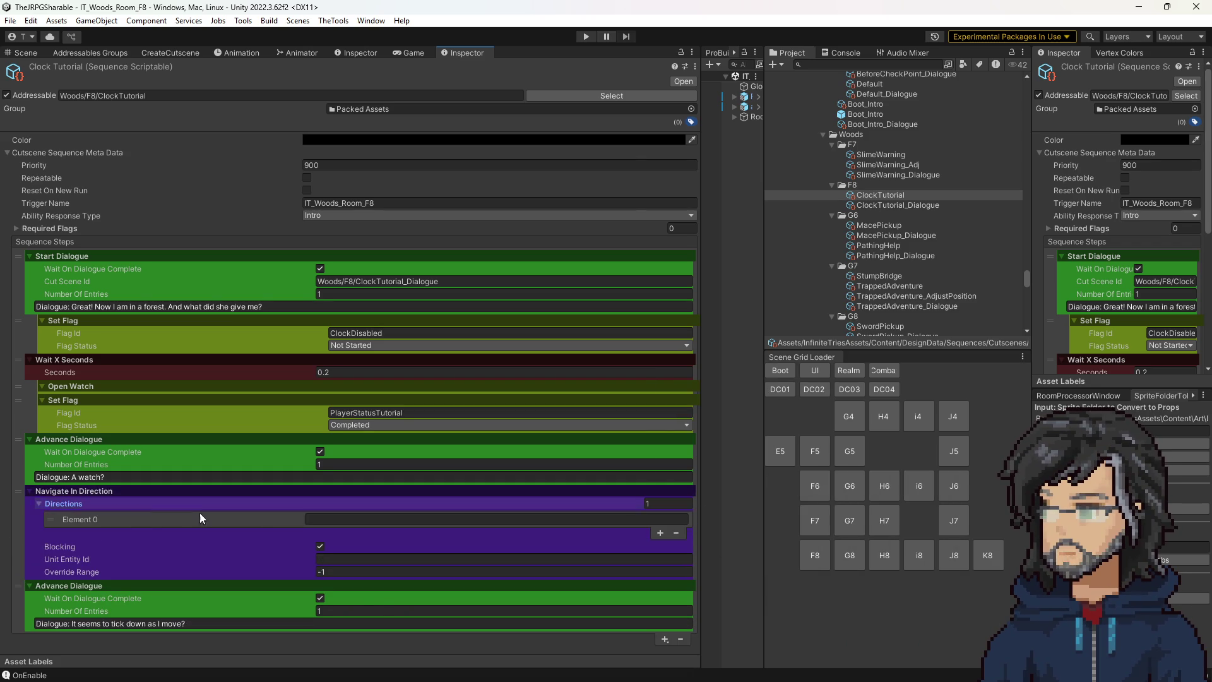
pyautogui.click(332, 519)
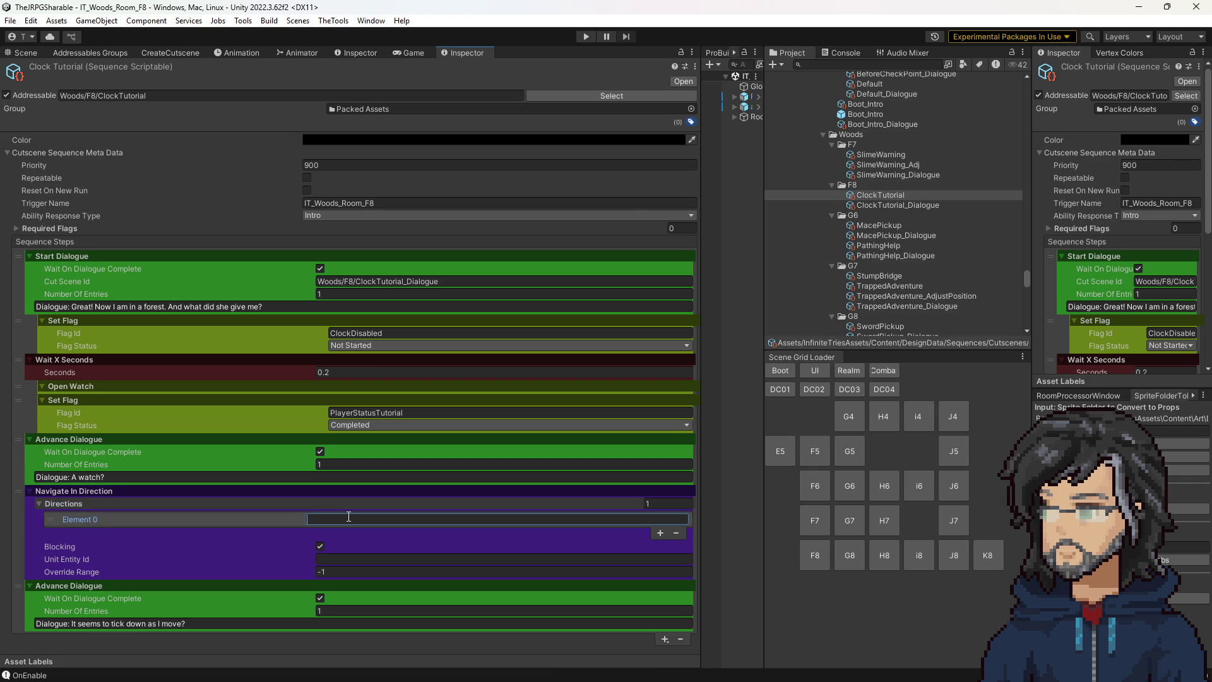
pyautogui.write('W')
pyautogui.click(376, 558)
pyautogui.write('Player')
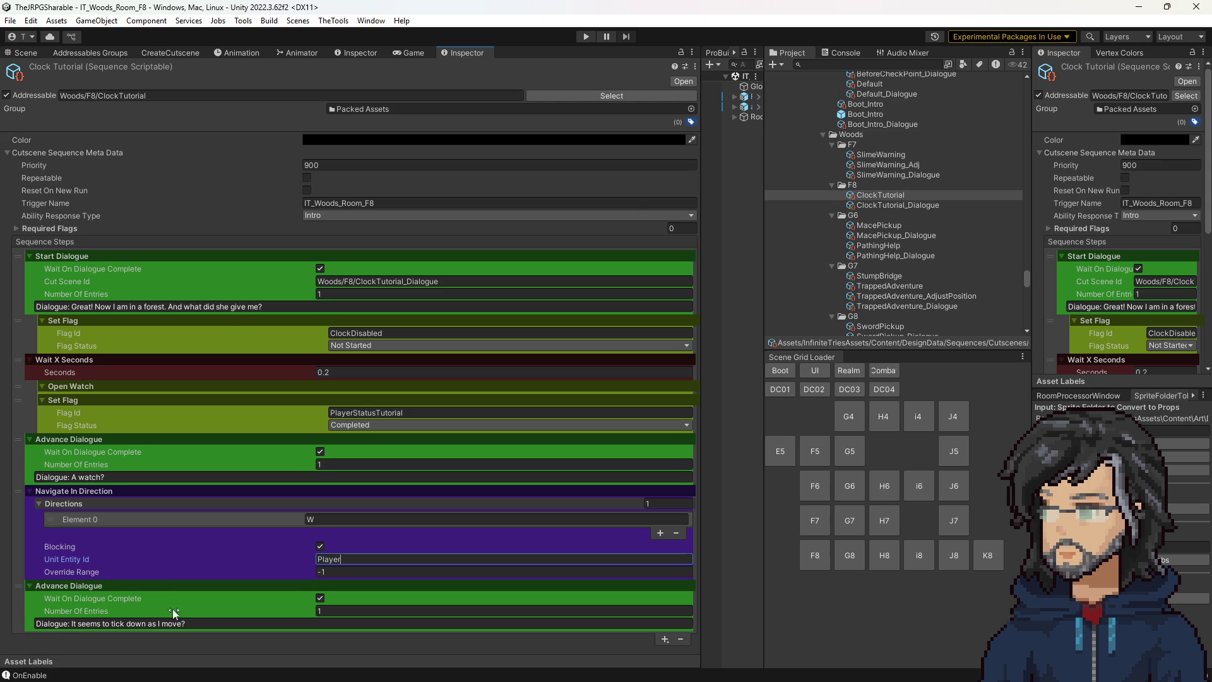
pyautogui.click(663, 639)
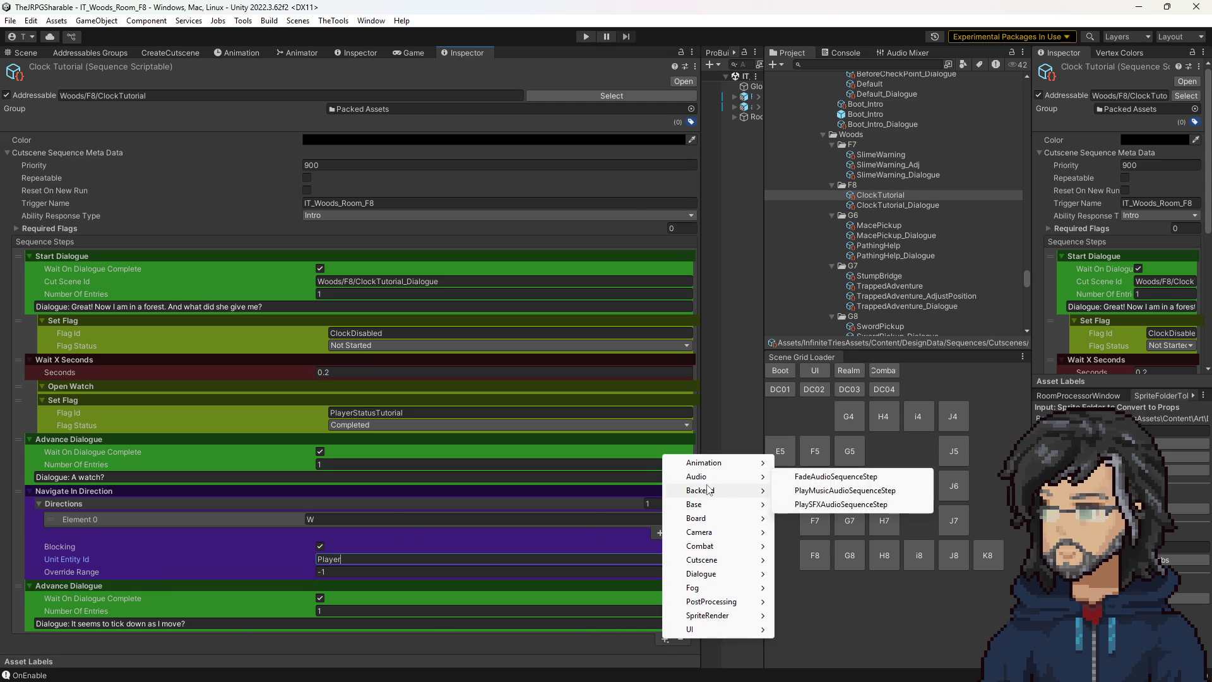
pyautogui.moveTo(707, 481)
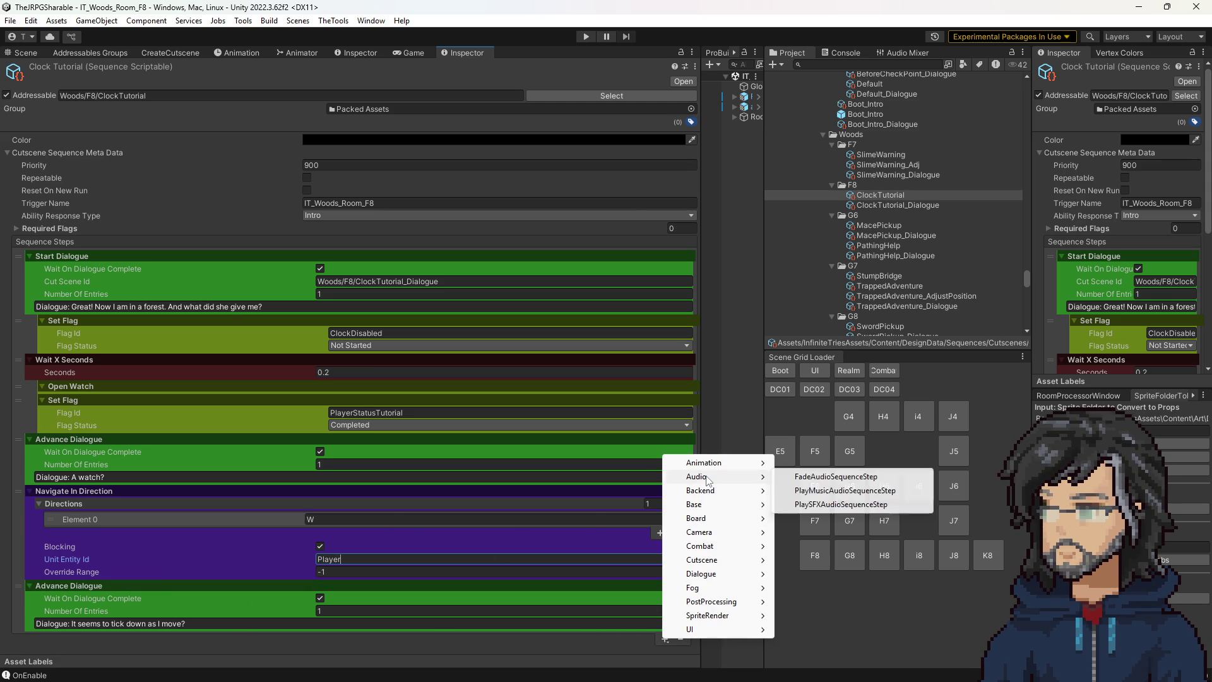
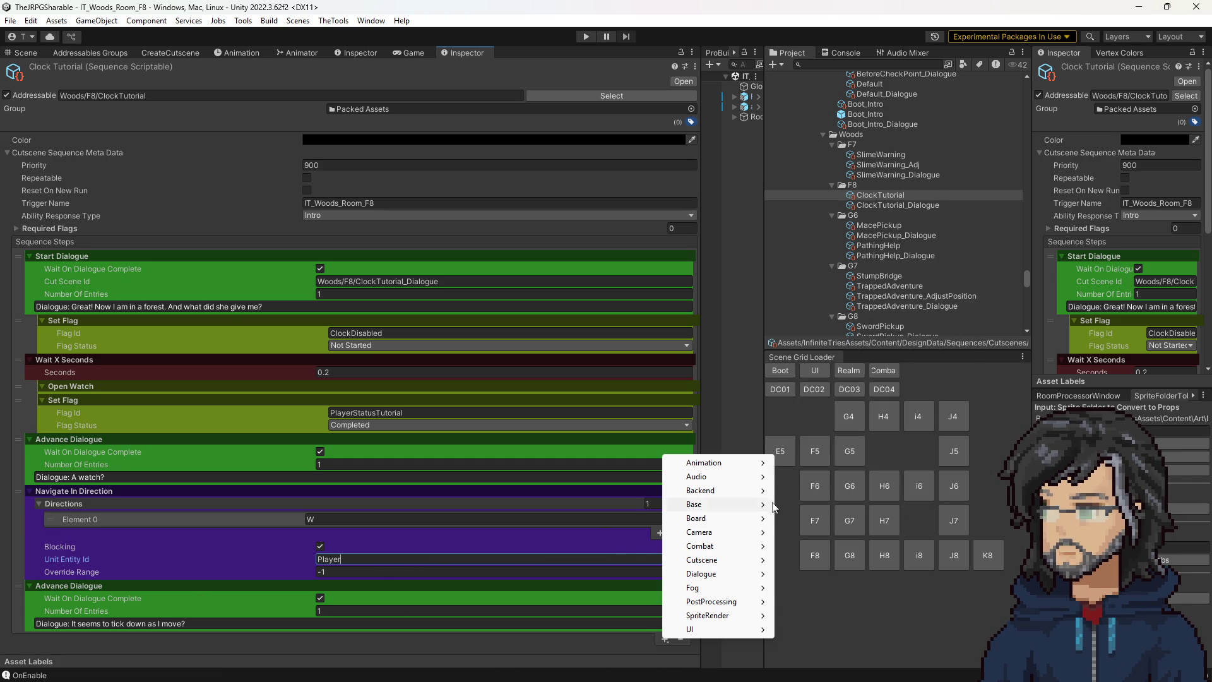
# Raise the last Advance Dialogue step's Number Of Entries from 5 to 6 in the Inspector.
pyautogui.moveTo(743, 495)
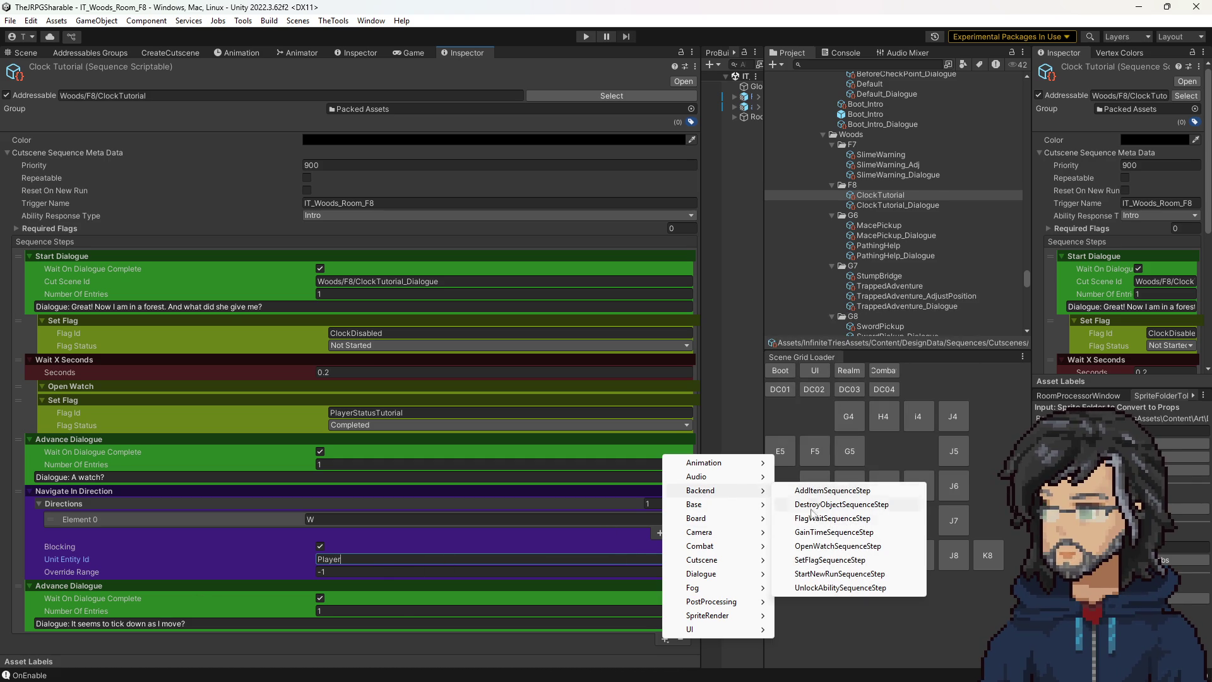
pyautogui.click(331, 612)
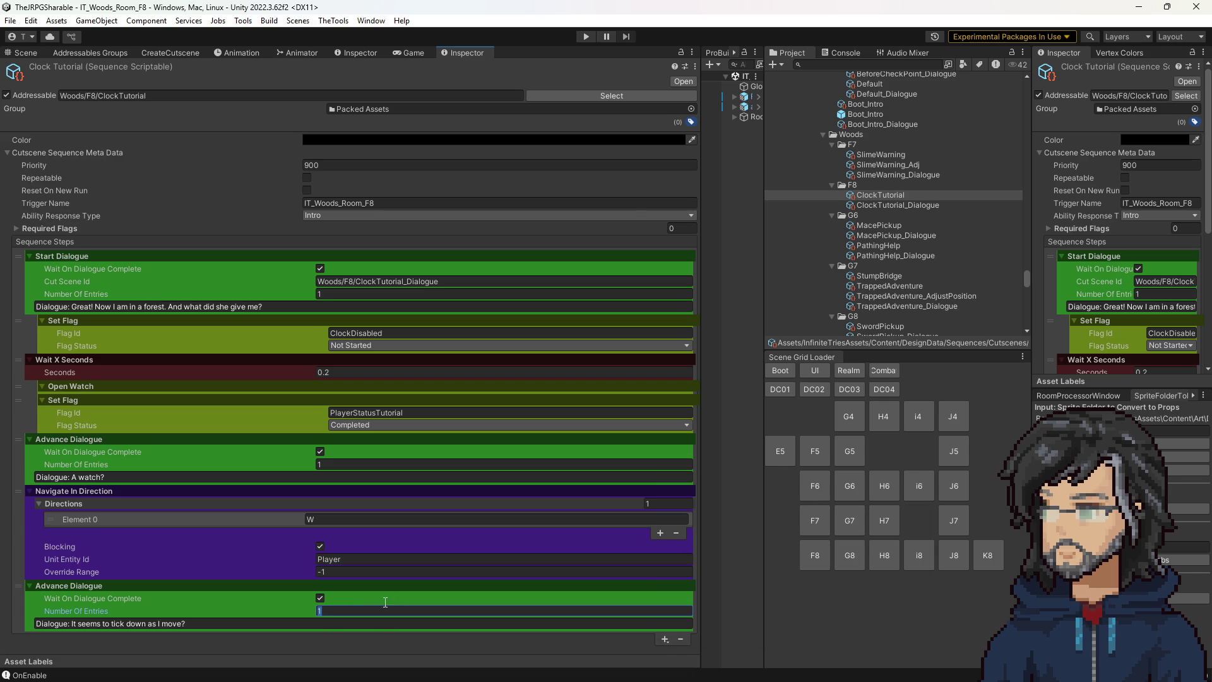
pyautogui.write('5')
pyautogui.scroll(-2, 231, 583)
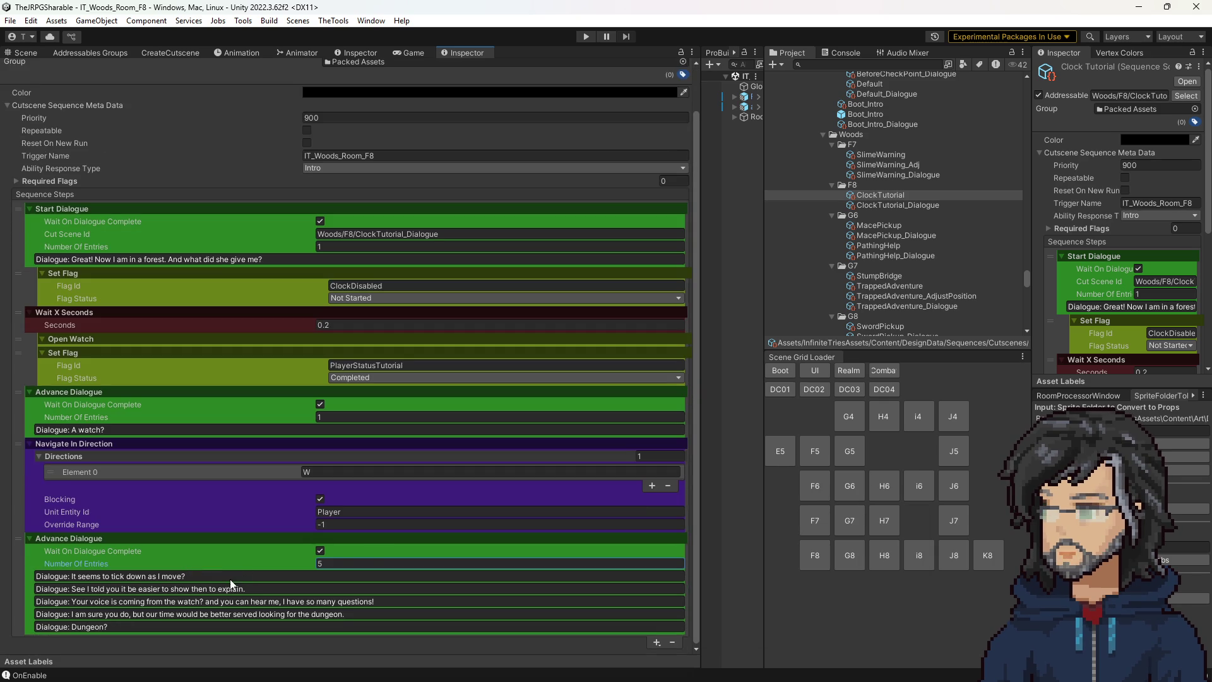
pyautogui.click(351, 559)
pyautogui.write('6')
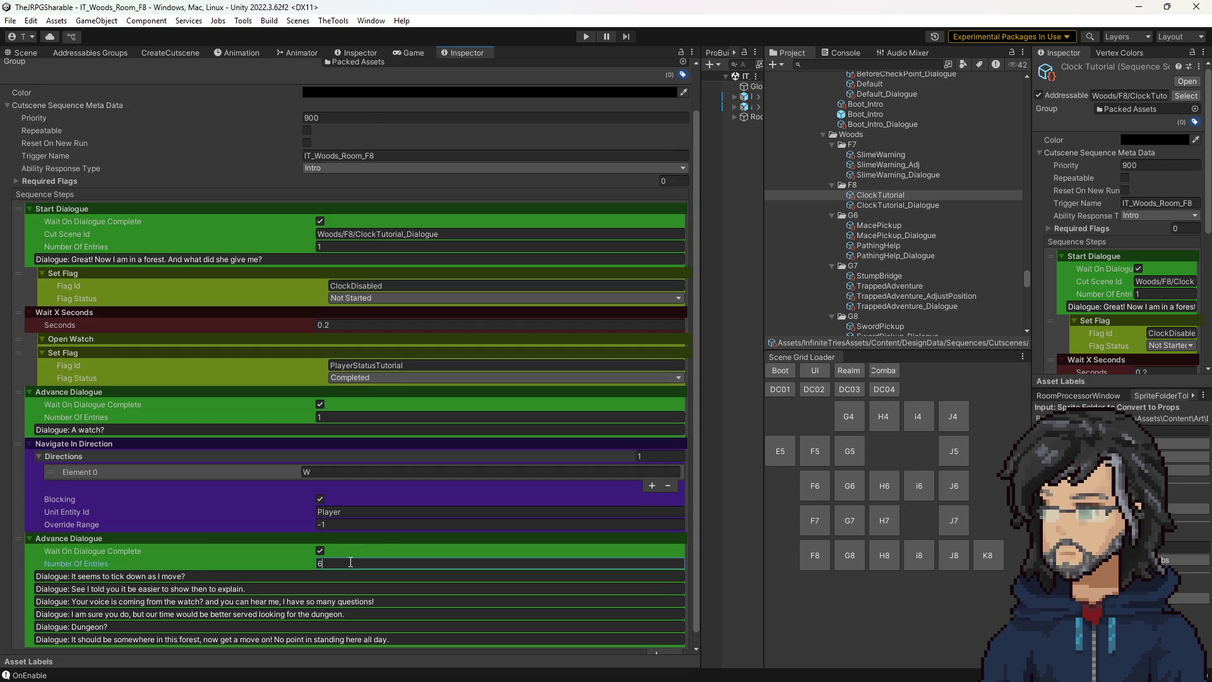
pyautogui.scroll(-1, 332, 550)
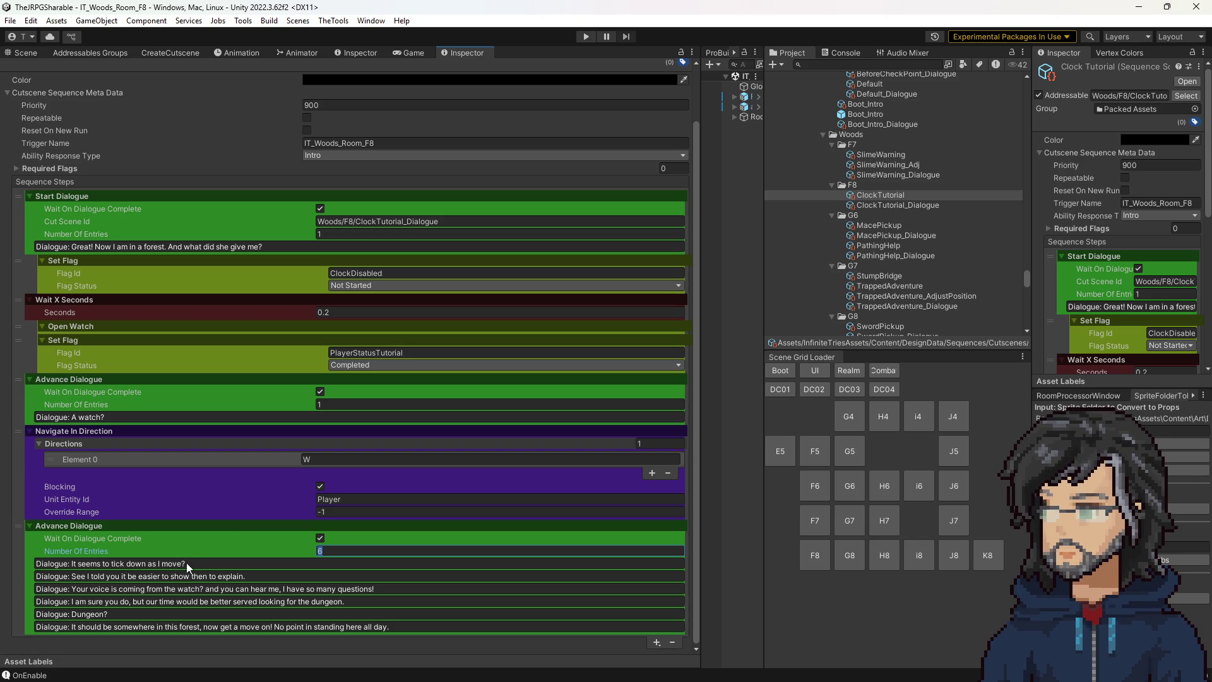
# Play the cutscene in an enlarged Game view, then stop play mode.
pyautogui.click(586, 36)
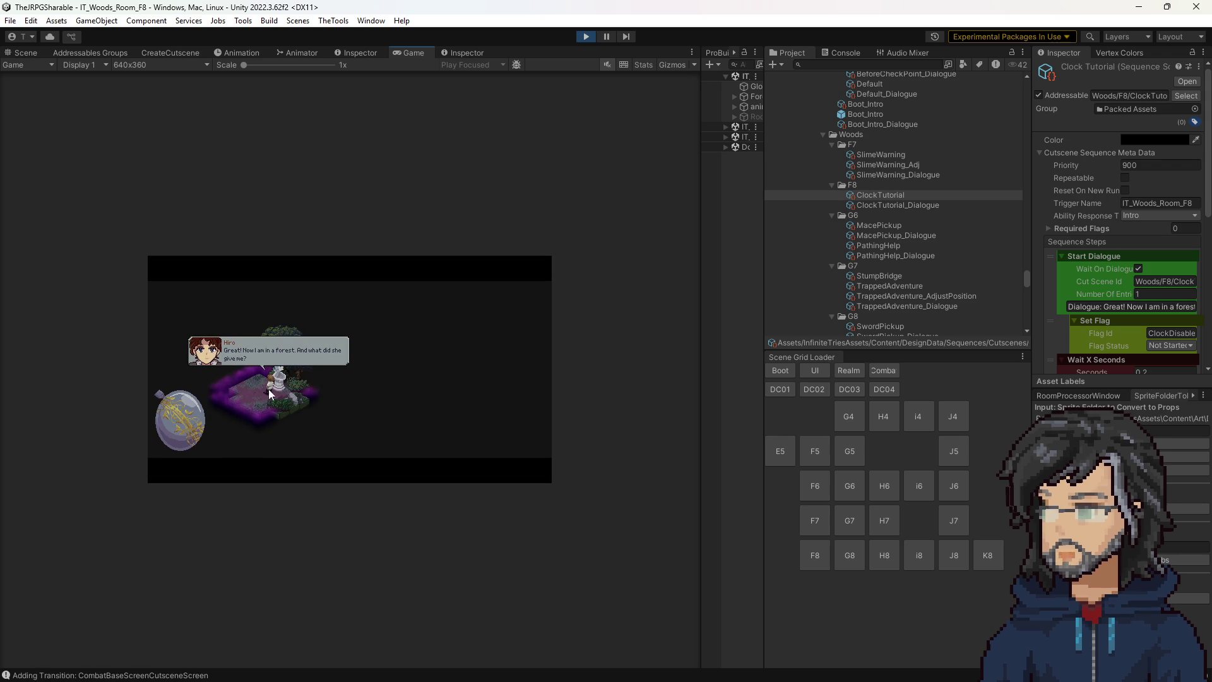
pyautogui.moveTo(700, 298); pyautogui.dragTo(923, 295)
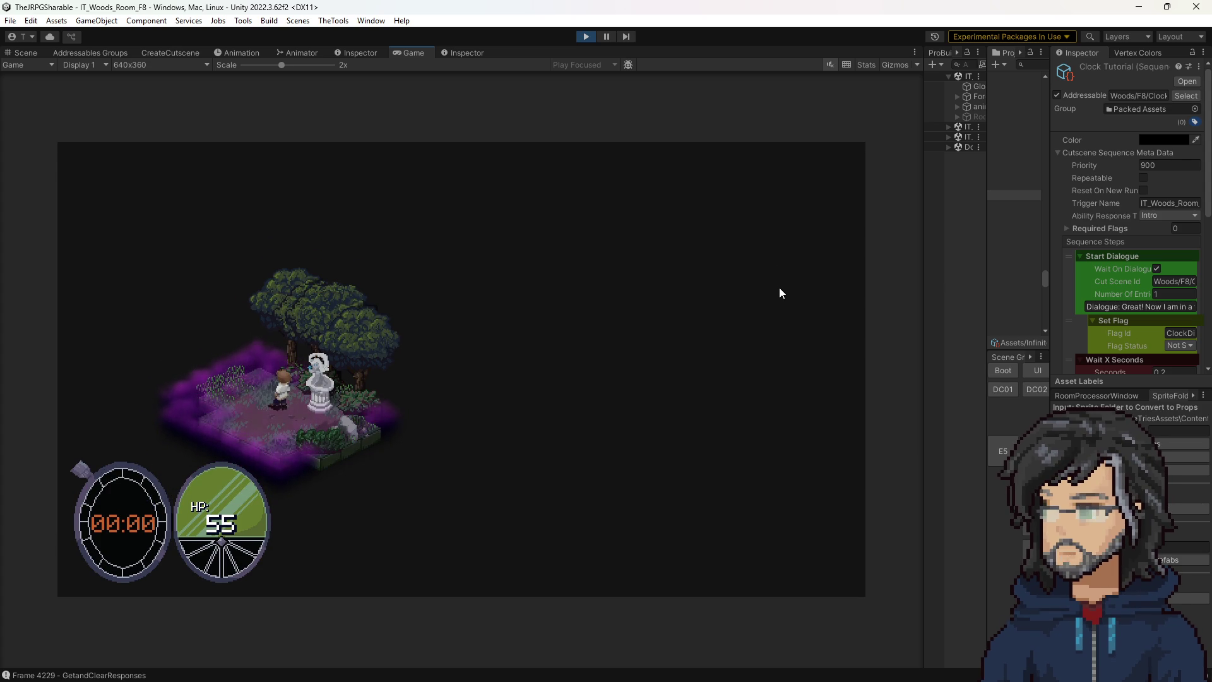
pyautogui.click(586, 37)
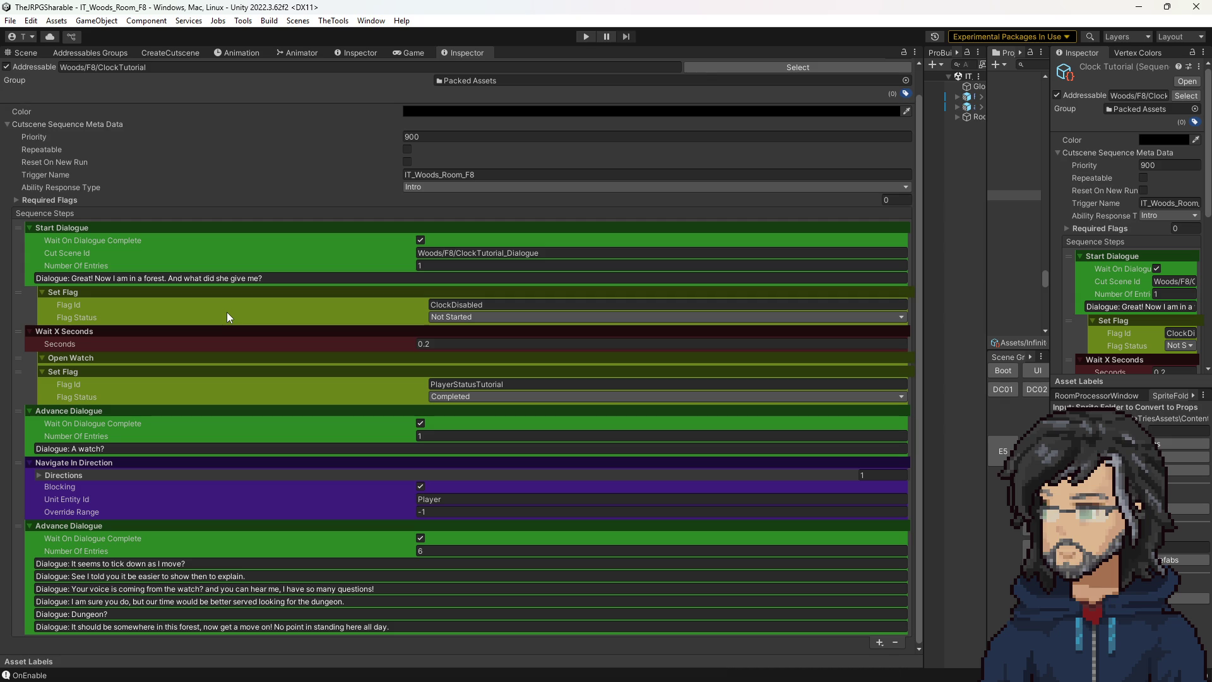
# Replay the game and advance through all dialogue lines with Space until the conversation closes.
pyautogui.click(589, 33)
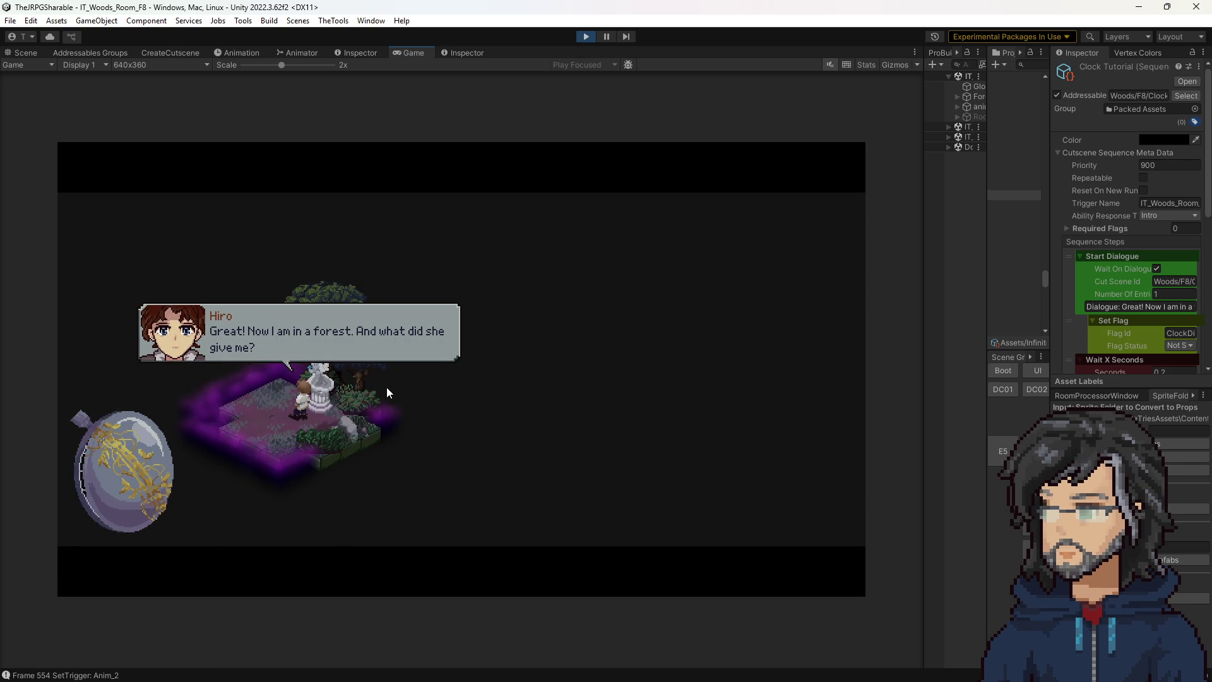
pyautogui.press('space')
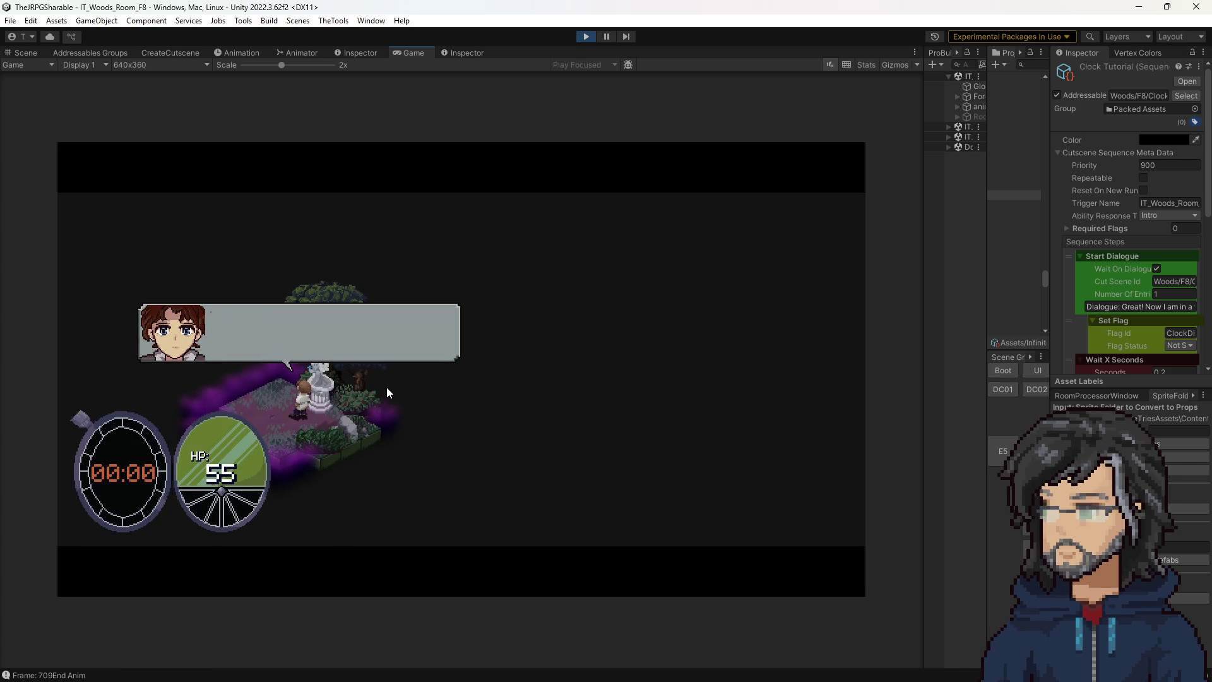
pyautogui.press('space')
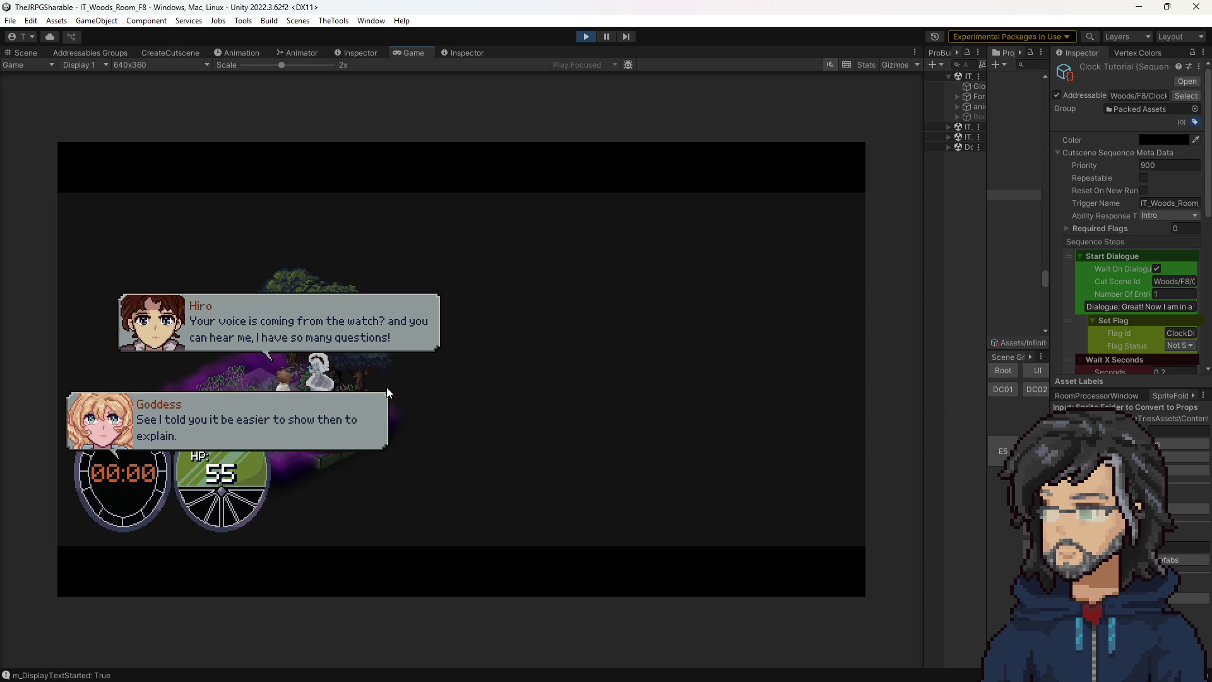
pyautogui.press('space')
pyautogui.press('space')
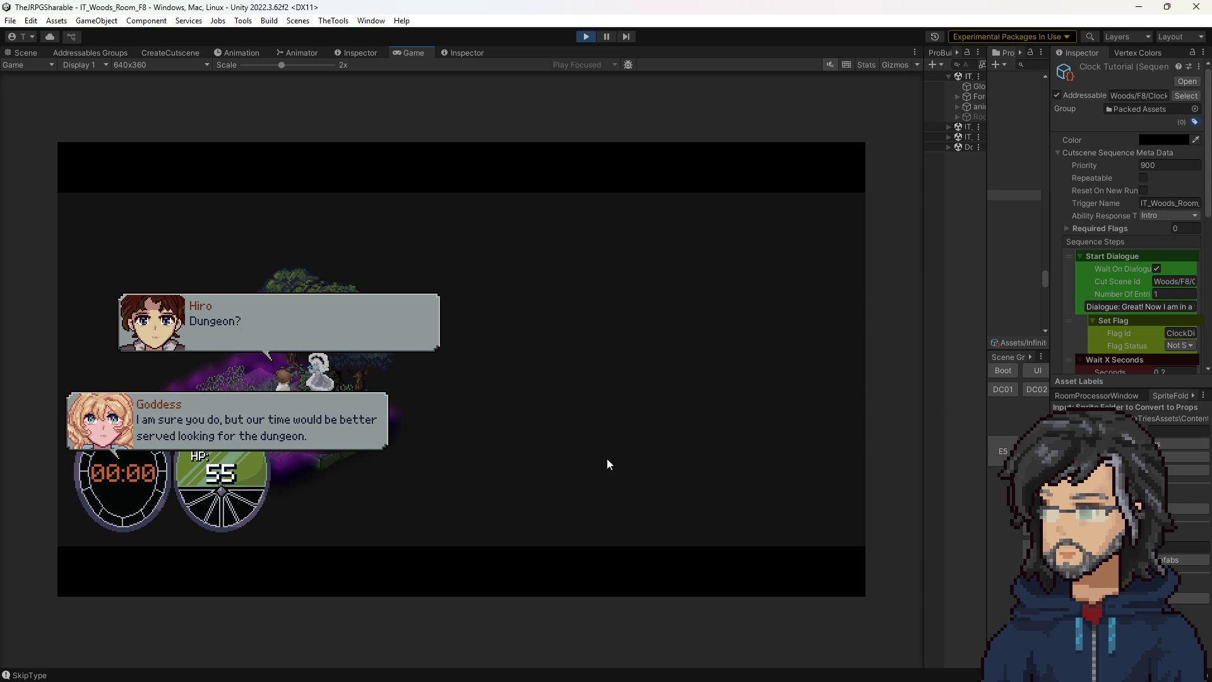
pyautogui.press('space')
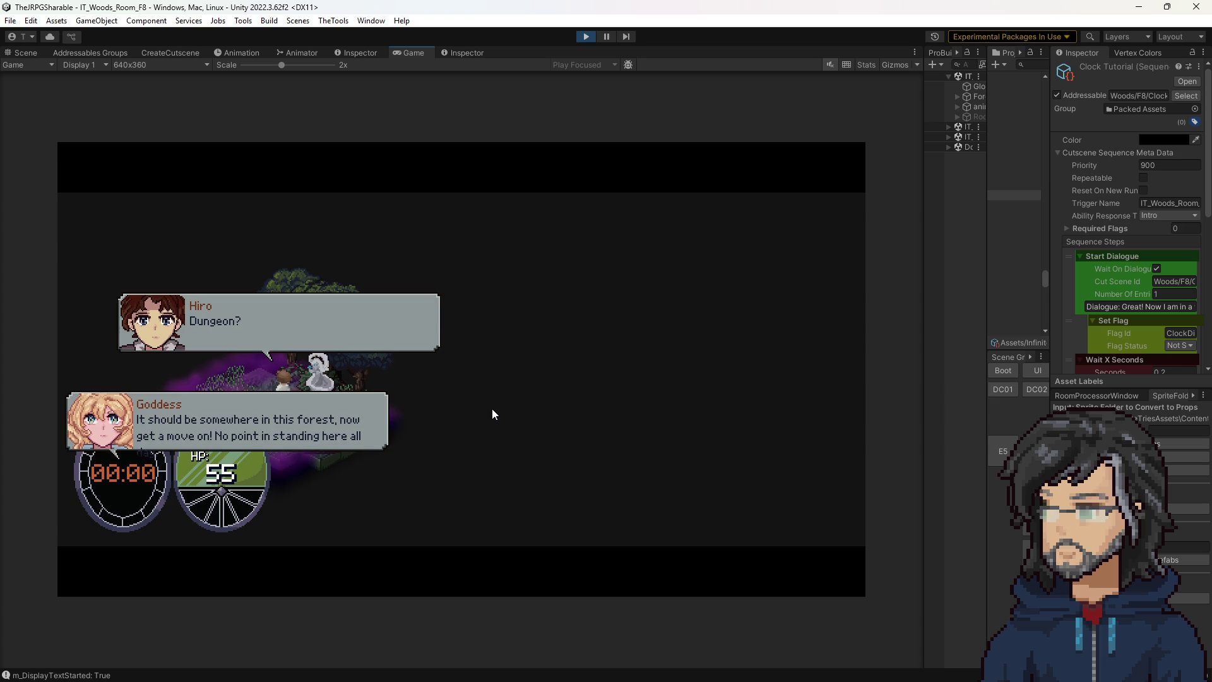
pyautogui.press('space')
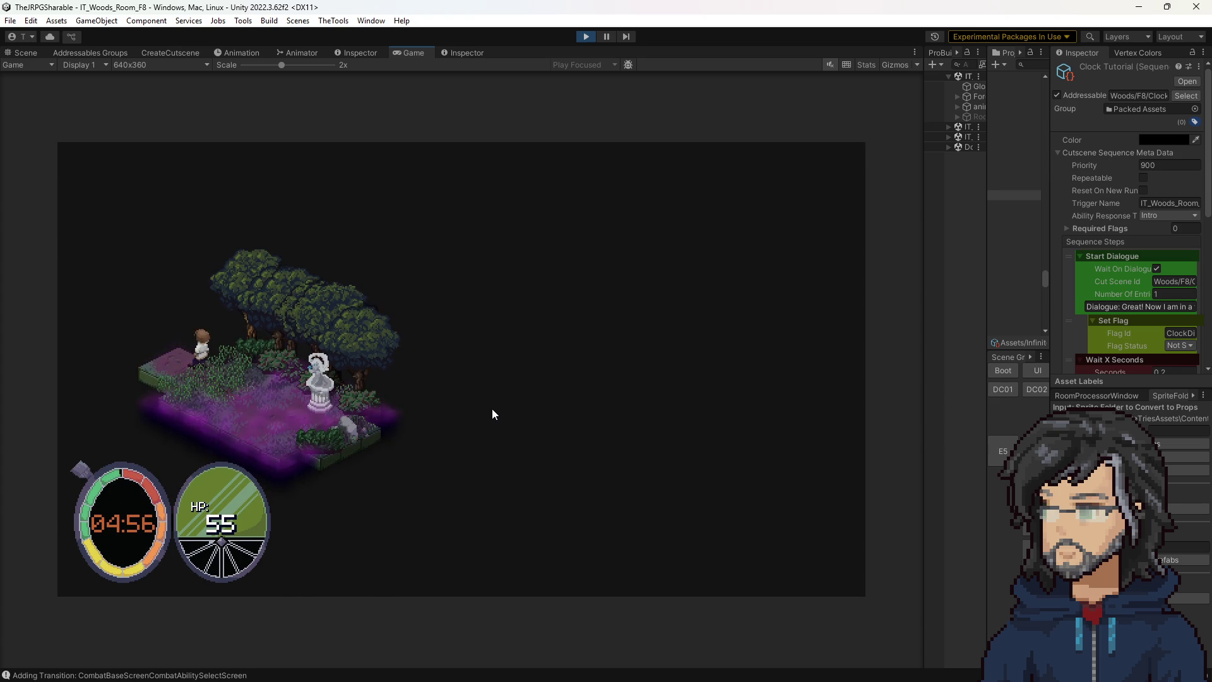
# Walk the player back and forth and to the room's back edge with the A, D and W keys.
pyautogui.press('d')
pyautogui.press('a')
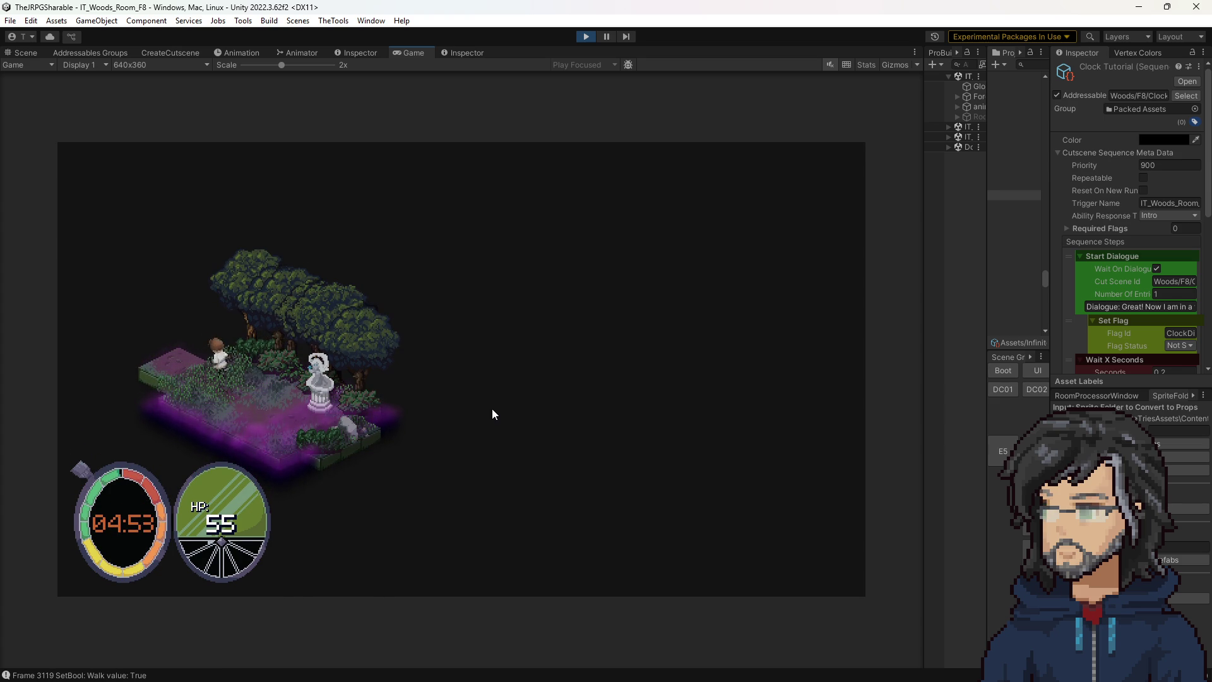
pyautogui.press('a')
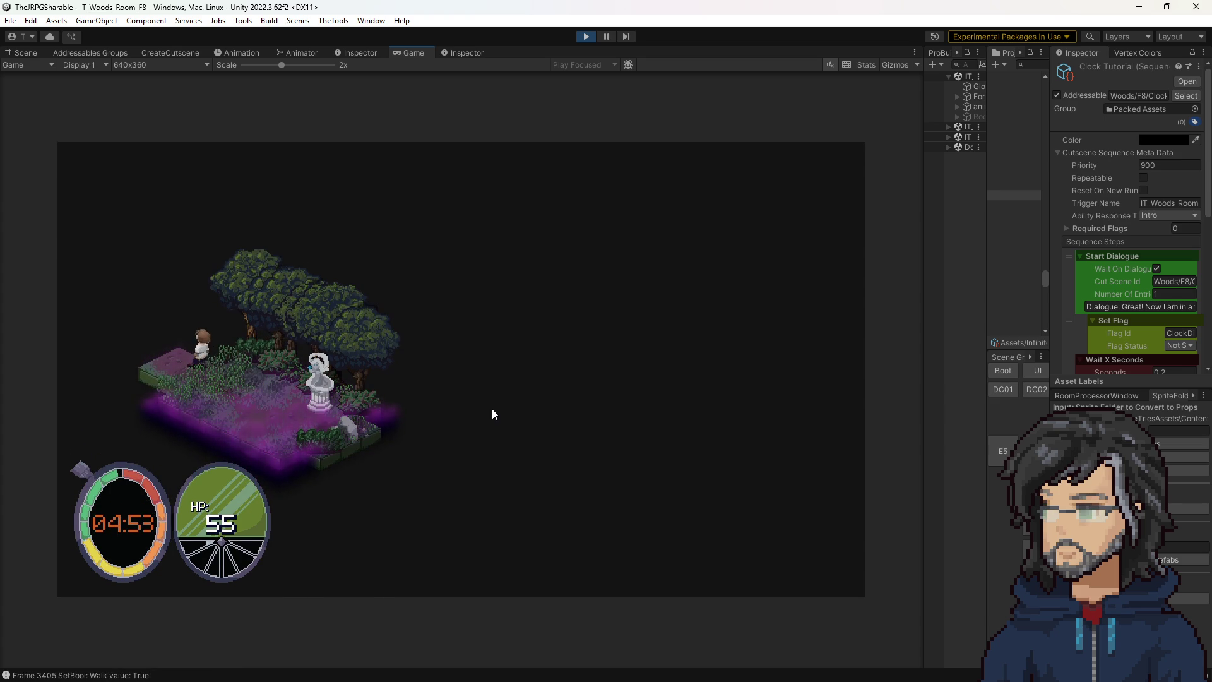
pyautogui.press('d')
pyautogui.press('a')
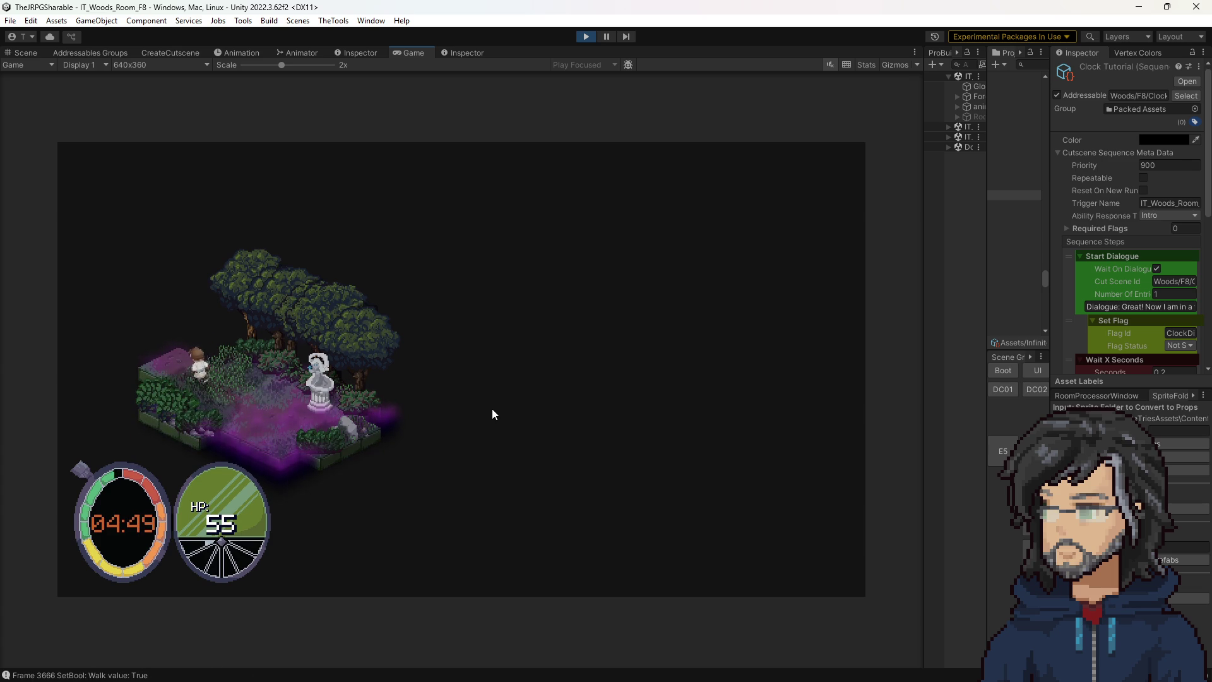
pyautogui.press('w')
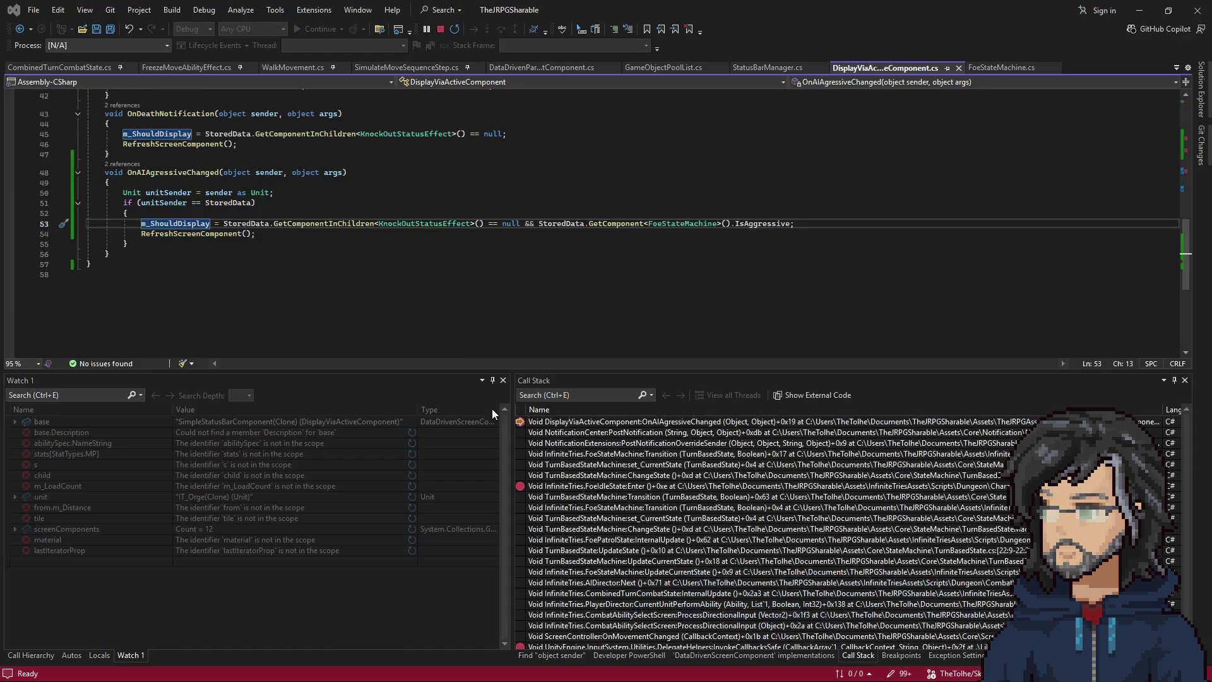
# Resume execution past the breakpoint with F5 in Visual Studio.
pyautogui.press('F5')
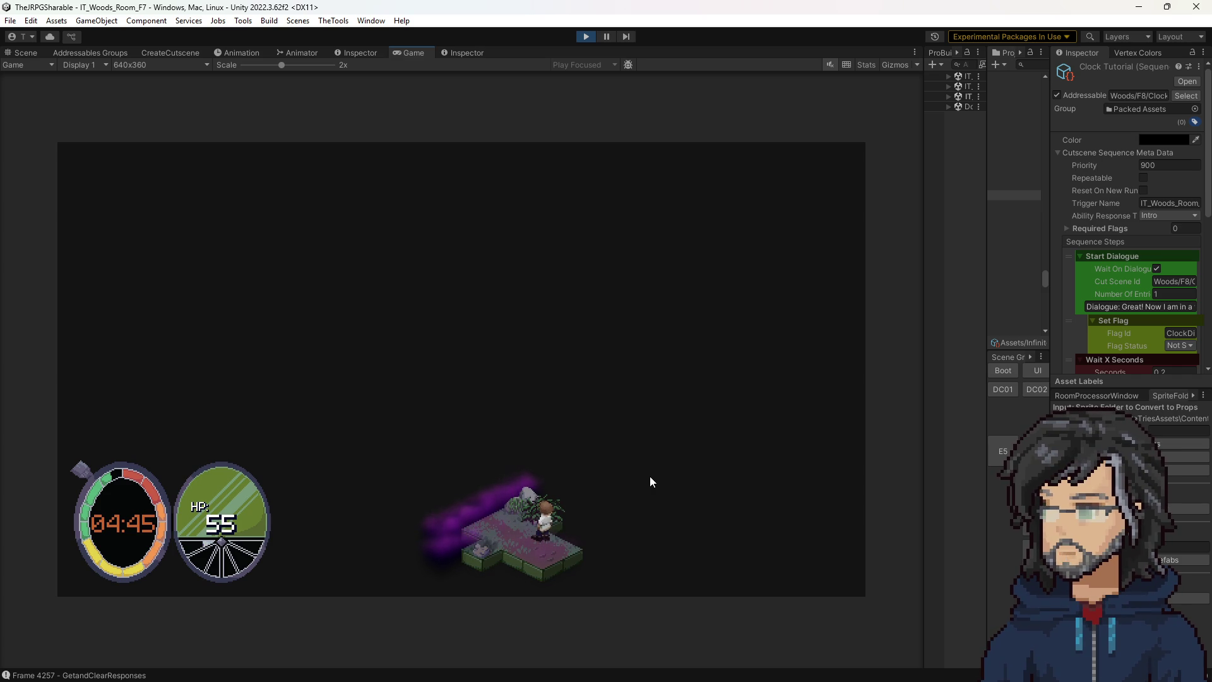
# Stop play mode, return to the Scene view, and reload IT_Woods_Room_F8 via the Scene Grid Loader.
pyautogui.click(583, 38)
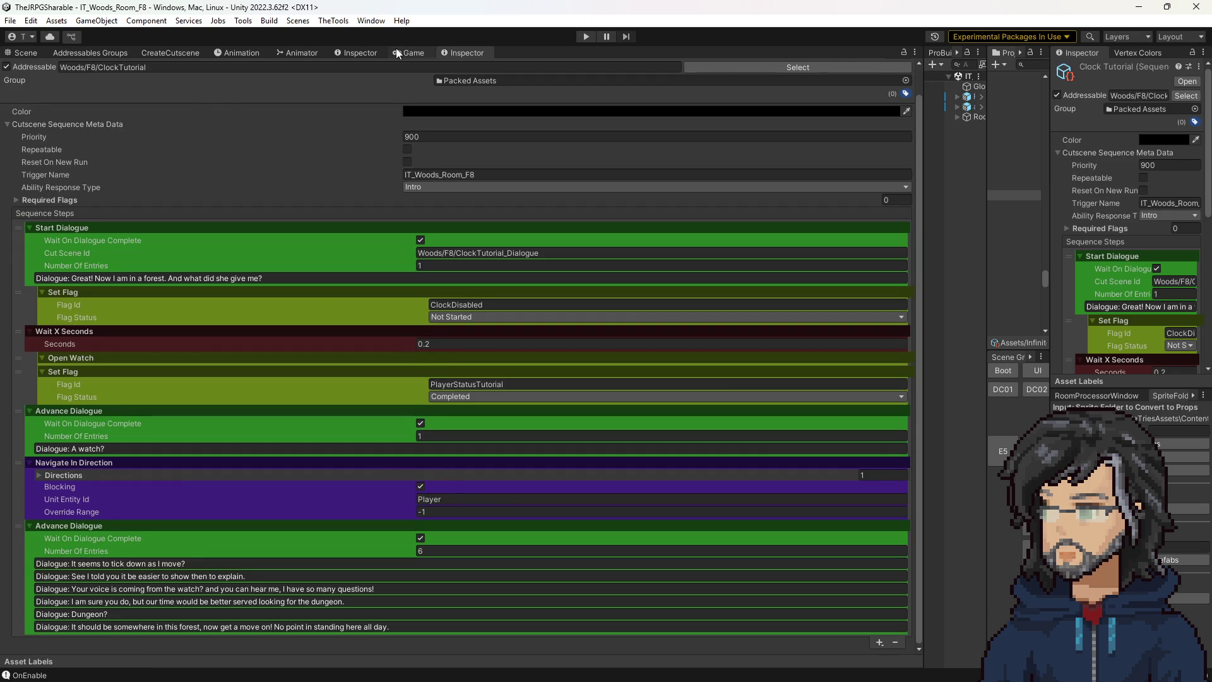
pyautogui.click(409, 53)
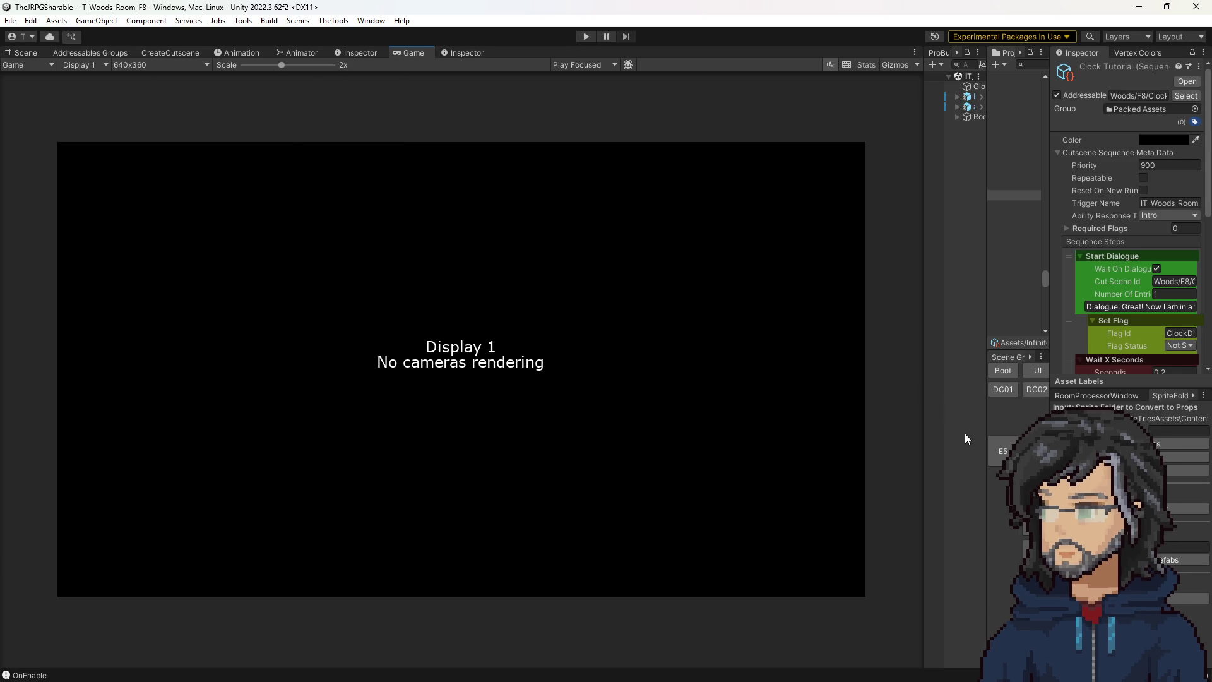
pyautogui.click(30, 53)
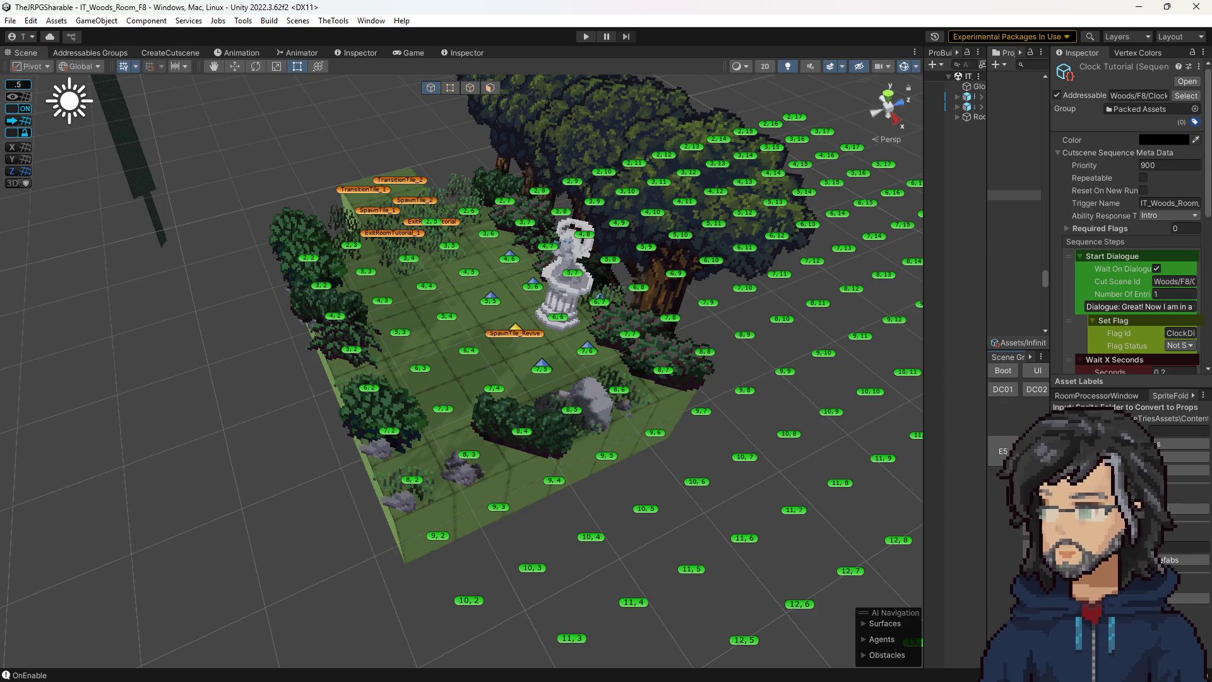
pyautogui.scroll(-5, 525, 386)
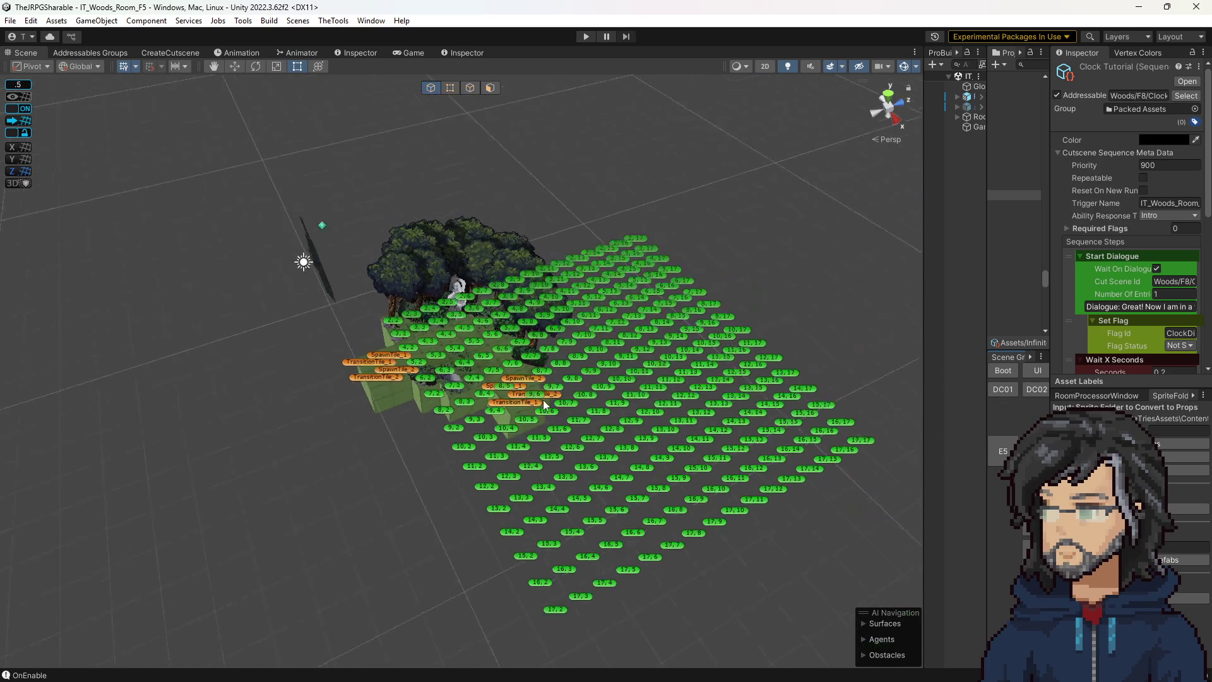
pyautogui.scroll(1, 567, 407)
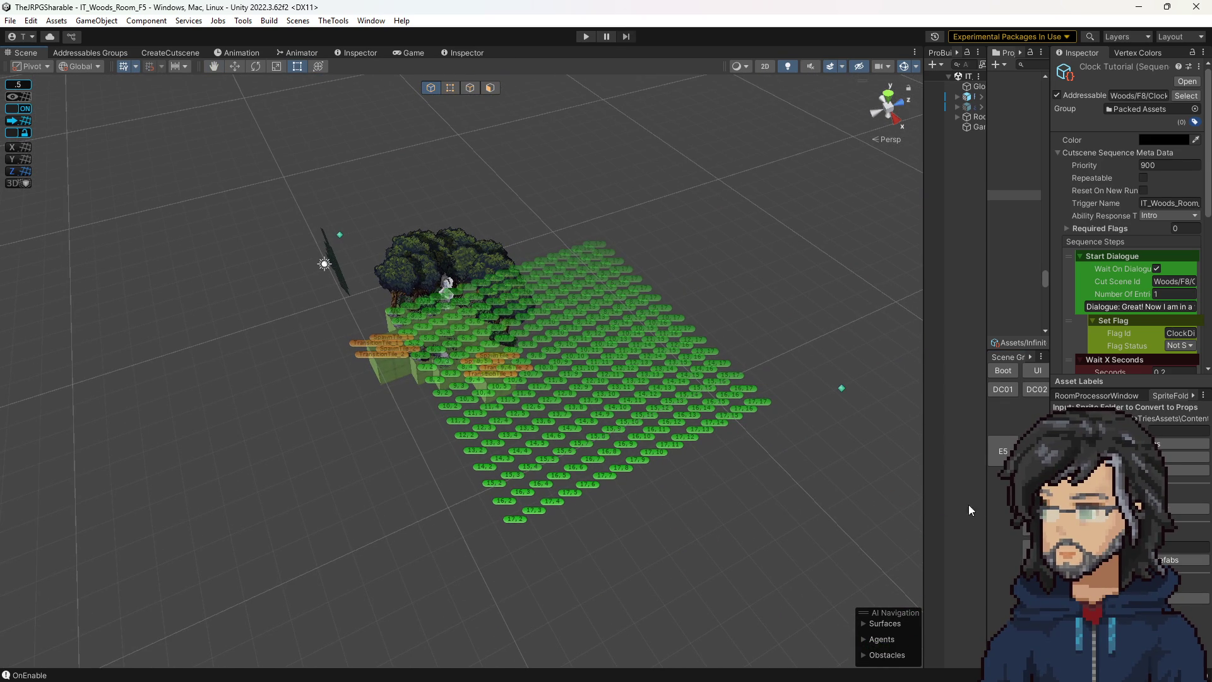
pyautogui.click(1025, 550)
pyautogui.click(1025, 549)
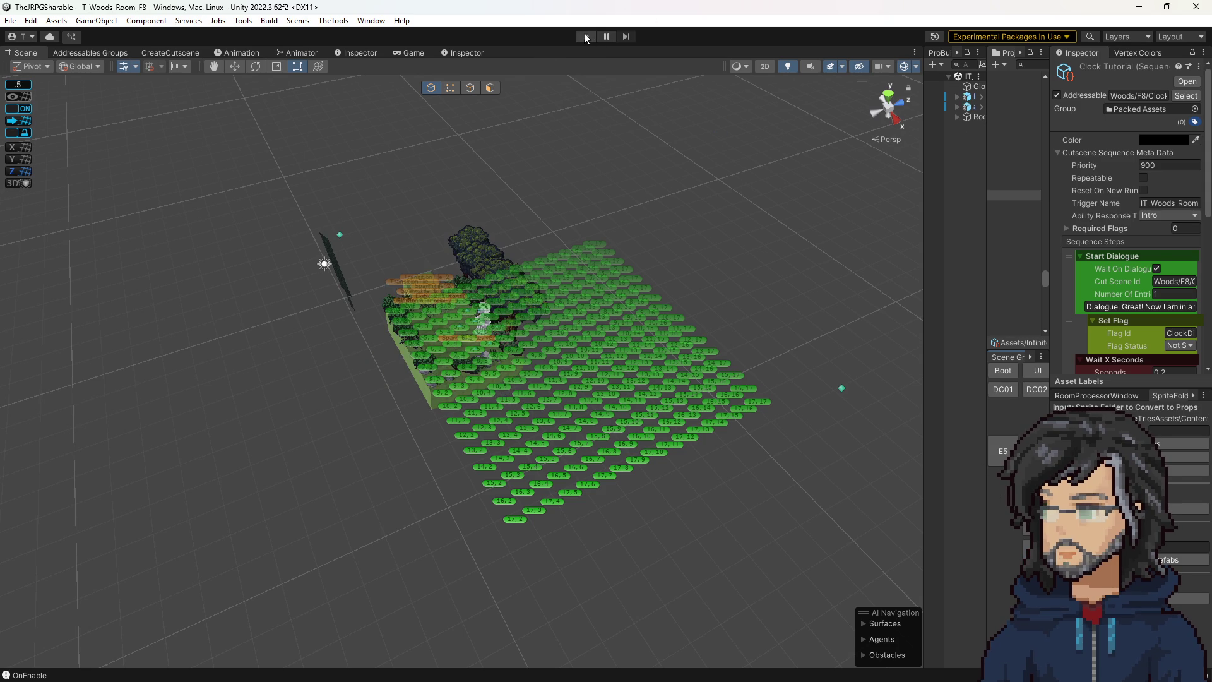
# Start the game in the F8 room and widen the Hierarchy beside the Game view.
pyautogui.click(586, 37)
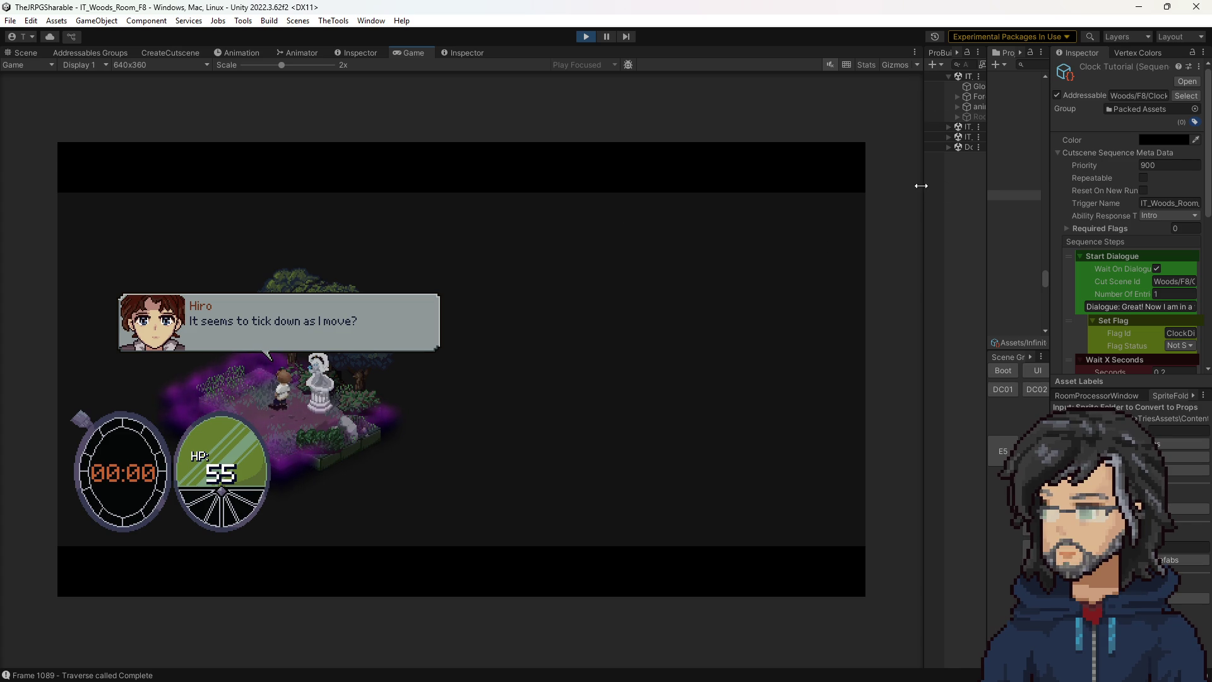
pyautogui.moveTo(923, 183); pyautogui.dragTo(802, 182)
# Search the Hierarchy for 'clockdi' and select ClockDisplay under IT_FrontendSandbox.
pyautogui.click(826, 137)
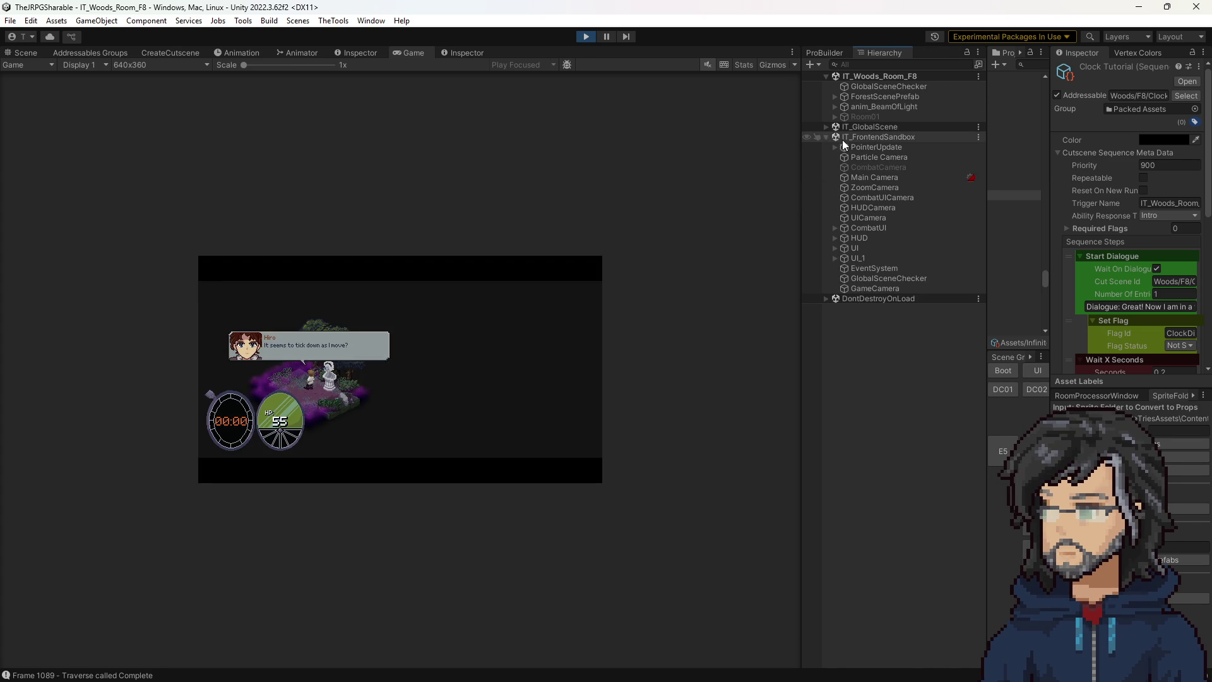
pyautogui.click(880, 63)
pyautogui.write('clockdi')
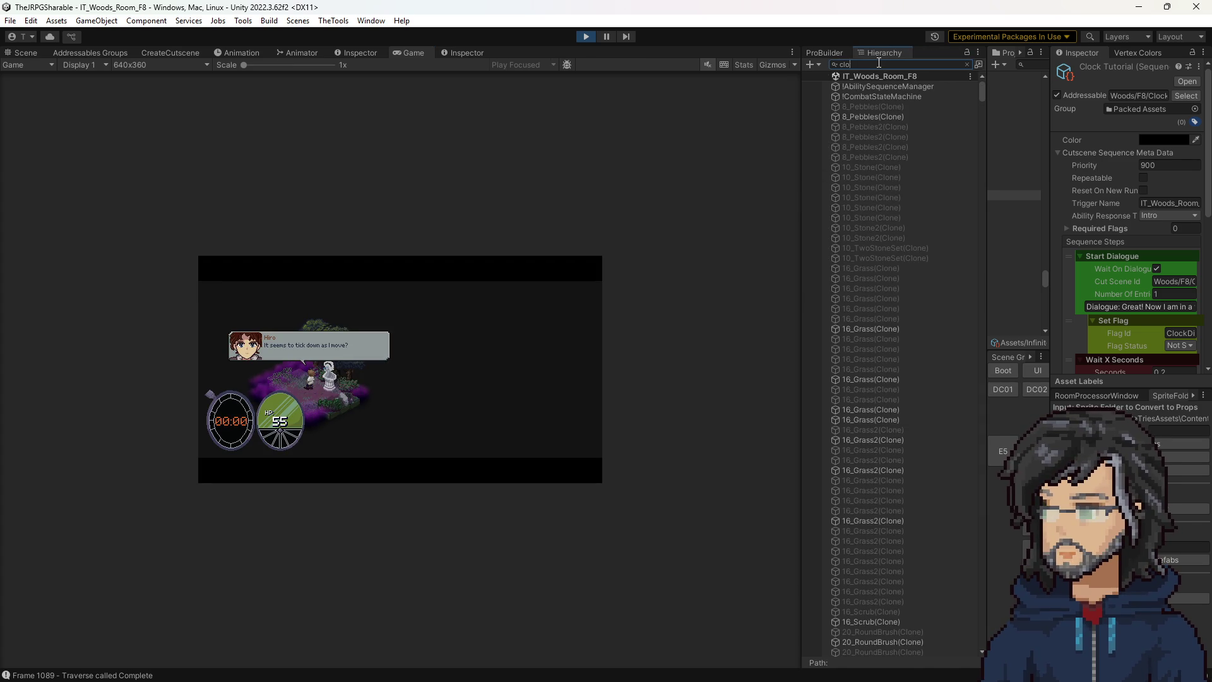
pyautogui.click(891, 87)
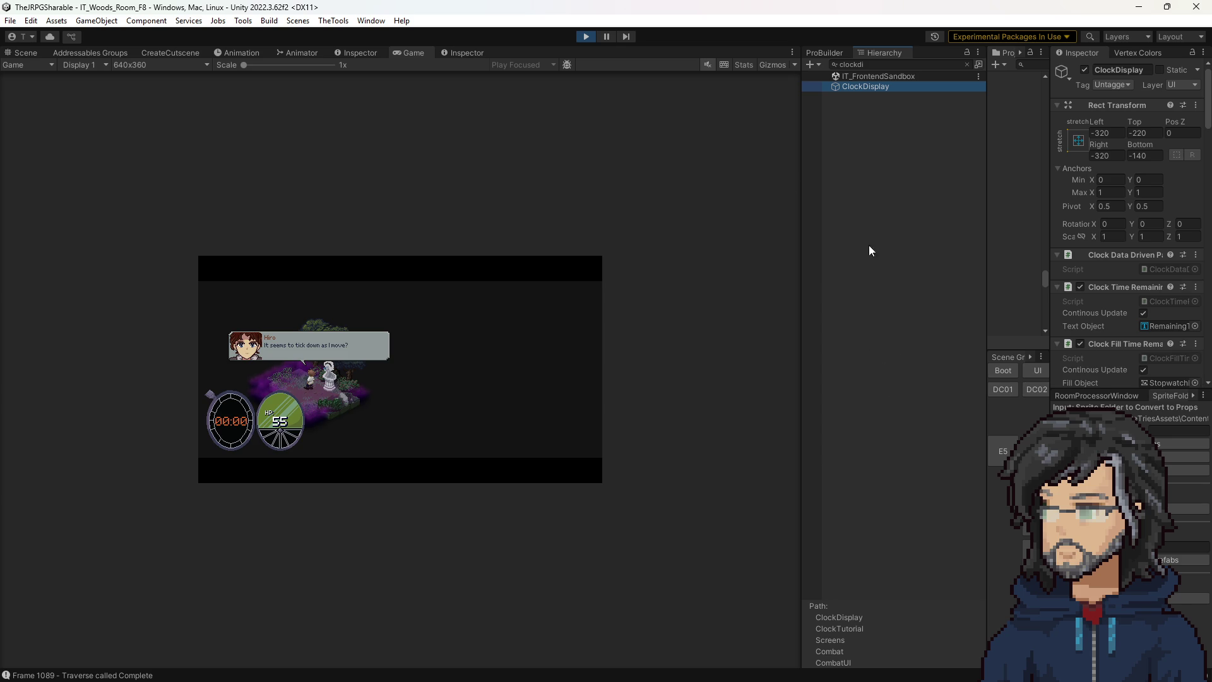
pyautogui.click(967, 64)
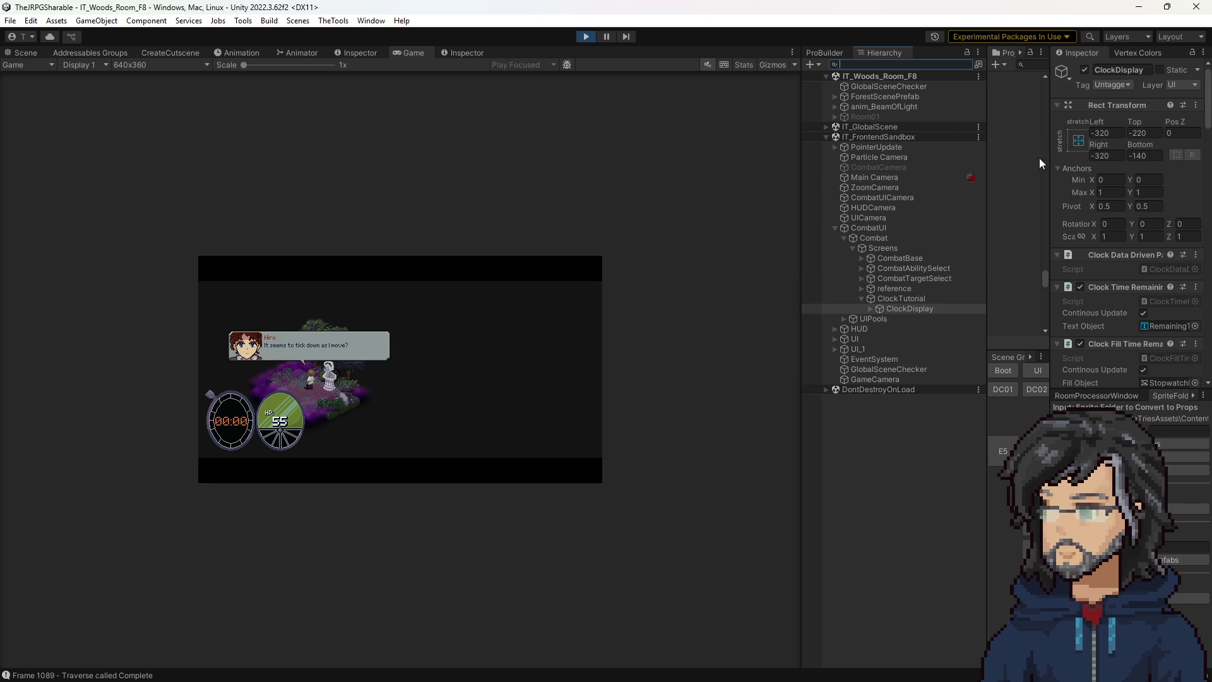
# Anchor ClockDisplay to middle-centre, set its Pos Y to 33.6, and widen the Game view.
pyautogui.click(1081, 144)
pyautogui.click(1133, 266)
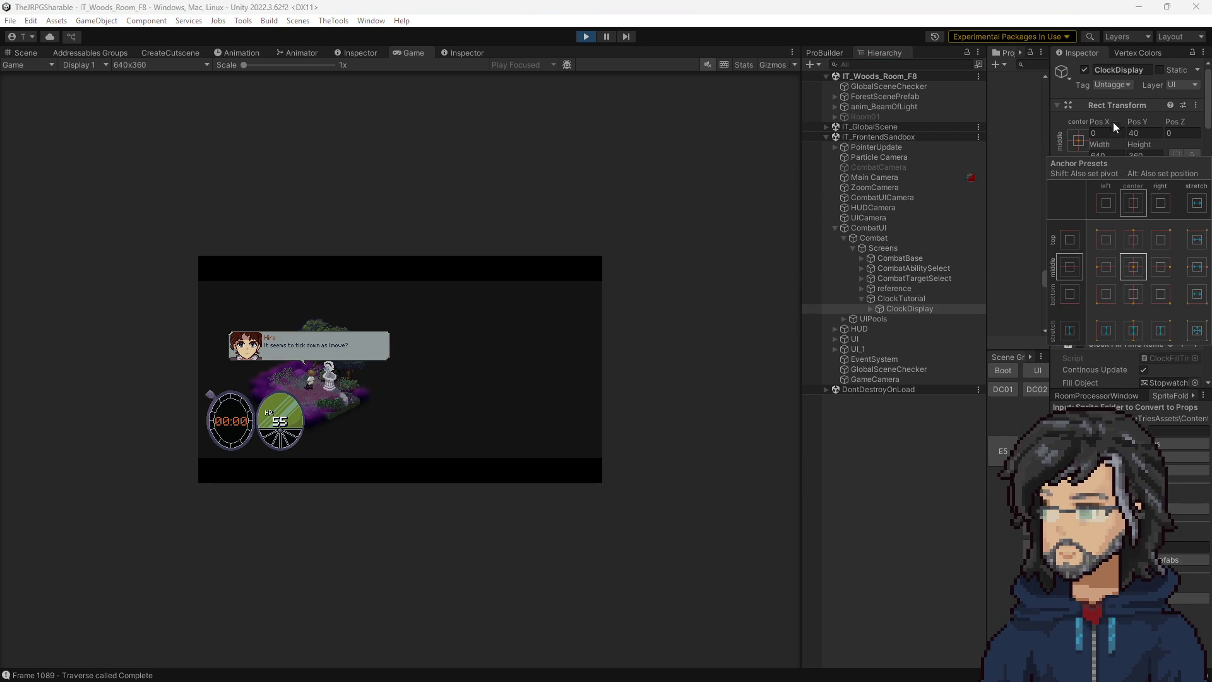
pyautogui.click(1201, 126)
pyautogui.moveTo(1201, 126)
pyautogui.mouseDown()
pyautogui.moveTo(525, 140)
pyautogui.moveTo(676, 616)
pyautogui.moveTo(789, 441)
pyautogui.moveTo(848, 381)
pyautogui.moveTo(1056, 334)
pyautogui.moveTo(1017, 340)
pyautogui.mouseUp()
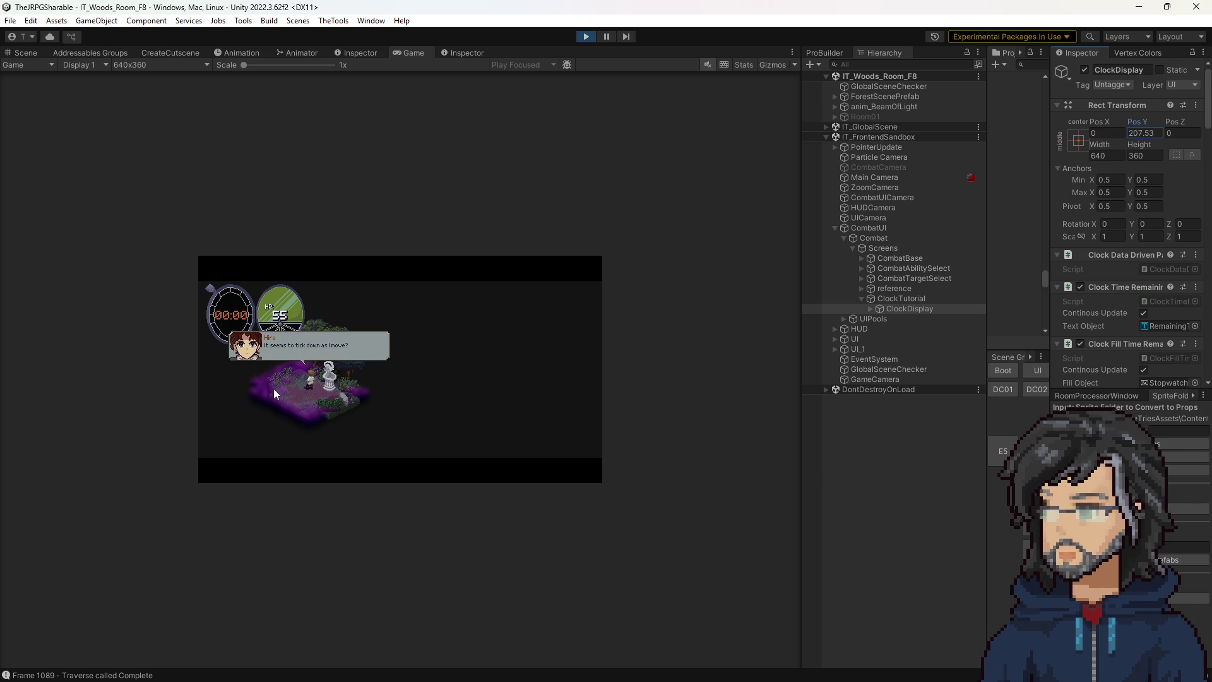
pyautogui.click(299, 430)
pyautogui.moveTo(1141, 121); pyautogui.dragTo(582, 252)
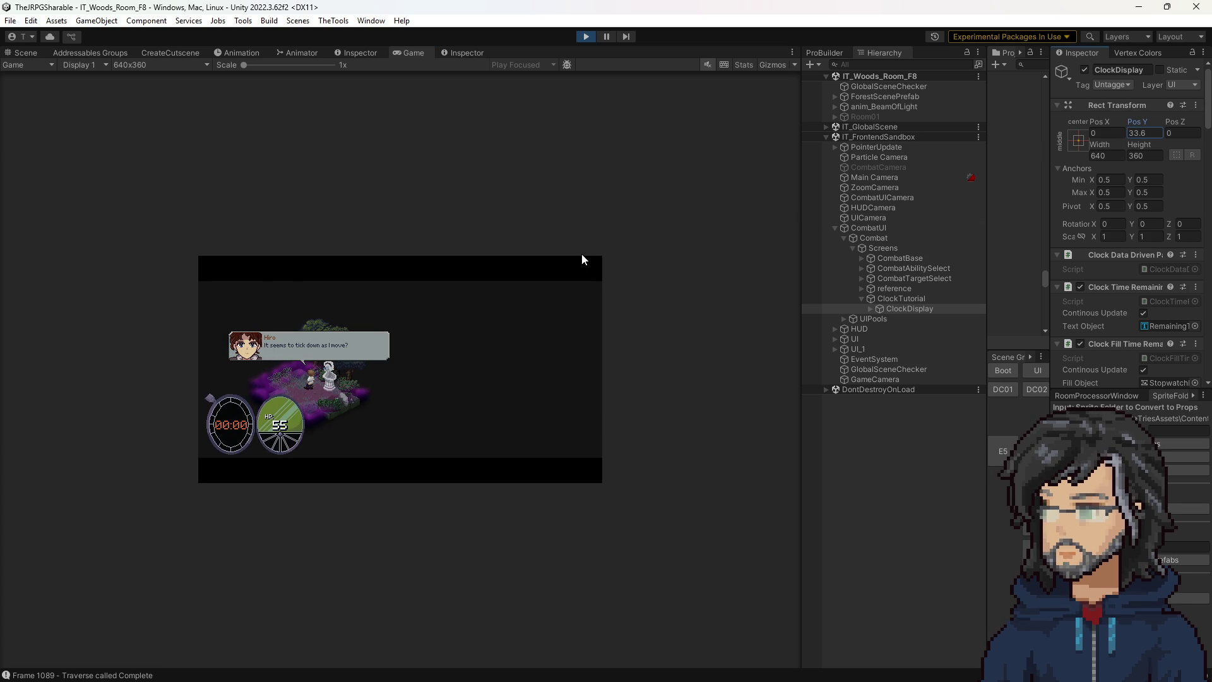
pyautogui.click(373, 449)
pyautogui.moveTo(800, 213); pyautogui.dragTo(1018, 218)
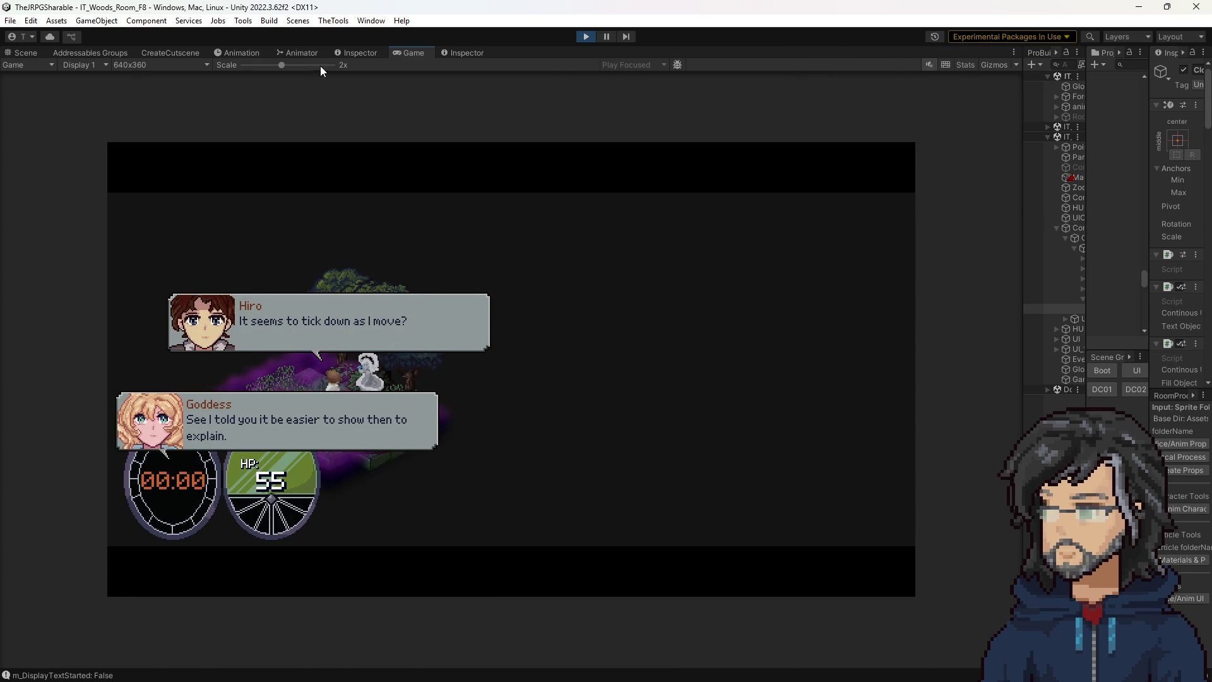
# Search the Hierarchy for 'dialog' and frame the Goddess DialogueGrey(Clone) in the Scene view.
pyautogui.click(35, 52)
pyautogui.moveTo(335, 233)
pyautogui.mouseDown()
pyautogui.moveTo(684, 277)
pyautogui.moveTo(741, 244)
pyautogui.mouseUp()
pyautogui.moveTo(1018, 234); pyautogui.dragTo(868, 228)
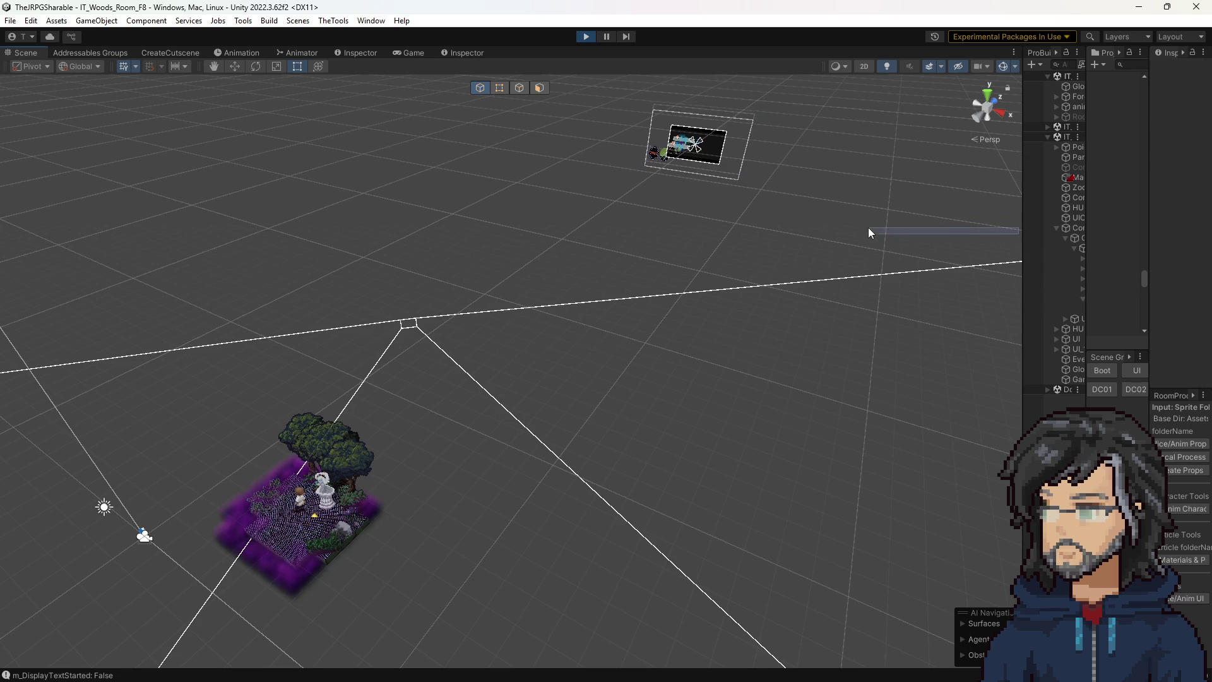
pyautogui.moveTo(1022, 230); pyautogui.dragTo(870, 230)
pyautogui.click(930, 63)
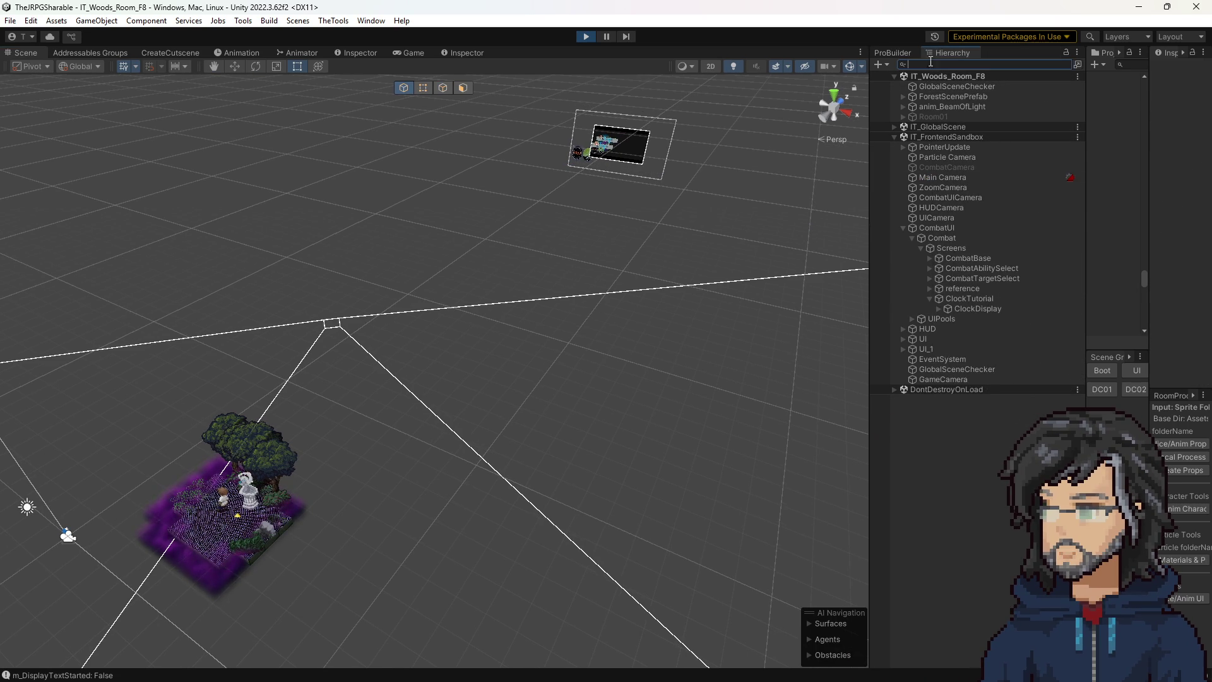
pyautogui.write('dialogu')
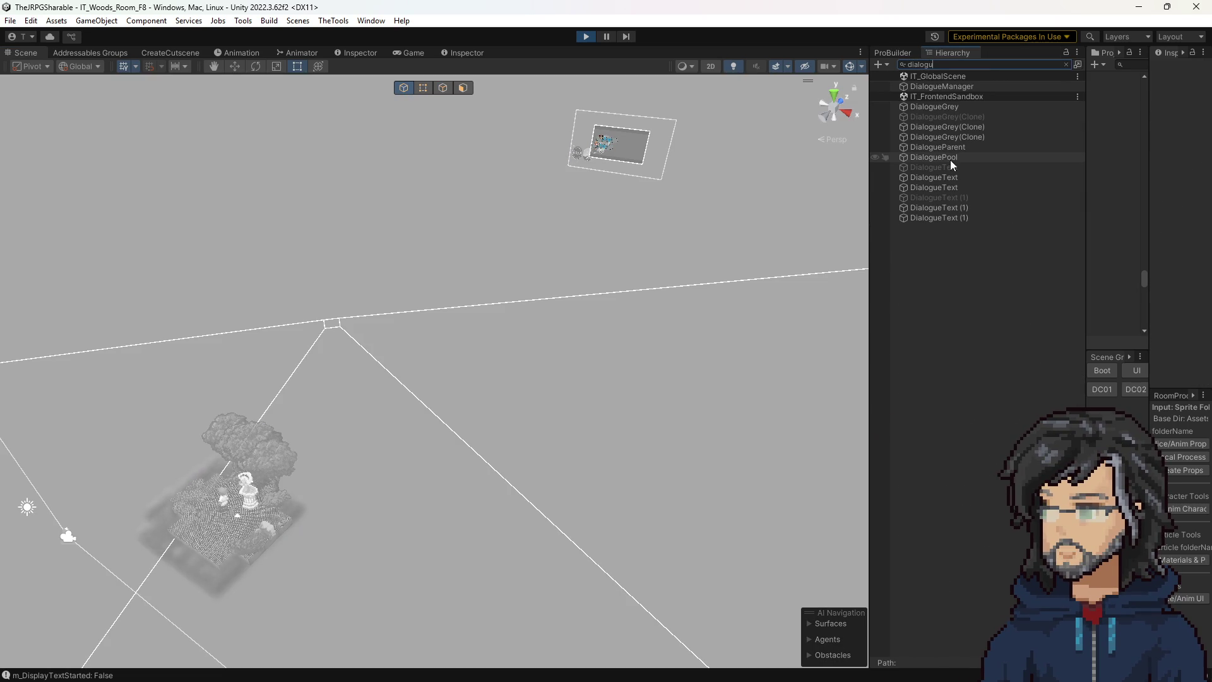
pyautogui.click(945, 137)
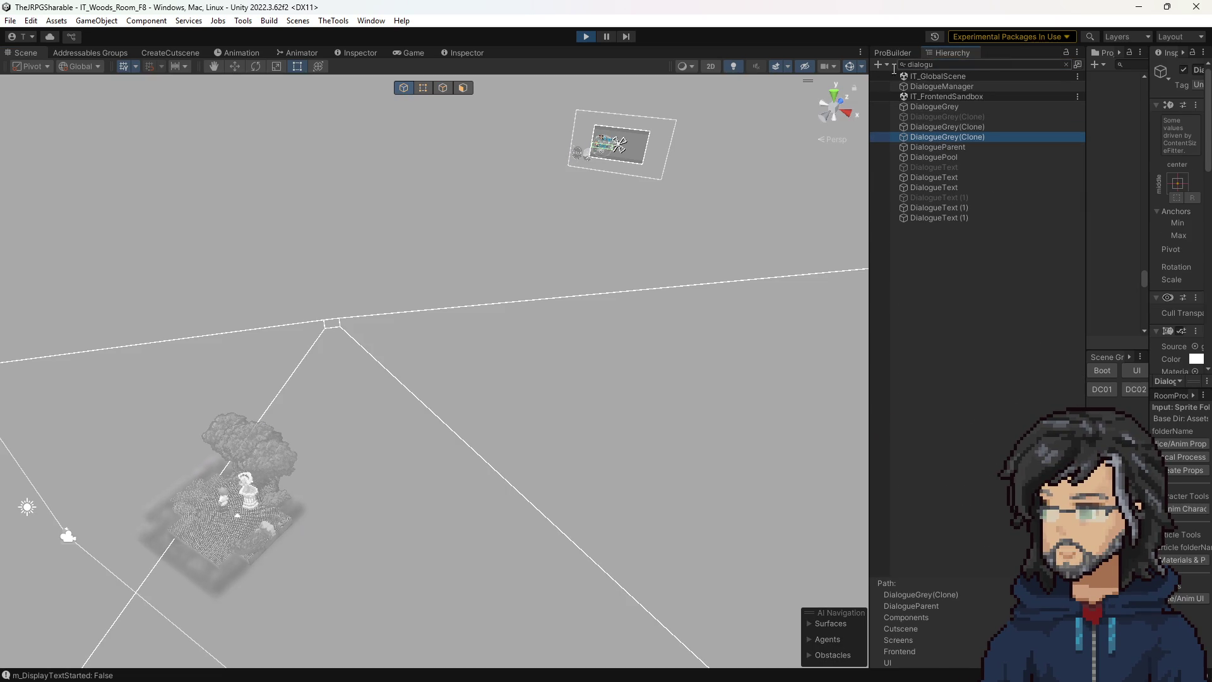
pyautogui.press('f')
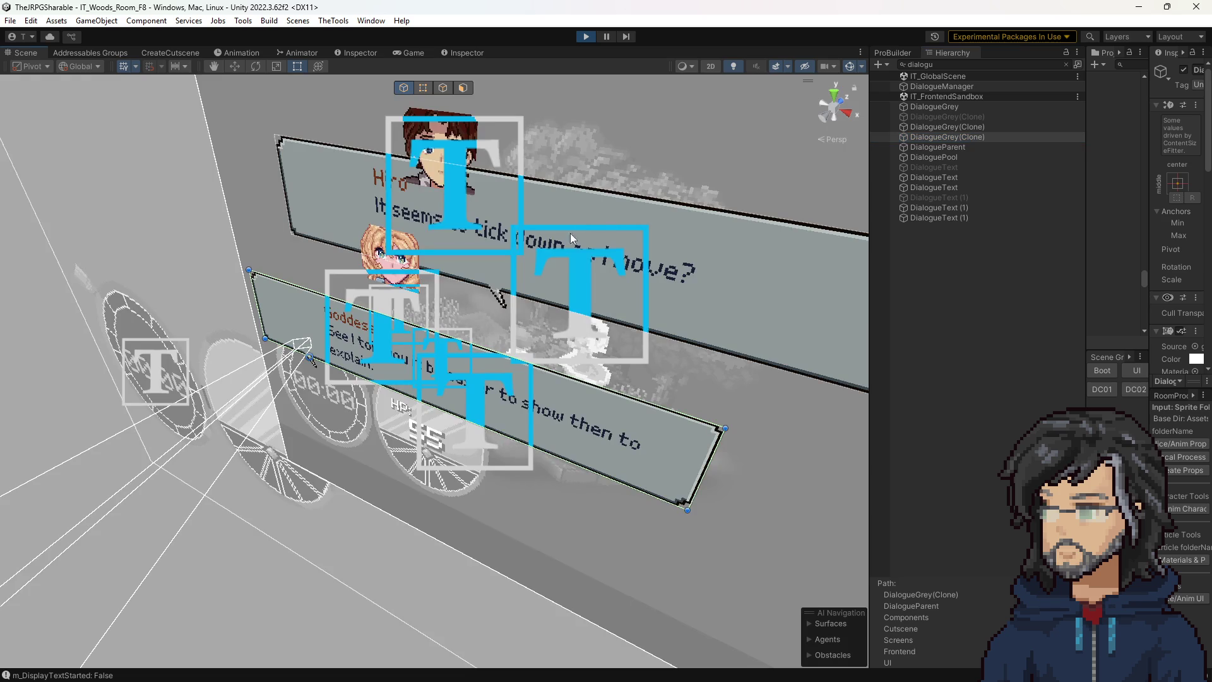
pyautogui.scroll(-5, 471, 347)
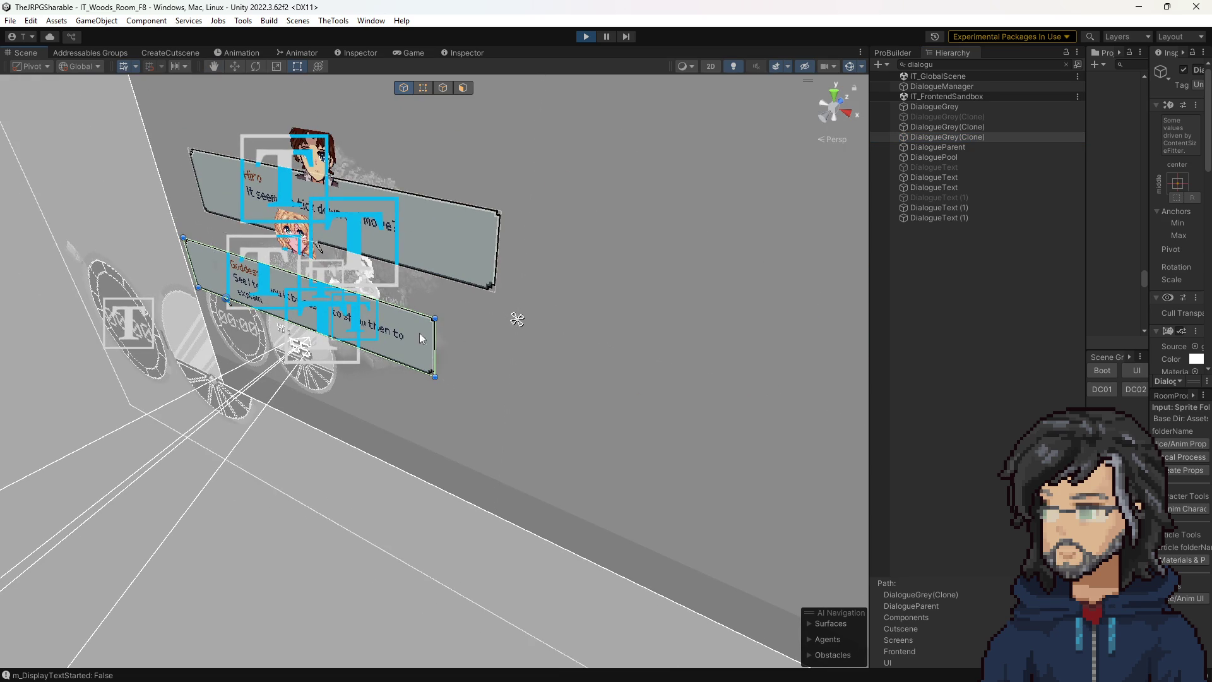
# Move the Goddess DialogueGrey(Clone) to Pos X -101.5, Pos Y -109.6 beside the clock dials.
pyautogui.click(404, 52)
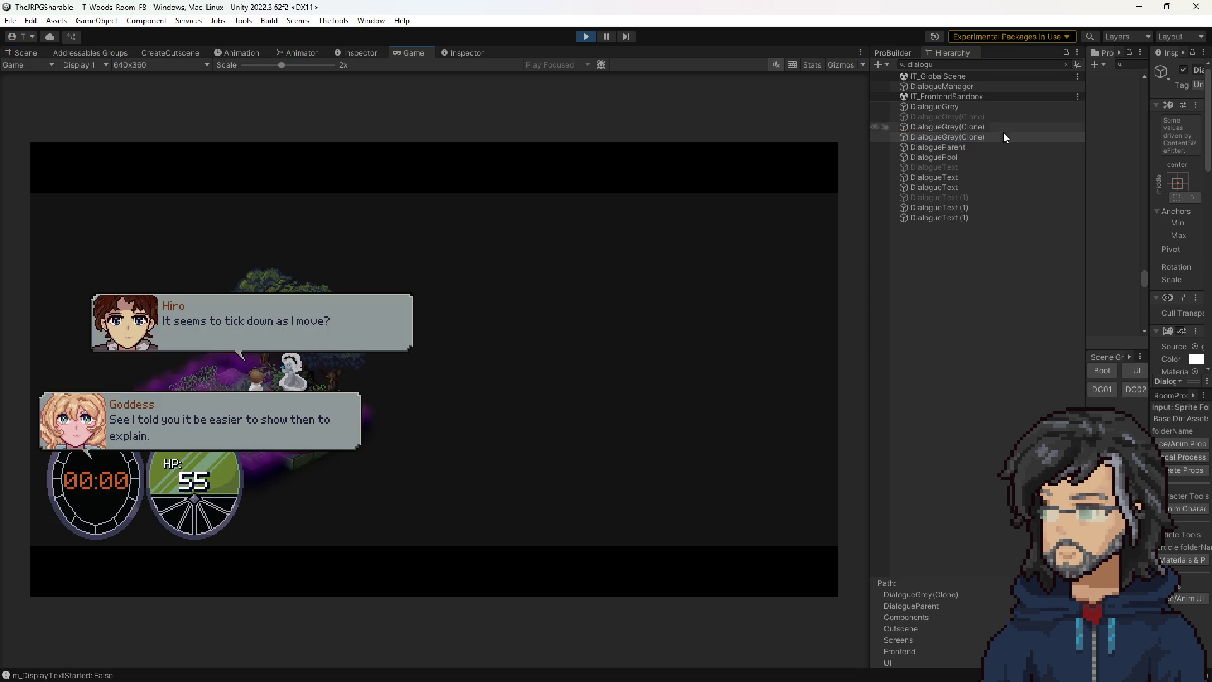
pyautogui.moveTo(1148, 171); pyautogui.dragTo(953, 183)
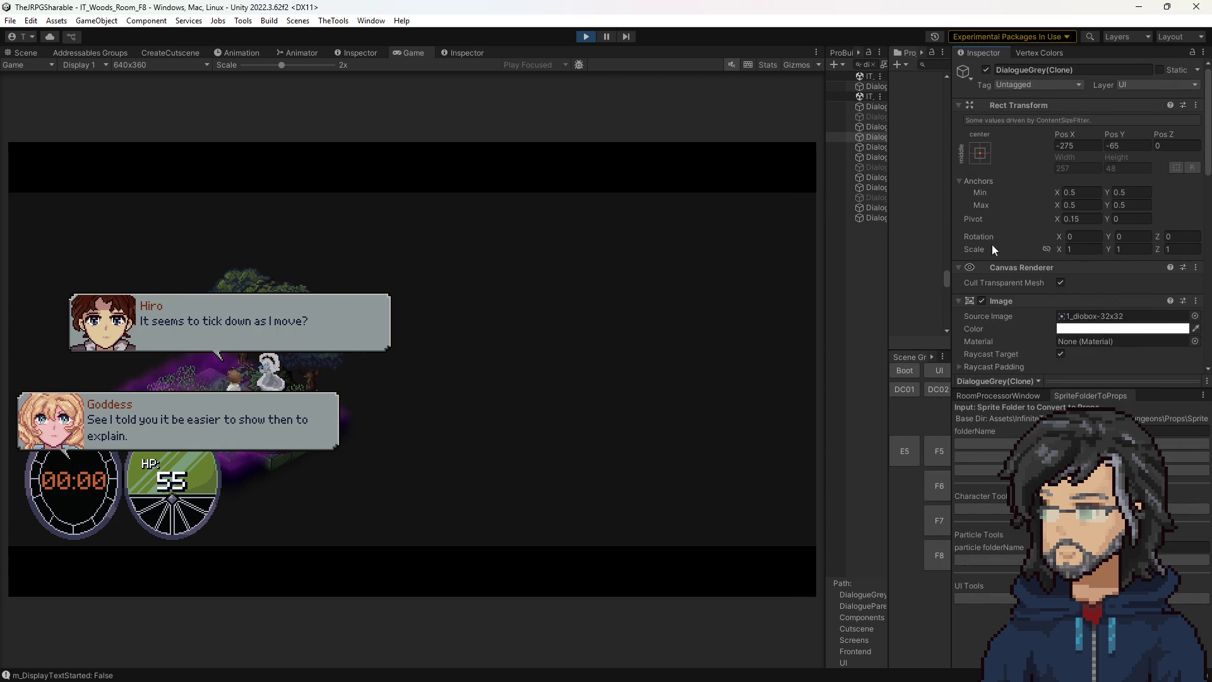
pyautogui.scroll(-10, 1025, 296)
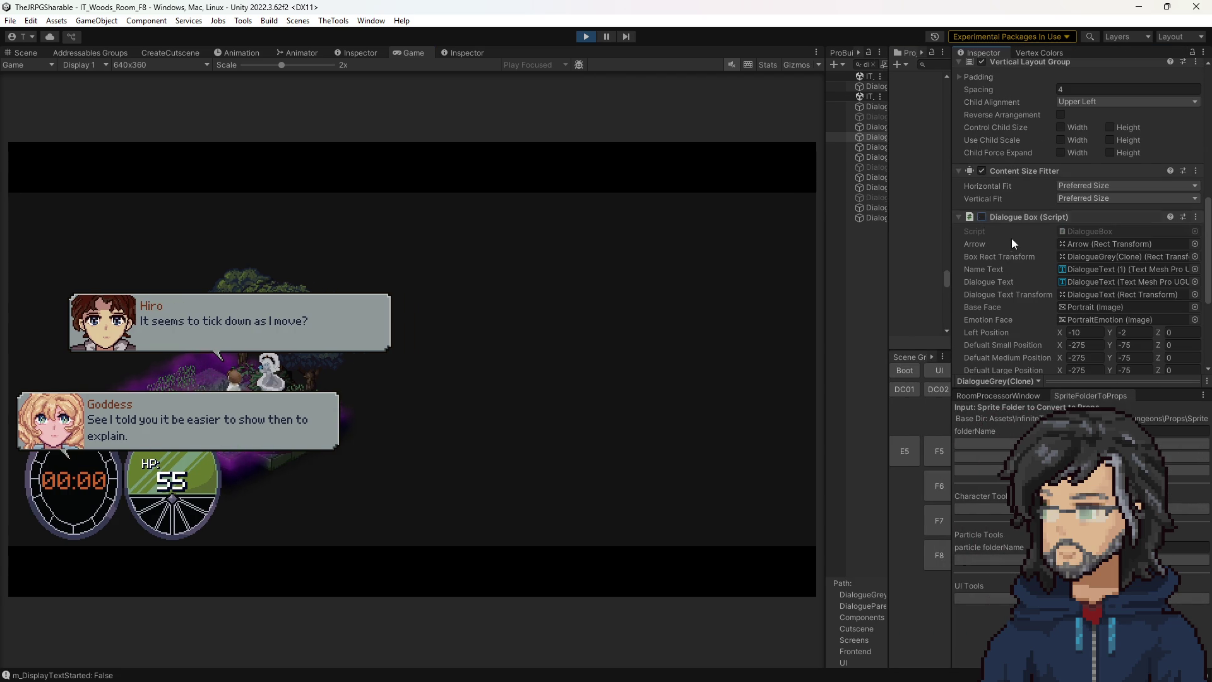
pyautogui.scroll(10, 1011, 237)
pyautogui.write('-108.8')
pyautogui.press('Return')
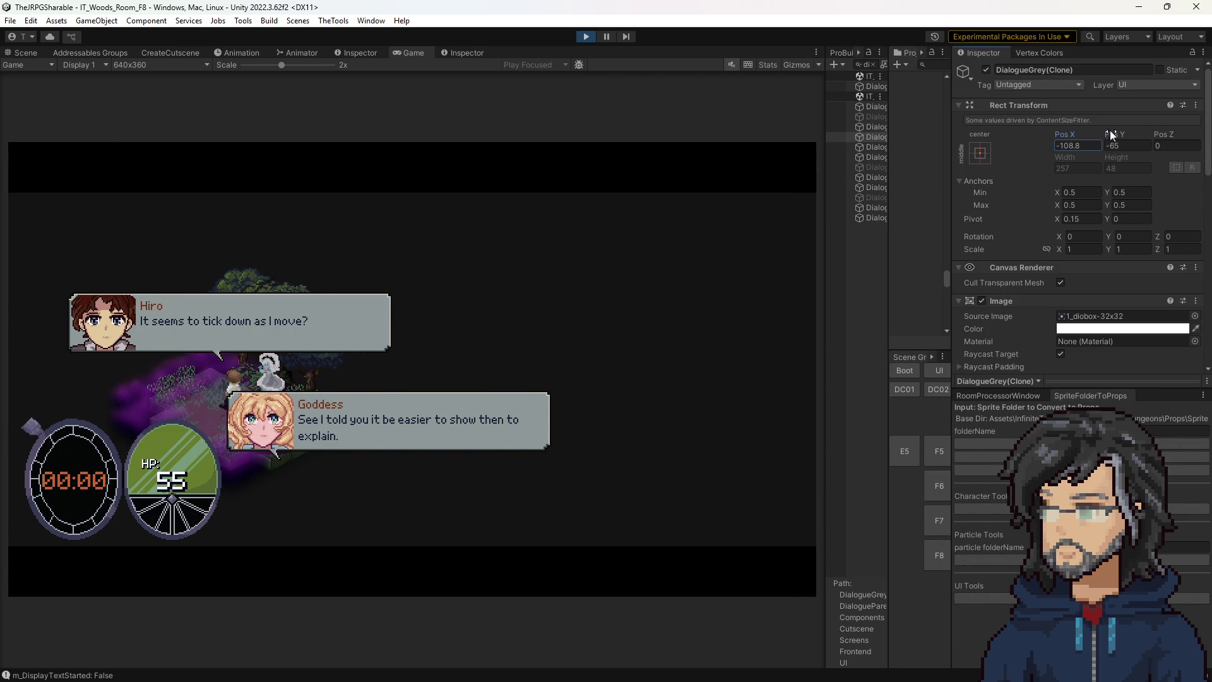
pyautogui.moveTo(1120, 131)
pyautogui.mouseDown()
pyautogui.moveTo(1058, 137)
pyautogui.moveTo(1076, 138)
pyautogui.mouseUp()
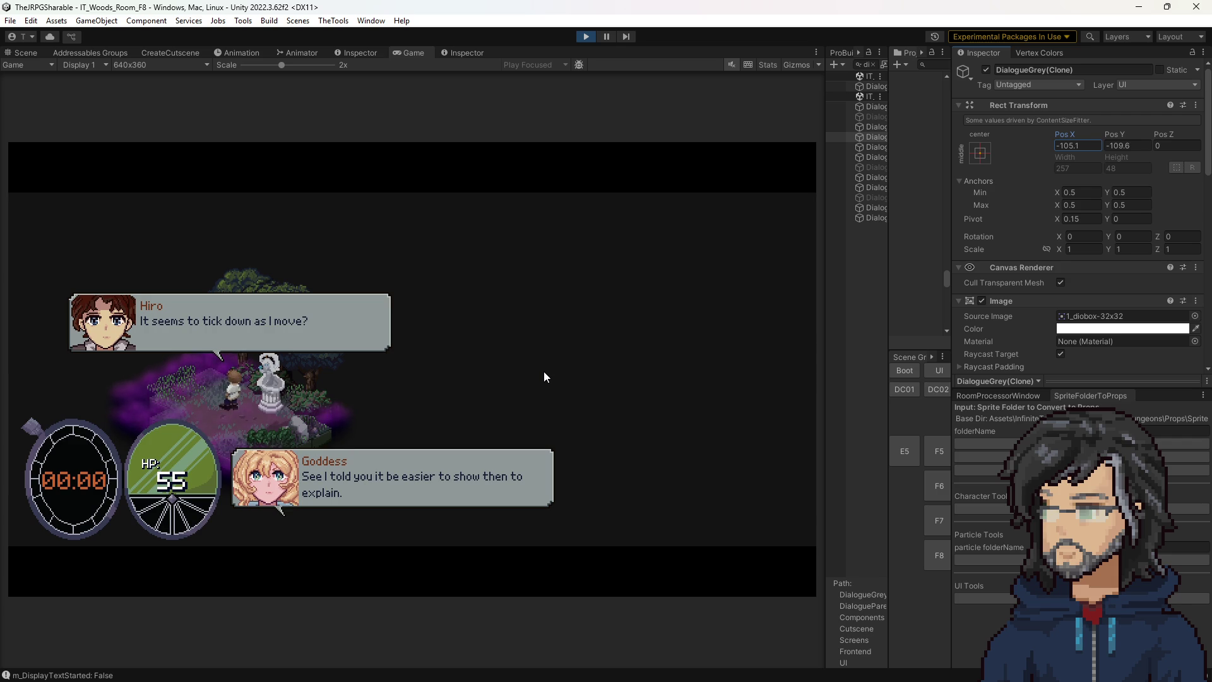
pyautogui.moveTo(1066, 134); pyautogui.dragTo(1075, 134)
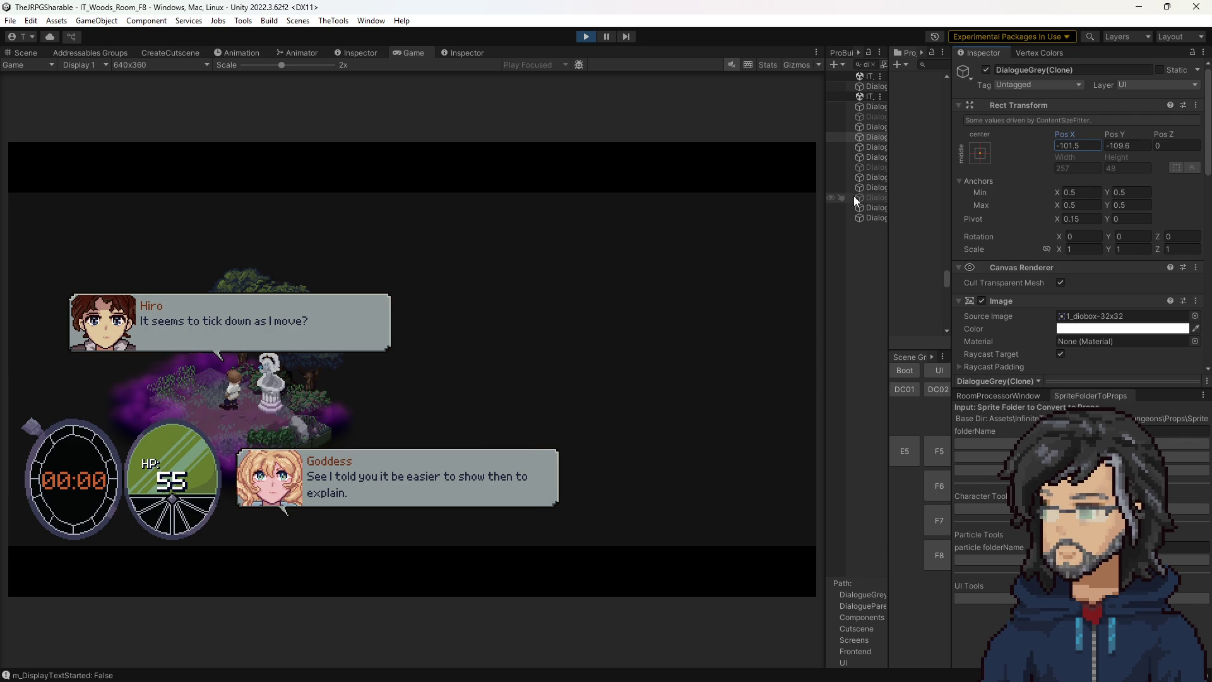
pyautogui.moveTo(888, 185); pyautogui.dragTo(954, 154)
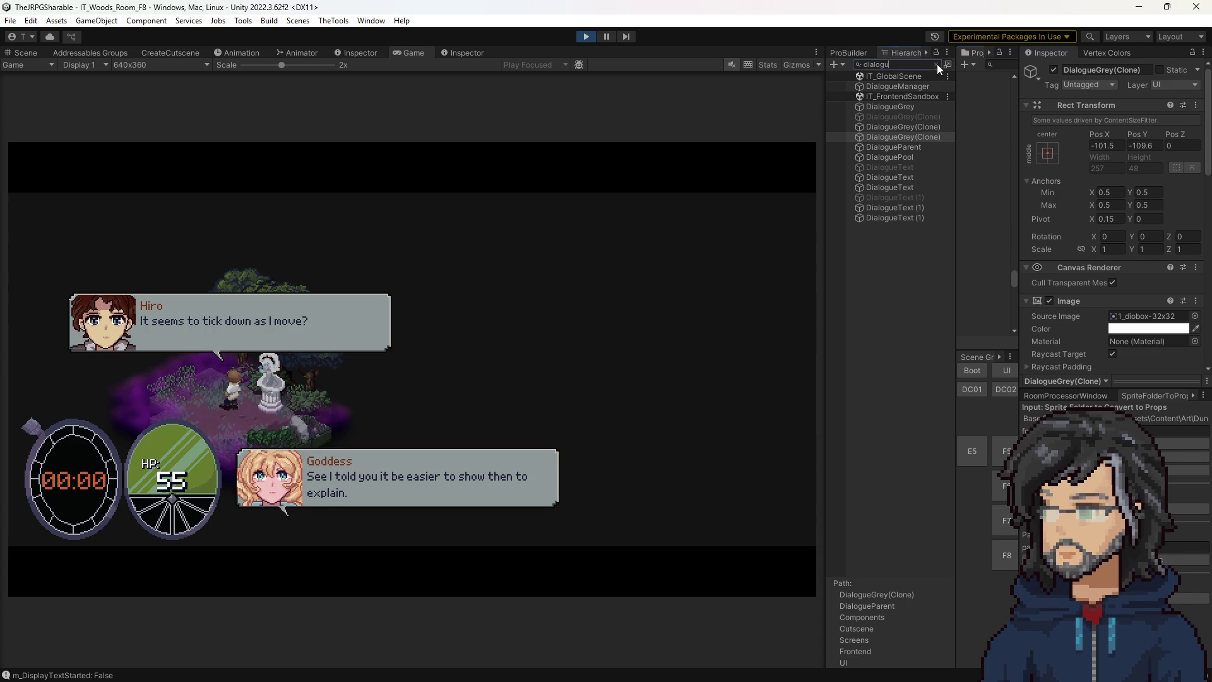
pyautogui.scroll(-2, 906, 467)
# Expand the Goddess dialogue box in the Hierarchy and select its Arrow child.
pyautogui.click(912, 521)
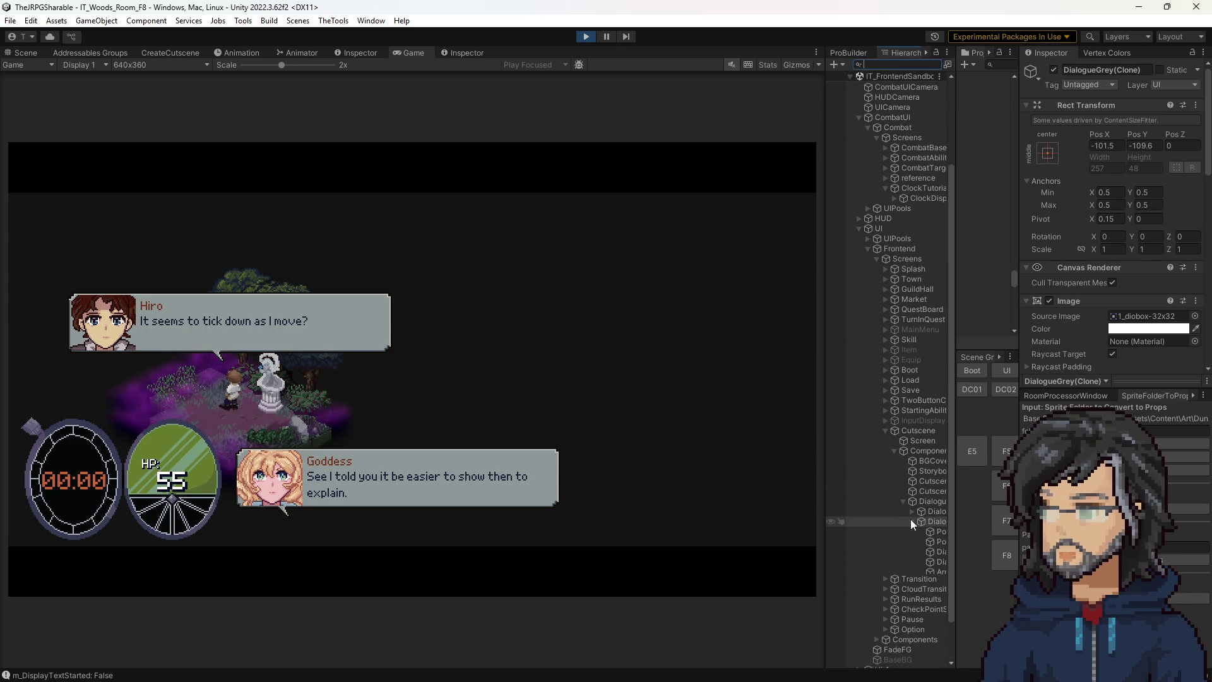
pyautogui.scroll(-2, 910, 519)
pyautogui.moveTo(954, 498); pyautogui.dragTo(1060, 499)
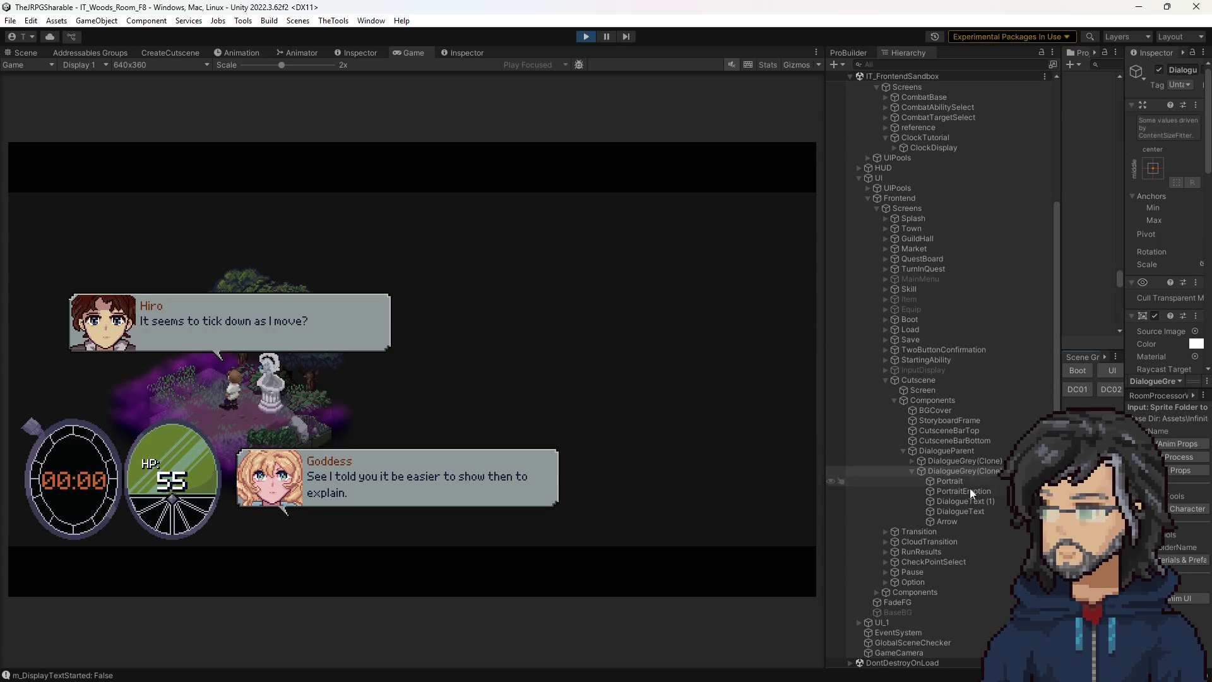
pyautogui.click(945, 520)
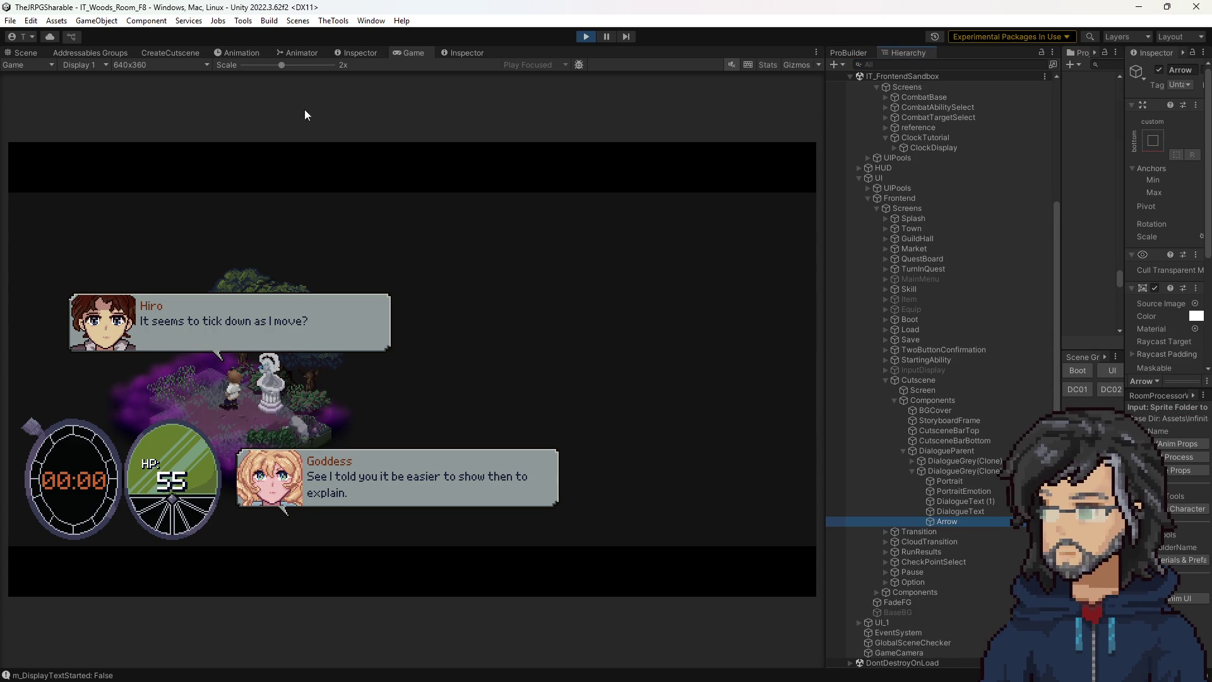
pyautogui.click(479, 52)
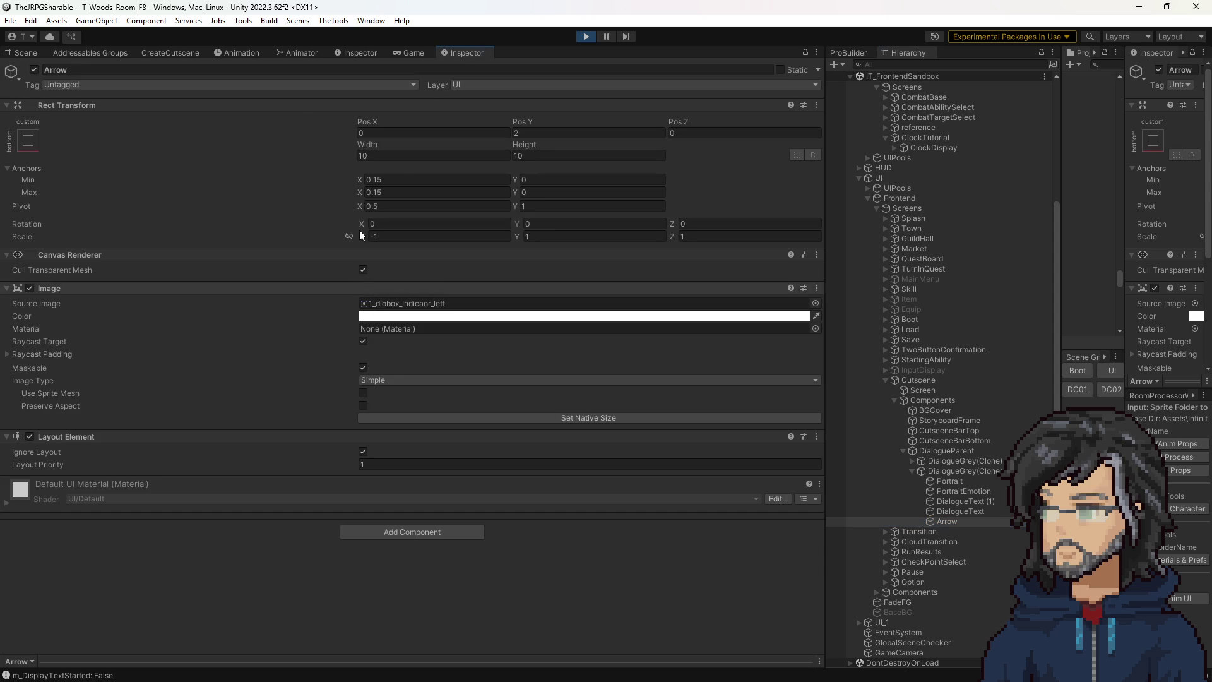
# Move the Arrow to the dialogue box's left edge in the Scene view and check it in the Game view.
pyautogui.click(33, 50)
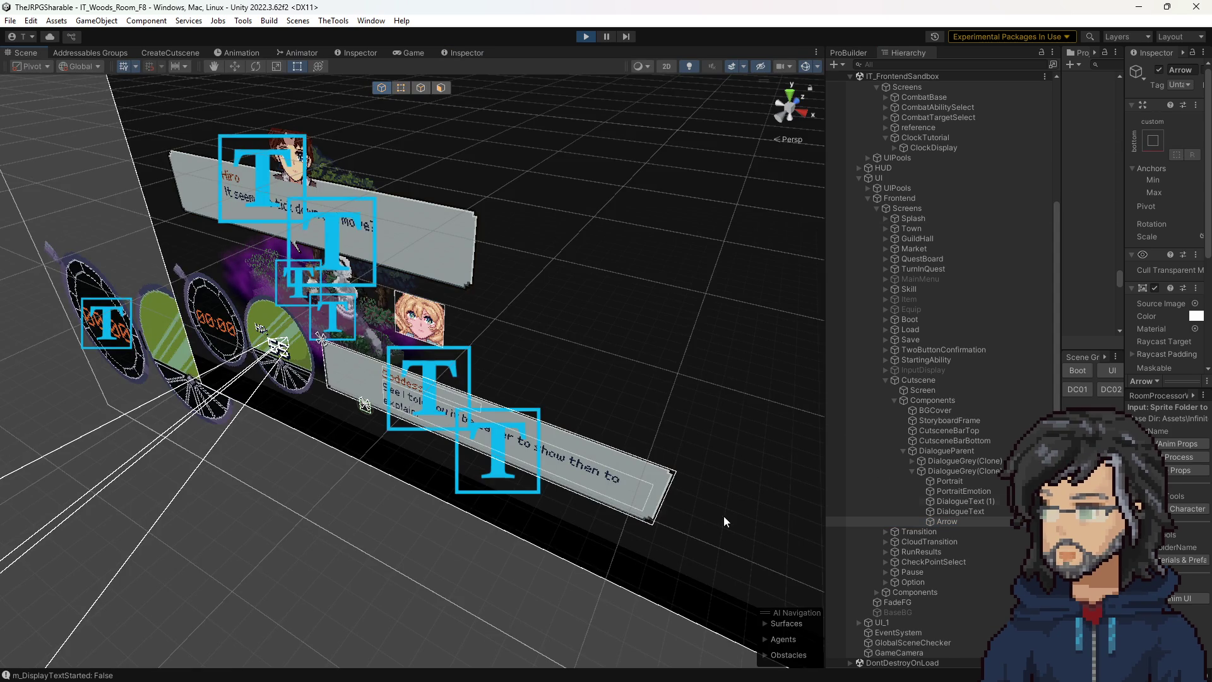
pyautogui.moveTo(317, 472)
pyautogui.mouseDown()
pyautogui.moveTo(338, 355)
pyautogui.moveTo(433, 319)
pyautogui.moveTo(444, 253)
pyautogui.moveTo(456, 253)
pyautogui.mouseUp()
pyautogui.moveTo(635, 245)
pyautogui.mouseDown()
pyautogui.moveTo(523, 221)
pyautogui.moveTo(526, 204)
pyautogui.mouseUp()
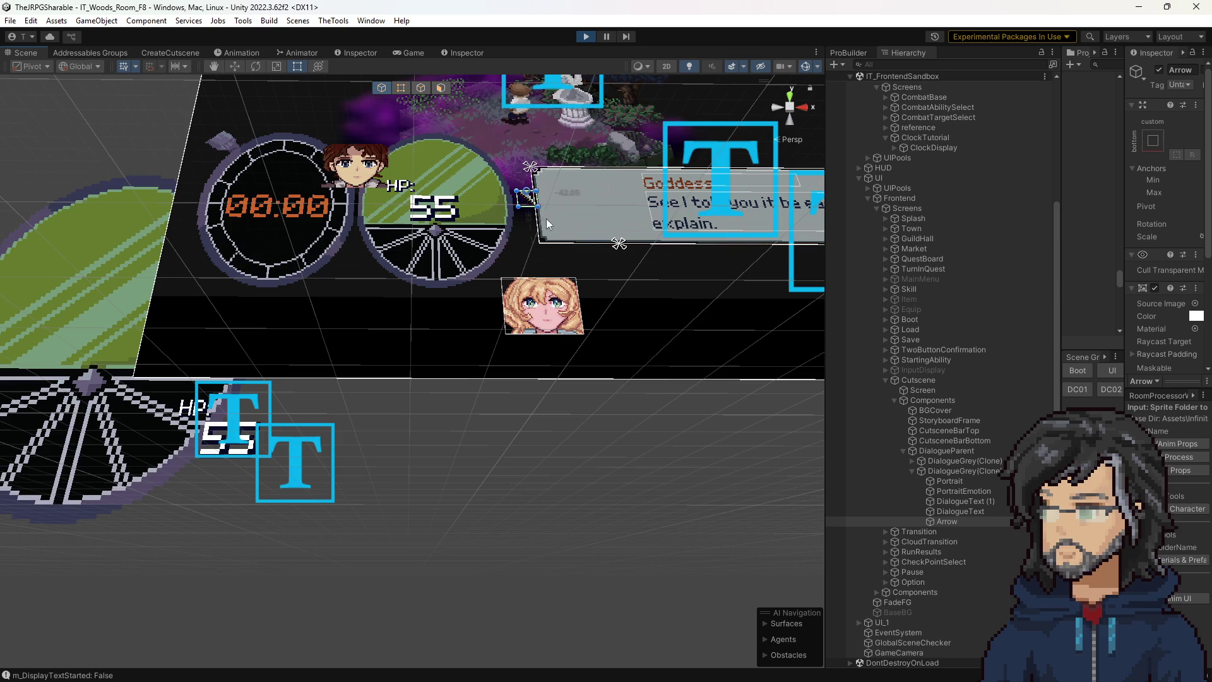
pyautogui.press('e')
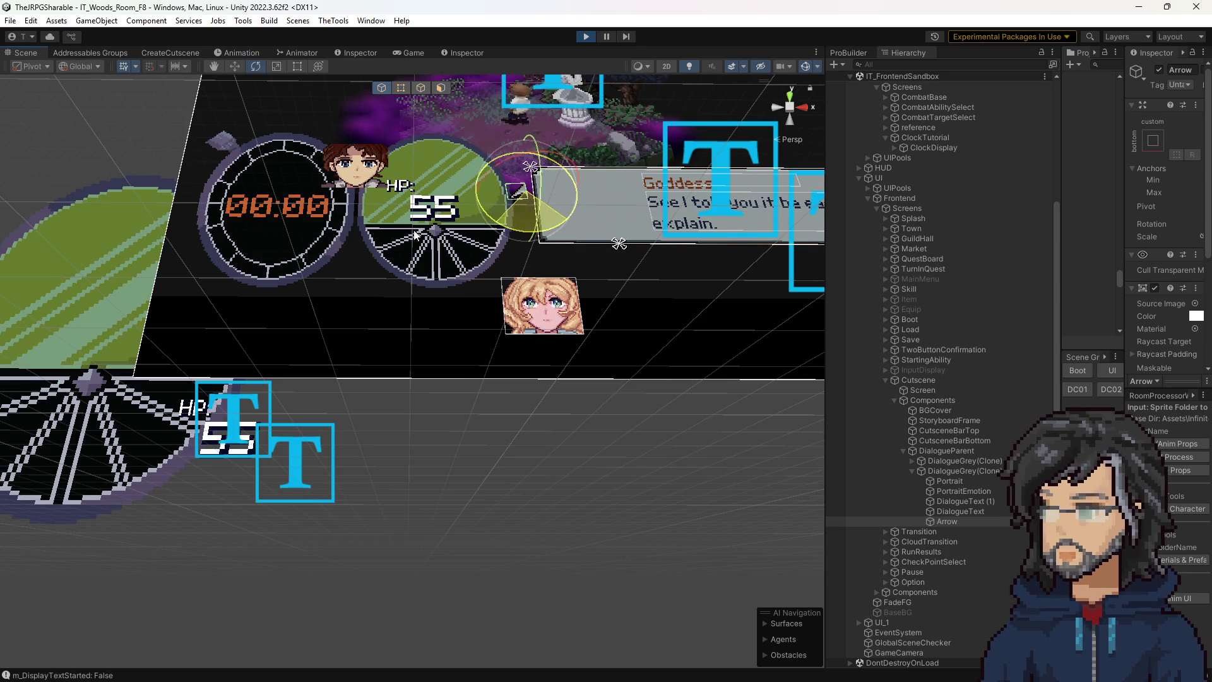
pyautogui.press('w')
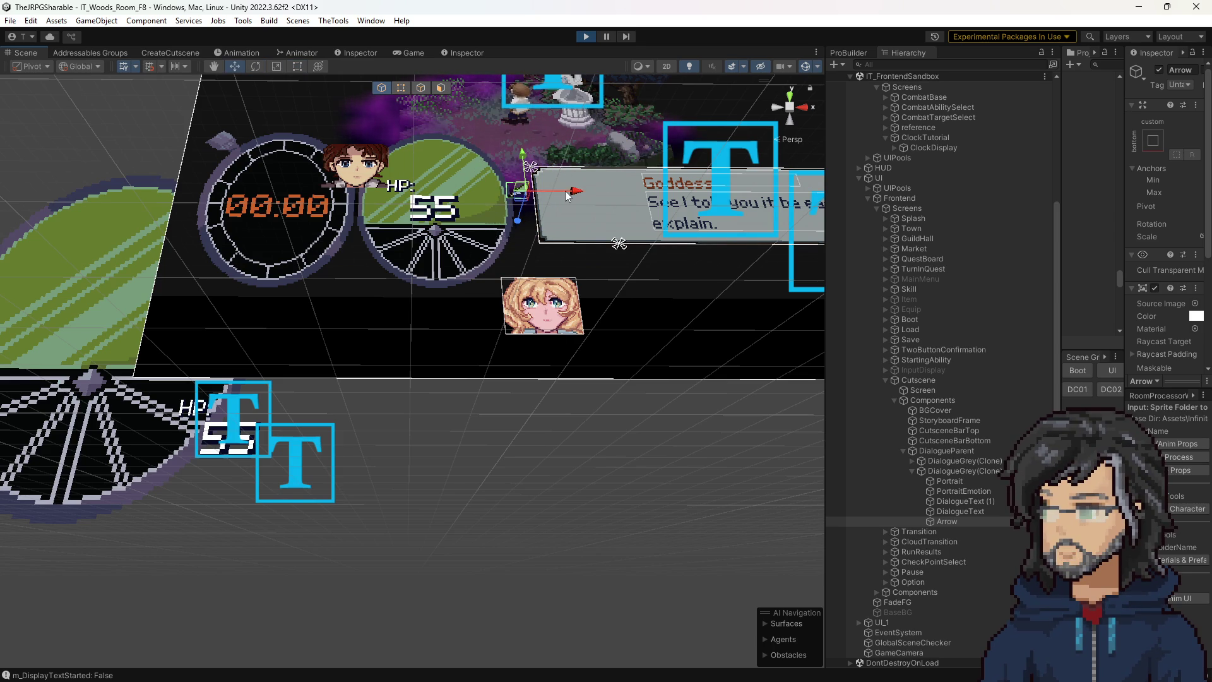
pyautogui.moveTo(567, 195); pyautogui.dragTo(585, 189)
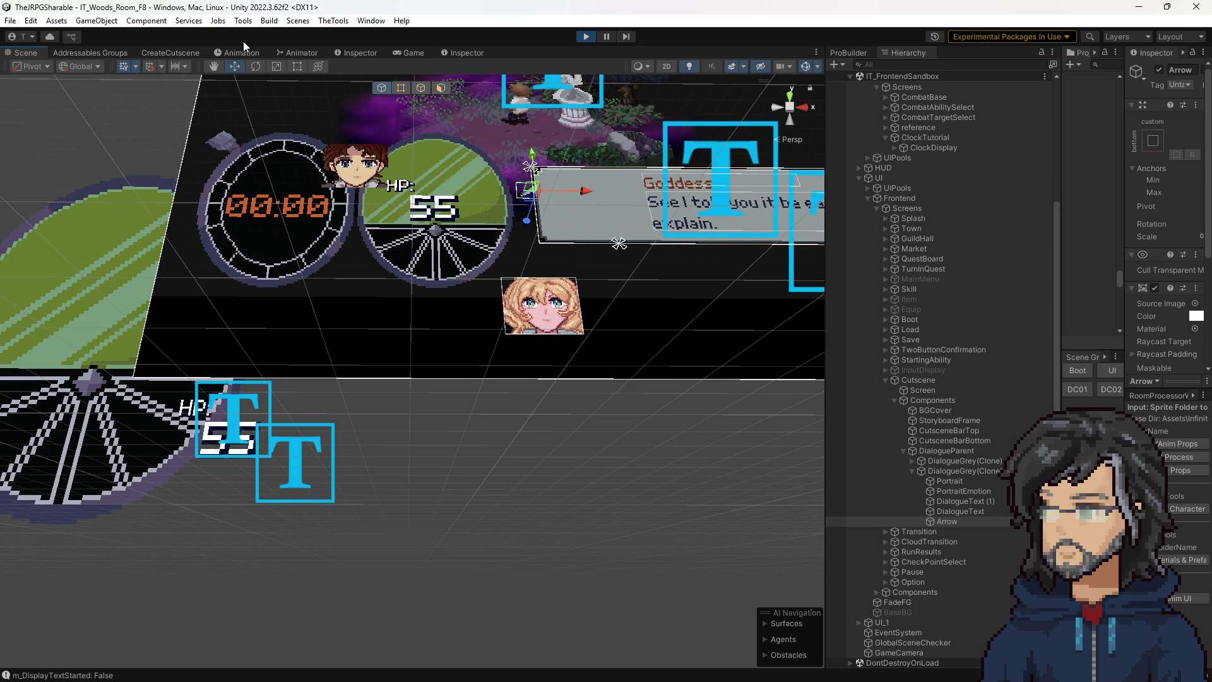
pyautogui.click(409, 54)
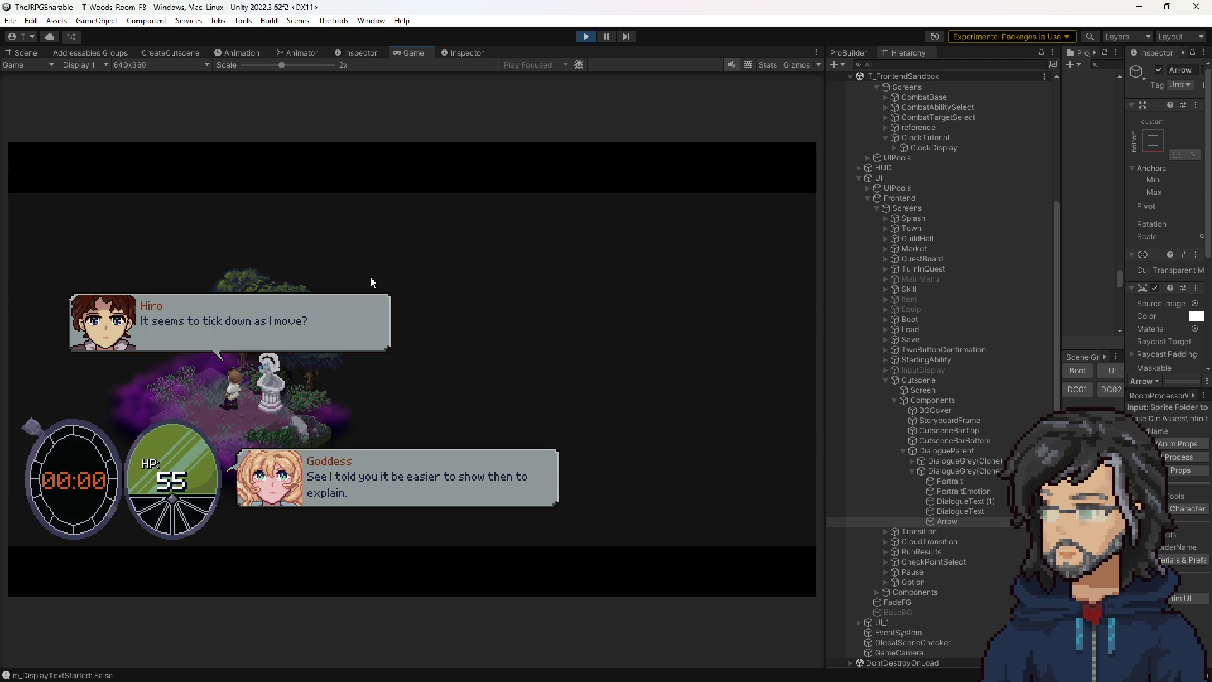
# Lower the Goddess dialogue box's Arrow, then raise it slightly, checking each placement in the running game.
pyautogui.click(9, 54)
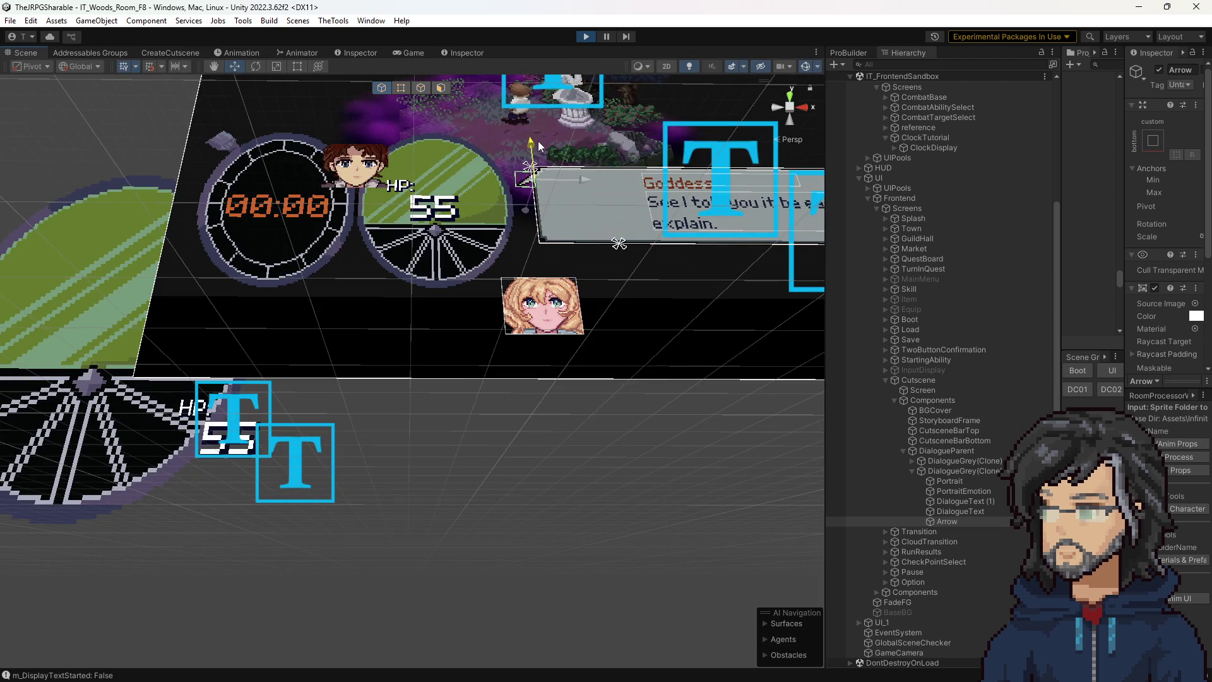
pyautogui.click(415, 52)
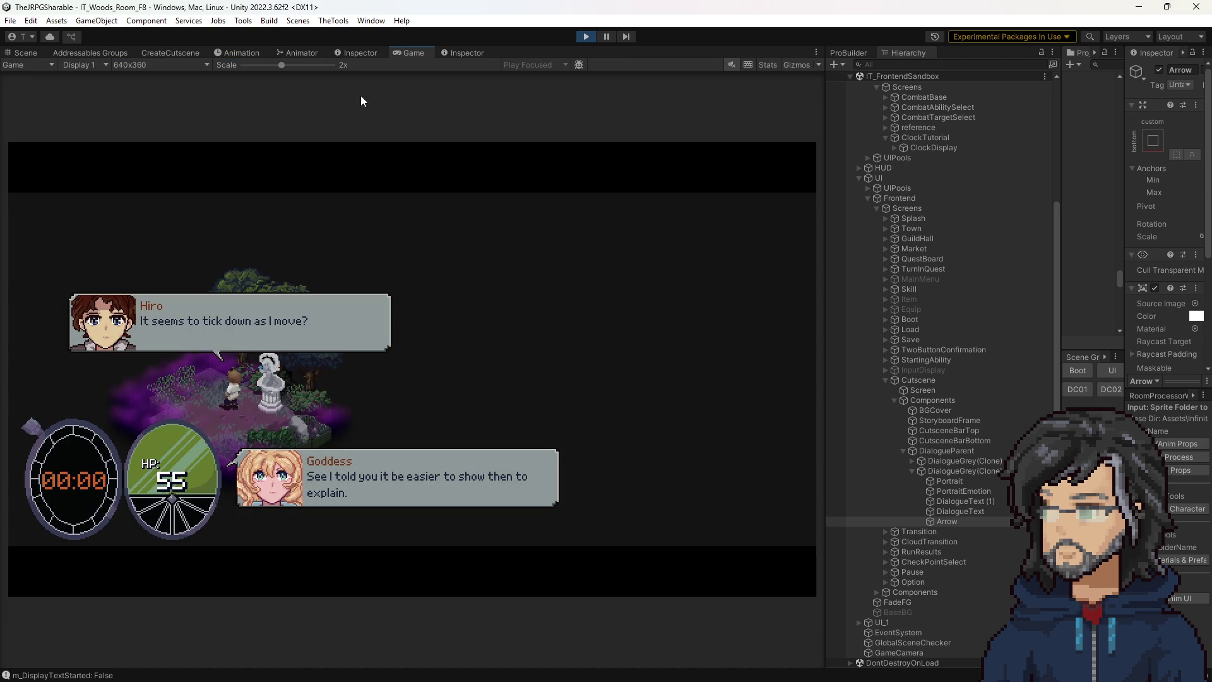
pyautogui.click(25, 53)
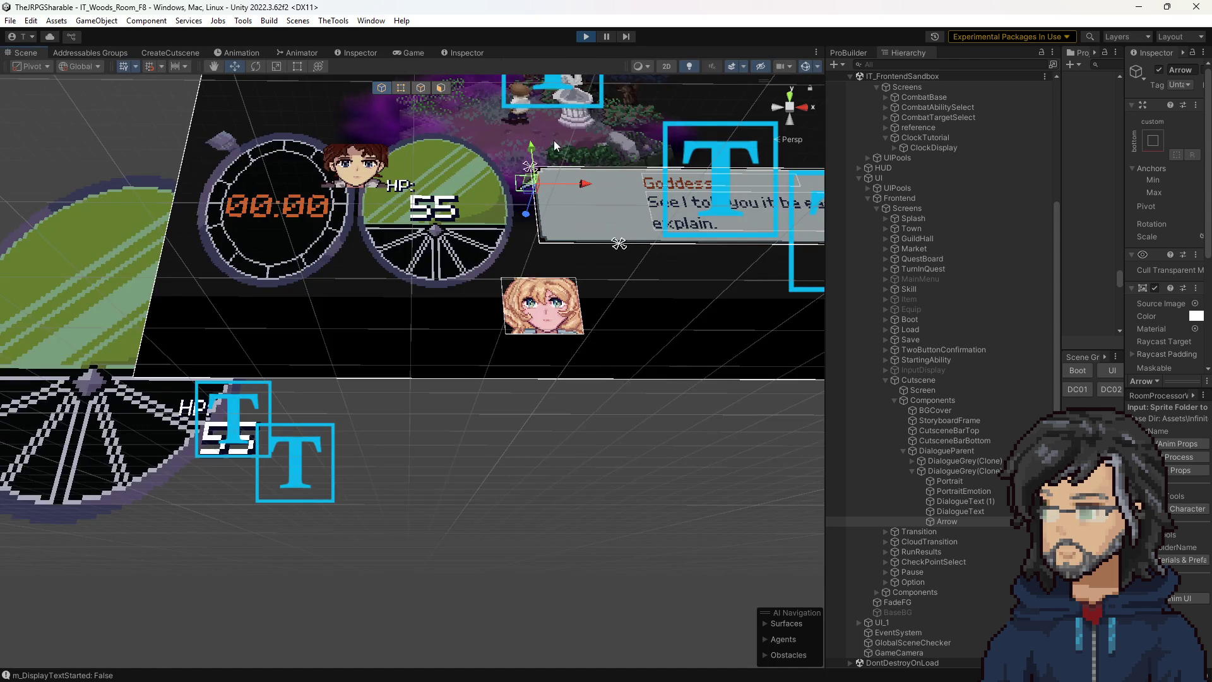
pyautogui.moveTo(533, 179); pyautogui.dragTo(534, 188)
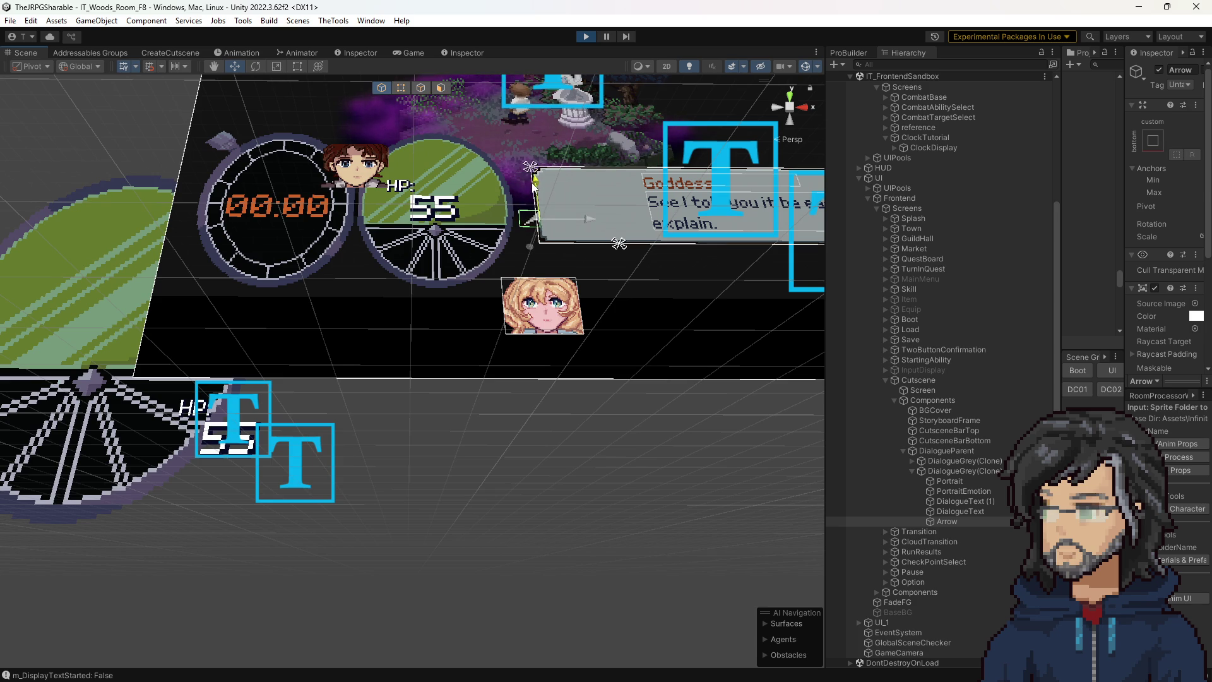
pyautogui.click(407, 53)
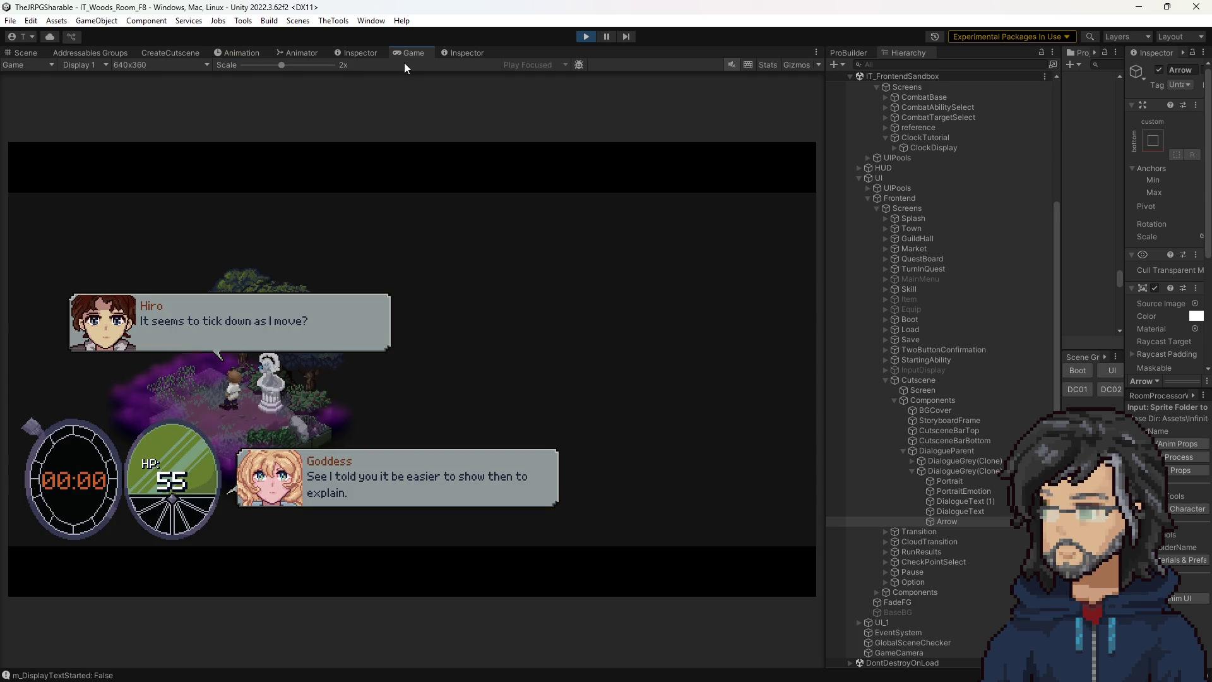
pyautogui.click(28, 53)
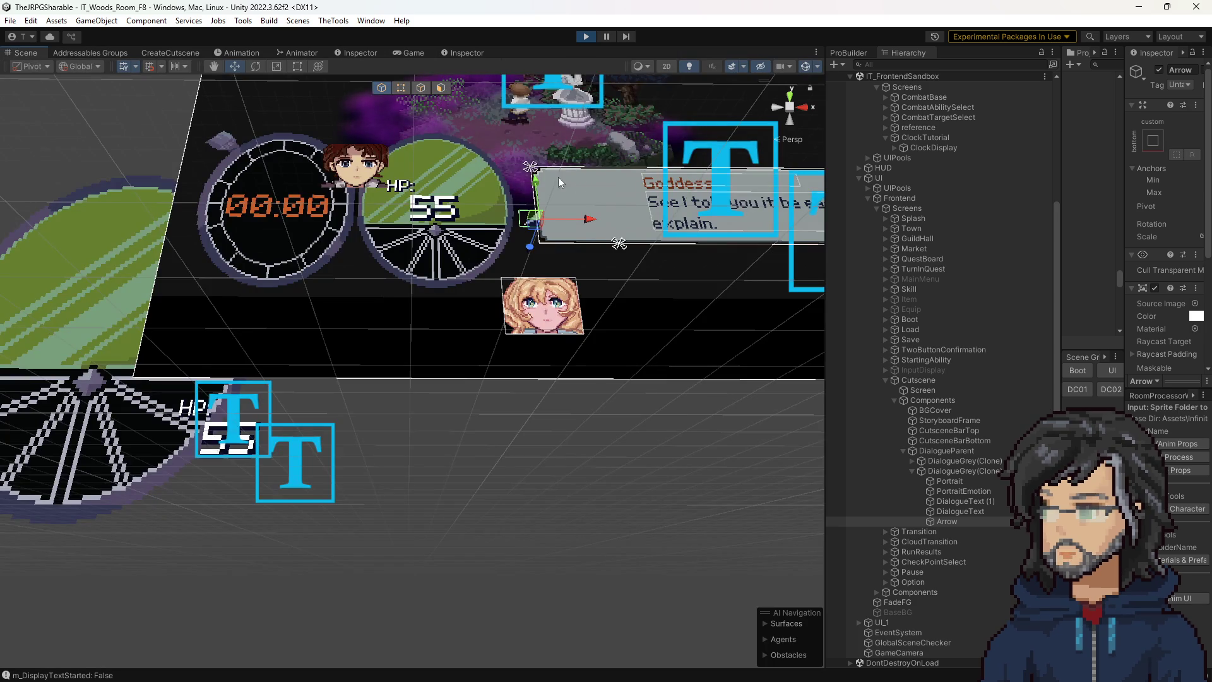
pyautogui.moveTo(535, 180); pyautogui.dragTo(534, 162)
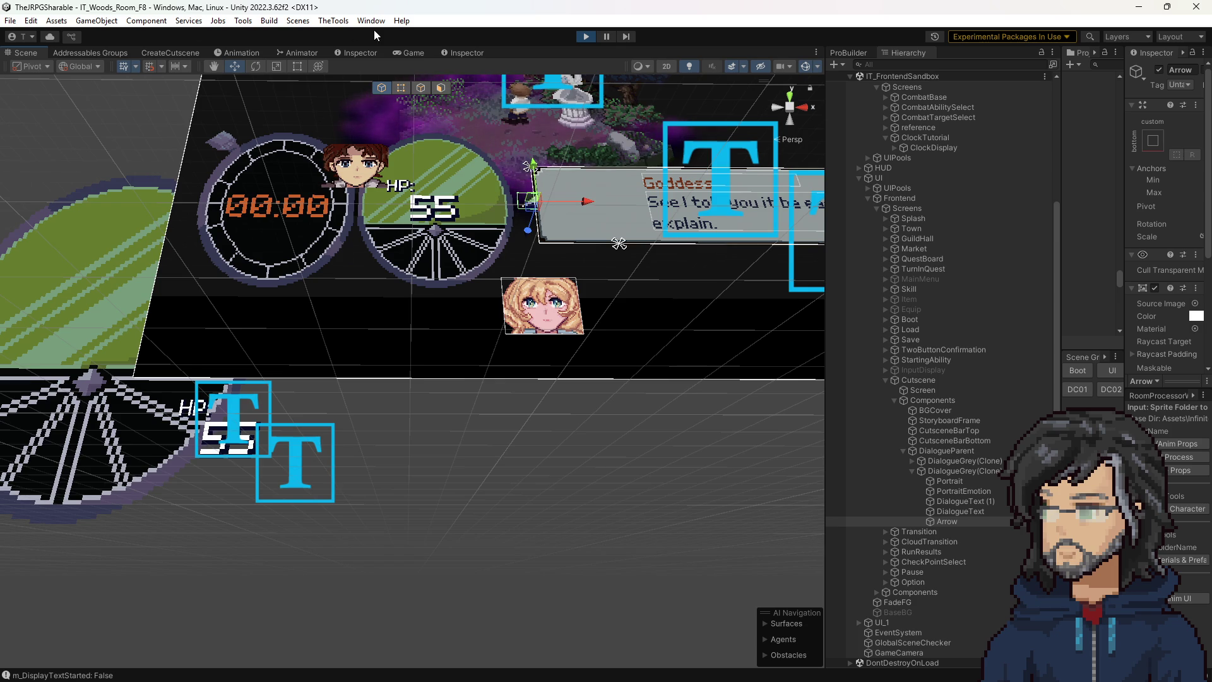
pyautogui.click(411, 53)
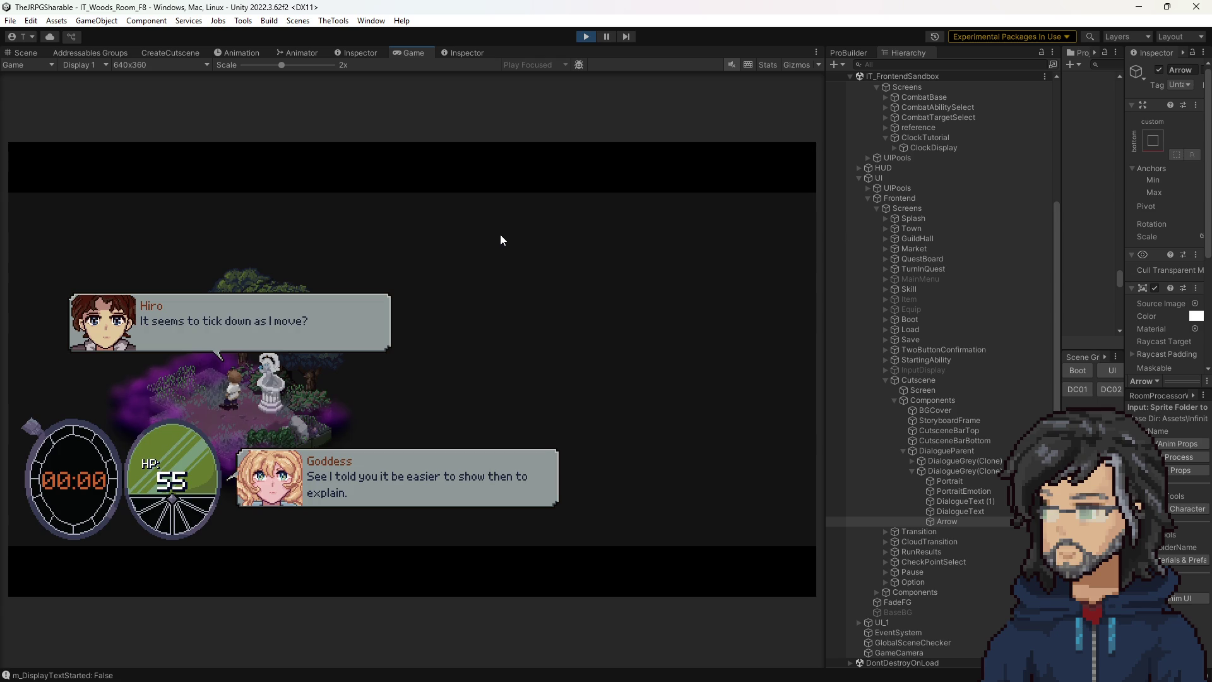
# Advance through the last three dialogue lines so both boxes close and the clock resumes.
pyautogui.press('space')
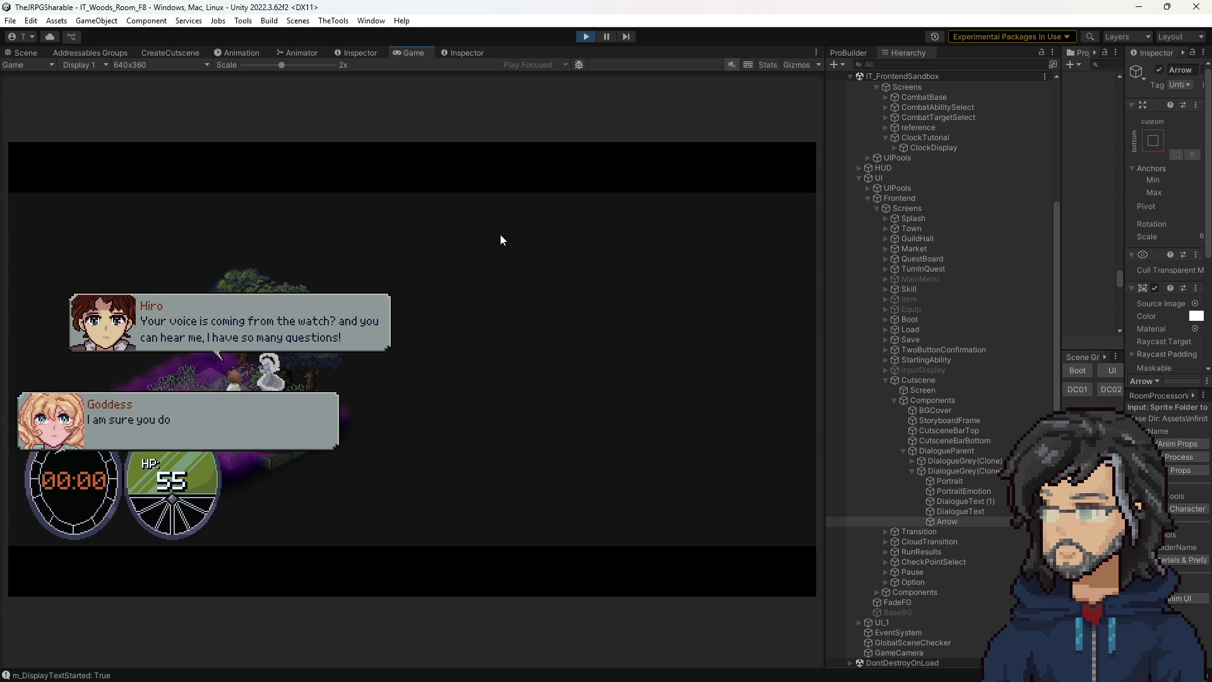
pyautogui.press('space')
pyautogui.press('space')
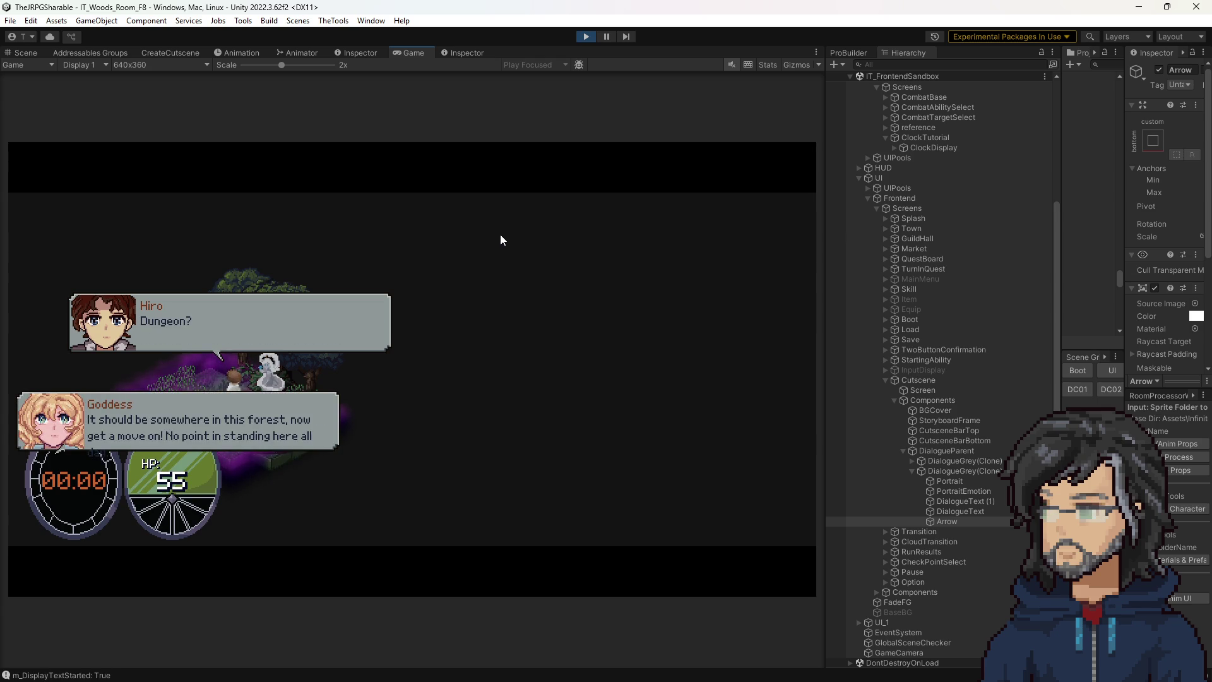
pyautogui.press('space')
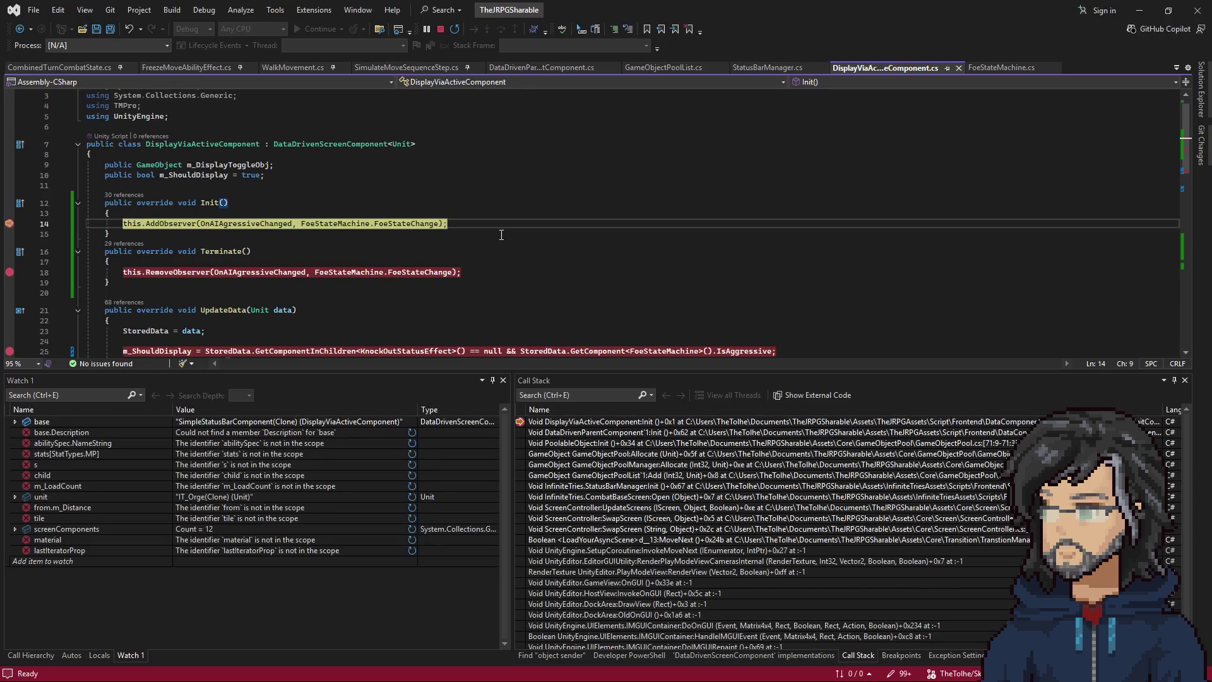
# Continue execution past the Visual Studio breakpoint with F5.
pyautogui.press('F5')
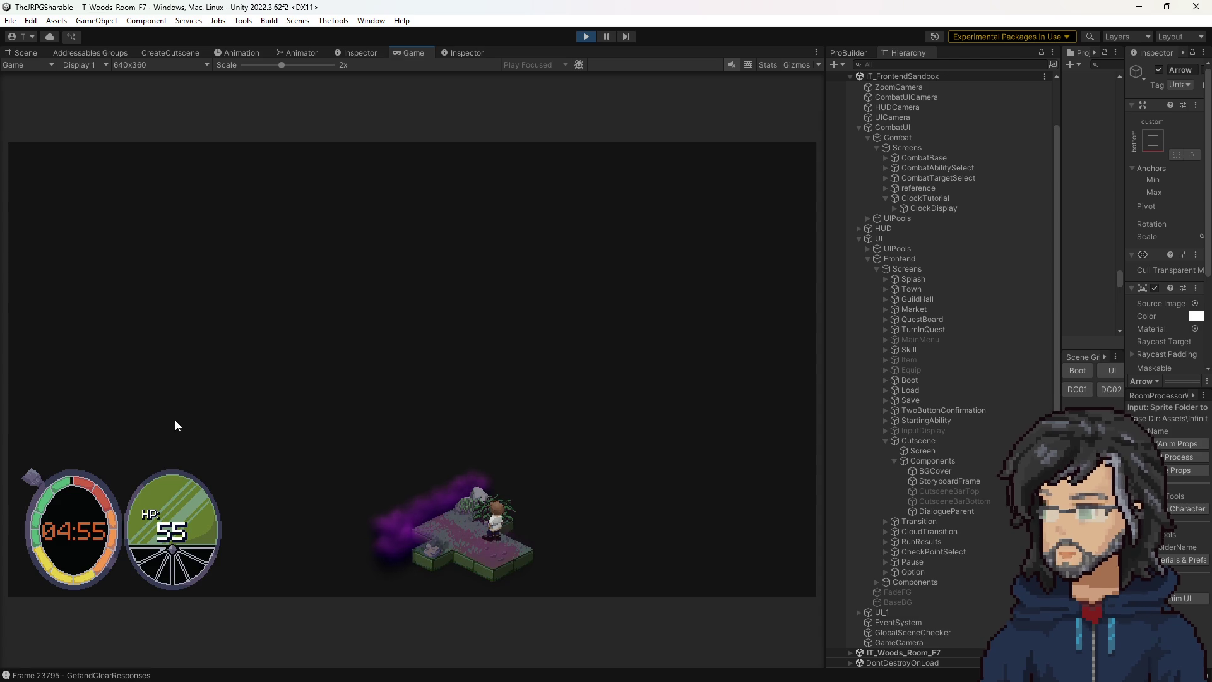
# Stop and restart the game, replay to the clock-tutorial dialogue, then bring Visual Studio forward.
pyautogui.click(583, 38)
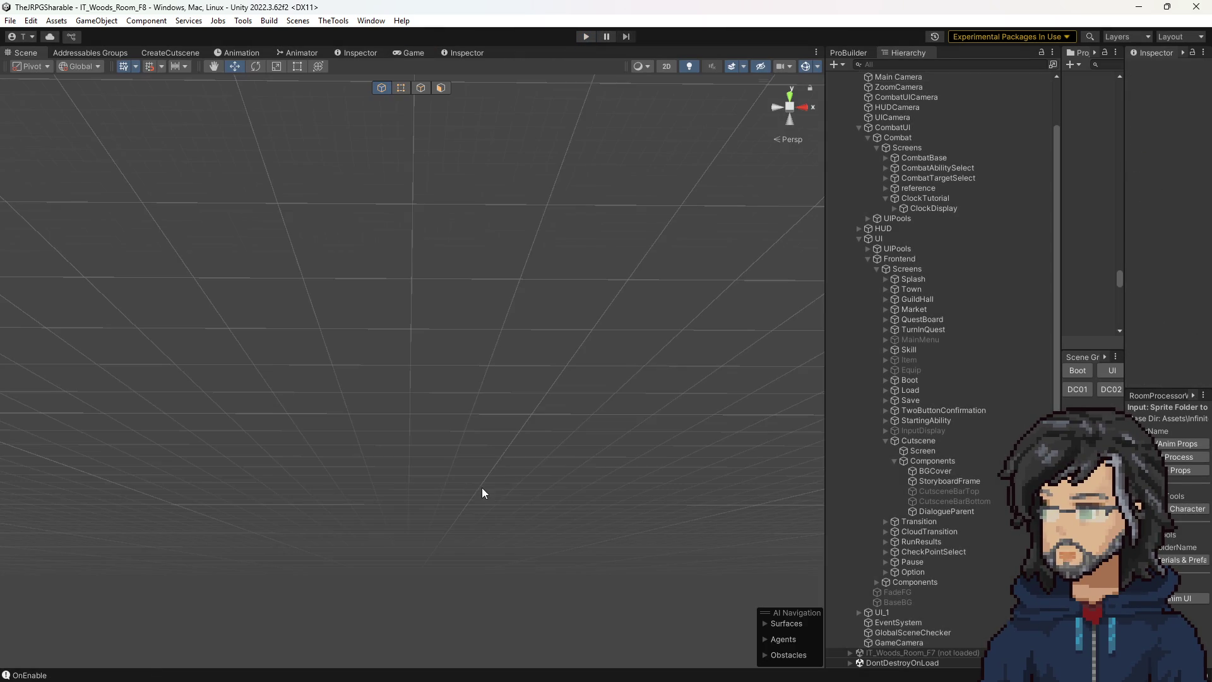
pyautogui.moveTo(431, 535); pyautogui.dragTo(420, 530)
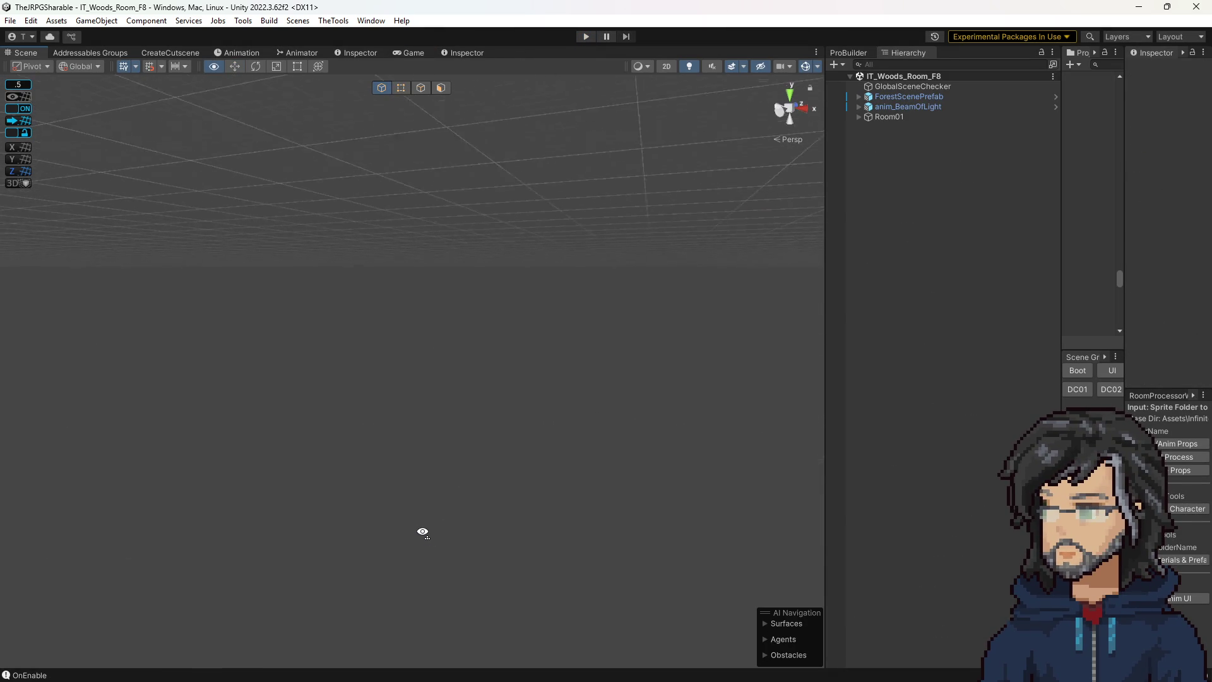
pyautogui.click(587, 37)
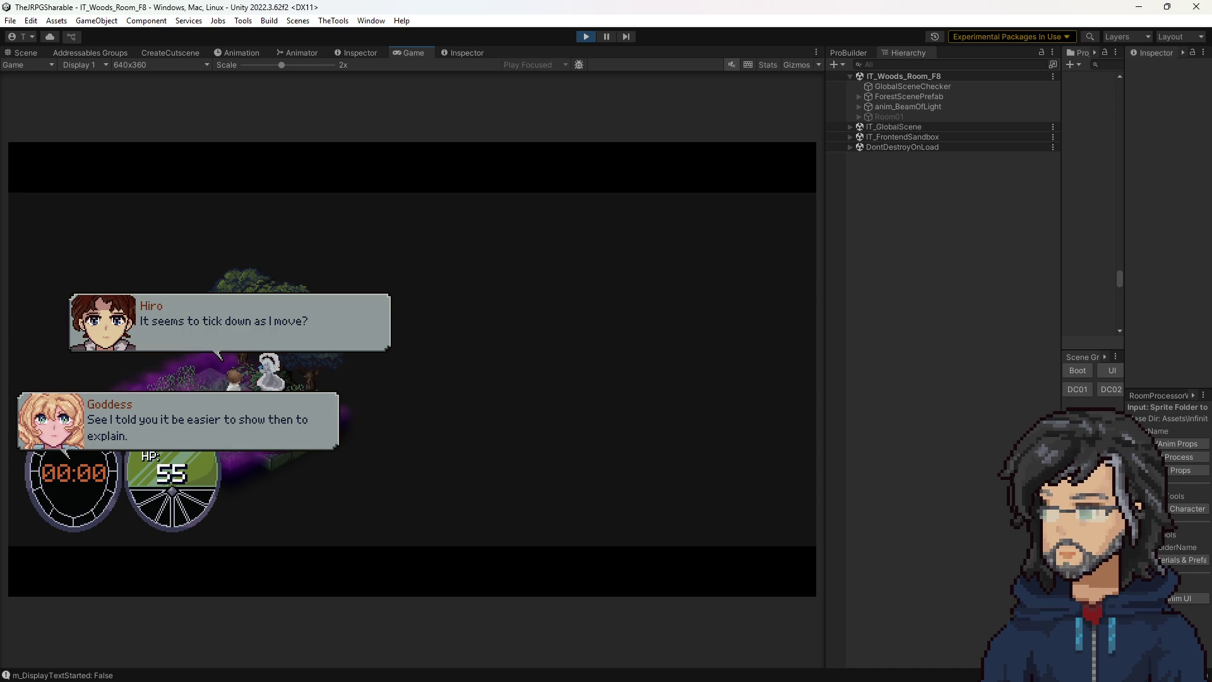
pyautogui.hotkey('alt', 'Tab')
pyautogui.click(347, 256)
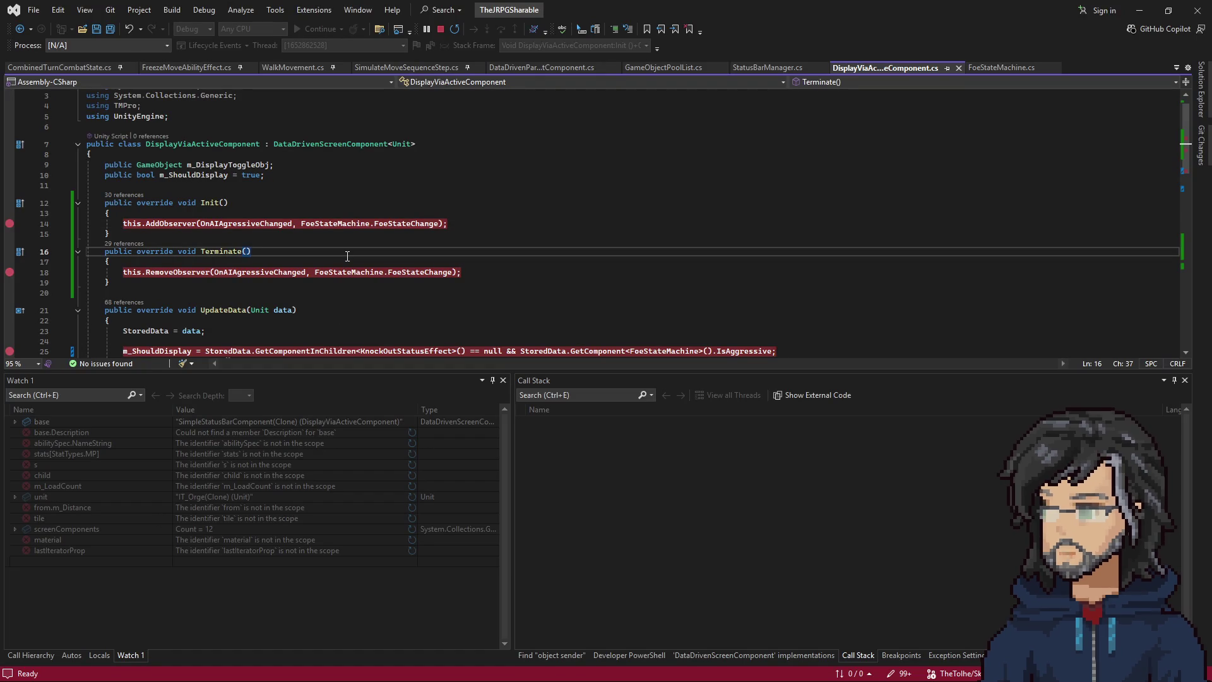
# Search the project for 'dialogueBox' and open DialogueBox.cs.
pyautogui.hotkey('ctrl', 't')
pyautogui.write('dia')
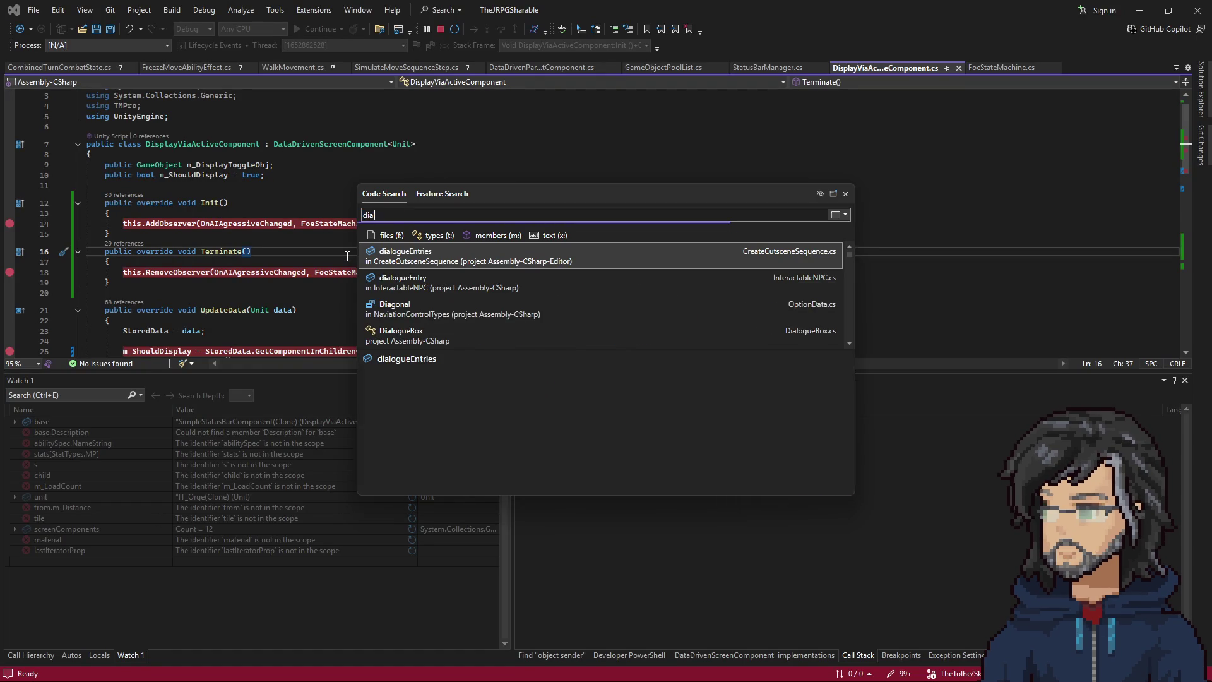
pyautogui.write('logueBox')
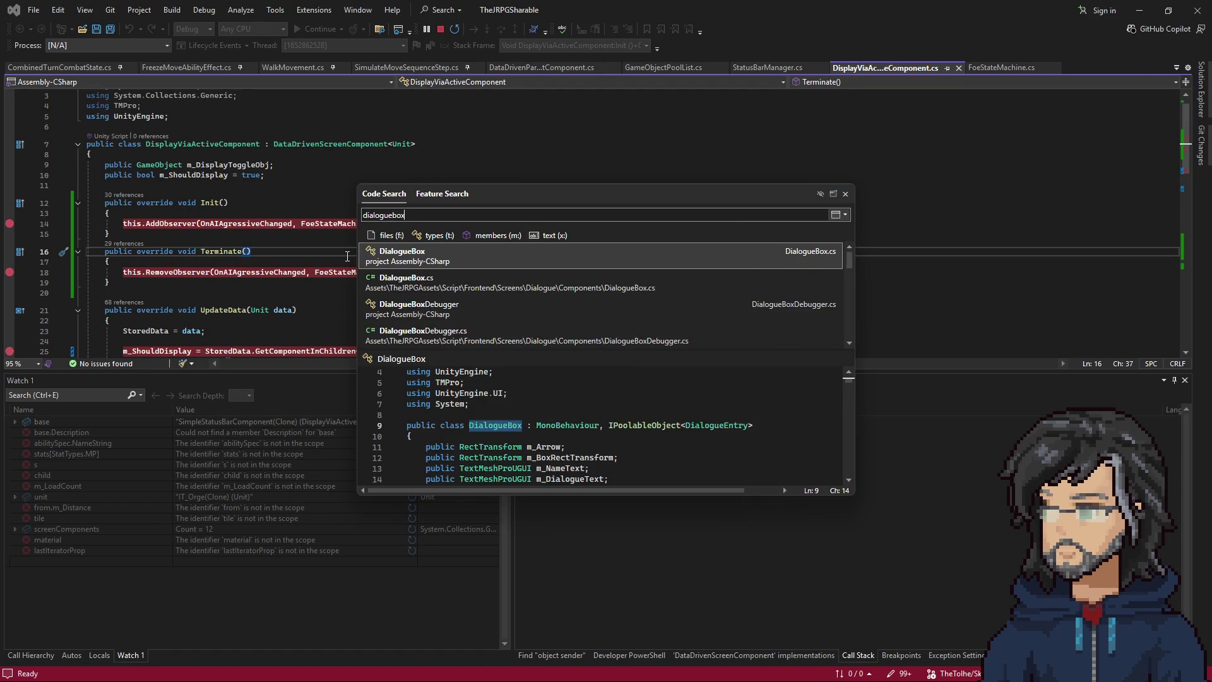
pyautogui.press('Return')
# Read down through DialogueBox.cs to AnchorDialogueToCharacter and its DefaultAnchorDialogue call.
pyautogui.scroll(-19, 347, 256)
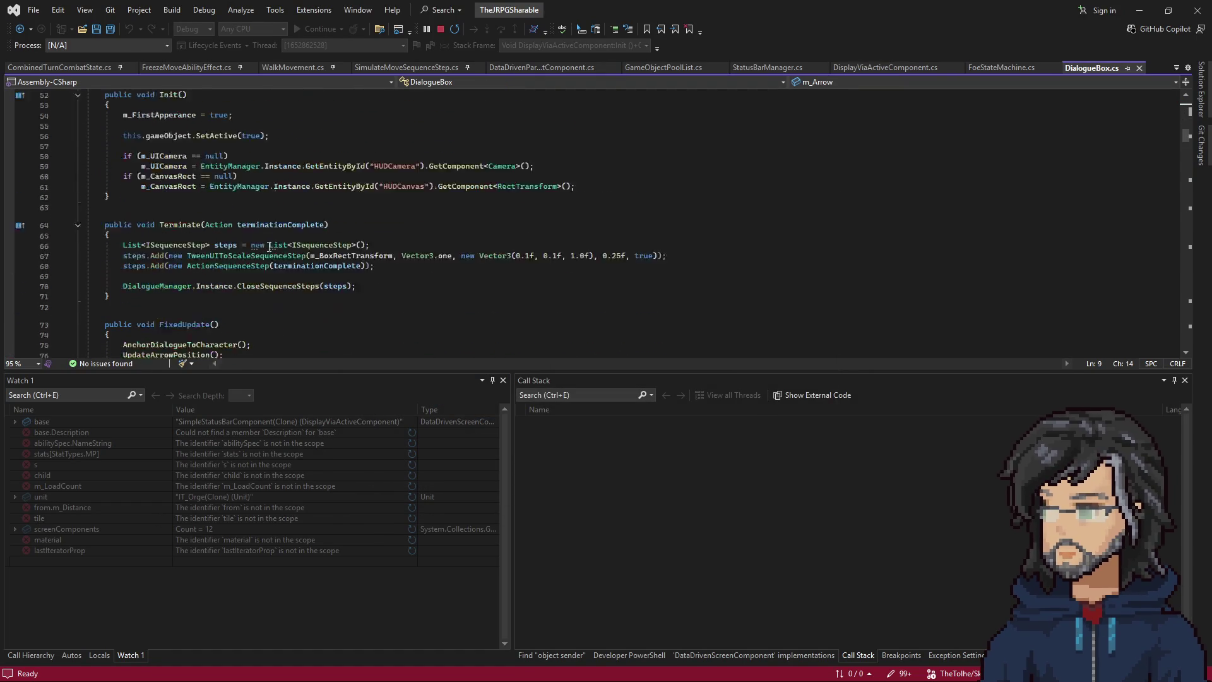
pyautogui.scroll(-8, 225, 272)
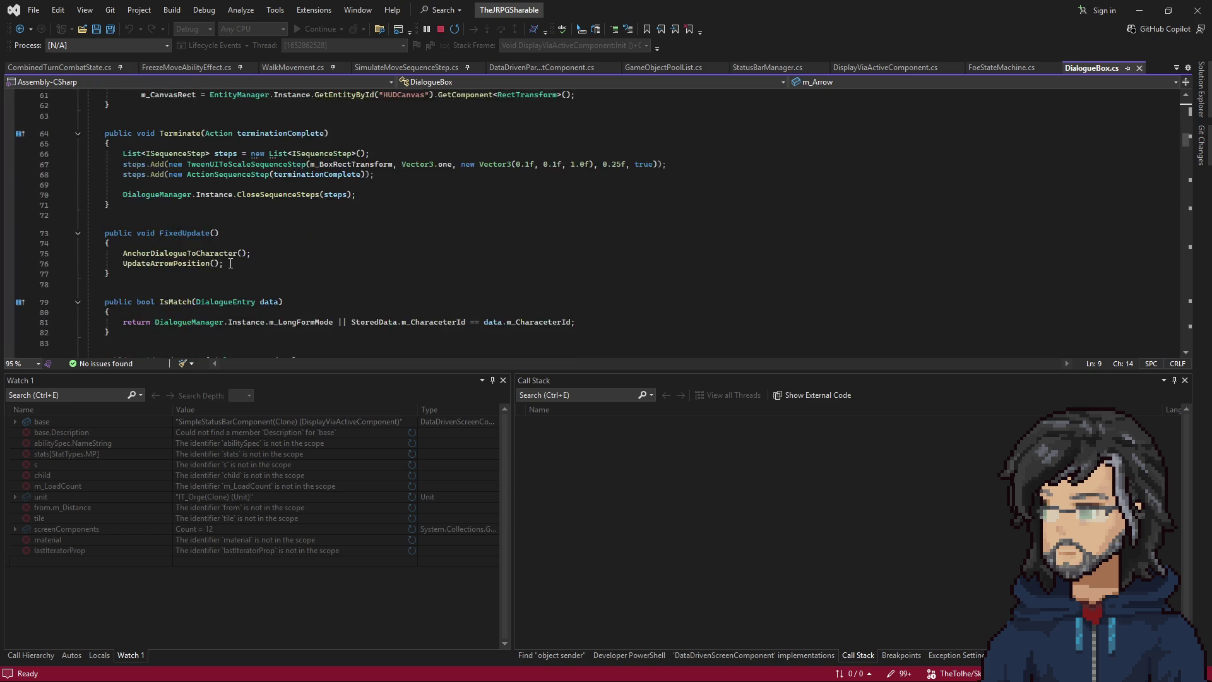
pyautogui.scroll(-5, 231, 264)
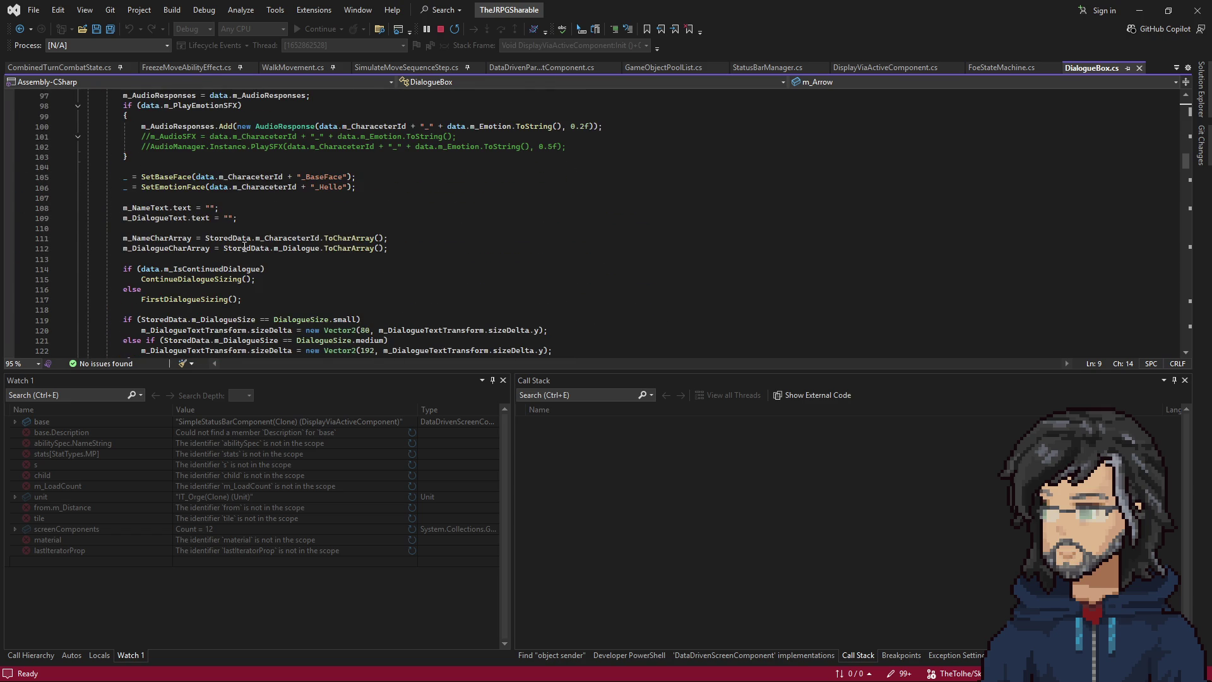
pyautogui.scroll(-15, 265, 177)
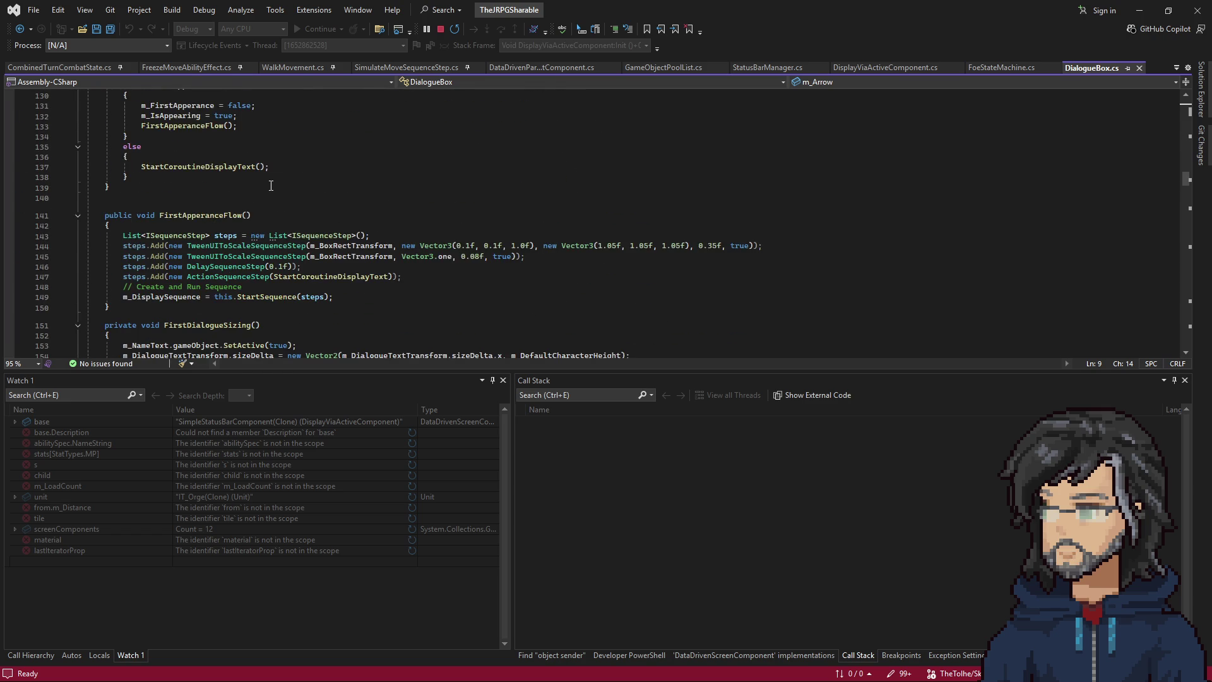
pyautogui.scroll(-13, 271, 186)
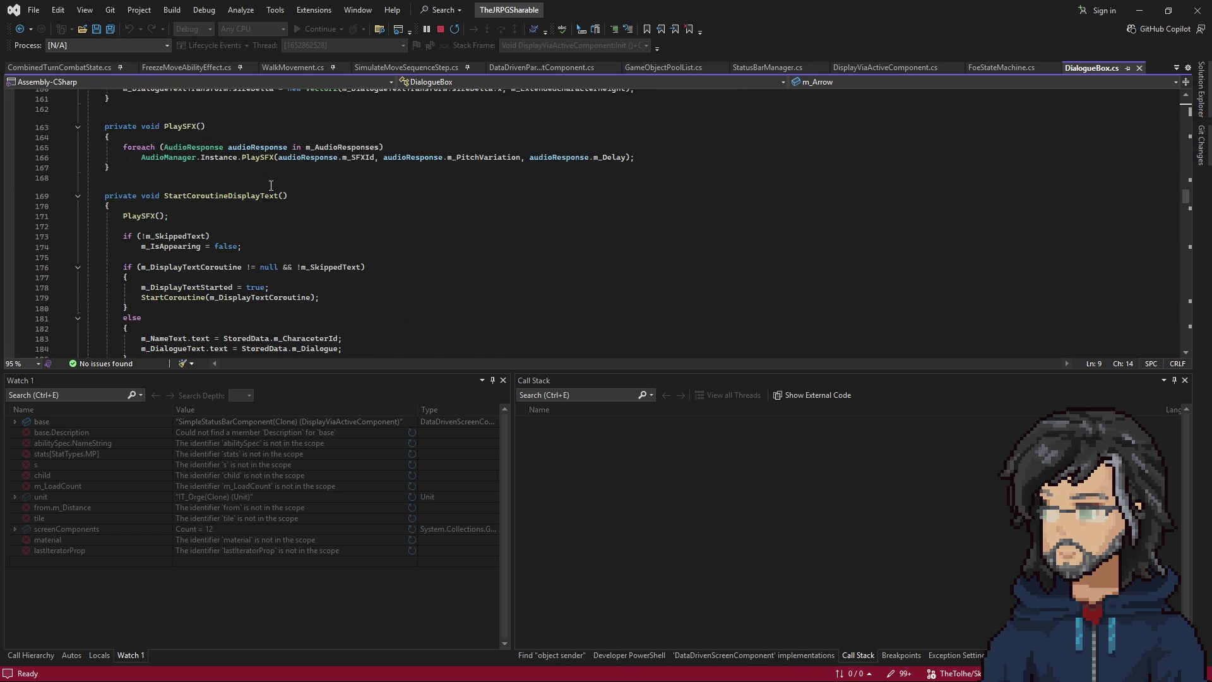
pyautogui.scroll(-17, 270, 185)
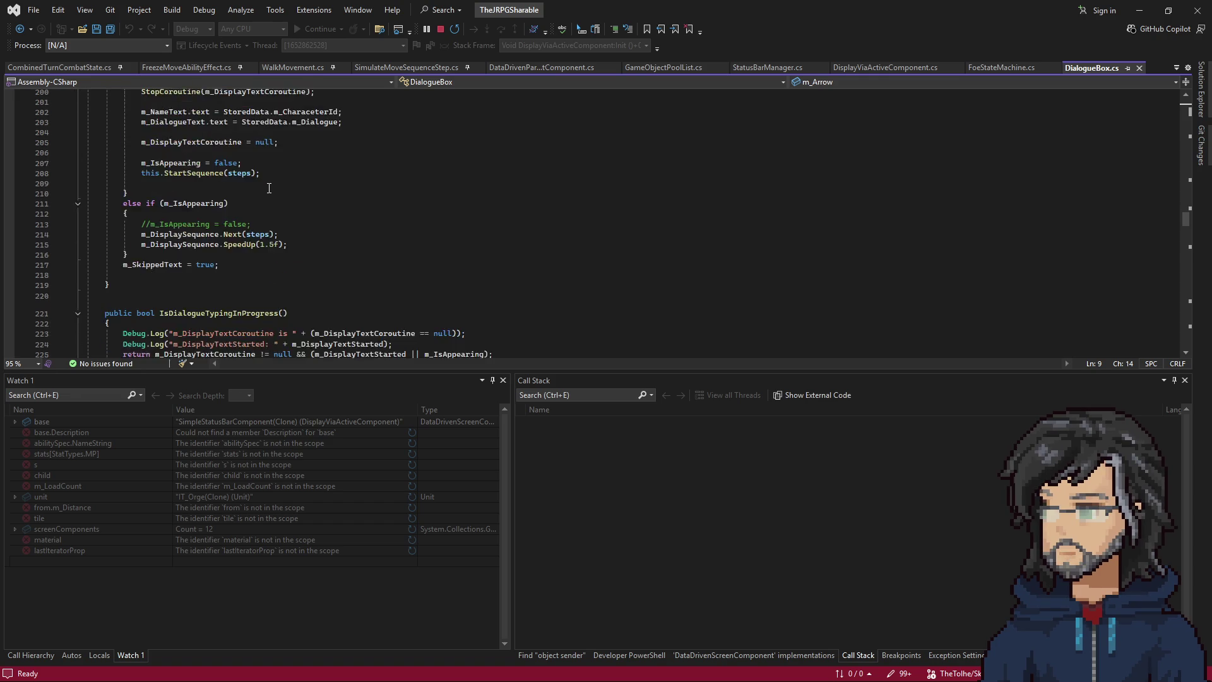
pyautogui.scroll(-7, 269, 188)
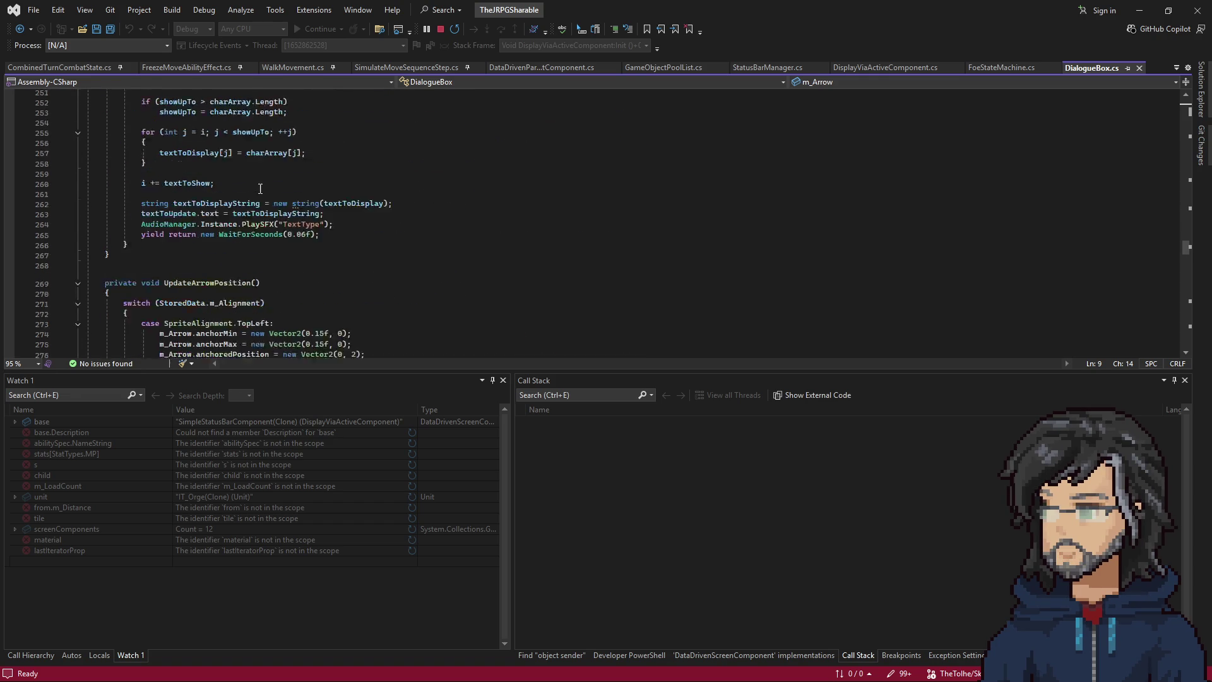
pyautogui.scroll(-18, 286, 245)
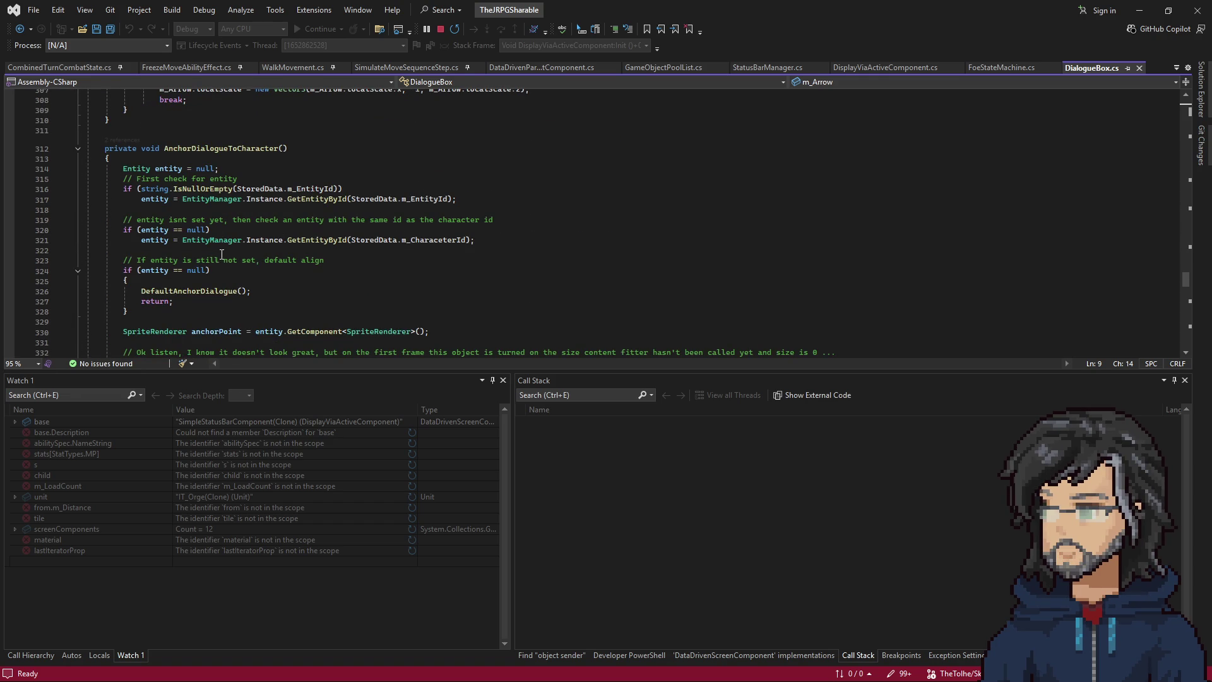
pyautogui.scroll(-4, 288, 226)
pyautogui.scroll(-11, 288, 226)
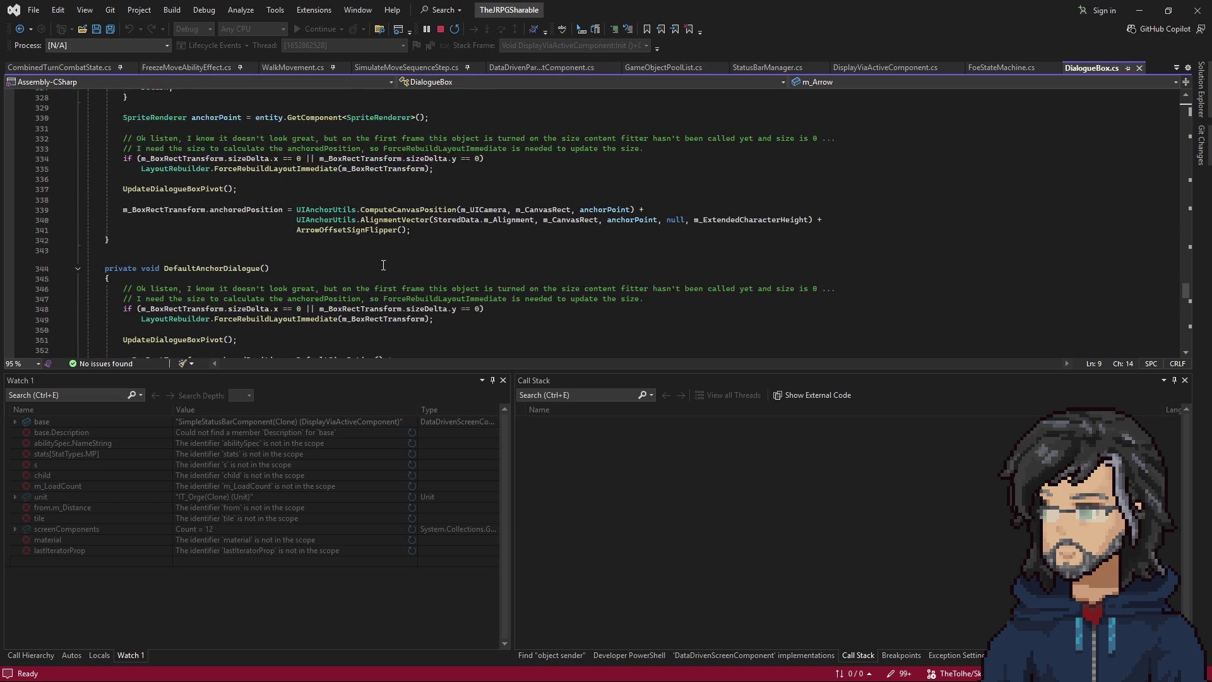
pyautogui.scroll(-6, 356, 260)
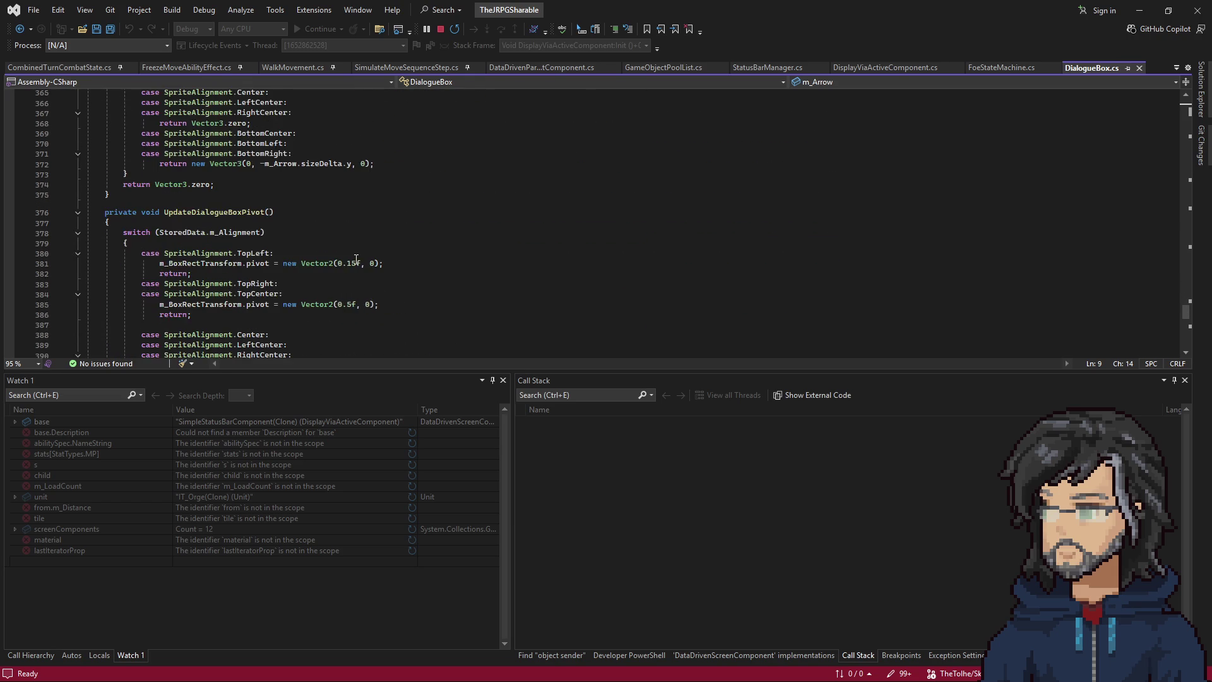
pyautogui.scroll(5, 316, 257)
pyautogui.scroll(-11, 280, 255)
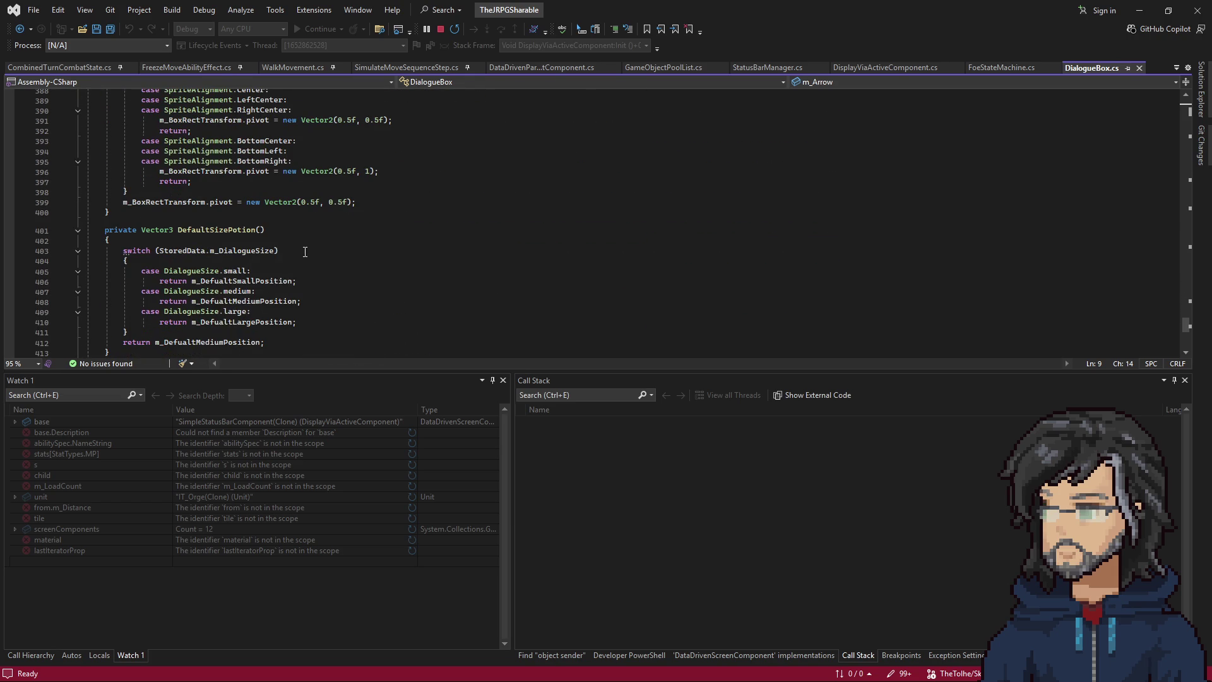
pyautogui.scroll(-5, 284, 250)
pyautogui.scroll(19, 297, 247)
pyautogui.scroll(15, 306, 248)
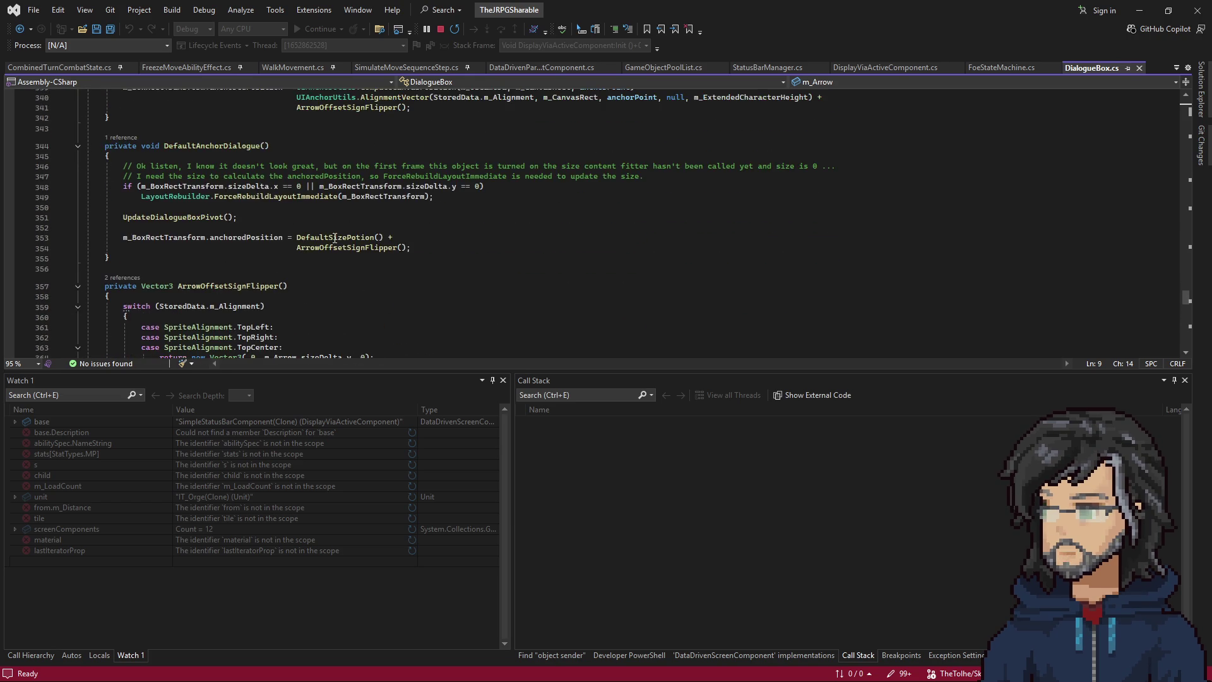
pyautogui.scroll(-1, 311, 249)
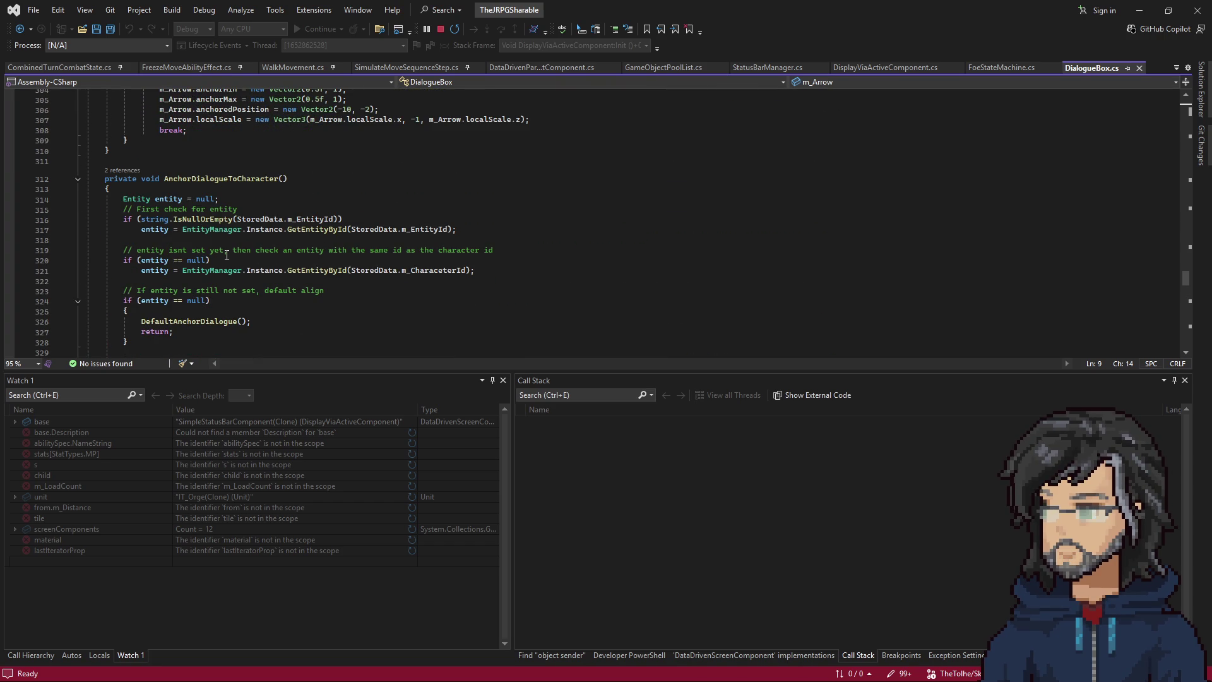
pyautogui.scroll(-2, 251, 260)
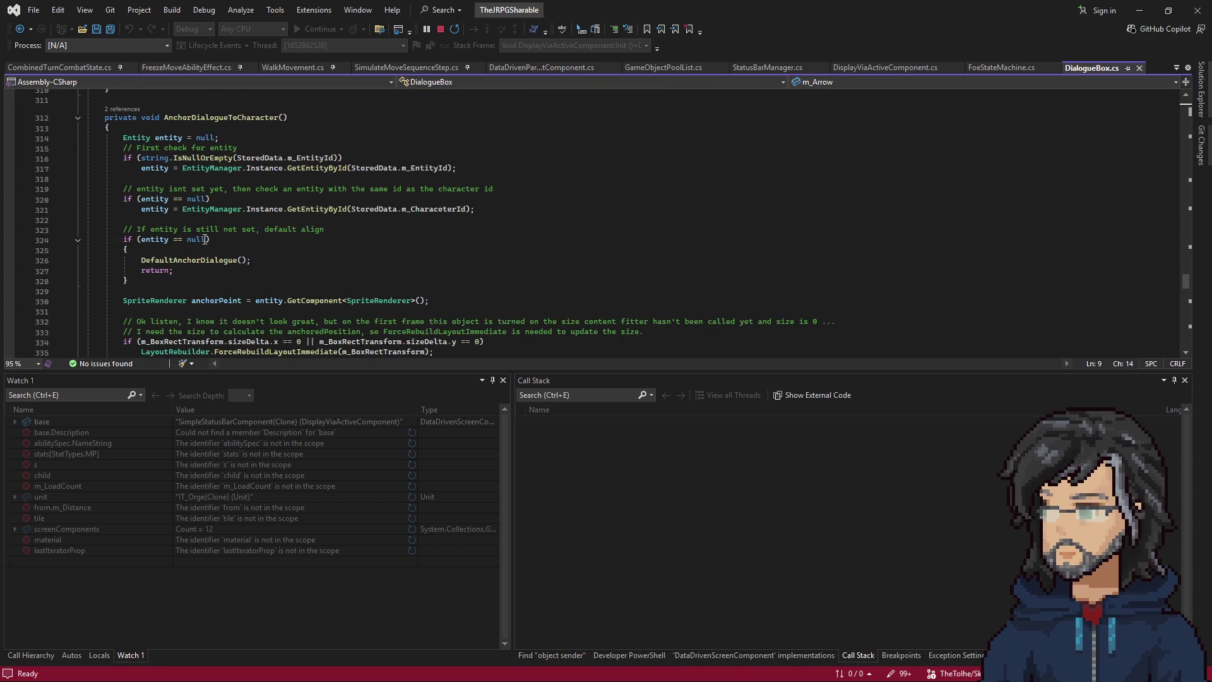
pyautogui.rightClick(169, 258)
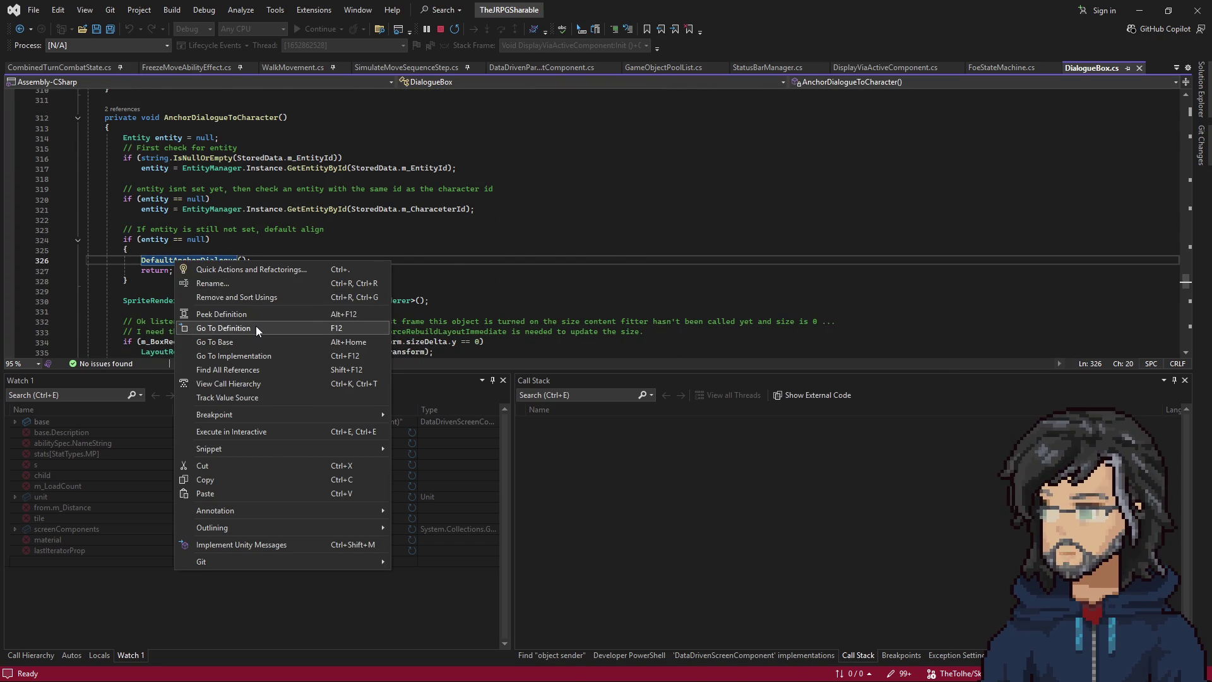
# Go to the DefaultAnchorDialogue definition, then peek at DefaultSizePotion and return.
pyautogui.click(255, 326)
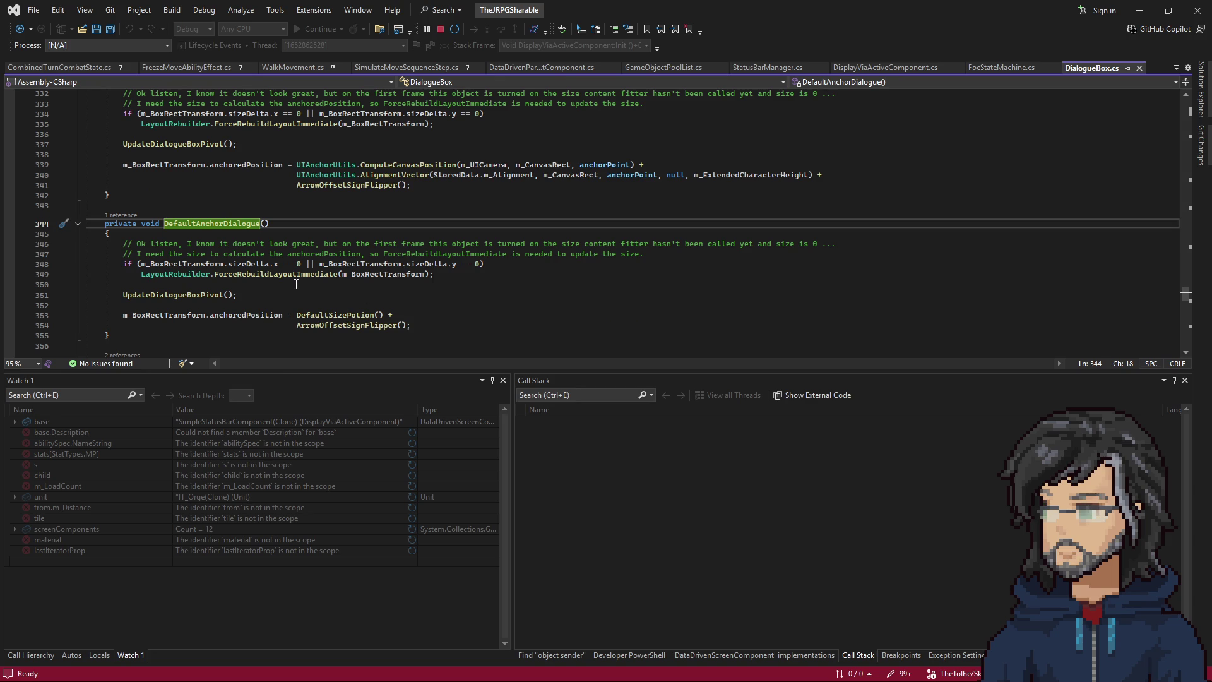
pyautogui.scroll(-2, 215, 287)
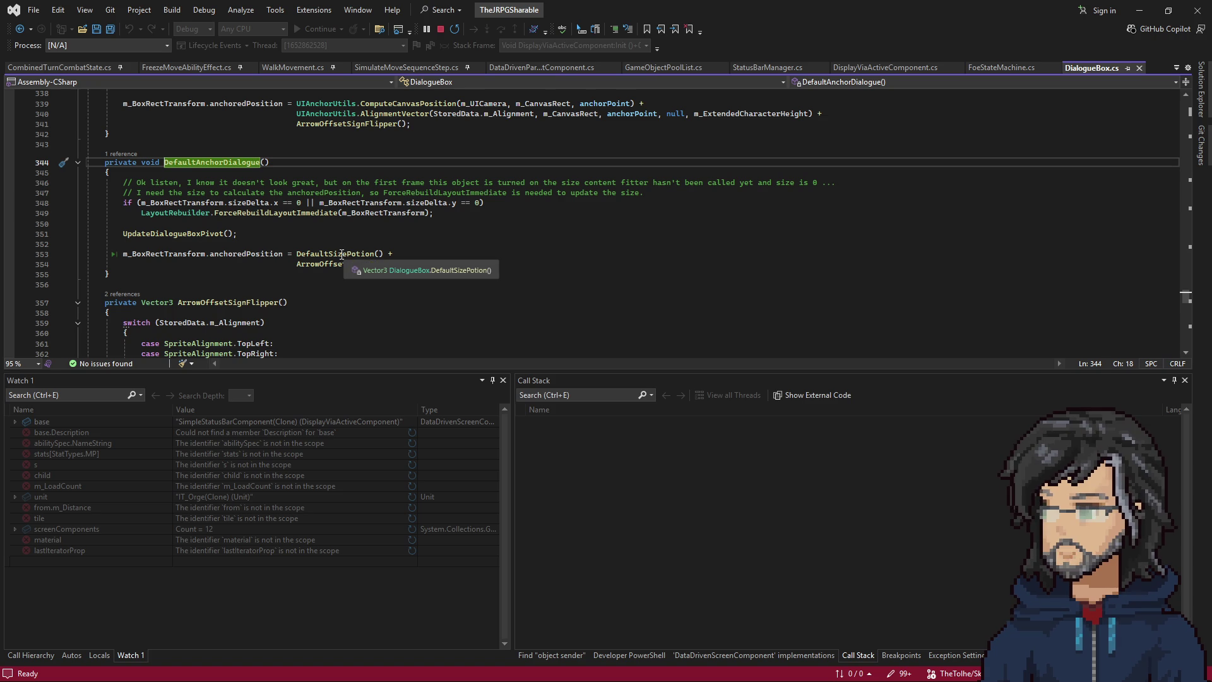
pyautogui.rightClick(341, 253)
pyautogui.click(392, 322)
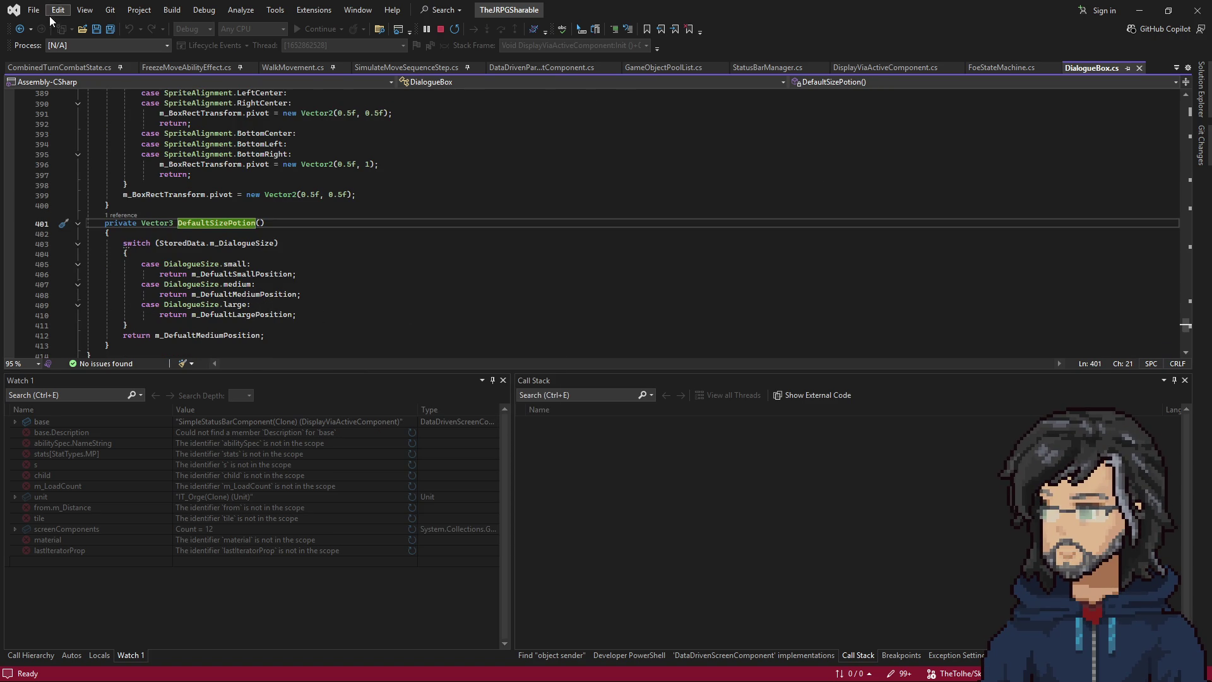
pyautogui.click(20, 29)
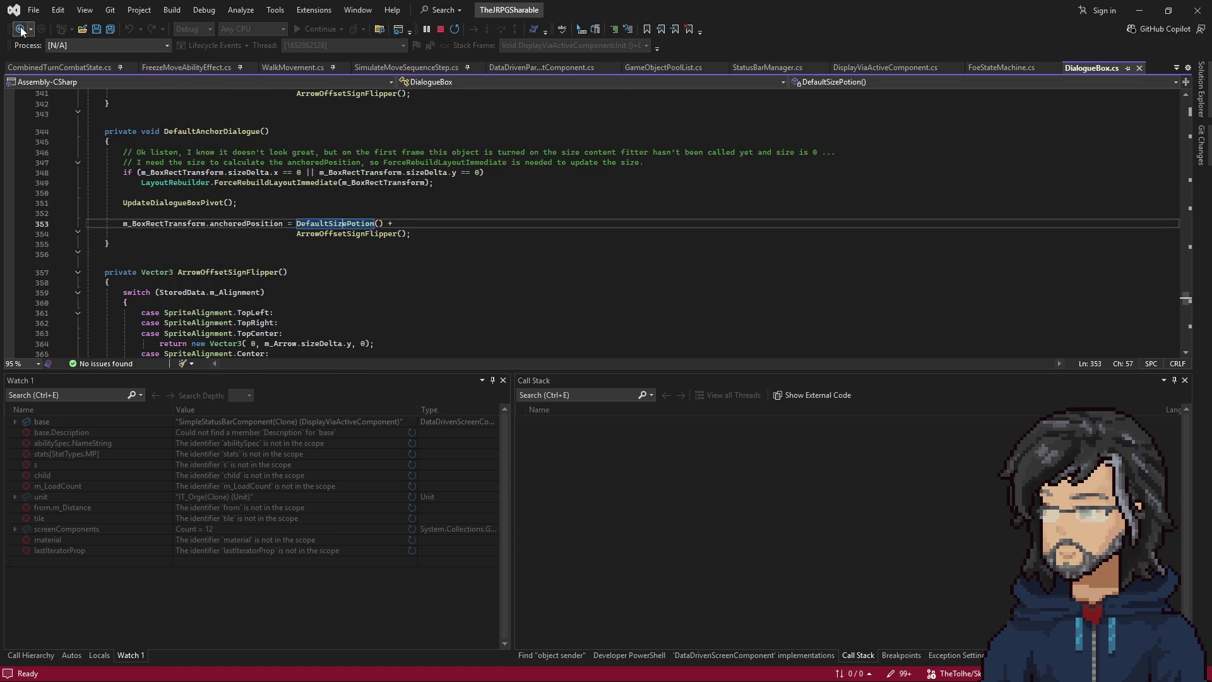
# Go to the ArrowOffsetSignFlipper definition and review it.
pyautogui.rightClick(331, 234)
pyautogui.click(373, 298)
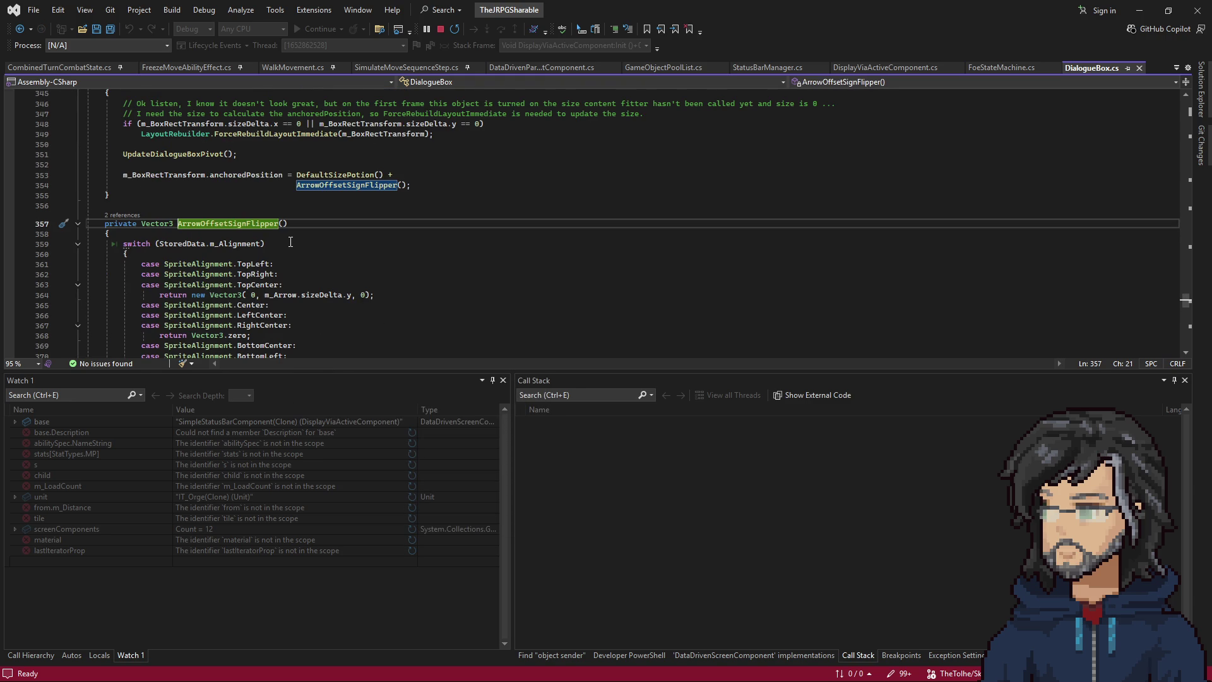
pyautogui.scroll(-3, 291, 241)
pyautogui.scroll(5, 291, 242)
pyautogui.scroll(-3, 292, 252)
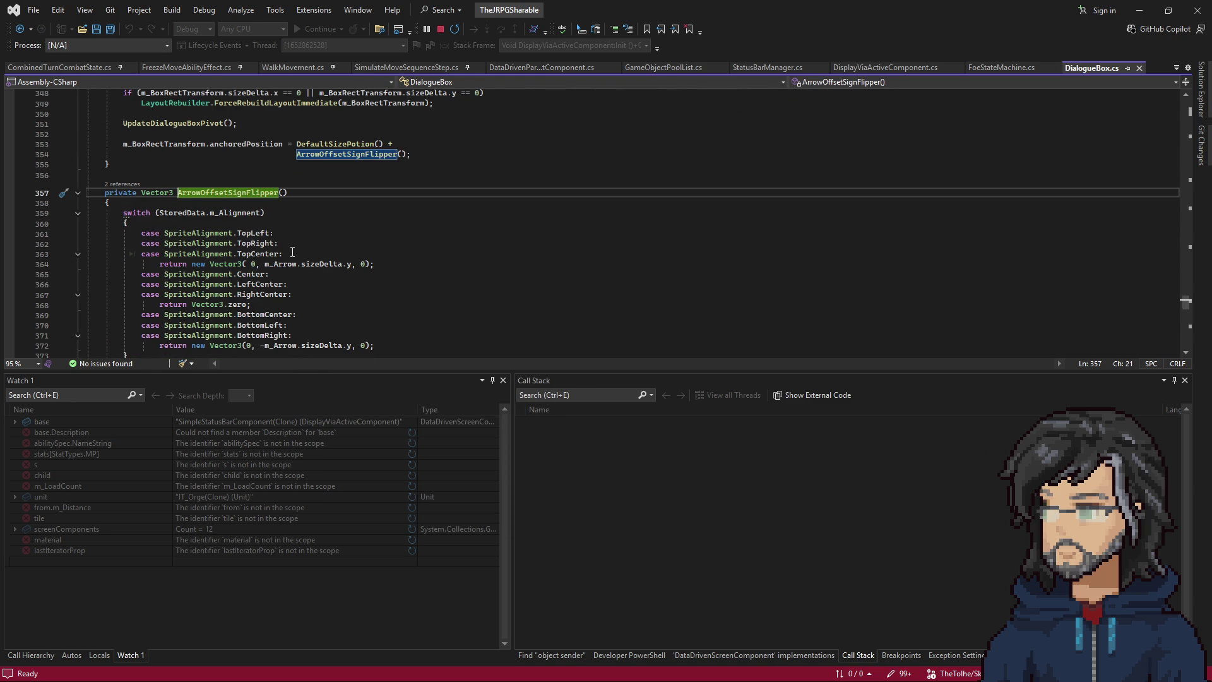
pyautogui.scroll(5, 304, 259)
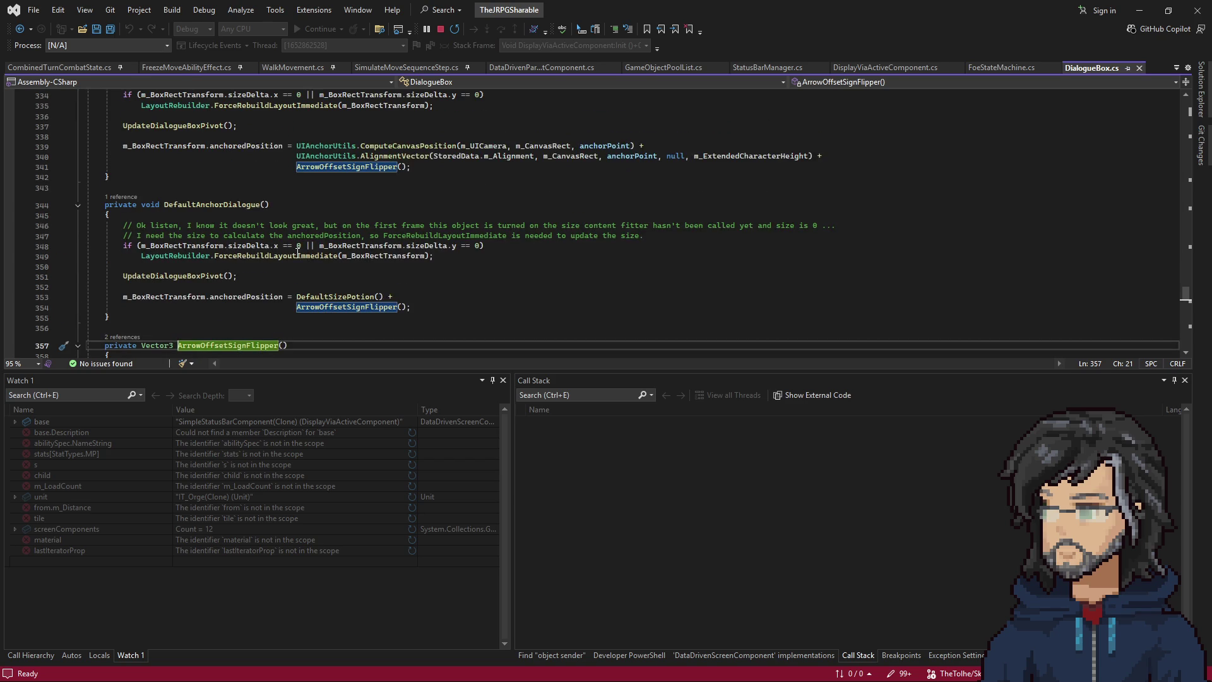
# Follow DefaultSizePotion up to the m_DefualtMediumPosition and m_DefualtLargePosition field declarations.
pyautogui.rightClick(336, 296)
pyautogui.click(395, 366)
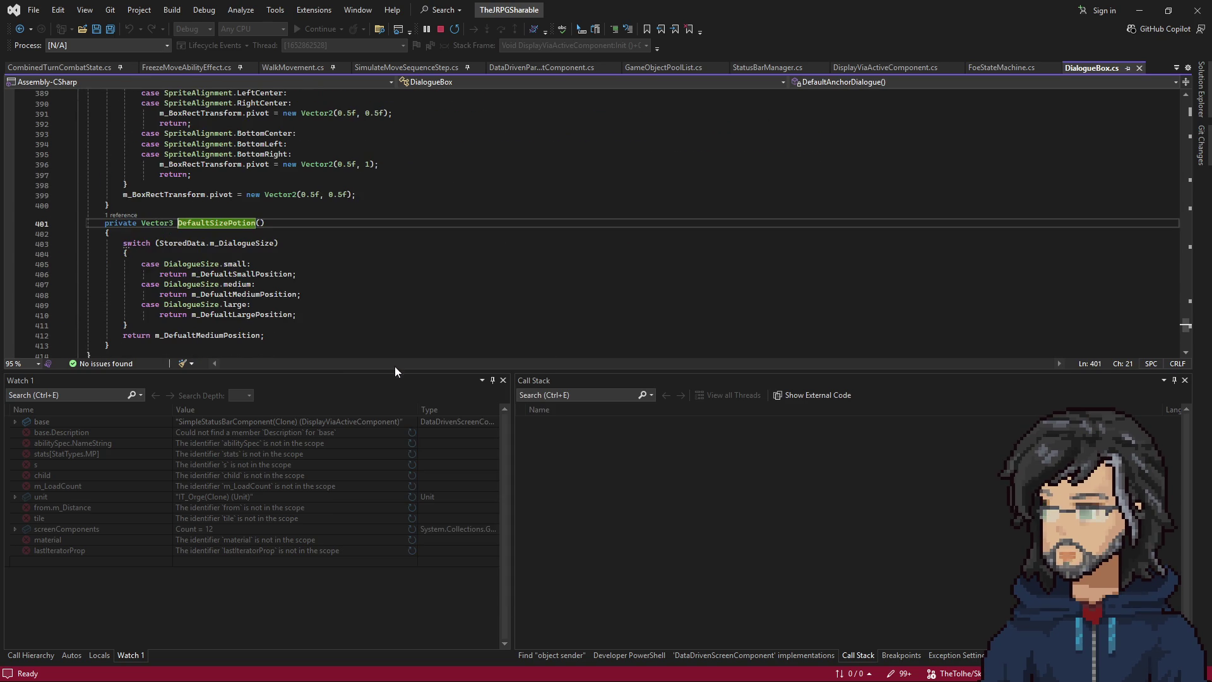
pyautogui.click(262, 274)
pyautogui.scroll(7, 327, 282)
pyautogui.scroll(20, 327, 281)
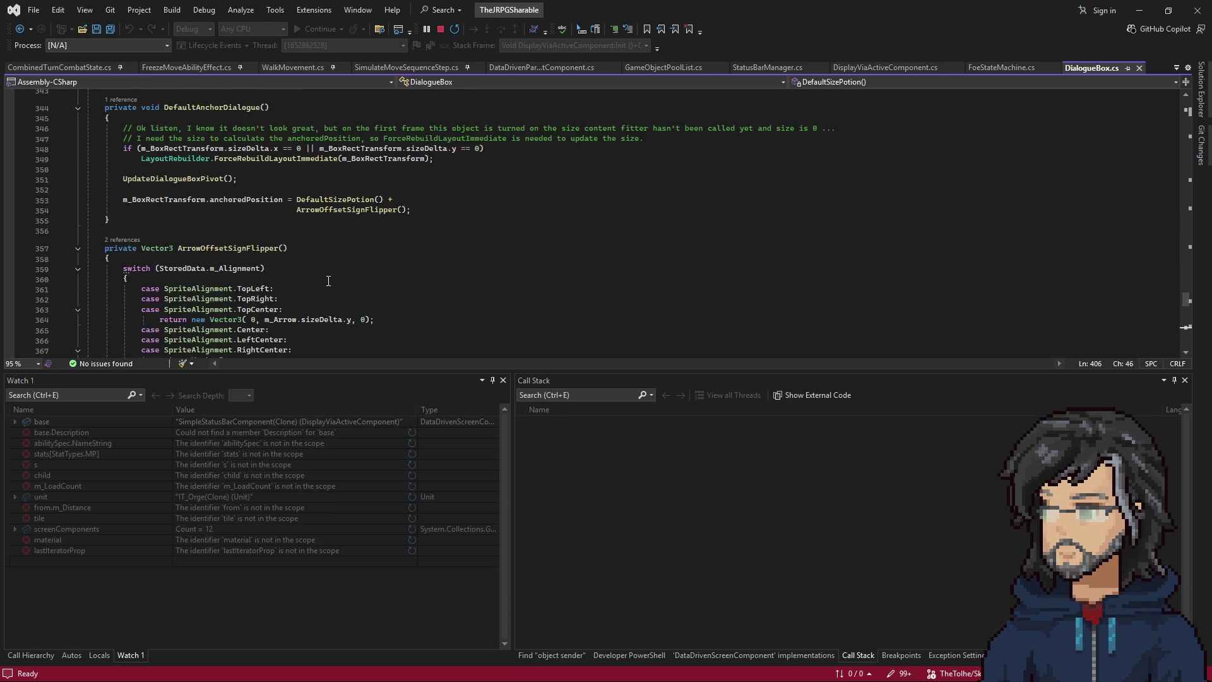
pyautogui.scroll(20, 328, 282)
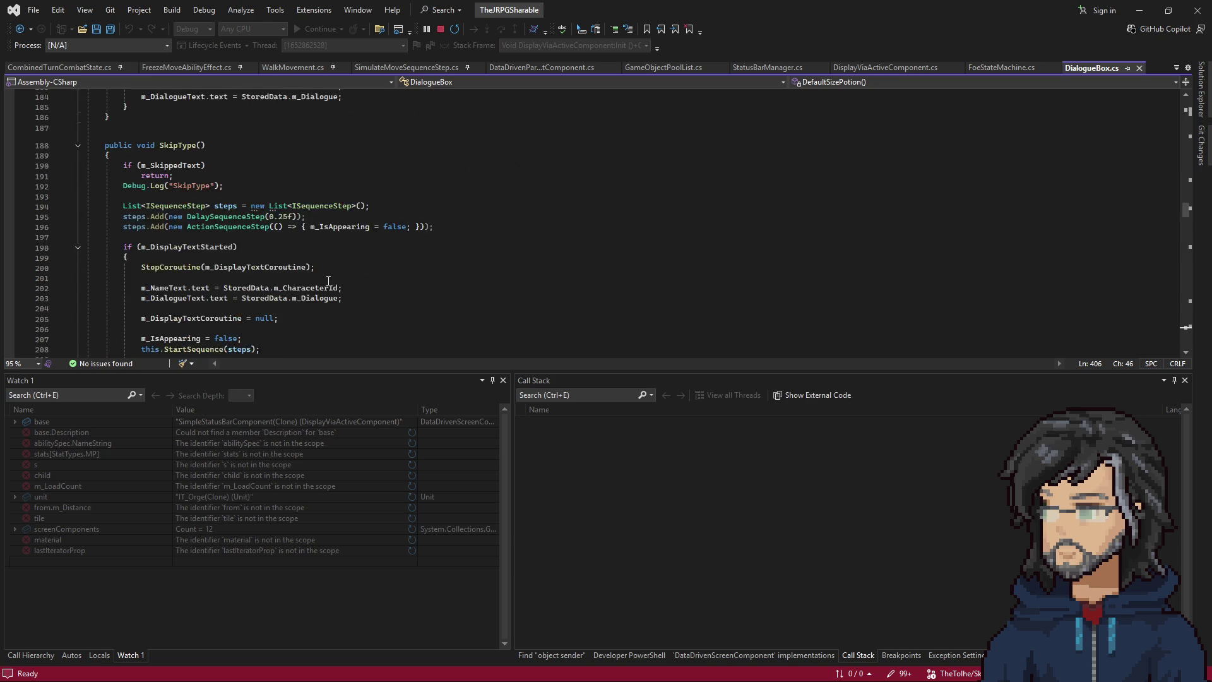
pyautogui.scroll(20, 328, 281)
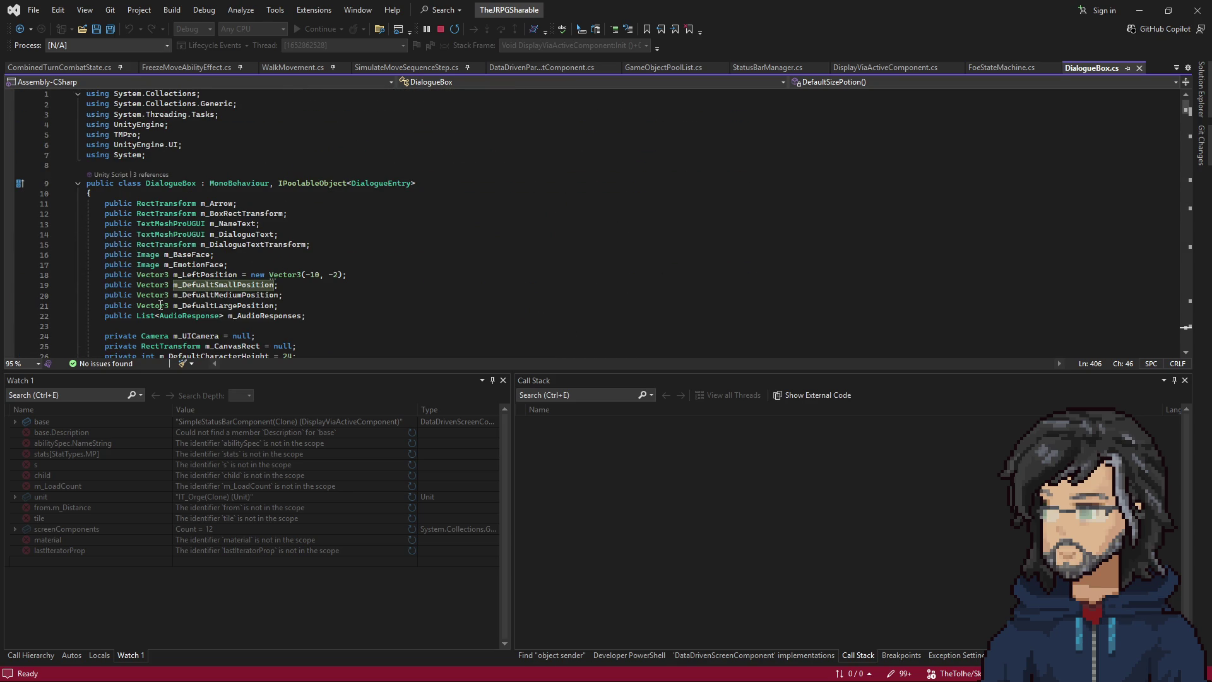
pyautogui.click(237, 306)
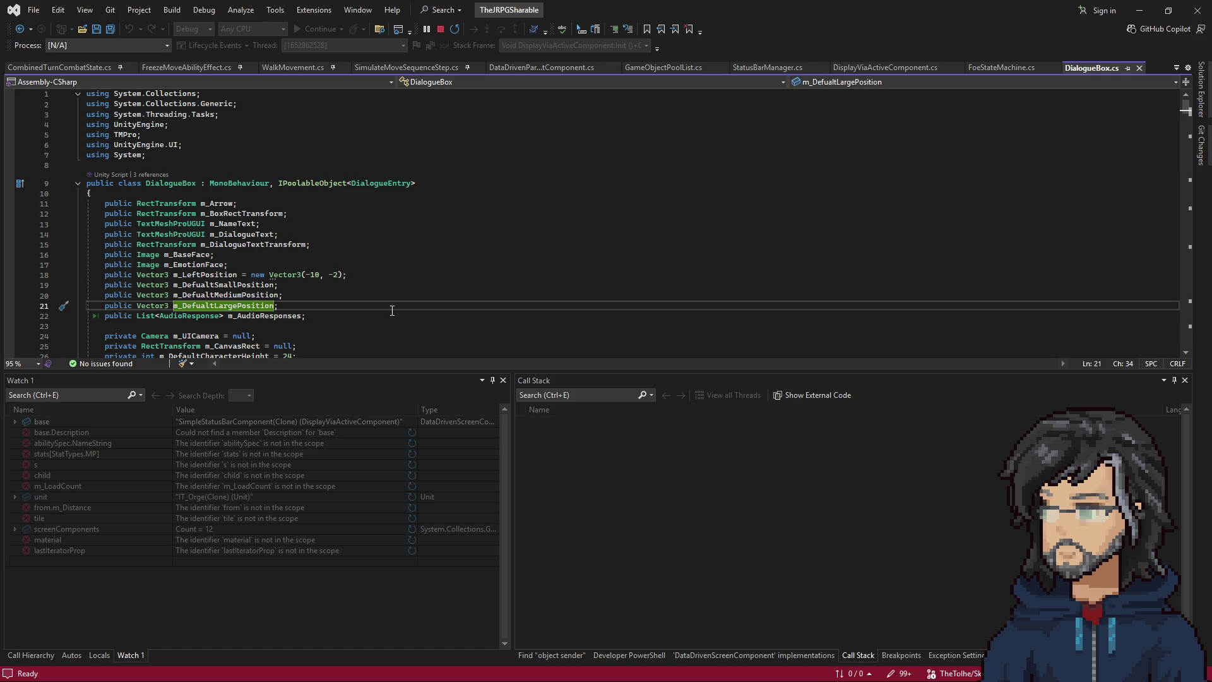
# Stop play mode, search 'dialoguebox' in Project, and expand DialogueBox's Prefabs folder.
pyautogui.hotkey('alt', 'Tab')
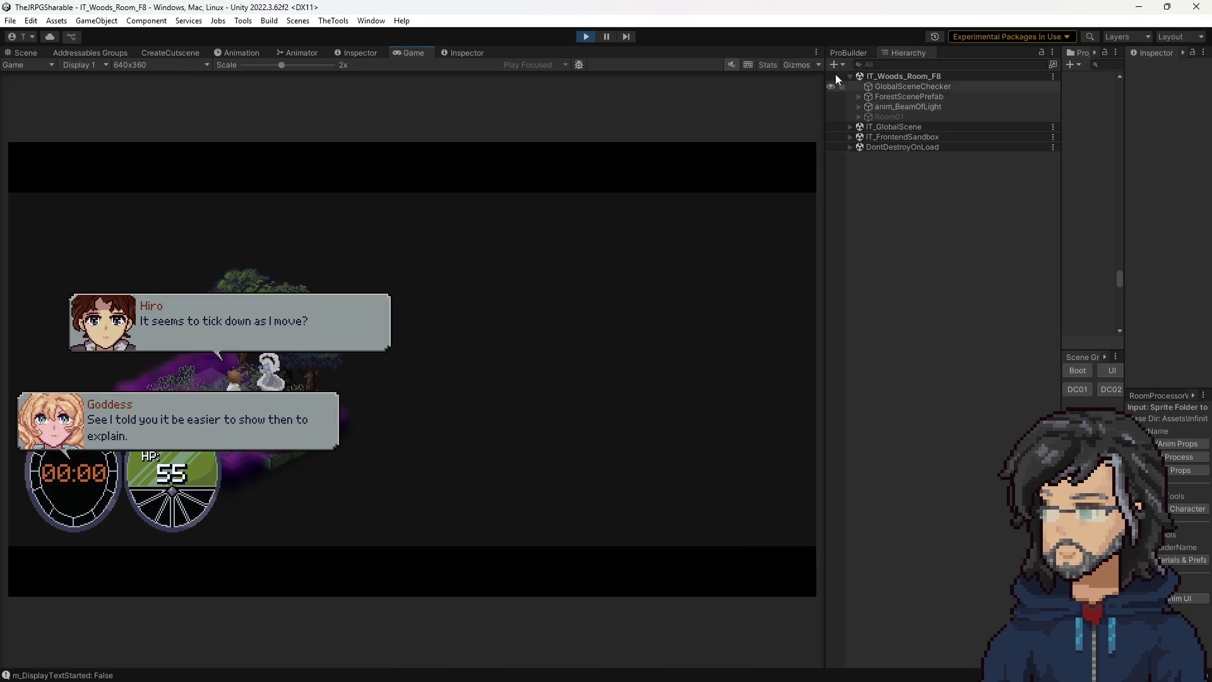
pyautogui.click(586, 36)
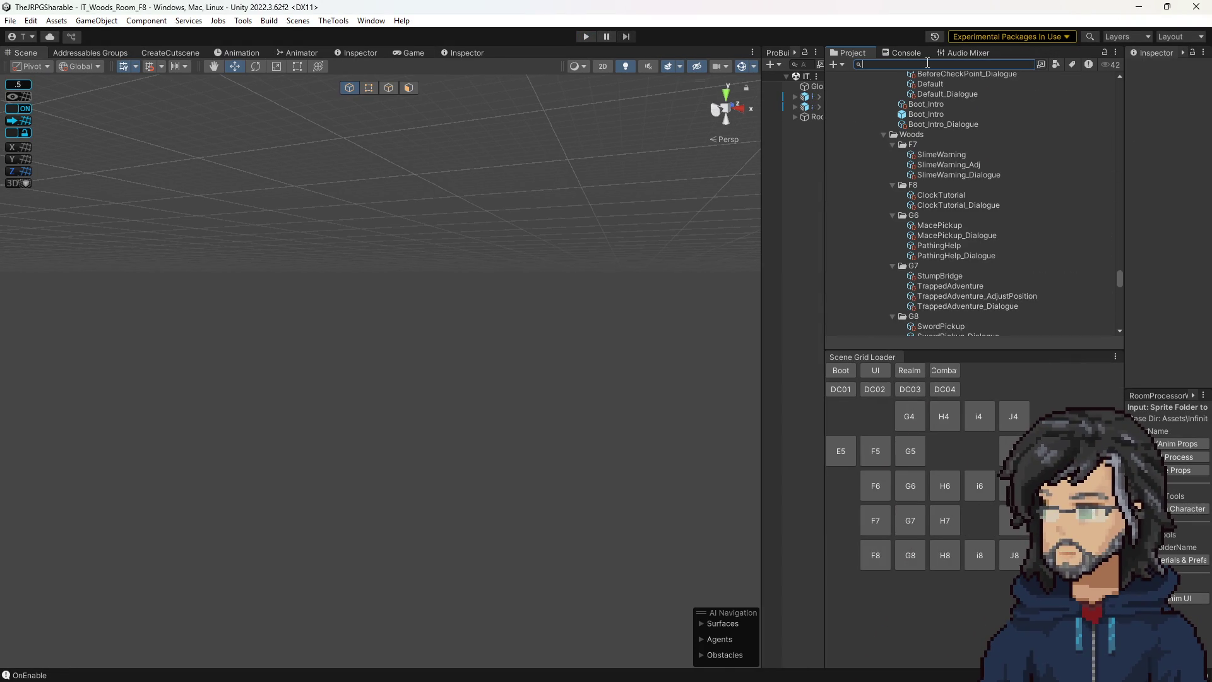
pyautogui.write('dialoguebox')
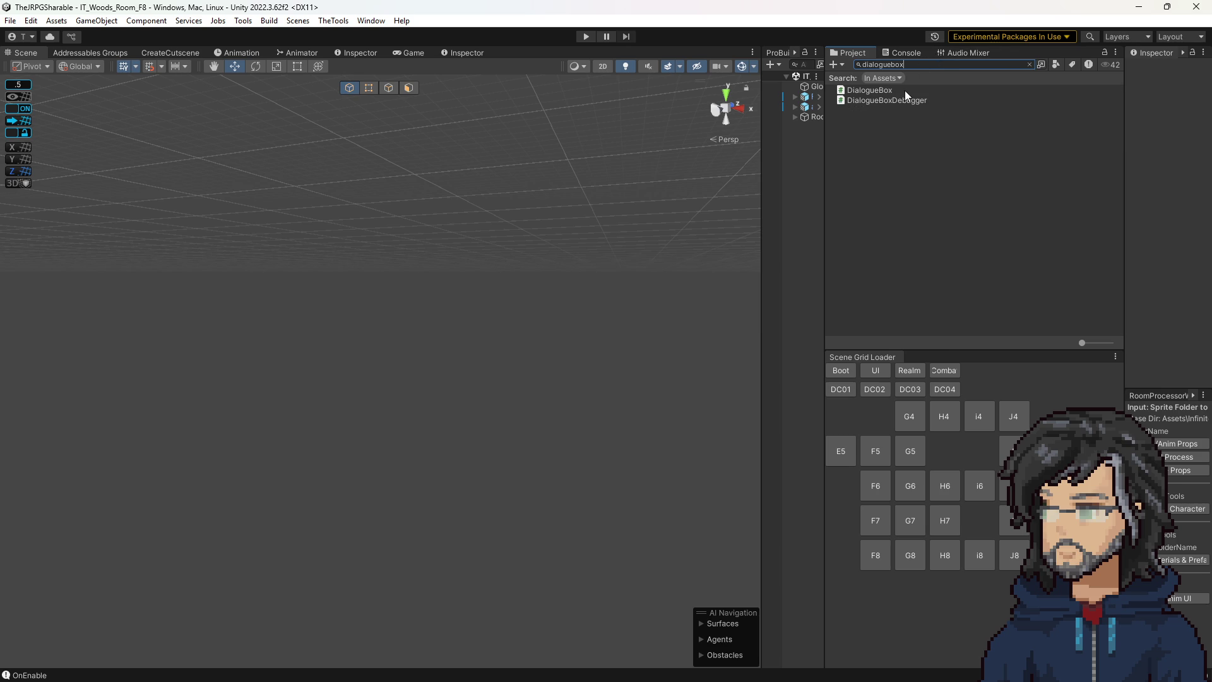
pyautogui.click(905, 90)
pyautogui.click(1028, 64)
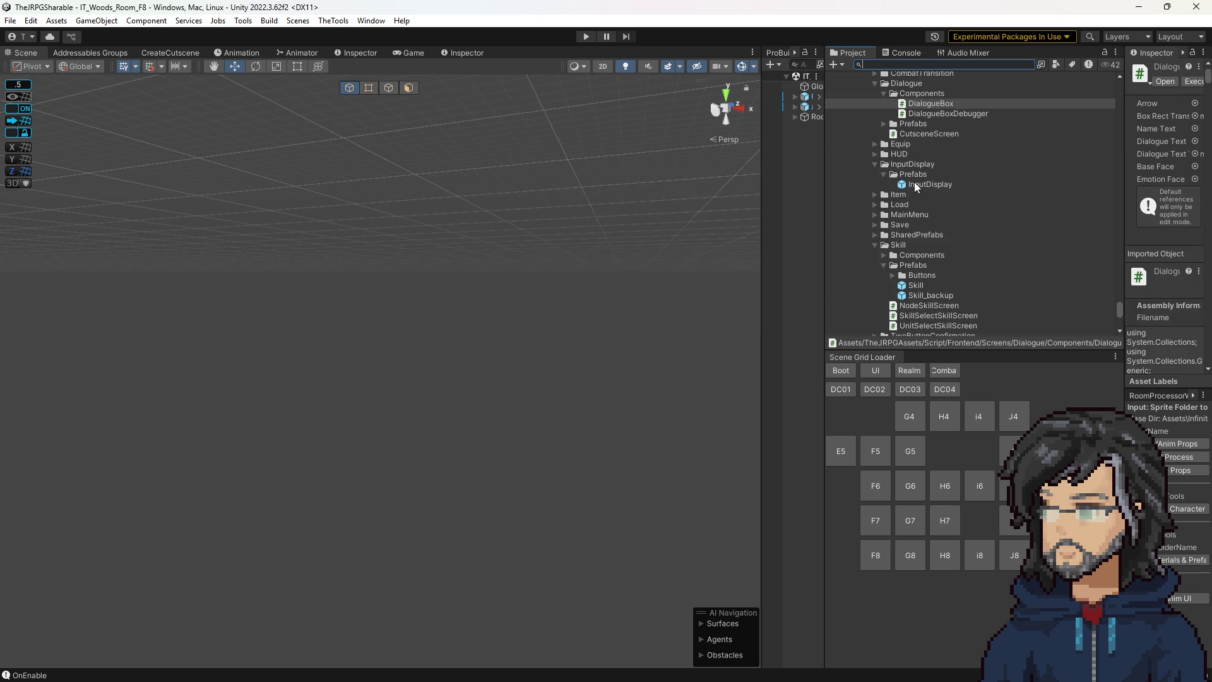
pyautogui.click(884, 124)
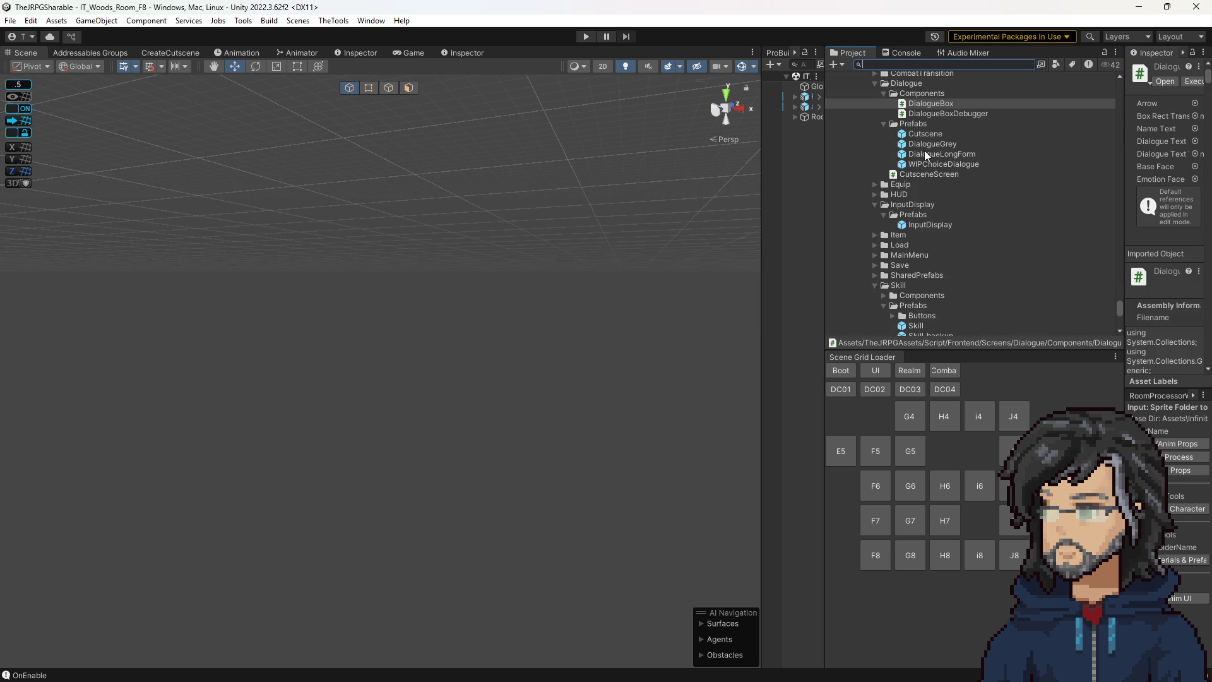
# Open the DialogueGrey and DialogueLongForm prefabs, continuing past the Visual Studio breakpoints each time.
pyautogui.doubleClick(938, 144)
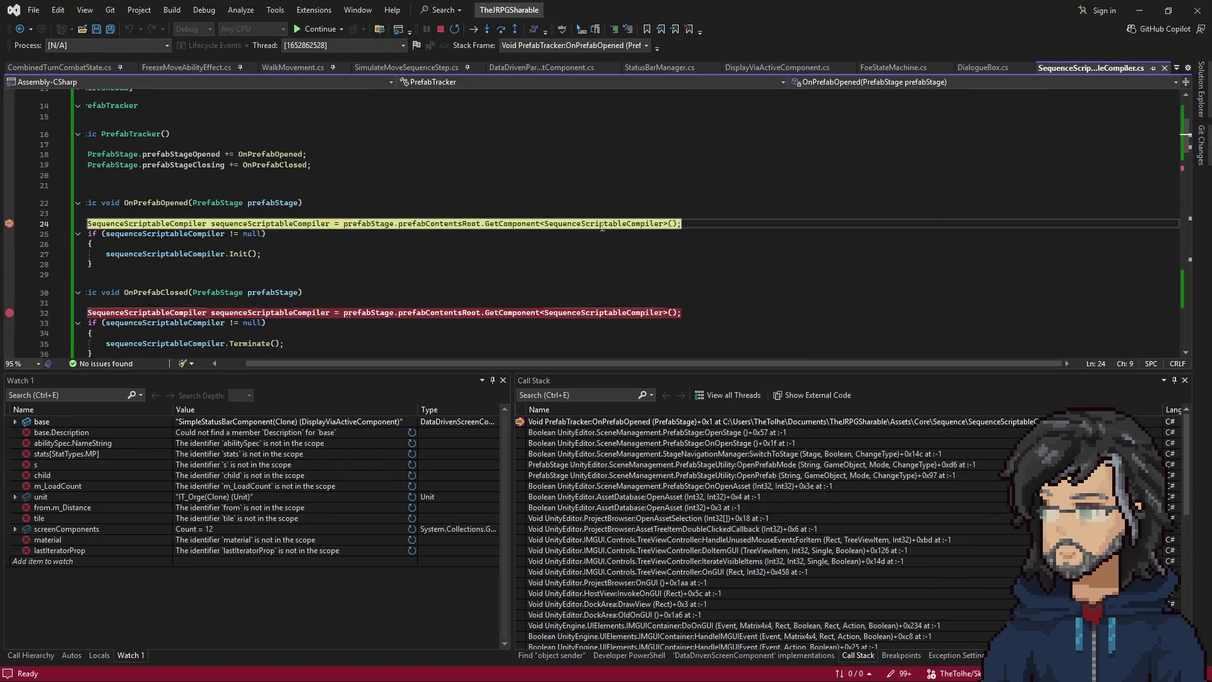
pyautogui.click(482, 251)
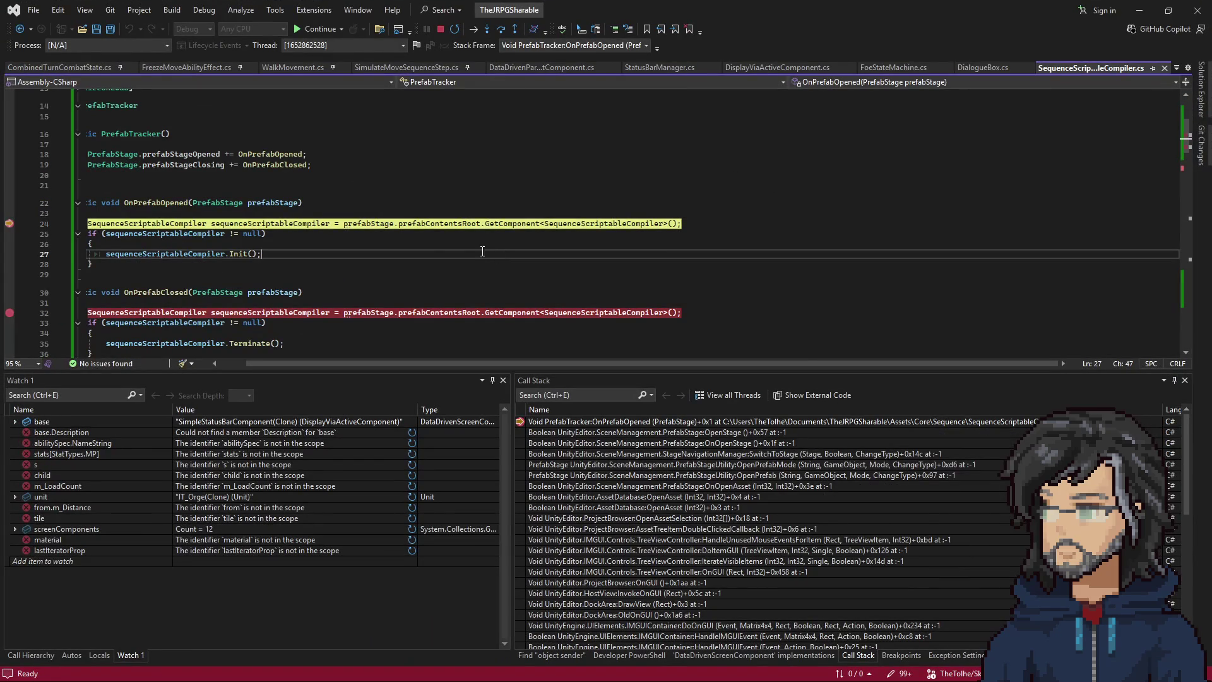
pyautogui.press('F5')
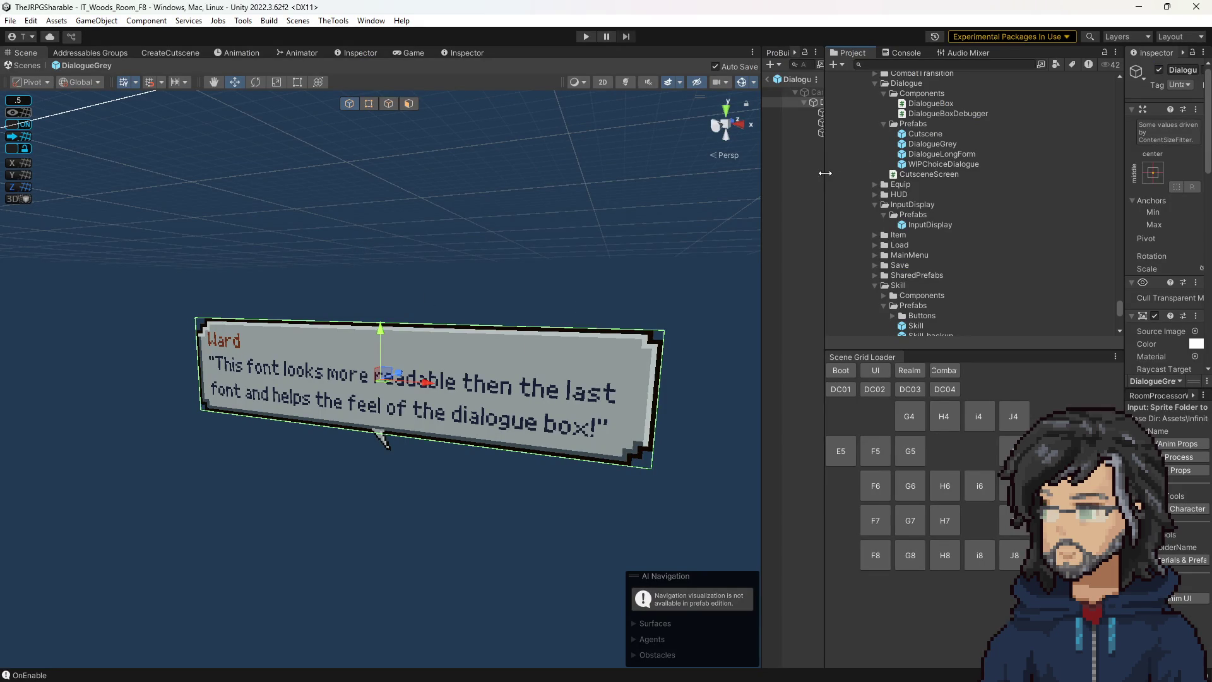
pyautogui.moveTo(824, 176); pyautogui.dragTo(853, 174)
pyautogui.doubleClick(959, 154)
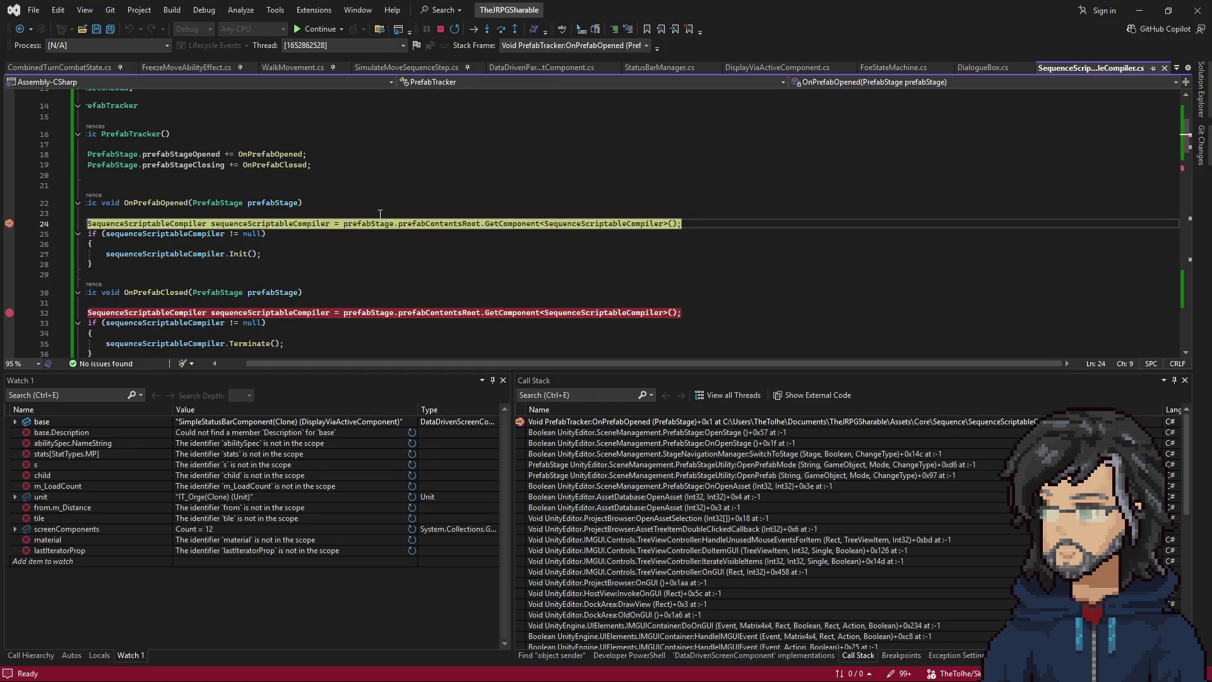
pyautogui.click(328, 234)
pyautogui.press('F5')
pyautogui.press('F5')
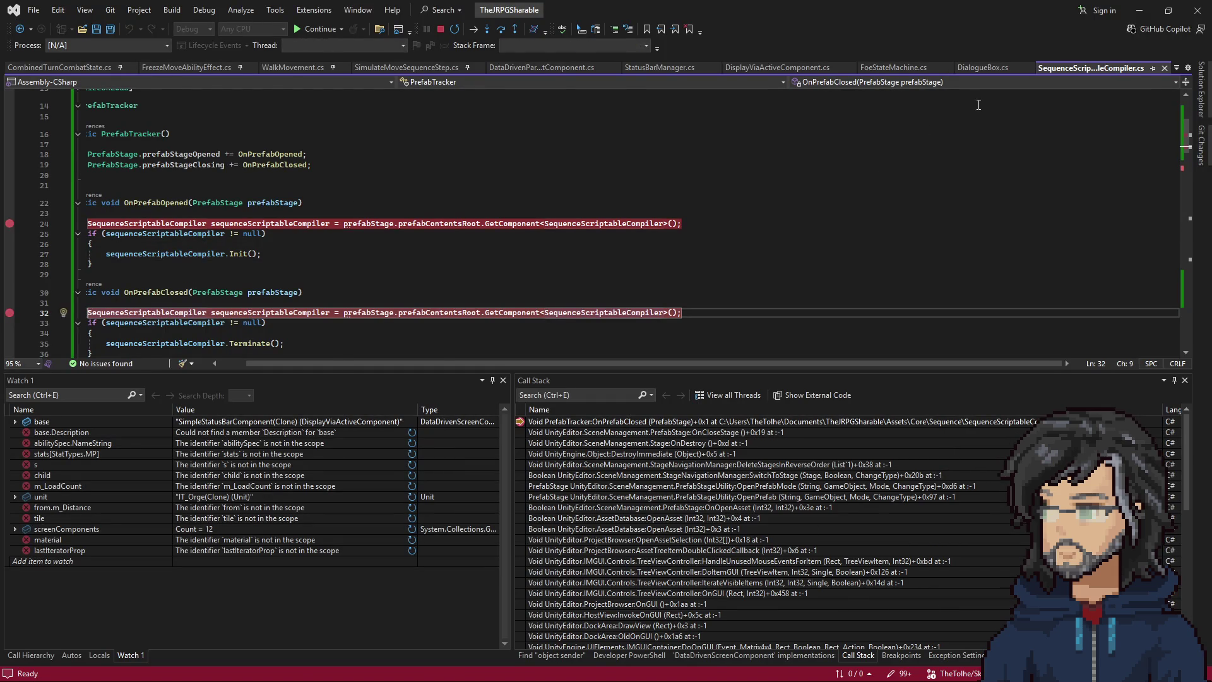
# Search 'dialogue' in Project and reopen the DialogueGrey prefab, continuing past the breakpoint.
pyautogui.hotkey('ctrl', 'f')
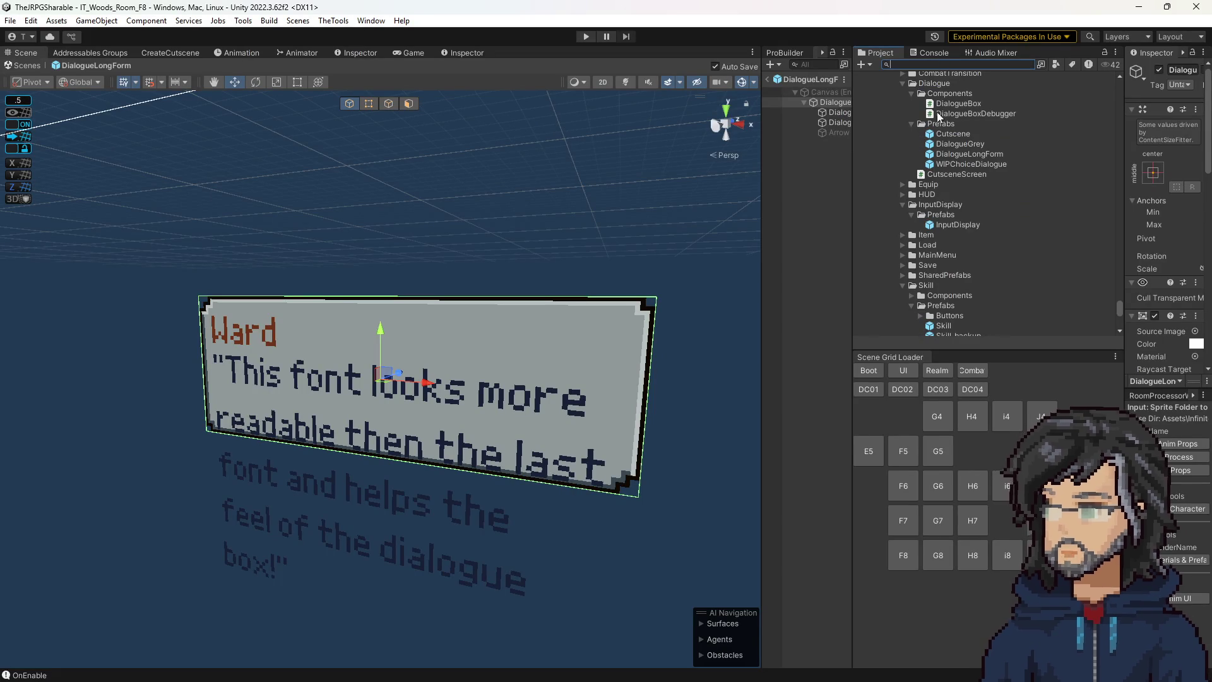
pyautogui.write('dialogue')
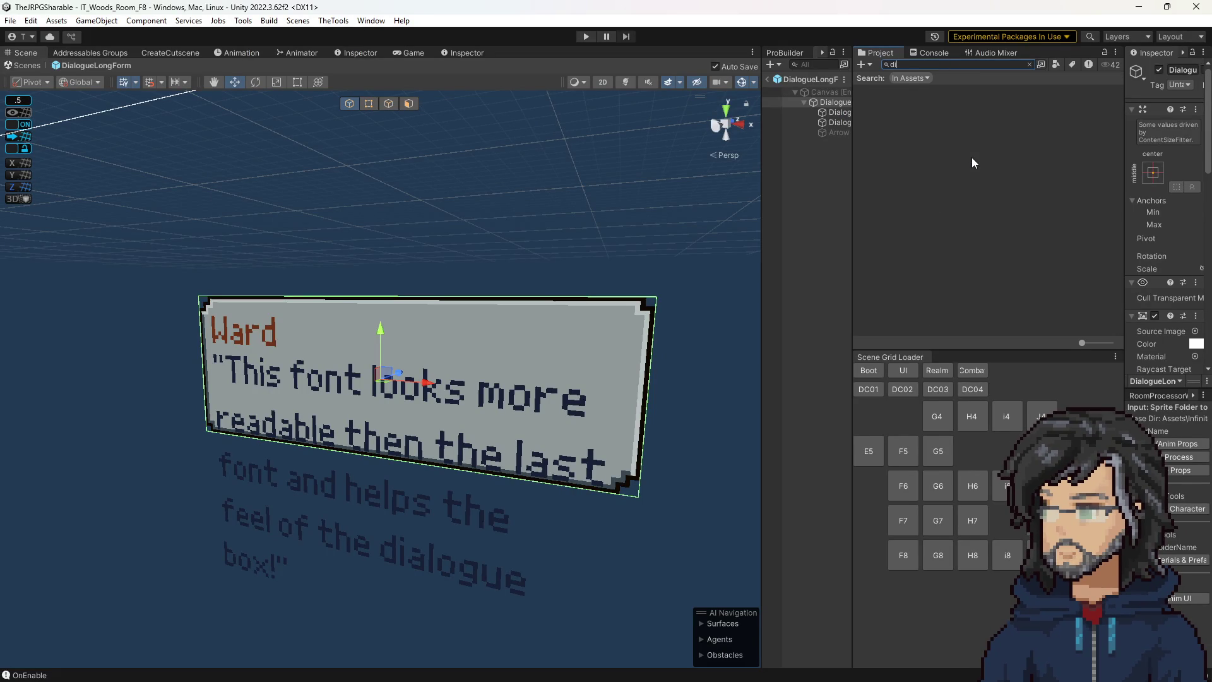
pyautogui.scroll(-10, 971, 163)
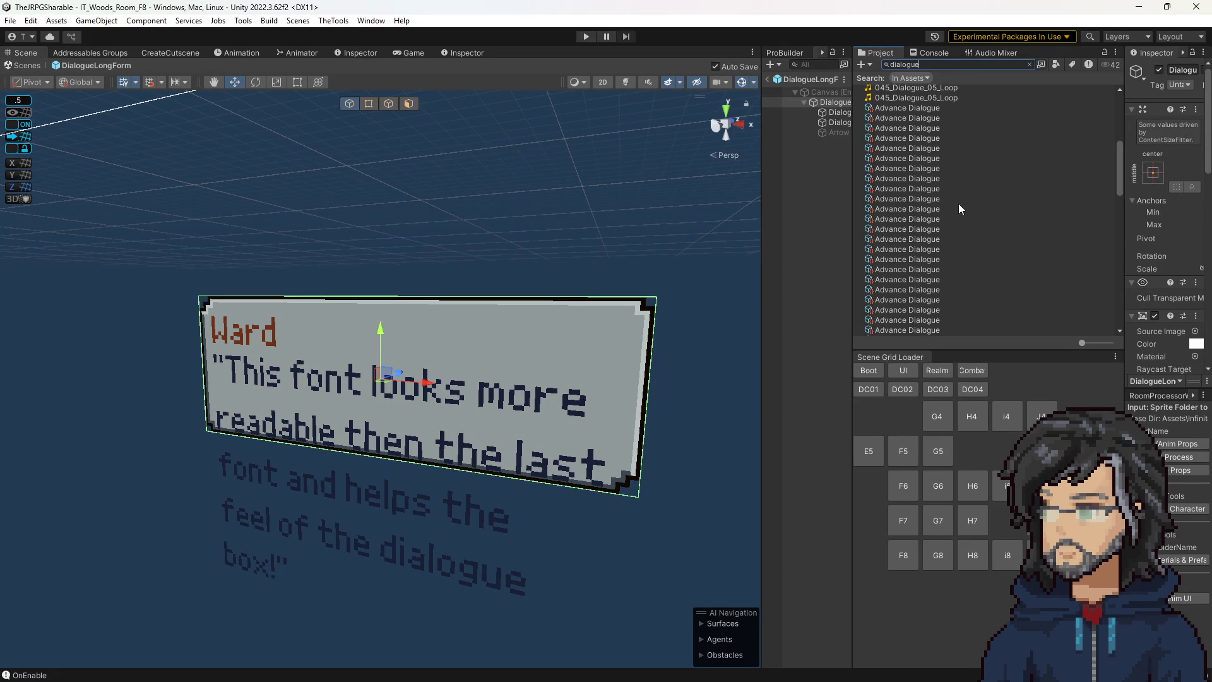
pyautogui.scroll(3, 948, 214)
pyautogui.click(907, 209)
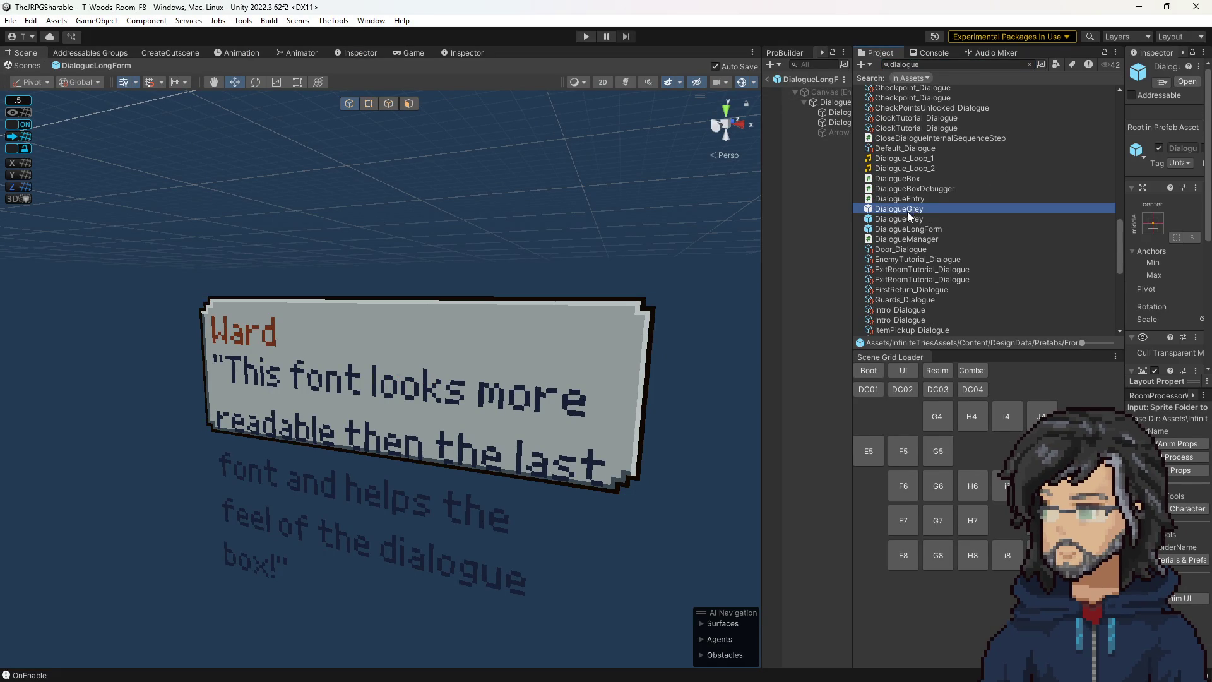
pyautogui.click(904, 218)
pyautogui.click(907, 210)
pyautogui.doubleClick(907, 212)
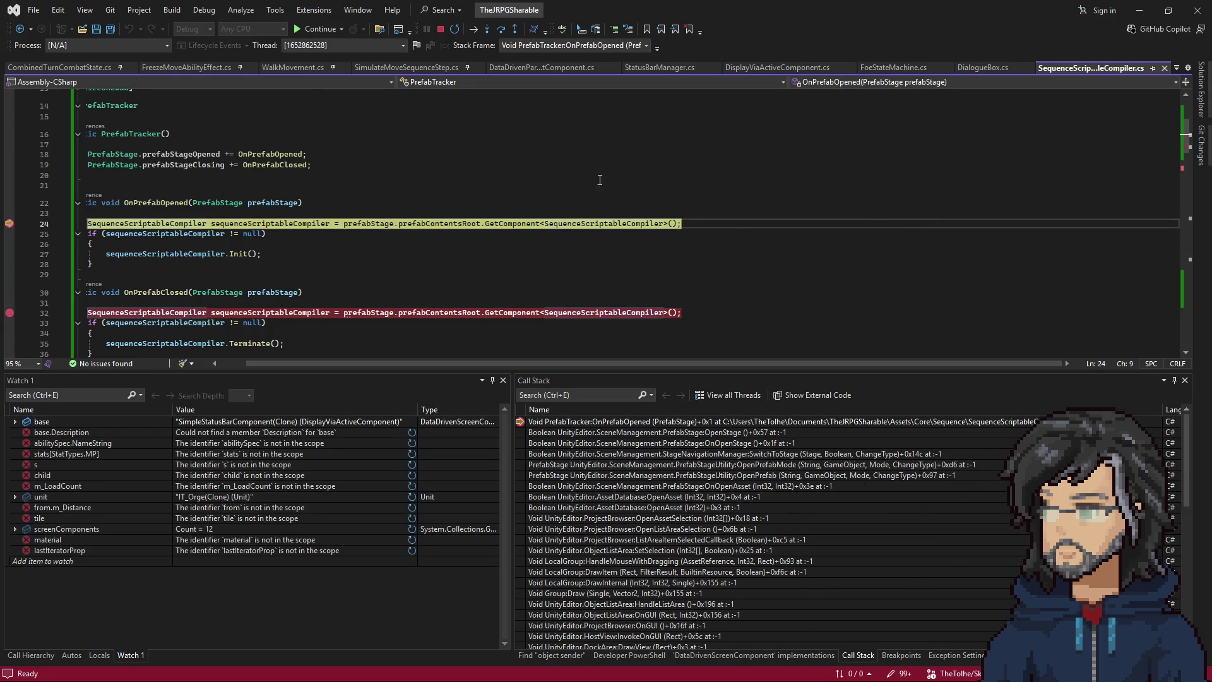
pyautogui.press('F5')
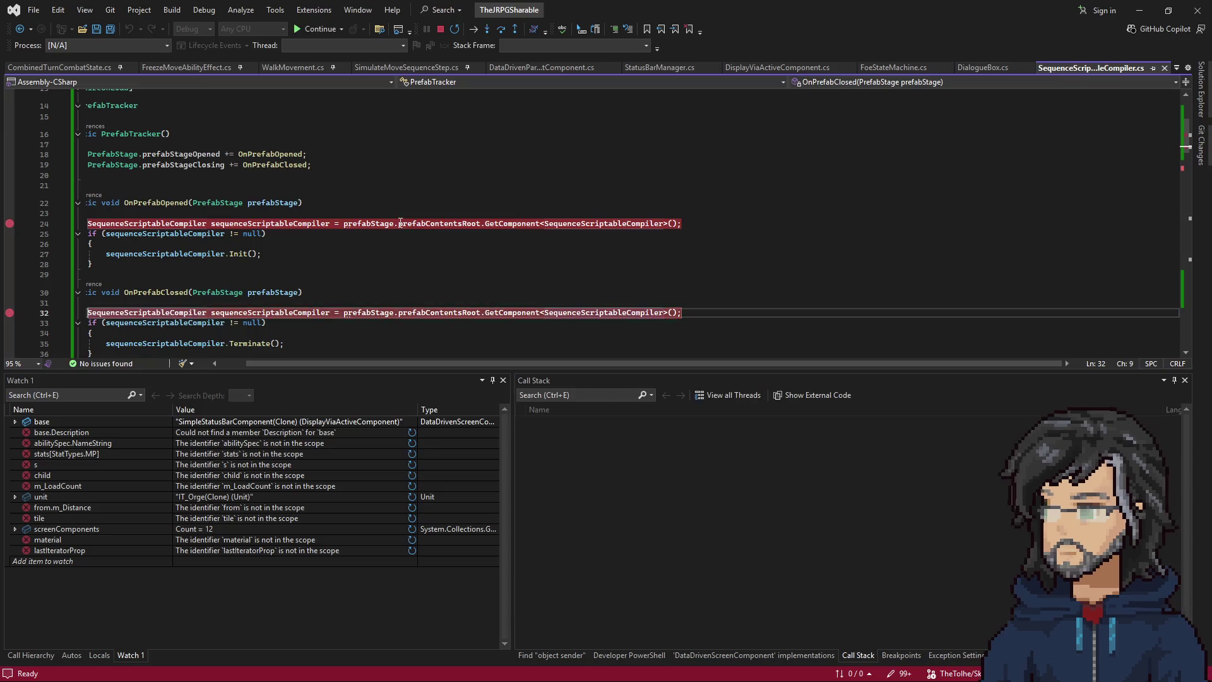
# Delete the OnPrefabOpened breakpoint in SequenceScriptableCompiler.cs, leaving the OnPrefabClosed one.
pyautogui.click(412, 224)
pyautogui.press('F9')
pyautogui.click(344, 313)
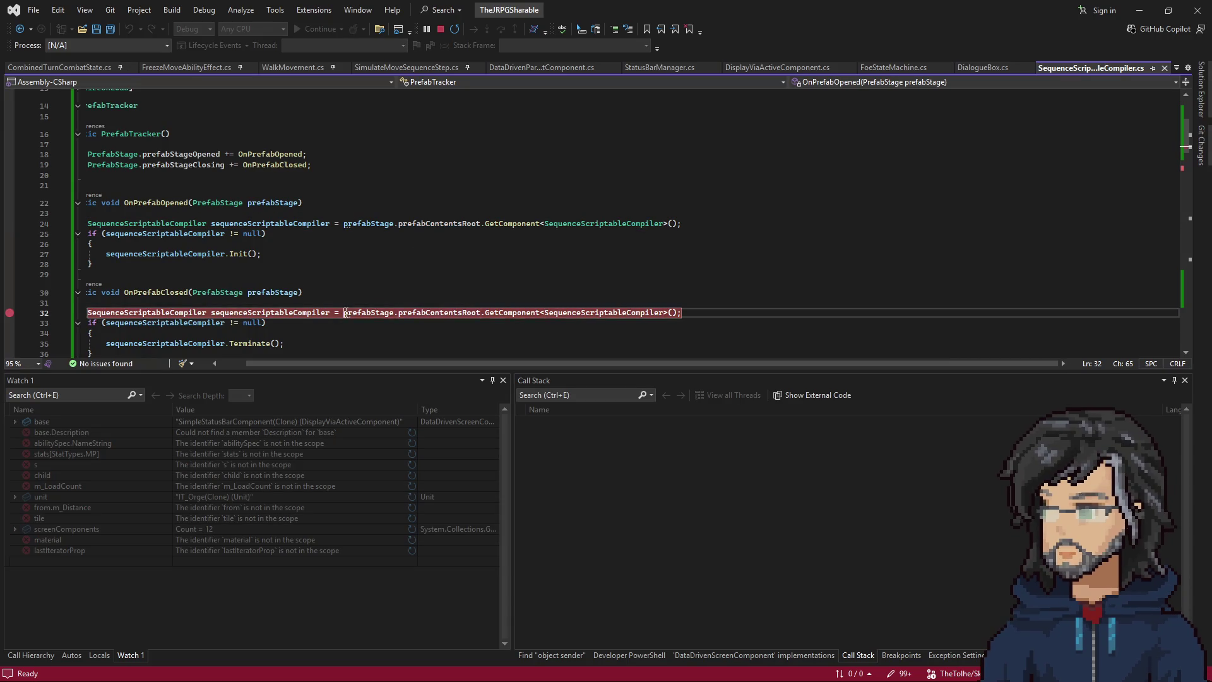